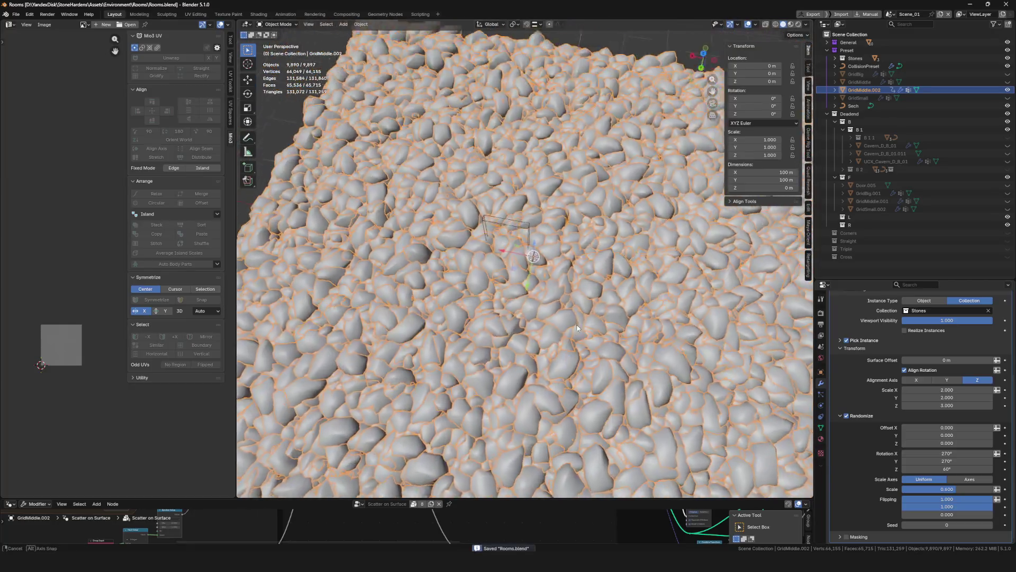
scroll(583, 317, "down", 5)
Select the stone-covered GridMiddle.002 plane and show its Object Data vertex groups
key("alt+a")
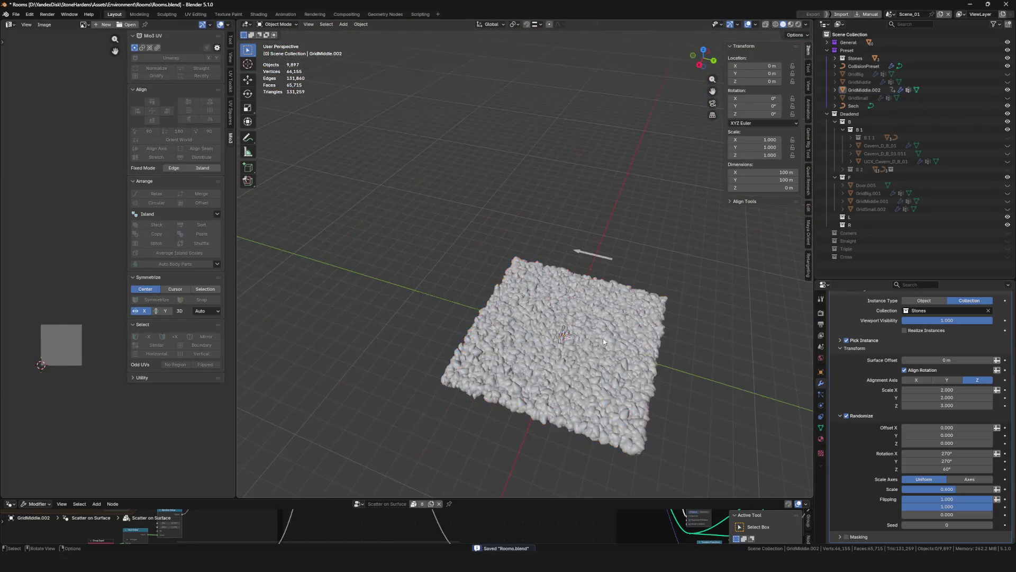
mouse_move(603, 330)
middle_mouse_down()
mouse_move(594, 311)
mouse_move(549, 326)
mouse_move(556, 322)
middle_mouse_up()
scroll(596, 318, "up", 5)
scroll(593, 311, "down", 5)
left_click(579, 316)
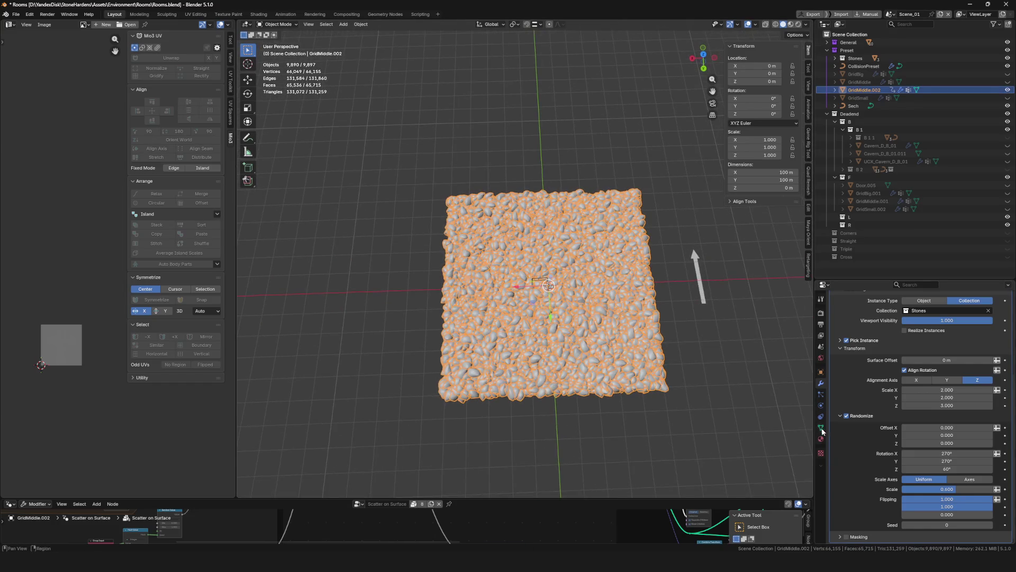
left_click(822, 428)
scroll(569, 300, "up", 5)
Switch the plane into Weight Paint mode from the mode pie menu
key("ctrl+Tab")
left_click(540, 282)
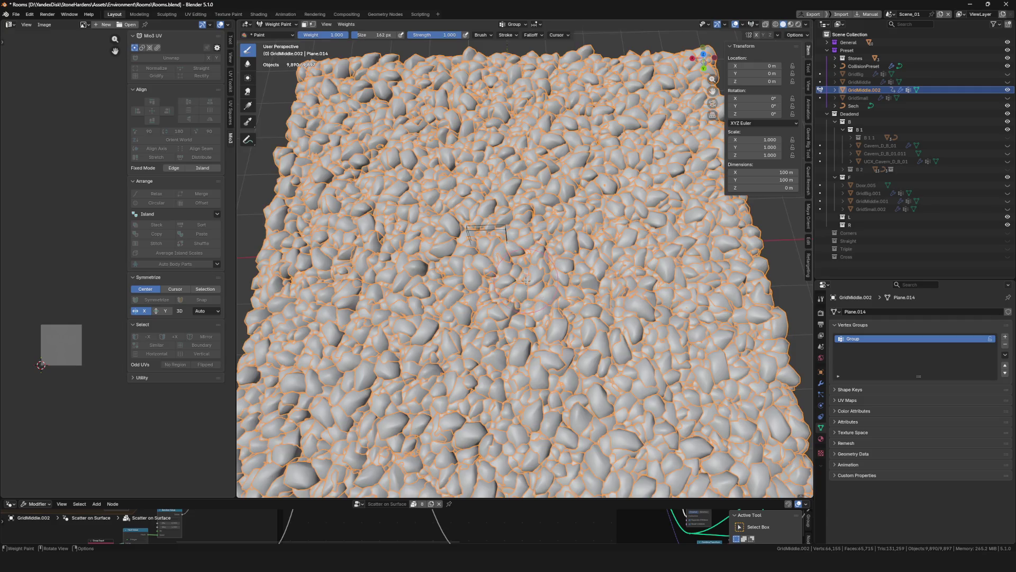
scroll(541, 300, "down", 3)
scroll(541, 300, "down", 2)
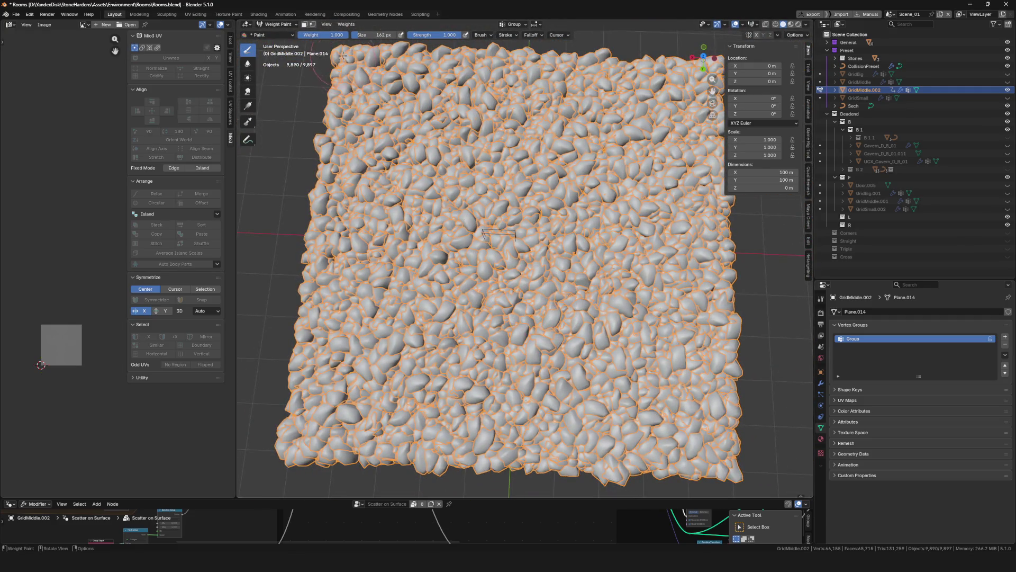
Set the paint weight to 0 and clear GridMiddle.002's animation data from the outliner
left_click_drag(340, 34, 301, 34)
mouse_move(560, 273)
middle_mouse_down()
mouse_move(568, 336)
mouse_move(560, 329)
middle_mouse_up()
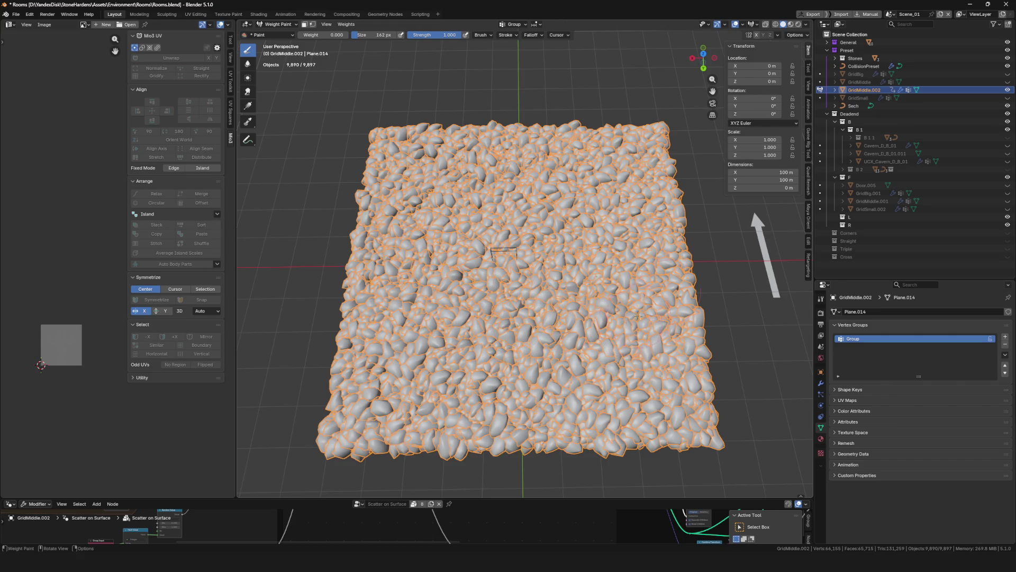
left_click(835, 90)
right_click(863, 96)
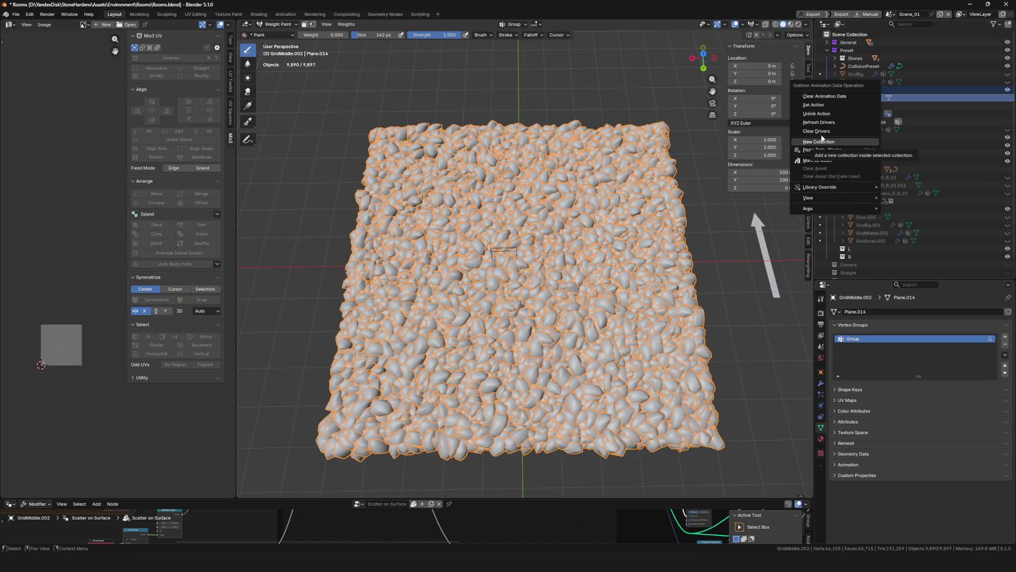
left_click(826, 97)
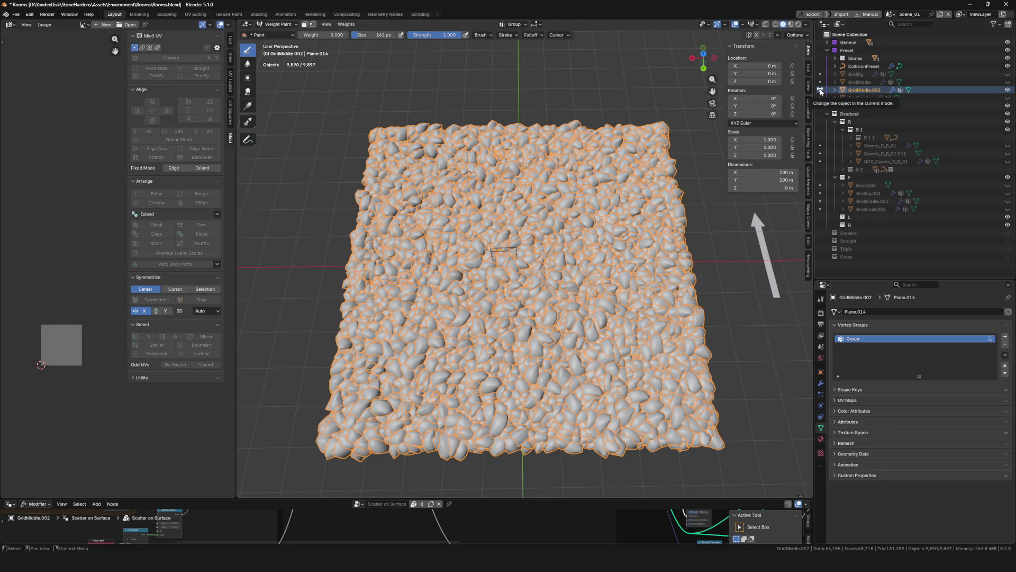
scroll(586, 289, "up", 5)
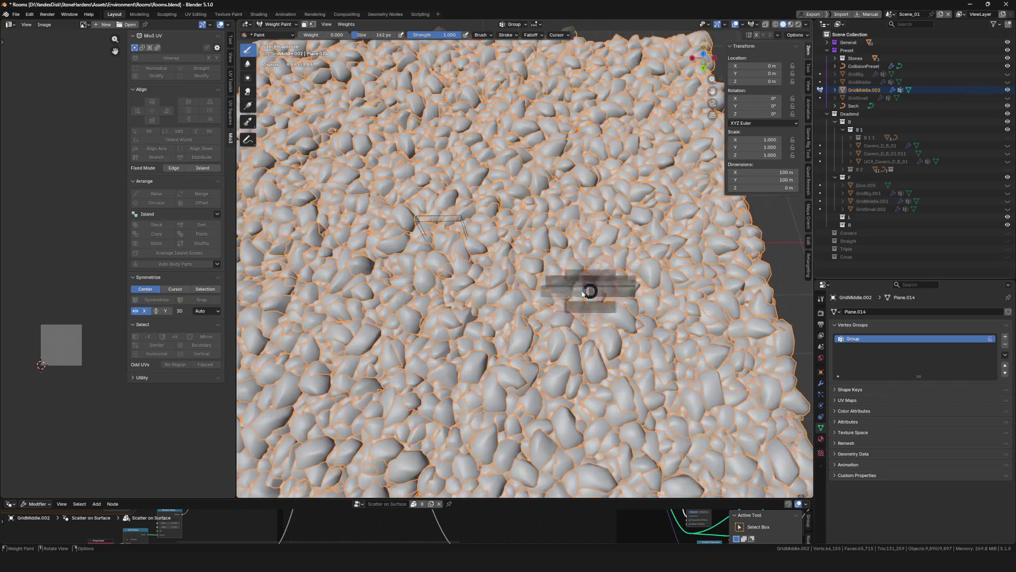
Inspect the plane in Object Mode, return to Weight Paint and show its Scatter on Surface modifier
key("ctrl+Tab")
scroll(551, 283, "down", 8)
scroll(541, 286, "up", 3)
middle_click_drag(541, 285, 538, 263)
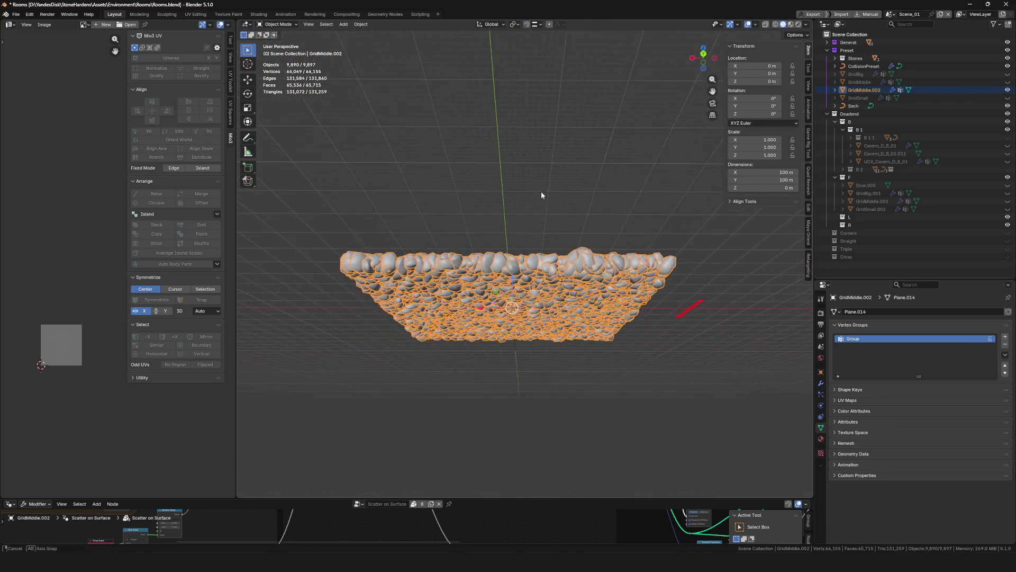
scroll(537, 264, "down", 5)
scroll(532, 259, "up", 5)
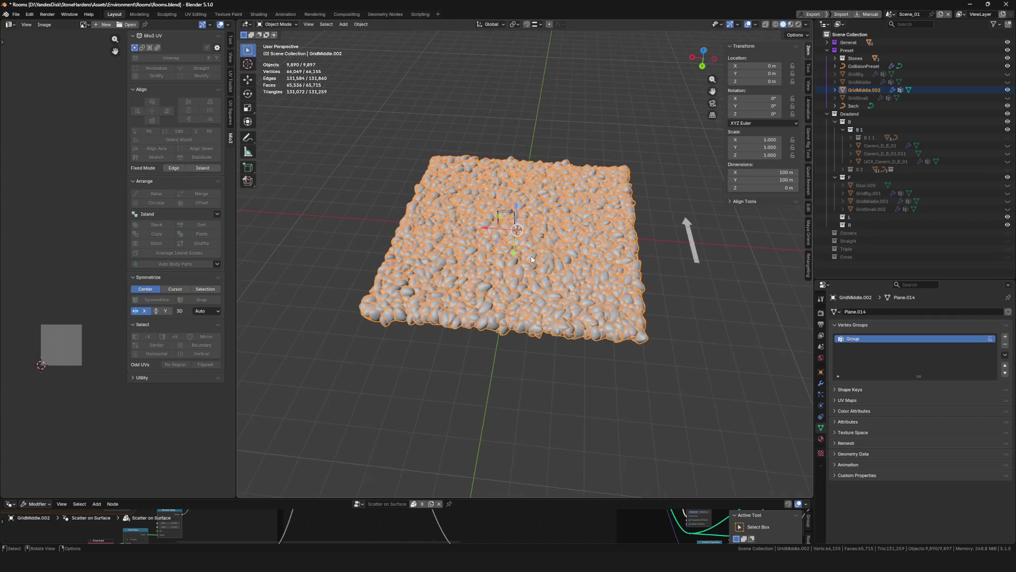
key("ctrl+Tab")
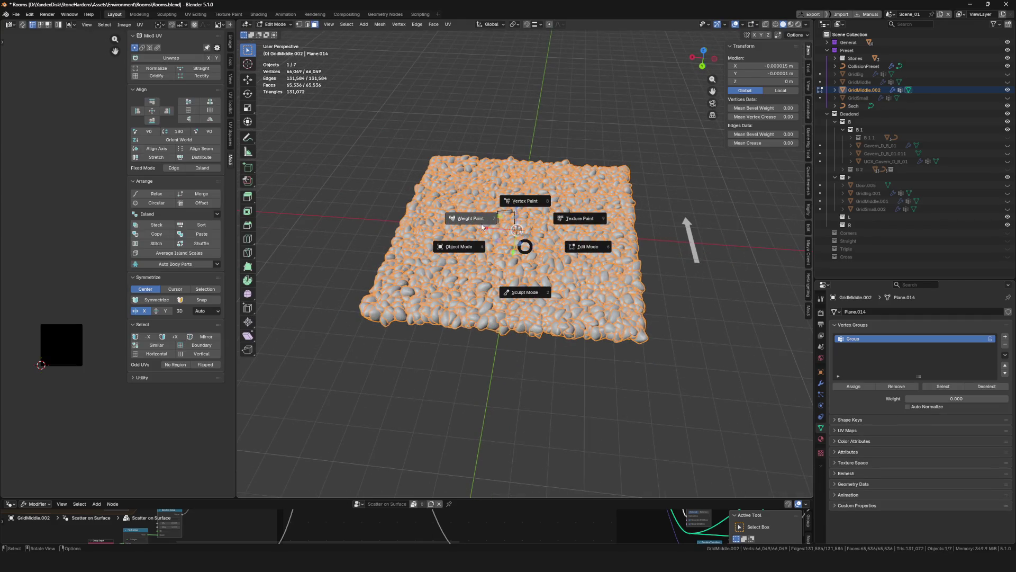
left_click(494, 243)
scroll(494, 242, "up", 3)
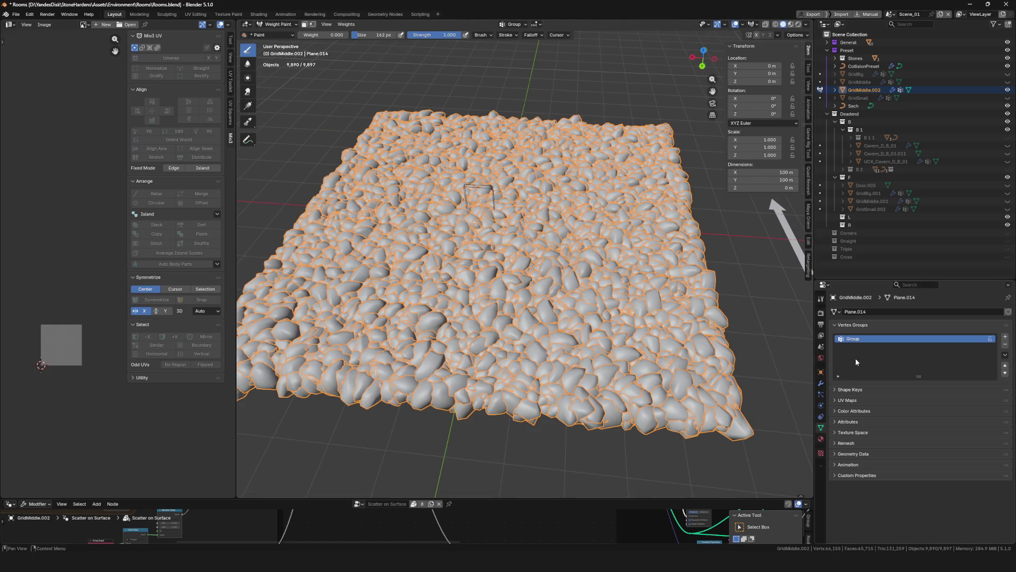
middle_click_drag(508, 262, 488, 230)
left_click(821, 383)
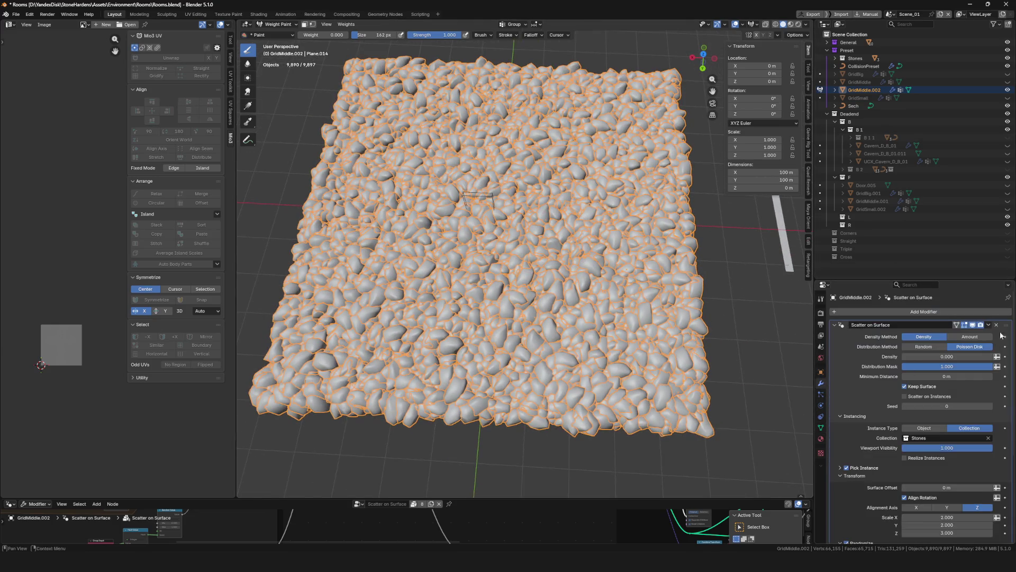
Drive the scatter's Distribution Mask from the Group vertex group attribute, leaving the centre bare
left_click(973, 325)
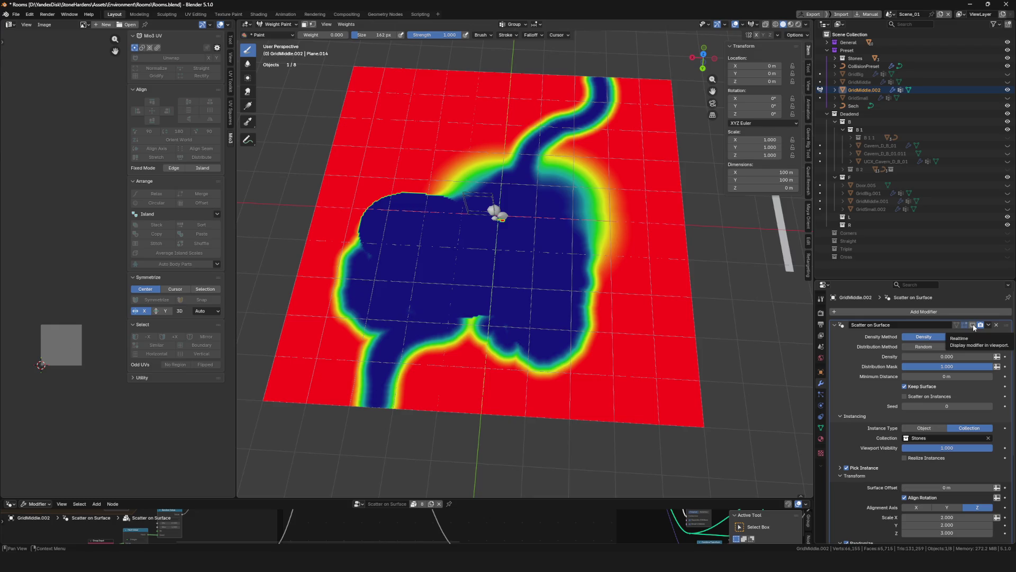
left_click(974, 325)
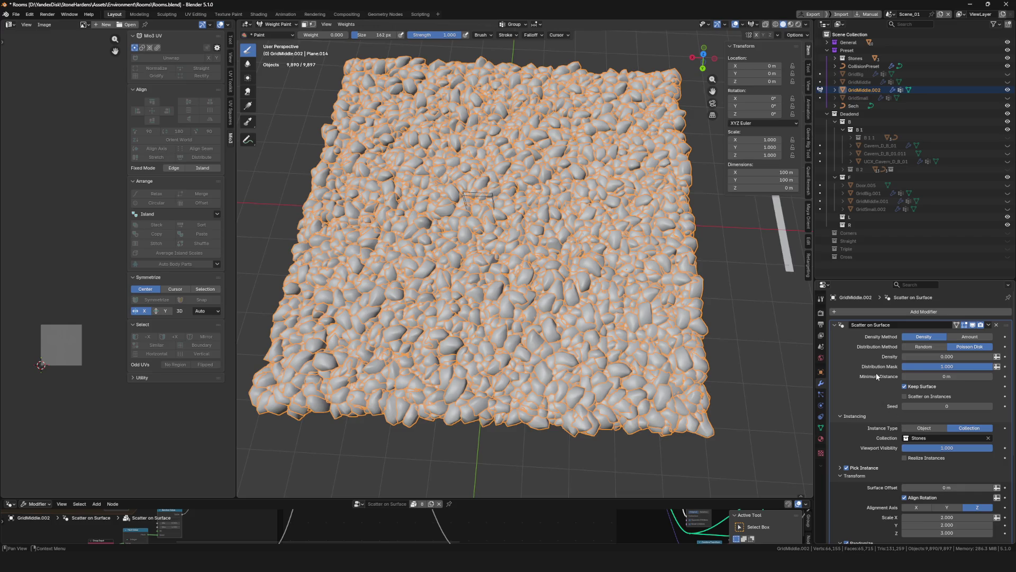
left_click(916, 365)
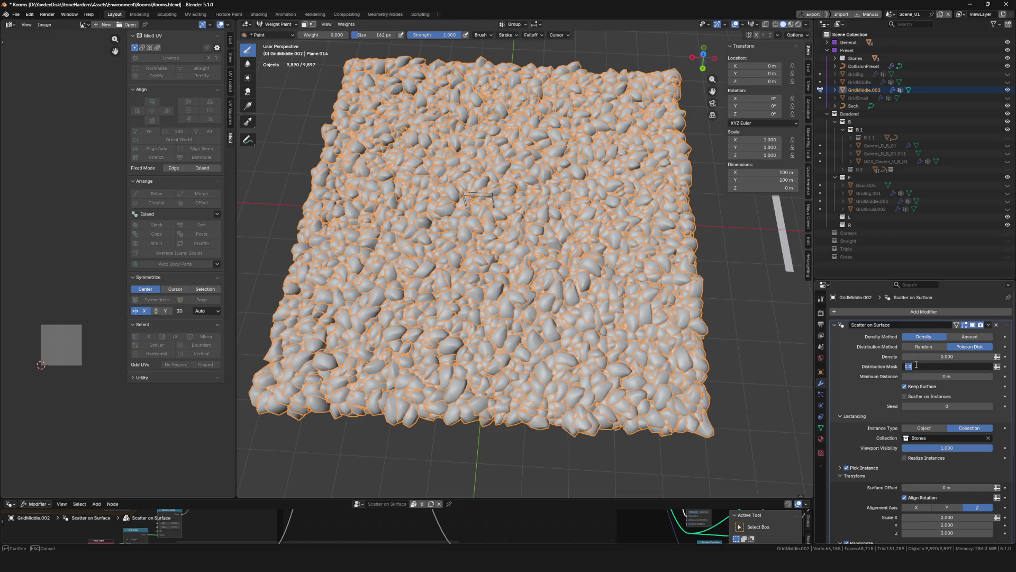
key("Return")
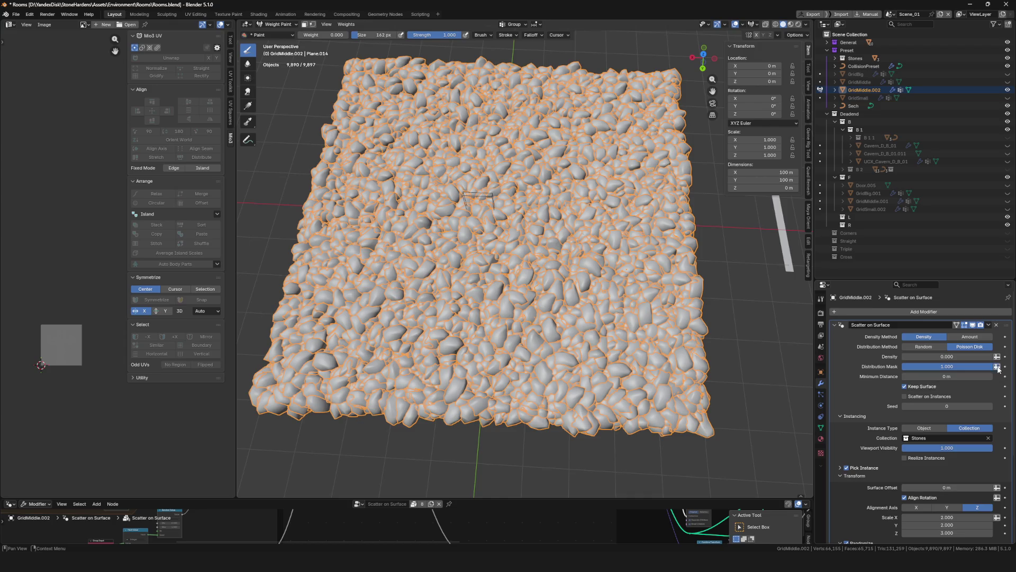
left_click(997, 366)
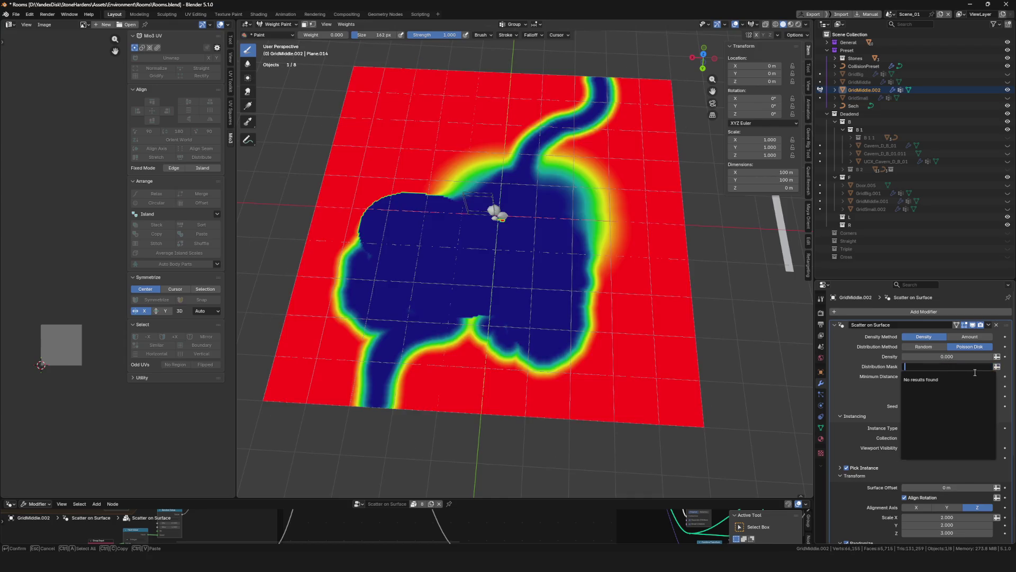
type("Group")
key("Return")
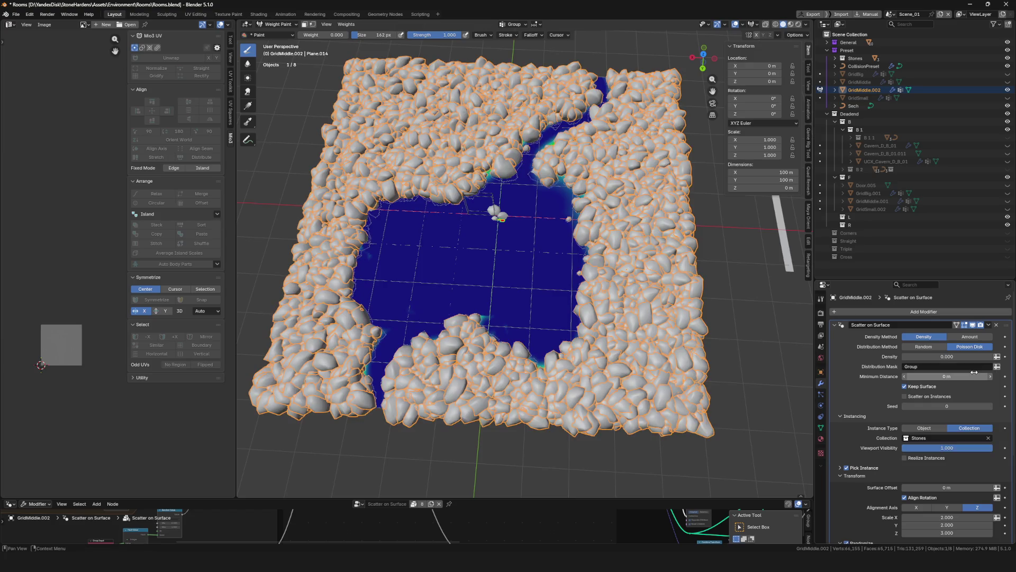
Return to Object Mode and save the file
mouse_move(556, 287)
middle_mouse_down()
mouse_move(529, 264)
mouse_move(493, 278)
middle_mouse_up()
key("ctrl+Tab")
key("ctrl+s")
scroll(530, 264, "up", 5)
scroll(492, 278, "down", 5)
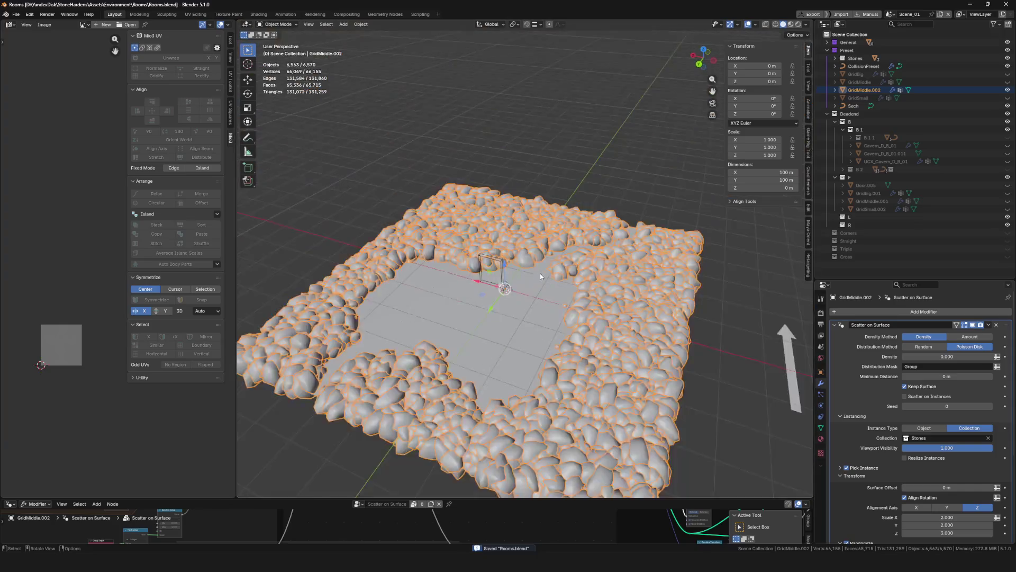
scroll(457, 289, "up", 4)
scroll(458, 288, "down", 5)
Try several lower Density values until about 1,958 stones remain around the bare centre
mouse_move(461, 309)
middle_mouse_down()
mouse_move(471, 361)
mouse_move(445, 334)
mouse_move(510, 262)
mouse_move(516, 286)
mouse_move(427, 171)
mouse_move(489, 225)
mouse_move(640, 317)
mouse_move(699, 326)
middle_mouse_up()
scroll(346, 322, "up", 4)
scroll(433, 309, "up", 3)
scroll(516, 286, "down", 4)
scroll(529, 293, "down", 2)
scroll(529, 293, "up", 5)
scroll(640, 317, "down", 2)
left_click(938, 357)
type("0.0001")
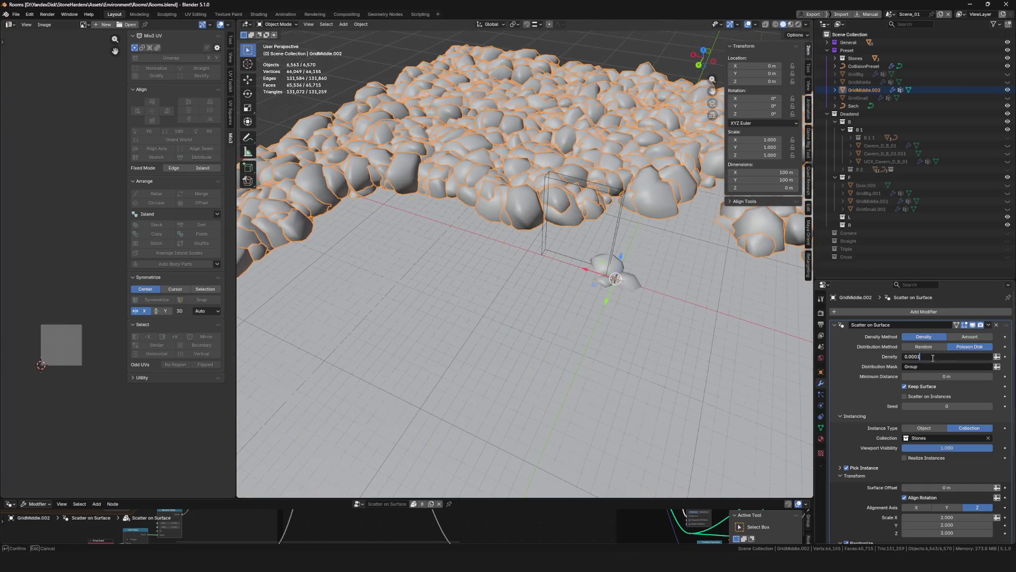
key("Return")
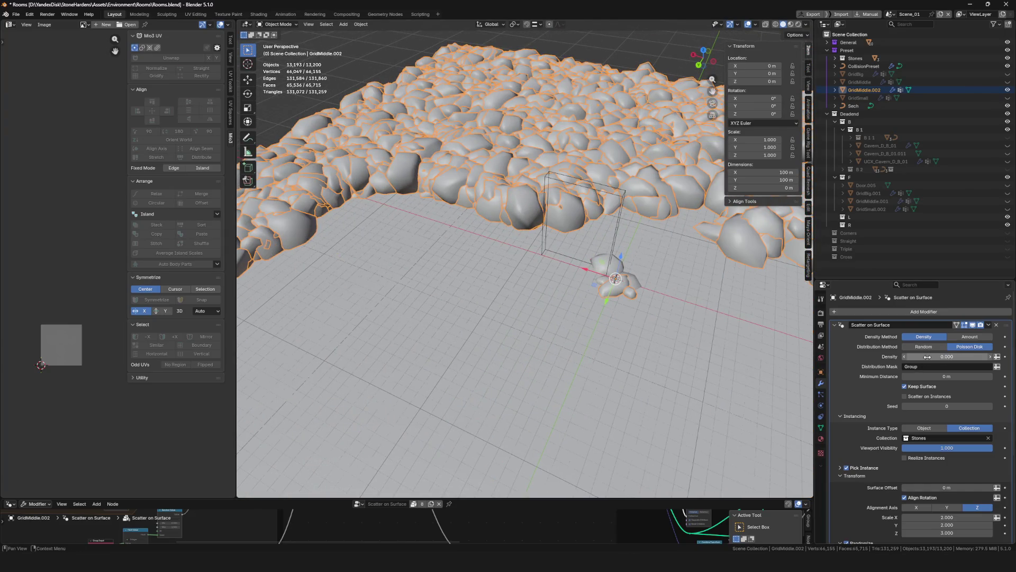
left_click(927, 357)
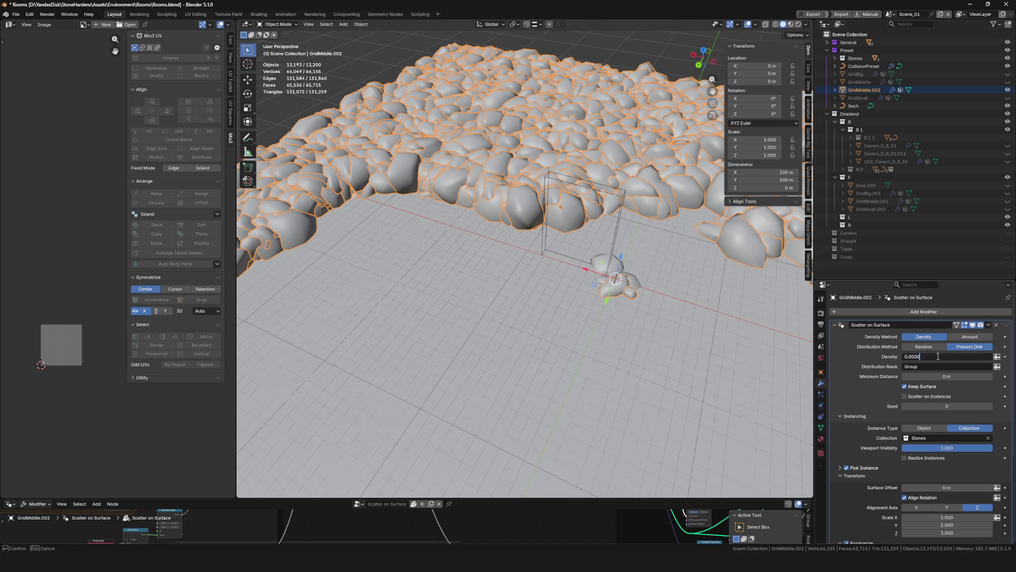
key("Return")
scroll(524, 270, "down", 5)
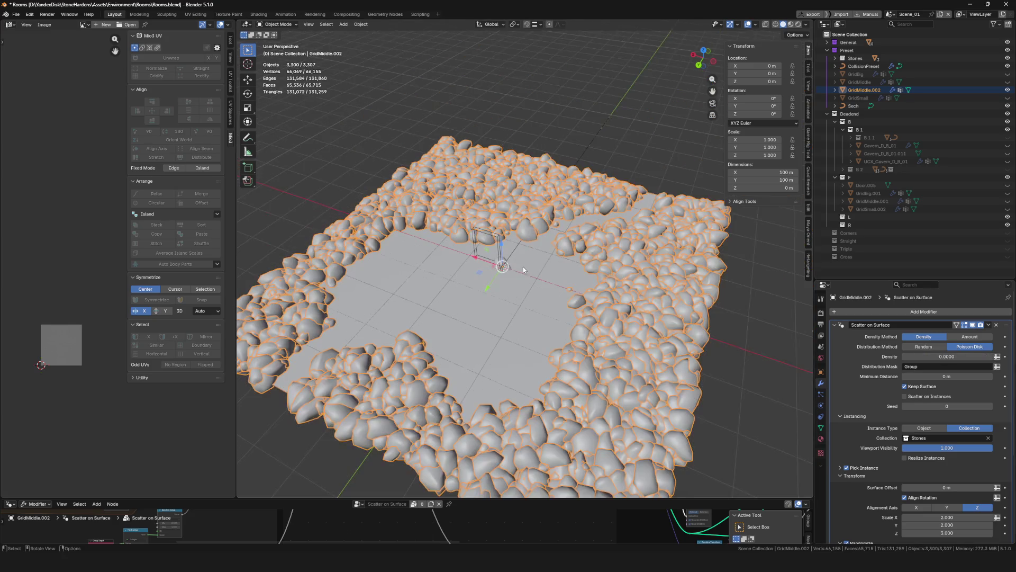
middle_click_drag(537, 300, 585, 303)
scroll(585, 303, "up", 5)
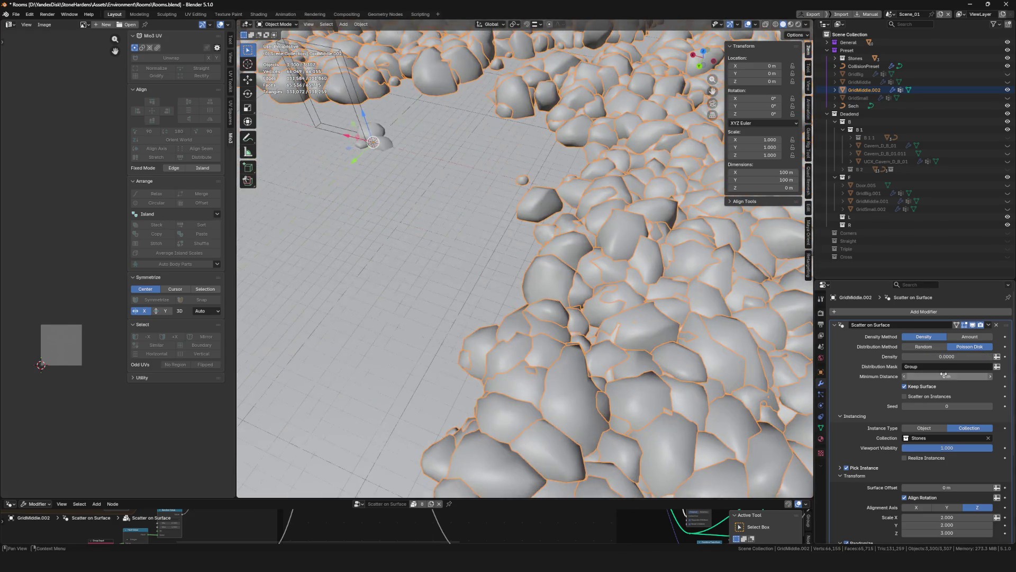
key("Return")
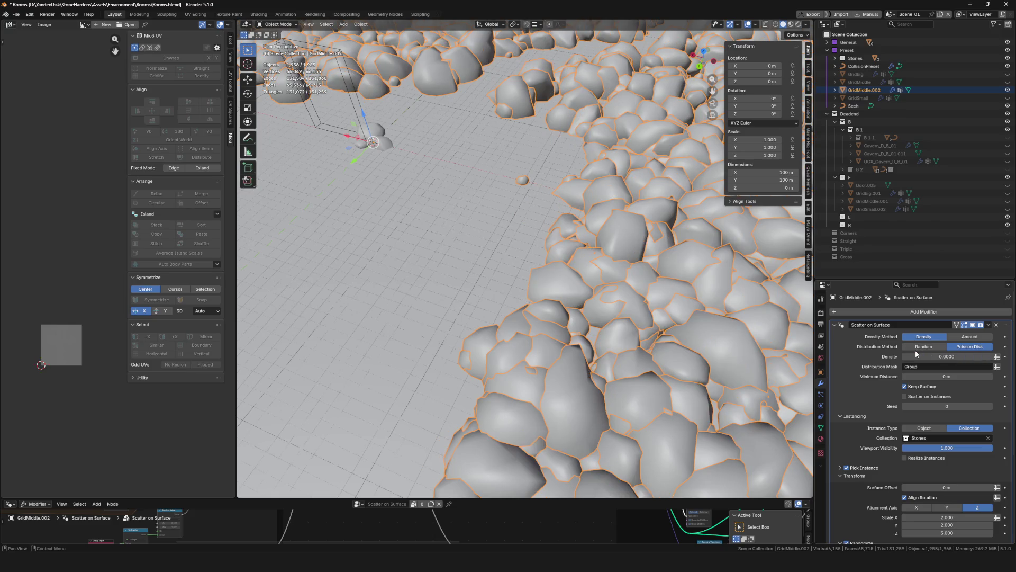
scroll(484, 307, "down", 5)
scroll(693, 339, "up", 4)
middle_click_drag(694, 339, 649, 196)
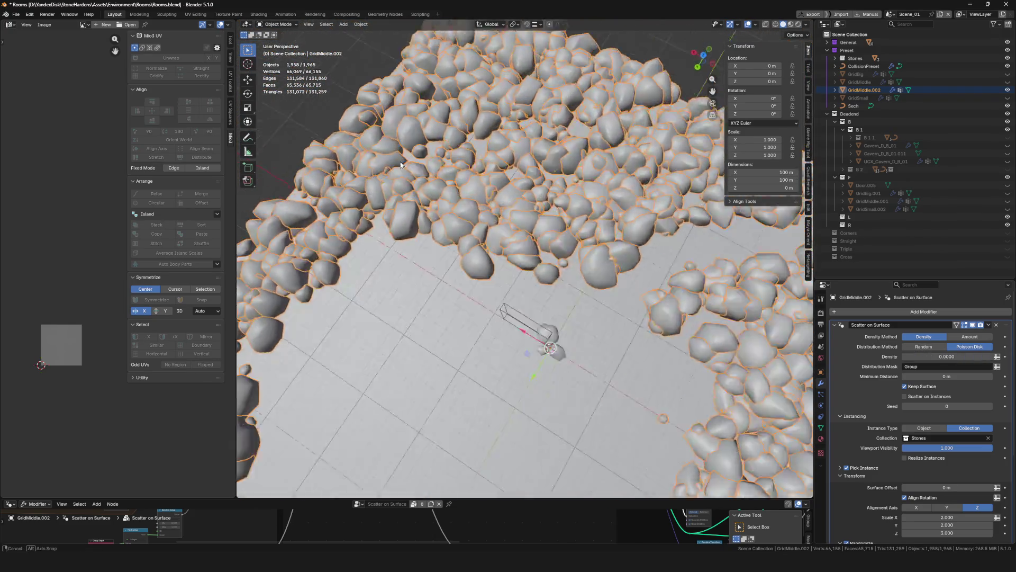
scroll(648, 196, "up", 5)
scroll(649, 196, "down", 2)
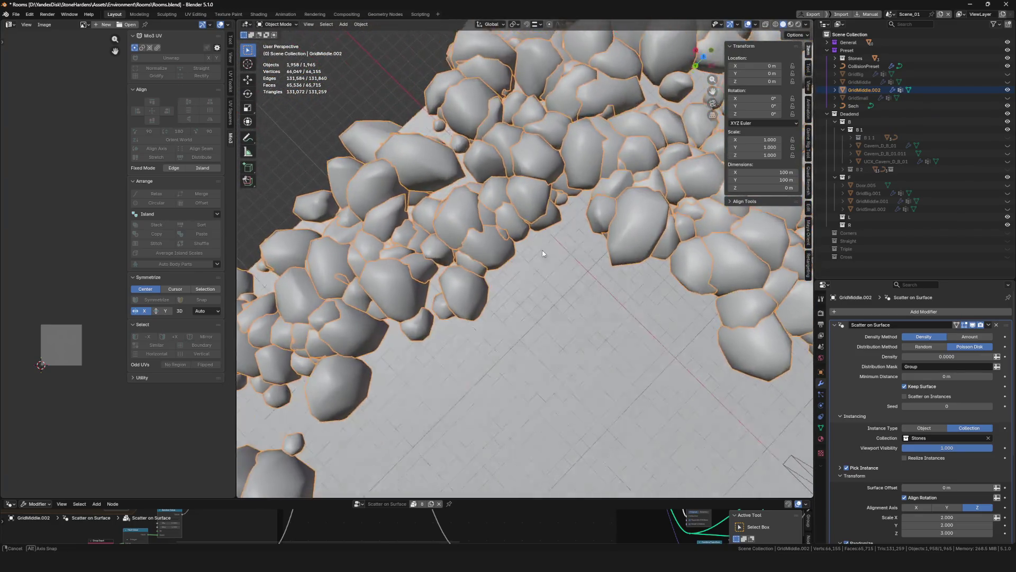
scroll(648, 196, "down", 2)
scroll(649, 196, "down", 1)
scroll(526, 231, "down", 3)
scroll(525, 233, "up", 4)
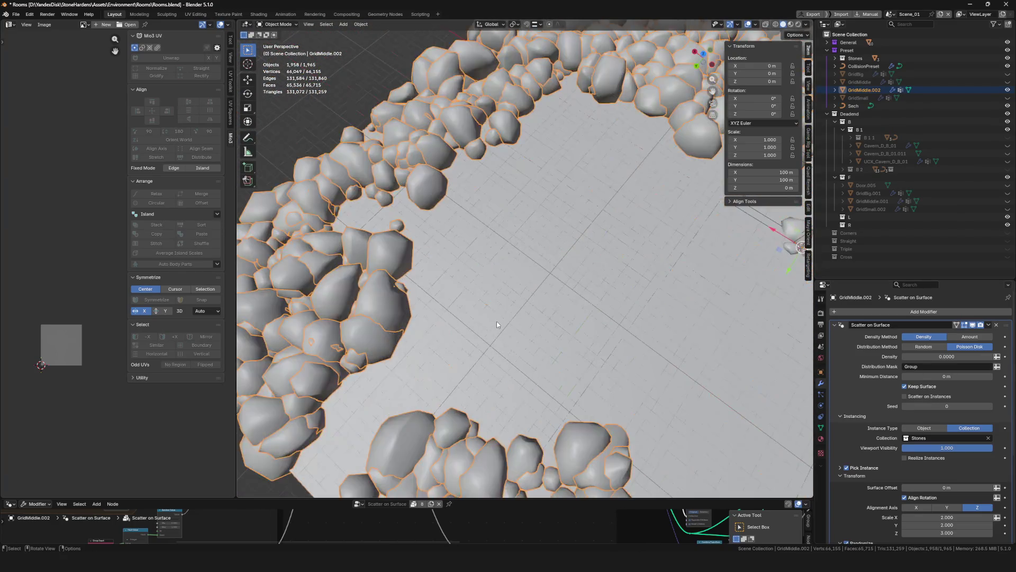
middle_click_drag(497, 321, 556, 262)
scroll(972, 440, "down", 4)
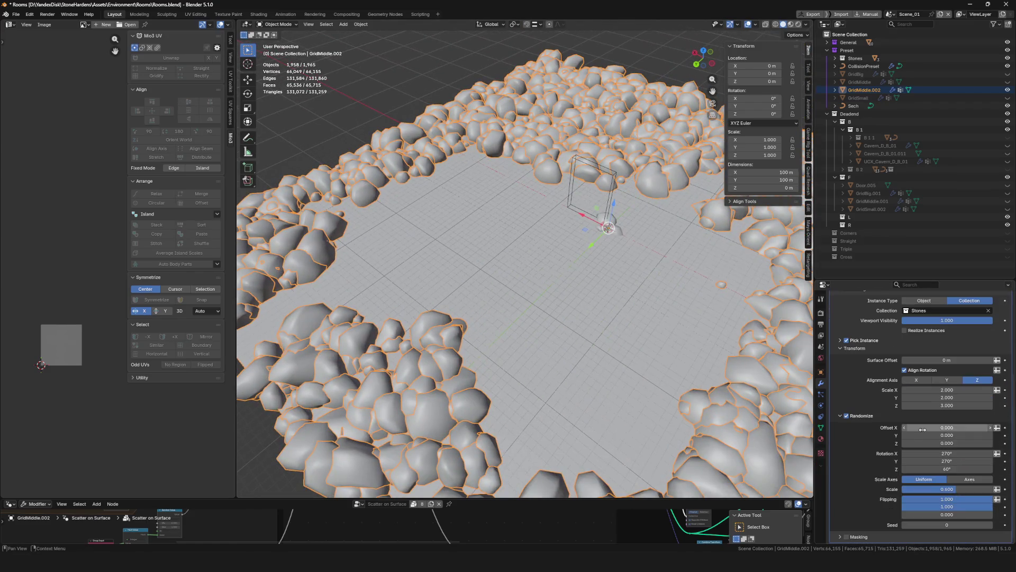
Adjust the stones' random Scale and nudge the scatter Density
double_click(955, 490)
type("0.4")
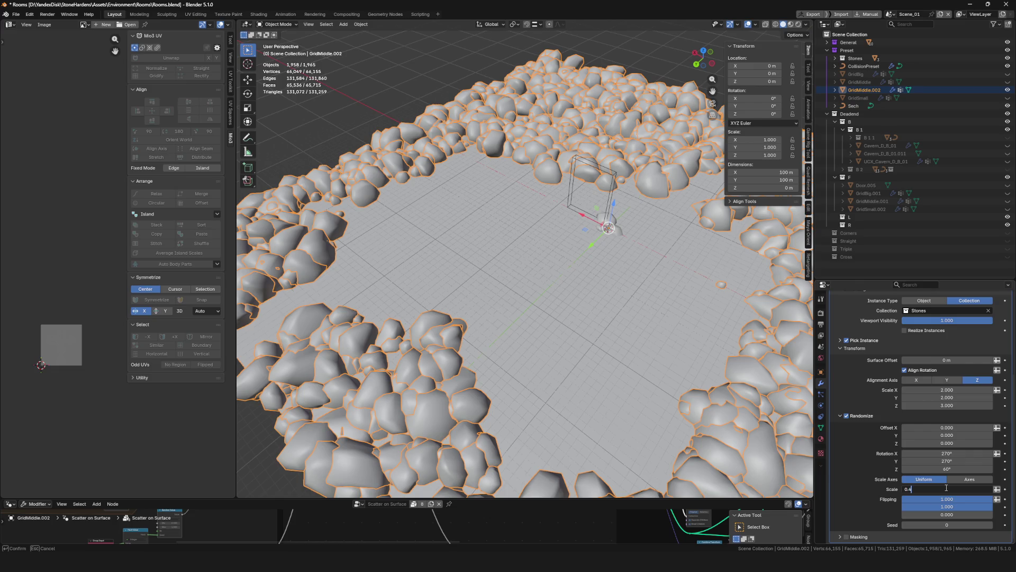
key("Return")
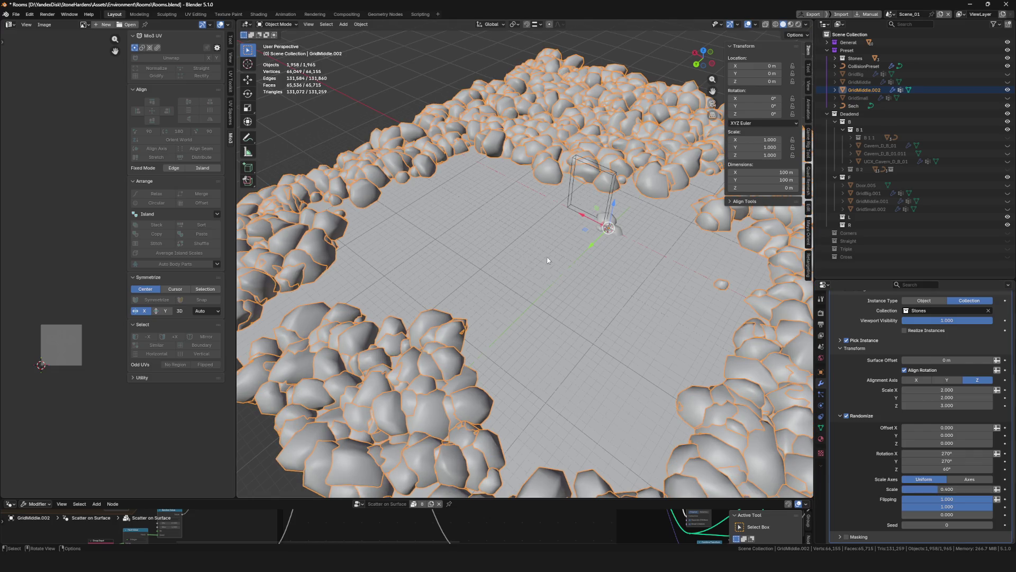
middle_click_drag(547, 260, 555, 275)
scroll(941, 356, "up", 4)
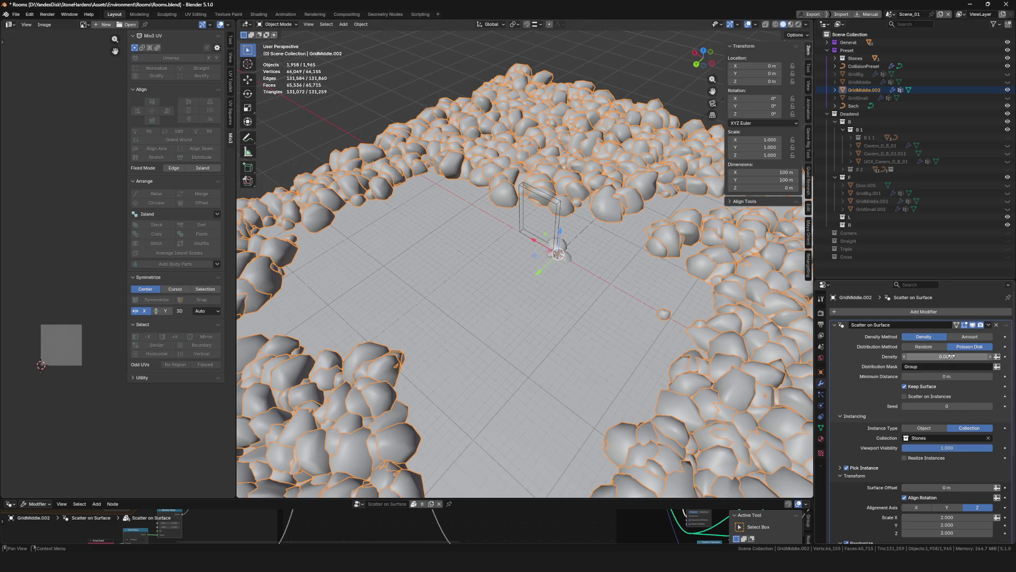
left_click_drag(952, 357, 952, 357)
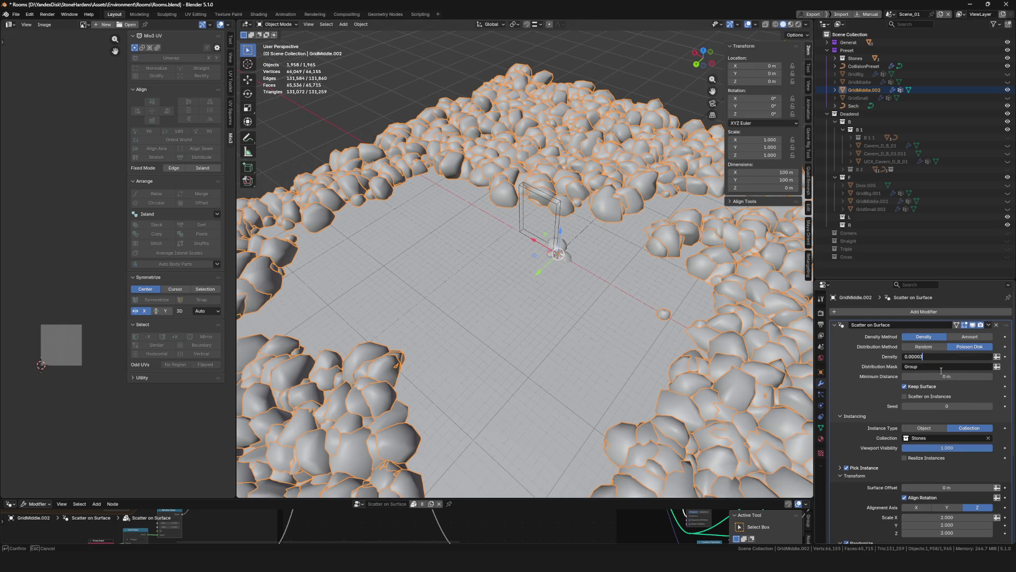
type("0.00004")
key("Return")
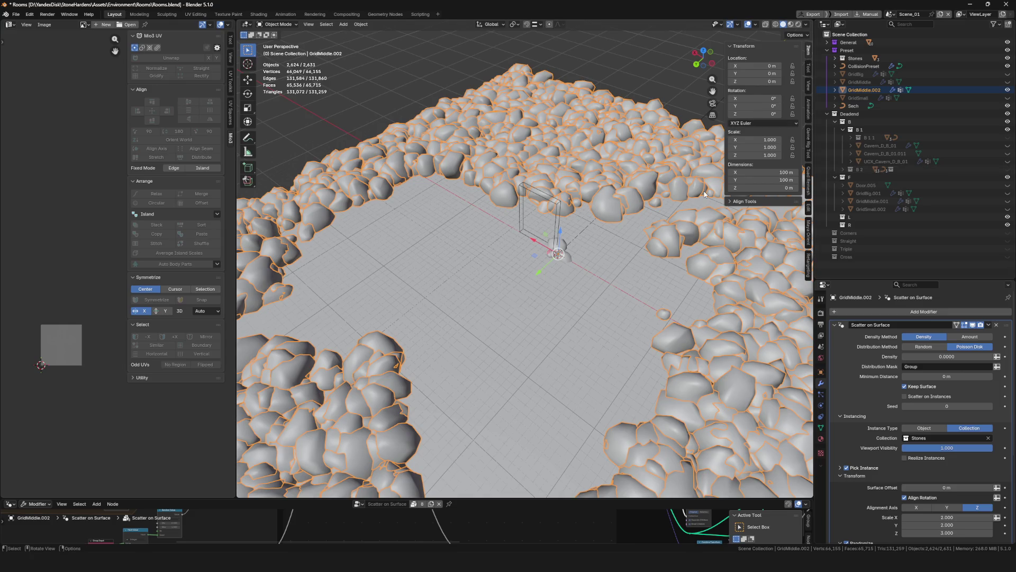
scroll(532, 209, "up", 3)
Raise Density to 0.00004 for about 2,600 stones and save the file
middle_click_drag(532, 209, 570, 252)
scroll(570, 252, "down", 3)
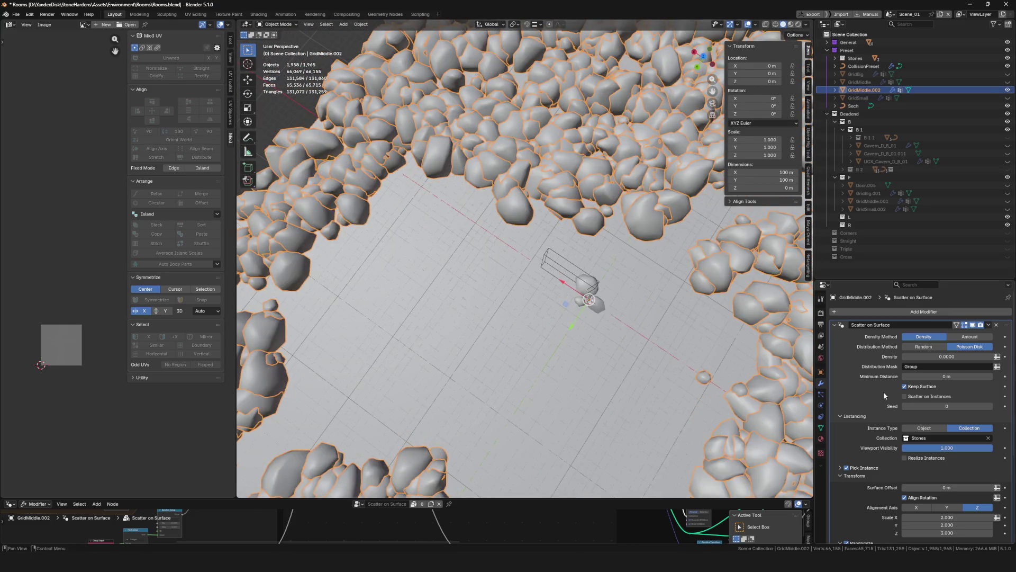
double_click(953, 357)
key("BackSpace")
type("4")
key("Return")
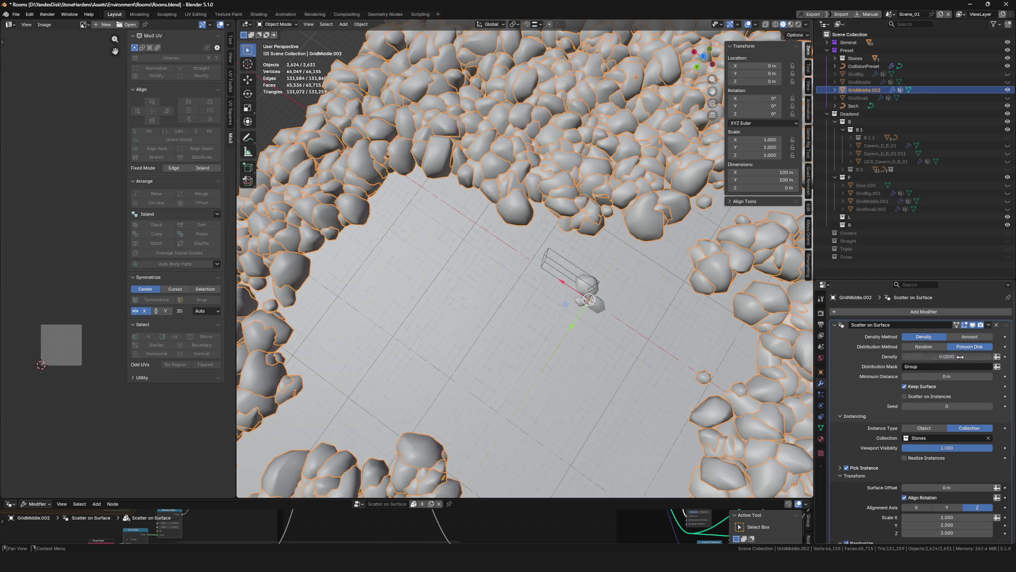
scroll(445, 339, "down", 5)
scroll(445, 339, "down", 3)
scroll(444, 340, "up", 3)
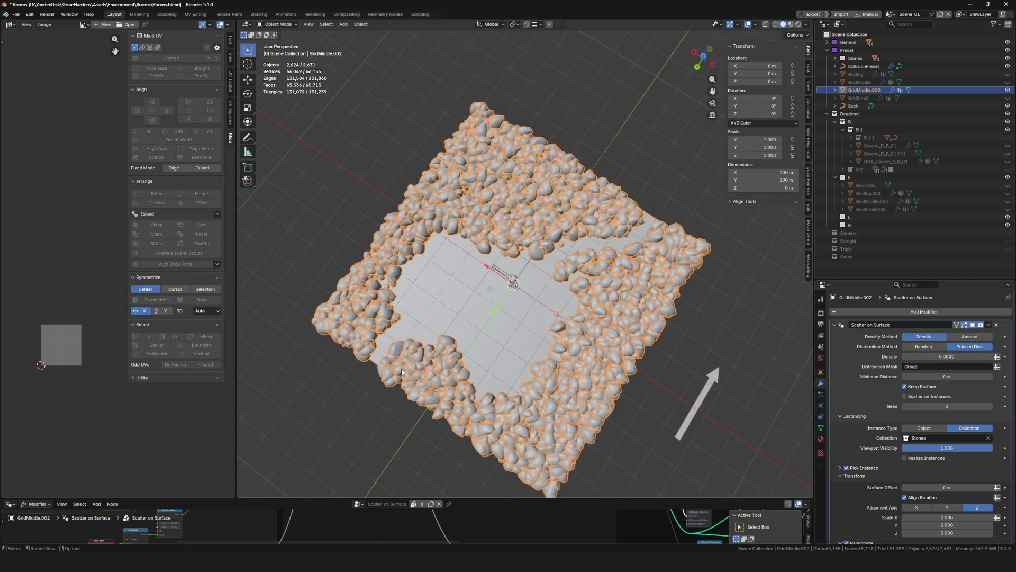
mouse_move(445, 340)
middle_mouse_down()
mouse_move(530, 326)
mouse_move(618, 277)
mouse_move(576, 247)
mouse_move(474, 333)
mouse_move(481, 299)
mouse_move(557, 295)
middle_mouse_up()
scroll(531, 326, "up", 5)
scroll(619, 278, "down", 3)
key("ctrl+s")
scroll(553, 268, "up", 3)
scroll(517, 294, "down", 5)
scroll(524, 292, "up", 2)
scroll(537, 290, "up", 3)
scroll(554, 288, "down", 3)
scroll(555, 289, "up", 3)
scroll(989, 436, "down", 3)
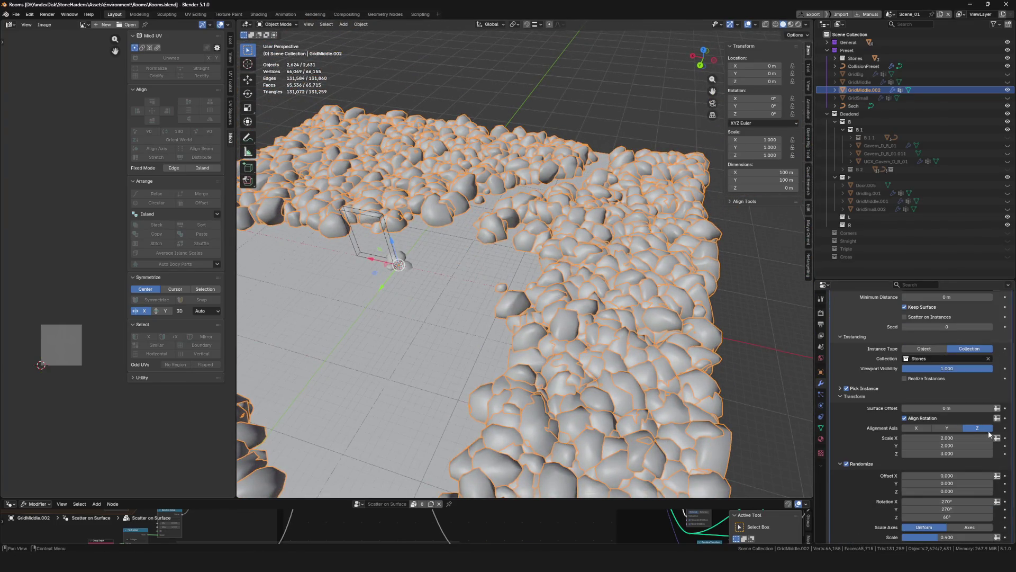
Set the stone Scale X/Y to 2.5 with a lower Density, then save the file
left_click_drag(976, 446, 1003, 437)
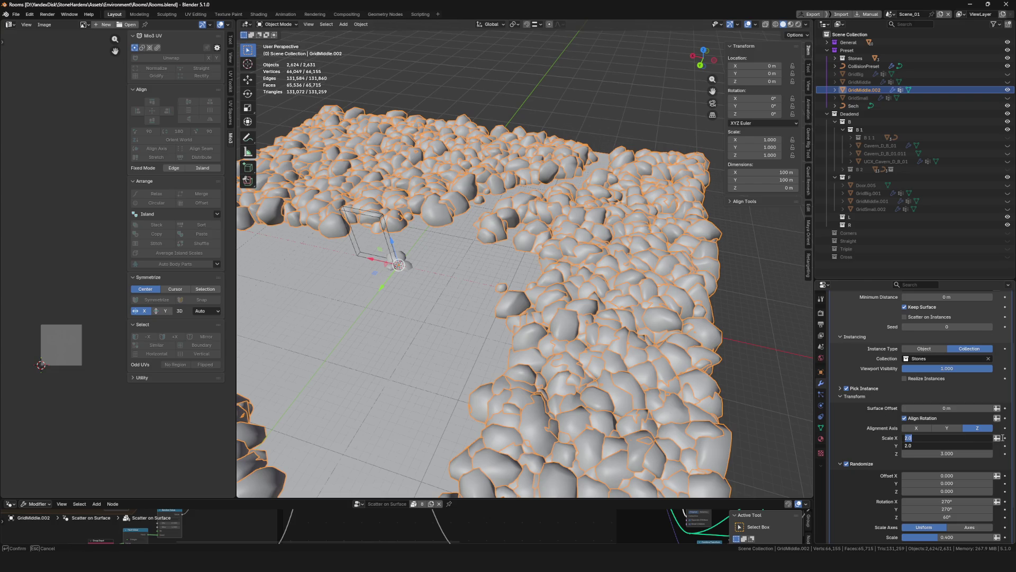
key("Return")
scroll(972, 427, "up", 4)
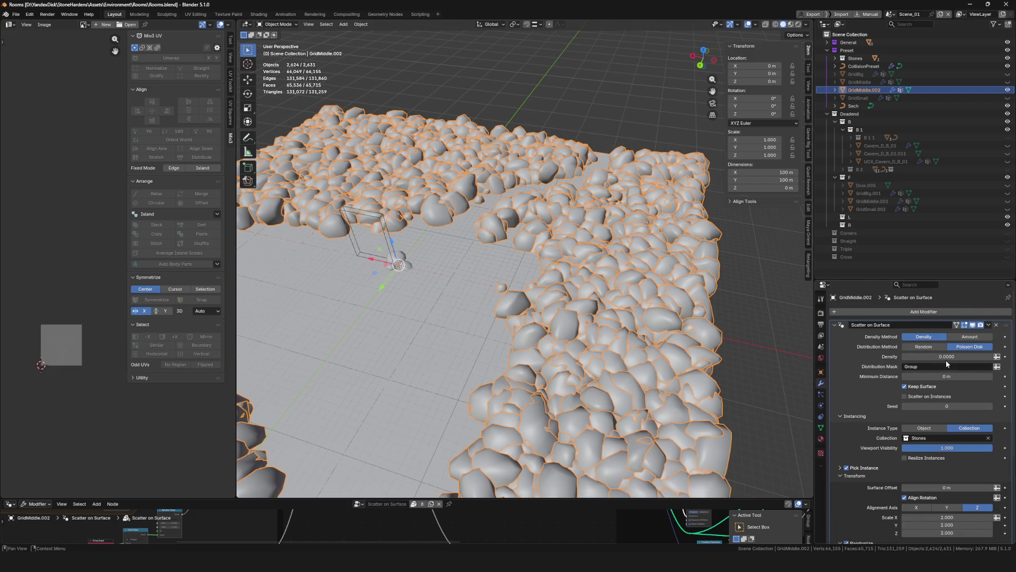
double_click(945, 360)
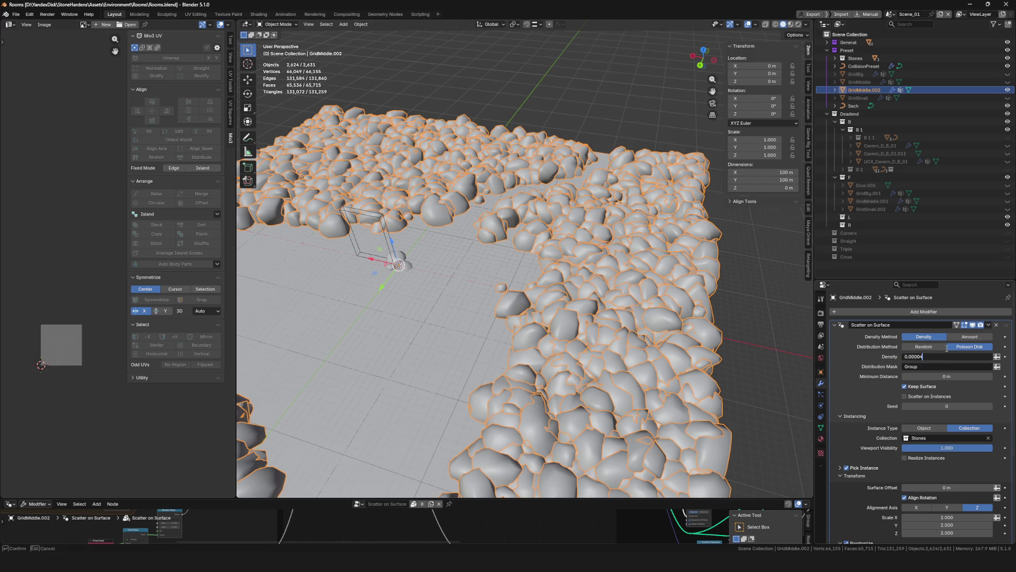
key("Return")
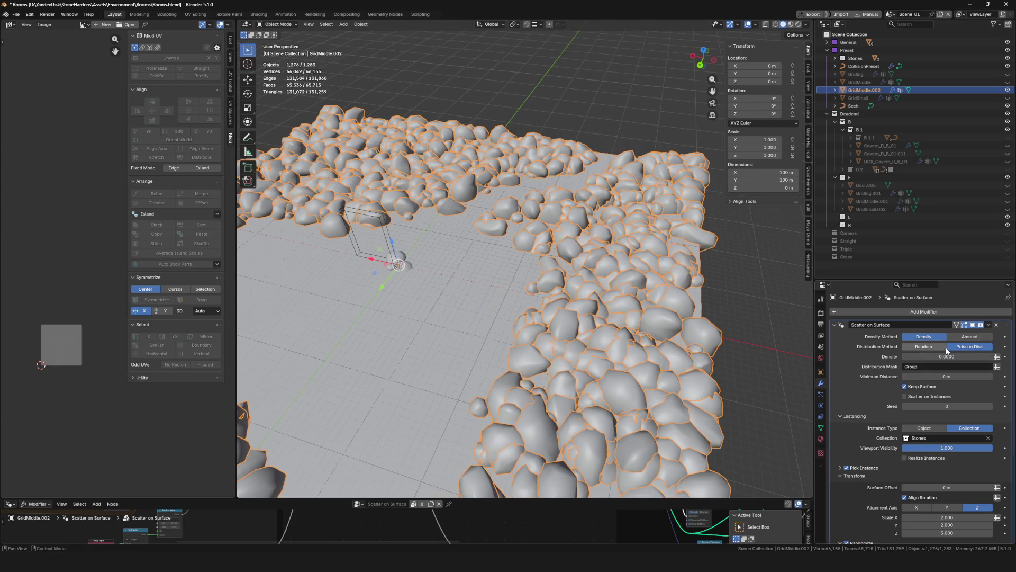
scroll(947, 352, "down", 4)
left_click_drag(981, 438, 980, 447)
type("2.5")
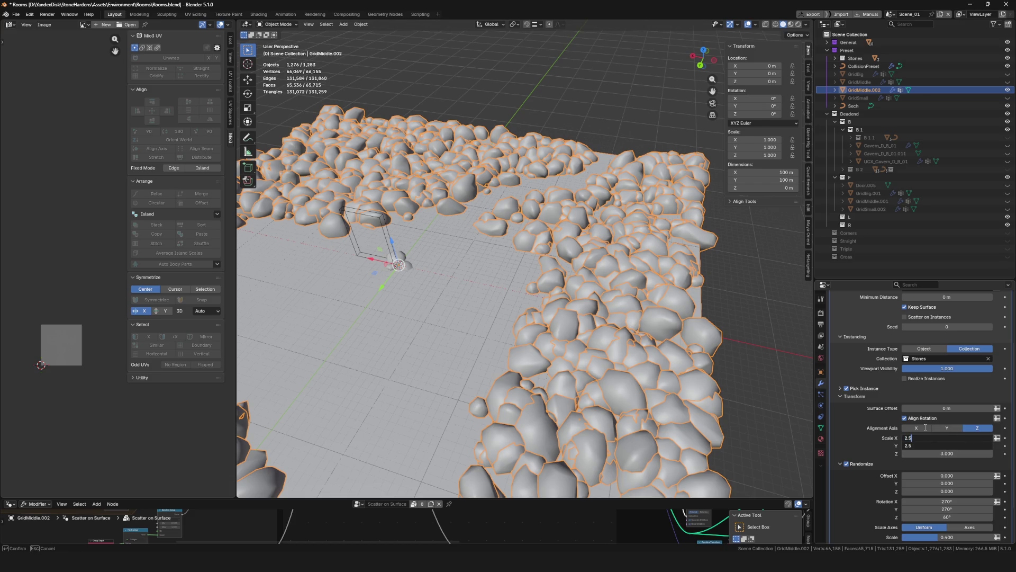
key("Return")
scroll(500, 262, "up", 6)
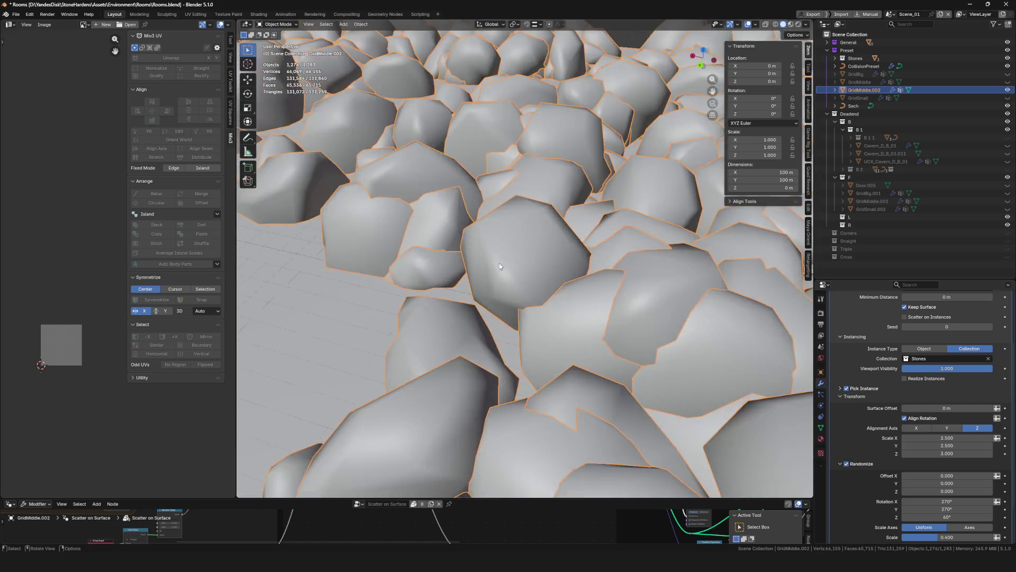
scroll(500, 263, "down", 3)
scroll(500, 262, "down", 4)
mouse_move(500, 264)
middle_mouse_down()
mouse_move(549, 225)
mouse_move(517, 286)
mouse_move(546, 225)
middle_mouse_up()
scroll(549, 225, "up", 4)
scroll(516, 286, "down", 2)
scroll(509, 311, "up", 4)
scroll(504, 315, "down", 4)
scroll(546, 225, "up", 3)
key("ctrl+s")
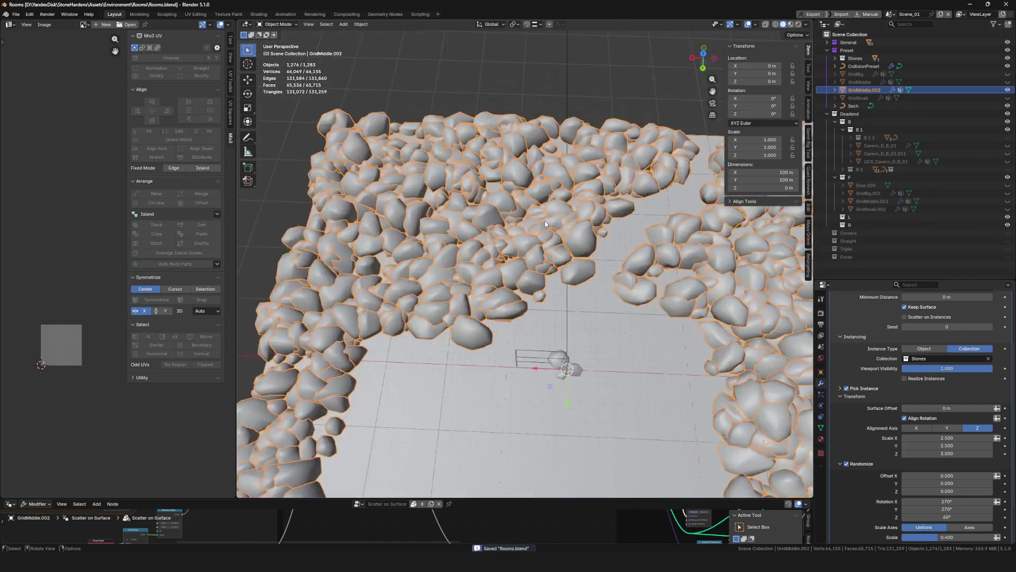
scroll(545, 225, "up", 2)
Hide GridMiddle.002 and show the original GridMiddle scatter for comparison
middle_click_drag(545, 225, 598, 317)
scroll(599, 318, "down", 5)
scroll(598, 318, "down", 2)
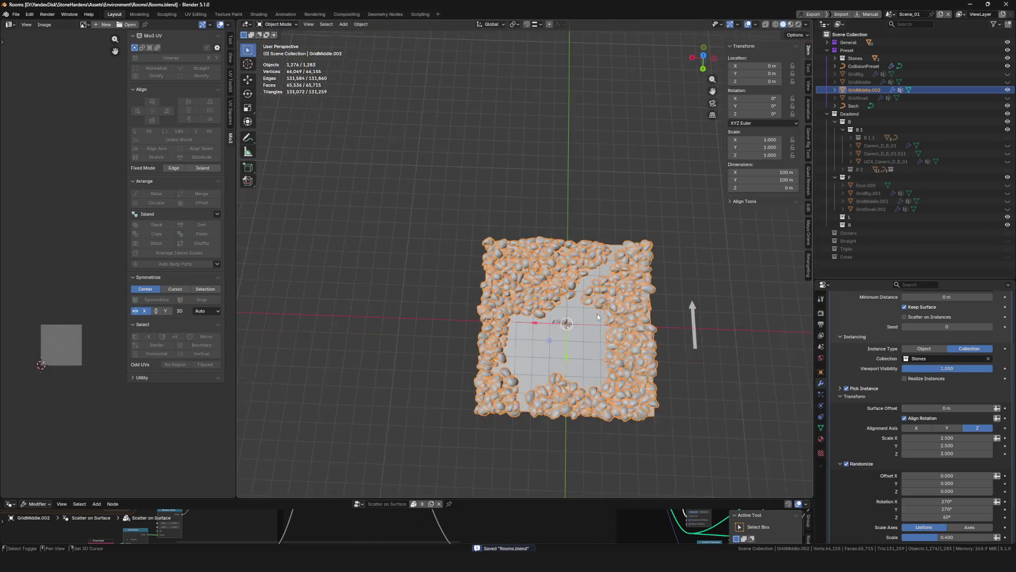
left_click(1008, 82)
left_click(1008, 90)
scroll(531, 262, "up", 5)
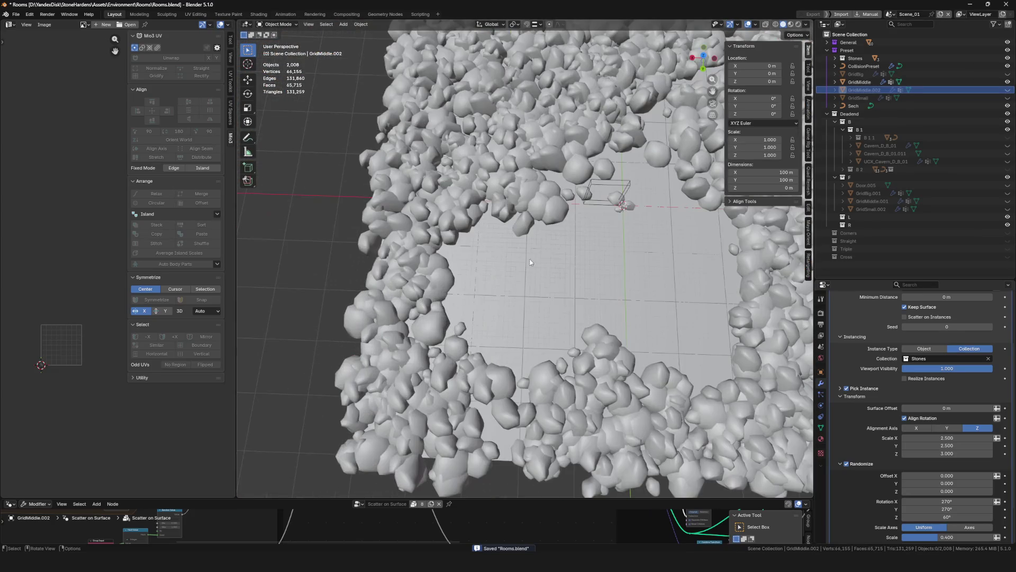
Toggle GridMiddle and GridMiddle.002 visibility to compare, ending with GridMiddle.002 shown
middle_click_drag(531, 263, 556, 334)
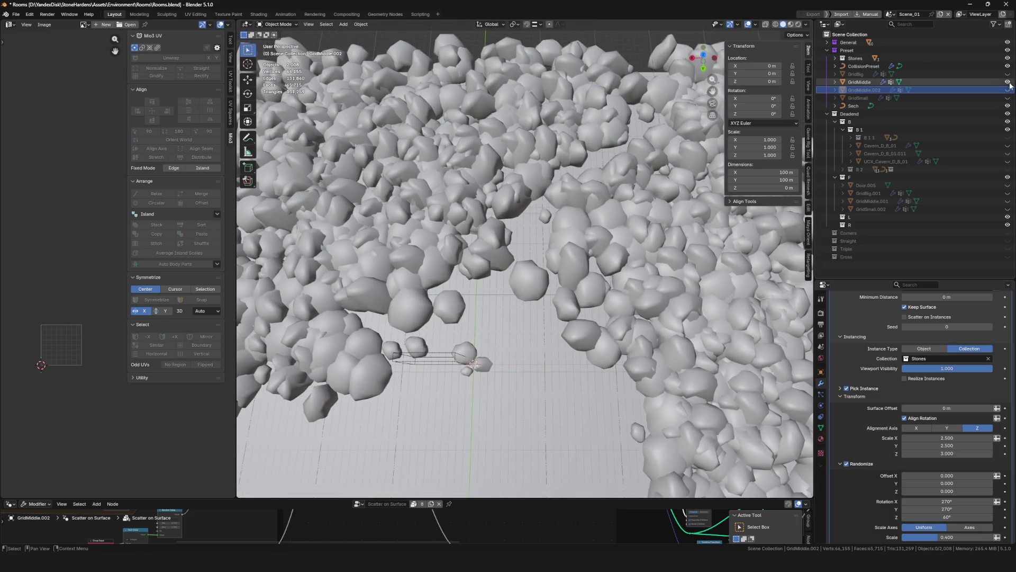
left_click(1008, 82)
left_click(1008, 82)
left_click(1008, 82)
left_click(1007, 82)
left_click(1008, 90)
left_click(1007, 90)
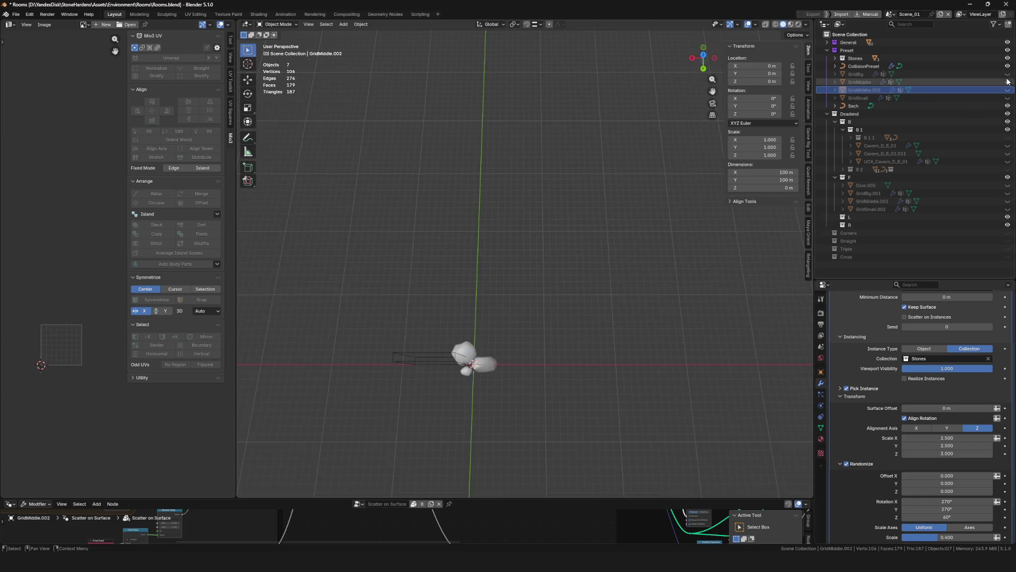
left_click(1008, 82)
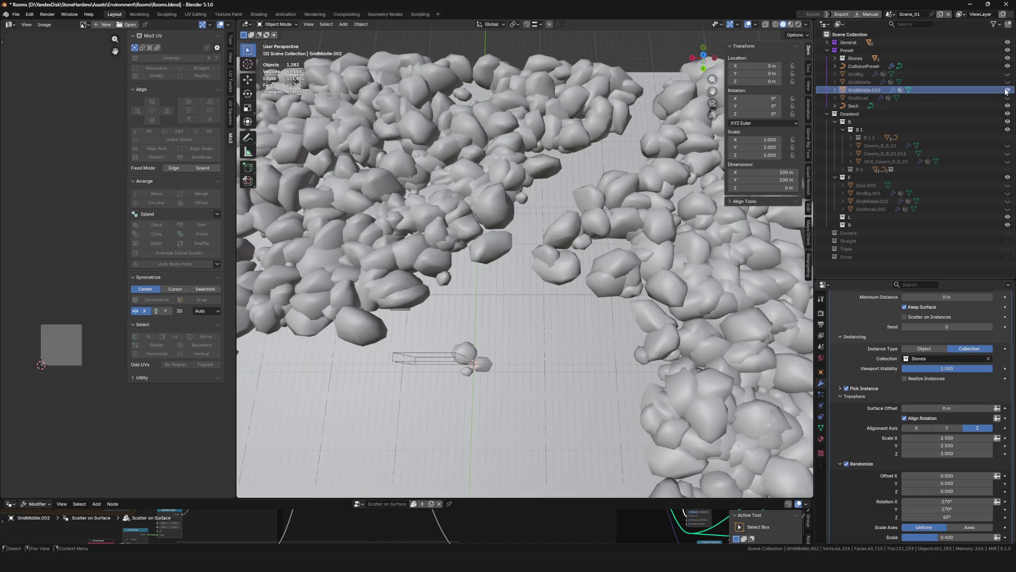
left_click(1007, 90)
Frame the stone-ringed tile, save the file and select the original GridMiddle
key("KP_Decimal")
middle_click_drag(525, 328, 525, 306)
key("ctrl+s")
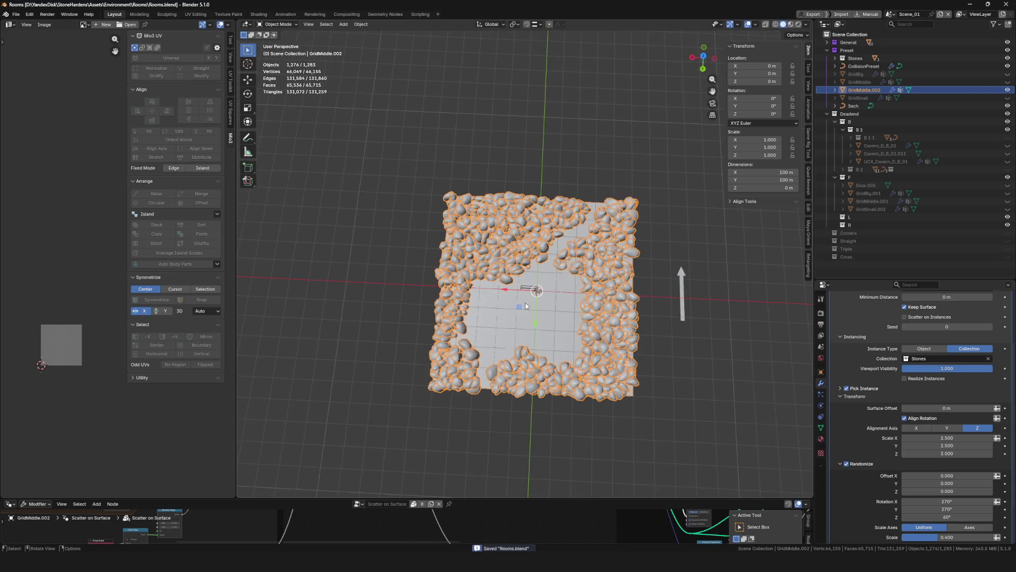
scroll(531, 299, "up", 3)
scroll(586, 326, "up", 3)
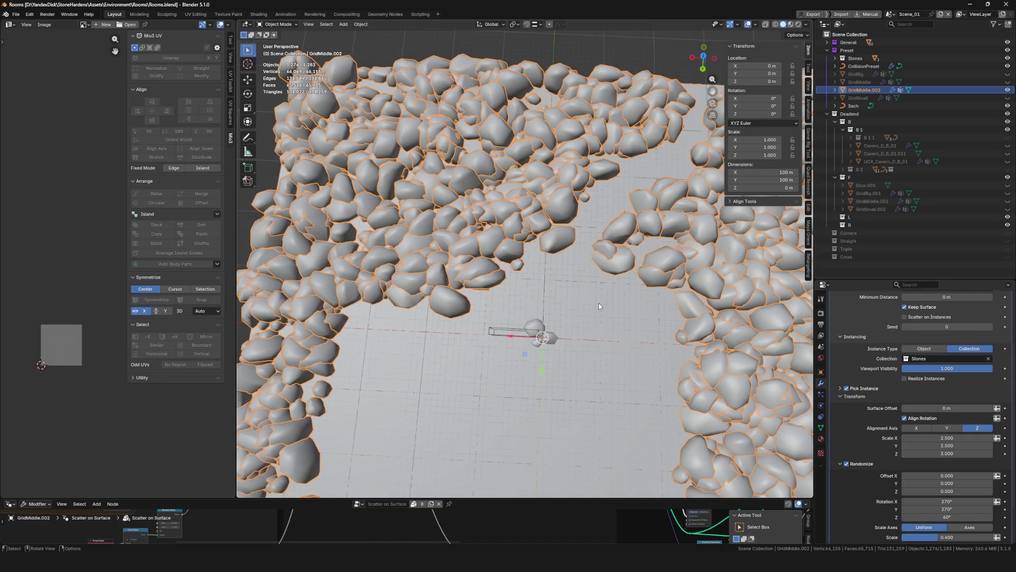
scroll(599, 303, "down", 5)
middle_click_drag(583, 240, 611, 348)
scroll(583, 271, "up", 3)
key("ctrl+s")
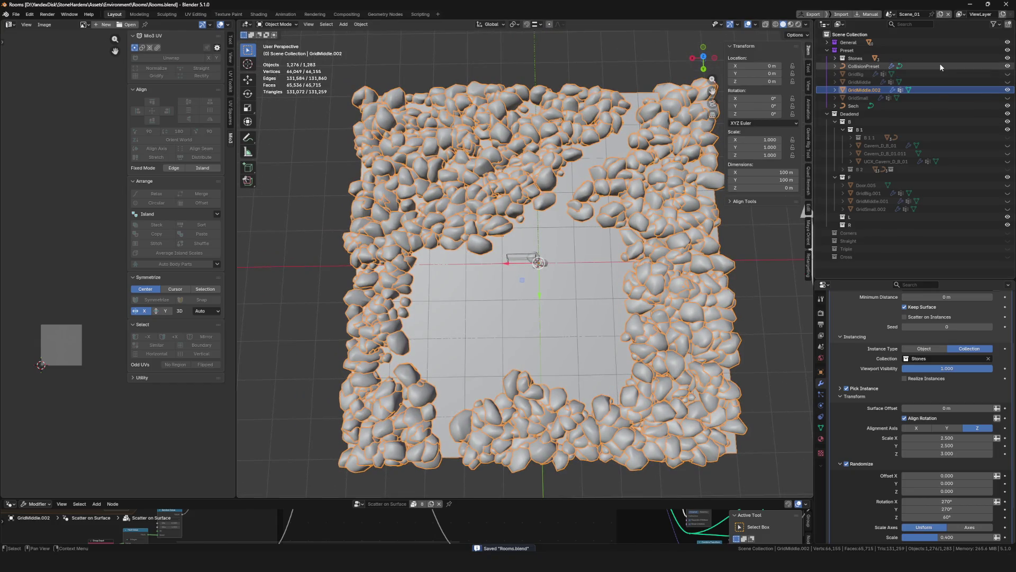
left_click(864, 81)
Delete the old GridMiddle and GridSmall, rename GridMiddle.002 to GridMiddle and save
key("x")
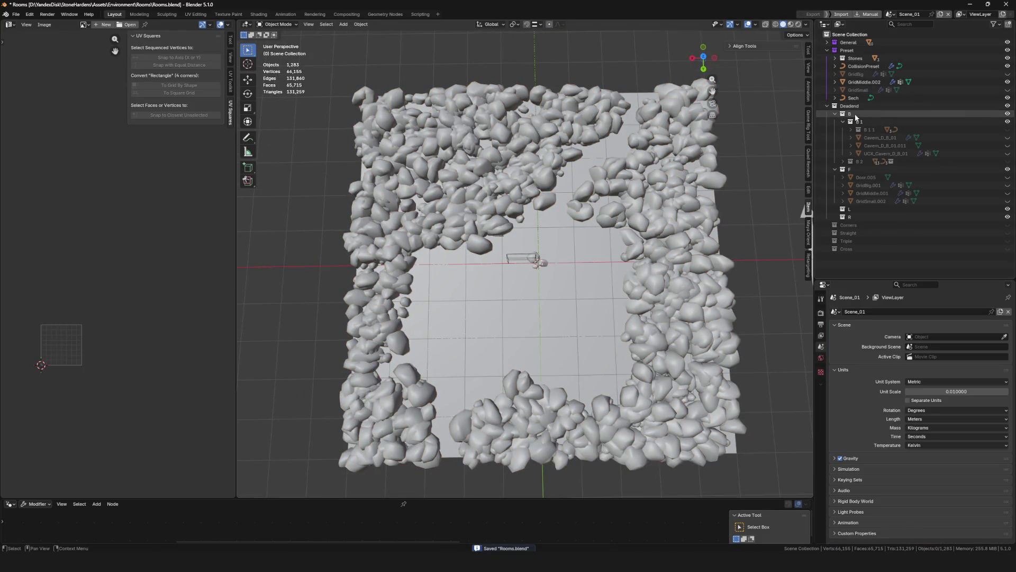
left_click(868, 88)
key("x")
key("x")
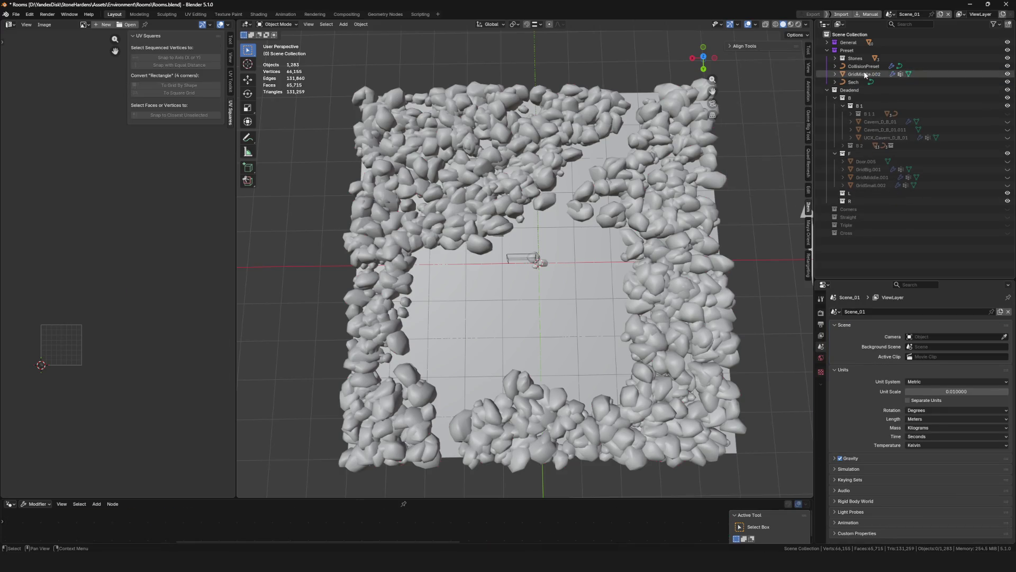
left_click(865, 74)
double_click(864, 74)
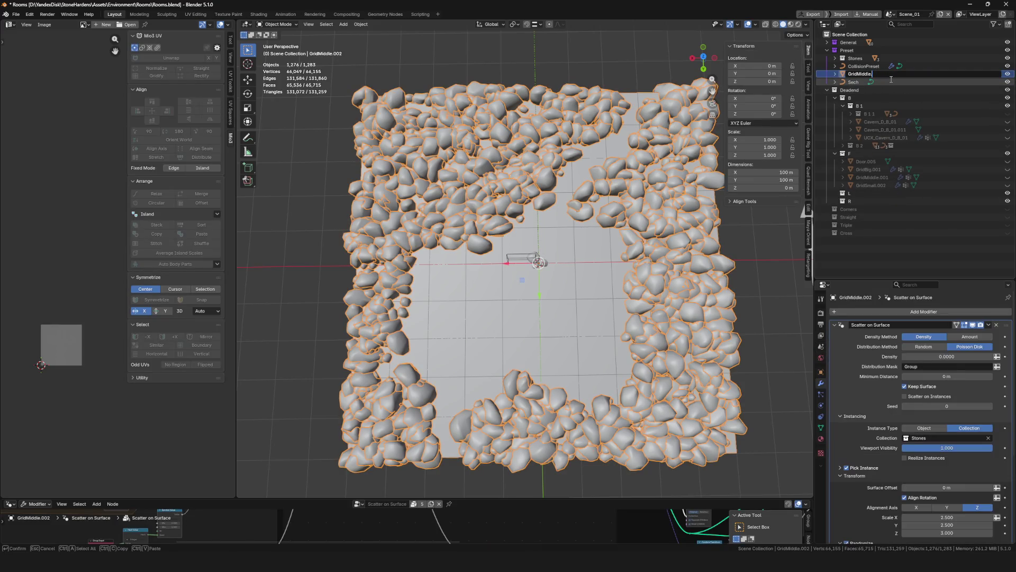
key("Return")
key("ctrl+s")
scroll(608, 265, "down", 3)
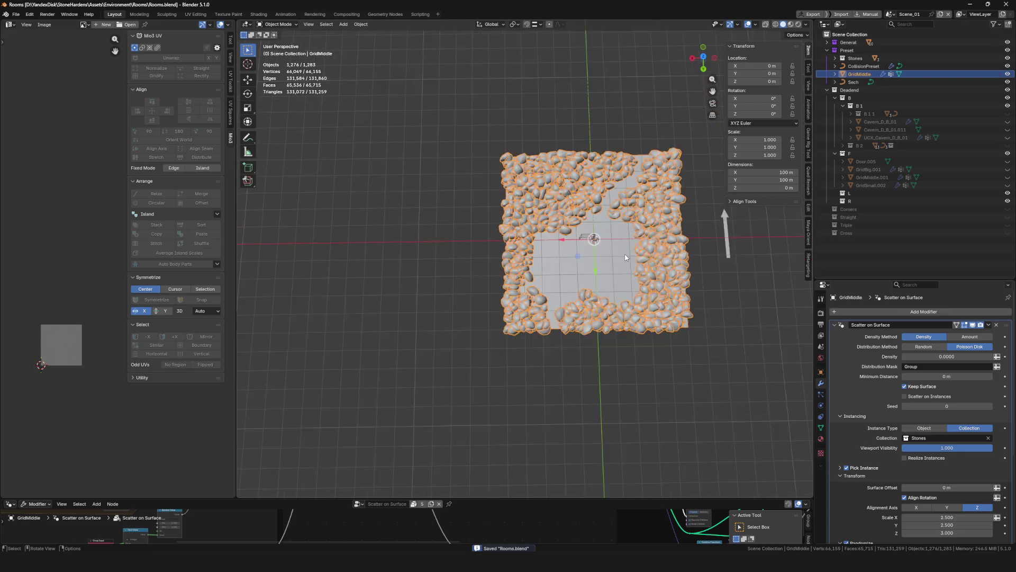
scroll(608, 266, "up", 8)
scroll(607, 265, "down", 3)
Duplicate GridMiddle in place, hide the original and enter Weight Paint on the duplicate
middle_click_drag(562, 215, 549, 217)
scroll(548, 217, "up", 3)
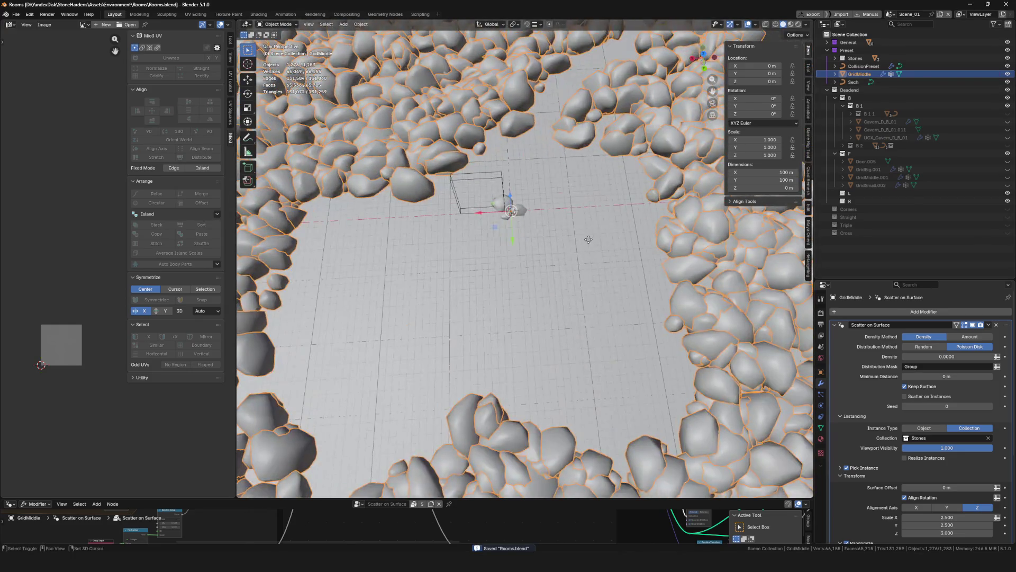
key("shift+d")
key("Escape")
scroll(591, 302, "down", 3)
middle_click_drag(591, 303, 592, 303)
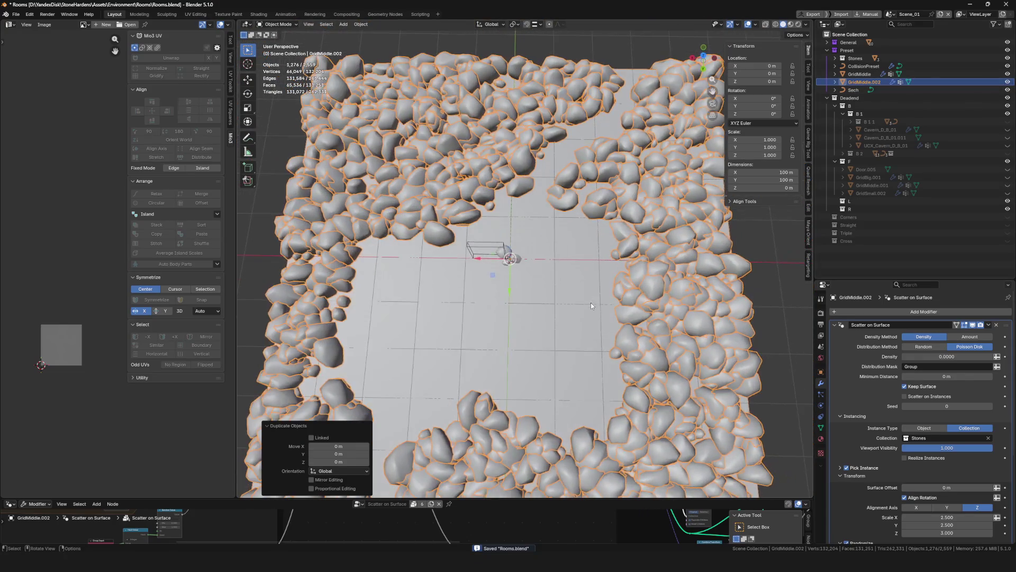
scroll(591, 302, "up", 2)
scroll(759, 204, "down", 3)
left_click(1007, 74)
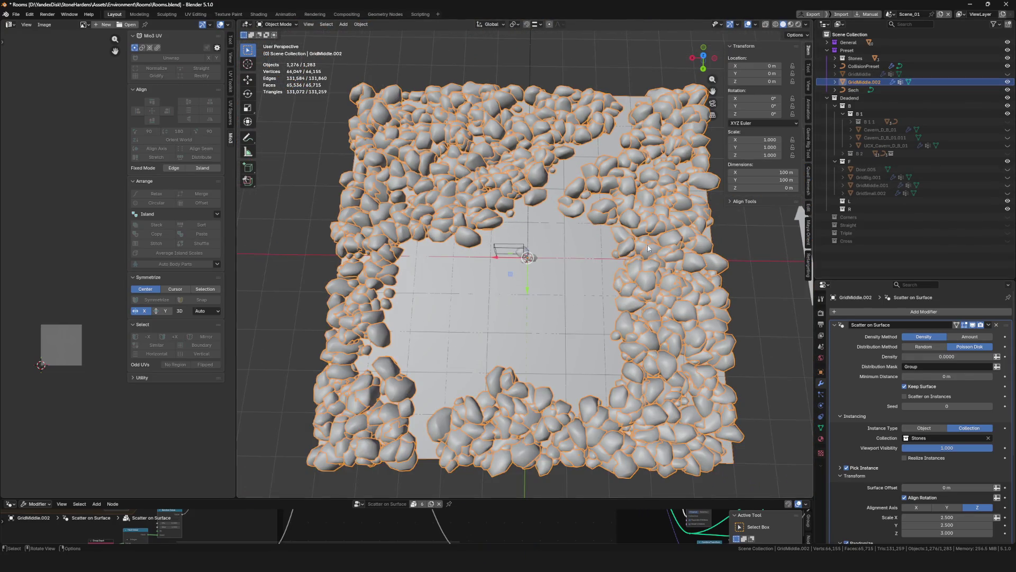
scroll(661, 228, "up", 5)
scroll(661, 228, "down", 3)
key("ctrl+Tab")
scroll(542, 302, "up", 3)
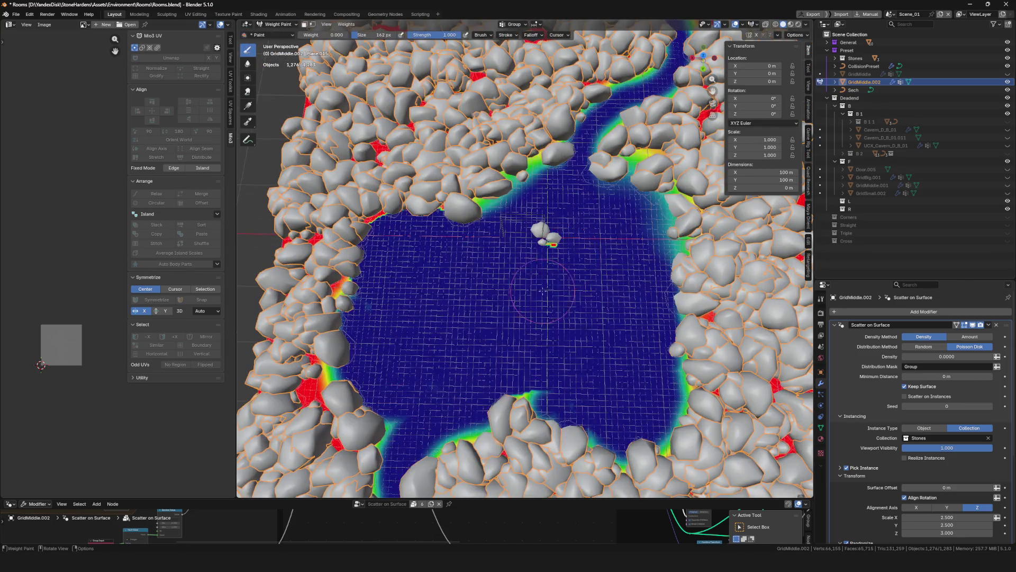
left_click_drag(312, 36, 350, 36)
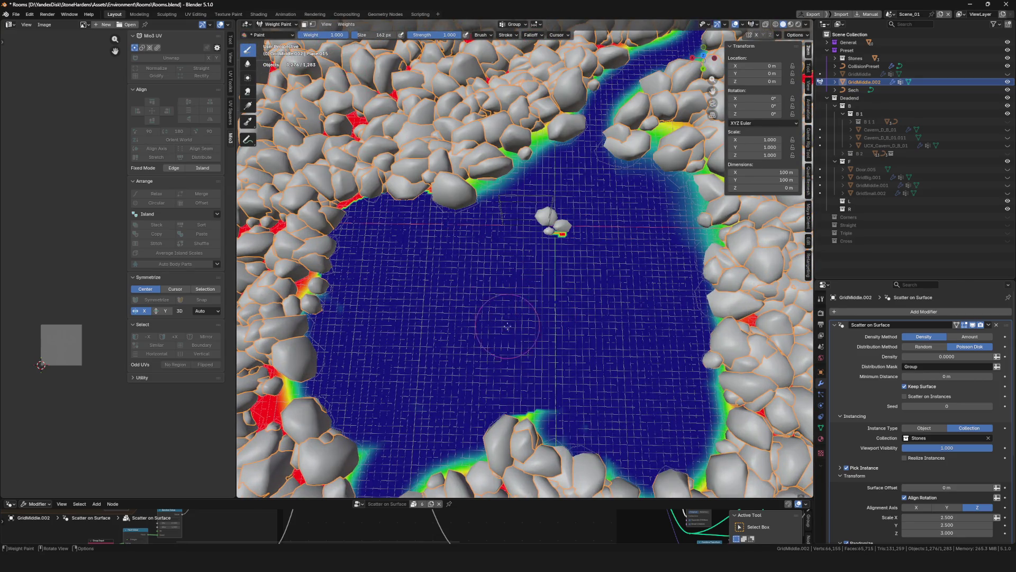
left_click(489, 326)
key("ctrl+z")
key("bracketleft")
key("bracketleft")
key("bracketleft")
mouse_move(511, 328)
left_mouse_down()
mouse_move(561, 308)
mouse_move(501, 347)
left_mouse_up()
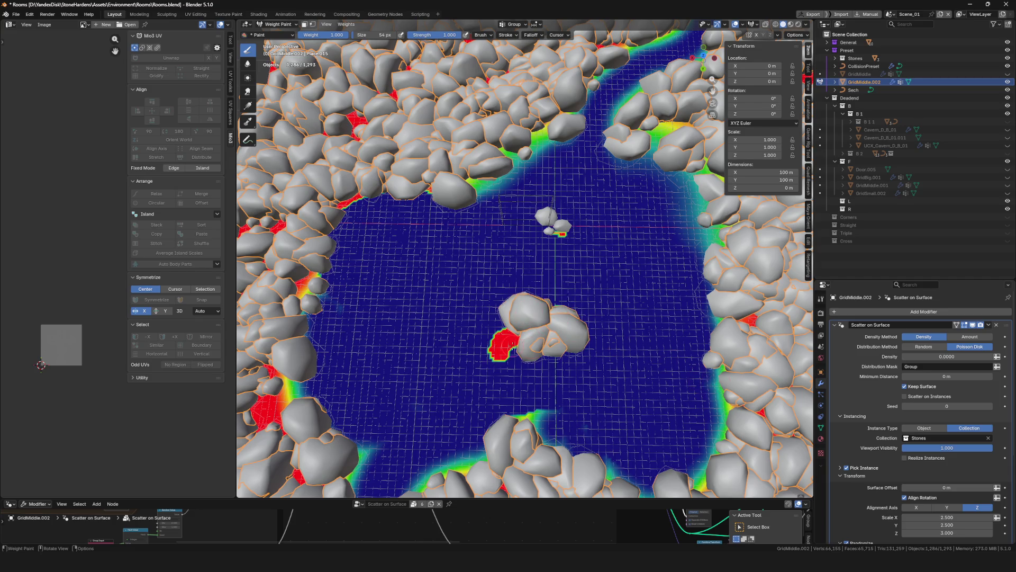
scroll(570, 333, "up", 2)
scroll(571, 333, "up", 2)
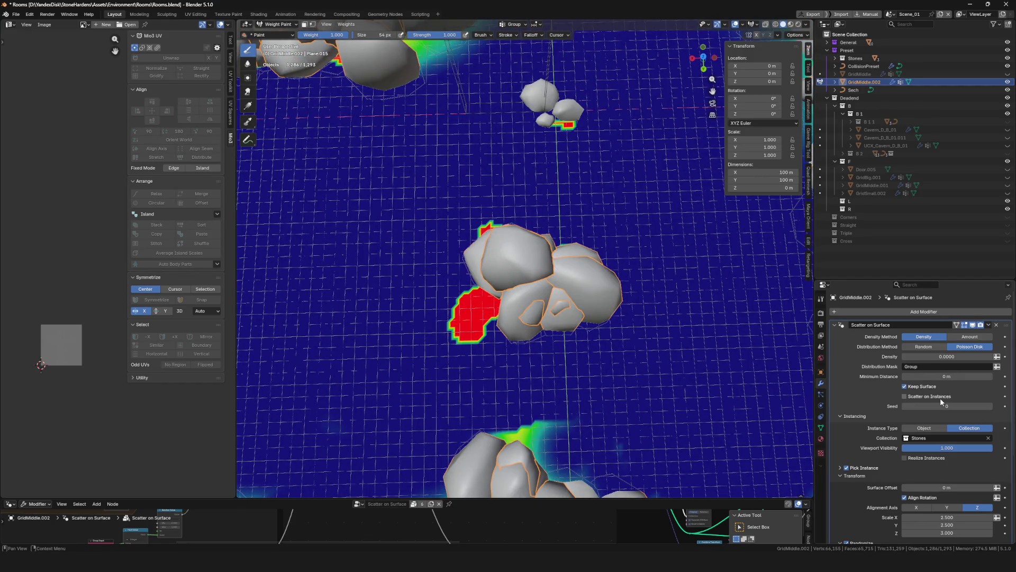
scroll(977, 406, "down", 4)
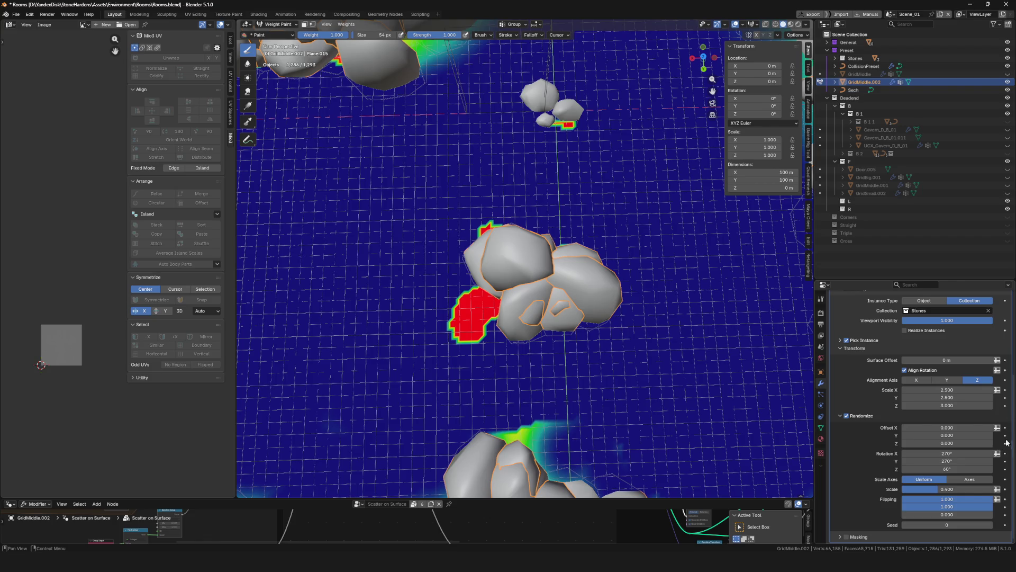
Set the stone Scale to 1.000 and paint more weight onto the red patch
left_click_drag(948, 389, 947, 390)
type("1.000")
key("Return")
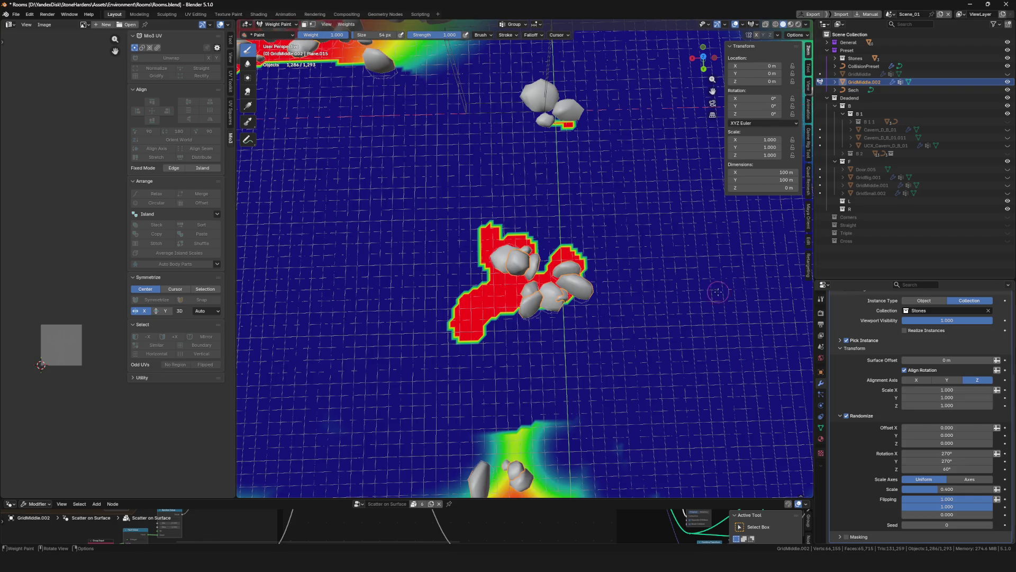
scroll(717, 291, "down", 8)
scroll(620, 309, "up", 2)
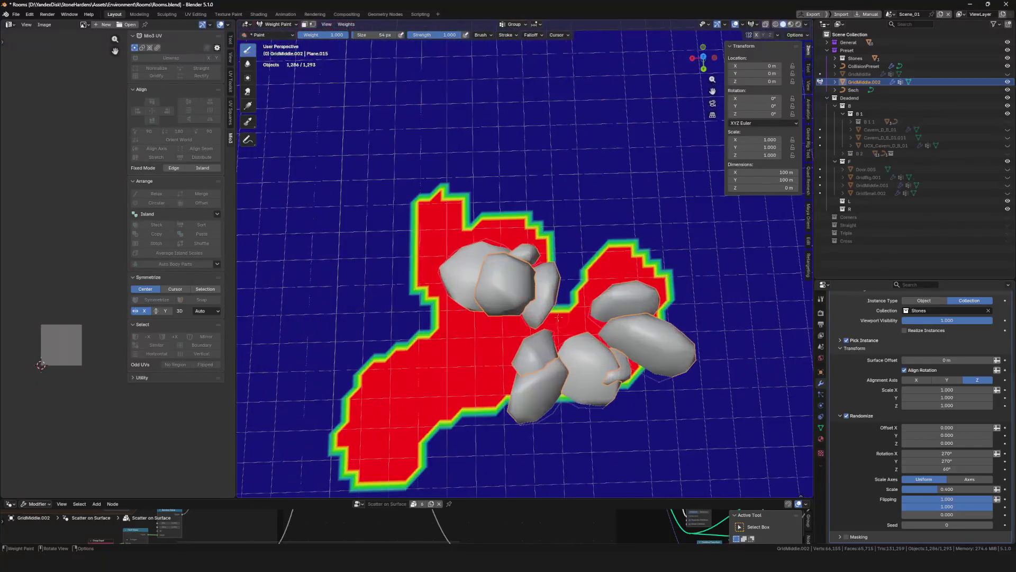
middle_click_drag(621, 309, 576, 298)
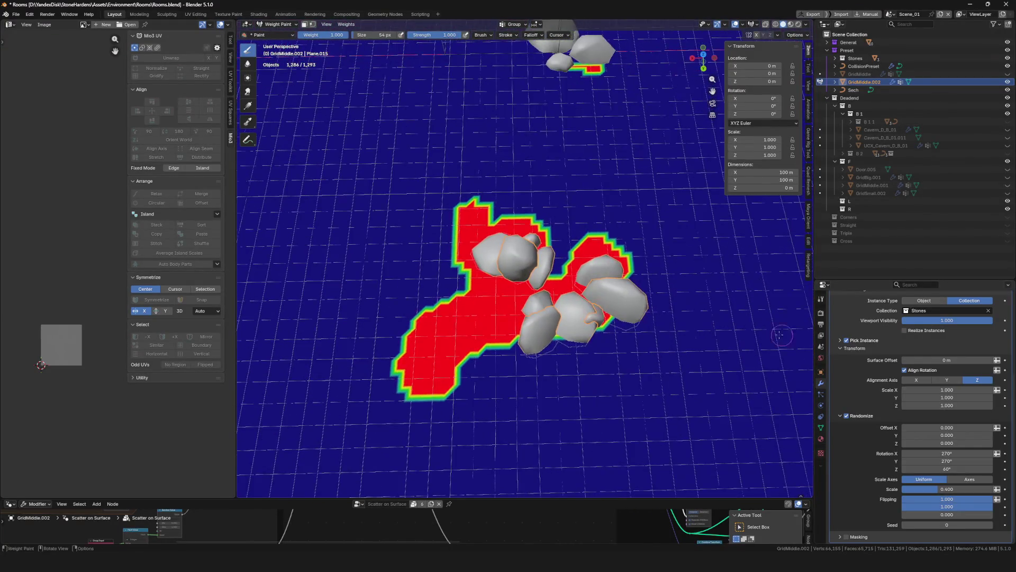
scroll(940, 377, "up", 4)
left_click_drag(464, 307, 455, 301)
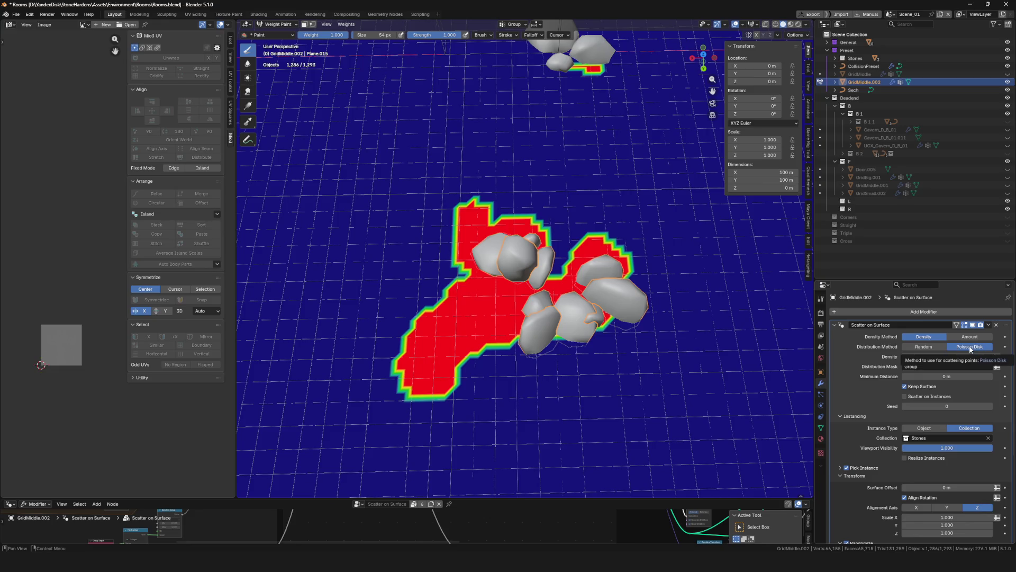
scroll(995, 404, "down", 5)
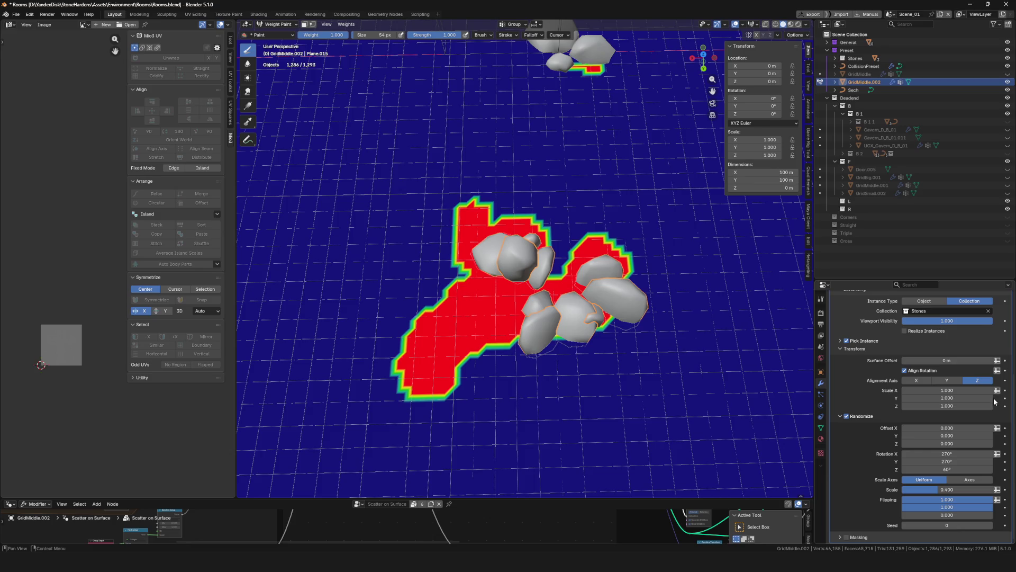
Shift the random X offset and try Random distribution before returning to Poisson Disk
mouse_move(953, 428)
left_mouse_down()
mouse_move(882, 428)
mouse_move(953, 427)
left_mouse_up()
scroll(984, 417, "up", 5)
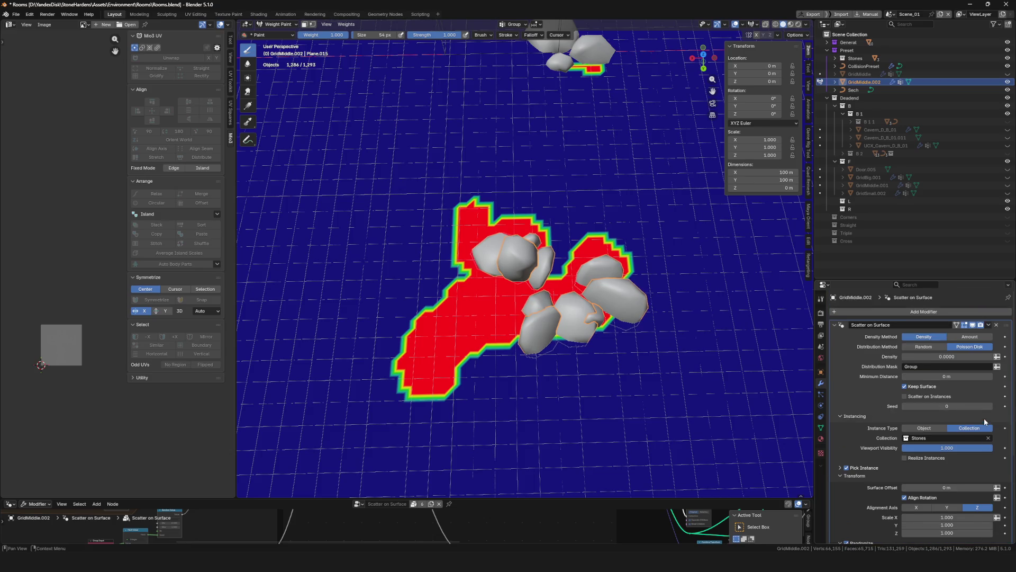
left_click(924, 347)
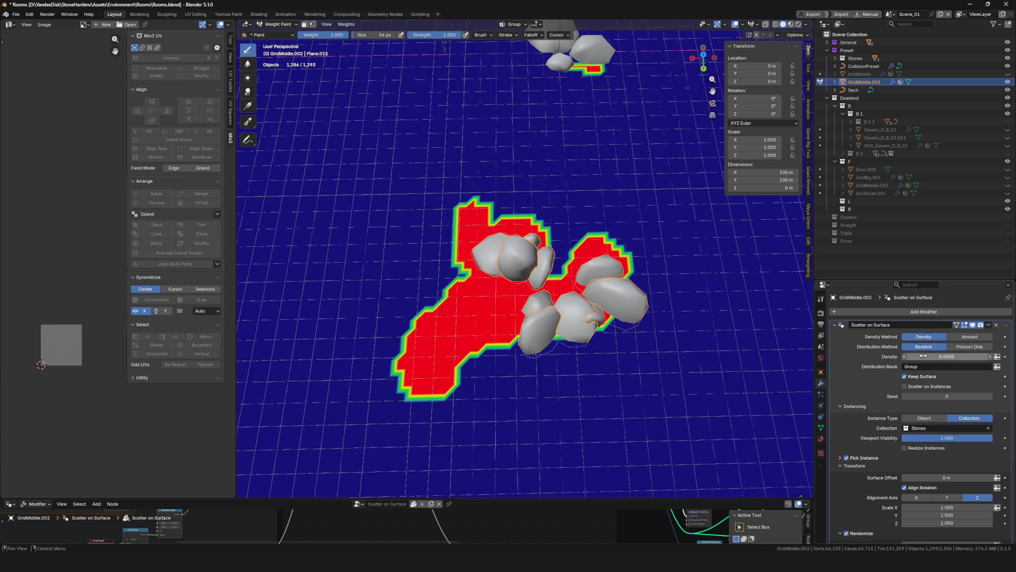
left_click(972, 347)
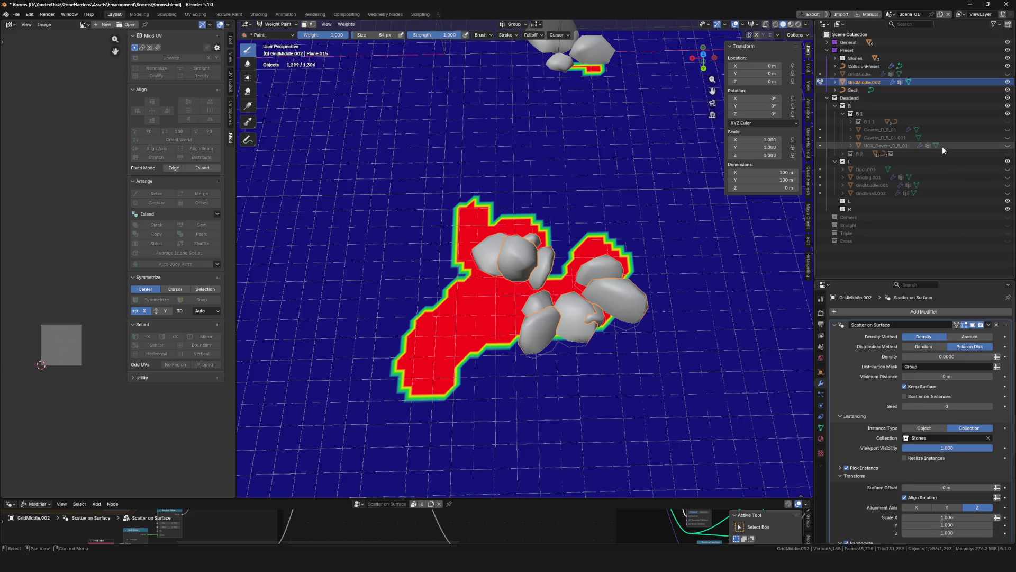
scroll(603, 299, "down", 5)
scroll(603, 300, "down", 2)
Paint a stroke down-right of the patch, undo it and return to Object Mode
mouse_move(602, 299)
middle_mouse_down("ctrl")
mouse_move(601, 327)
mouse_move(524, 318)
middle_mouse_up("ctrl")
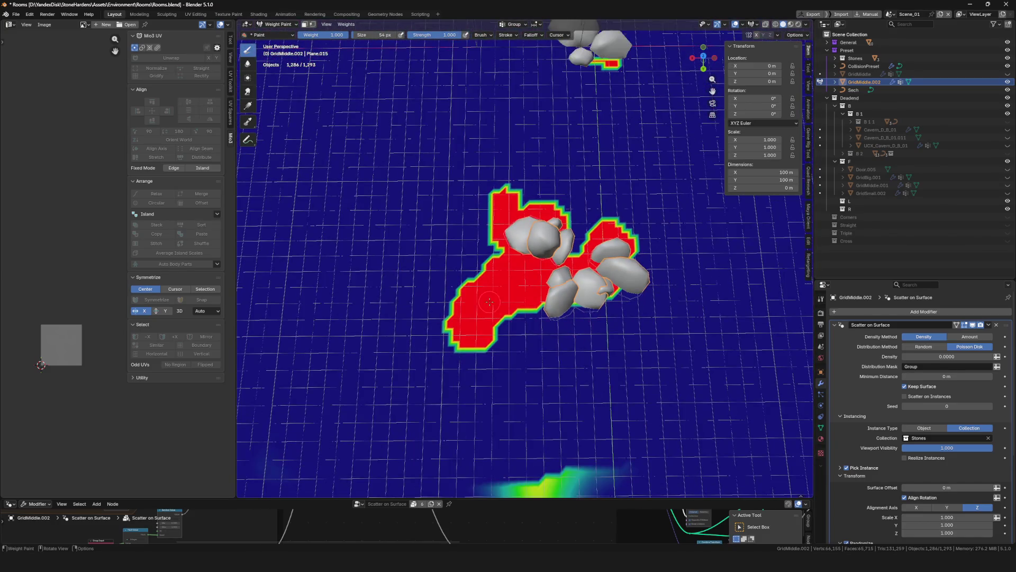
left_click_drag(524, 318, 674, 308)
key("ctrl+z")
left_click_drag(534, 309, 631, 345)
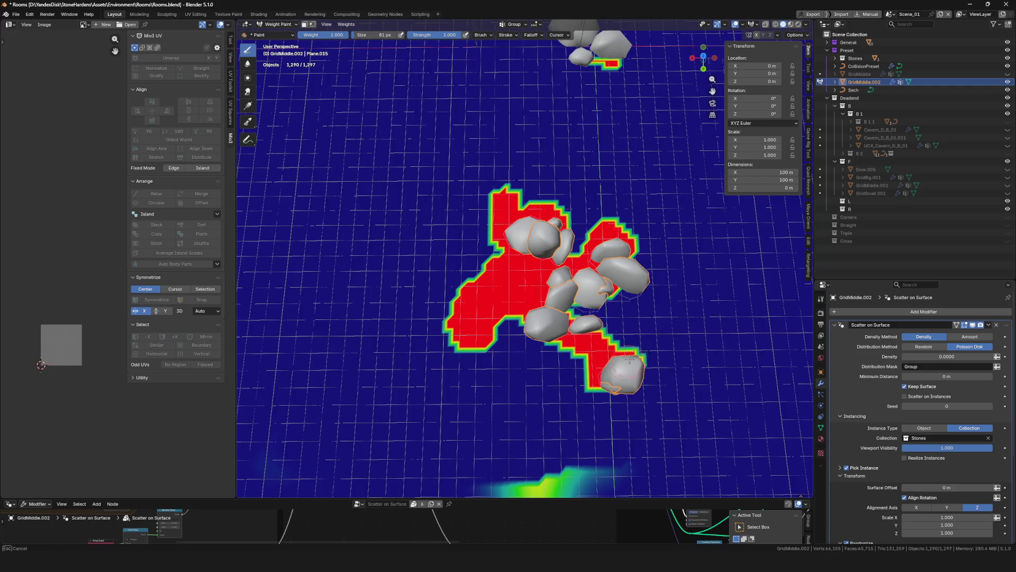
scroll(970, 377, "down", 5)
scroll(970, 376, "down", 1)
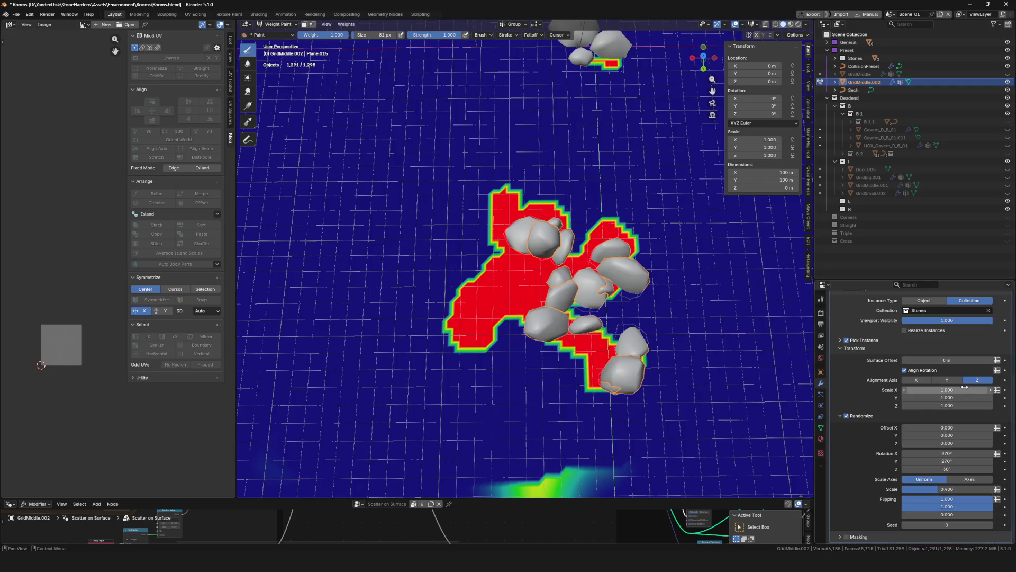
key("ctrl+Tab")
left_click(520, 284)
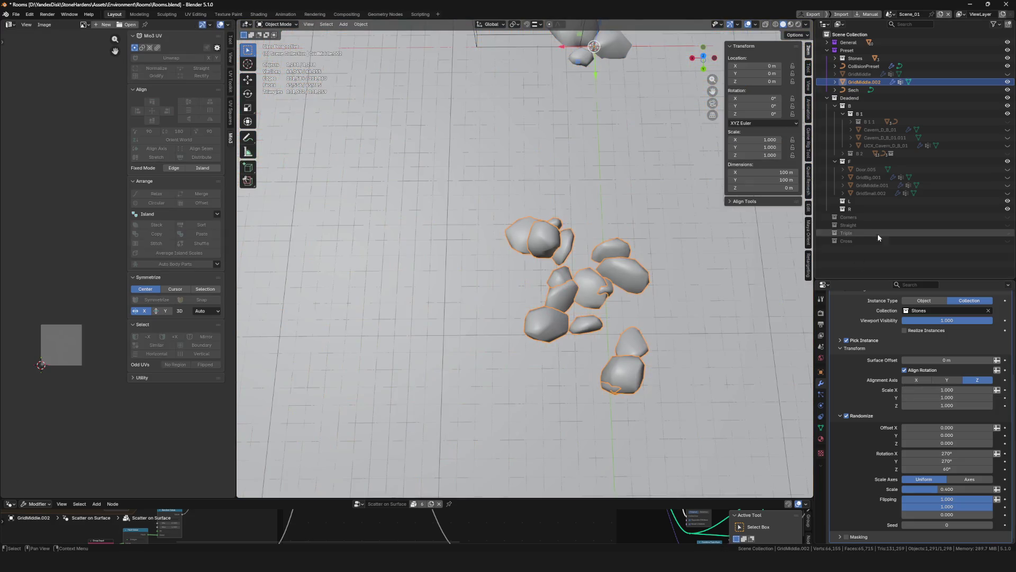
Isolate the Stones collection in local view and select each of the three stone meshes
middle_click_drag(548, 262, 545, 240)
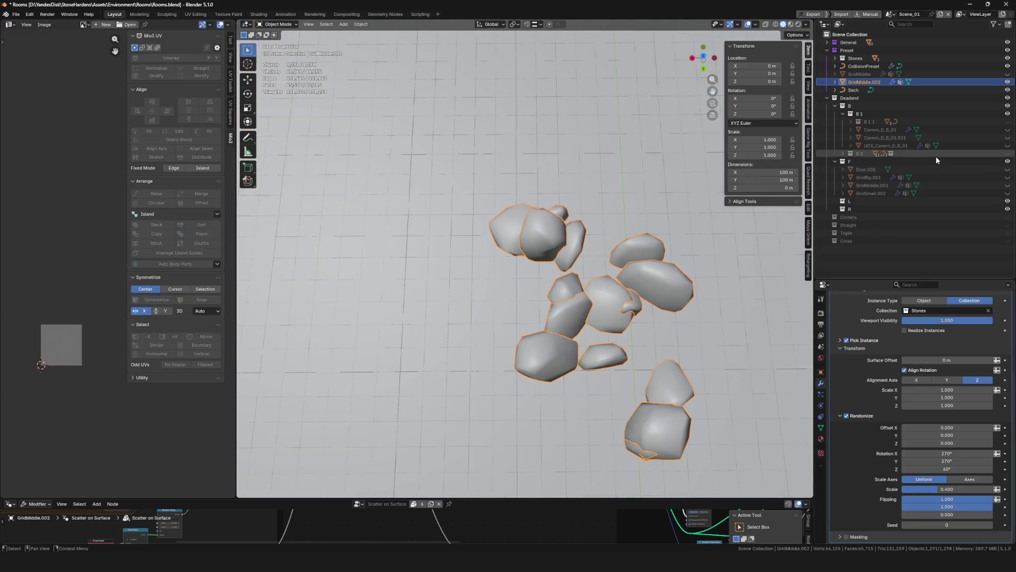
left_click(836, 58)
left_click(869, 66)
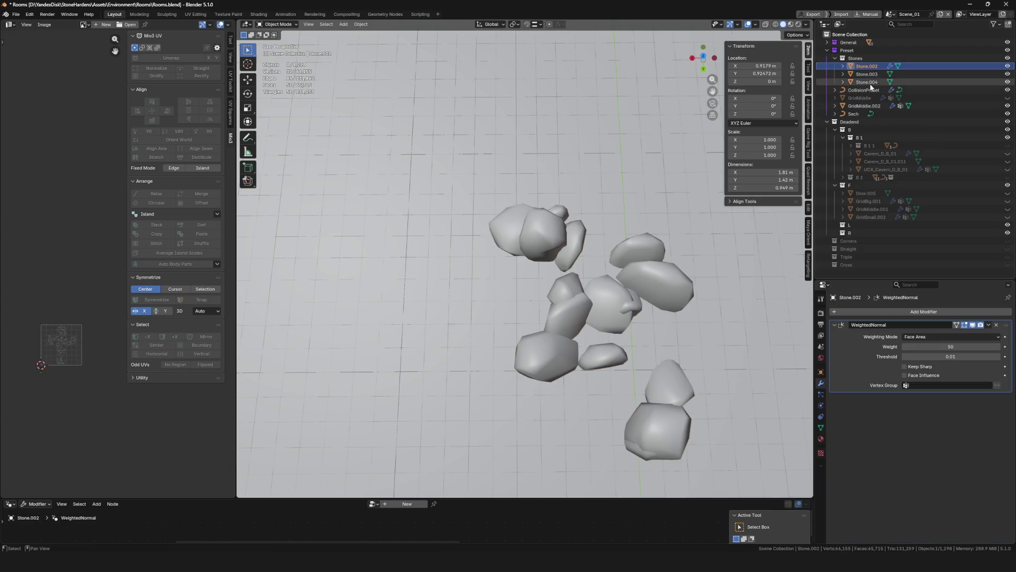
key("KP_Divide")
left_click(458, 226)
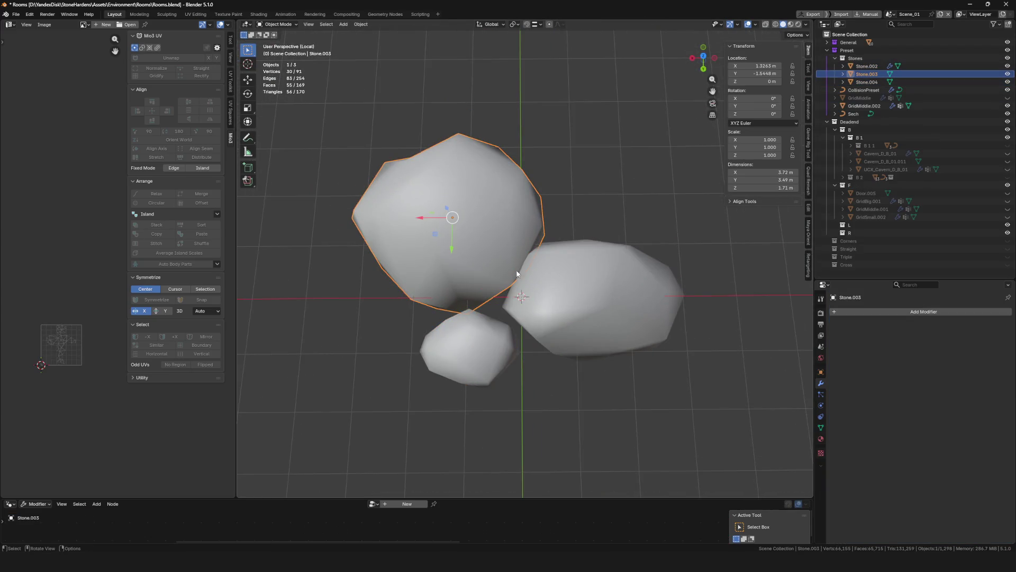
left_click(559, 314)
left_click(465, 341)
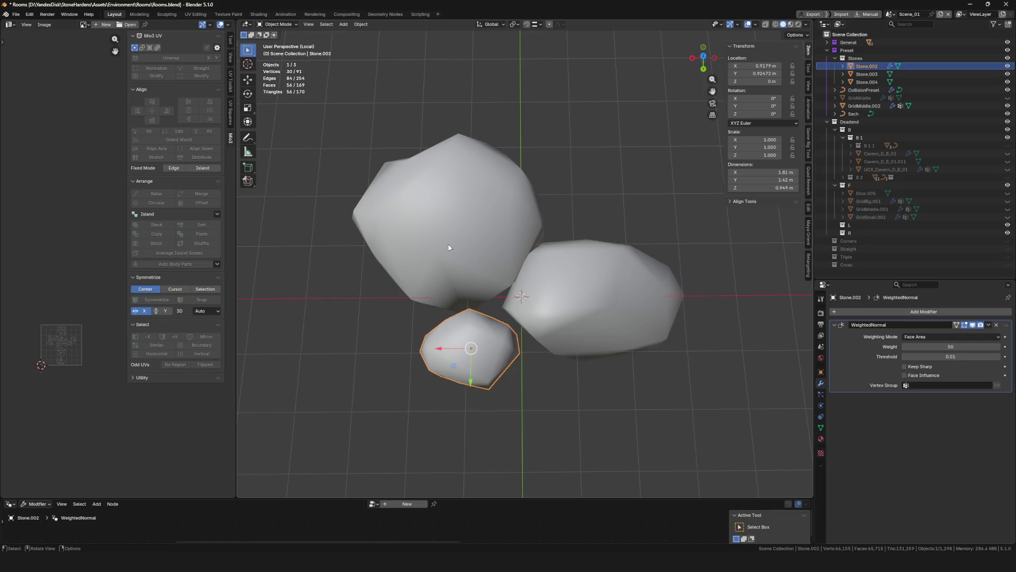
Cycle the stone selection with undo/redo, then leave local view
key("ctrl+z")
key("ctrl+shift+z")
key("ctrl+z")
key("ctrl+shift+z")
key("ctrl+z")
key("ctrl+z")
key("ctrl+shift+z")
key("ctrl+shift+z")
key("ctrl+z")
key("ctrl+z")
key("ctrl+shift+z")
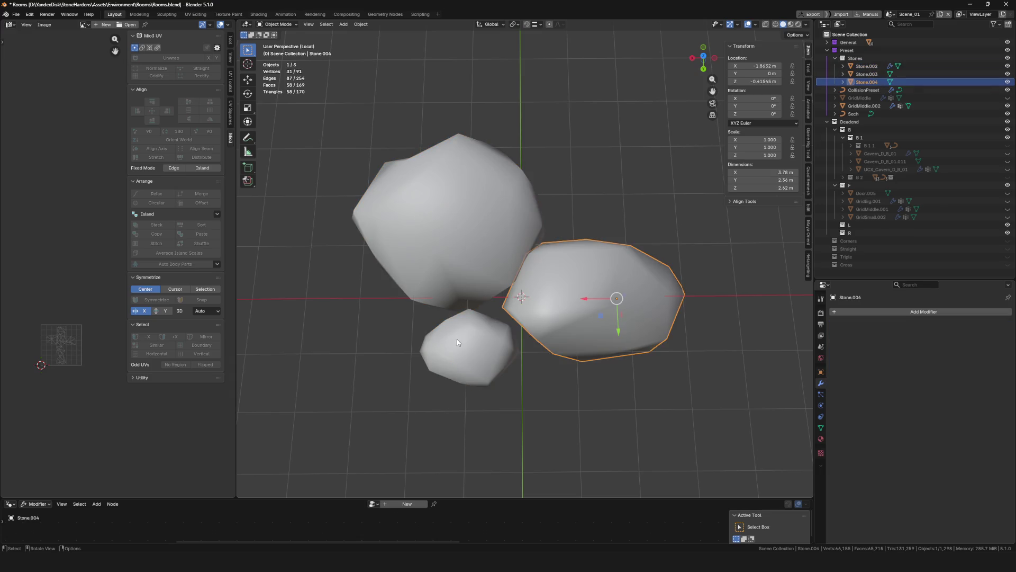
key("ctrl+z")
key("KP_Divide")
scroll(692, 318, "down", 3)
scroll(703, 313, "down", 3)
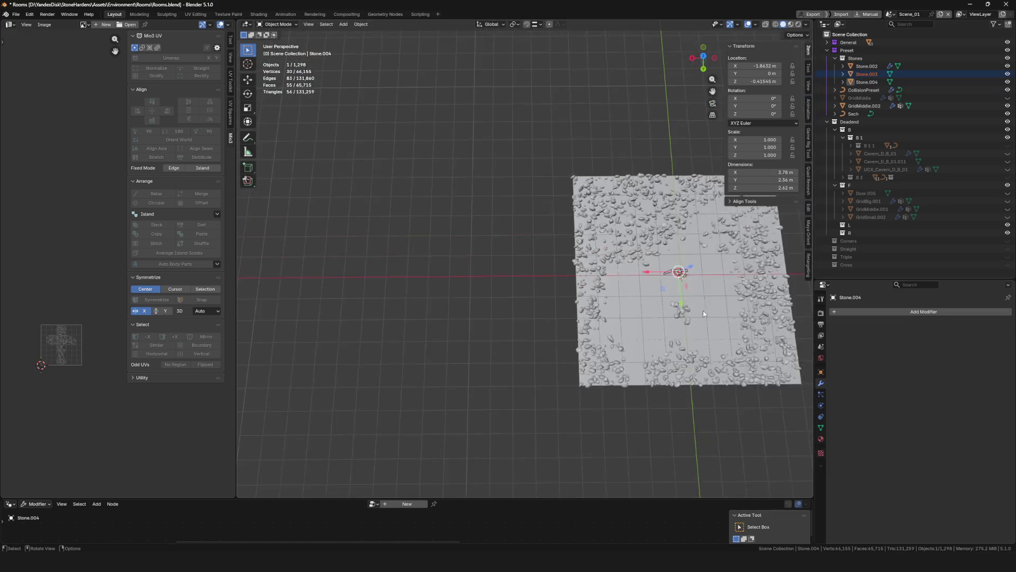
Save Rooms.blend and put GridMiddle.002 back into Weight Paint mode
mouse_move(703, 311)
middle_mouse_down()
mouse_move(606, 316)
mouse_move(528, 353)
middle_mouse_up()
key("ctrl+s")
scroll(528, 353, "up", 5)
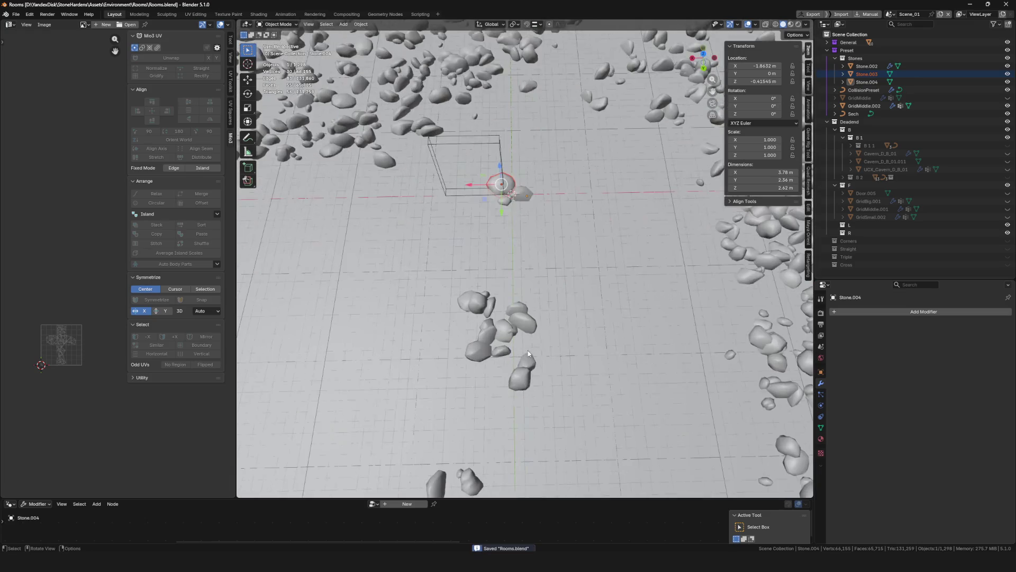
left_click(524, 344)
key("ctrl+Tab")
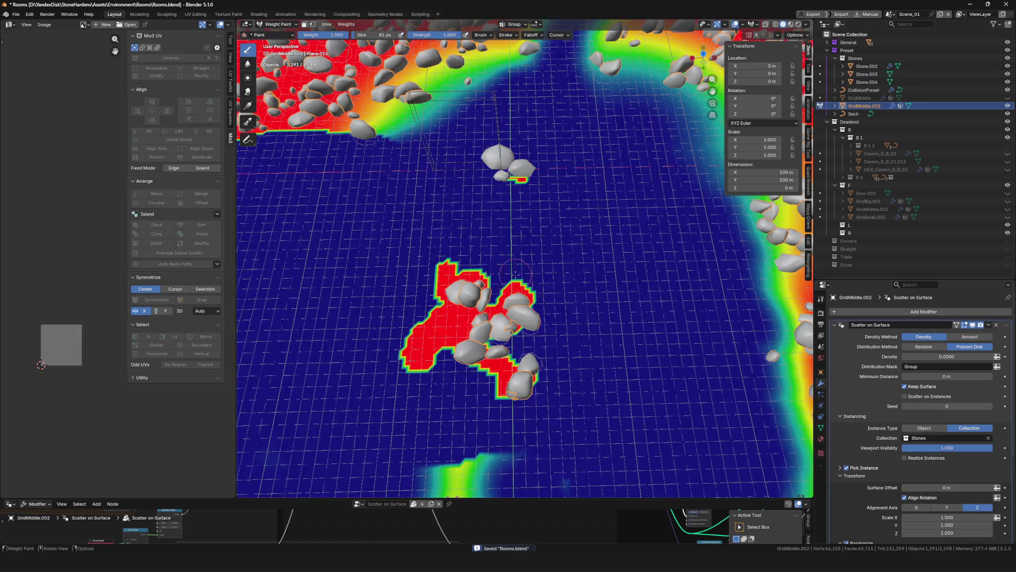
Back in Object Mode, set the scatter's random Z rotation to 0°
middle_click_drag(517, 274, 532, 301)
key("ctrl+Tab")
scroll(554, 328, "down", 4)
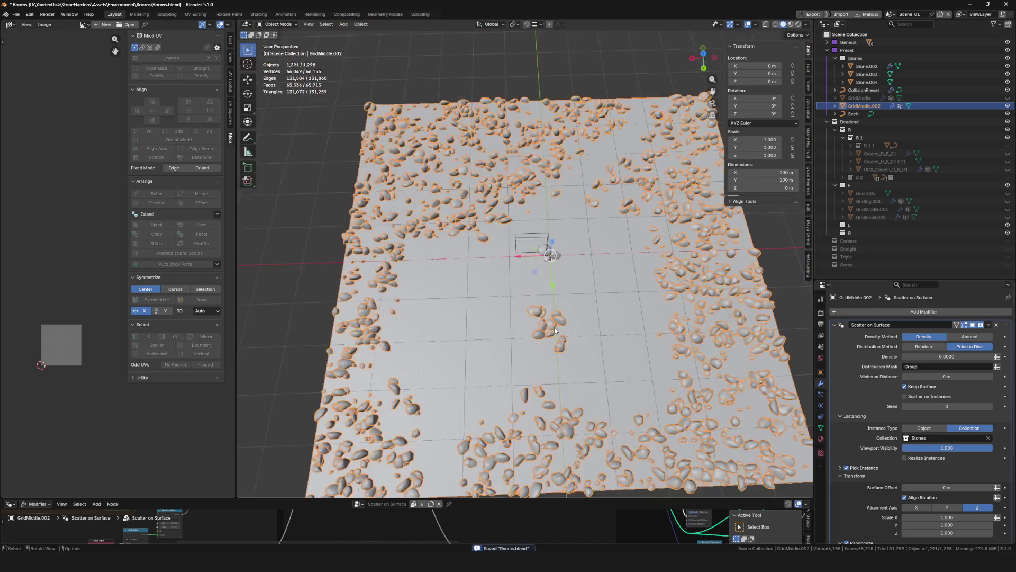
scroll(554, 327, "up", 8)
scroll(968, 430, "down", 2)
scroll(970, 430, "down", 2)
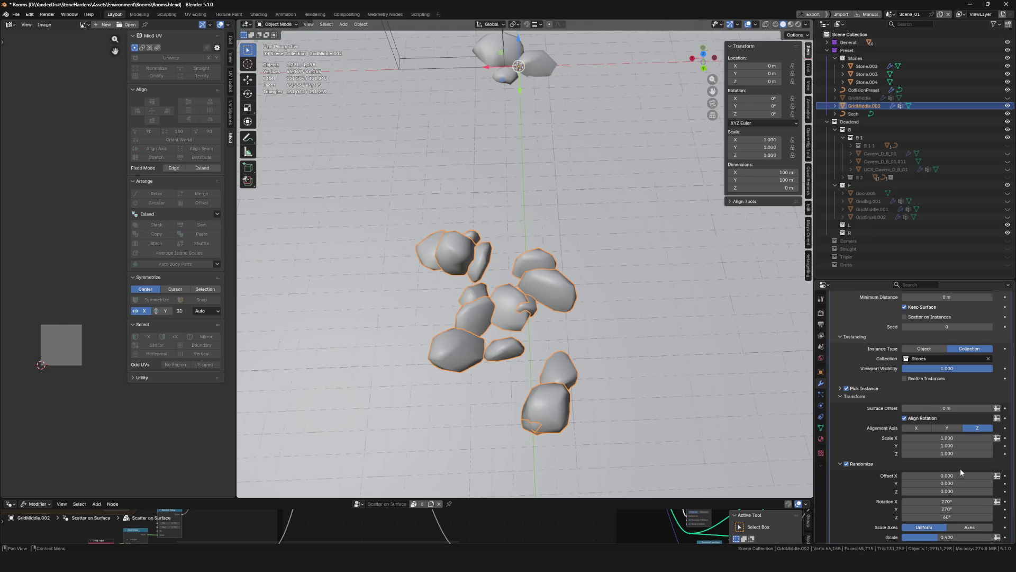
scroll(961, 468, "down", 2)
mouse_move(930, 489)
left_mouse_down()
mouse_move(962, 488)
mouse_move(926, 489)
left_mouse_up()
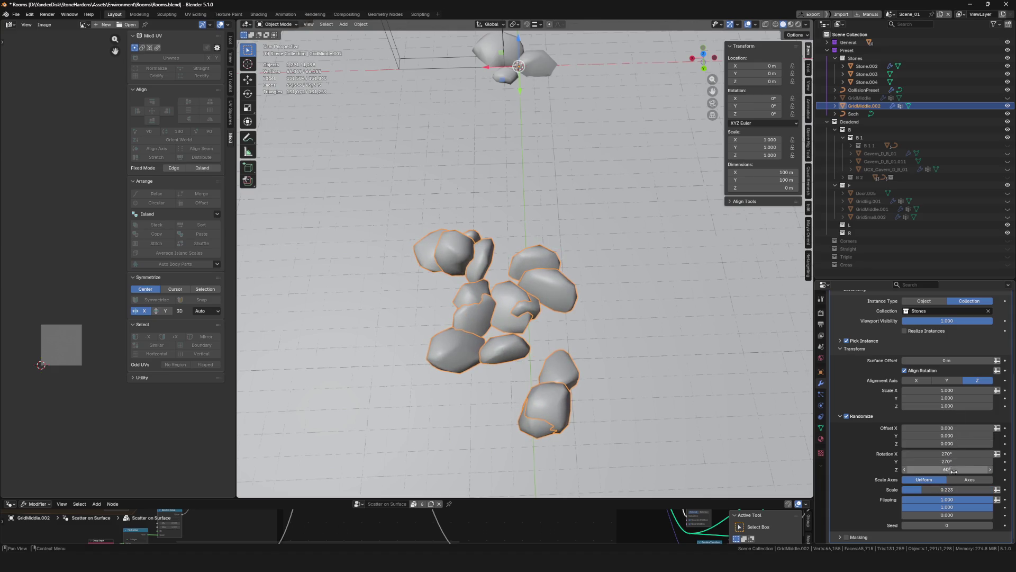
left_click(957, 469)
key("Return")
Set the instance scale on all three axes together, arriving at 1.5
mouse_move(783, 416)
middle_mouse_down()
mouse_move(528, 256)
mouse_move(527, 280)
middle_mouse_up()
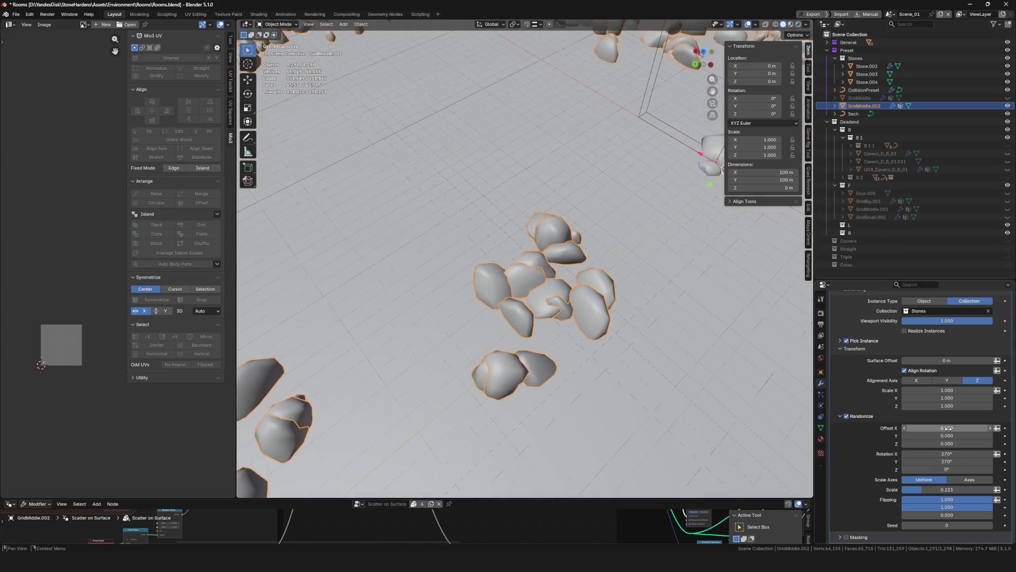
scroll(973, 441, "up", 2)
mouse_move(974, 442)
left_mouse_down()
mouse_move(975, 430)
mouse_move(949, 416)
left_mouse_up()
key("Return")
type("2.000")
key("Return")
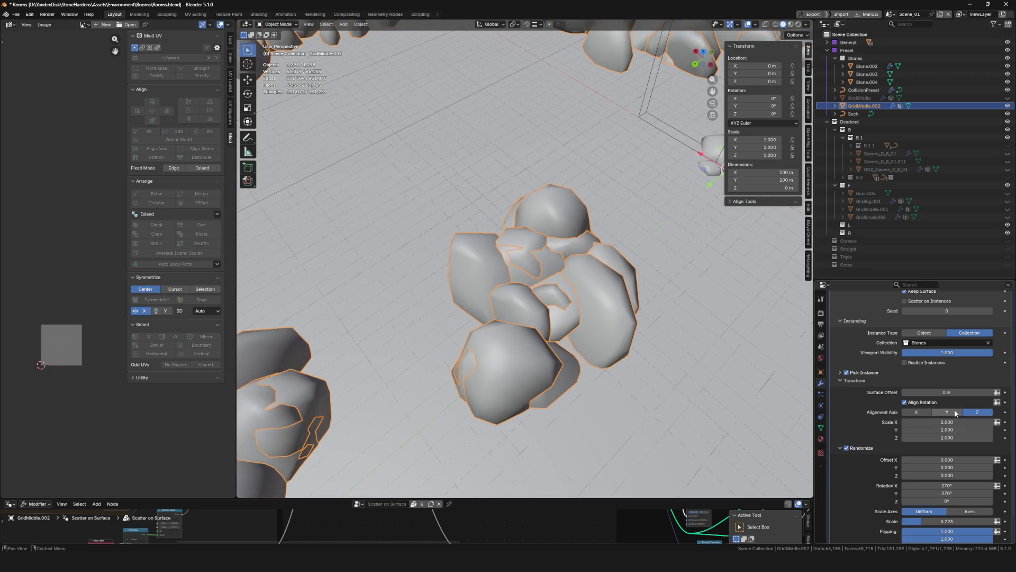
middle_click_drag(644, 334, 644, 307, "ctrl")
scroll(645, 306, "up", 5)
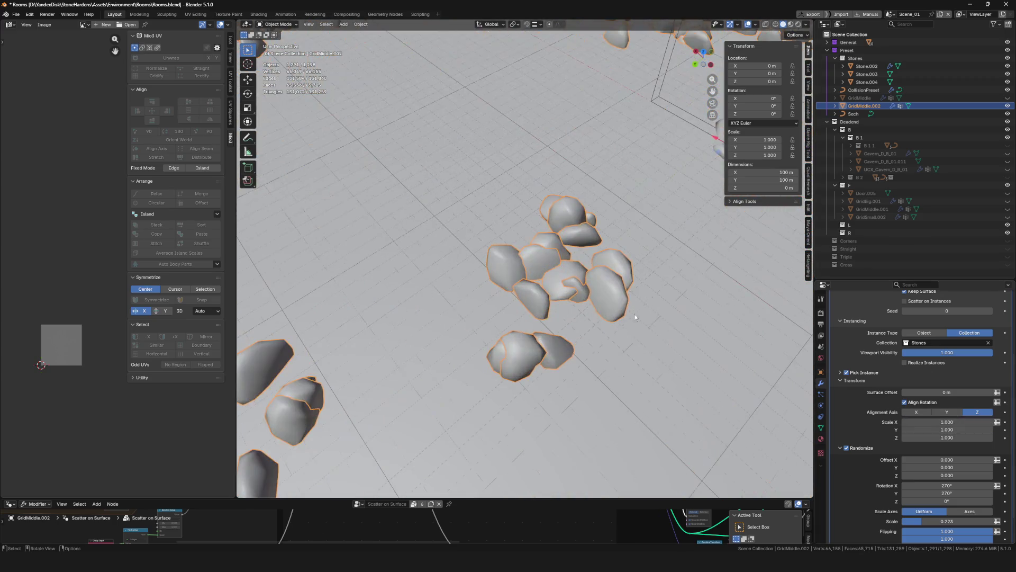
left_click_drag(965, 437, 967, 415)
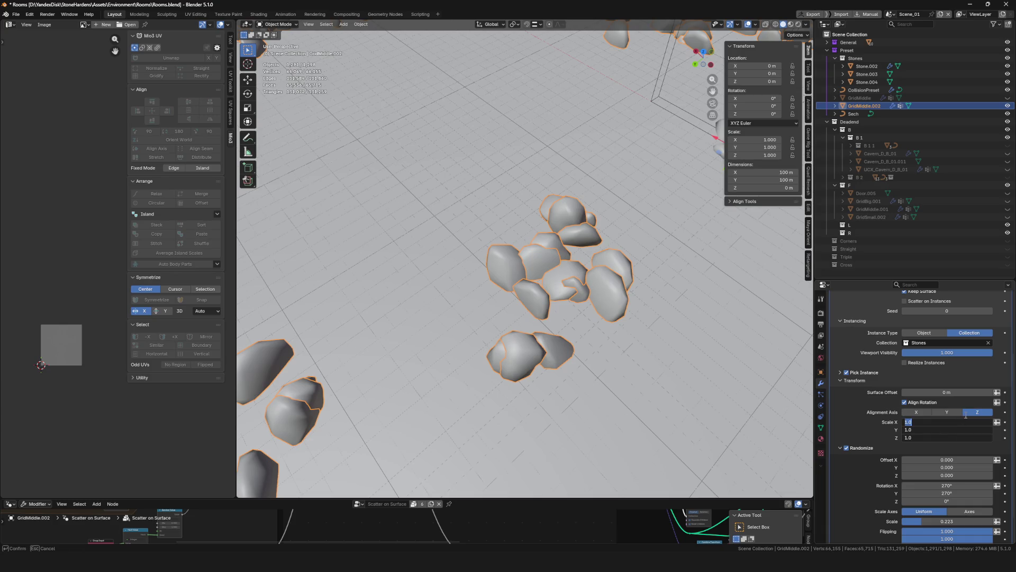
type("1.5")
key("Return")
scroll(556, 308, "down", 4)
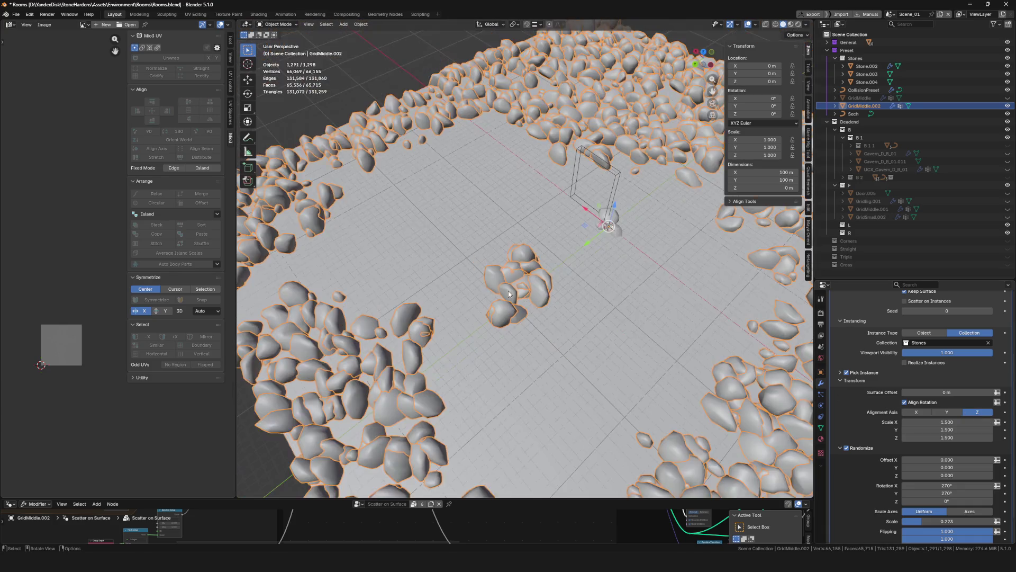
scroll(557, 309, "up", 4)
Reduce the stone scale to 1.2 on X, Y and Z
key("ctrl+Tab")
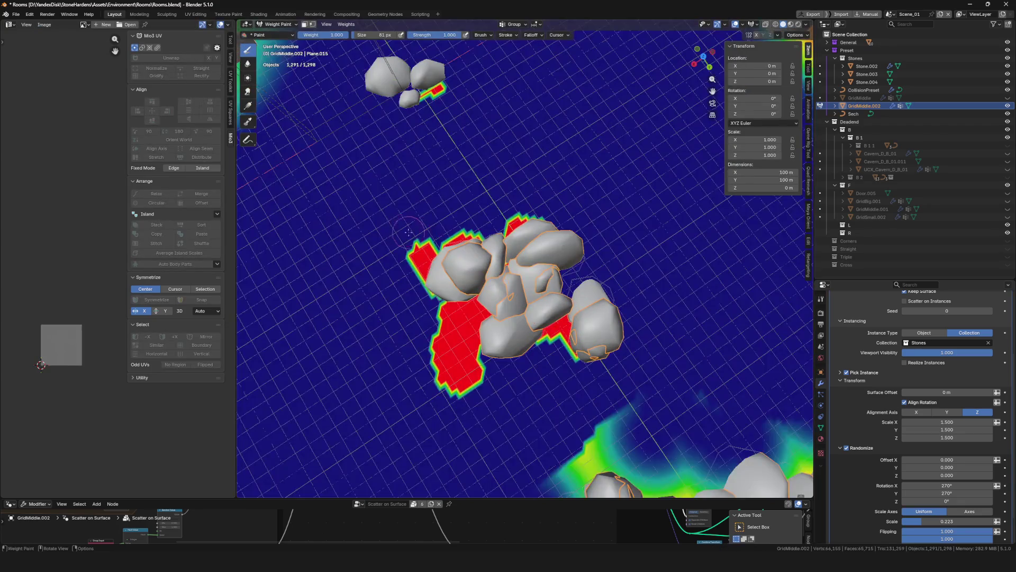
scroll(513, 315, "down", 4)
scroll(512, 314, "up", 2)
mouse_move(512, 315)
middle_mouse_down()
mouse_move(520, 252)
mouse_move(529, 285)
middle_mouse_up()
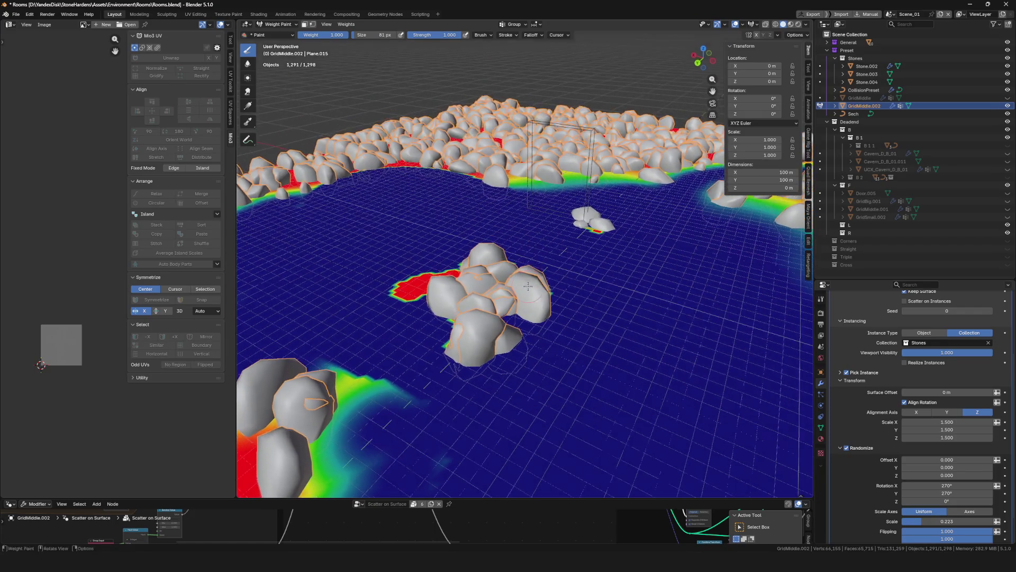
double_click(968, 422)
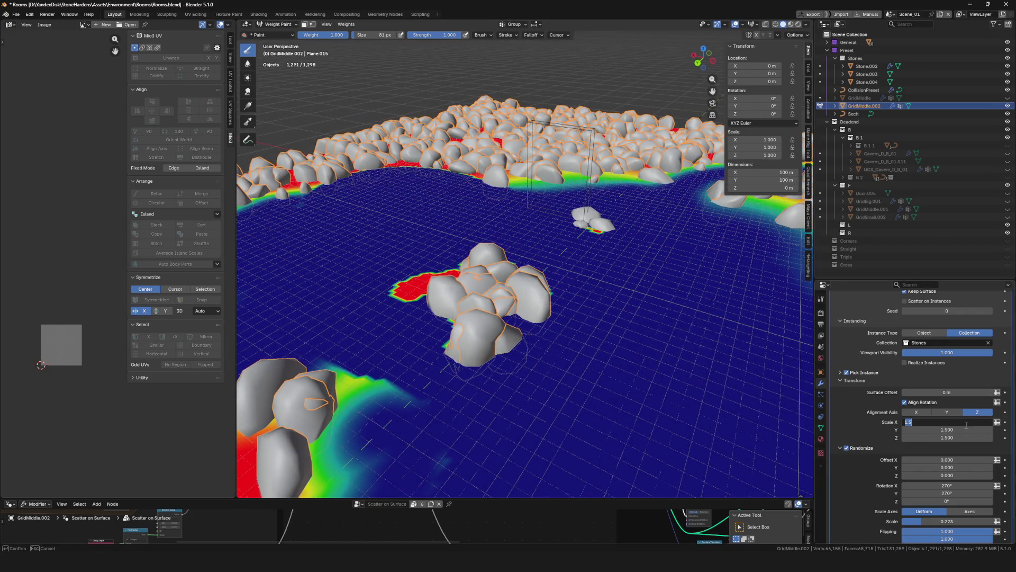
key("Return")
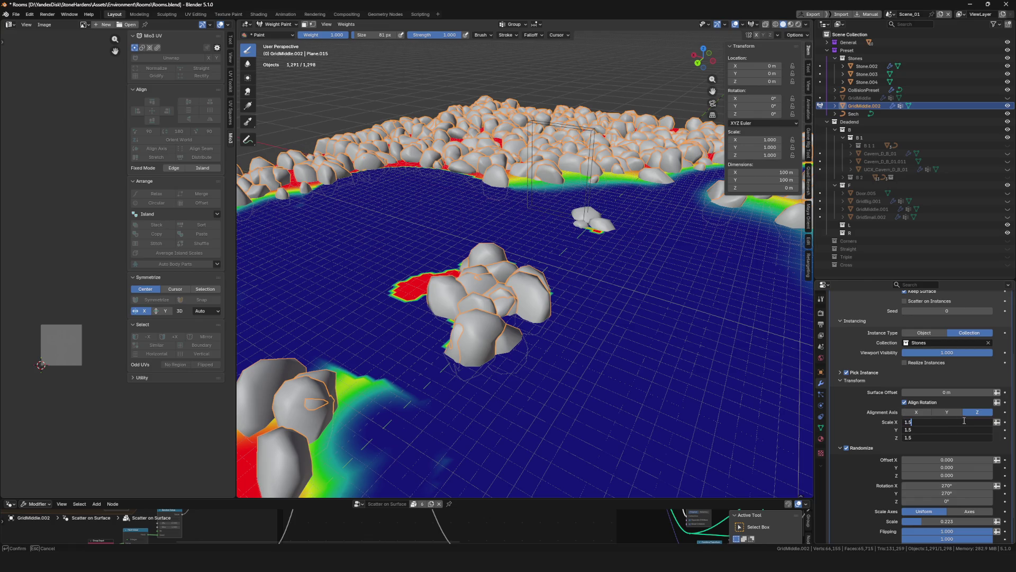
type("1.2")
key("Return")
Weight-paint a larger stone area around the central cluster
middle_click_drag(612, 357, 512, 401)
mouse_move(573, 328)
left_mouse_down()
mouse_move(548, 282)
mouse_move(516, 270)
mouse_move(480, 294)
mouse_move(492, 295)
left_mouse_up()
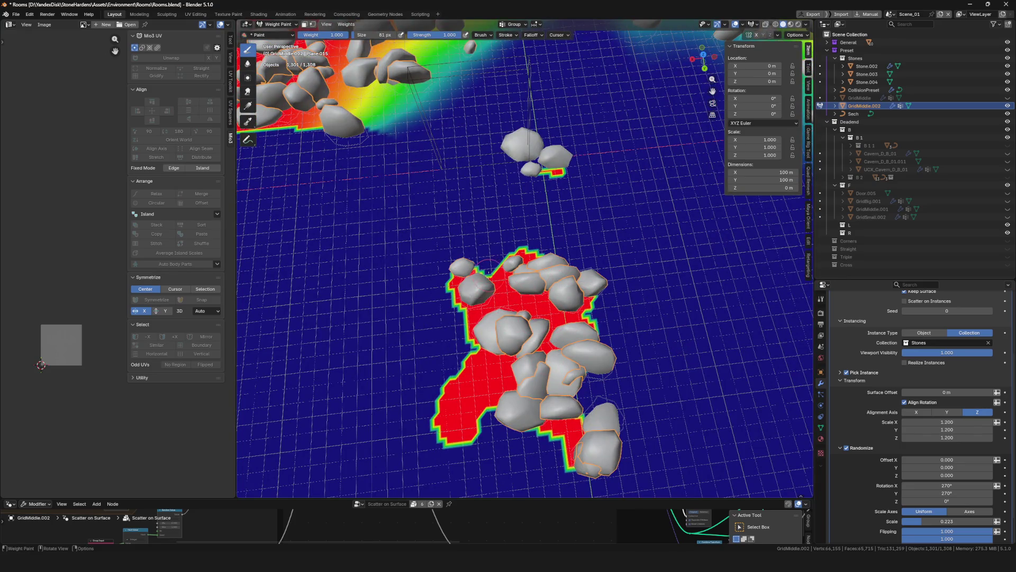
middle_click_drag(575, 342, 529, 298)
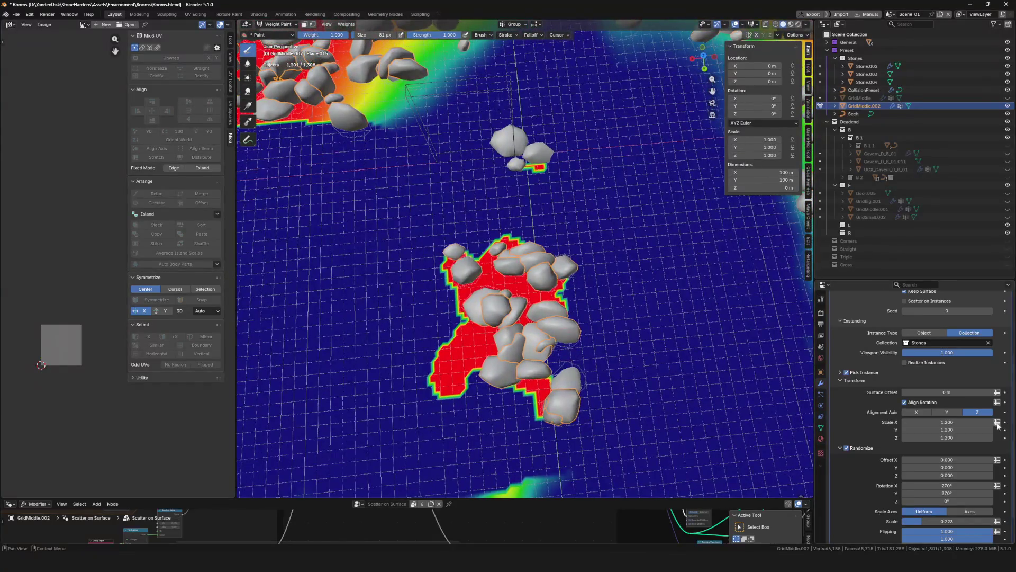
scroll(551, 324, "down", 3)
scroll(551, 325, "down", 1)
scroll(942, 364, "up", 3)
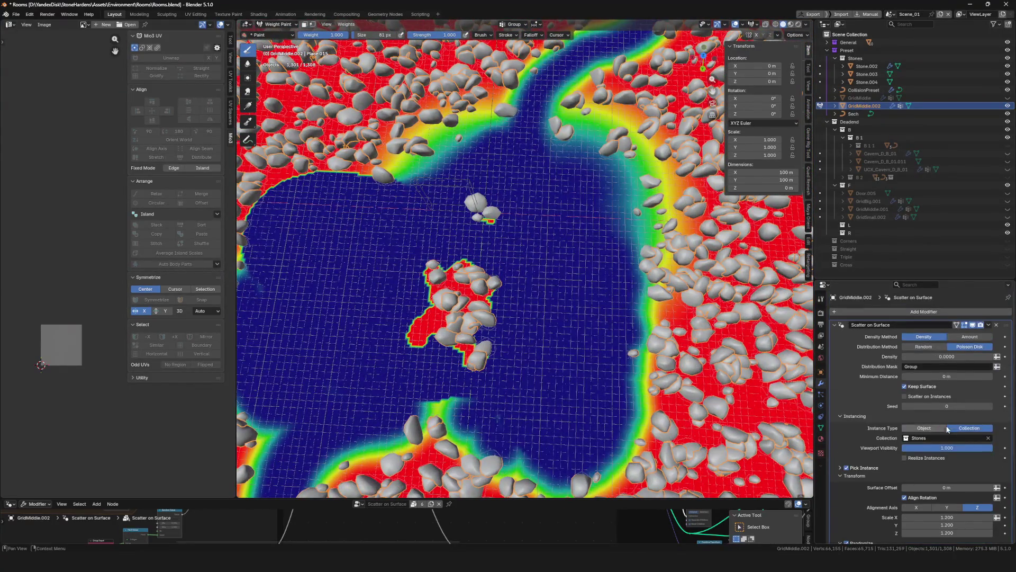
Raise the scatter density in steps: 0.00002, 0.00004, then 0.0001
left_click(949, 356)
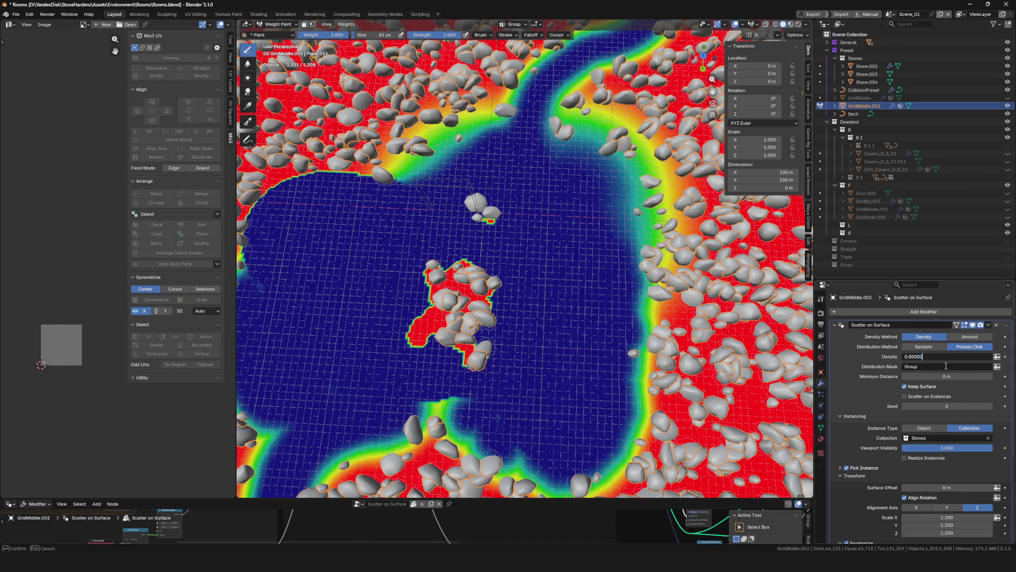
key("Return")
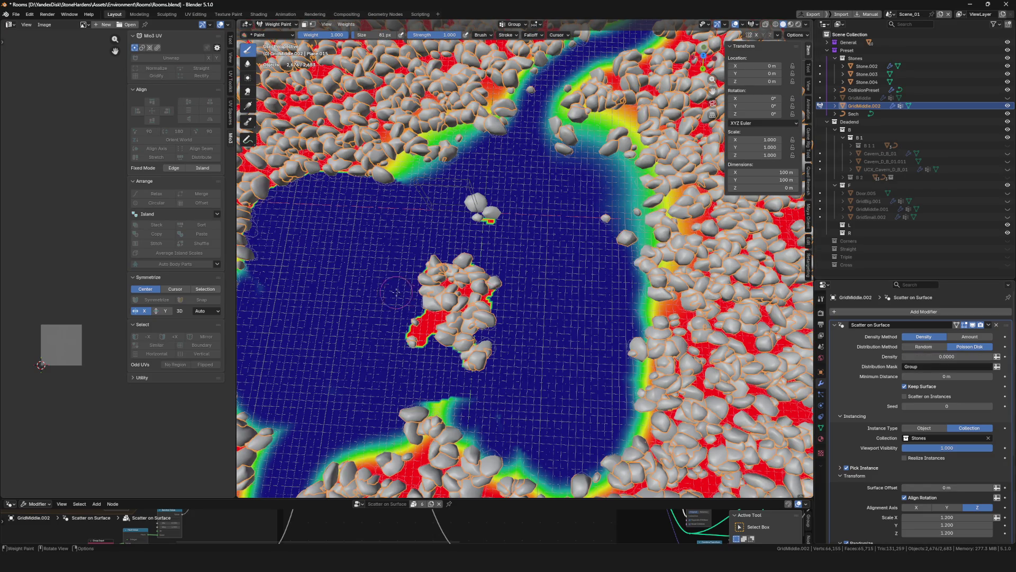
scroll(457, 295, "up", 3)
scroll(457, 294, "up", 2)
left_click(955, 357)
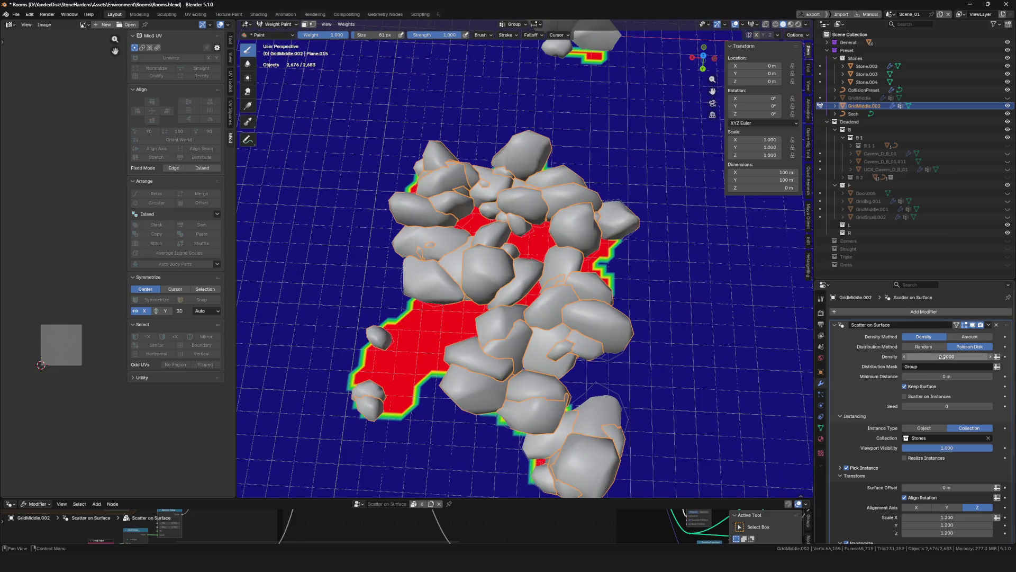
type("0.00004")
key("Return")
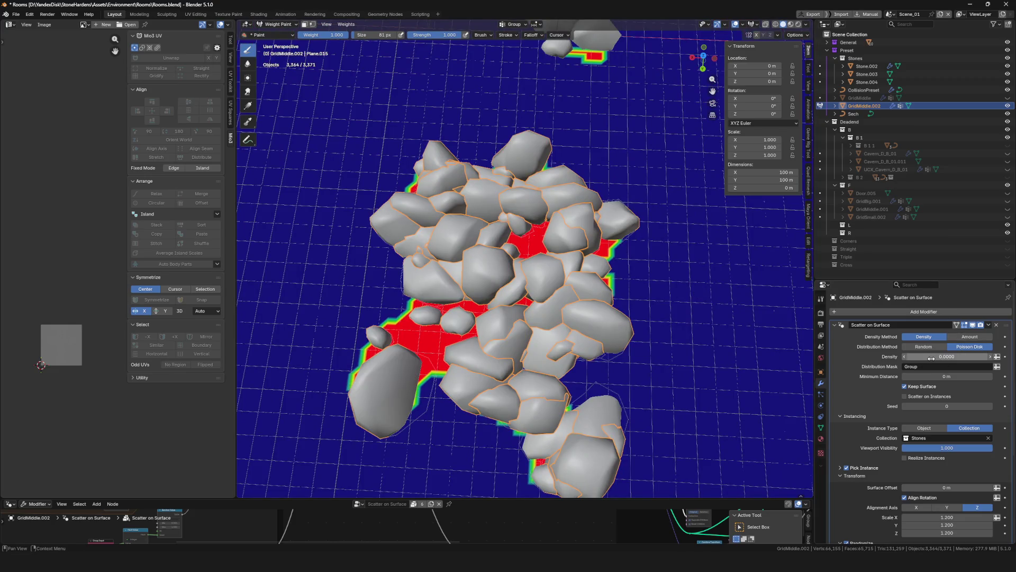
left_click(957, 359)
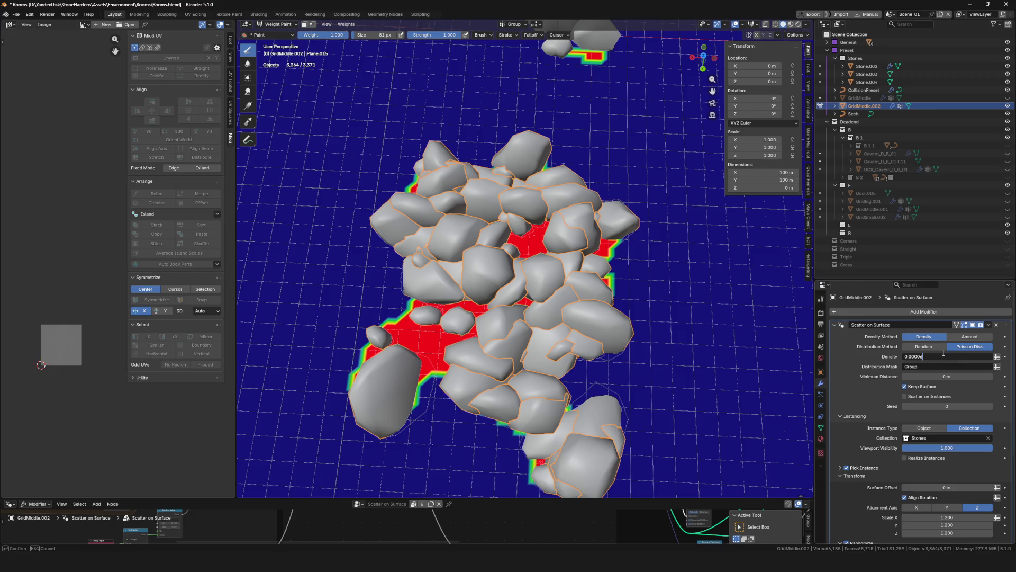
key("Return")
Look over the denser clusters across the plane and begin renaming the stone layer
mouse_move(603, 318)
middle_mouse_down()
mouse_move(576, 310)
mouse_move(739, 326)
mouse_move(587, 359)
middle_mouse_up()
scroll(739, 326, "down", 5)
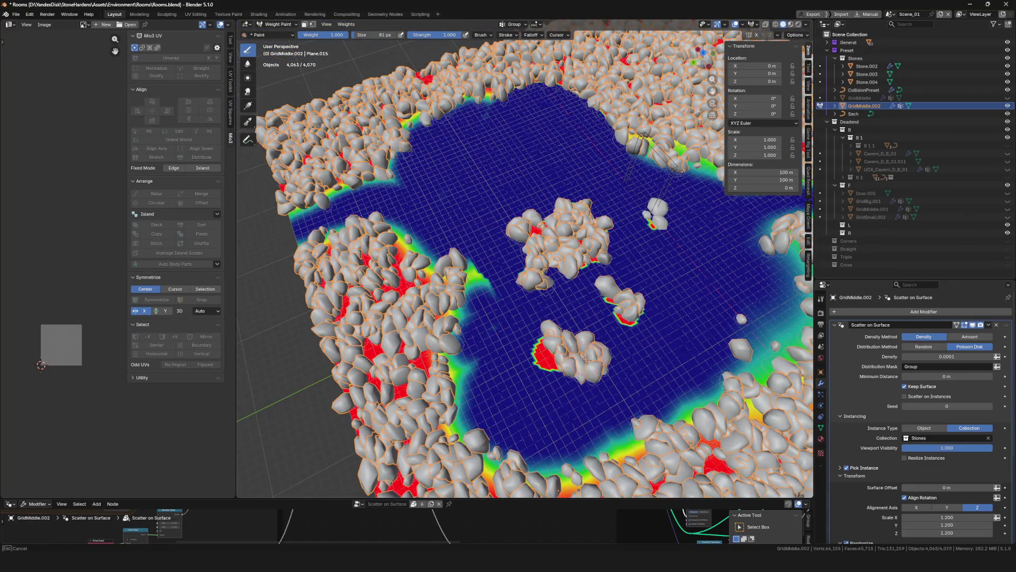
scroll(587, 359, "up", 3)
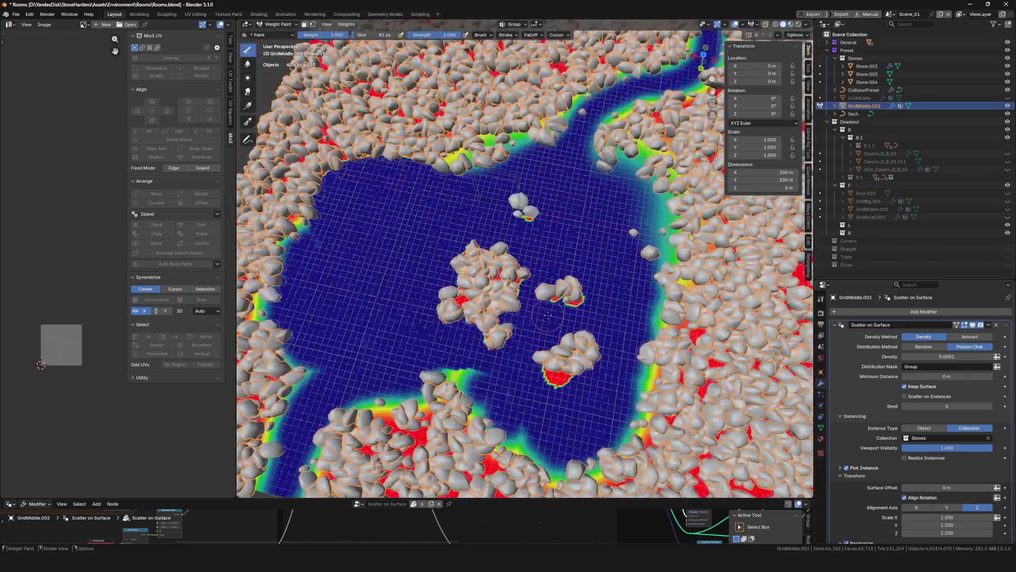
mouse_move(587, 359)
middle_mouse_down()
mouse_move(500, 277)
mouse_move(509, 284)
middle_mouse_up()
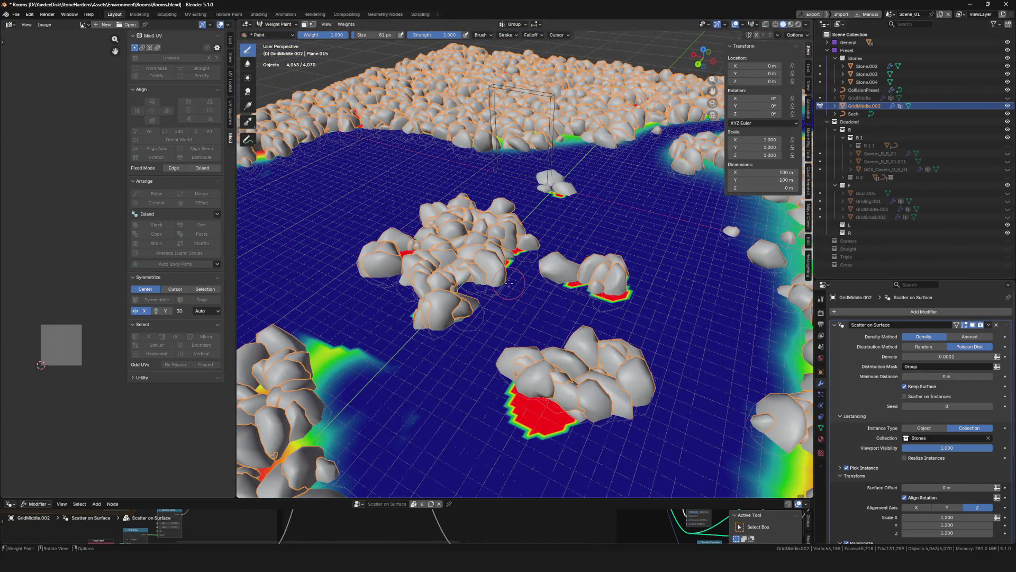
scroll(509, 282, "down", 5)
scroll(551, 305, "up", 6)
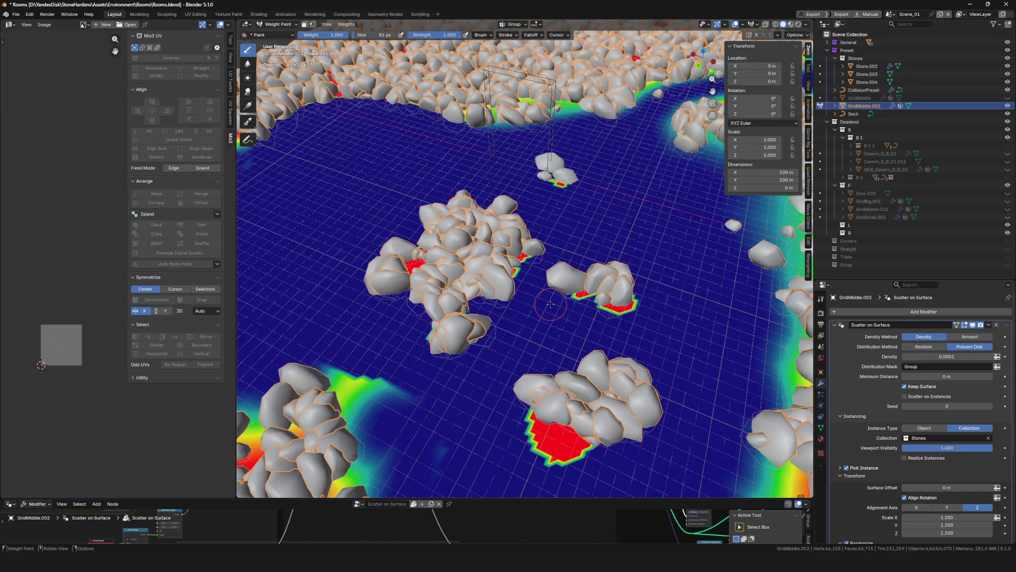
key("F2")
type("GridSm")
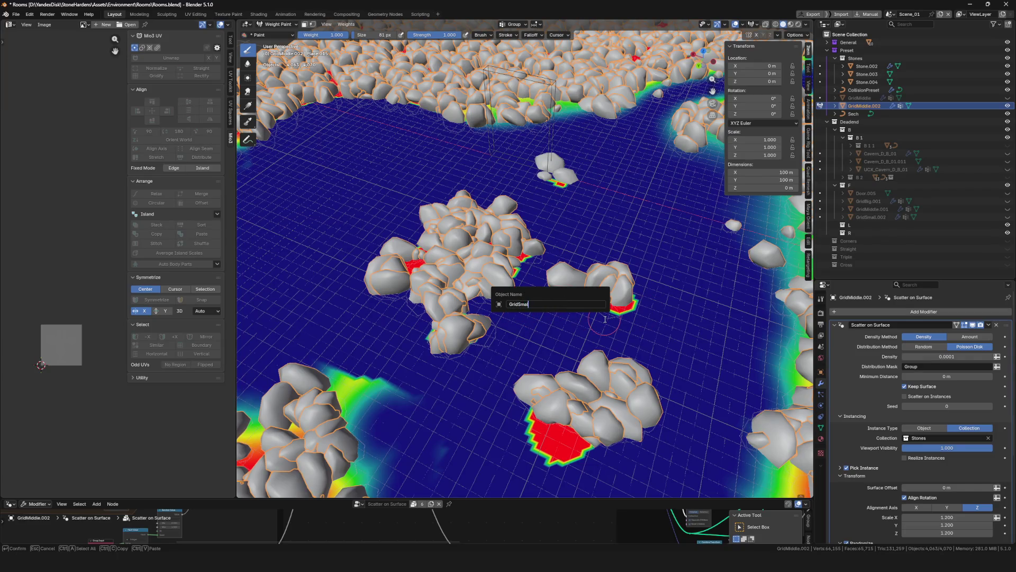
type("ll")
Name the small-stone layer GridSmall and save the file
key("Return")
key("ctrl+s")
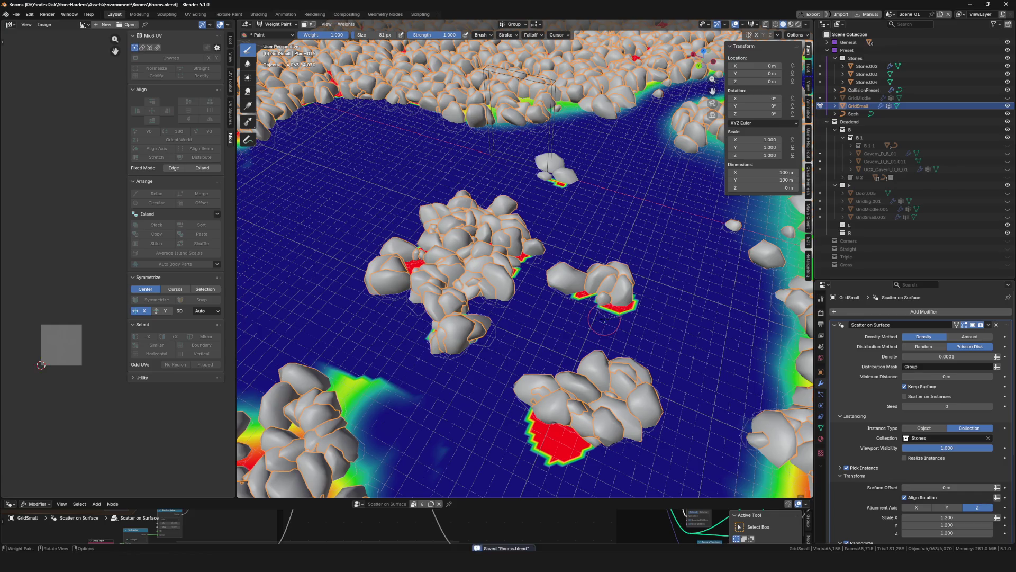
left_click_drag(857, 106, 861, 105)
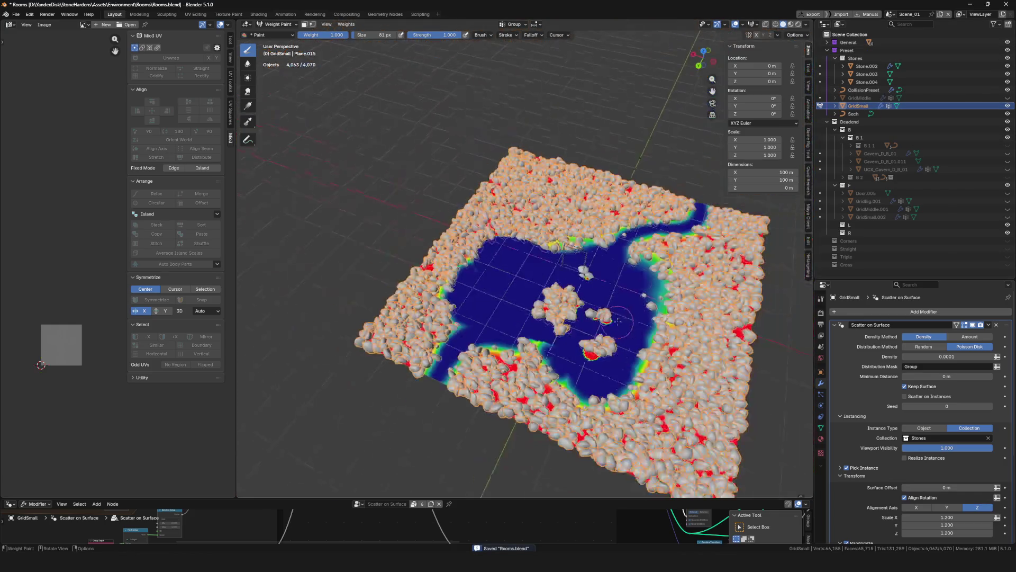
scroll(556, 285, "down", 10)
middle_click_drag(556, 286, 601, 293)
scroll(602, 291, "up", 5)
scroll(601, 292, "up", 2)
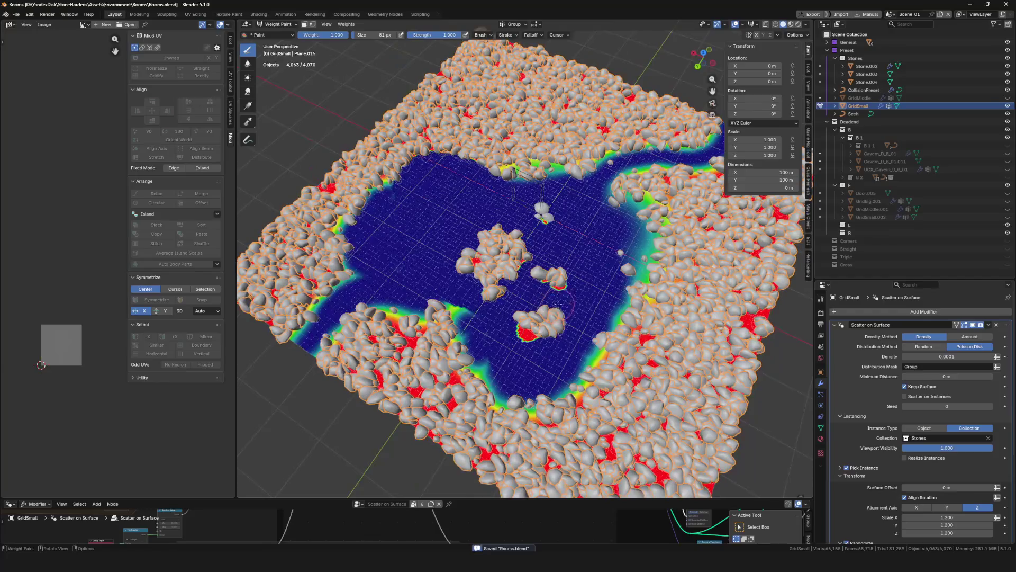
scroll(602, 292, "up", 1)
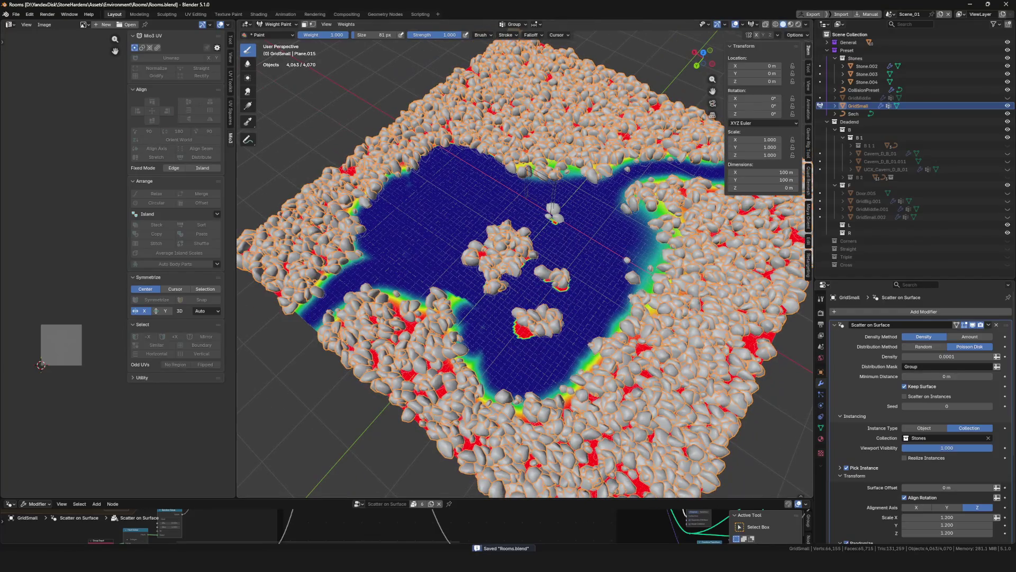
Toggle GridSmall and GridMiddle visibility to compare layers, then return to Object Mode
left_click(1009, 106)
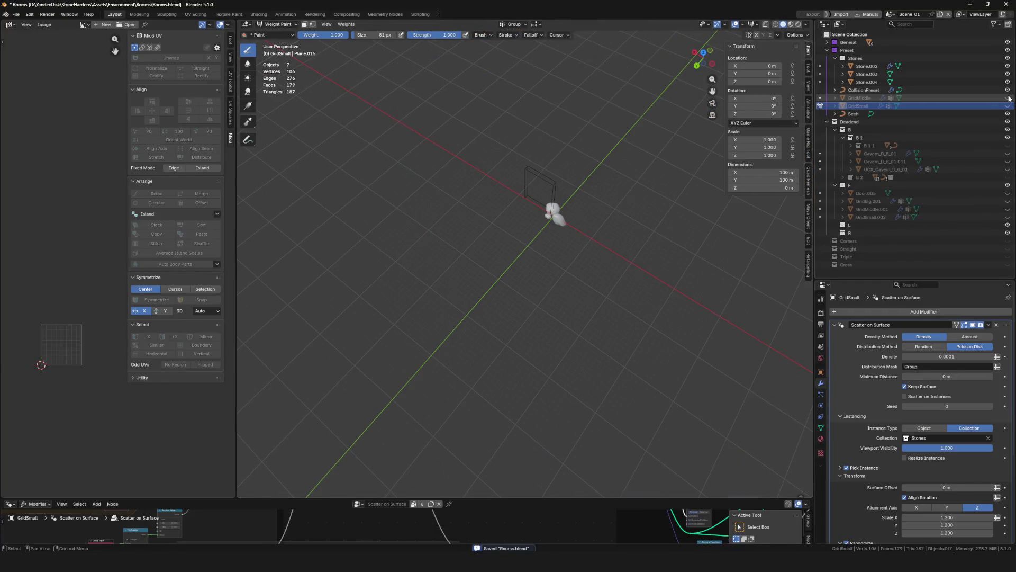
left_click(1009, 98)
left_click(1008, 105)
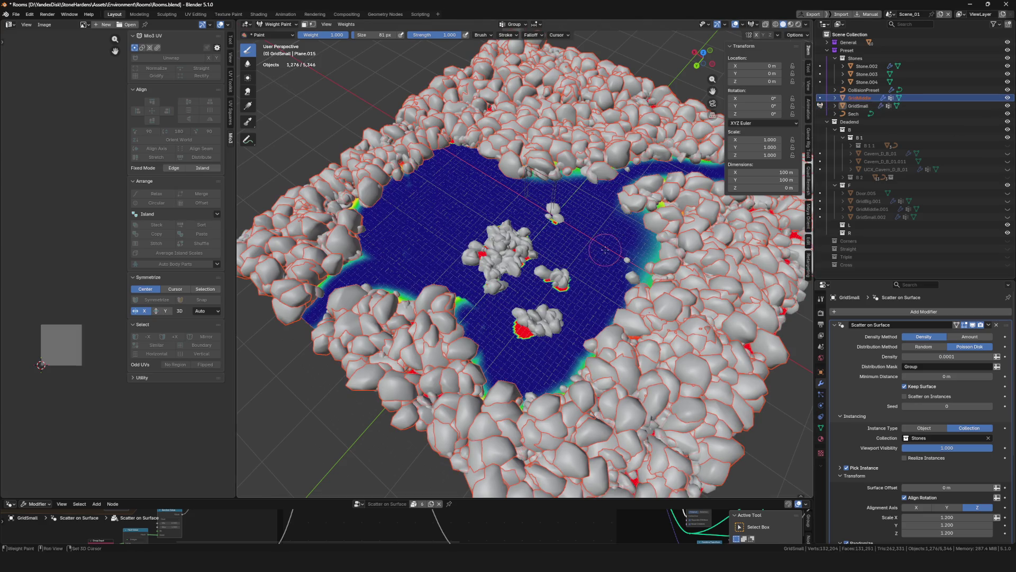
middle_click_drag(541, 263, 570, 256)
key("ctrl+Tab")
scroll(570, 256, "down", 3)
Select GridMiddle, save, and duplicate it in place as GridMiddle.002, starting its rename
left_click(673, 79)
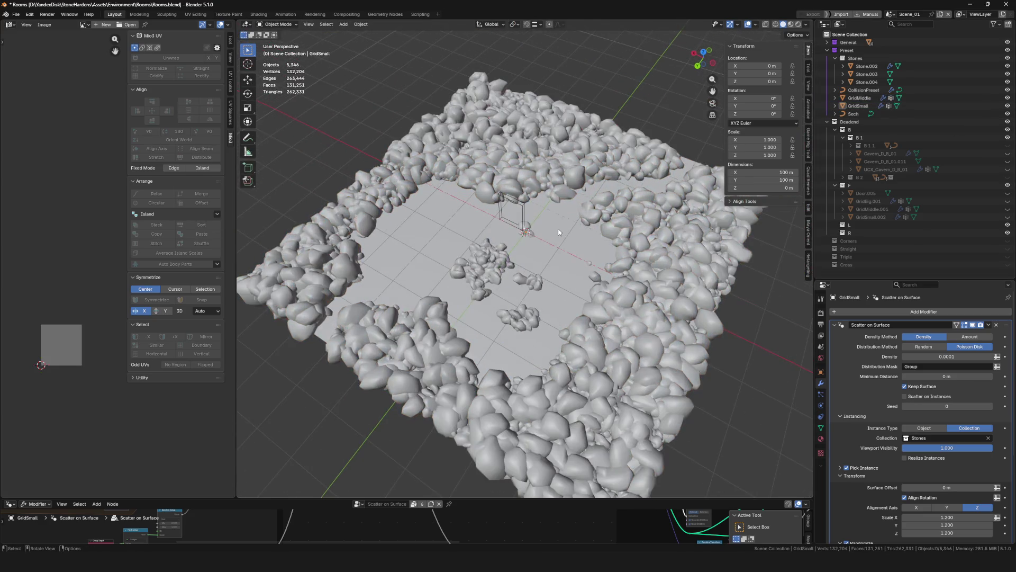
left_click(541, 198)
scroll(540, 197, "up", 2)
key("ctrl+s")
scroll(540, 215, "down", 3)
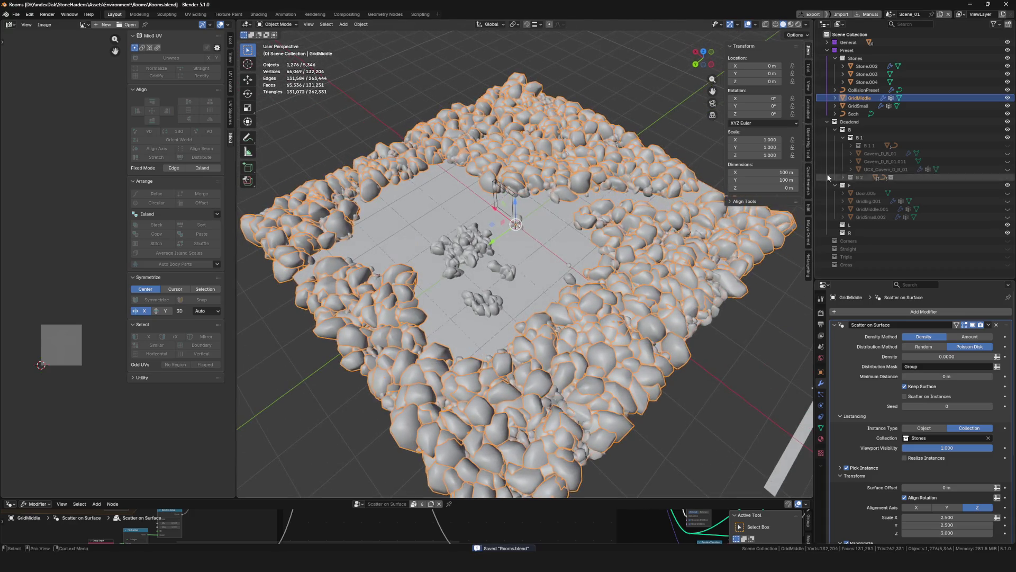
key("shift+d")
scroll(541, 216, "up", 3)
key("Escape")
key("F2")
type("GridBi")
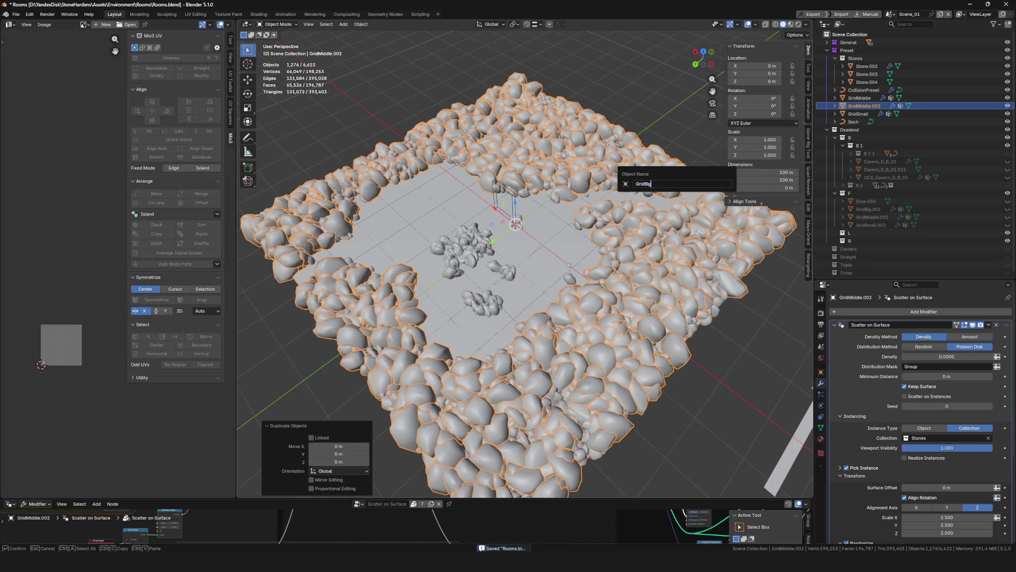
Name the duplicate GridBig, isolate it in Edit Mode and assign all vertices to Group at weight 0
key("Return")
middle_click_drag(762, 205, 715, 238)
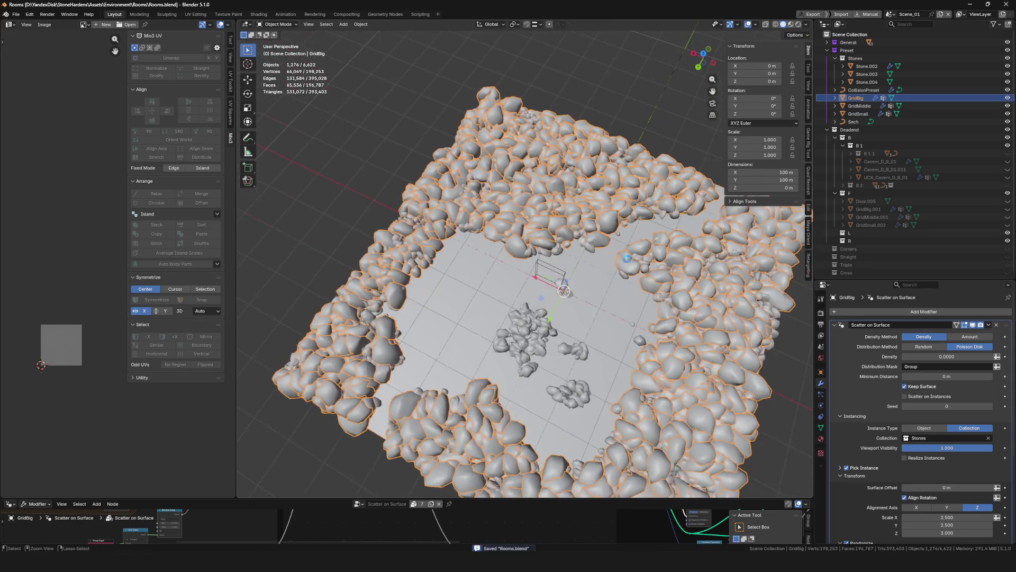
key("ctrl+Tab")
left_click(613, 323)
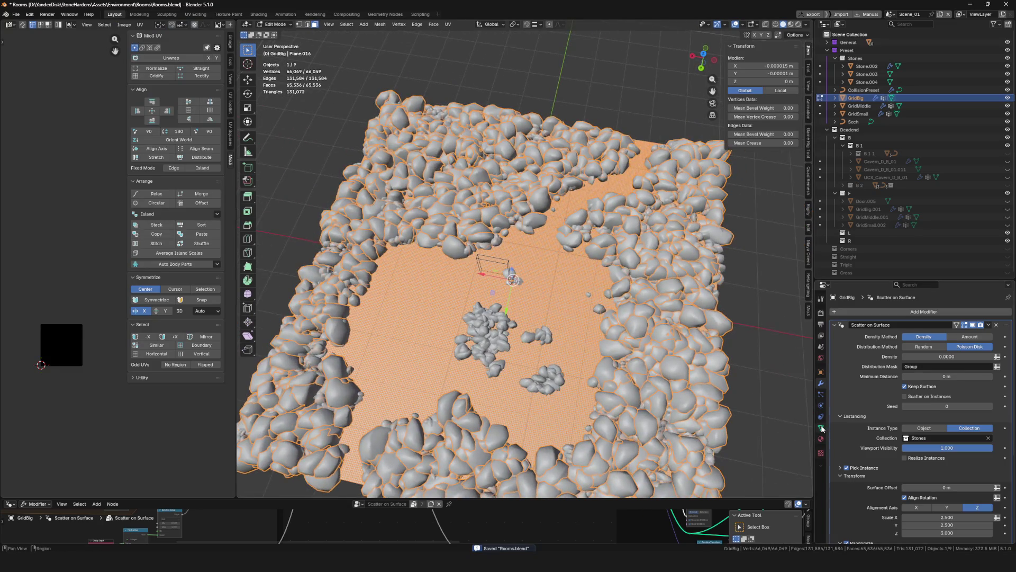
left_click(822, 427)
key("KP_Divide")
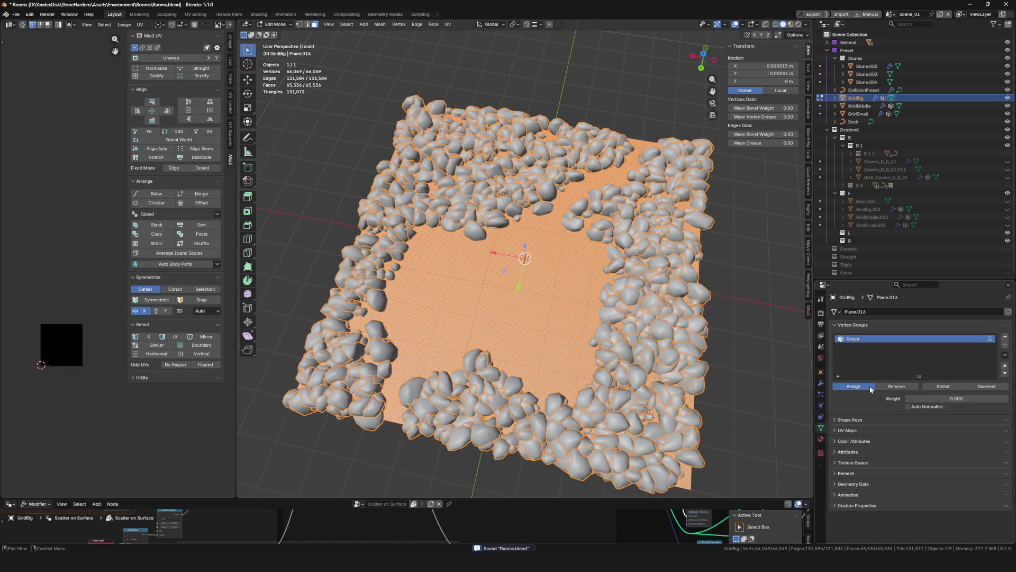
left_click(871, 388)
Check the zeroed mask in Weight Paint, return to Object Mode, leave isolation and save
middle_click_drag(524, 262, 472, 234)
key("ctrl+Tab")
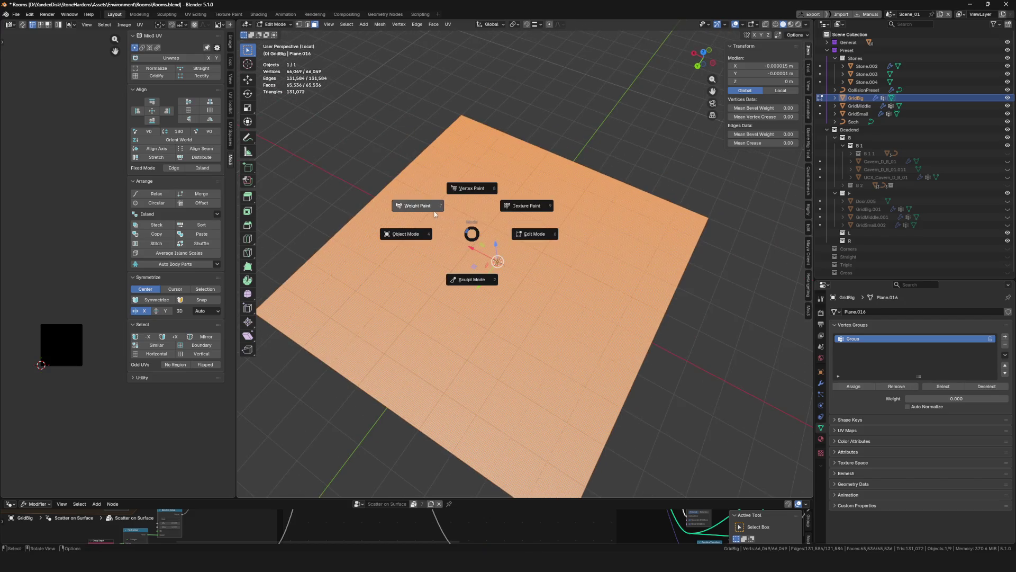
left_click(436, 215)
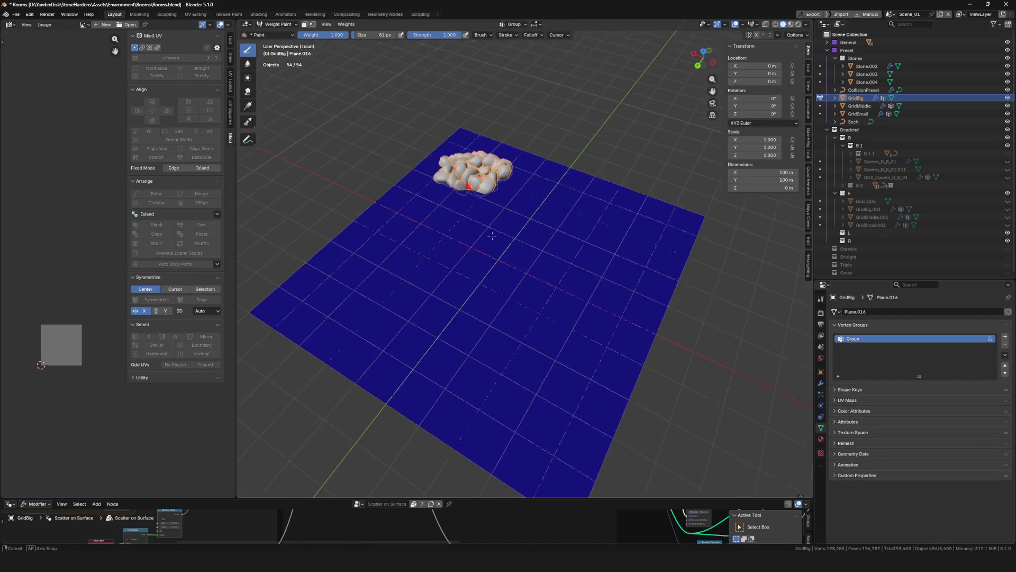
key("ctrl+Tab")
key("KP_Divide")
scroll(496, 181, "up", 2)
scroll(496, 182, "up", 4)
key("ctrl+s")
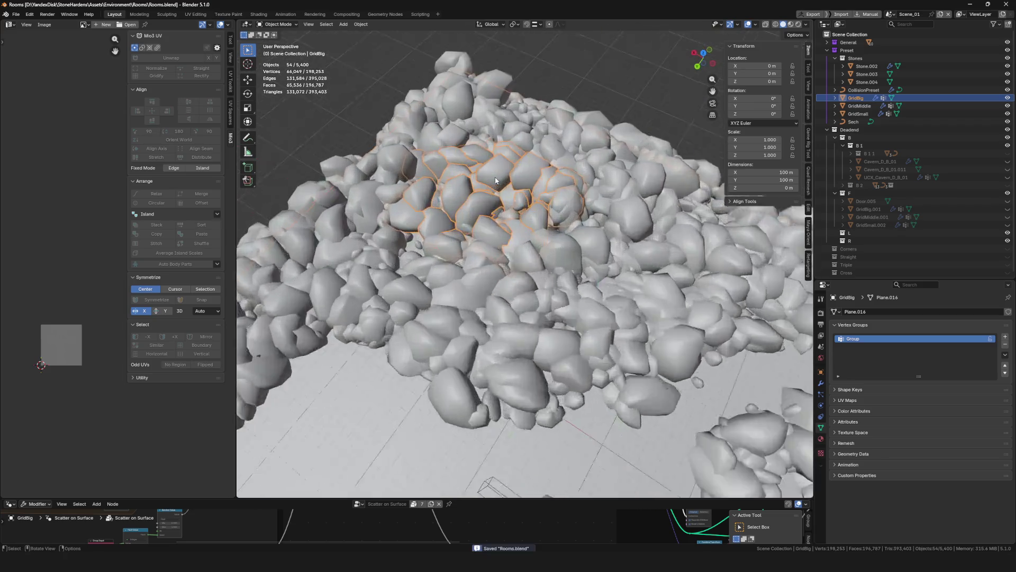
scroll(496, 182, "down", 4)
In GridBig's Scatter on Surface modifier, lower the density and set the stone scale to 5
left_click(821, 384)
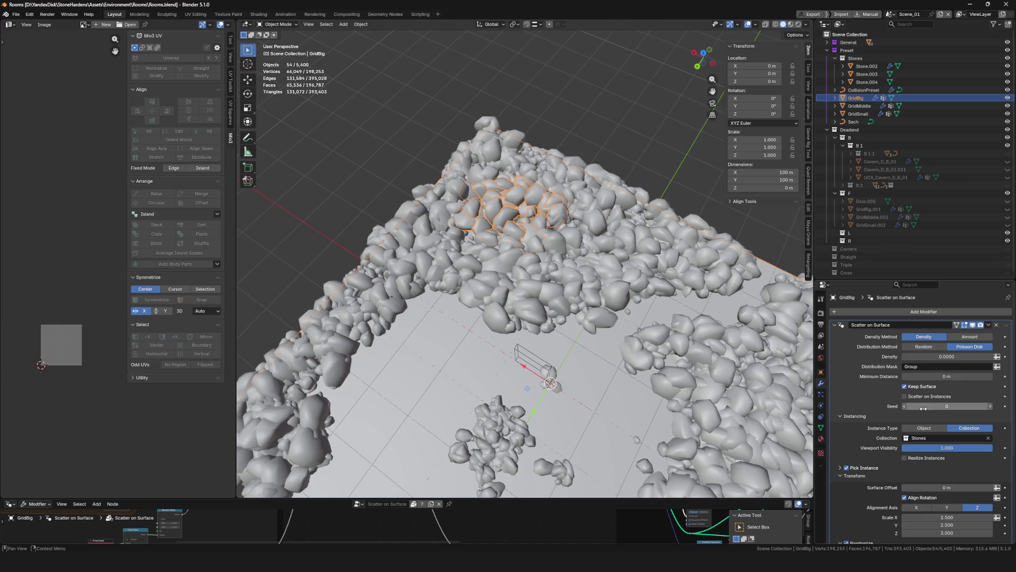
left_click_drag(961, 355, 961, 356)
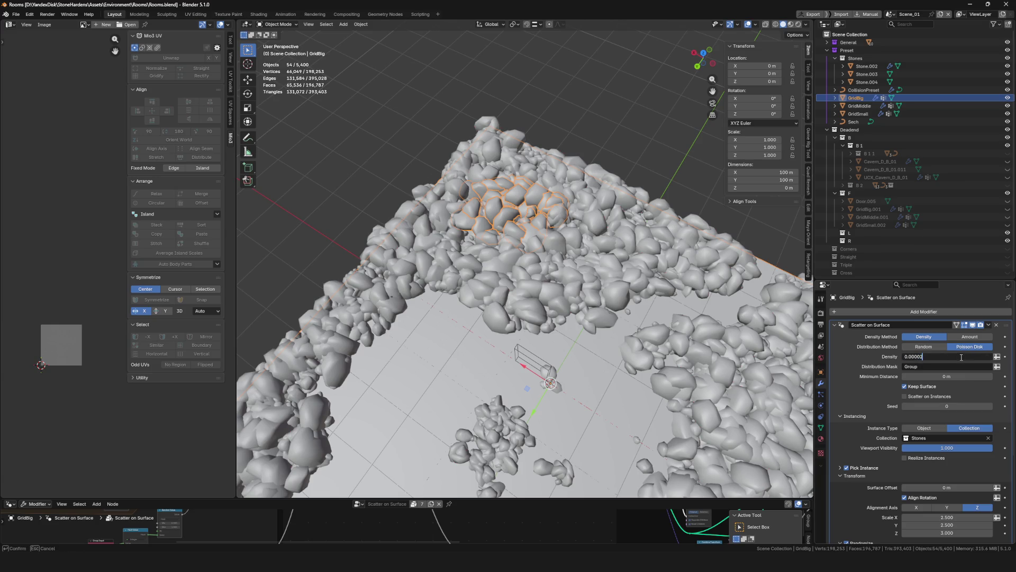
key("Return")
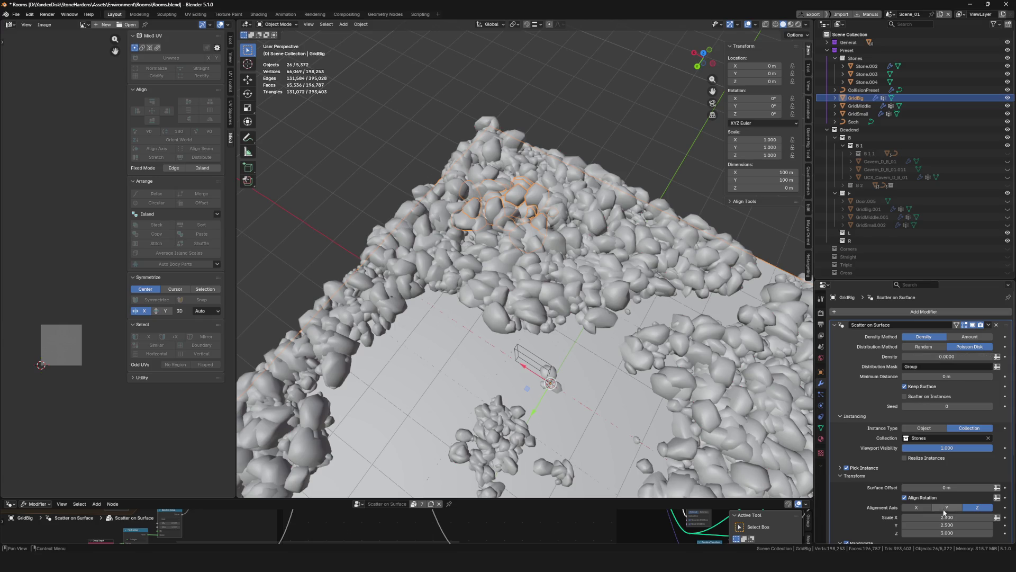
left_click_drag(955, 525, 955, 518)
type("5")
key("Return")
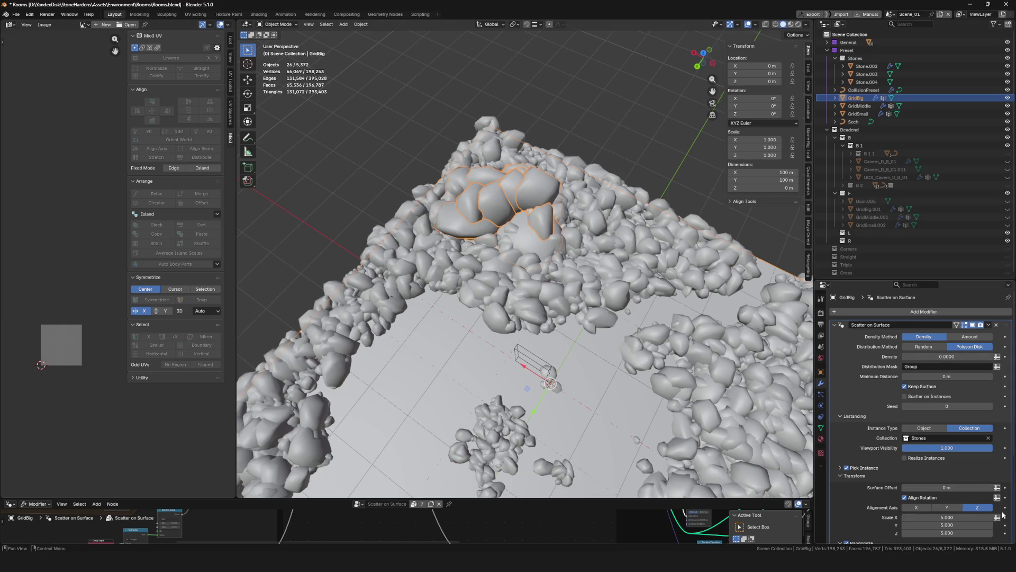
Drop the scatter density further to 0.00001 and save the file
middle_click_drag(622, 329, 603, 341)
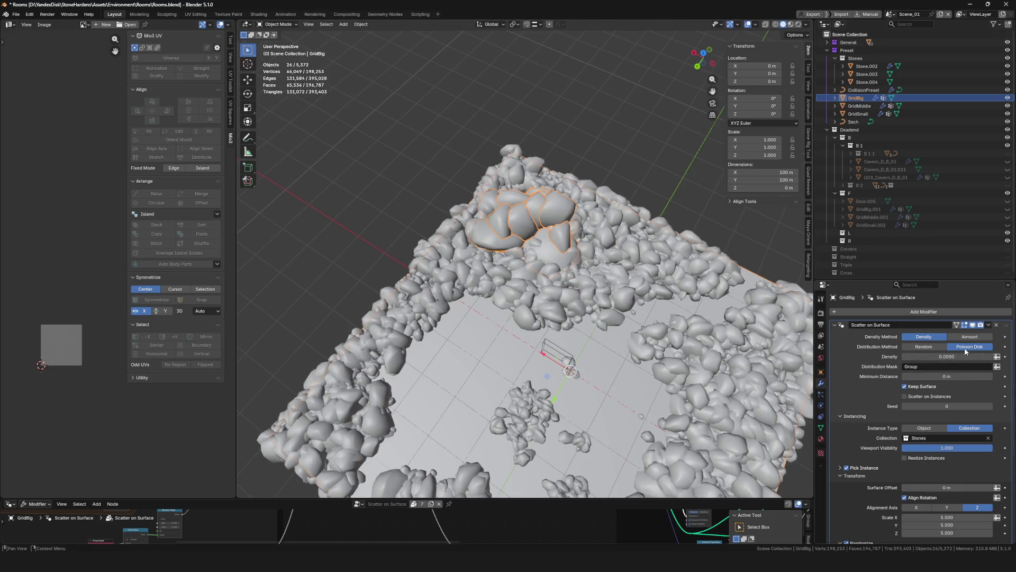
left_click(963, 357)
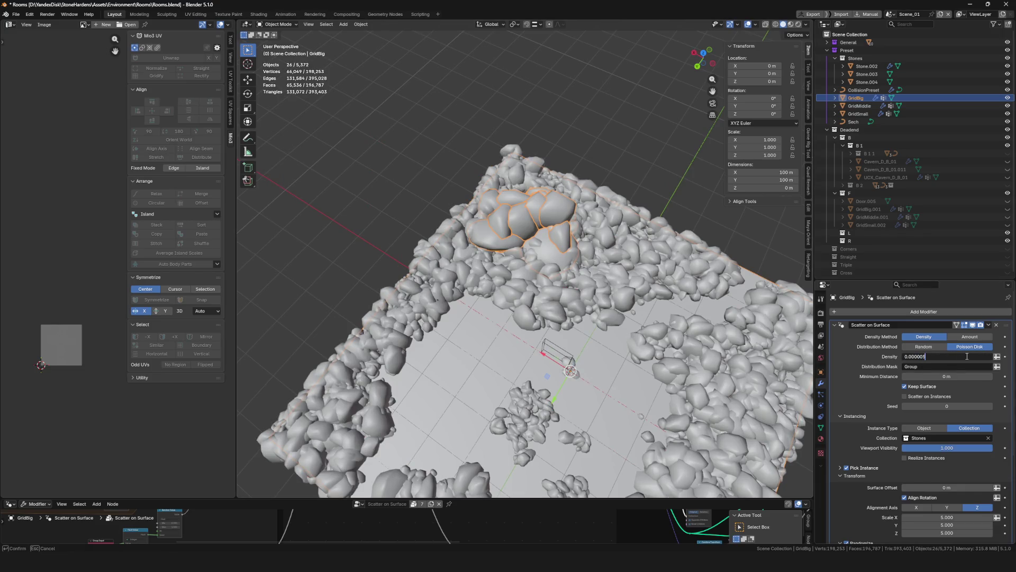
key("Return")
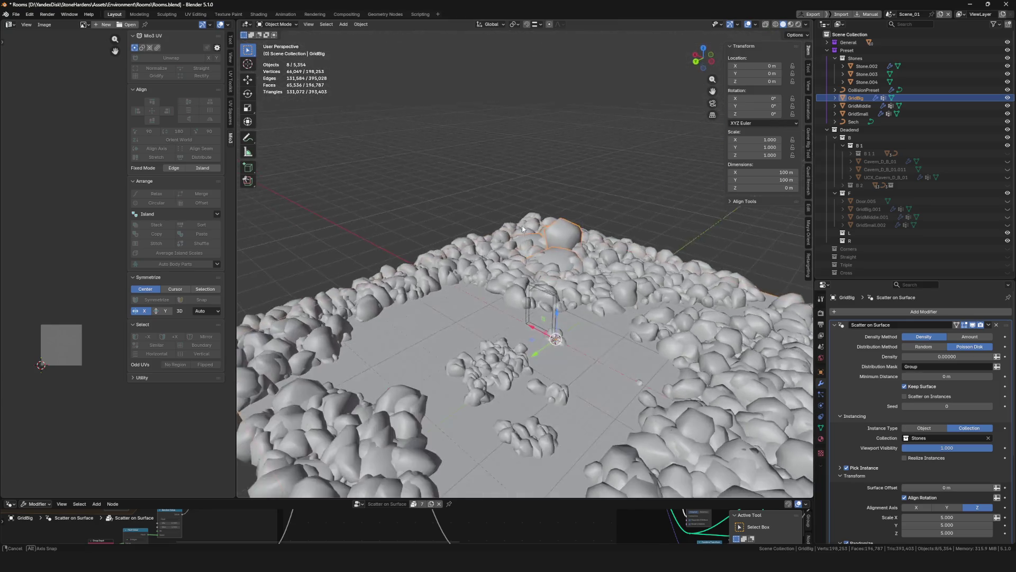
middle_click_drag(647, 272, 635, 286)
left_click(965, 356)
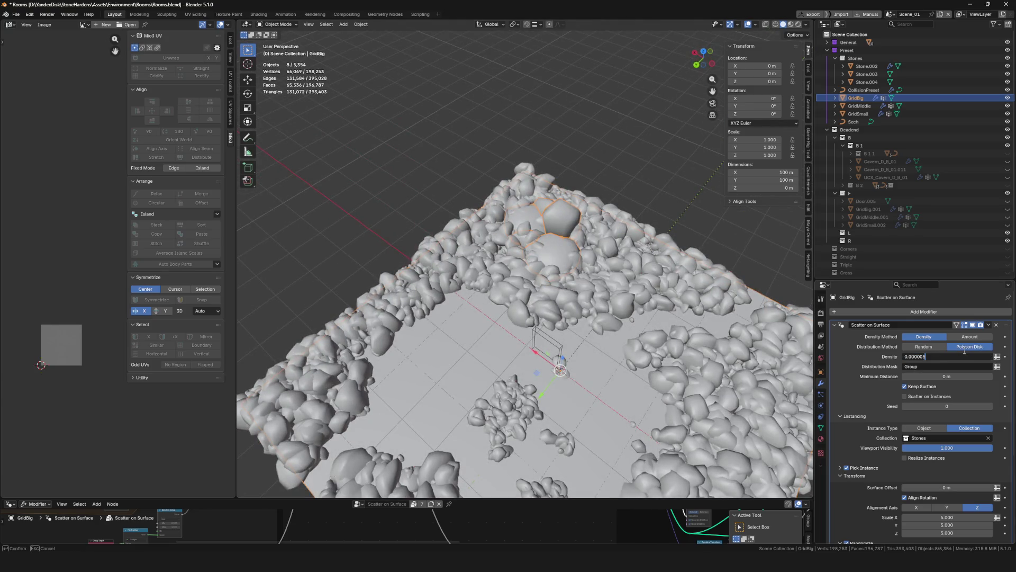
type("1")
key("Return")
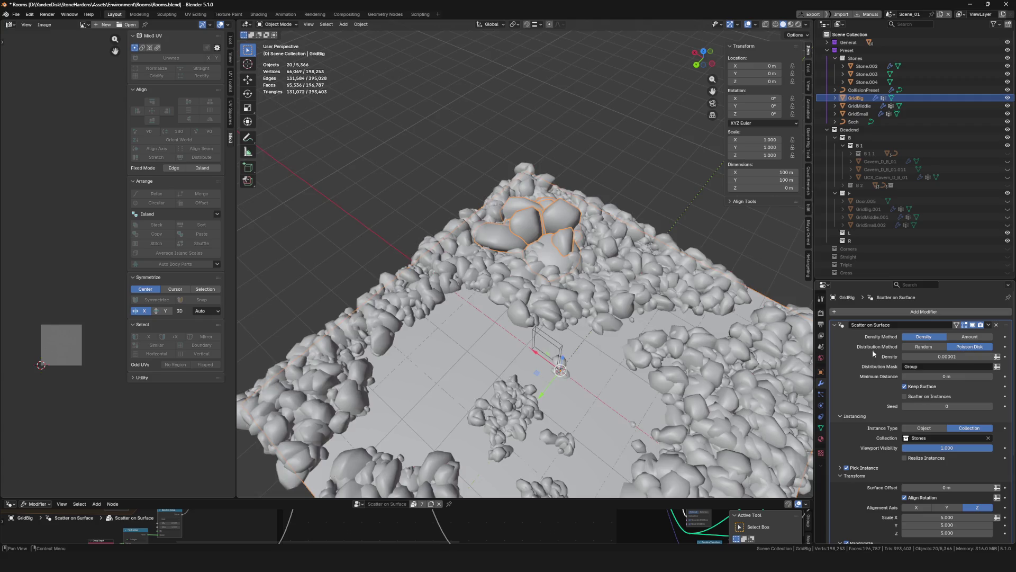
middle_click_drag(684, 398, 577, 276)
key("ctrl+s")
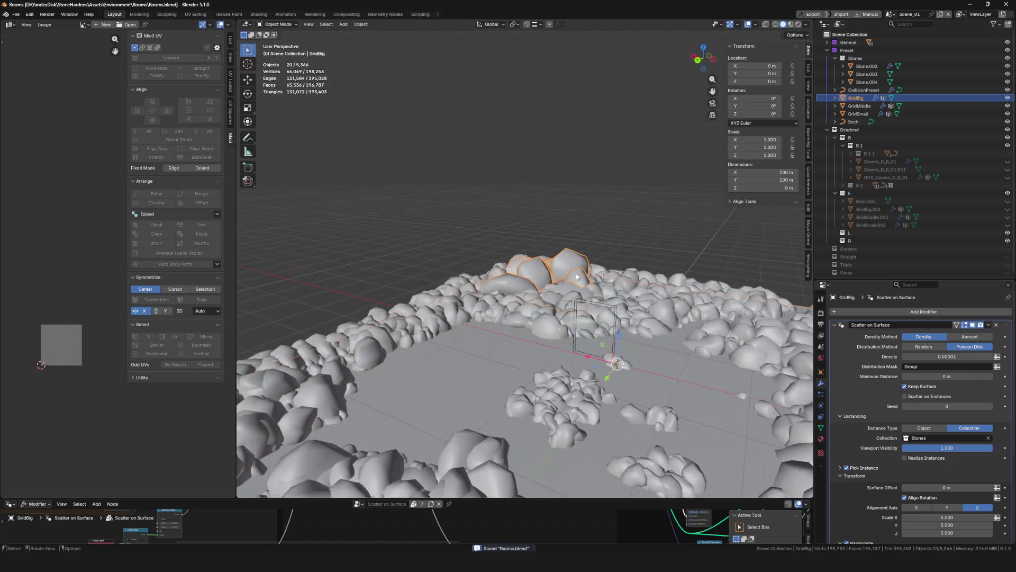
middle_click_drag(577, 276, 555, 285)
scroll(963, 482, "down", 5)
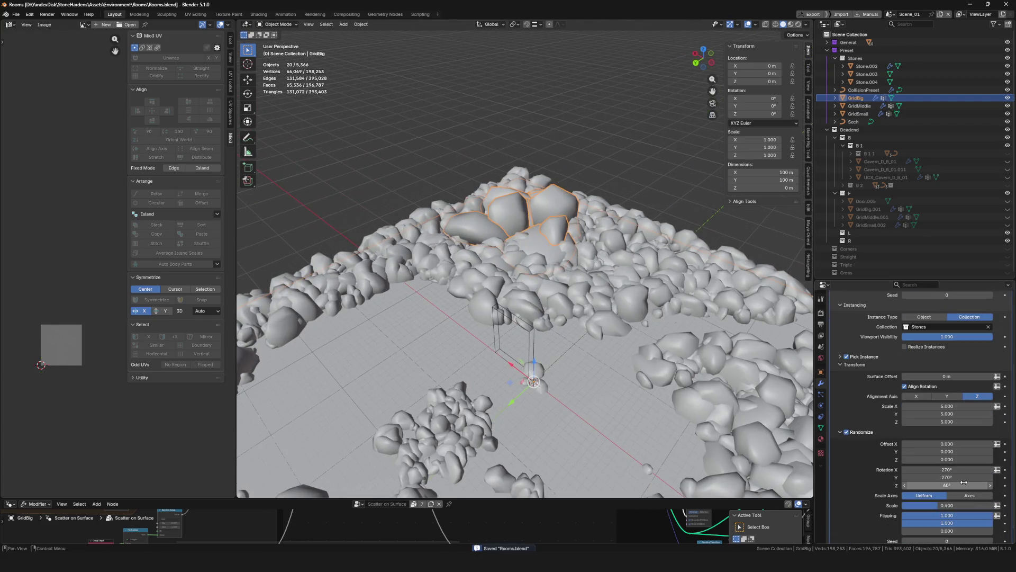
scroll(951, 425, "up", 1, "ctrl")
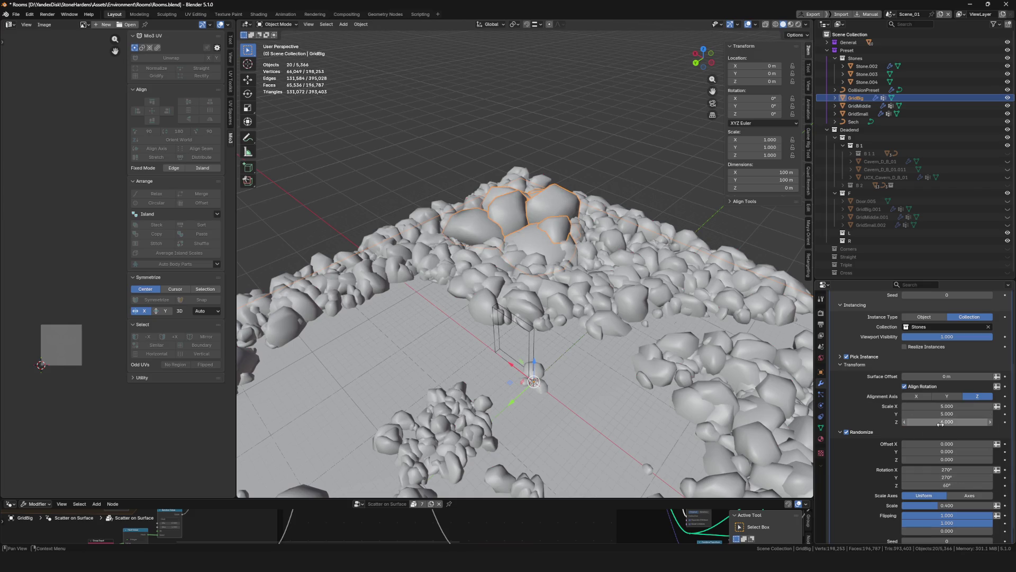
scroll(632, 254, "down", 5)
scroll(632, 254, "up", 5)
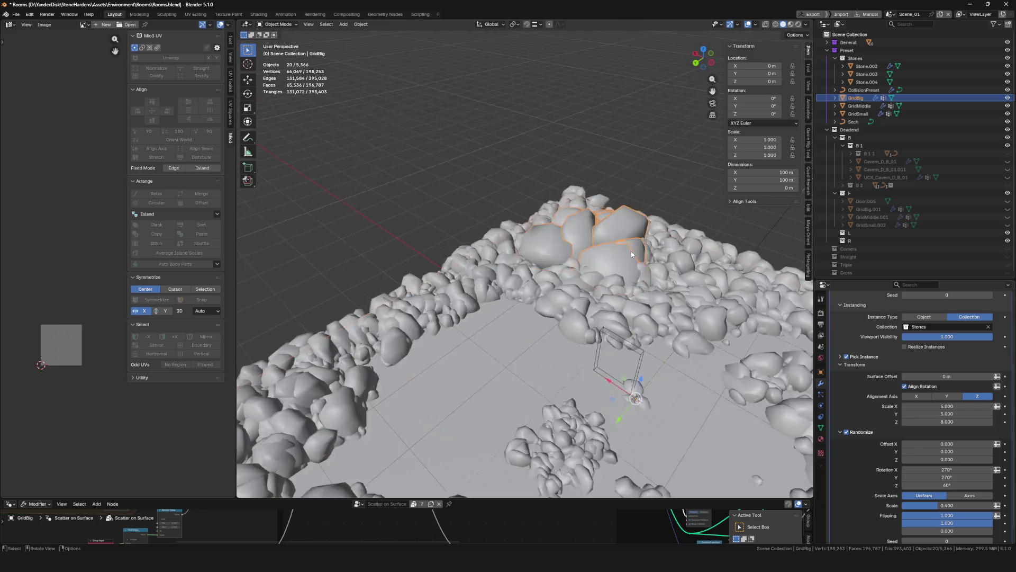
Save, then bring GridBig into Weight Paint to show its Group mask
mouse_move(632, 254)
middle_mouse_down()
mouse_move(581, 308)
mouse_move(604, 344)
mouse_move(614, 289)
middle_mouse_up()
key("ctrl+s")
scroll(581, 308, "down", 3)
scroll(604, 344, "up", 5)
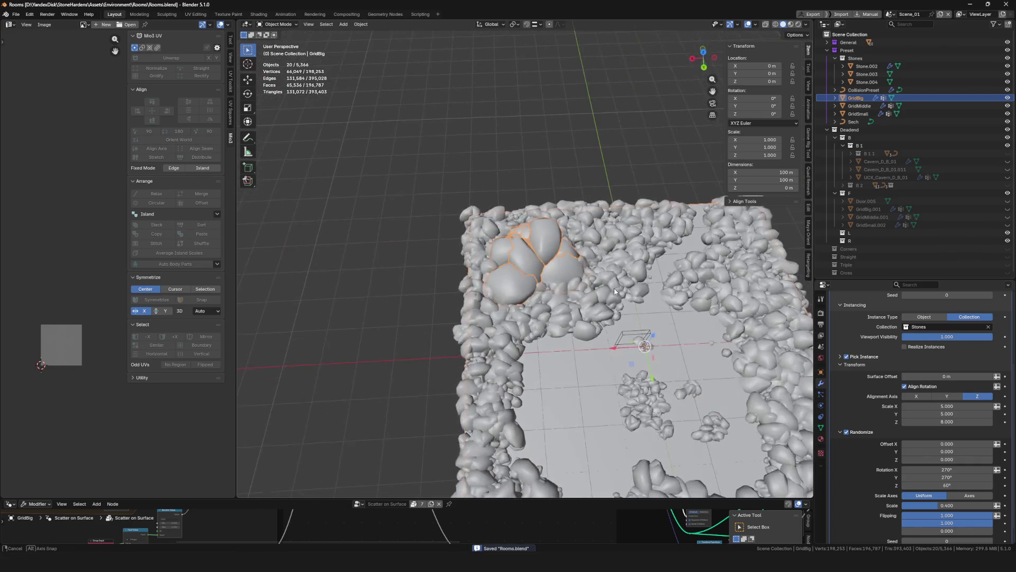
key("ctrl+Tab")
scroll(609, 247, "up", 3)
key("ctrl+Tab")
middle_click_drag(578, 254, 658, 202)
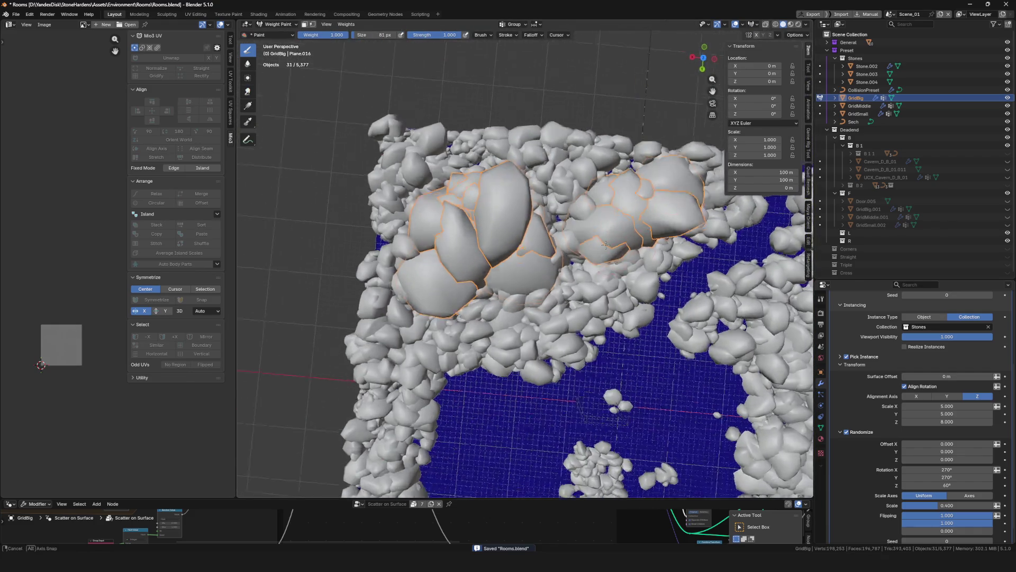
Inspect the big rock ring up close, return to Object Mode and save
mouse_move(658, 202)
middle_mouse_down()
mouse_move(463, 290)
mouse_move(376, 387)
middle_mouse_up()
scroll(462, 290, "down", 3)
scroll(463, 290, "down", 3)
scroll(462, 290, "up", 6)
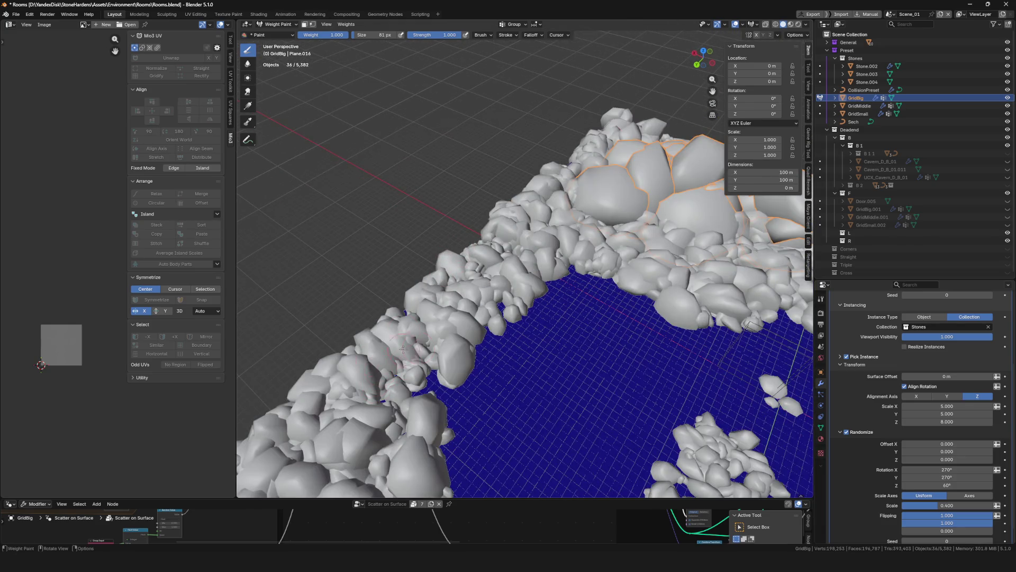
scroll(403, 347, "down", 4)
middle_click_drag(403, 347, 604, 253)
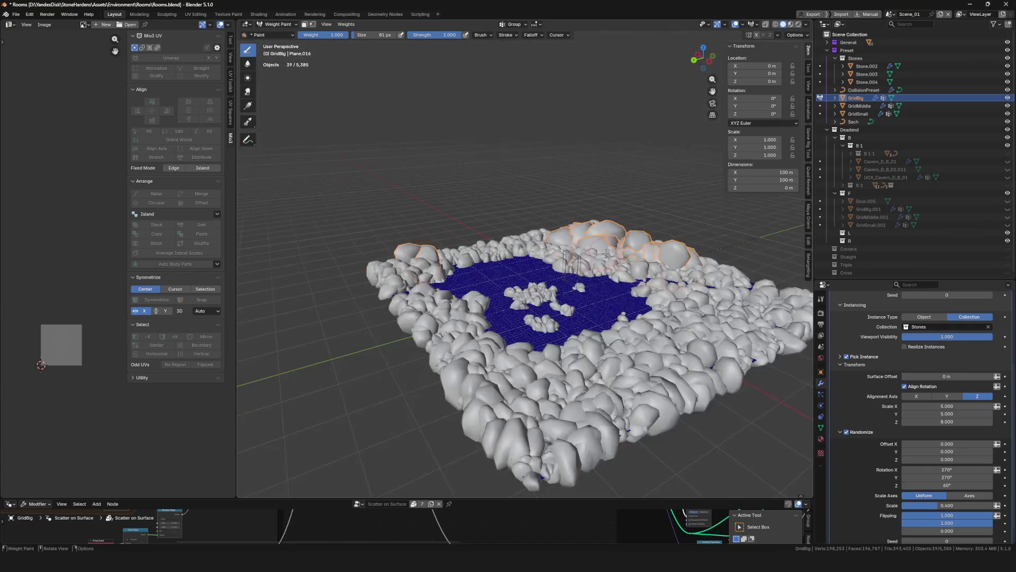
scroll(605, 254, "up", 3)
scroll(596, 256, "up", 3)
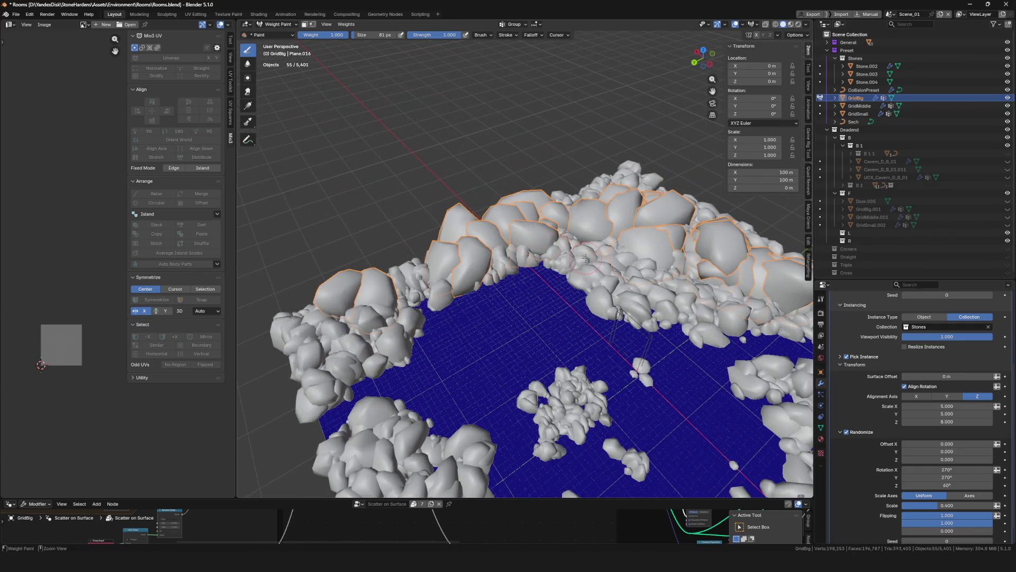
scroll(585, 258, "down", 3)
scroll(585, 258, "down", 4)
key("ctrl+Tab")
middle_click_drag(585, 258, 558, 251)
key("ctrl+s")
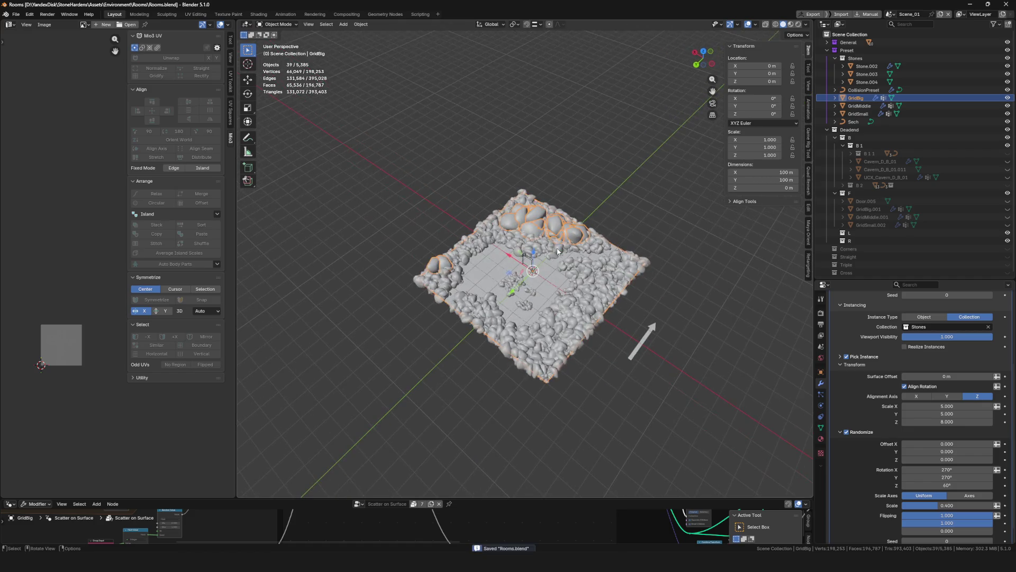
Review Door.005 and the old GridMiddle.001 and GridBig.001 copies in collection F
left_click(631, 225)
scroll(631, 225, "up", 3)
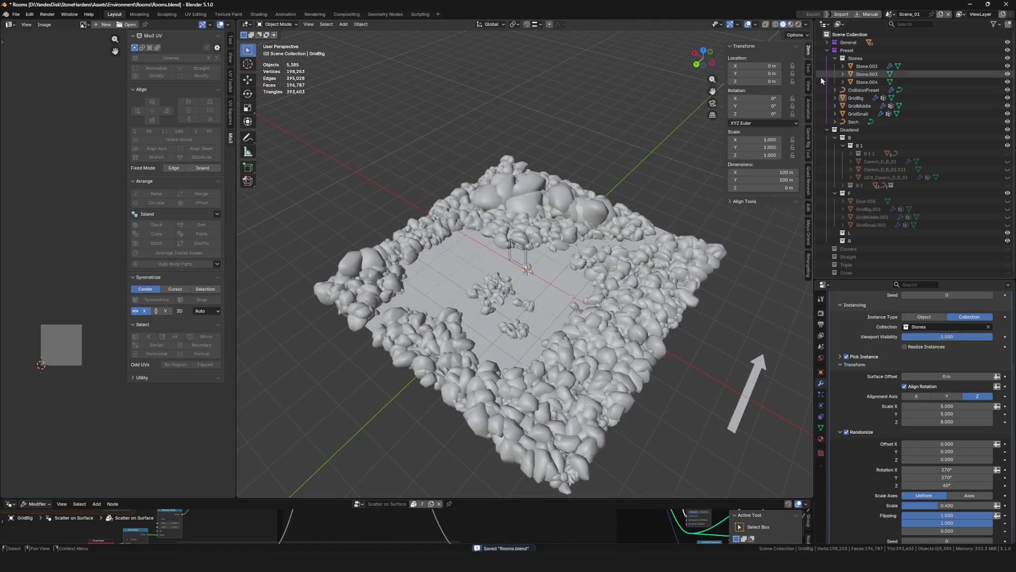
left_click(844, 58)
middle_click_drag(556, 301, 588, 306)
scroll(558, 304, "up", 3)
left_click(859, 82)
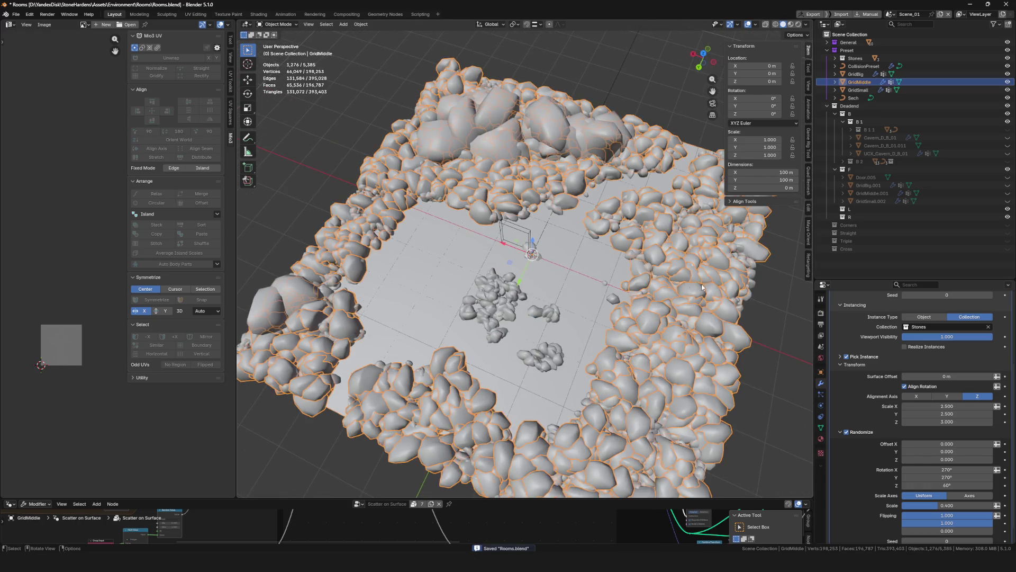
left_click(873, 176)
left_click(870, 193)
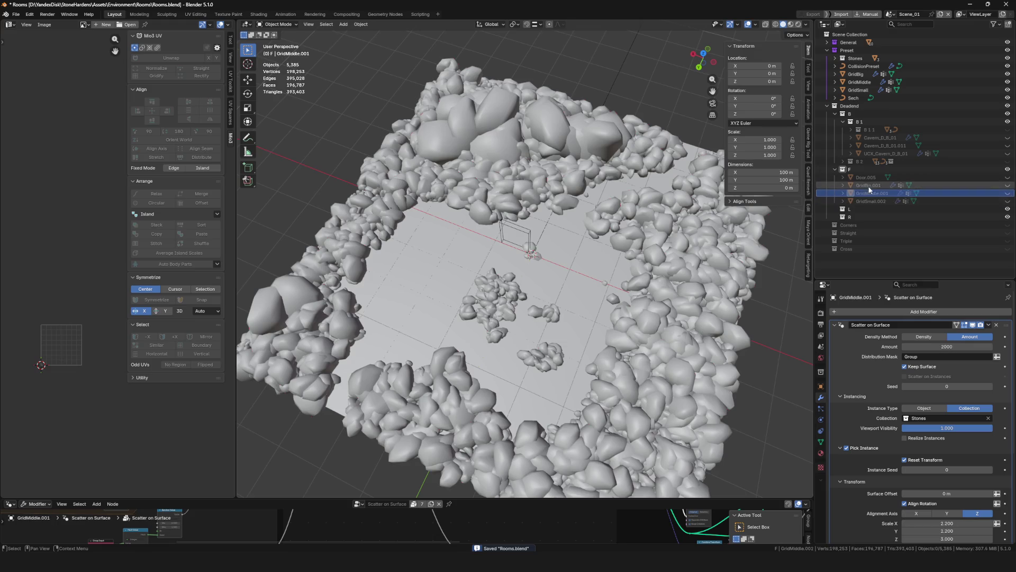
left_click(867, 176)
left_click(866, 195)
left_click(878, 177)
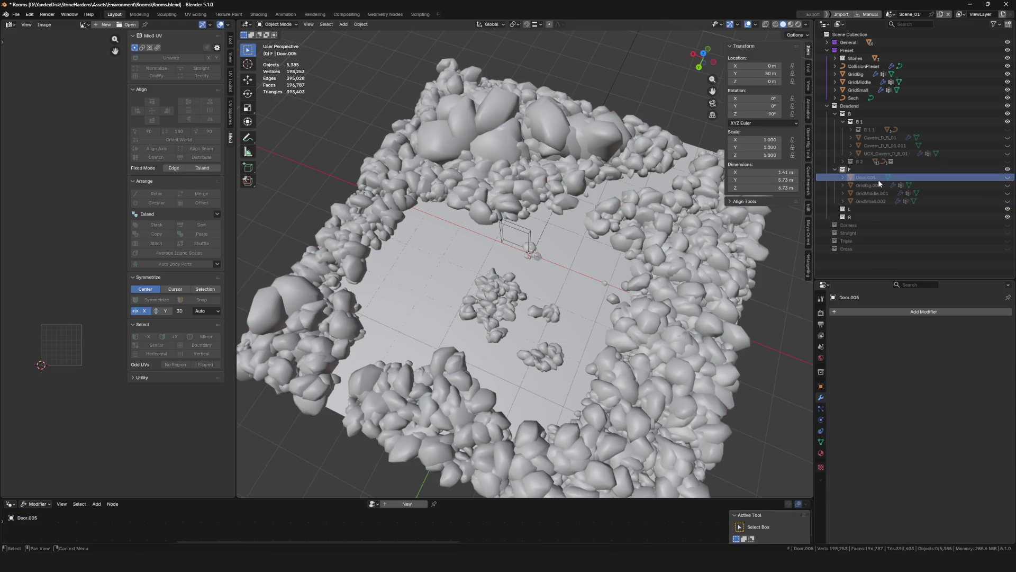
key("Down")
key("Down")
left_click(875, 184)
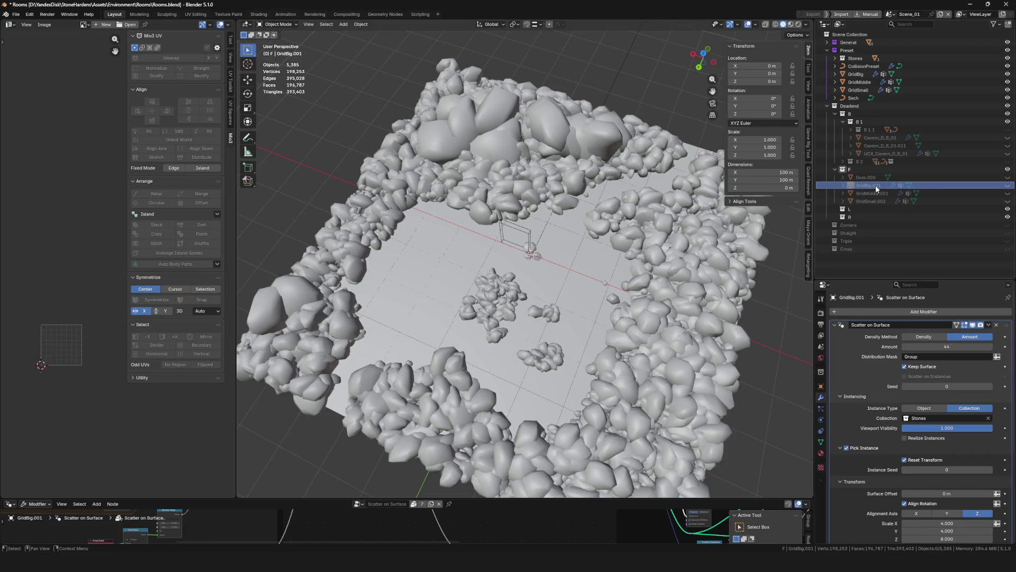
Delete the old grid copies from collection F, discarding a misplaced GridMiddle duplicate
key("Delete")
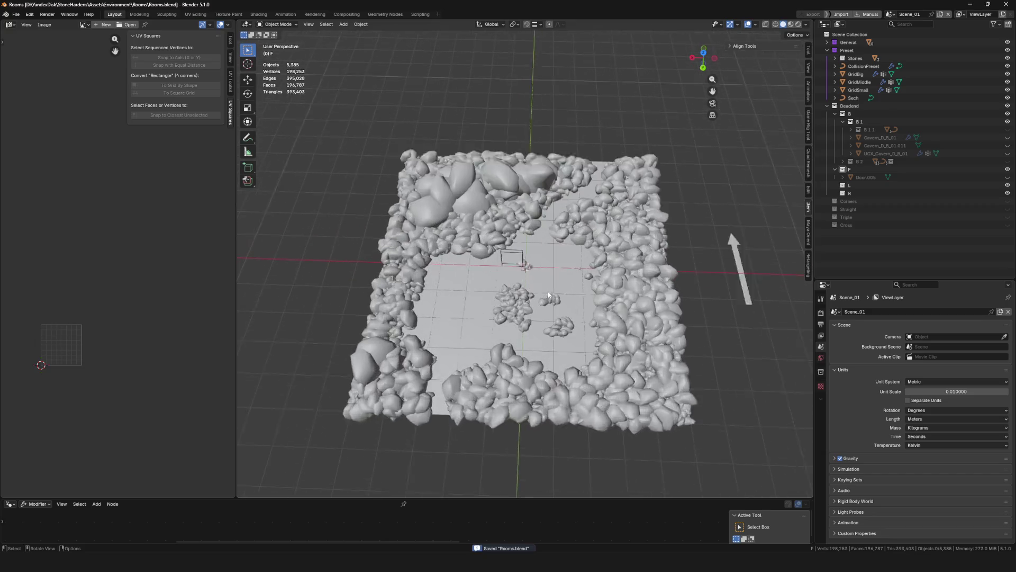
left_click(874, 185)
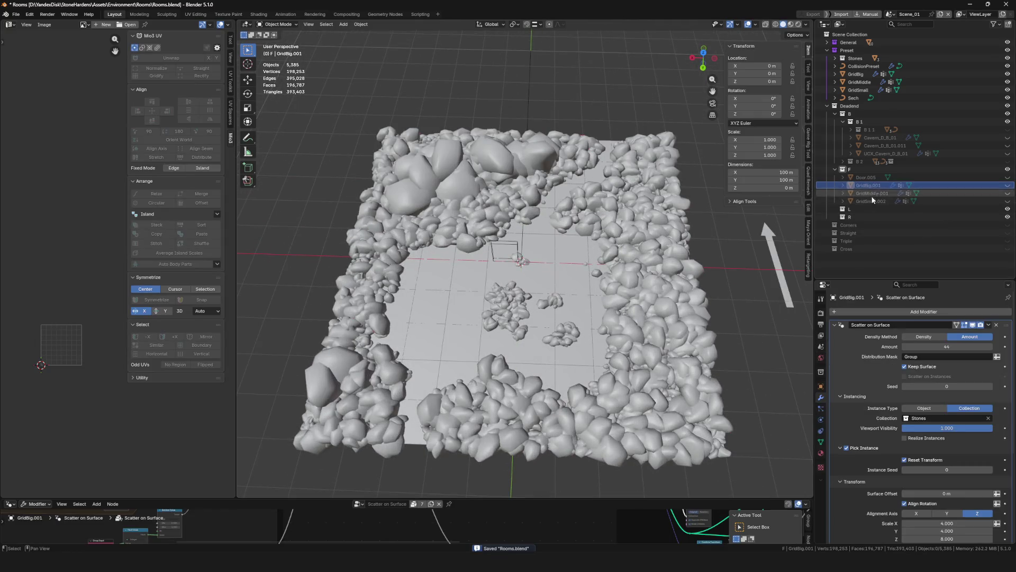
key("x")
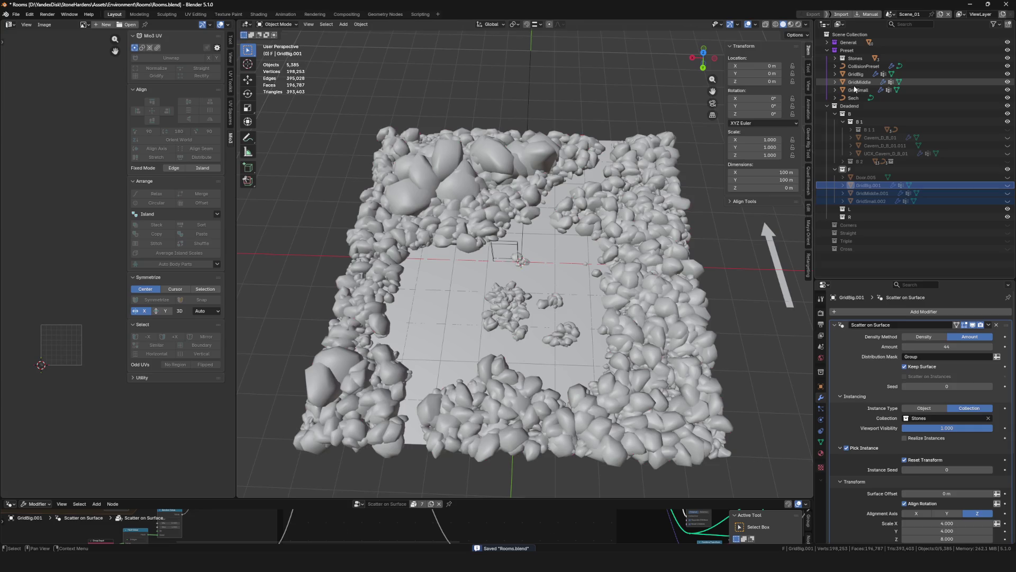
left_click(859, 82)
key("shift+d")
left_click_drag(855, 96, 905, 177)
key("Delete")
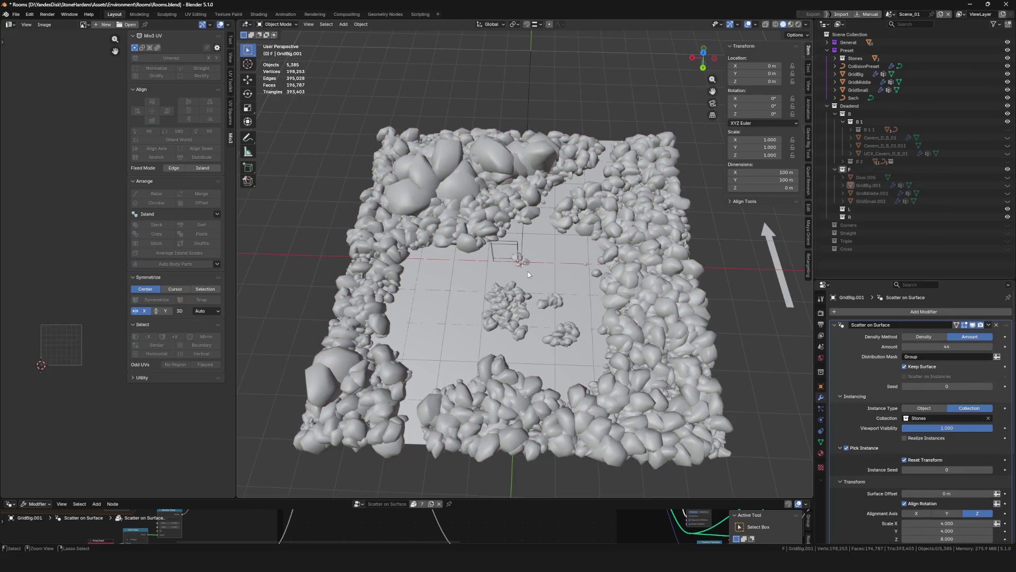
left_click(874, 185)
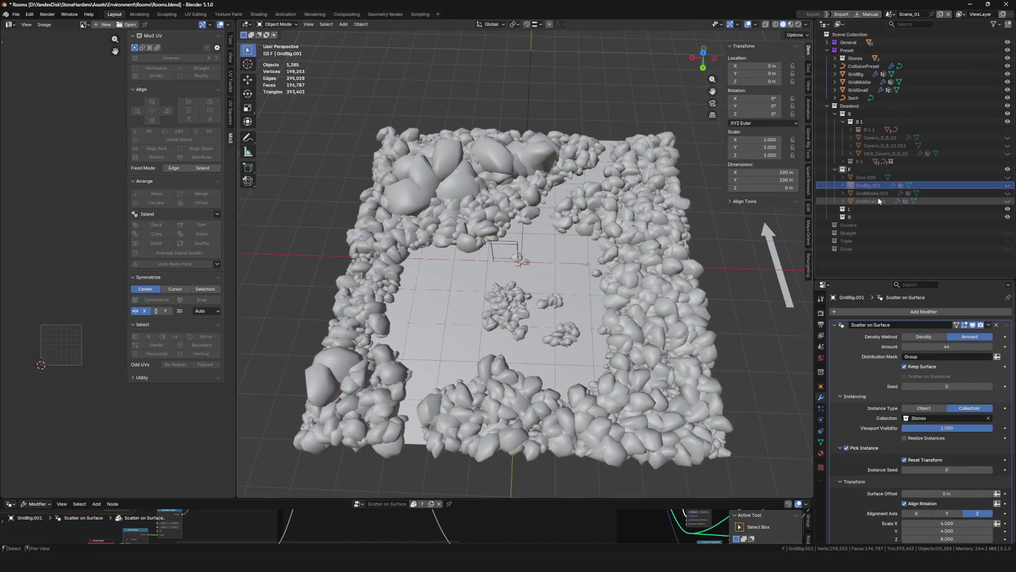
key("Delete")
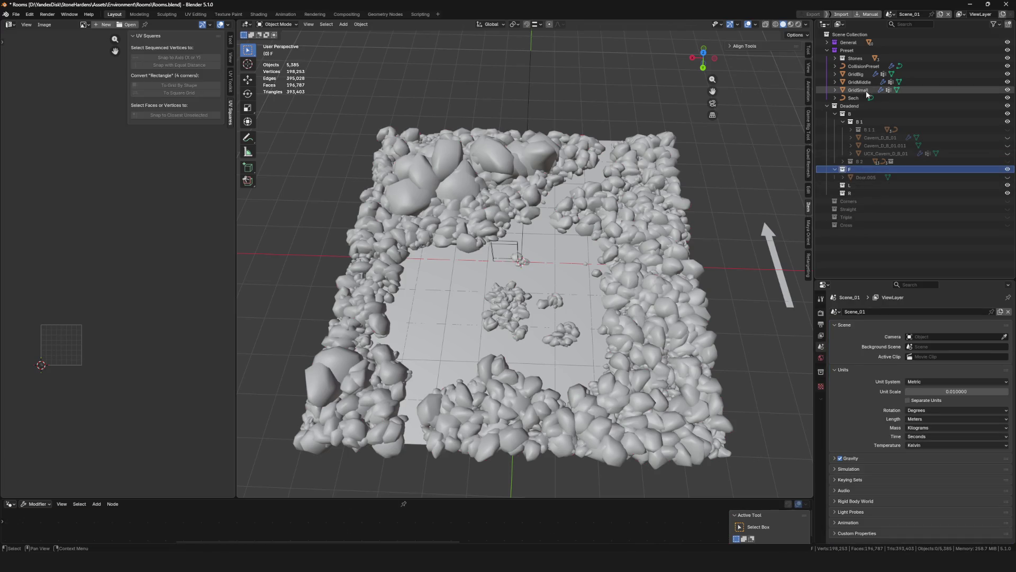
Duplicate GridMiddle in place into collection F, hide Preset, save, and enter Sculpt Mode on the copy
left_click(867, 90)
key("shift+d")
key("Escape")
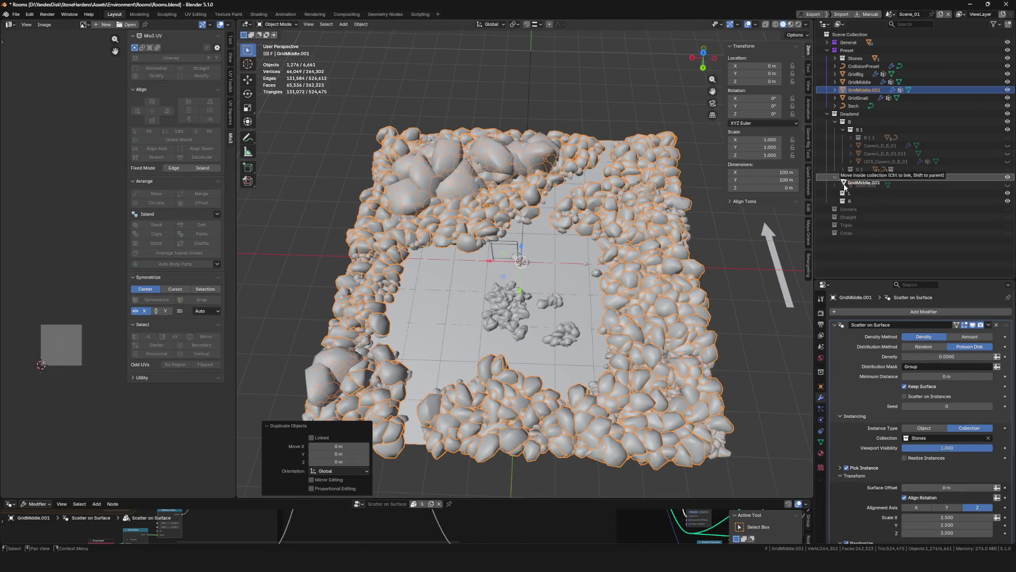
left_click_drag(864, 90, 847, 169)
left_click(1008, 50)
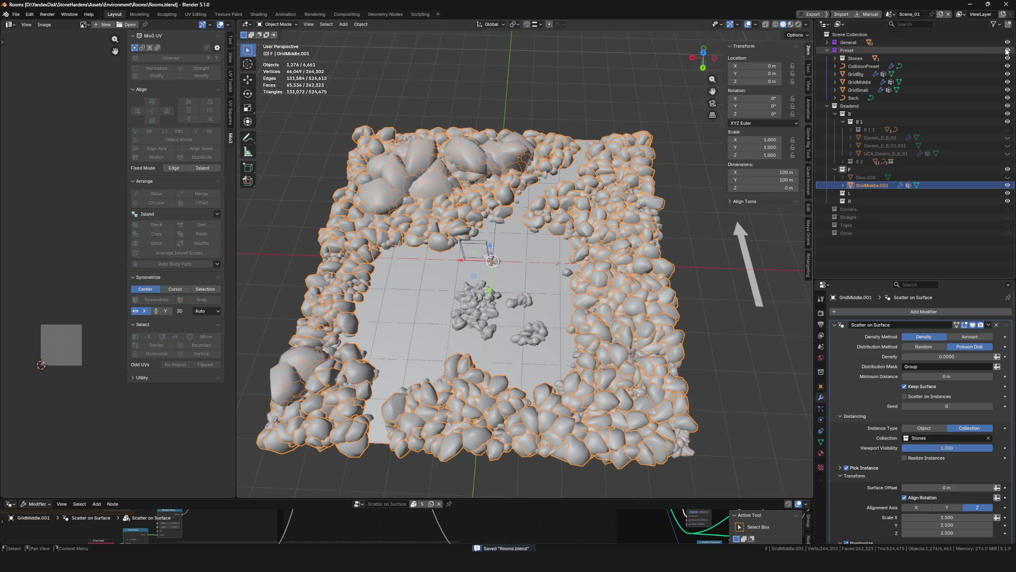
scroll(603, 251, "up", 2)
key("ctrl+s")
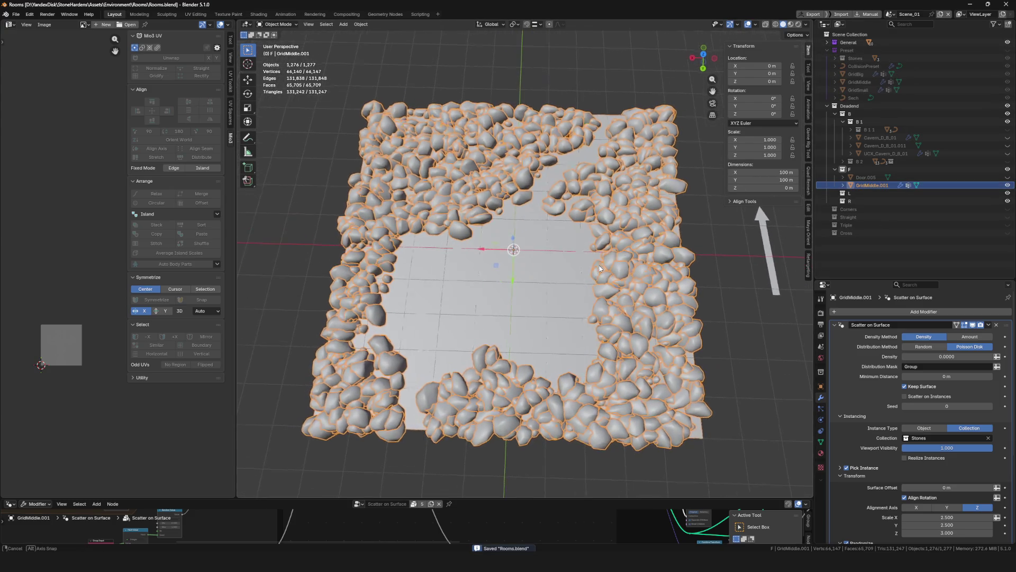
key("ctrl+Tab")
left_click(822, 440)
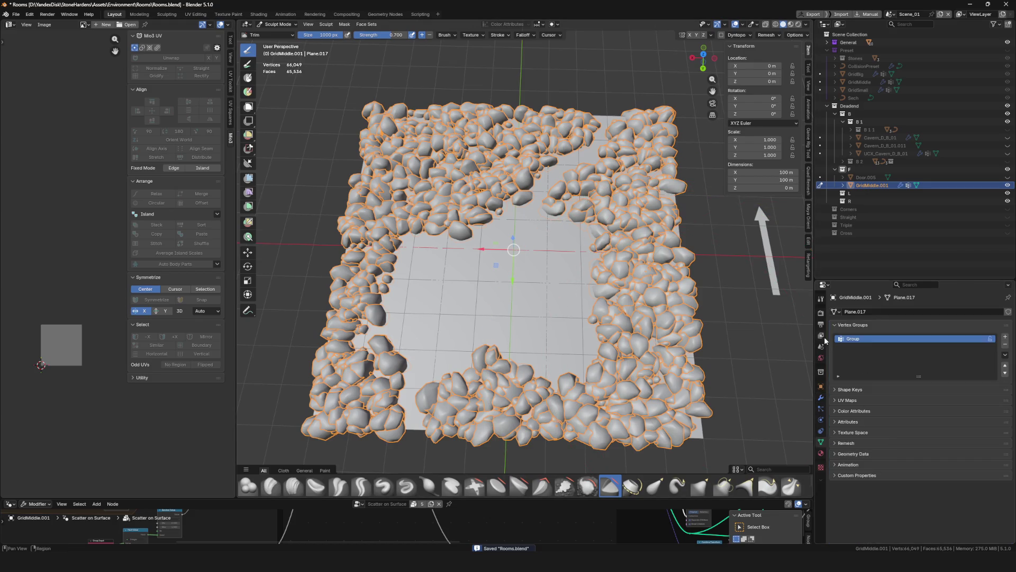
In Edit Mode assign the whole plane to Group at weight 1.000 and save
key("Tab")
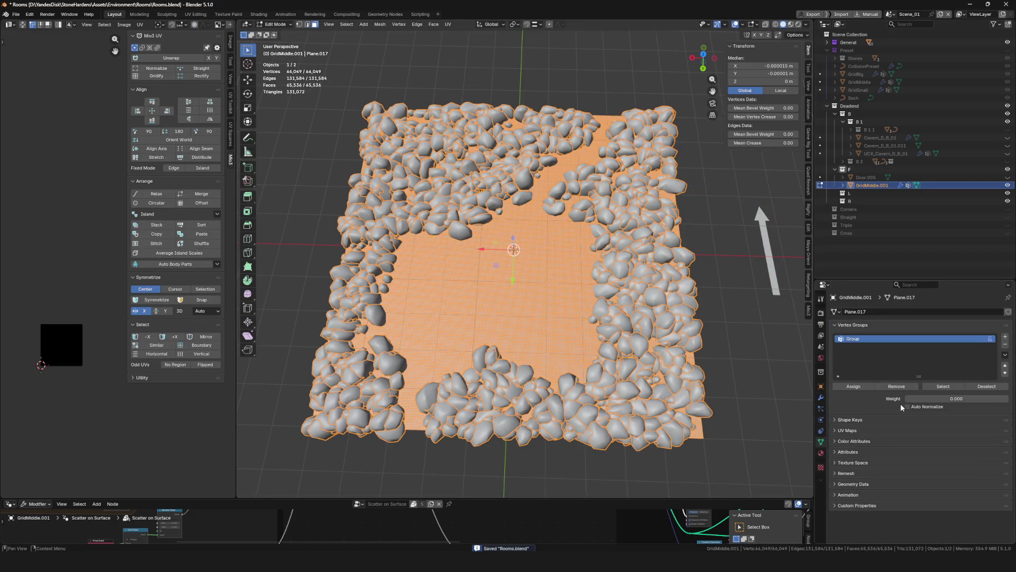
left_click(853, 386)
middle_click_drag(651, 301, 578, 242)
key("Tab")
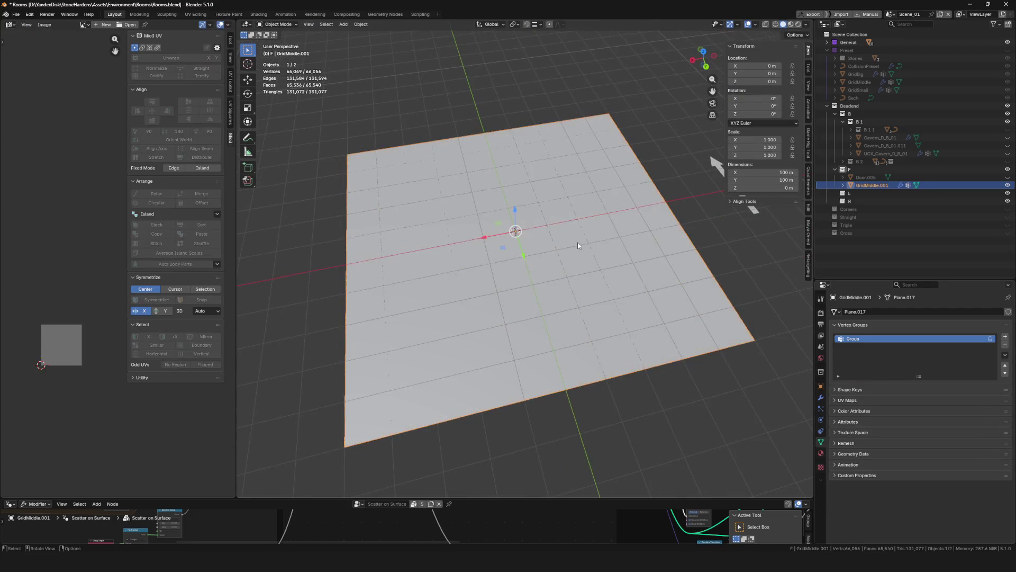
key("Tab")
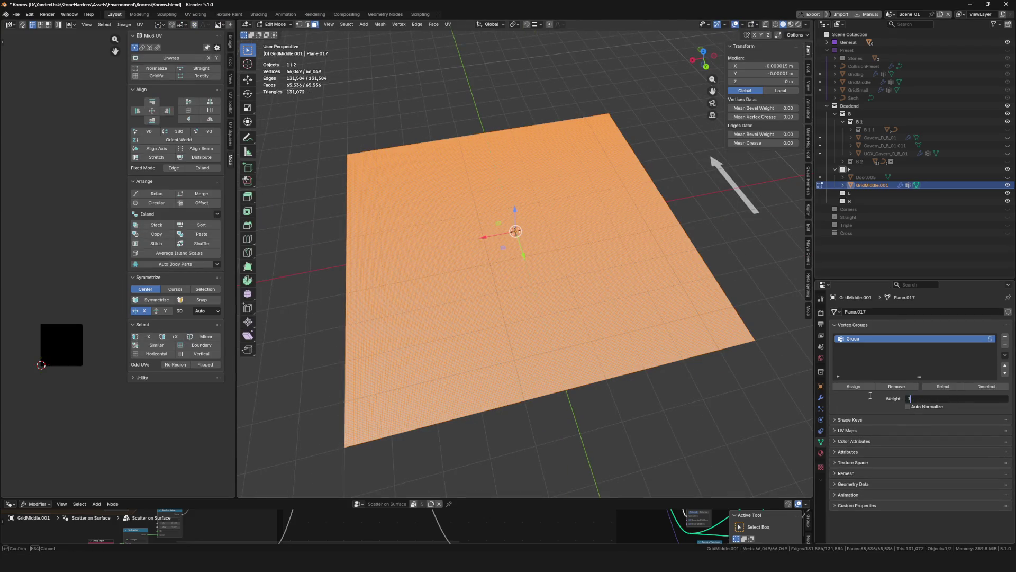
key("Return")
left_click(853, 385)
middle_click_drag(603, 318, 549, 348)
key("ctrl+s")
Check the full-weight mask in Weight Paint and return to Object Mode
key("ctrl+Tab")
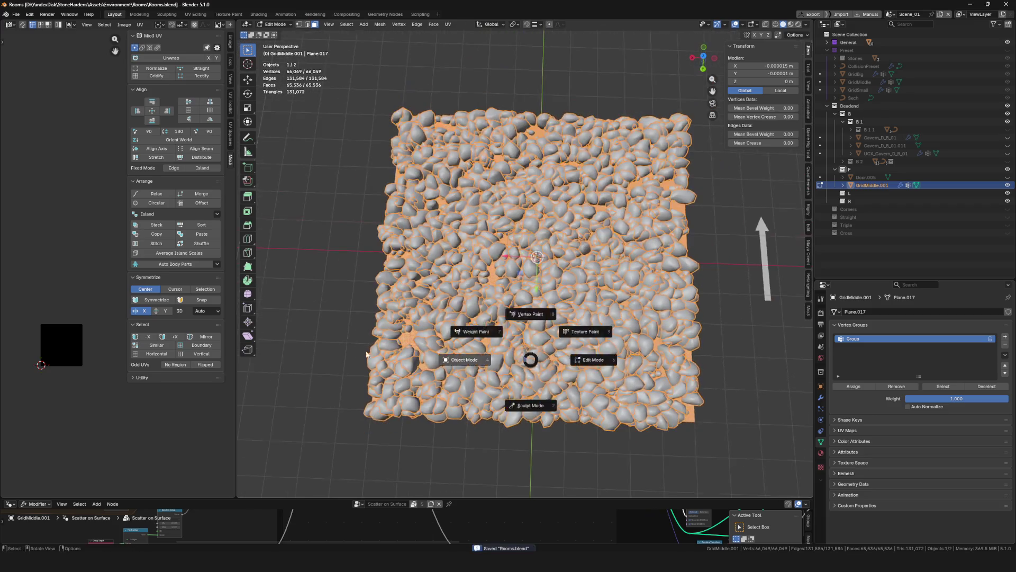
left_click(477, 358)
scroll(555, 334, "down", 5)
scroll(572, 309, "up", 5)
key("ctrl+Tab")
left_click(530, 281)
scroll(531, 282, "down", 2)
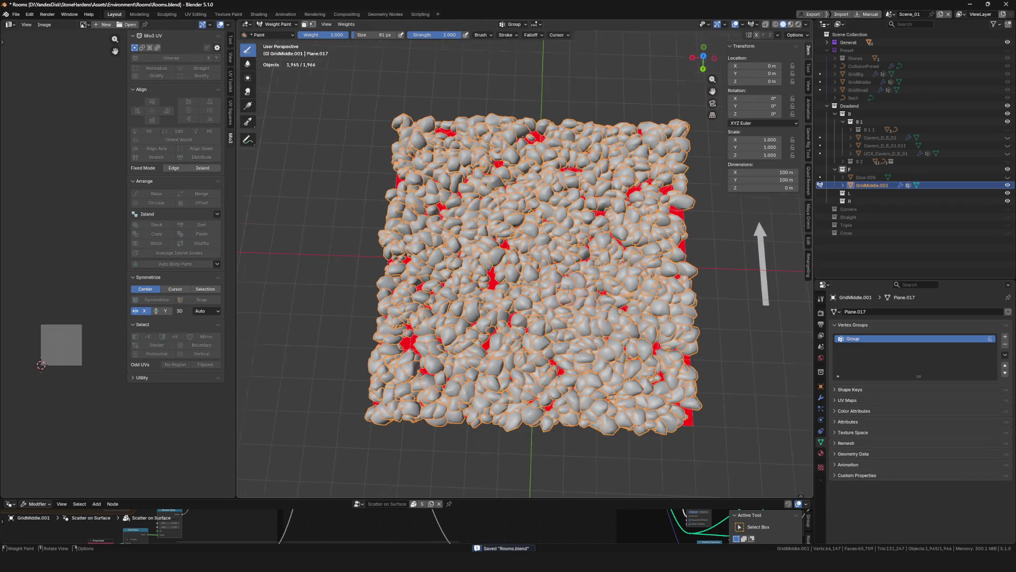
key("ctrl+Tab")
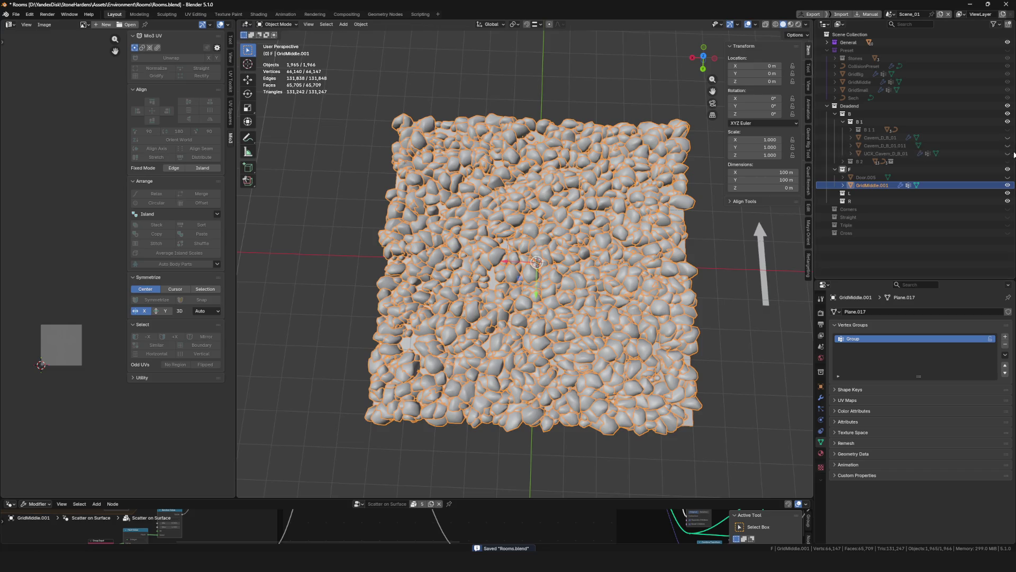
Show the UCX_Cavern_D_B_01 collision outline and view the plane top-down
left_click(1008, 153)
middle_click_drag(795, 159, 760, 20)
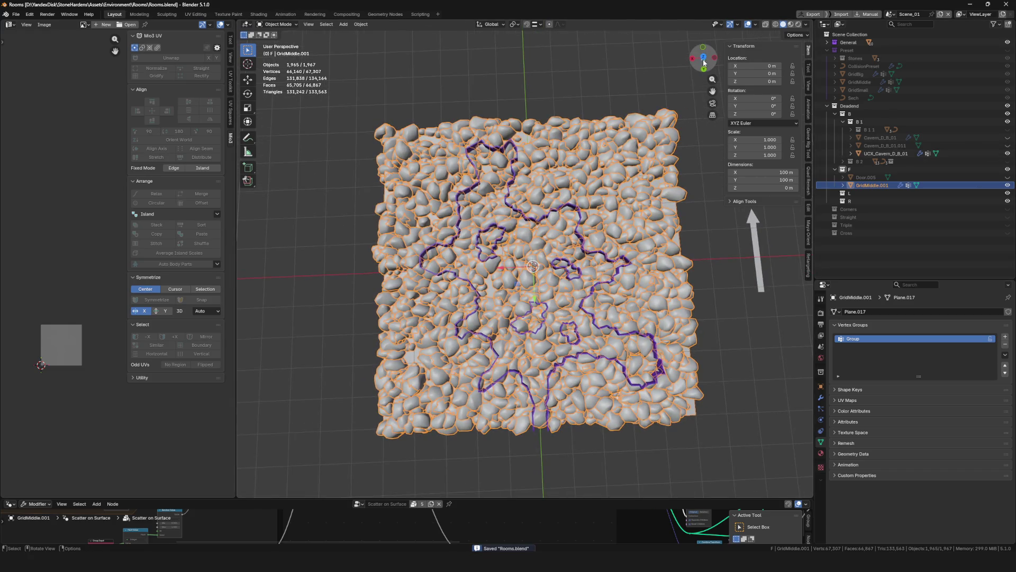
left_click_drag(704, 61, 762, 123)
key("KP_7")
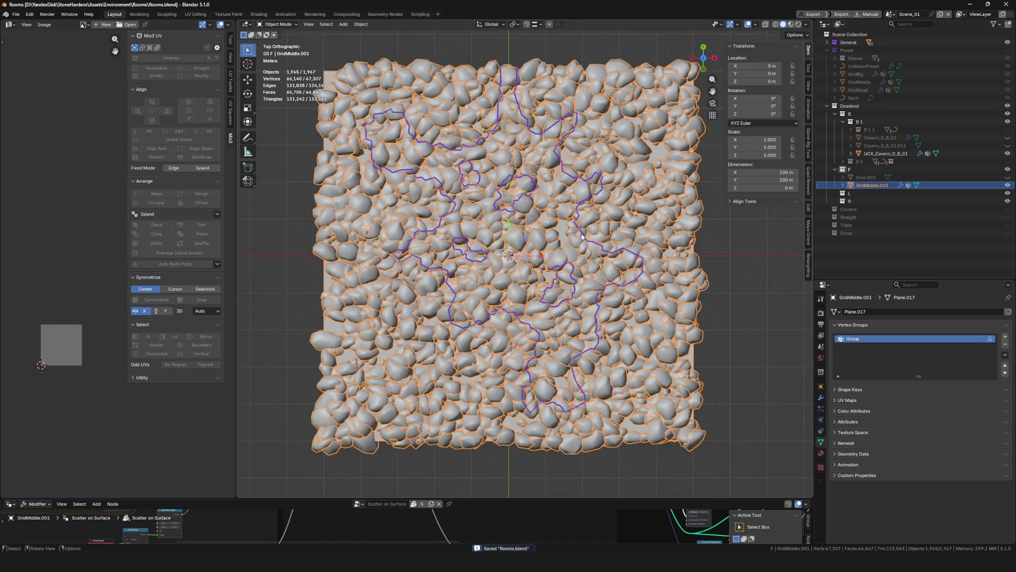
middle_click_drag(582, 236, 582, 236)
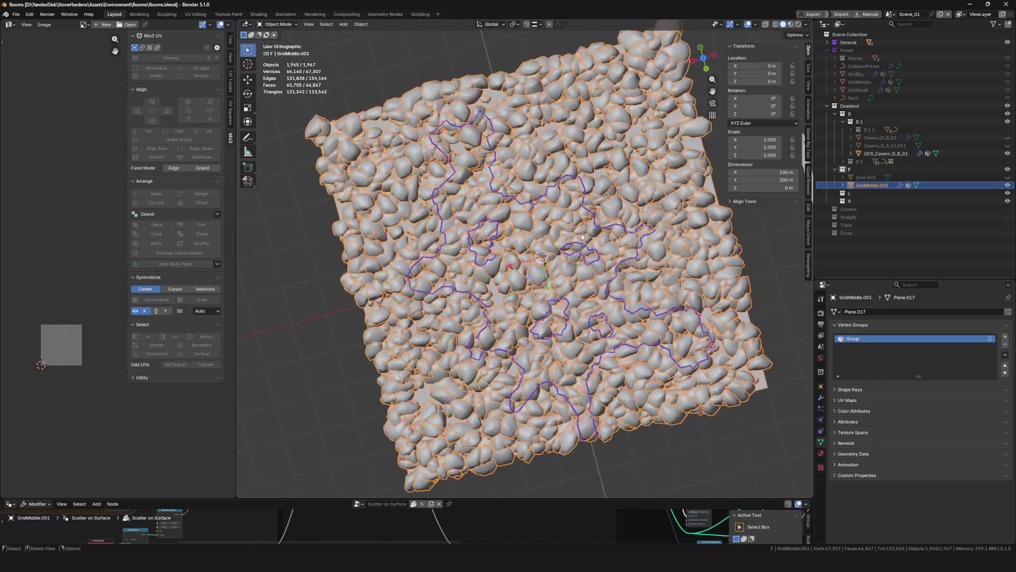
scroll(582, 235, "up", 4)
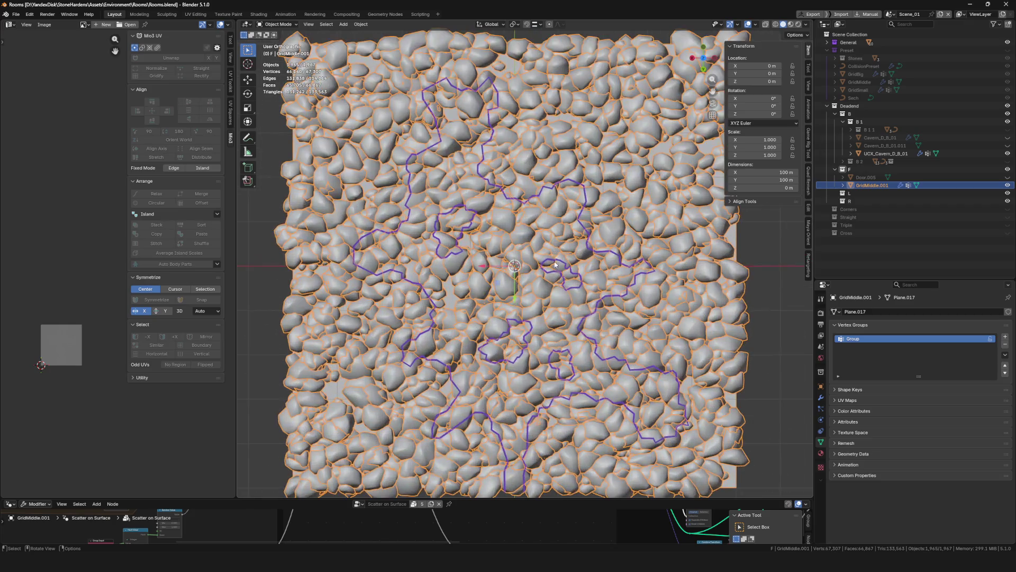
Switch the stone plane into Weight Paint with the path lines visible
key("ctrl+Tab")
left_click(527, 226)
middle_click_drag(528, 226, 515, 234)
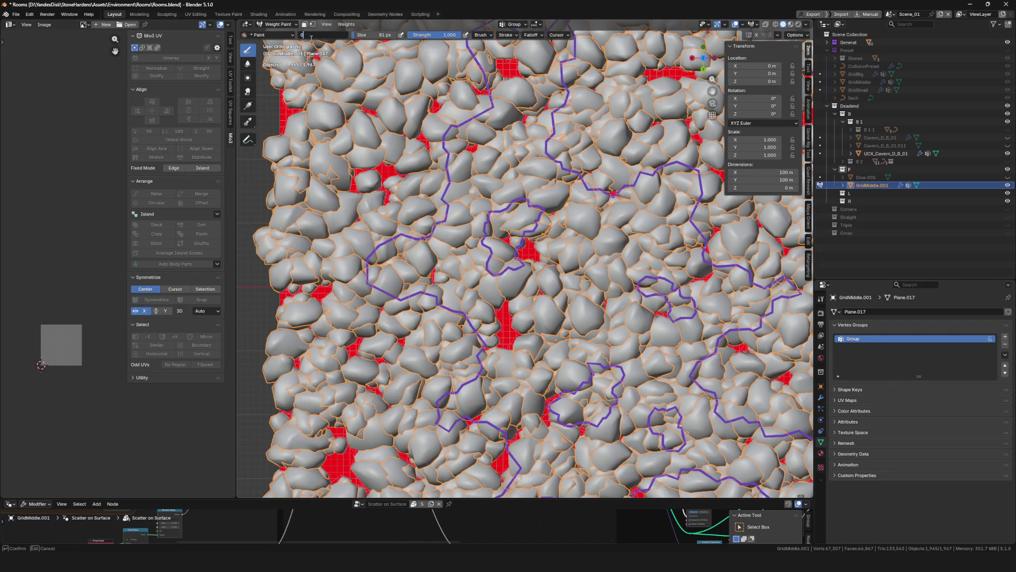
Check the brush Cursor and Falloff popovers, then paint weight 0.000 near the plane's top edge
middle_click_drag(312, 42, 540, 29)
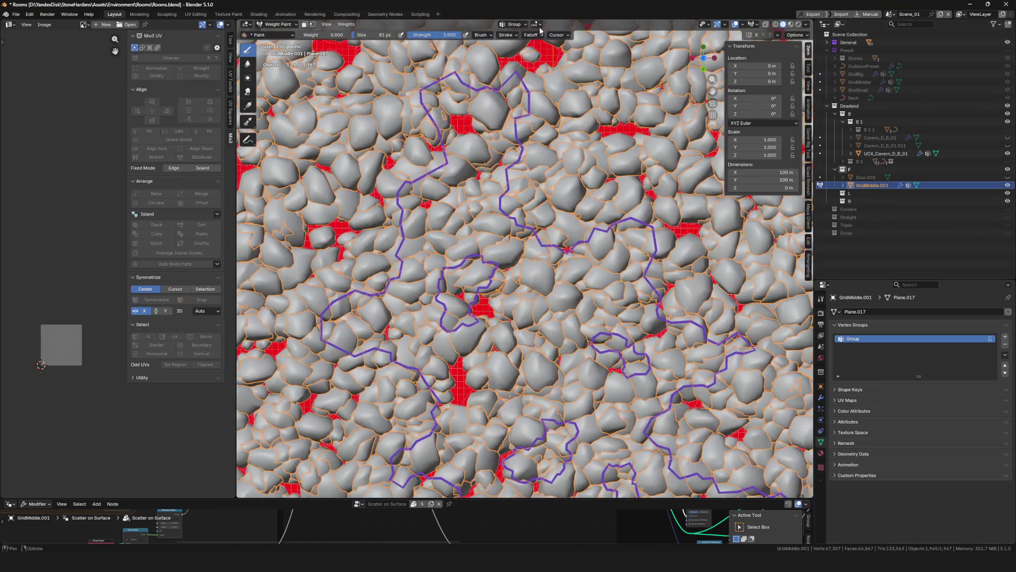
left_click(558, 36)
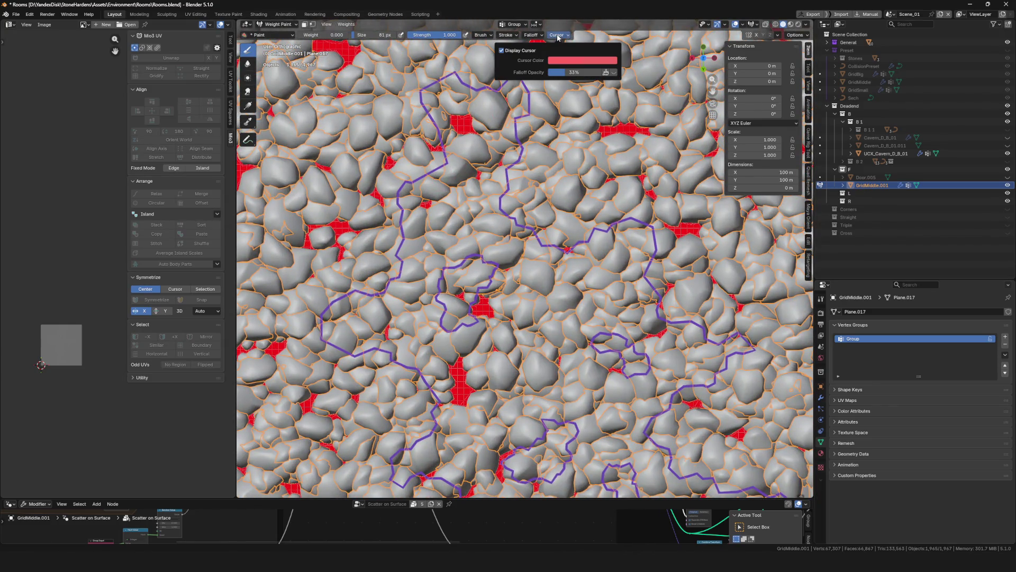
left_click(537, 39)
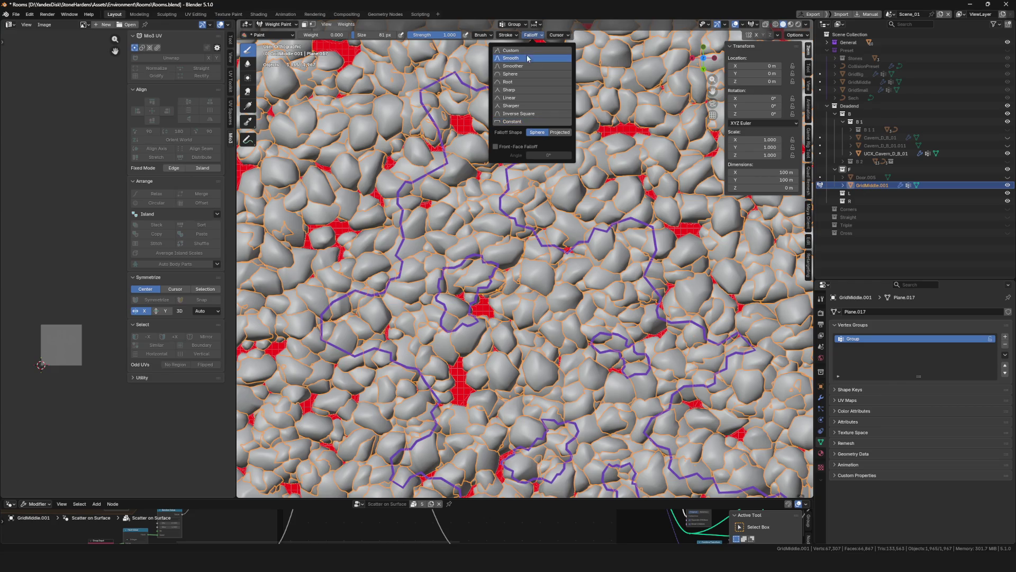
mouse_move(466, 155)
left_mouse_down()
mouse_move(446, 105)
mouse_move(484, 112)
left_mouse_up()
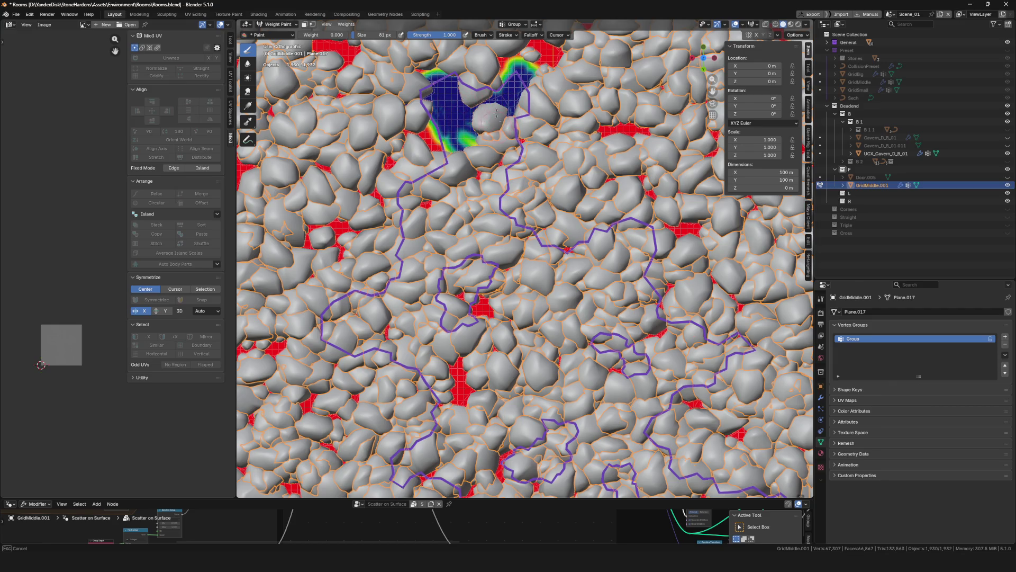
Paint zero weight down the central strip and across both sides, clearing a cross of stones
mouse_move(497, 111)
left_mouse_down()
mouse_move(509, 148)
mouse_move(478, 120)
left_mouse_up()
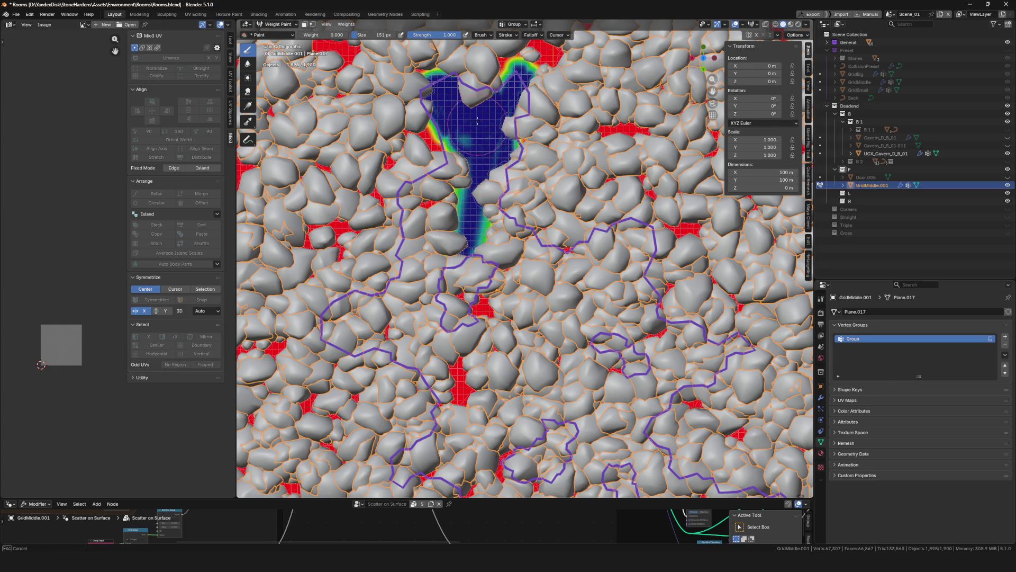
mouse_move(476, 136)
left_mouse_down()
mouse_move(425, 222)
mouse_move(446, 300)
mouse_move(494, 156)
mouse_move(497, 195)
left_mouse_up()
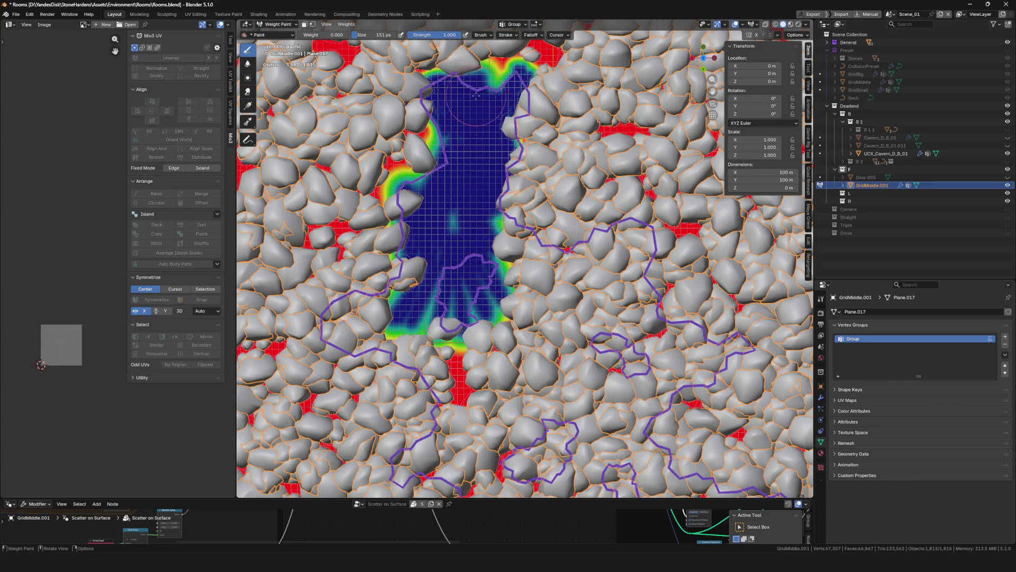
scroll(444, 159, "down", 5)
scroll(403, 235, "up", 4)
mouse_move(404, 237)
left_mouse_down()
mouse_move(389, 220)
mouse_move(540, 253)
mouse_move(547, 192)
mouse_move(627, 238)
left_mouse_up()
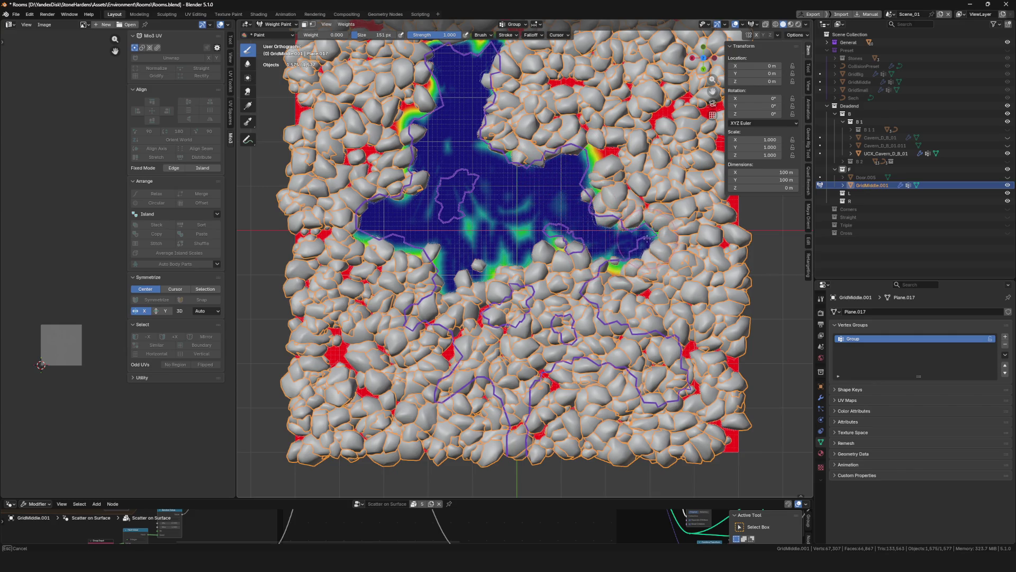
mouse_move(621, 250)
left_mouse_down()
mouse_move(552, 276)
mouse_move(642, 391)
mouse_move(572, 287)
mouse_move(508, 391)
mouse_move(511, 417)
left_mouse_up()
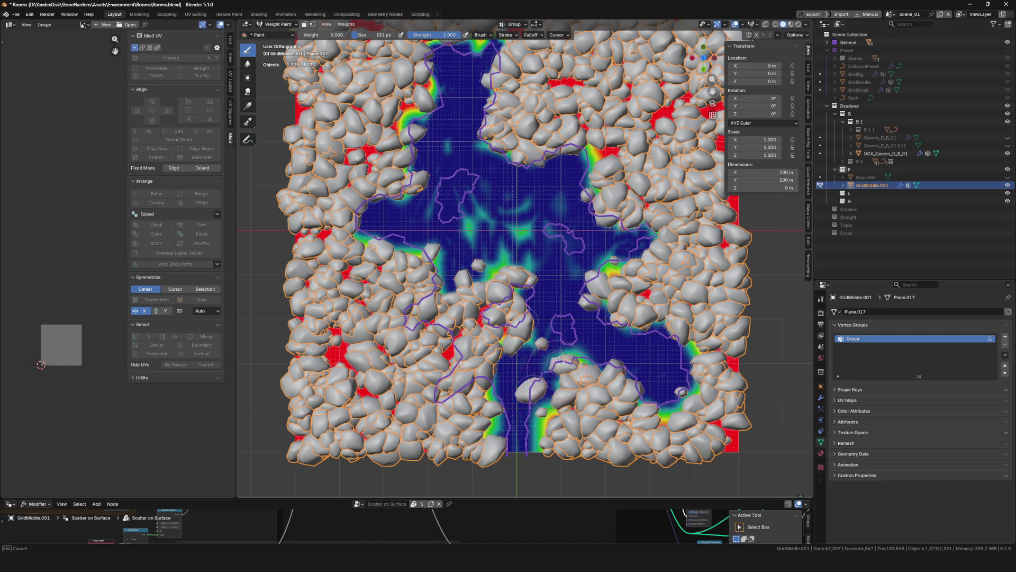
left_click_drag(530, 403, 528, 321)
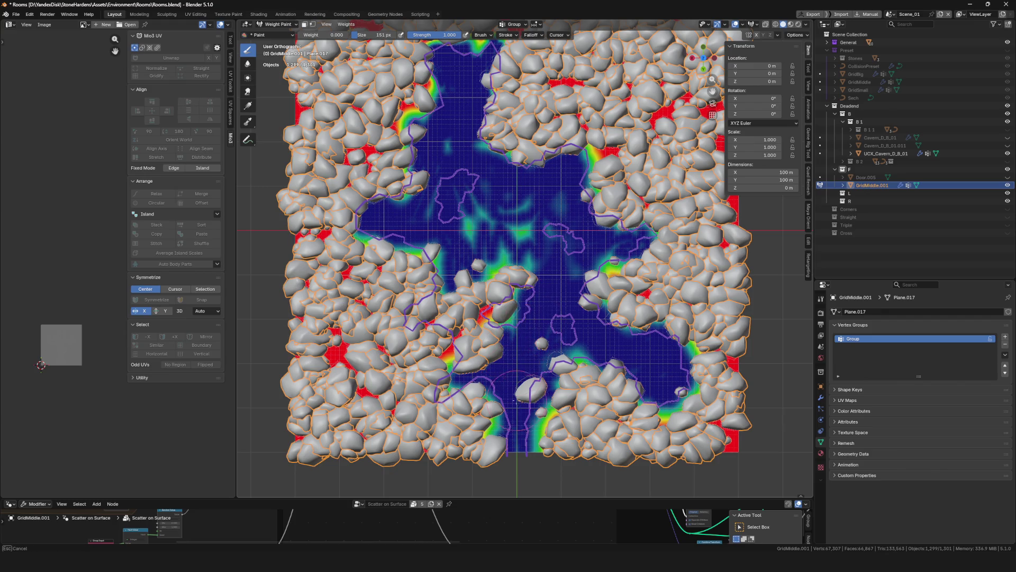
left_click_drag(518, 399, 550, 400)
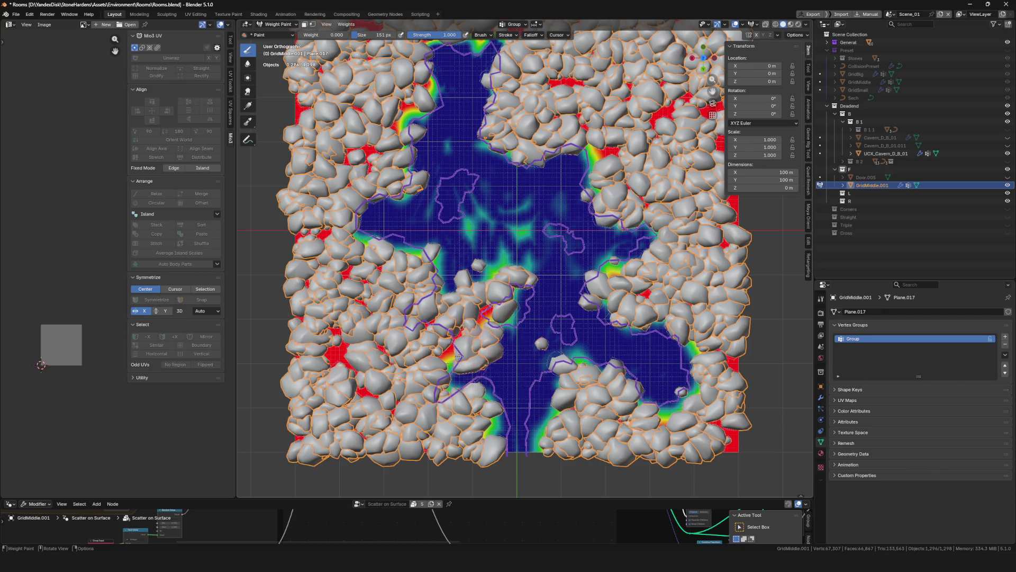
Go over the leftover middle stones and green patches until they turn fully blue (zero)
mouse_move(457, 356)
left_mouse_down()
mouse_move(485, 356)
mouse_move(405, 310)
left_mouse_up()
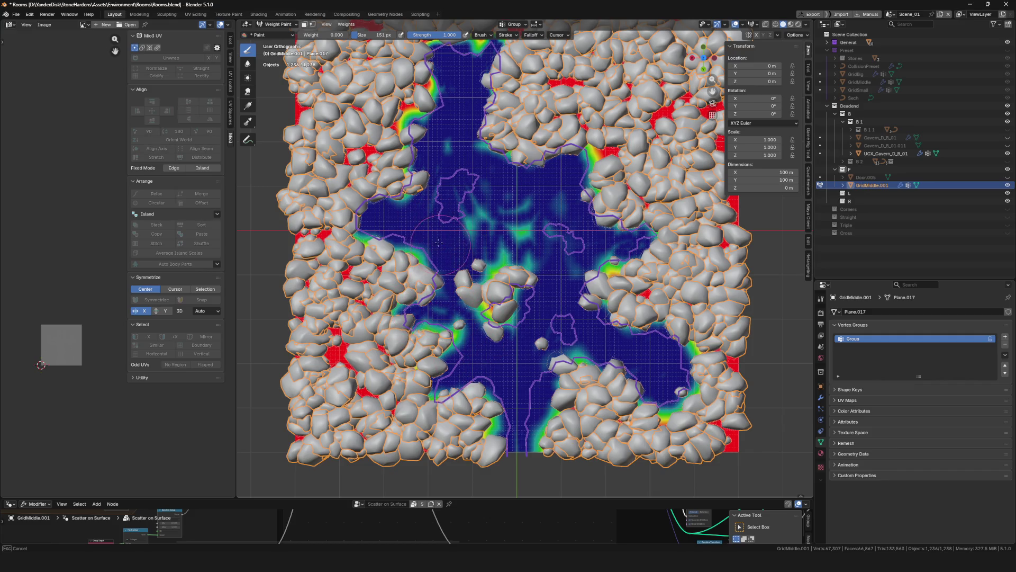
mouse_move(437, 225)
left_mouse_down()
mouse_move(495, 222)
mouse_move(470, 303)
left_mouse_up()
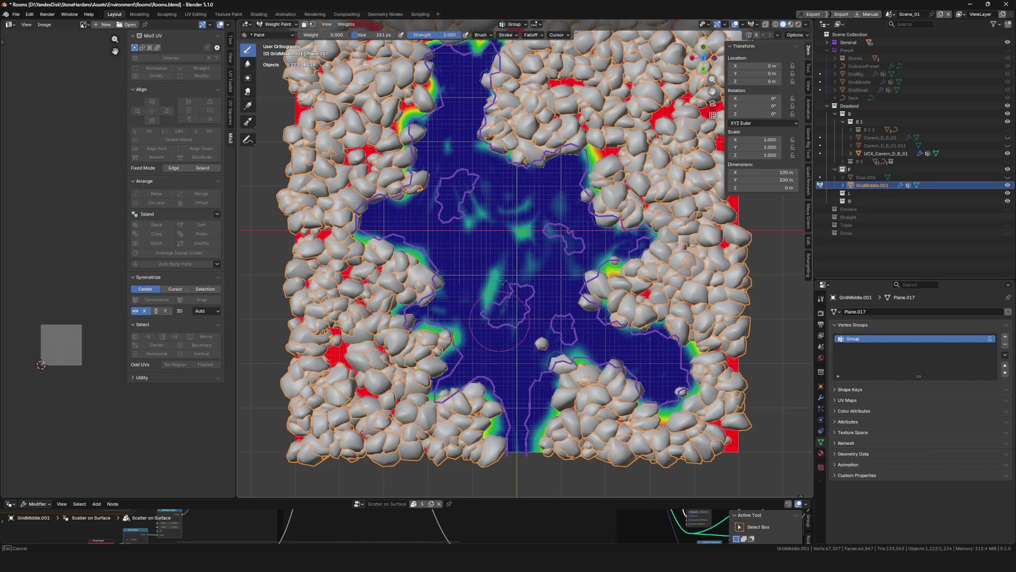
mouse_move(527, 331)
left_mouse_down()
mouse_move(537, 226)
mouse_move(461, 224)
left_mouse_up()
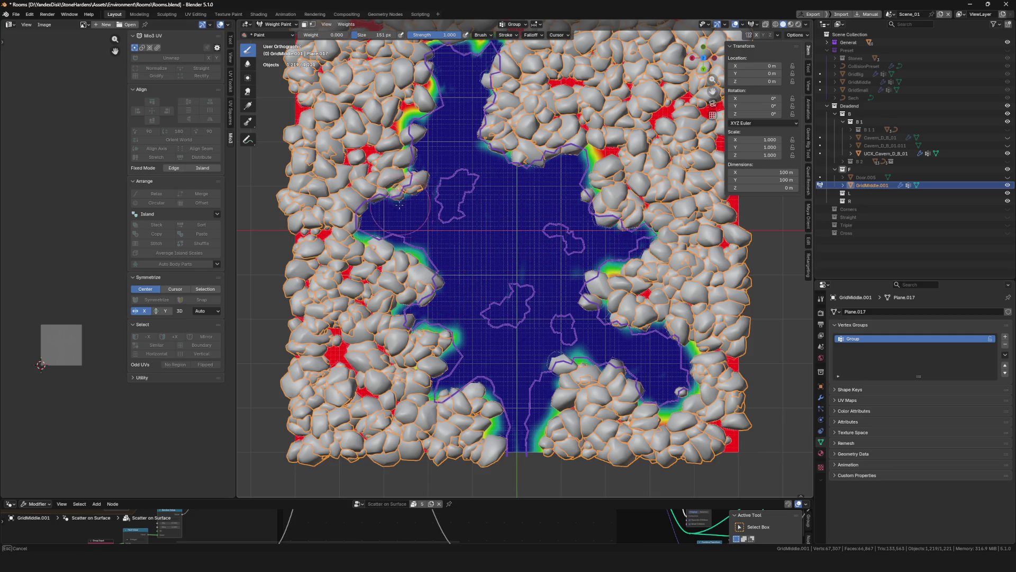
scroll(398, 205, "down", 3)
scroll(459, 229, "up", 3)
scroll(460, 229, "up", 2)
scroll(459, 229, "up", 2)
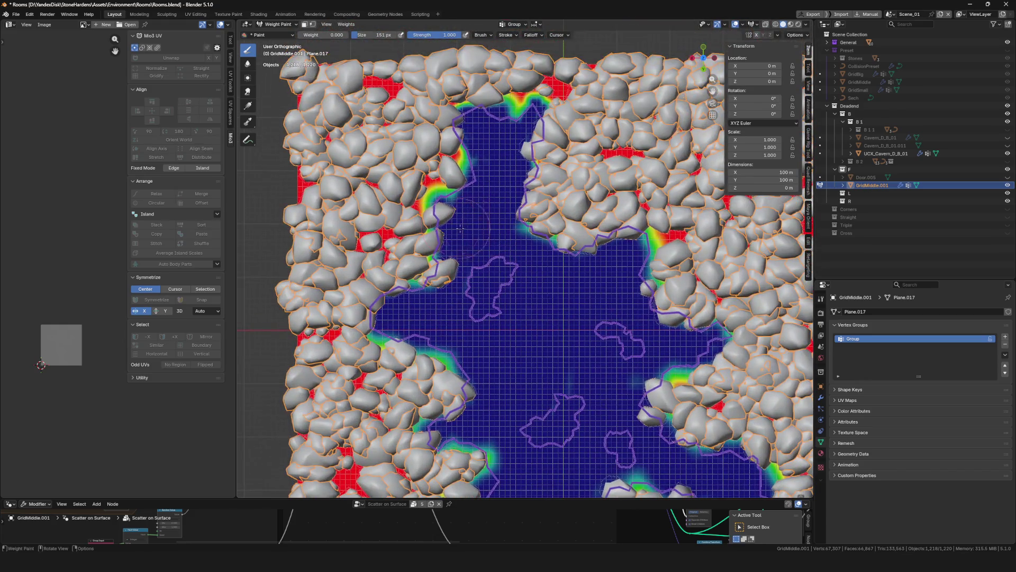
scroll(459, 229, "down", 2)
scroll(459, 229, "down", 3)
scroll(522, 351, "down", 1)
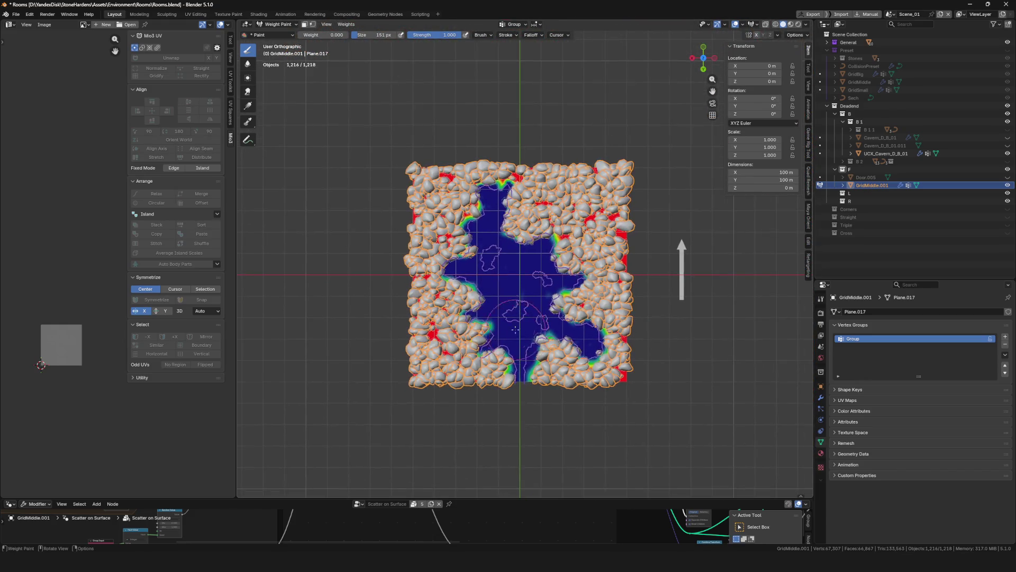
scroll(522, 352, "down", 3)
scroll(522, 352, "up", 3)
scroll(406, 288, "up", 4)
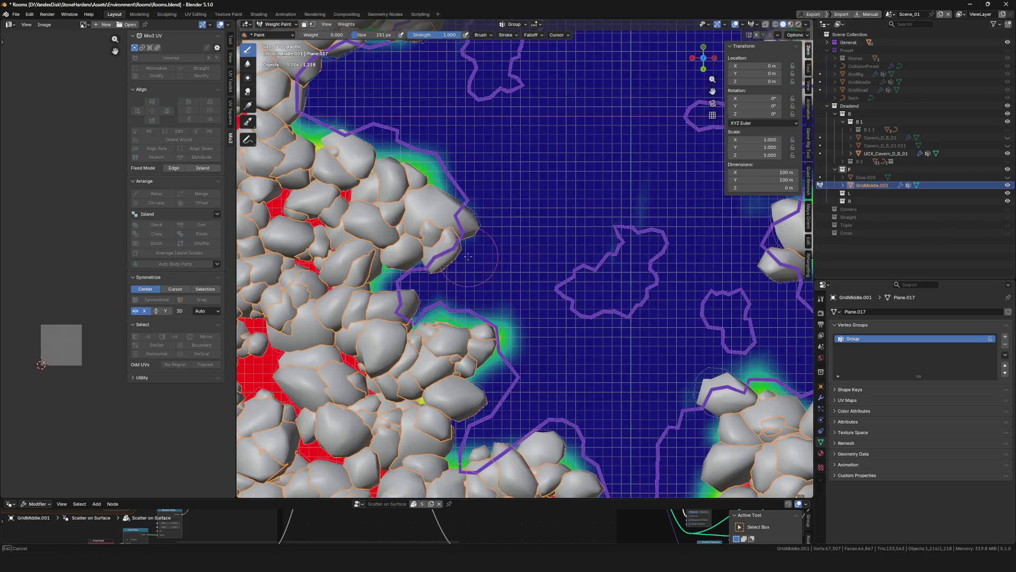
scroll(447, 250, "down", 1)
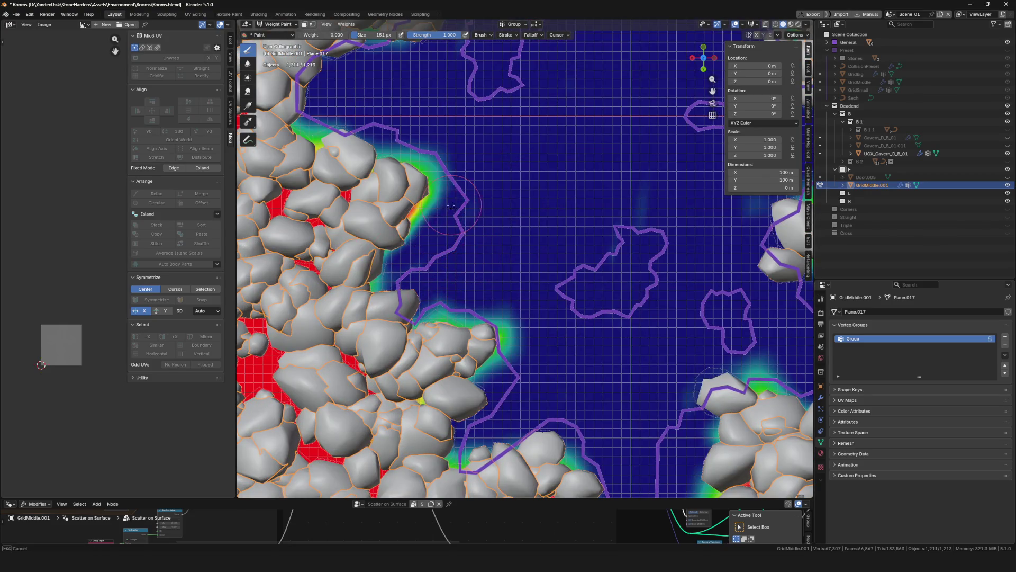
scroll(605, 224, "down", 5)
scroll(492, 238, "up", 4)
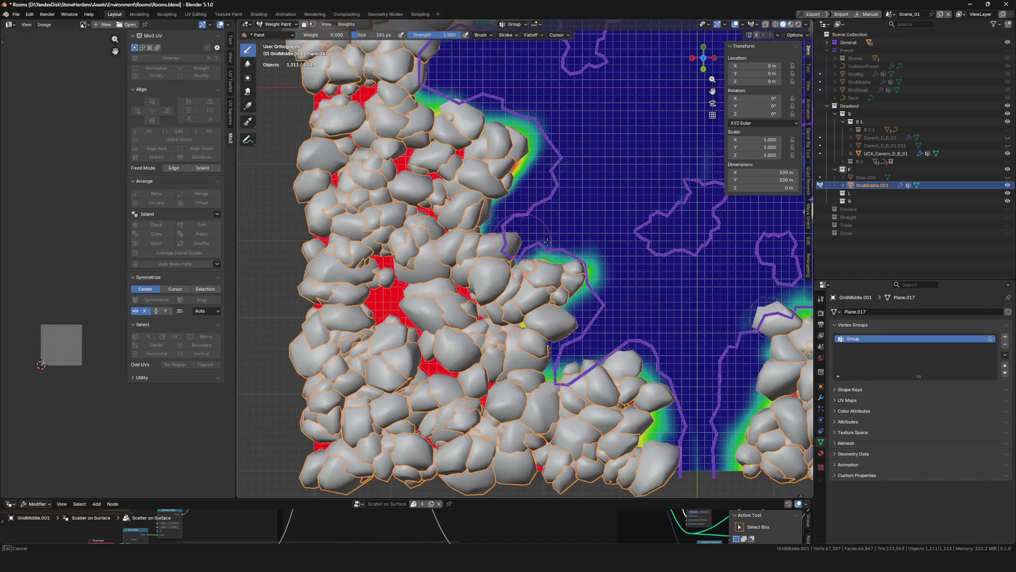
scroll(547, 244, "down", 4)
scroll(446, 266, "up", 1)
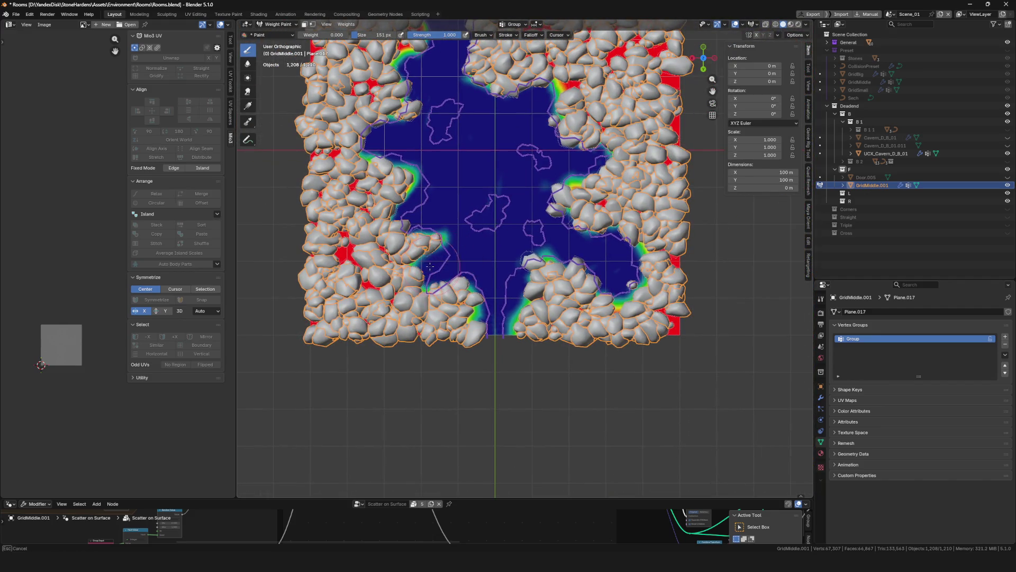
scroll(450, 249, "down", 4)
scroll(657, 304, "up", 4)
scroll(658, 305, "up", 1)
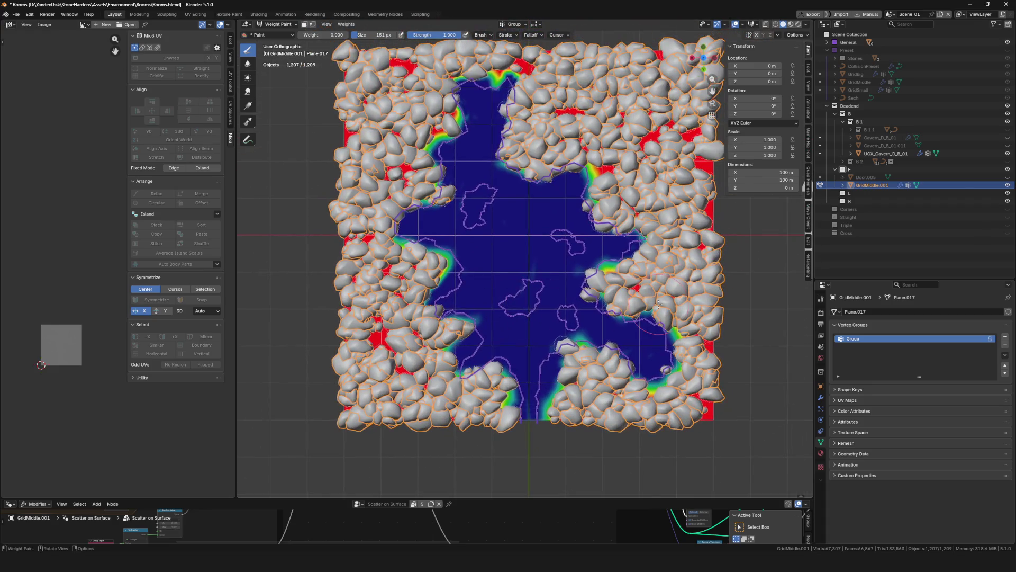
Check the painted plane from a tilt, return GridMiddle.001 to Object Mode and save
middle_click_drag(467, 186, 477, 258)
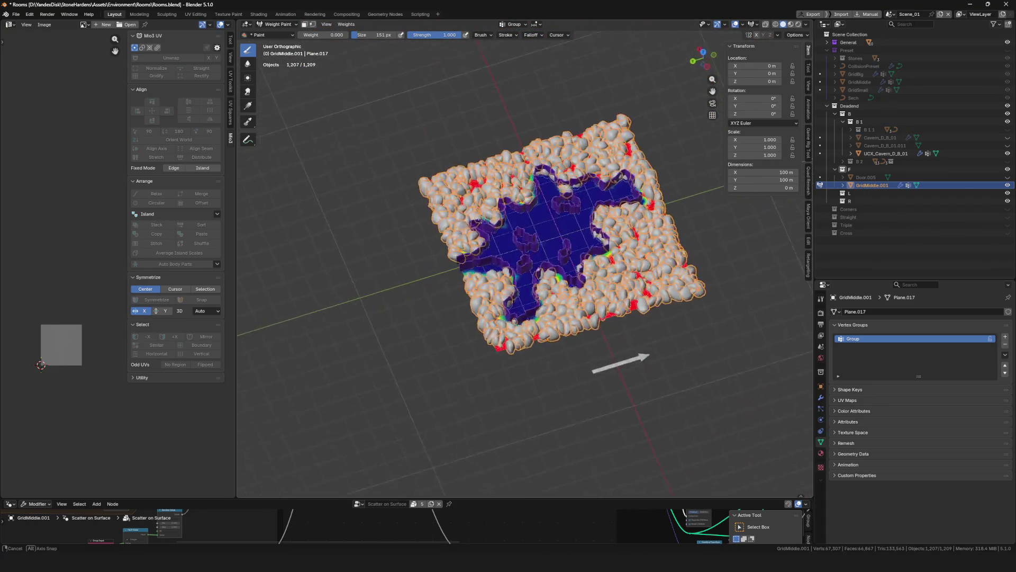
mouse_move(476, 255)
middle_mouse_down()
mouse_move(540, 268)
mouse_move(479, 286)
middle_mouse_up()
scroll(540, 269, "up", 2)
key("ctrl+Tab")
key("ctrl+s")
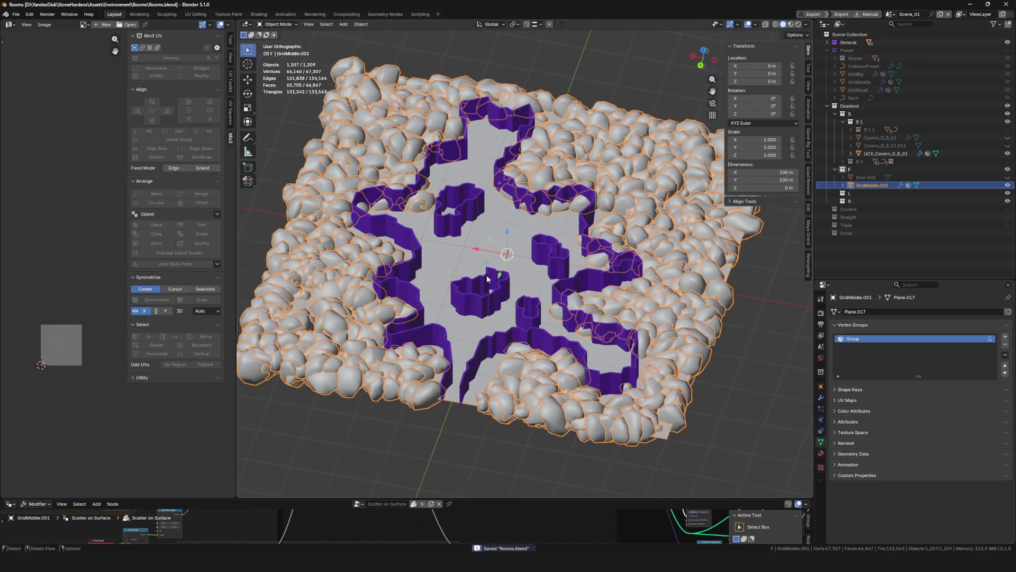
scroll(479, 287, "up", 2)
Cycle through Sculpt and Weight Paint via the Ctrl+Tab pie while inspecting, ending in Object Mode
mouse_move(459, 287)
middle_mouse_down()
mouse_move(446, 262)
mouse_move(504, 231)
middle_mouse_up()
scroll(444, 262, "up", 2)
key("ctrl+Tab")
scroll(443, 258, "up", 3)
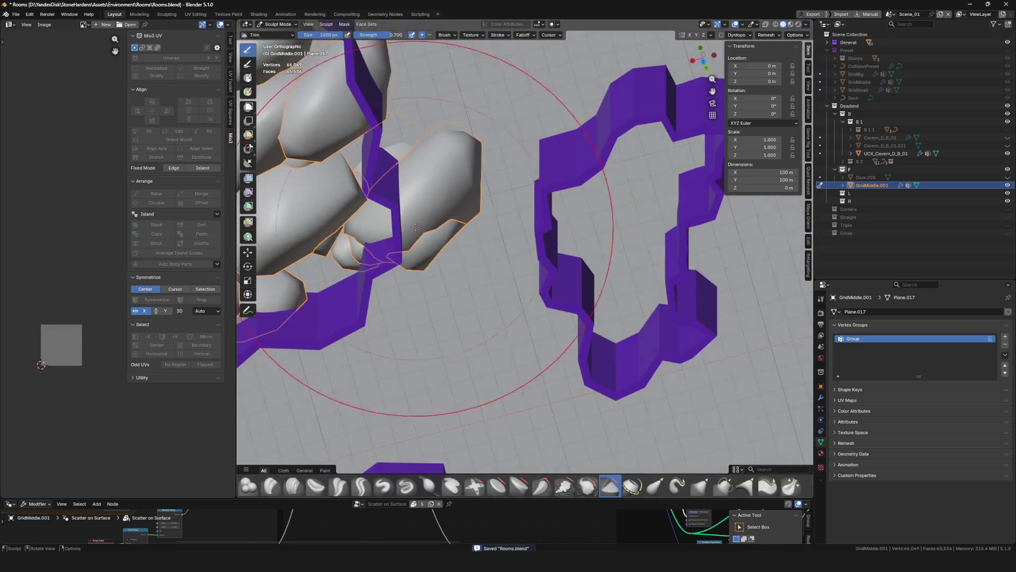
scroll(504, 231, "down", 1)
key("ctrl+Tab")
left_click(439, 205)
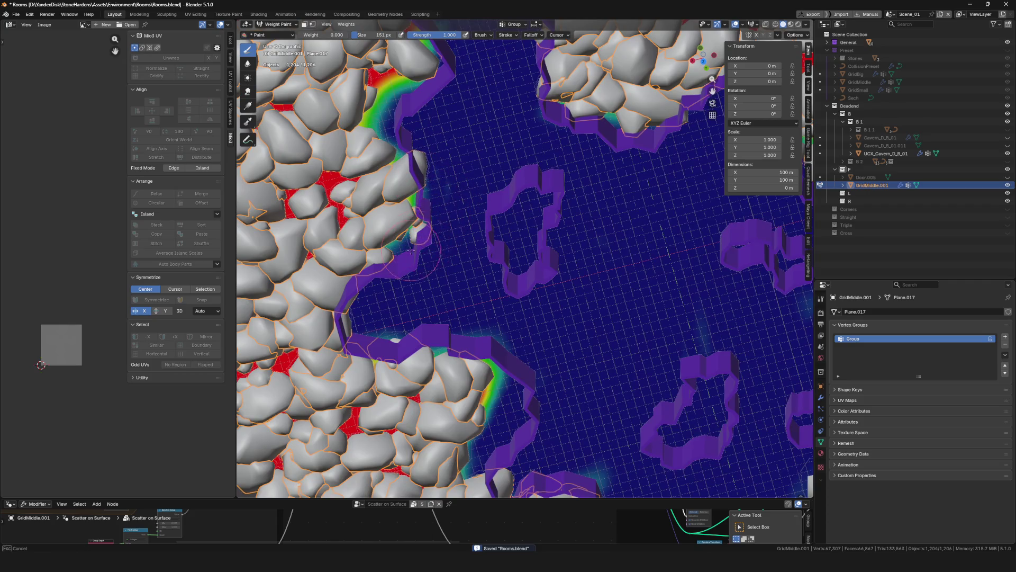
scroll(472, 190, "down", 5)
middle_click_drag(471, 190, 508, 223)
scroll(508, 223, "up", 4)
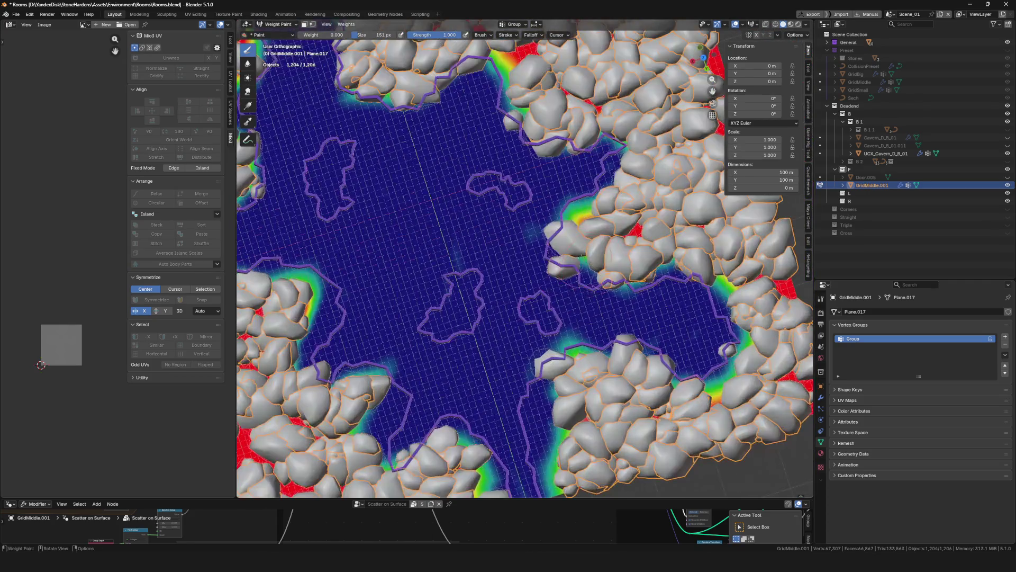
scroll(570, 236, "down", 5)
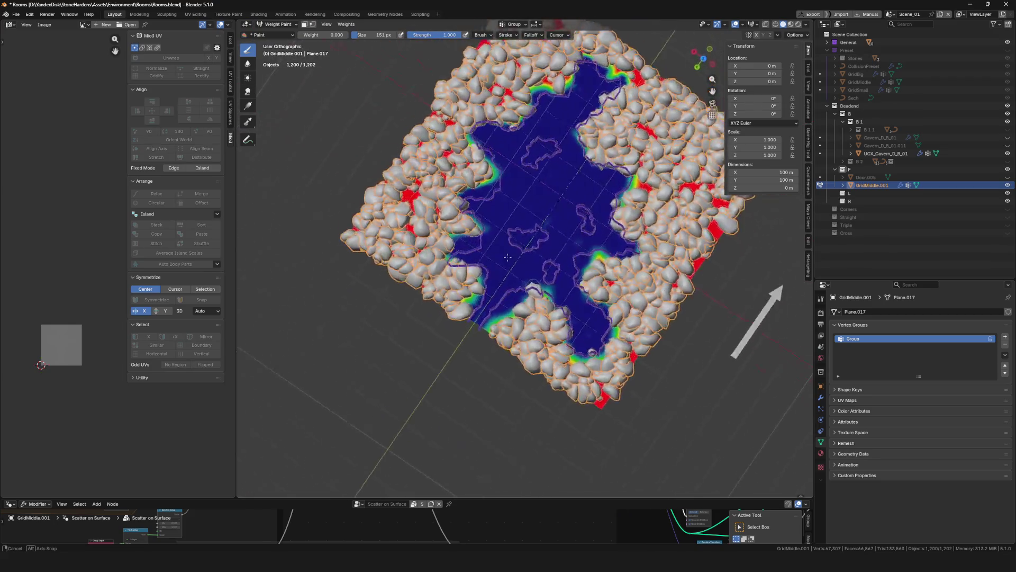
middle_click_drag(570, 236, 523, 251)
key("ctrl+Tab")
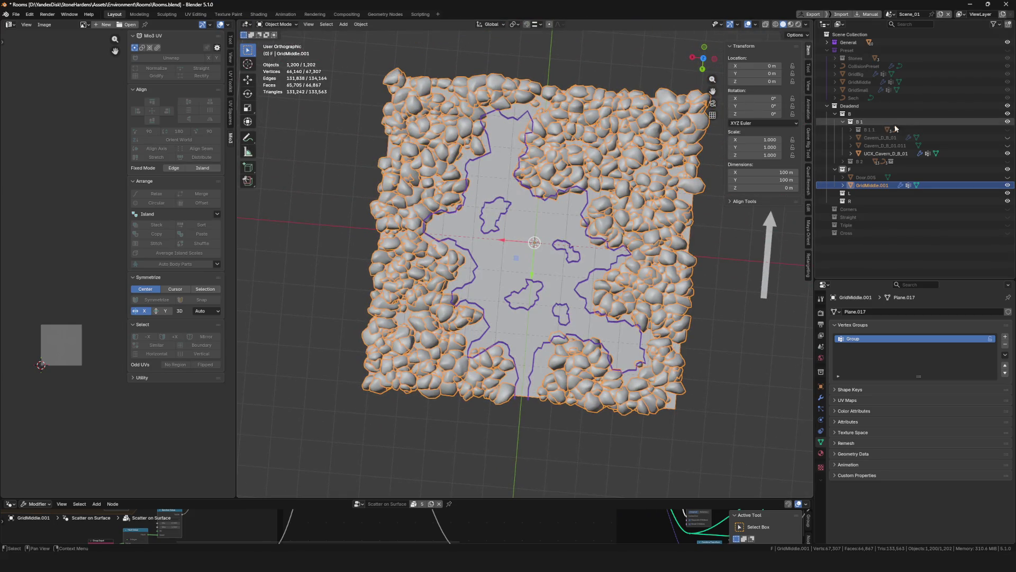
Duplicate GridSmall in place as GridSmall.001, move it into collection F and save
left_click(864, 92)
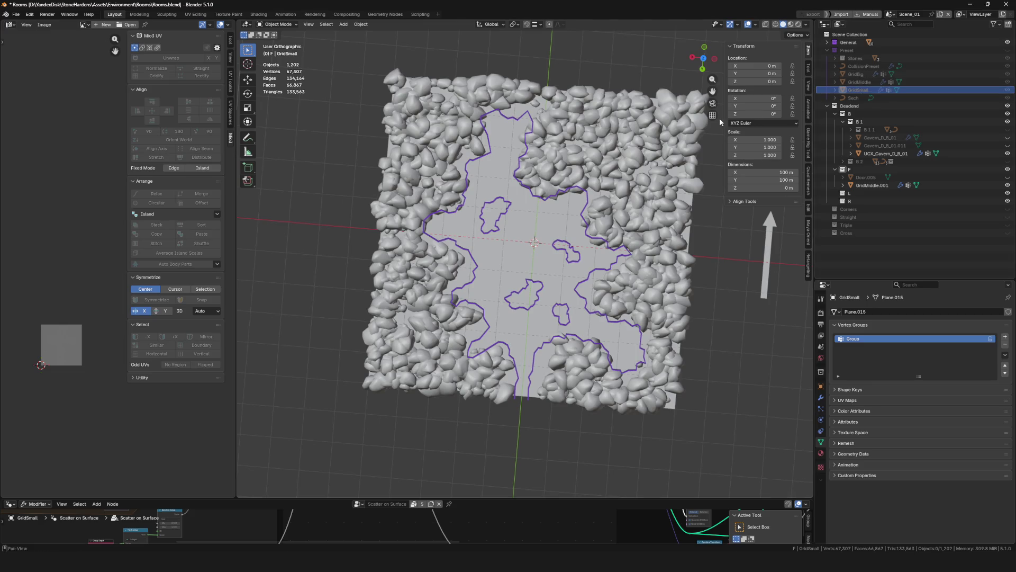
middle_click_drag(683, 156, 556, 230)
key("shift+d")
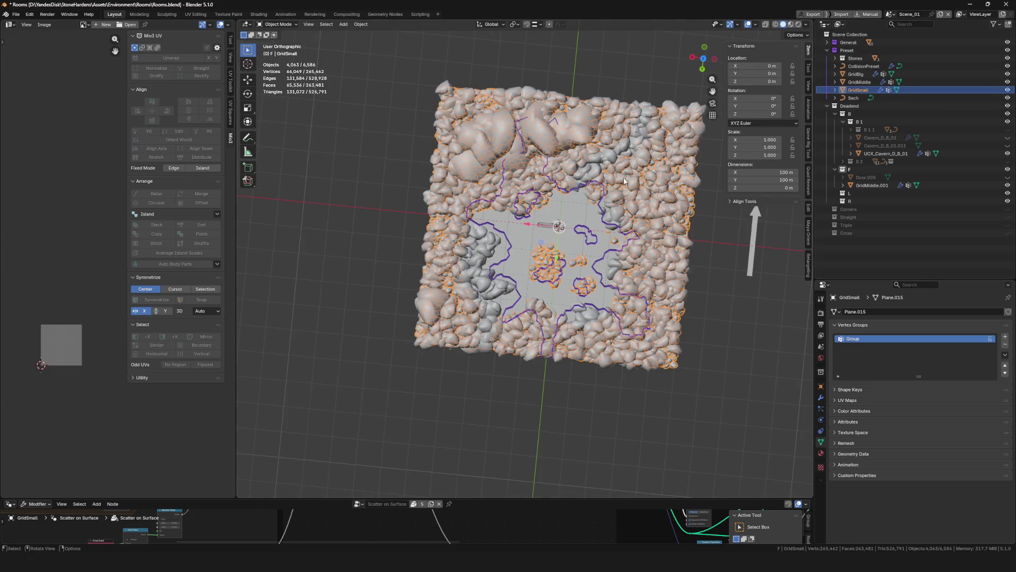
right_click(560, 228)
left_click_drag(865, 98, 852, 168)
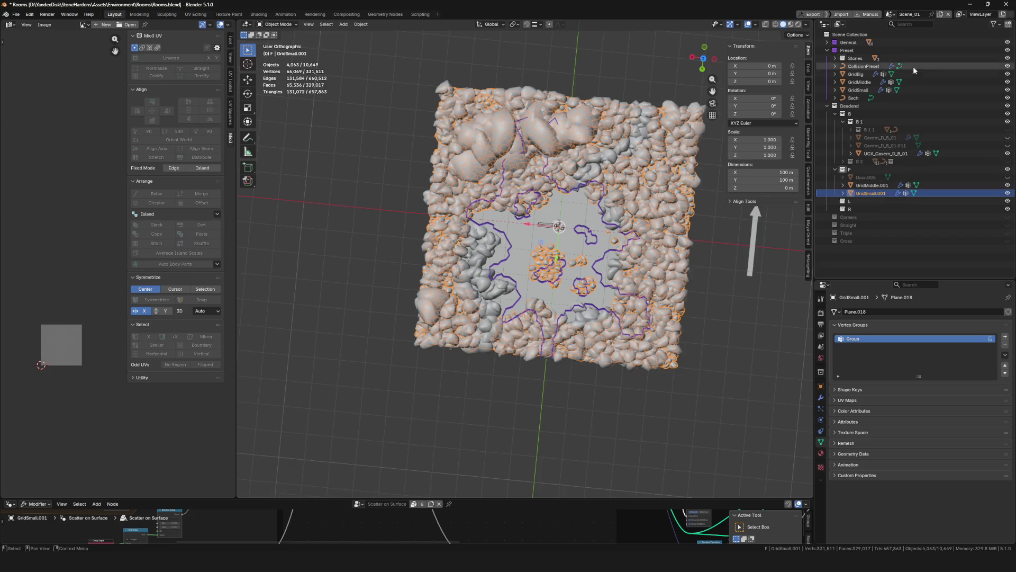
key("ctrl+s")
In Edit Mode assign weight 0 to all of GridSmall.001's Group, then enter Weight Paint
middle_click_drag(555, 199, 604, 246)
scroll(606, 250, "up", 5)
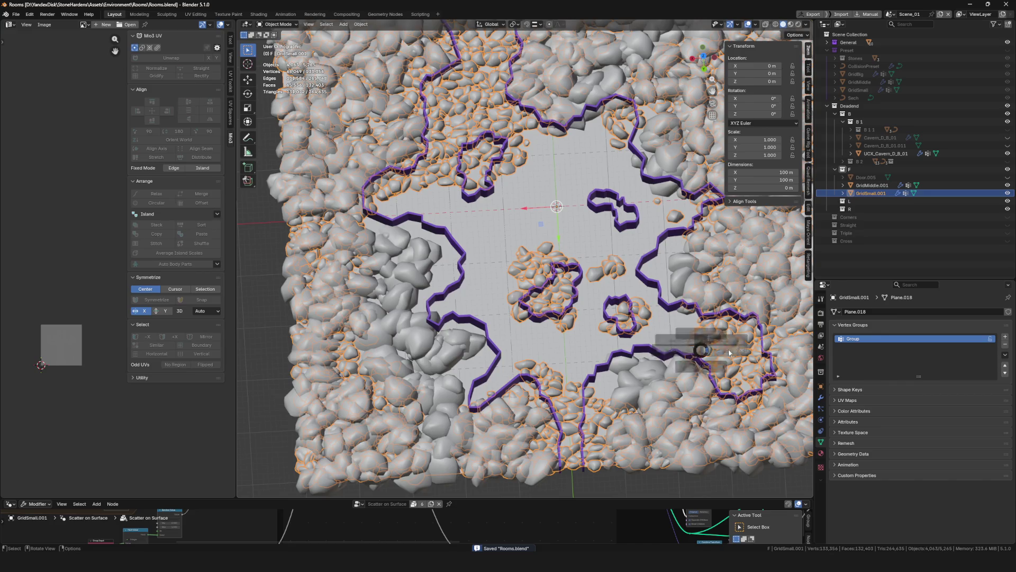
key("Tab")
left_click_drag(957, 398, 957, 398)
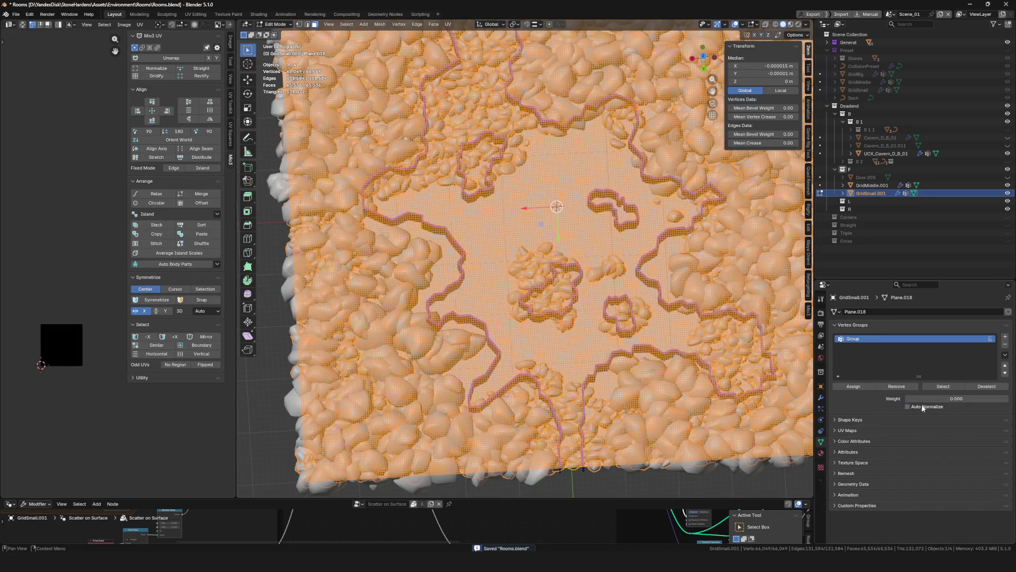
left_click(863, 387)
middle_click_drag(604, 317, 547, 303)
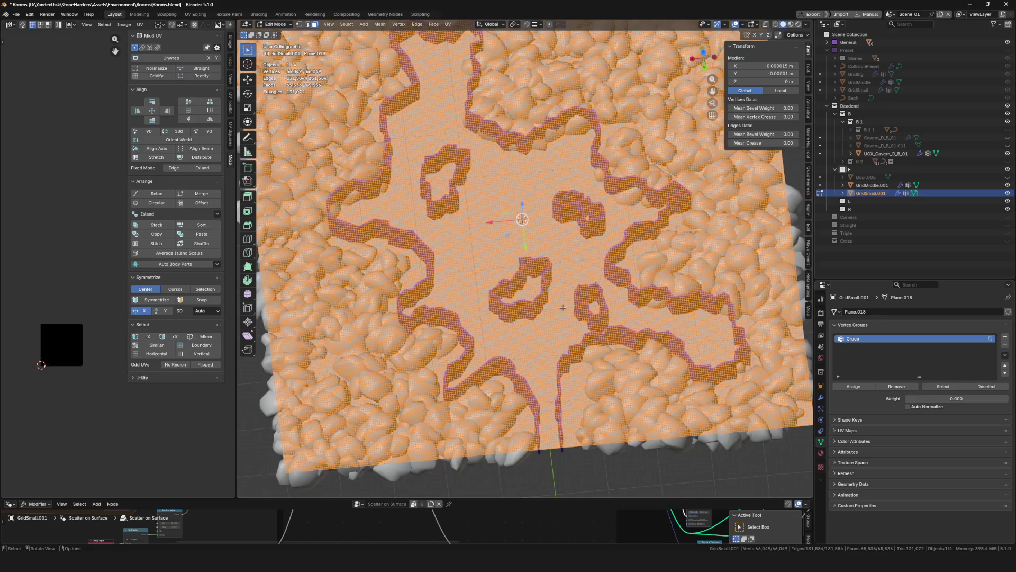
key("ctrl+Tab")
left_click(510, 275)
scroll(508, 287, "up", 3)
scroll(509, 287, "up", 3)
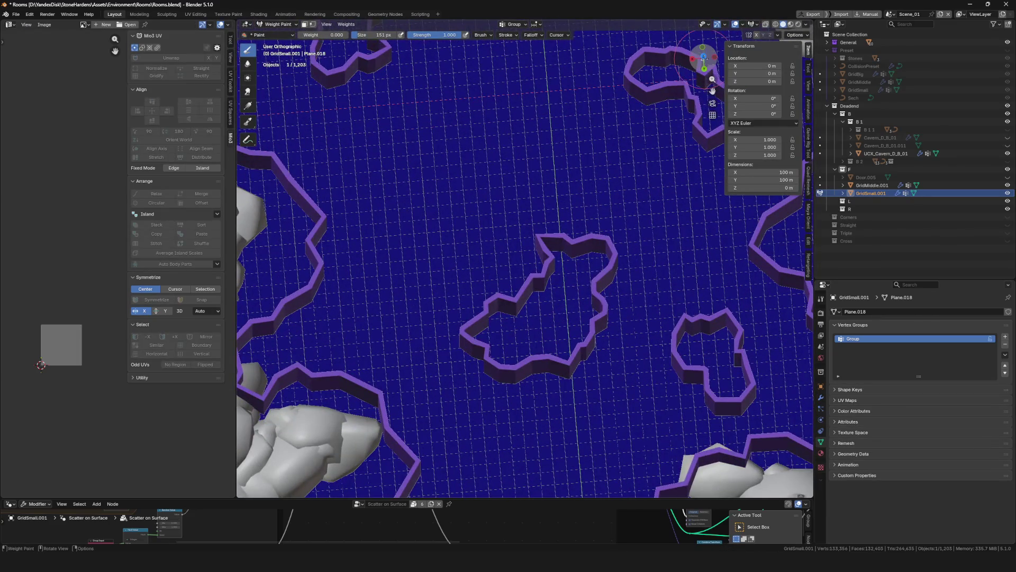
Paint weight 1.0 inside each of the four small islands so small rocks scatter there
left_click_drag(704, 63, 702, 70)
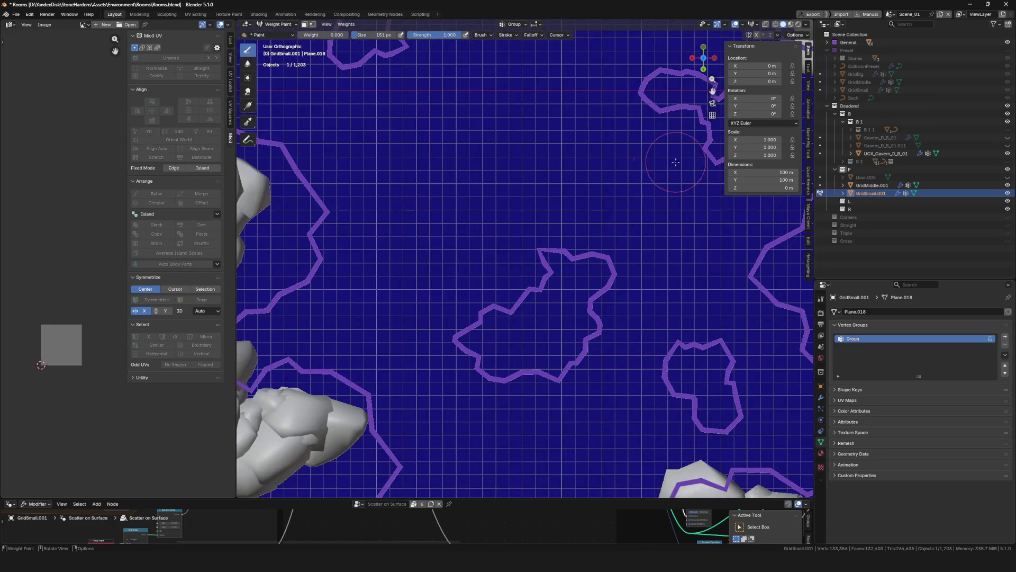
scroll(675, 163, "down", 5)
scroll(481, 245, "up", 4)
scroll(481, 245, "up", 2)
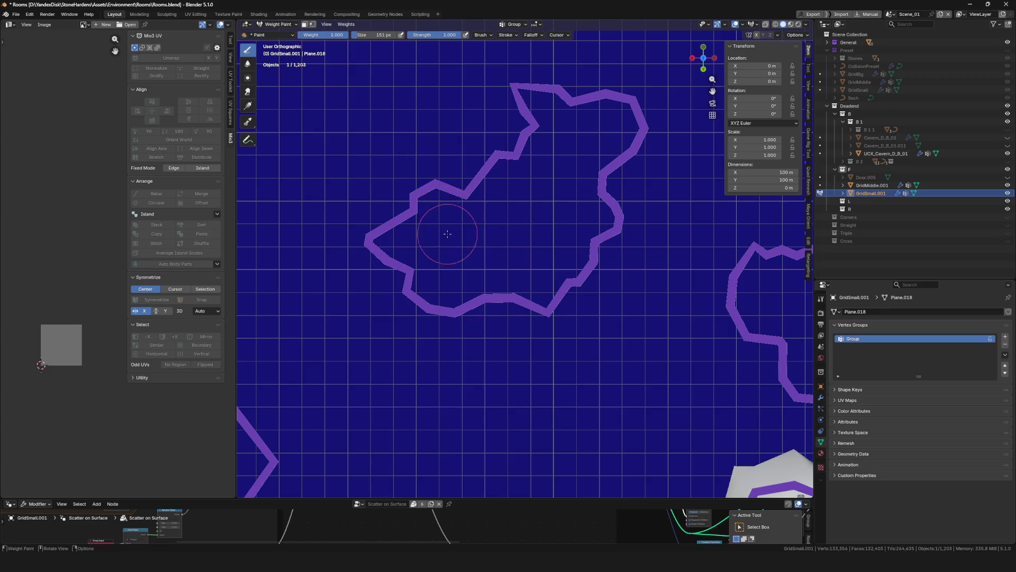
mouse_move(447, 233)
left_mouse_down()
mouse_move(437, 213)
mouse_move(611, 138)
left_mouse_up()
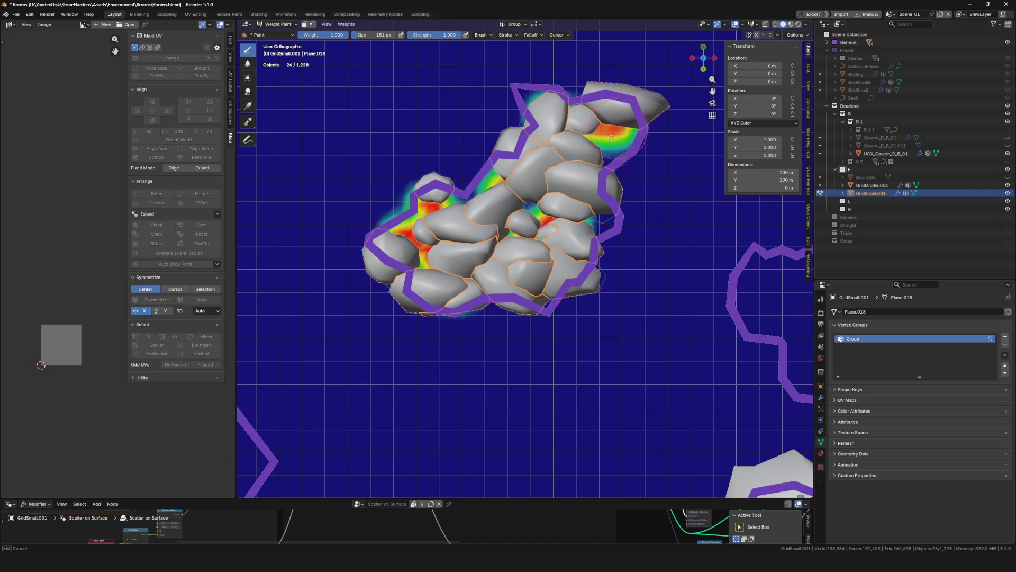
scroll(611, 139, "down", 2)
middle_click_drag(635, 259, 454, 228, "shift")
left_click_drag(525, 231, 563, 291)
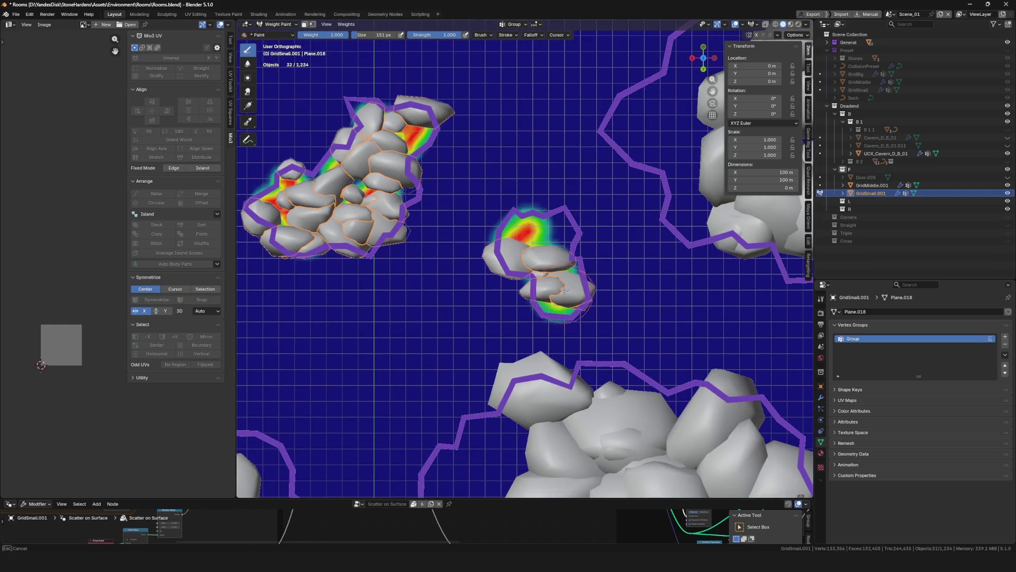
left_click_drag(517, 237, 524, 238)
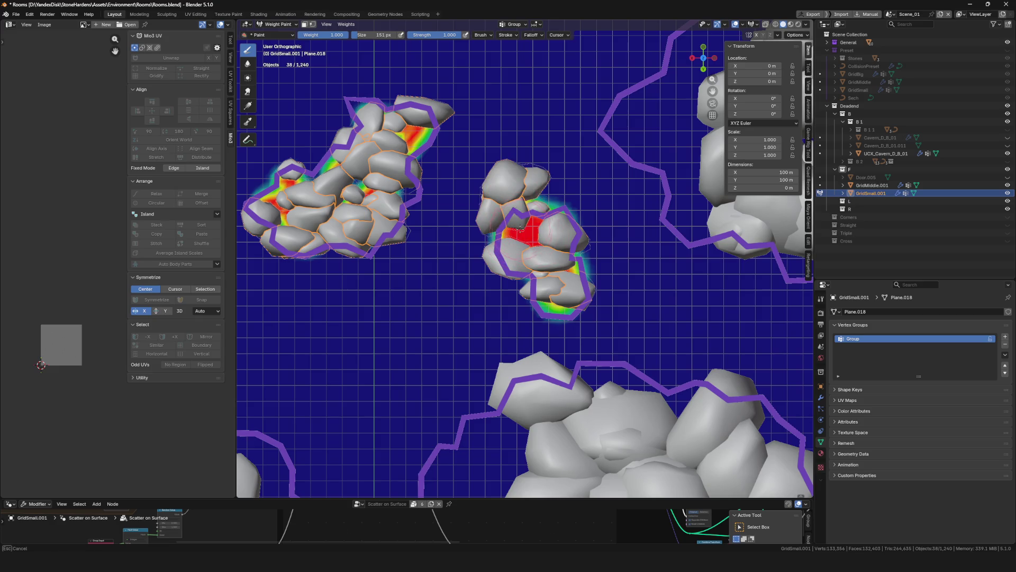
scroll(563, 249, "down", 4)
scroll(556, 207, "up", 4)
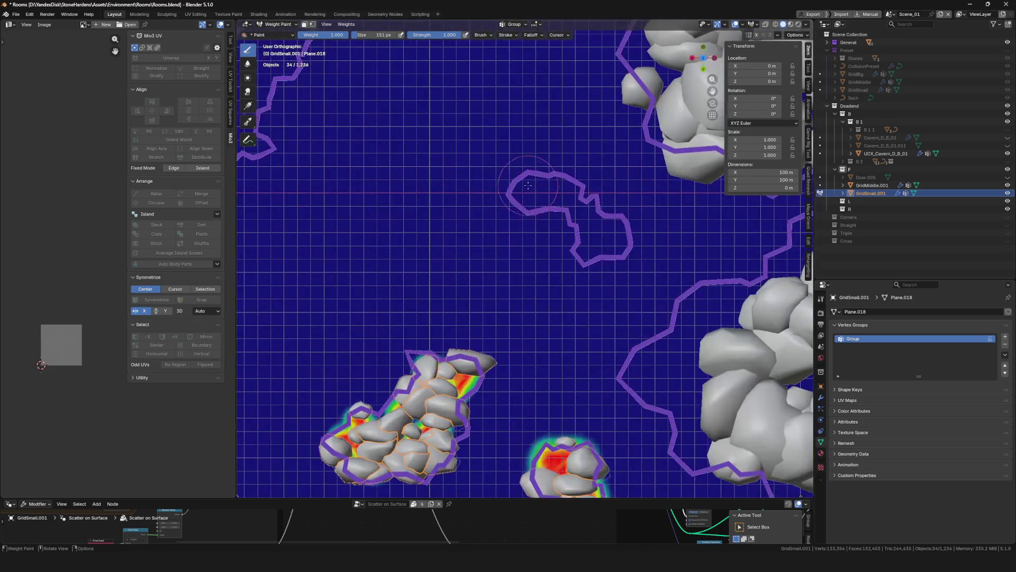
left_click_drag(520, 189, 591, 216)
middle_click_drag(588, 216, 429, 239, "shift")
mouse_move(430, 238)
left_mouse_down()
mouse_move(417, 153)
mouse_move(482, 147)
left_mouse_up()
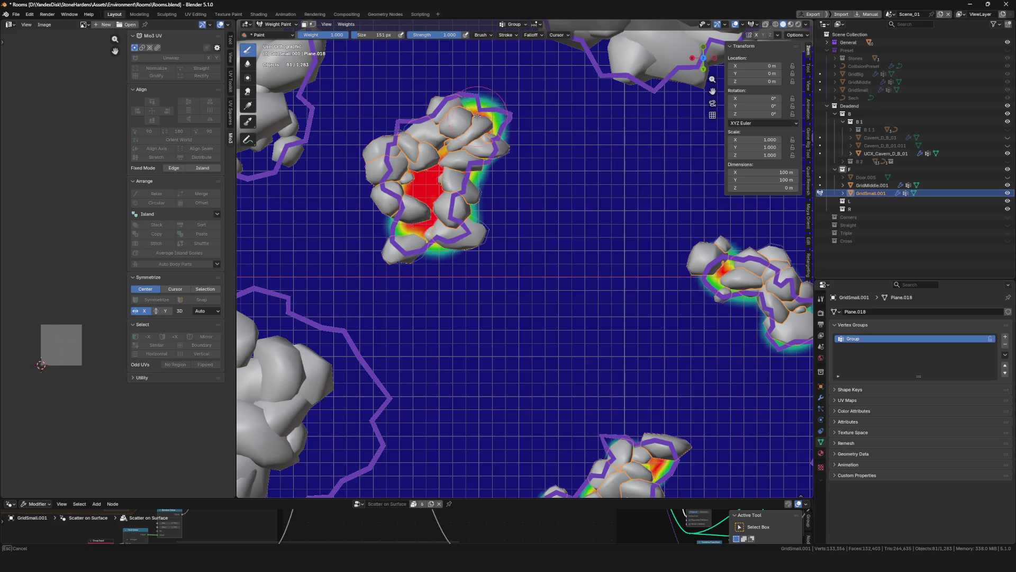
left_click_drag(489, 126, 494, 125)
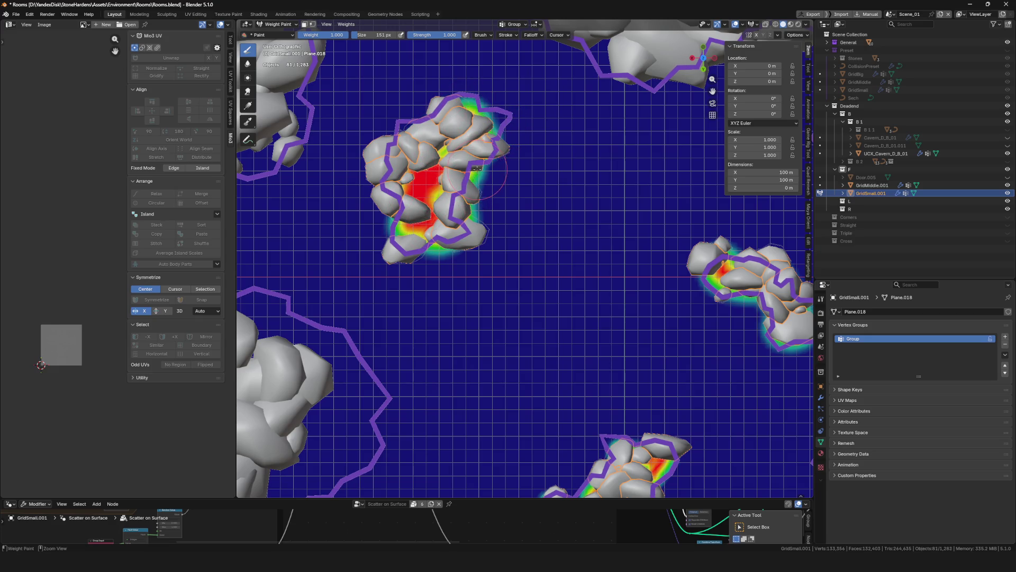
left_click_drag(476, 167, 477, 154)
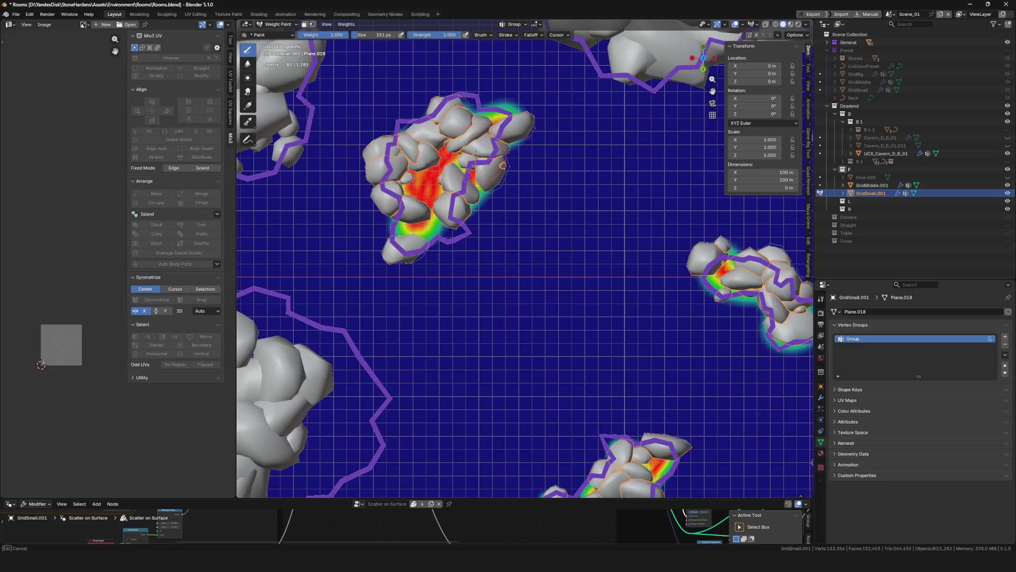
scroll(502, 164, "down", 2)
scroll(500, 159, "down", 3)
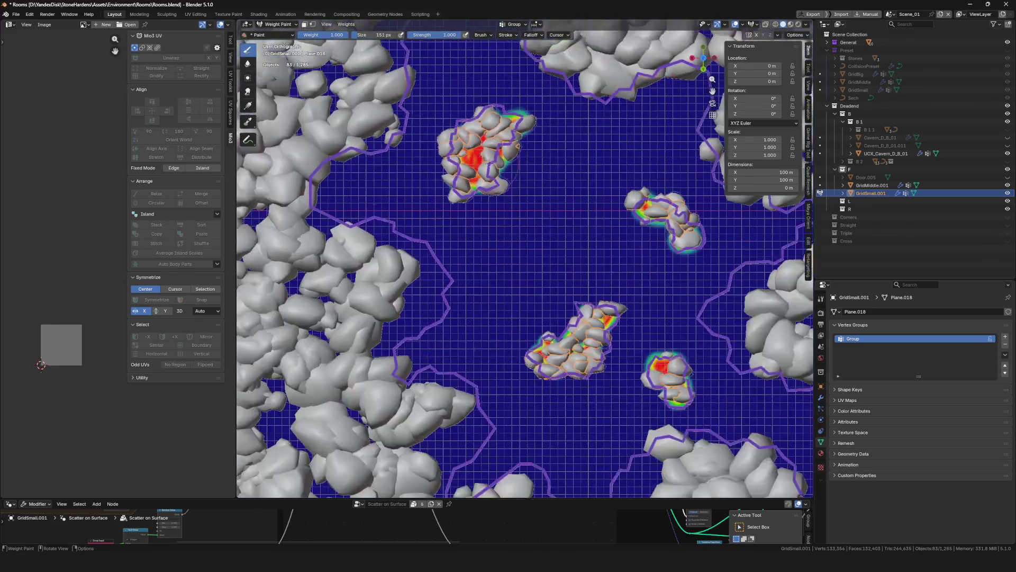
scroll(496, 151, "down", 3)
scroll(487, 129, "up", 8)
scroll(492, 168, "down", 3)
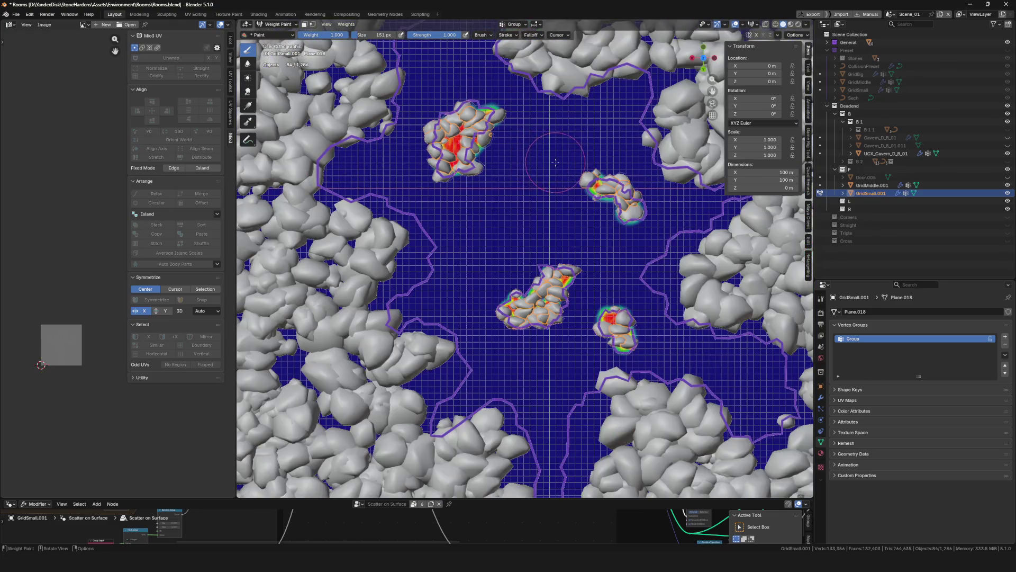
scroll(500, 222, "down", 1)
scroll(481, 206, "down", 2)
scroll(477, 201, "up", 6)
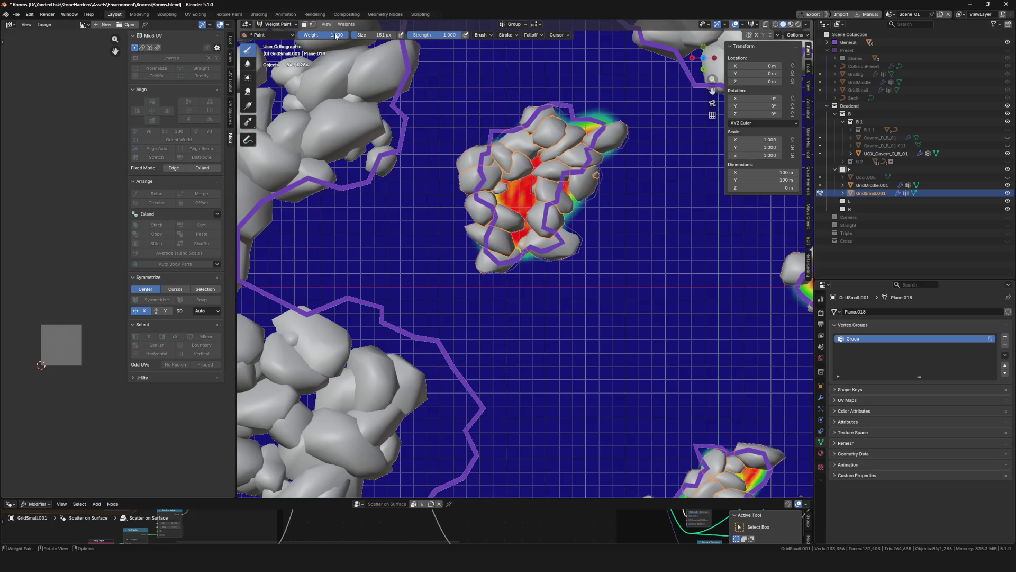
scroll(479, 162, "down", 4)
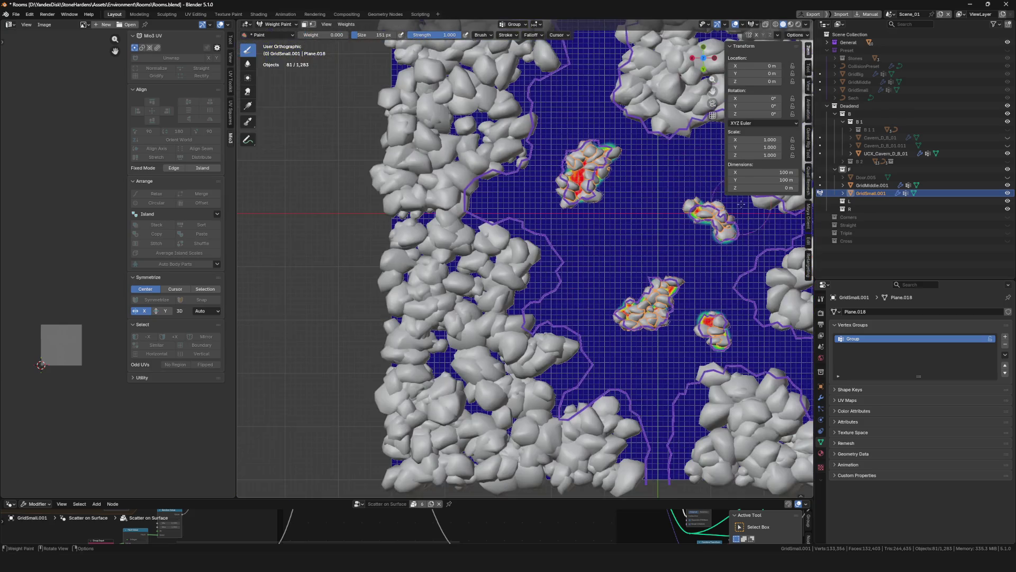
scroll(620, 254, "down", 1)
scroll(580, 270, "up", 2)
scroll(630, 269, "up", 1)
scroll(630, 269, "up", 1)
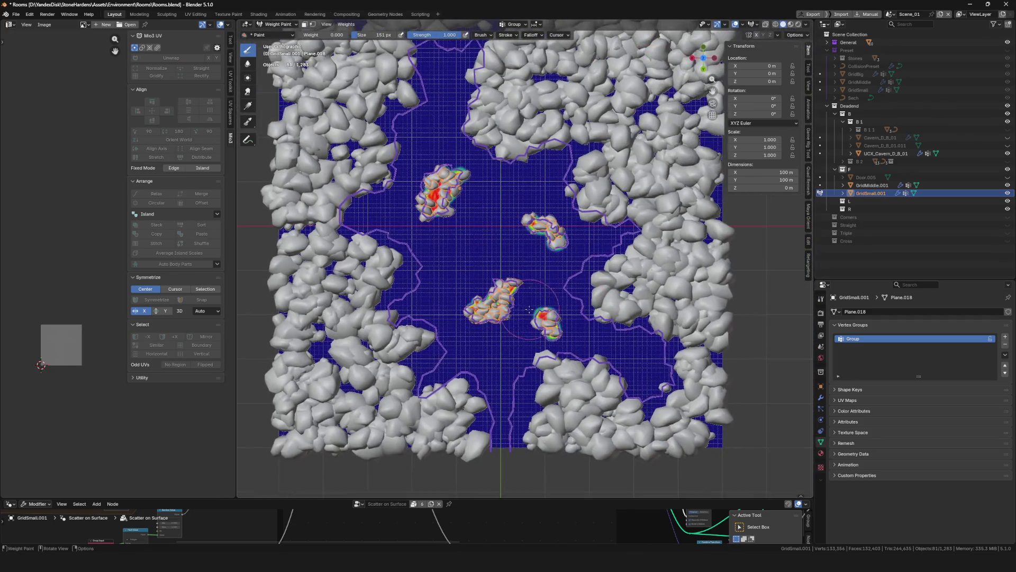
scroll(516, 274, "up", 1)
Return GridSmall.001 to Object Mode and save the file
mouse_move(517, 274)
middle_mouse_down()
mouse_move(504, 274)
mouse_move(550, 266)
mouse_move(508, 286)
middle_mouse_up()
scroll(504, 274, "down", 5)
key("ctrl+Tab")
scroll(508, 286, "up", 3)
scroll(477, 302, "up", 3)
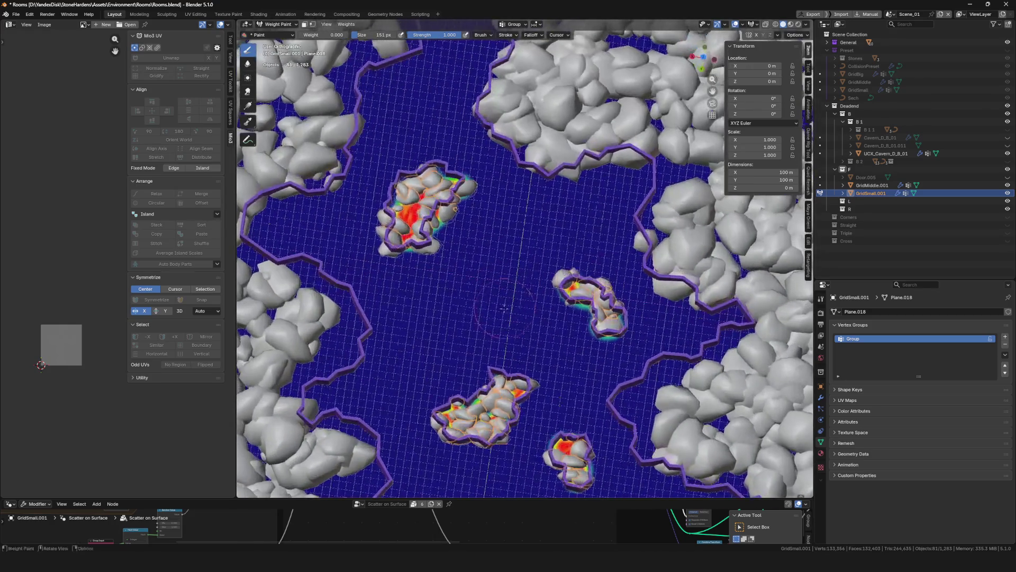
scroll(414, 313, "up", 2)
scroll(414, 314, "down", 5)
middle_click_drag(414, 313, 469, 288)
key("ctrl+s")
scroll(470, 288, "up", 5)
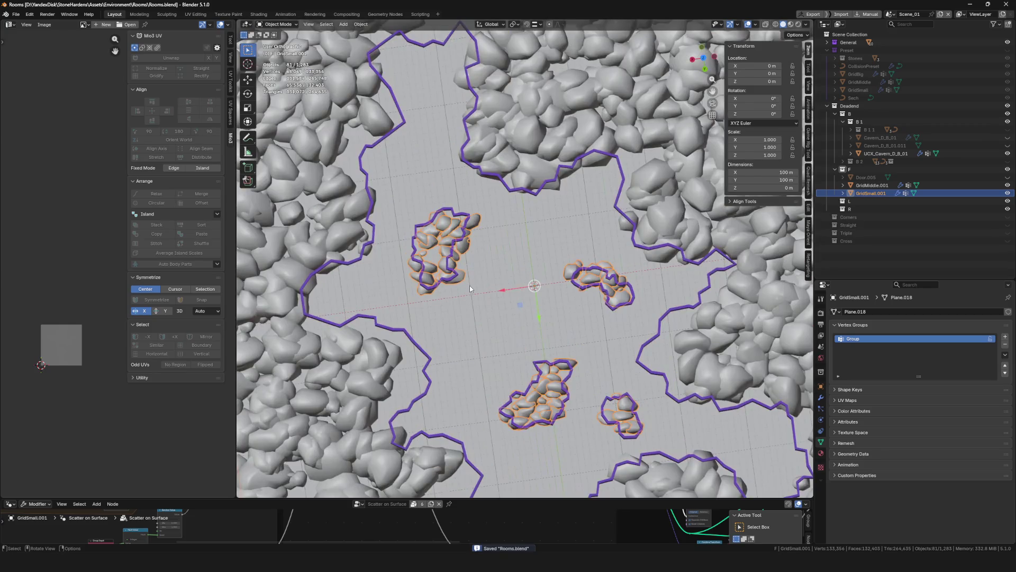
scroll(470, 288, "down", 4)
scroll(495, 282, "up", 3)
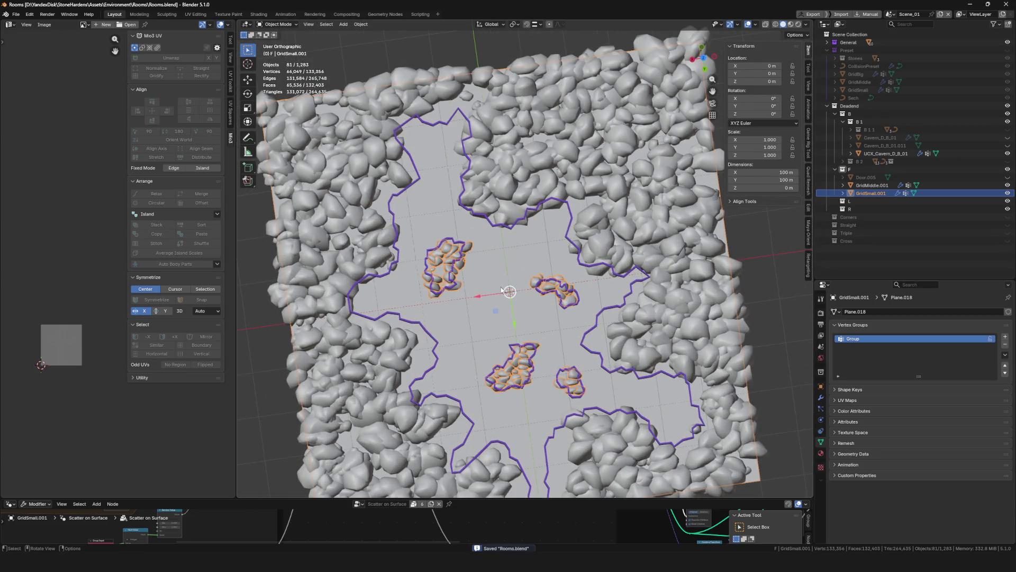
scroll(415, 240, "down", 3)
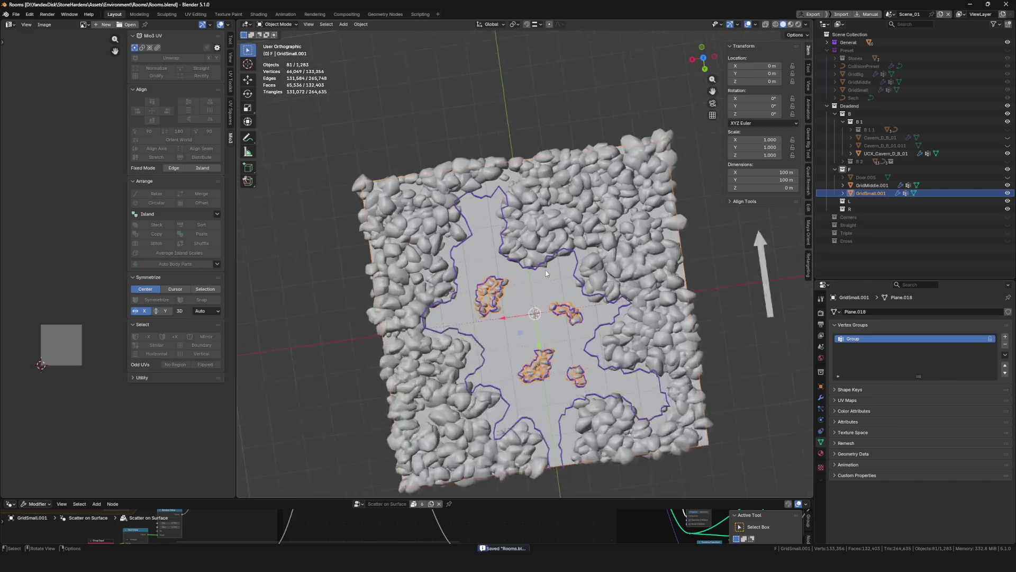
mouse_move(415, 240)
middle_mouse_down()
mouse_move(555, 300)
mouse_move(524, 286)
mouse_move(508, 294)
mouse_move(559, 271)
mouse_move(466, 276)
middle_mouse_up()
scroll(476, 271, "up", 3)
scroll(525, 287, "down", 3)
scroll(508, 294, "up", 4)
scroll(509, 294, "down", 3)
scroll(560, 270, "up", 3)
scroll(466, 276, "down", 3)
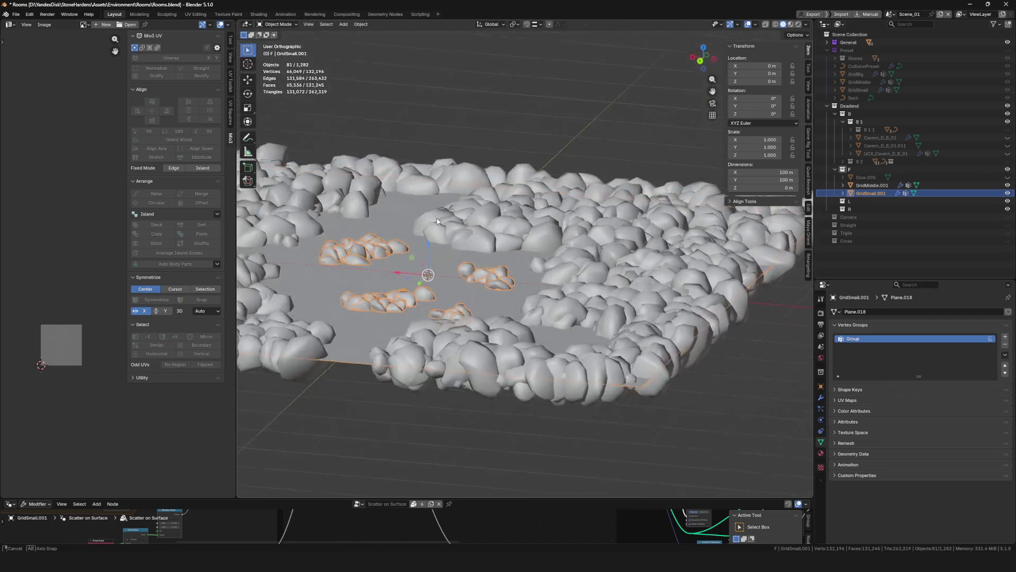
scroll(437, 219, "up", 3)
middle_click_drag(437, 219, 379, 466)
scroll(379, 466, "up", 2)
scroll(379, 466, "up", 2)
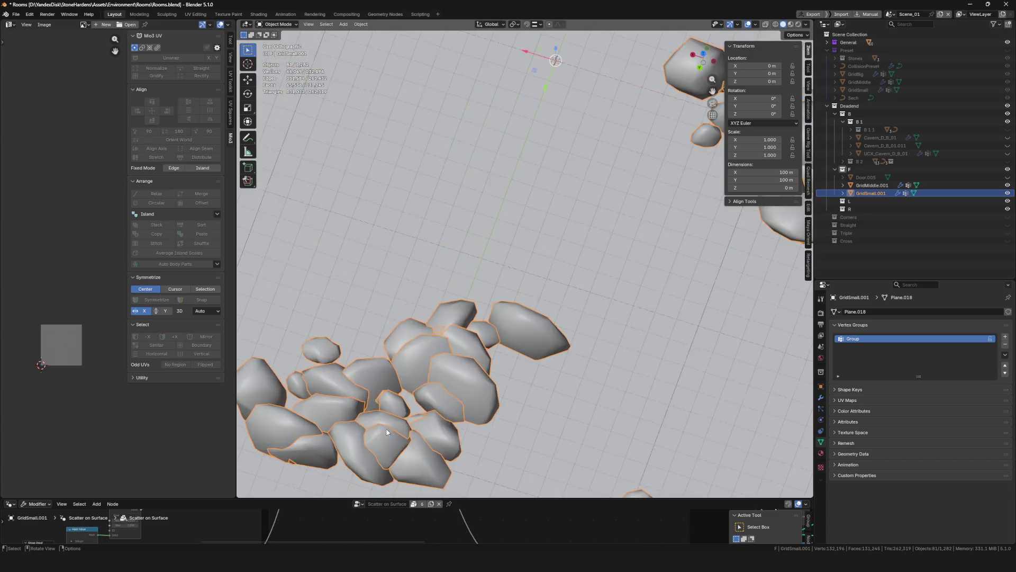
scroll(443, 395, "down", 4)
middle_click_drag(443, 395, 429, 383)
scroll(410, 335, "up", 4)
middle_click_drag(411, 334, 510, 382)
scroll(448, 357, "down", 5)
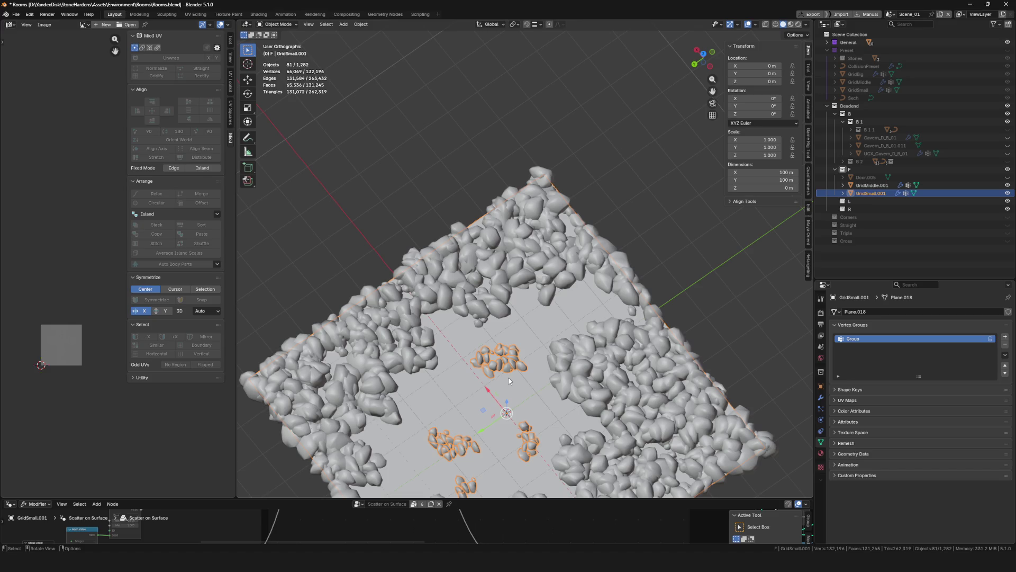
scroll(643, 356, "down", 4)
scroll(641, 356, "up", 3)
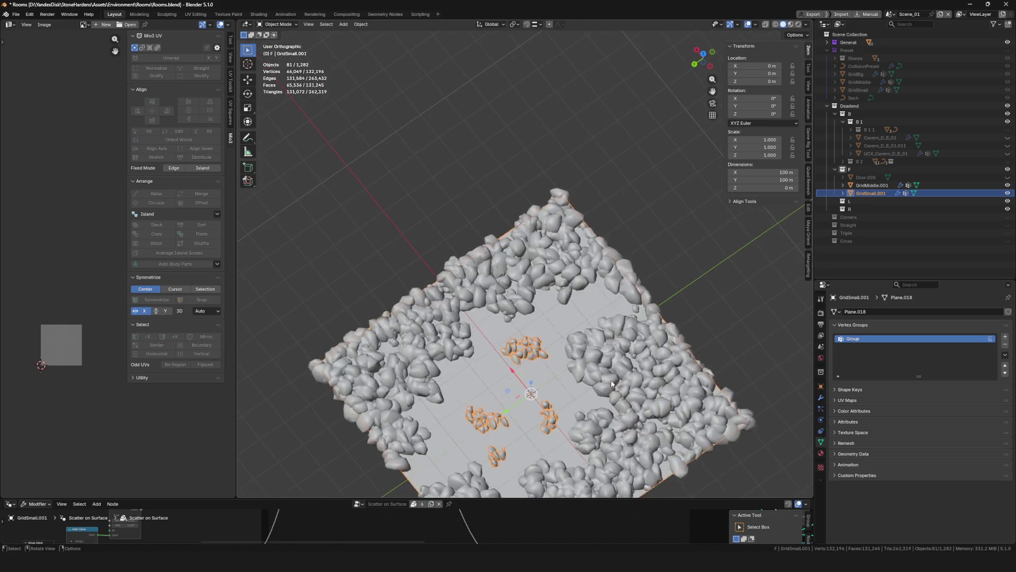
mouse_move(641, 356)
middle_mouse_down()
mouse_move(611, 378)
mouse_move(597, 271)
middle_mouse_up()
scroll(612, 378, "down", 2)
scroll(612, 378, "up", 4)
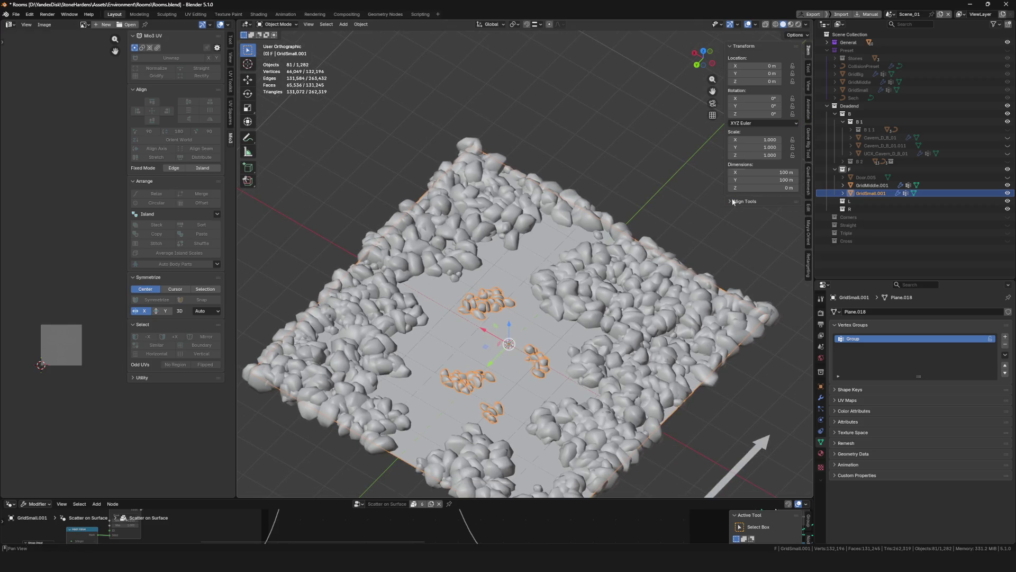
Unhide Preset, duplicate GridBig in place as GridBig.001 into collection F, hide Preset again
left_click(1007, 50)
left_click(461, 296)
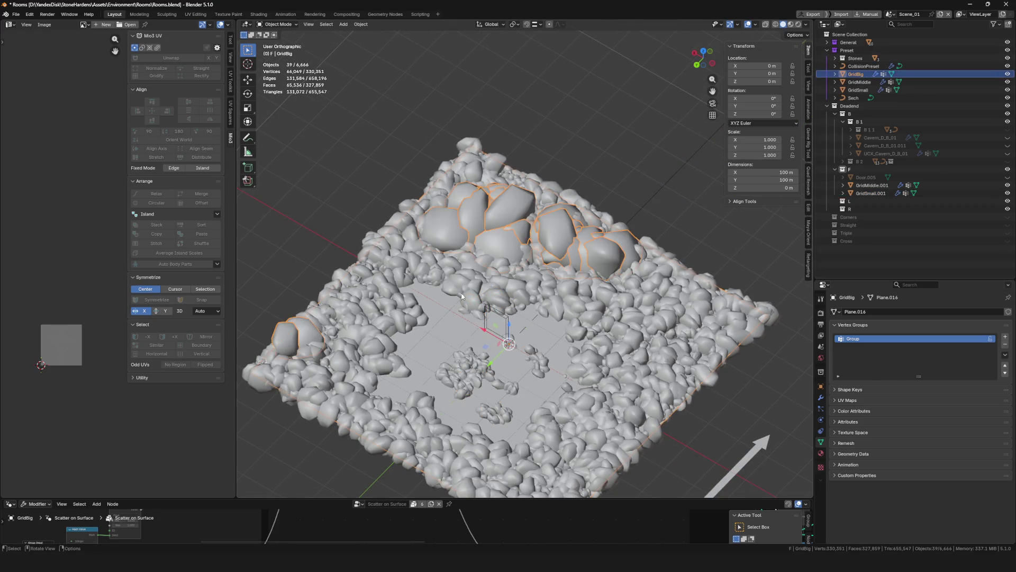
key("shift+d")
right_click(461, 296)
left_click_drag(860, 82, 864, 176)
left_click(1008, 51)
Assign weight 0 to GridBig.001's whole mesh, go back to Object Mode, then Weight Paint
middle_click_drag(675, 358, 691, 372)
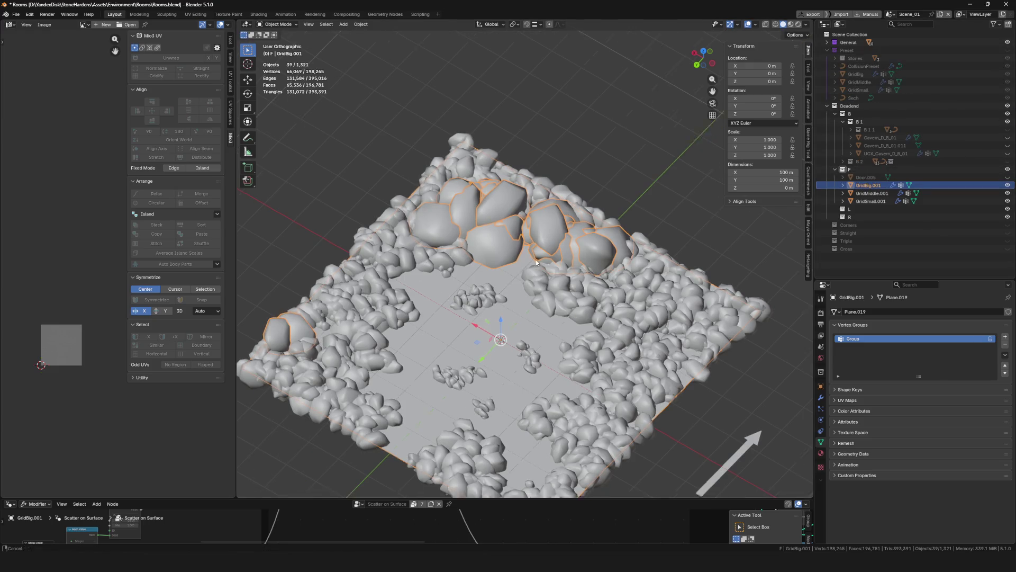
key("Tab")
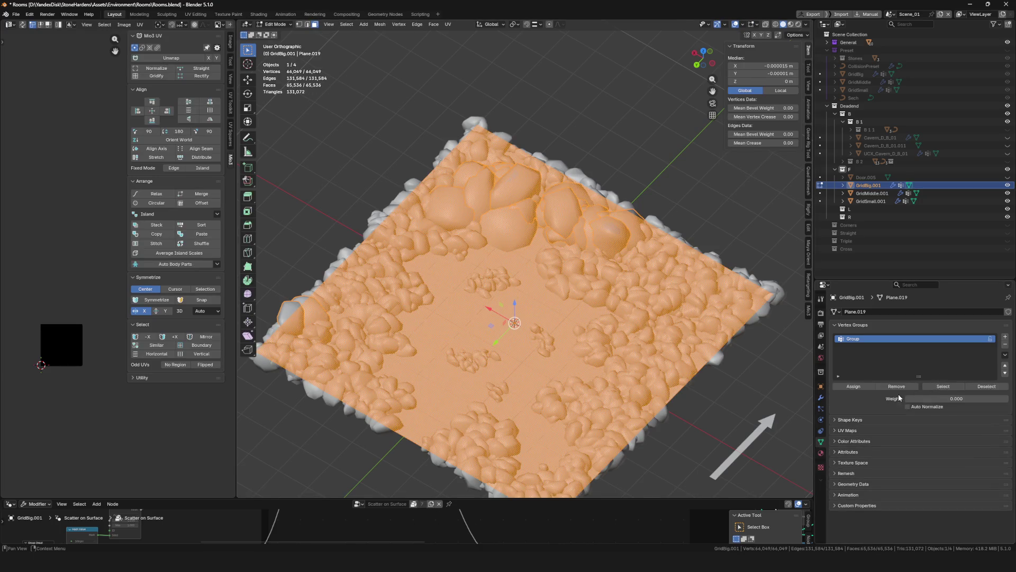
left_click(863, 387)
key("ctrl+Tab")
left_click(487, 291)
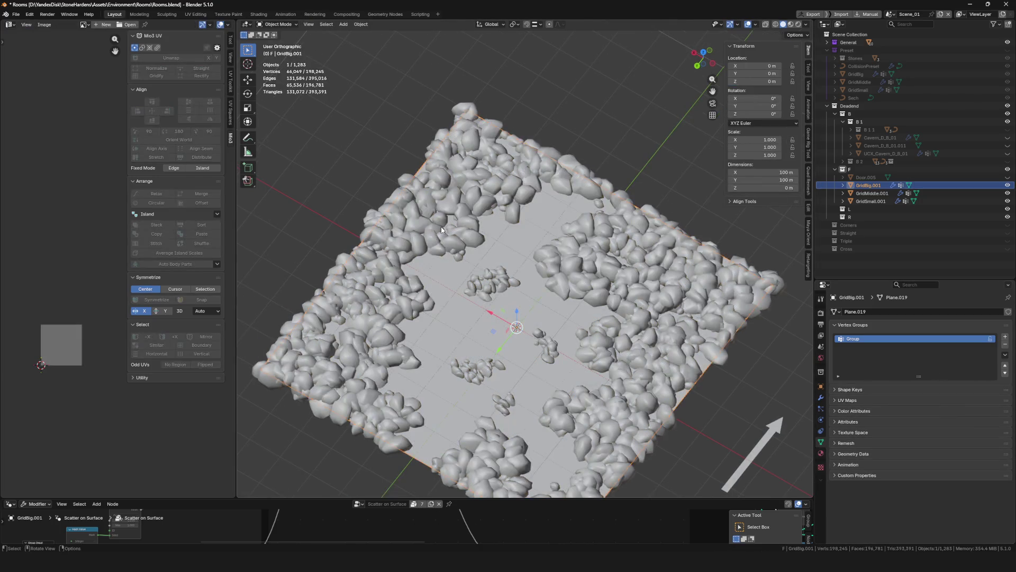
scroll(468, 260, "up", 2)
key("ctrl+Tab")
scroll(445, 238, "up", 4)
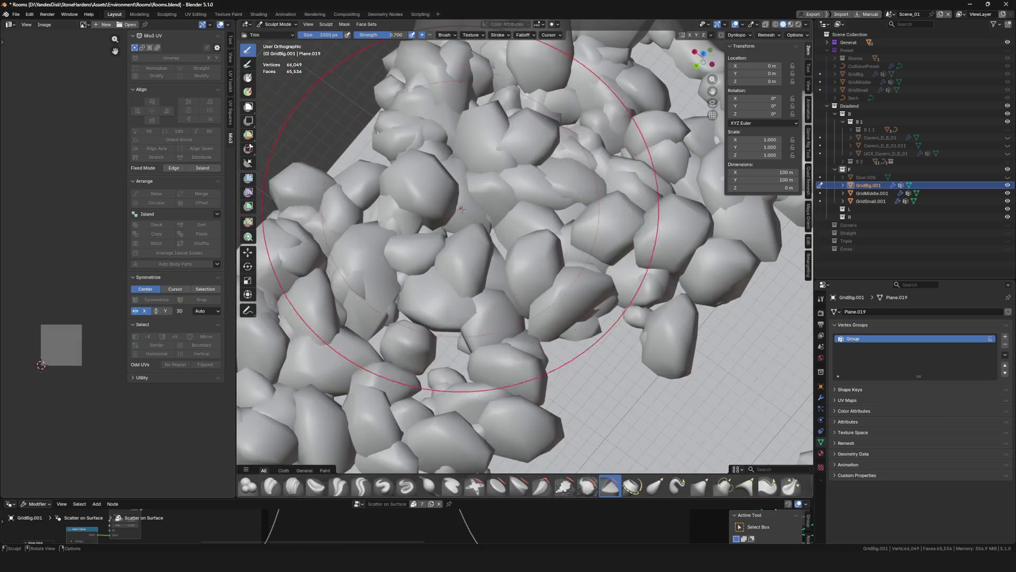
scroll(405, 175, "down", 2)
scroll(534, 181, "down", 2)
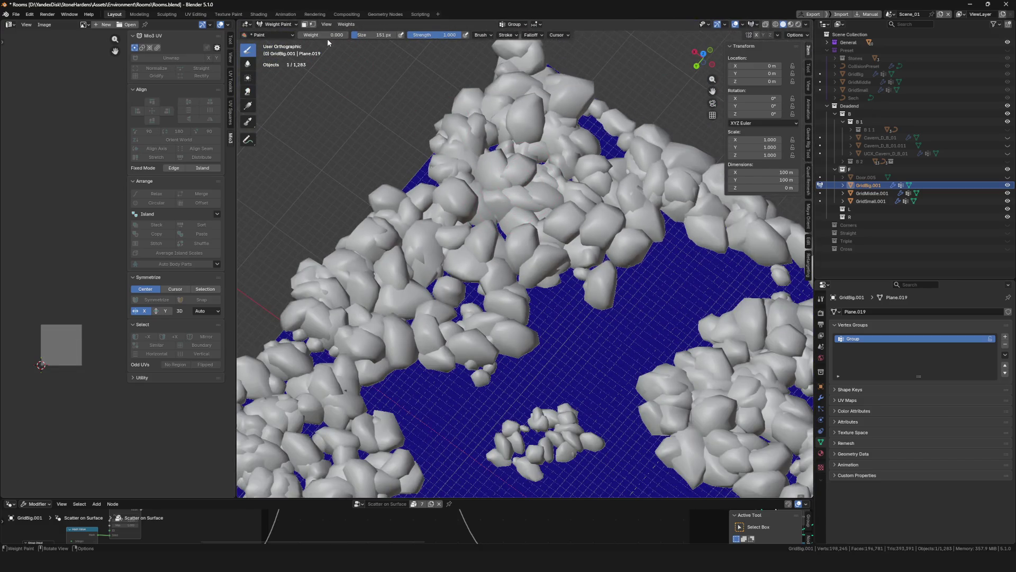
Brush weight 1.0 along the back edge of GridBig.001 to scatter large rocks there
mouse_move(561, 159)
left_mouse_down()
mouse_move(601, 127)
mouse_move(481, 183)
left_mouse_up()
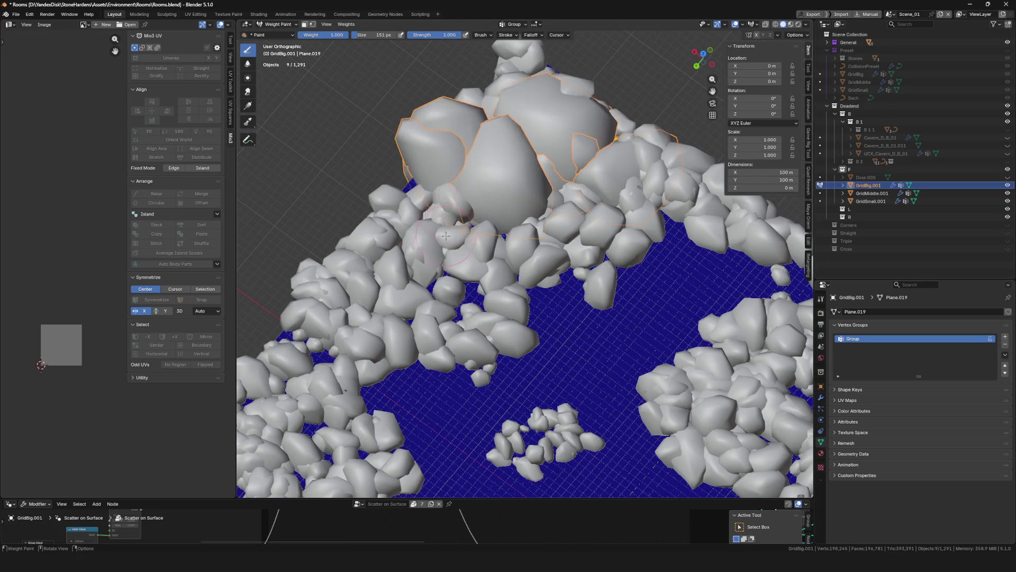
left_click_drag(446, 235, 466, 285)
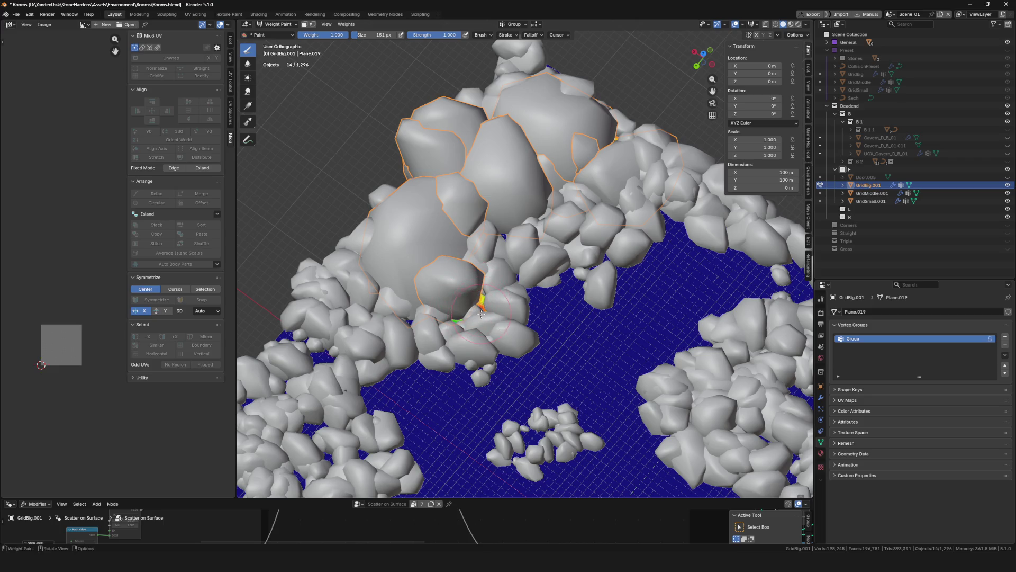
scroll(482, 314, "down", 5)
middle_click_drag(481, 314, 462, 237)
scroll(462, 237, "up", 5)
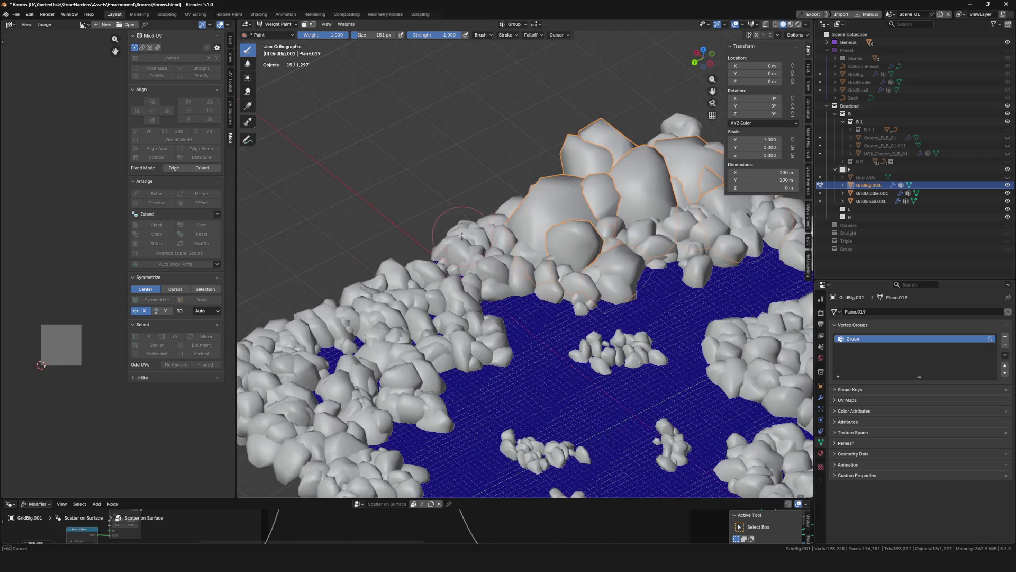
left_click_drag(462, 236, 471, 249)
scroll(472, 248, "down", 5)
mouse_move(472, 248)
middle_mouse_down()
mouse_move(676, 156)
mouse_move(433, 268)
middle_mouse_up()
scroll(676, 156, "up", 6)
left_click(676, 156)
scroll(676, 156, "down", 5)
scroll(433, 267, "up", 5)
left_click_drag(433, 268, 387, 280)
scroll(367, 325, "down", 5)
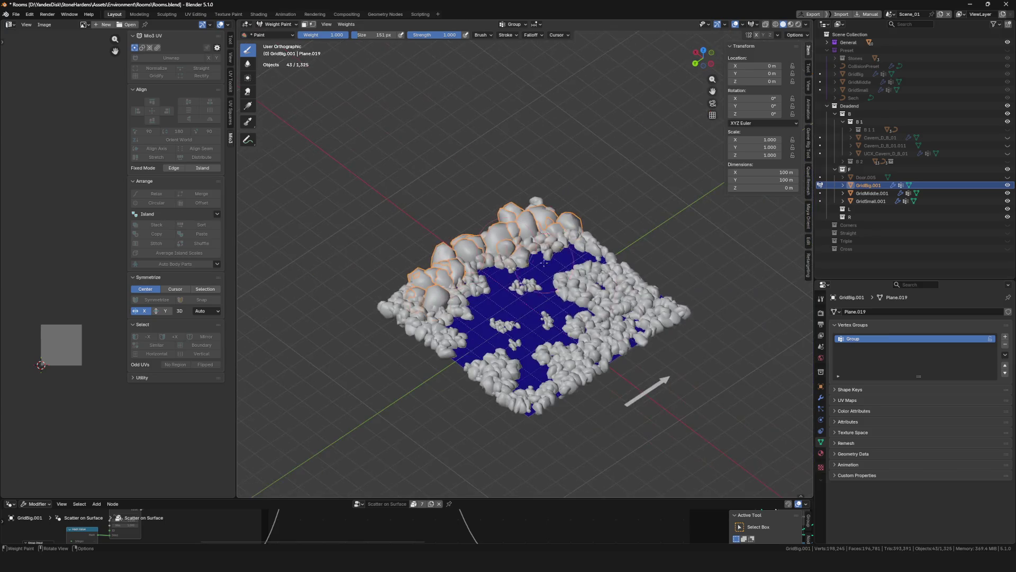
Paint big rocks along the right edge and dab to regenerate a few spots
middle_click_drag(367, 326, 633, 304)
scroll(633, 304, "up", 5)
left_click_drag(633, 305, 633, 304)
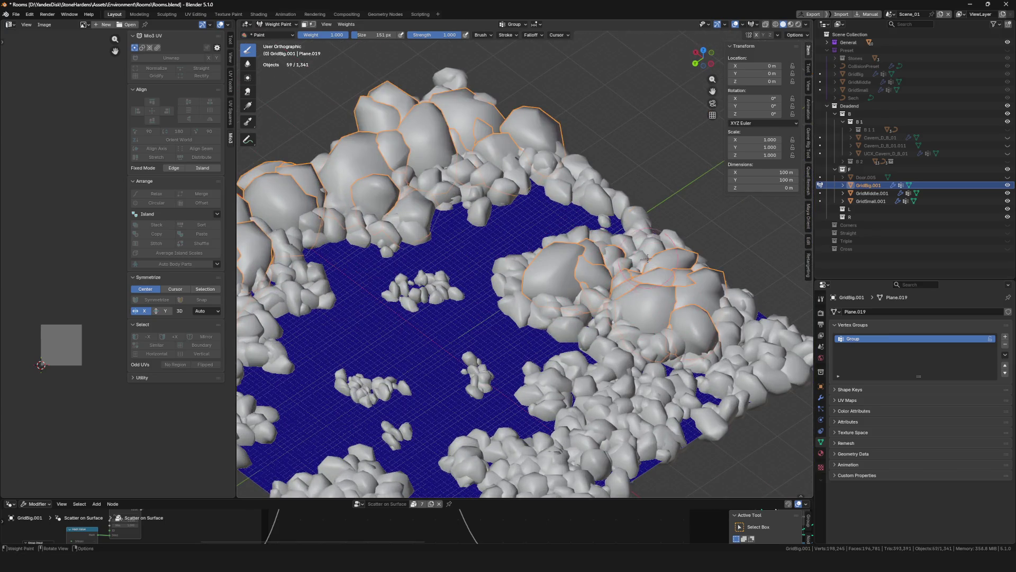
scroll(633, 304, "down", 5)
middle_click_drag(632, 304, 556, 238)
scroll(632, 309, "up", 5)
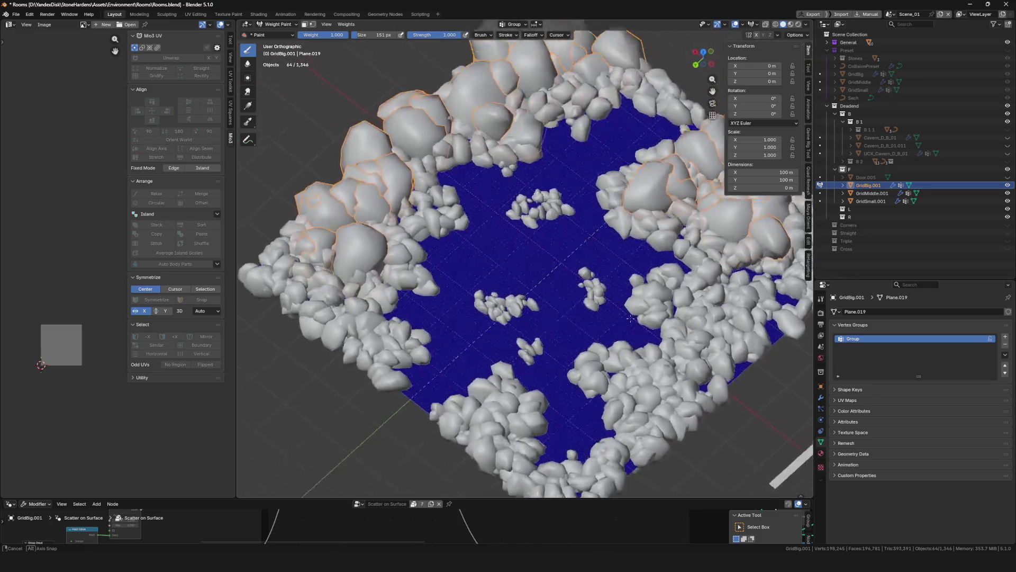
scroll(556, 238, "up", 2)
scroll(382, 279, "up", 4)
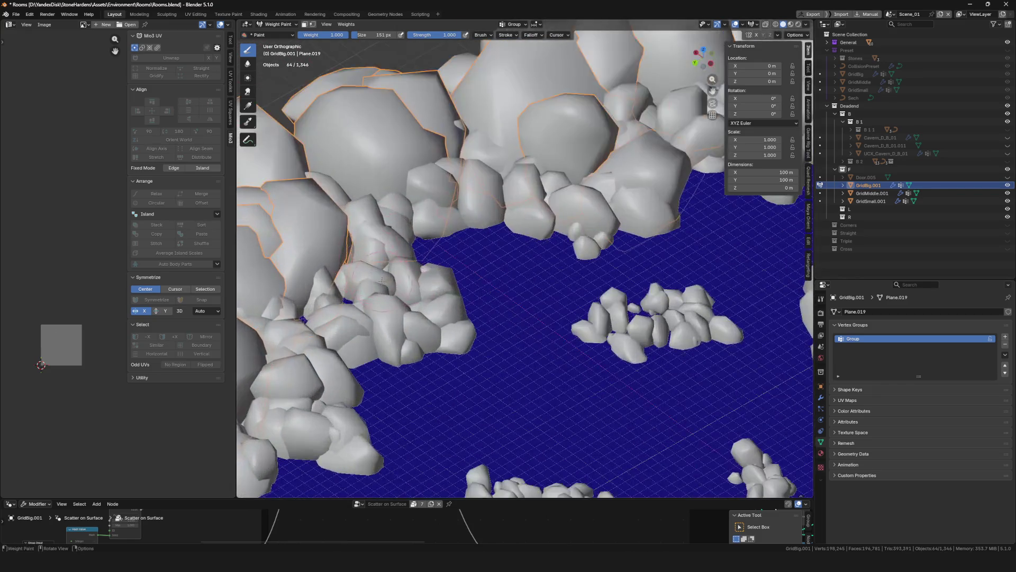
mouse_move(363, 281)
left_mouse_down()
mouse_move(393, 309)
mouse_move(470, 301)
left_mouse_up()
scroll(392, 309, "down", 5)
scroll(429, 309, "up", 5)
left_click(449, 319)
scroll(447, 312, "up", 1)
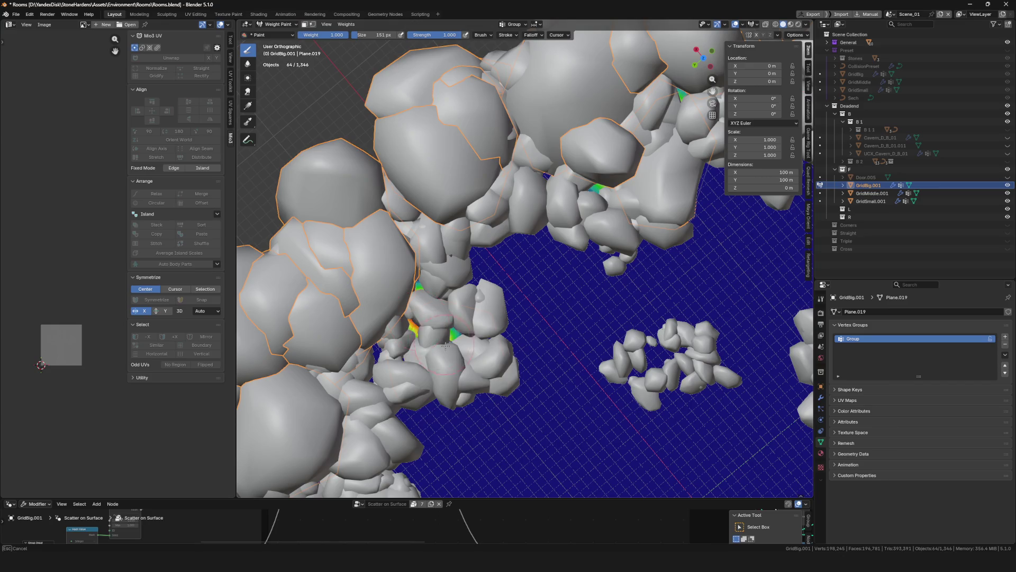
scroll(447, 316, "down", 5)
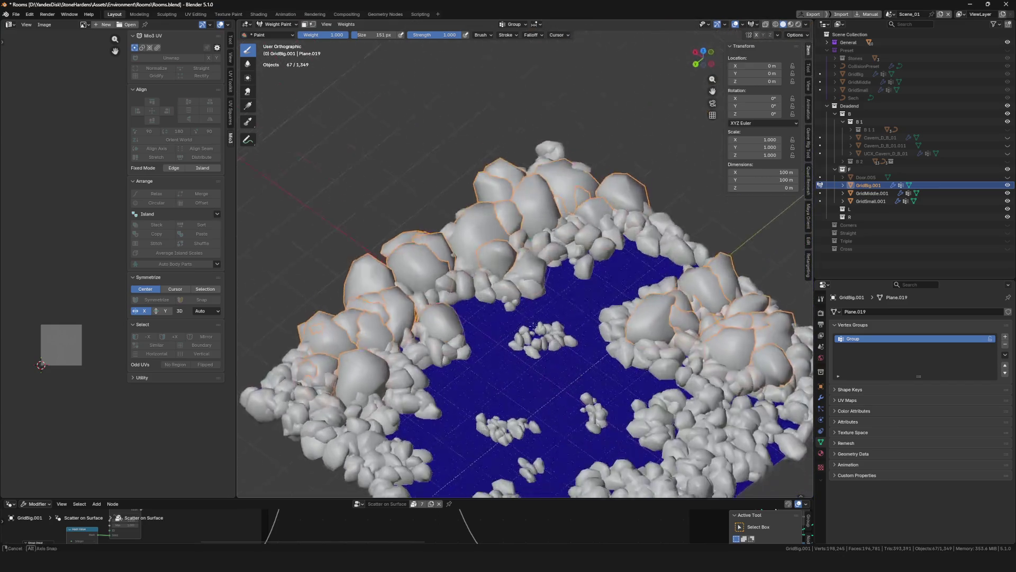
scroll(422, 306, "up", 2)
scroll(397, 292, "up", 1)
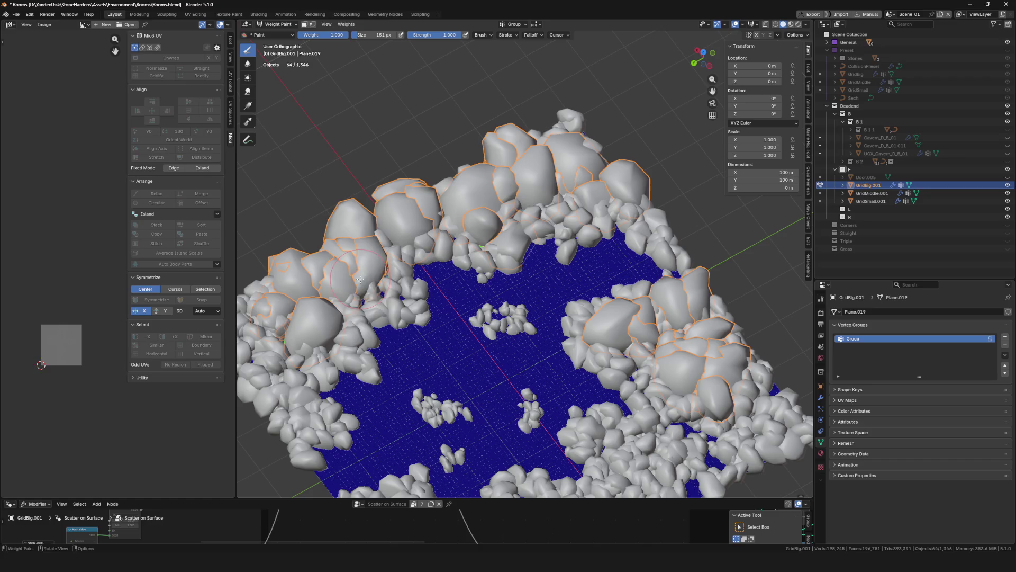
scroll(427, 322, "down", 1)
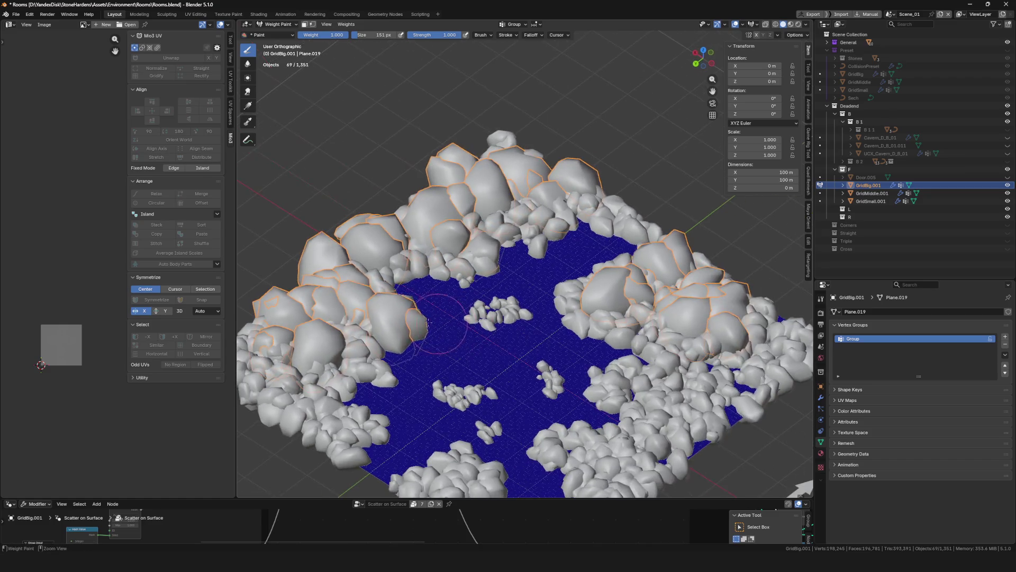
scroll(371, 317, "down", 3)
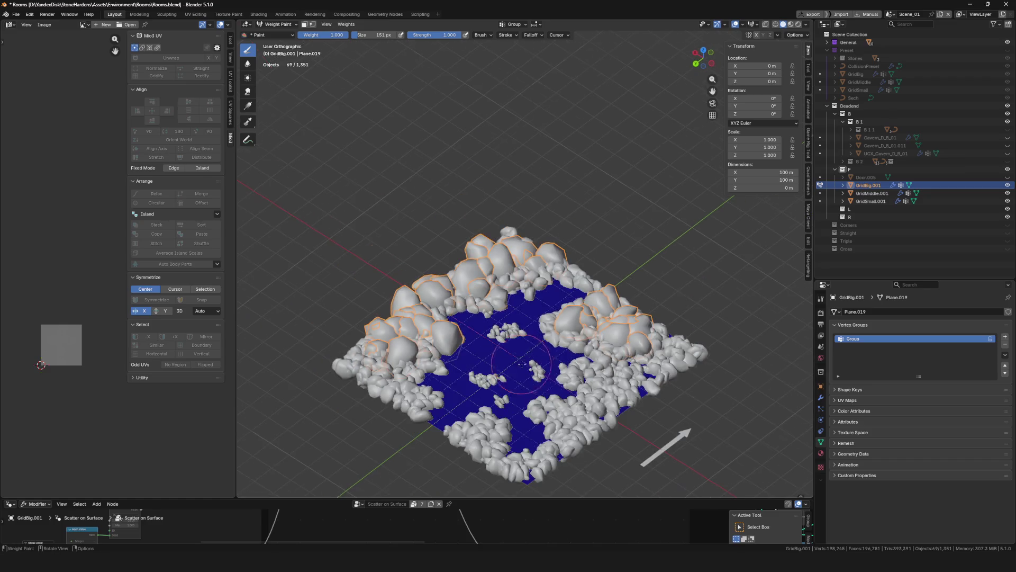
scroll(477, 294, "up", 2)
scroll(501, 282, "up", 1)
scroll(515, 273, "up", 3)
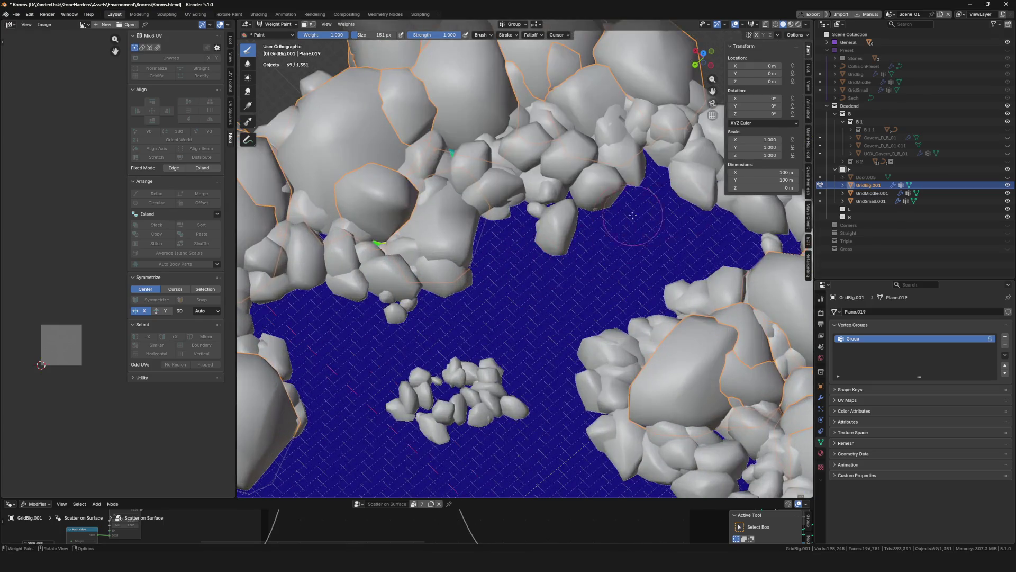
scroll(635, 216, "down", 3)
middle_click_drag(636, 216, 601, 270)
left_click_drag(660, 137, 684, 158)
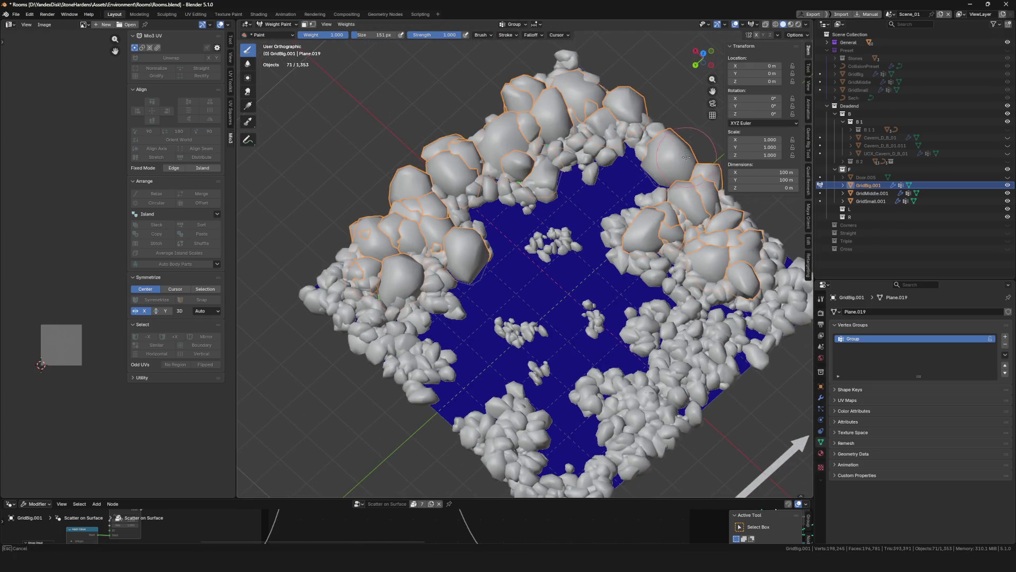
scroll(754, 476, "down", 2)
scroll(683, 342, "down", 2)
scroll(684, 341, "up", 2)
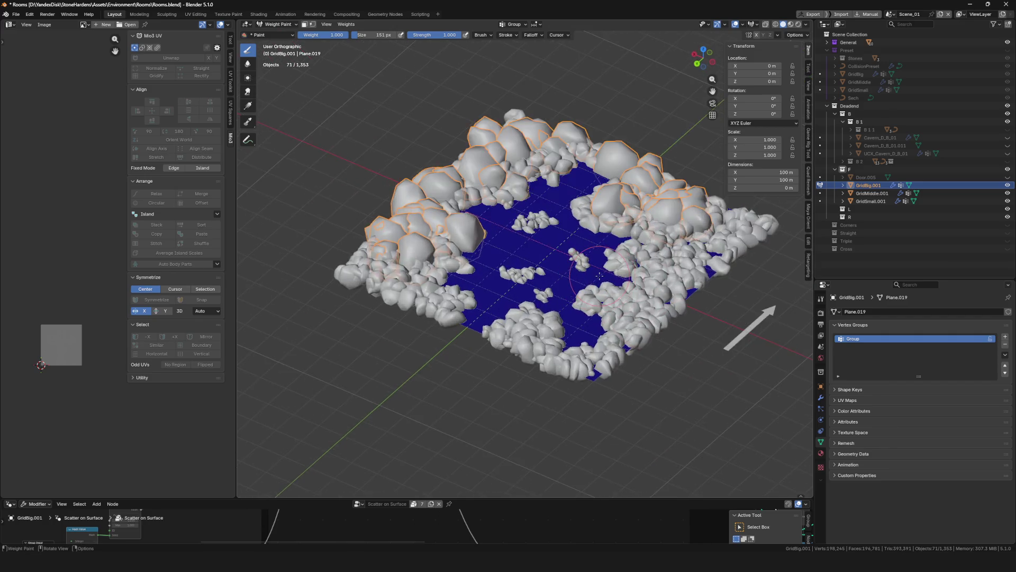
Return to Object Mode, save Rooms.blend and orbit to an isometric view of the tile
middle_click_drag(684, 342, 707, 357)
key("ctrl+Tab")
key("ctrl+s")
mouse_move(556, 333)
middle_mouse_down()
mouse_move(618, 430)
mouse_move(553, 325)
mouse_move(574, 349)
mouse_move(475, 237)
middle_mouse_up()
scroll(475, 237, "up", 8)
scroll(514, 207, "down", 5)
mouse_move(515, 207)
middle_mouse_down()
mouse_move(495, 144)
mouse_move(592, 250)
middle_mouse_up()
scroll(494, 144, "down", 3)
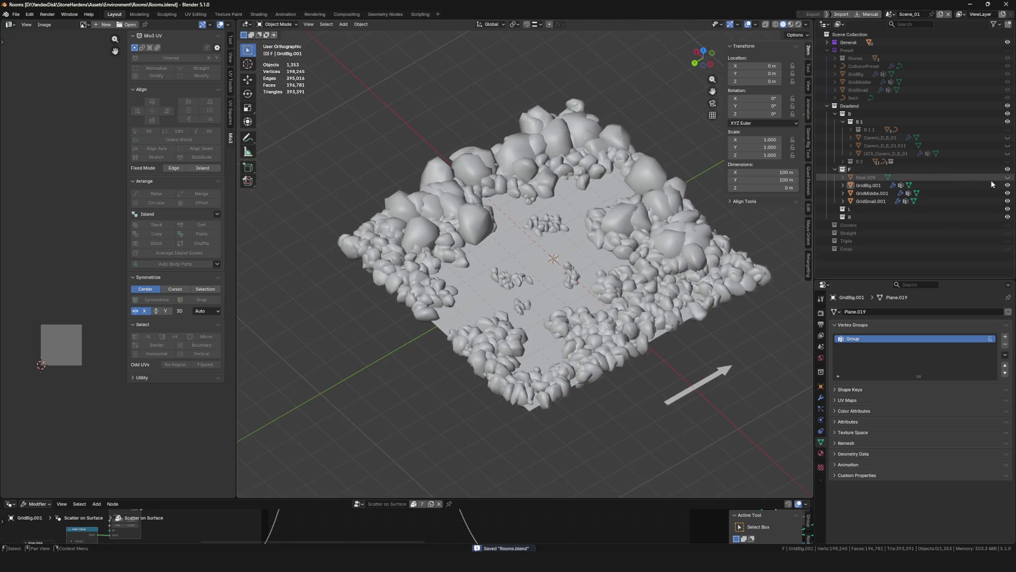
scroll(404, 331, "up", 5)
scroll(477, 318, "up", 4)
Select GridMiddle.001 and switch it through Sculpt into Weight Paint mode
left_click(588, 309)
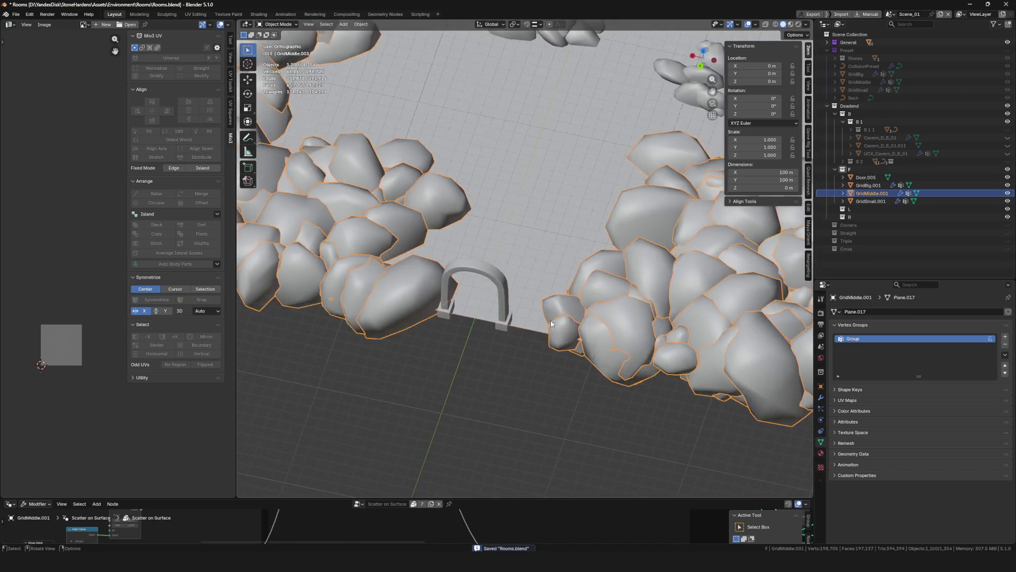
middle_click_drag(588, 309, 597, 324)
scroll(597, 324, "down", 5)
scroll(571, 303, "up", 2)
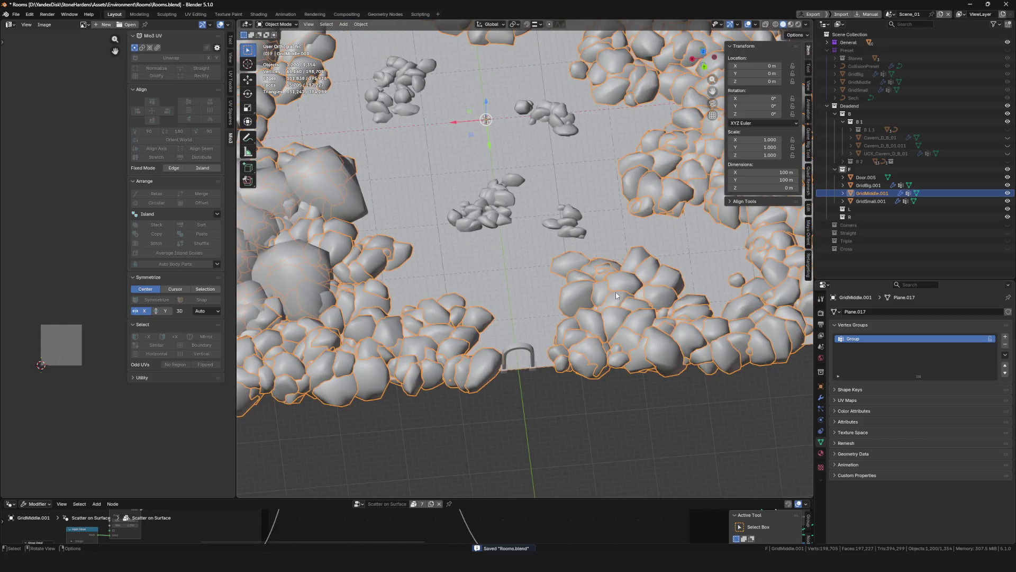
key("ctrl+Tab")
left_click(597, 329)
scroll(487, 294, "up", 4)
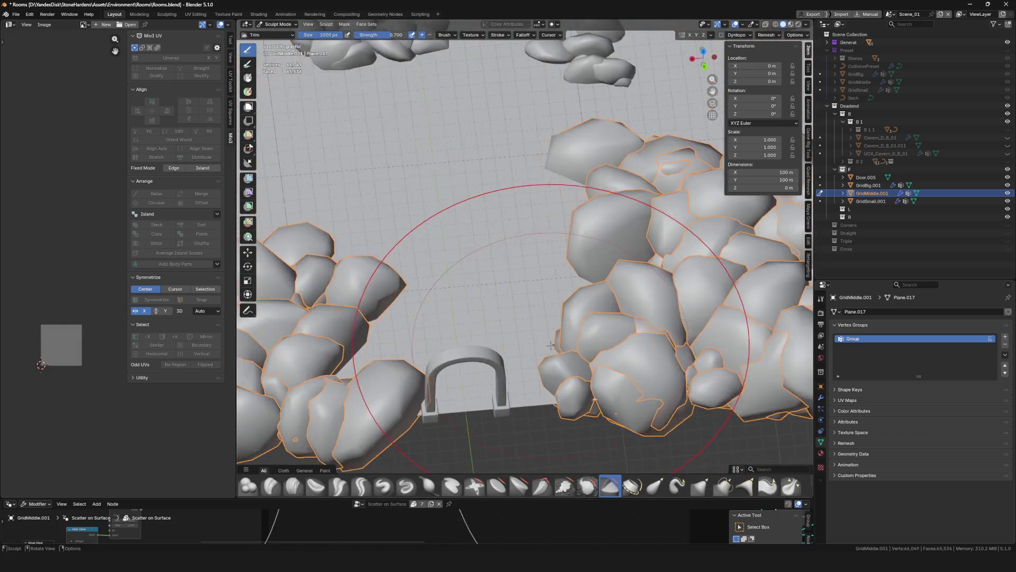
scroll(414, 215, "up", 2)
key("ctrl+Tab")
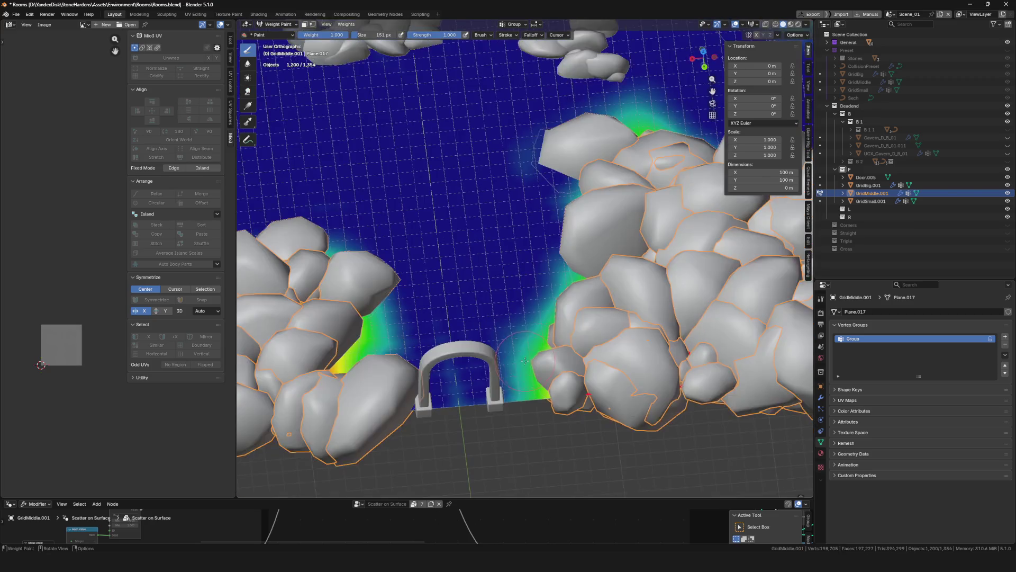
Paint weight beside the doorway to fill the gap with medium rocks, return to Object Mode and save
middle_click_drag(414, 206, 530, 355)
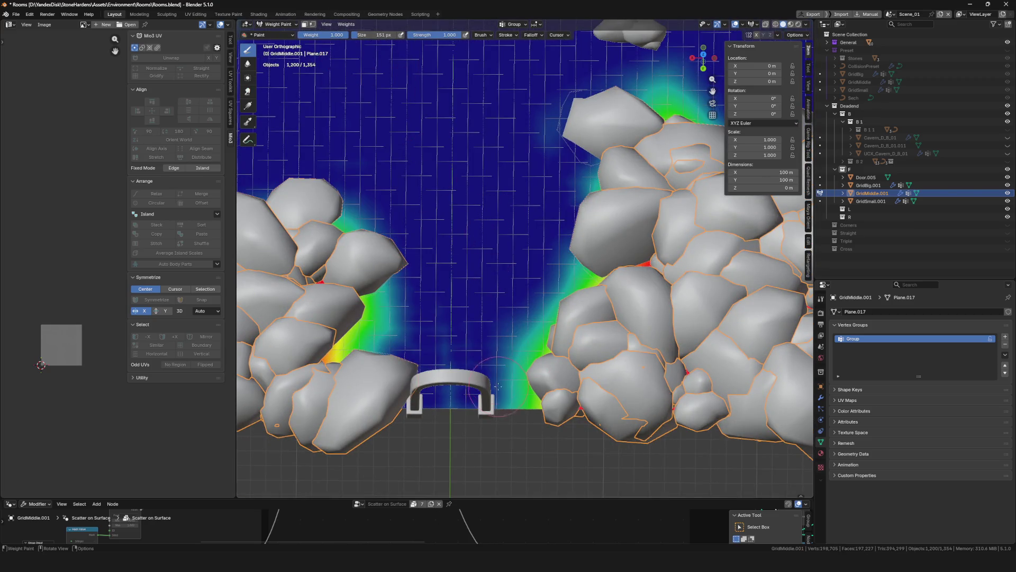
mouse_move(498, 387)
left_mouse_down()
mouse_move(514, 365)
mouse_move(519, 411)
left_mouse_up()
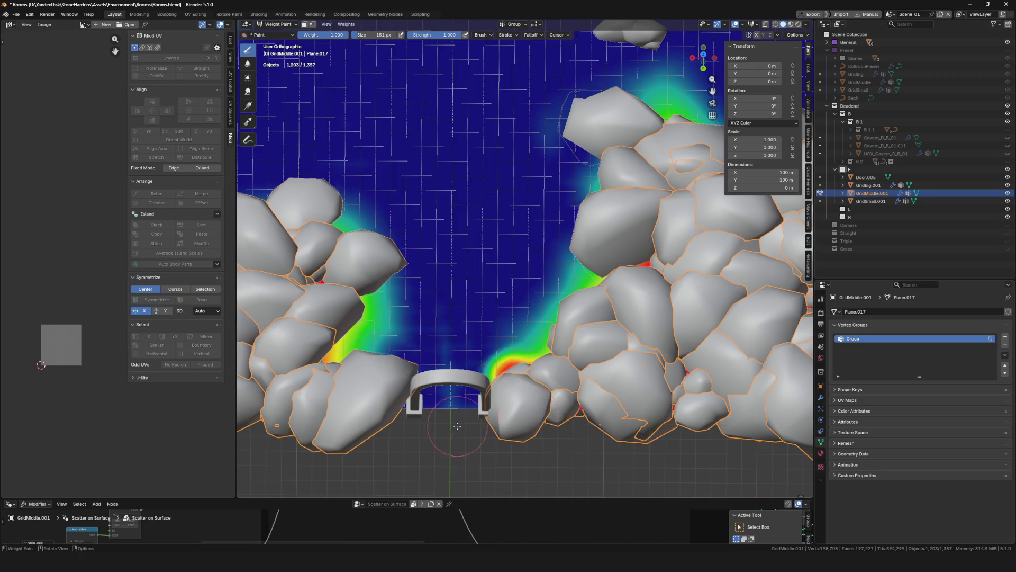
left_click_drag(392, 379, 397, 373, "ctrl")
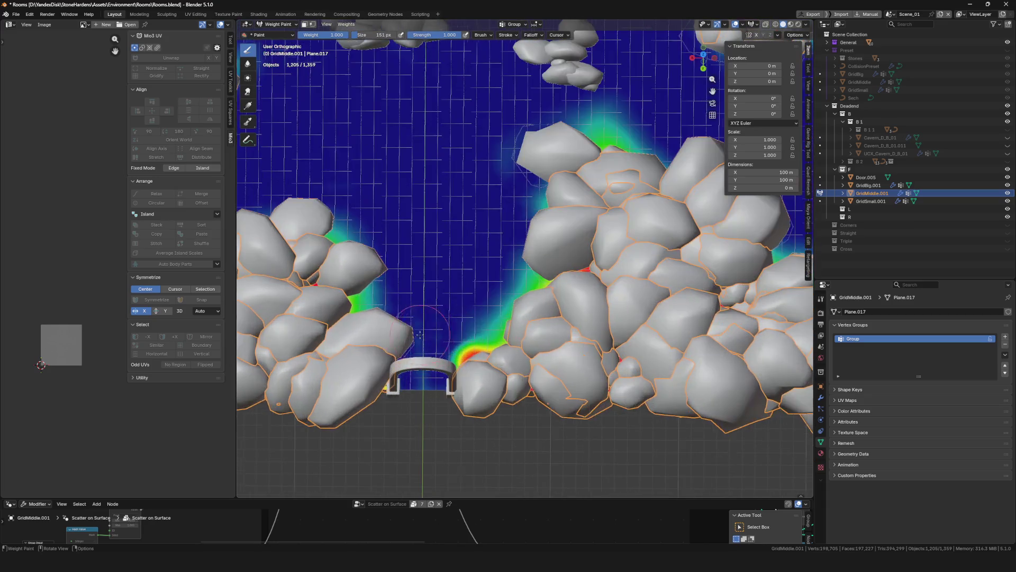
mouse_move(397, 373)
middle_mouse_down()
mouse_move(490, 291)
mouse_move(575, 276)
middle_mouse_up()
scroll(491, 291, "down", 5)
key("ctrl+Tab")
scroll(491, 291, "down", 3)
key("ctrl+s")
scroll(497, 292, "up", 8)
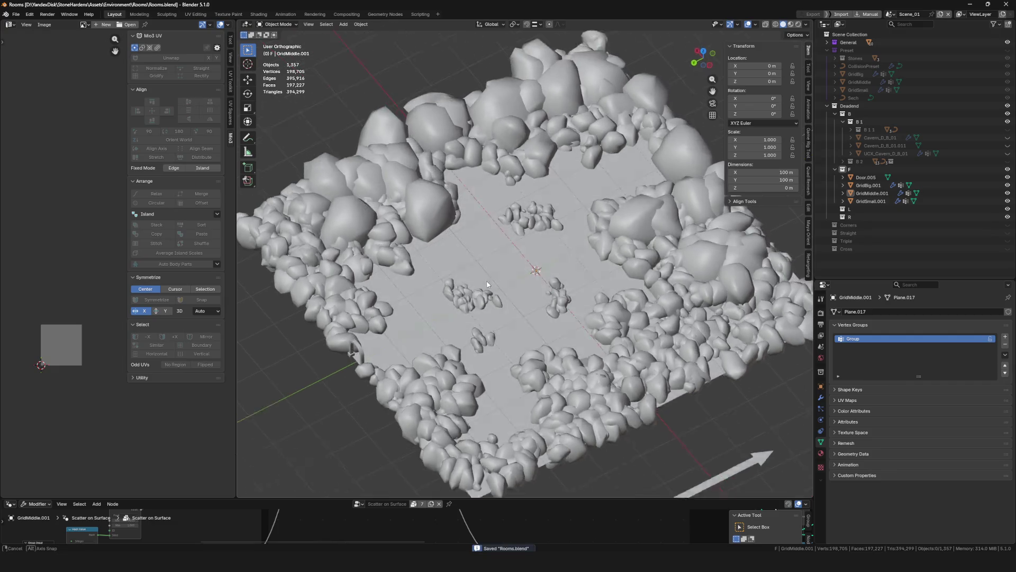
scroll(469, 317, "up", 3)
Uncheck Keep Surface in the Scatter on Surface modifier of GridBig.001 and GridSmall.001, then save
middle_click_drag(469, 316, 498, 275)
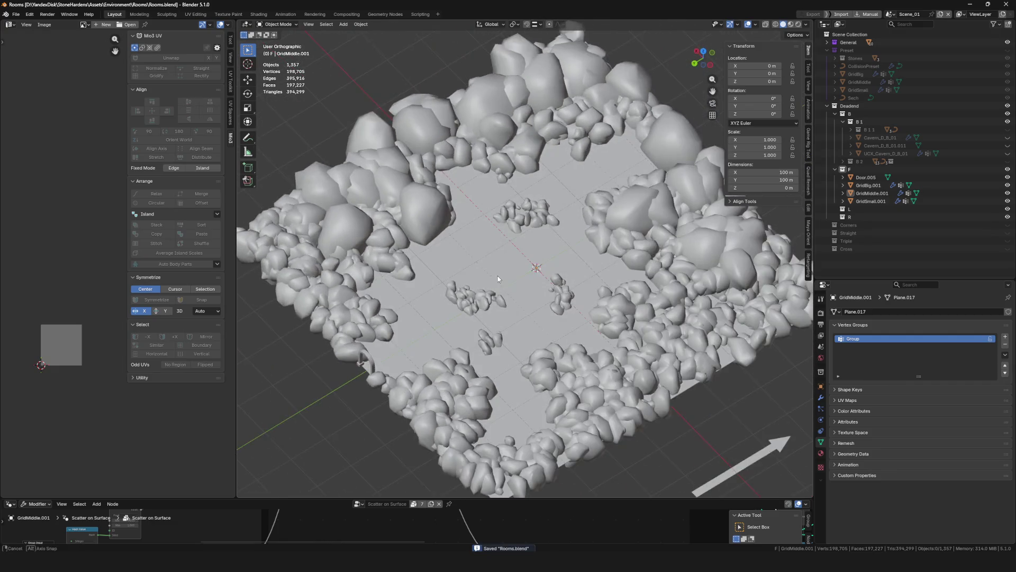
scroll(498, 275, "down", 4)
scroll(547, 299, "up", 5)
mouse_move(546, 299)
middle_mouse_down()
mouse_move(556, 278)
mouse_move(501, 248)
middle_mouse_up()
left_click(866, 177)
left_click(821, 397)
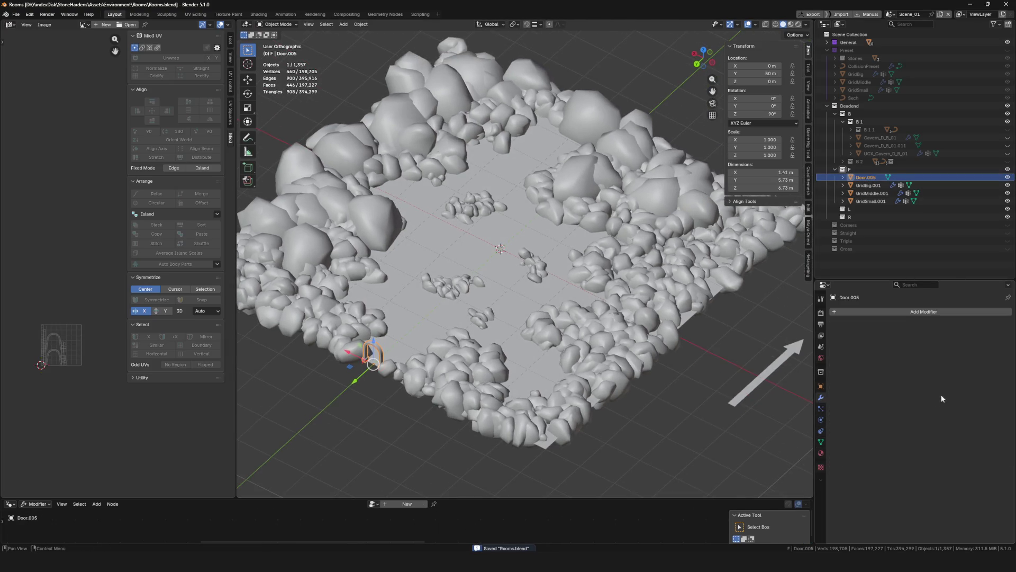
left_click(869, 185)
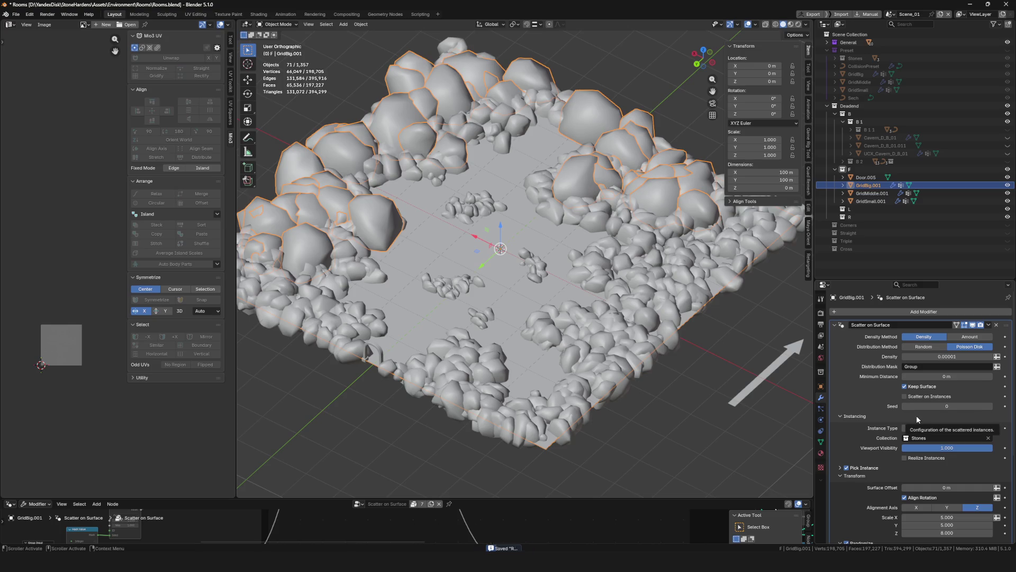
left_click(915, 388)
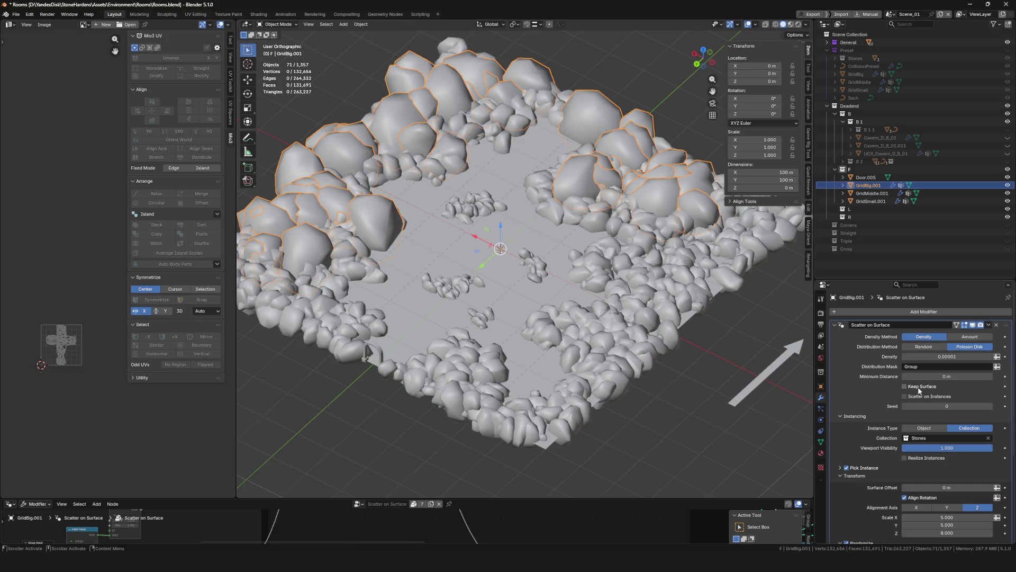
left_click(872, 193)
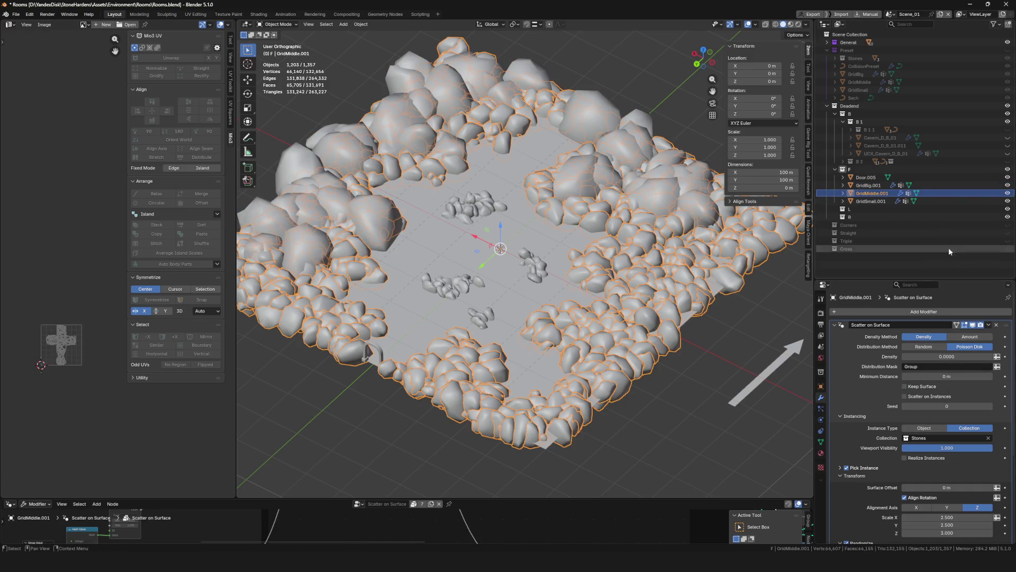
left_click(871, 201)
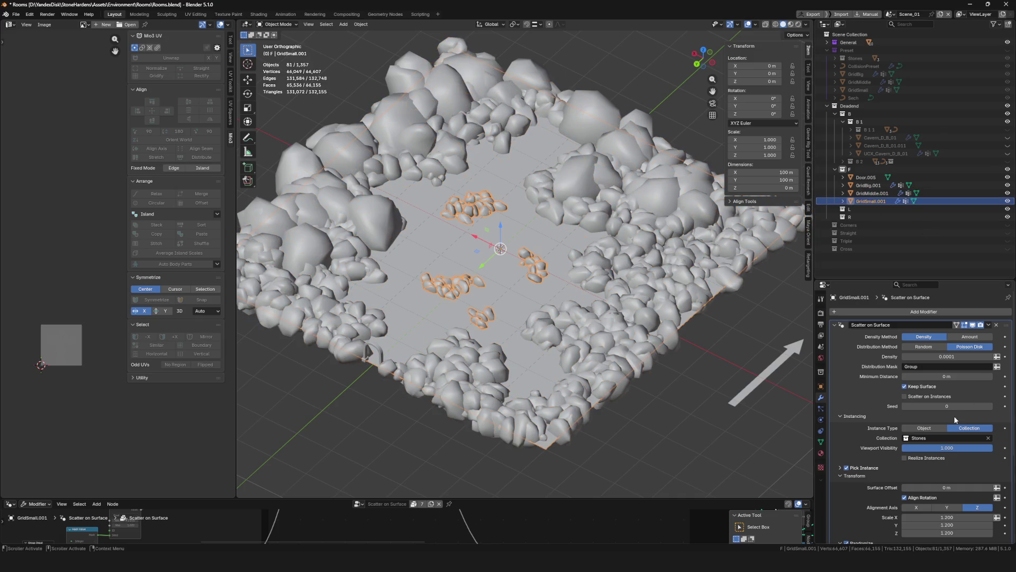
left_click(915, 388)
middle_click_drag(556, 278, 604, 262)
scroll(557, 278, "down", 4)
scroll(556, 278, "up", 4)
key("ctrl+s")
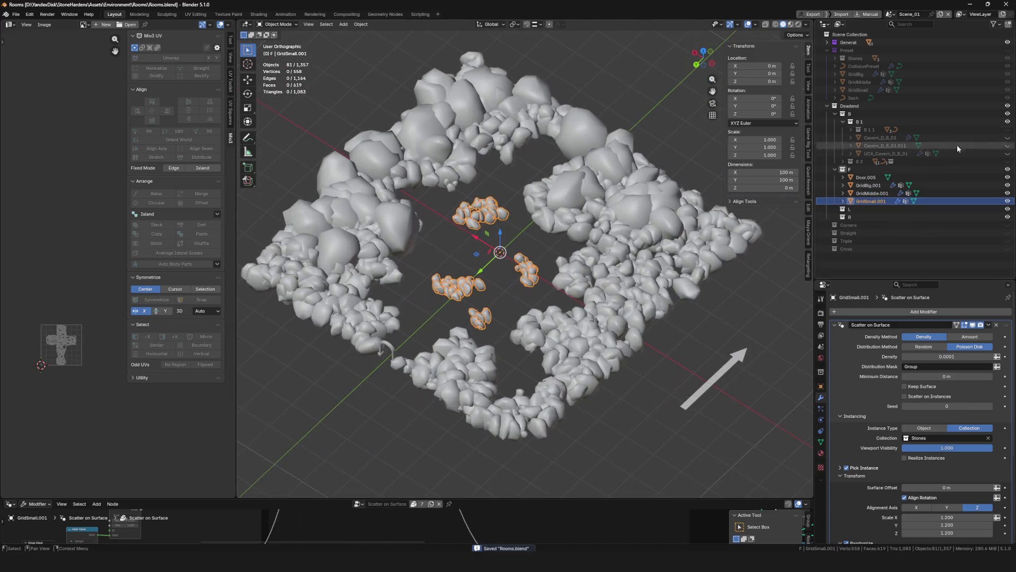
Unhide Floor in the General collection, collapse General and Preset, and frame the small rocks
left_click(827, 43)
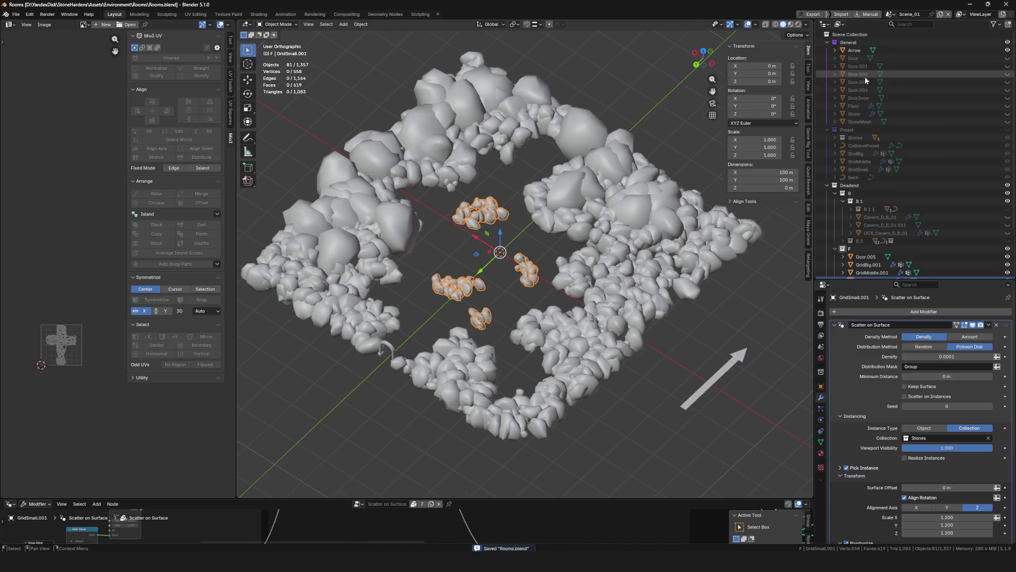
left_click(1008, 105)
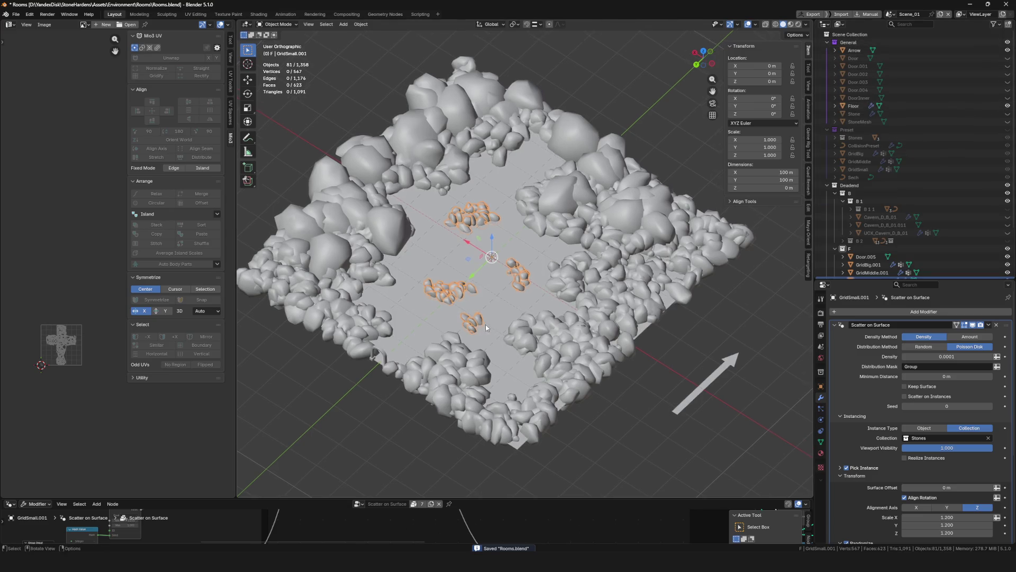
scroll(507, 306, "down", 4)
middle_click_drag(493, 287, 518, 307)
scroll(507, 306, "up", 5)
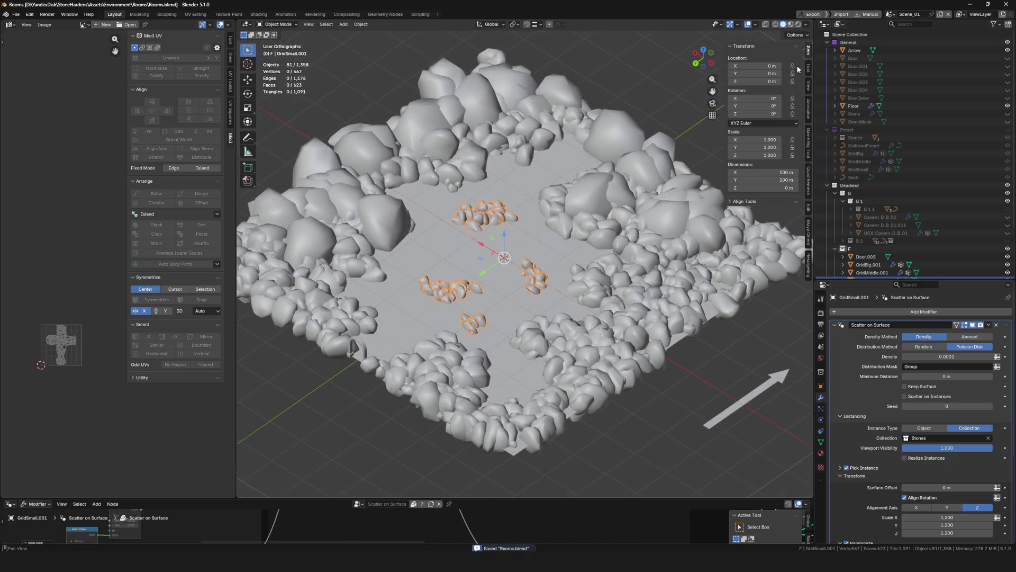
left_click(827, 42)
left_click(827, 50)
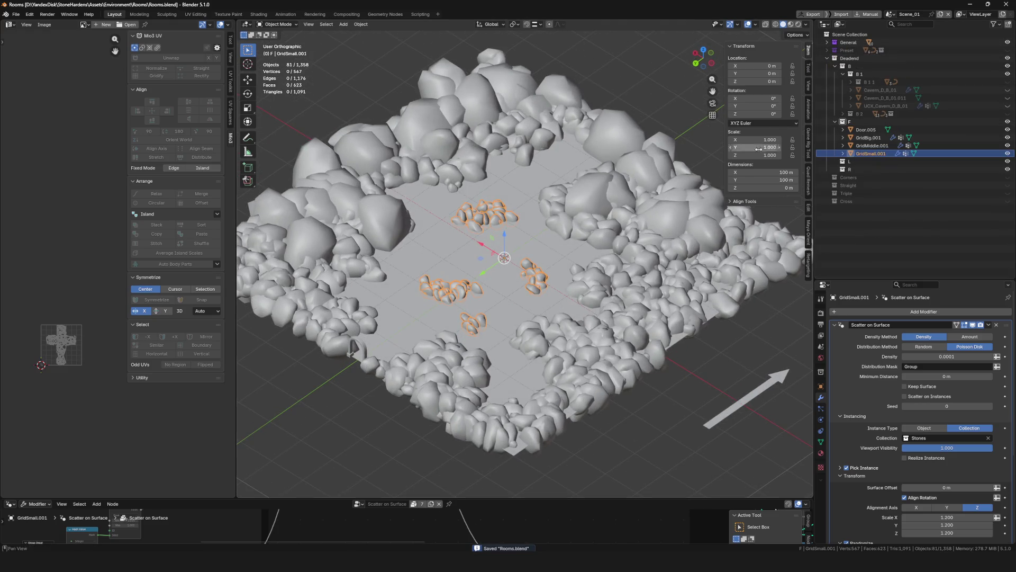
scroll(562, 261, "down", 3)
mouse_move(562, 262)
middle_mouse_down()
mouse_move(556, 268)
mouse_move(864, 386)
middle_mouse_up()
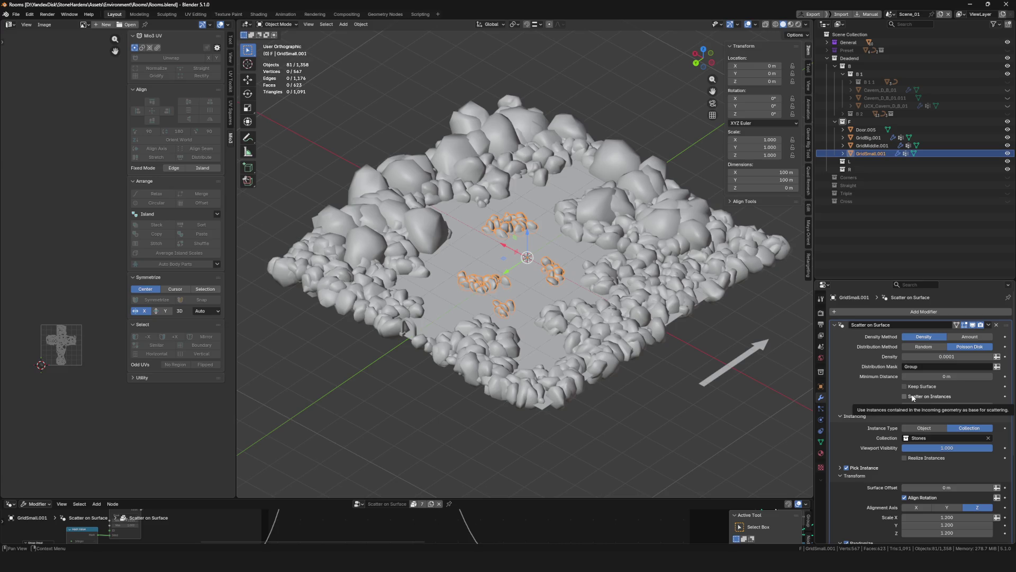
key("Home")
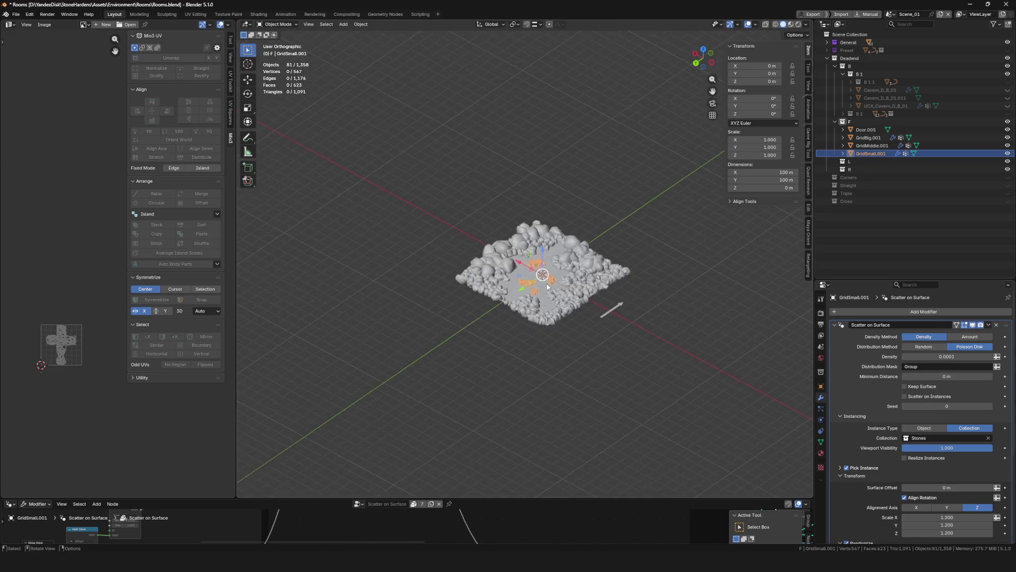
Toggle the small rocks through Edit Mode, save, and collapse the scatter modifier panel
key("KP_Decimal")
key("Tab")
key("Tab")
key("KP_Decimal")
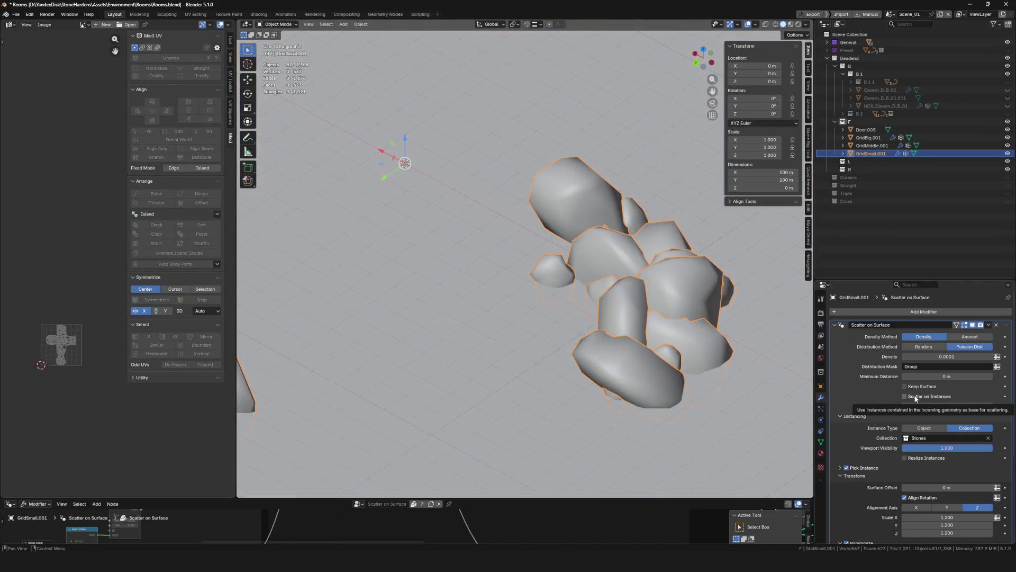
scroll(916, 399, "down", 5)
scroll(589, 331, "down", 2)
scroll(588, 330, "down", 8)
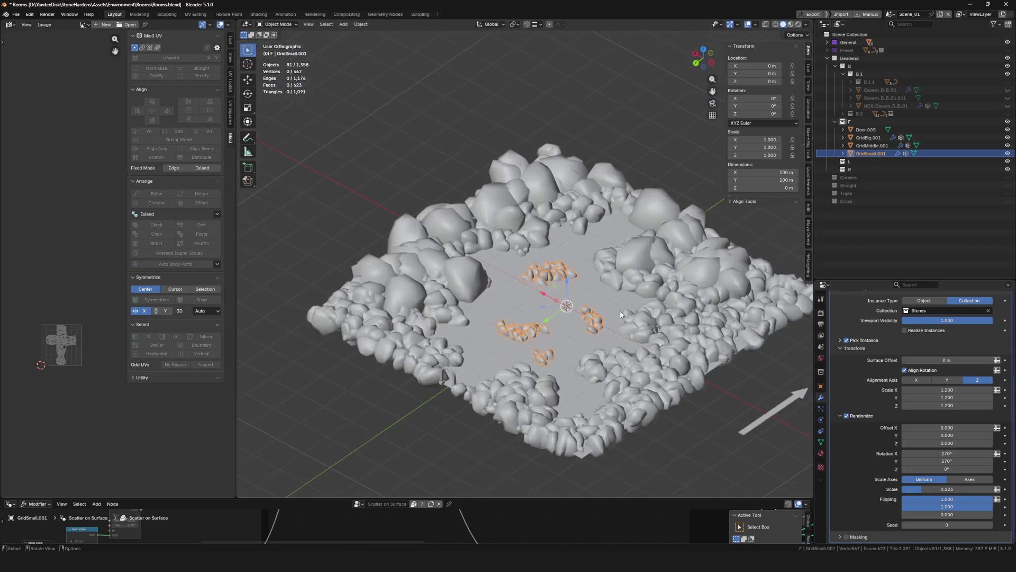
scroll(589, 330, "up", 4)
key("ctrl+s")
middle_click_drag(588, 330, 888, 411)
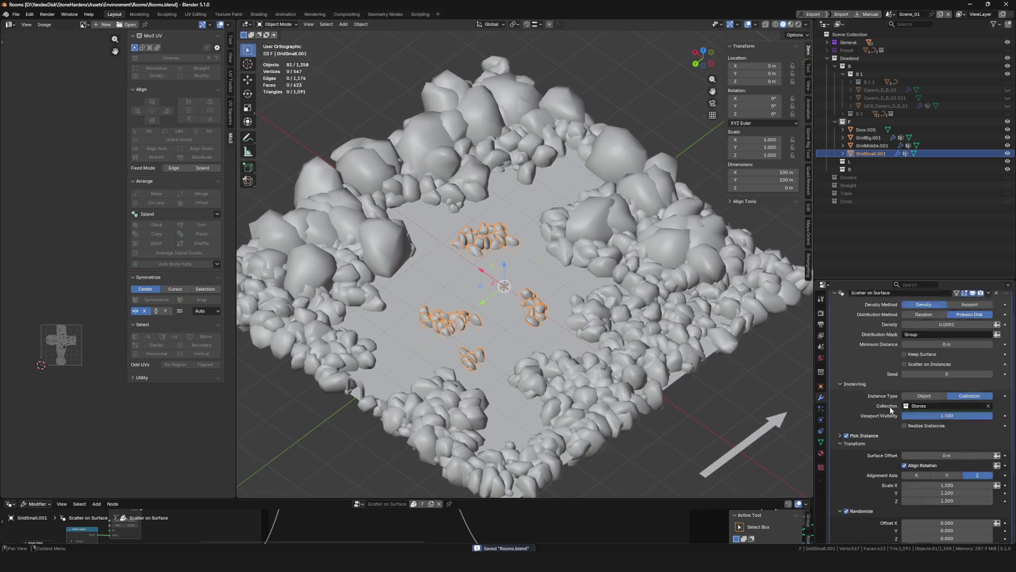
scroll(889, 408, "up", 6)
left_click(836, 325)
scroll(625, 291, "down", 3)
middle_click_drag(595, 302, 624, 292)
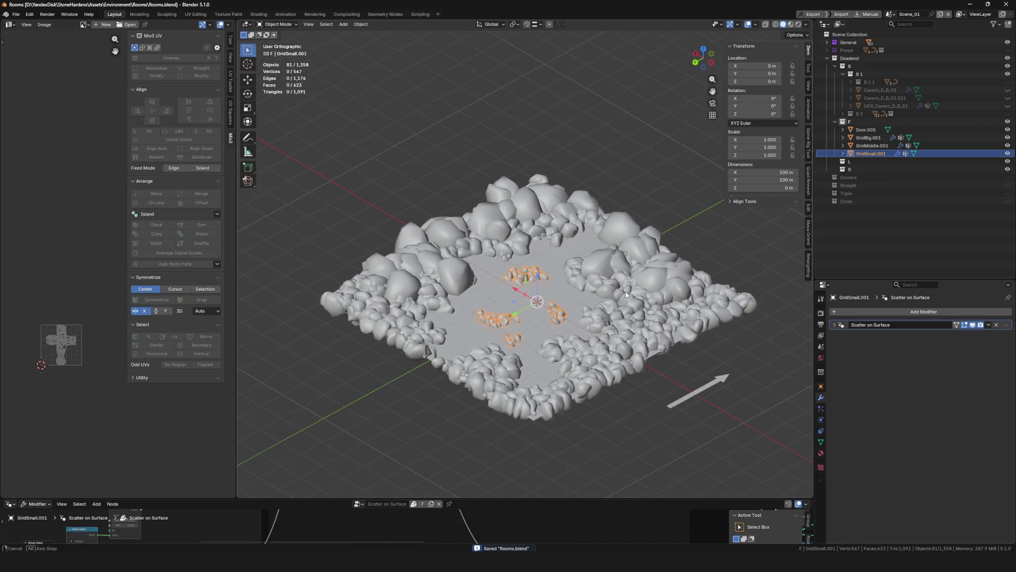
Select Door.005 together with the three grid rock layers, frame them and bring up the File menu
left_click(424, 280, "shift")
scroll(545, 242, "up", 4)
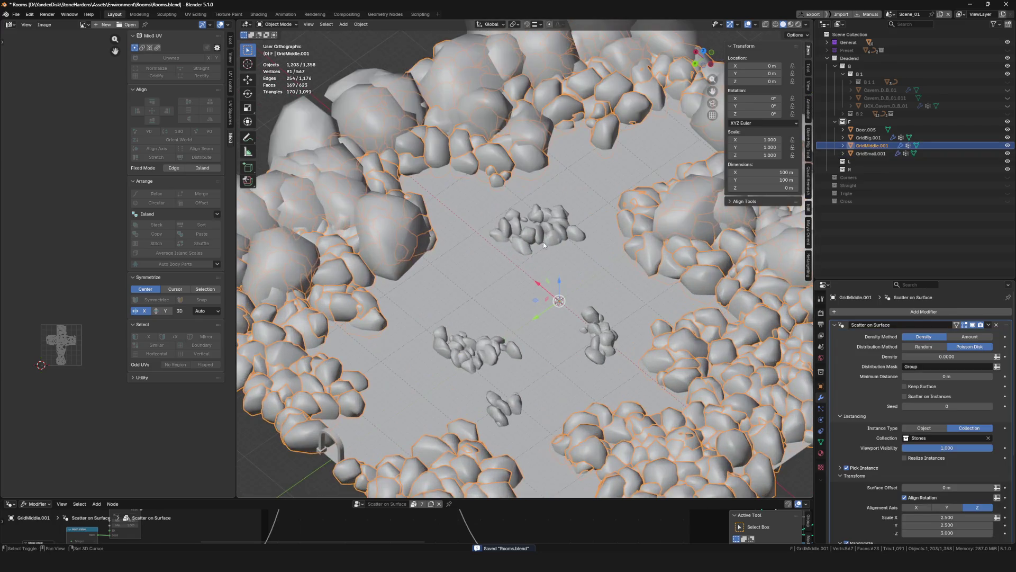
left_click(545, 242, "shift")
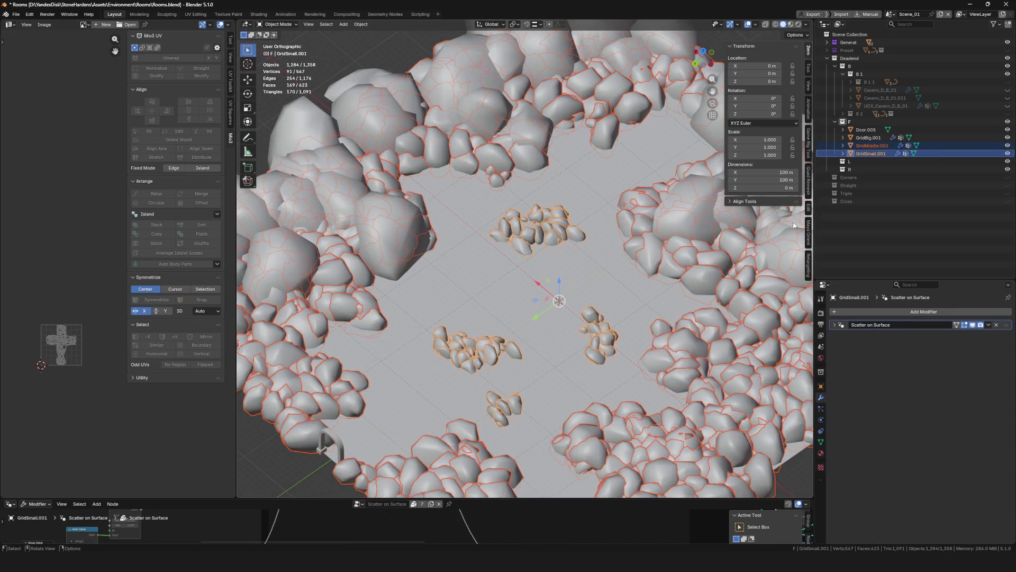
left_click(866, 129)
left_click(868, 153, "shift")
key("KP_Decimal")
scroll(548, 340, "up", 3)
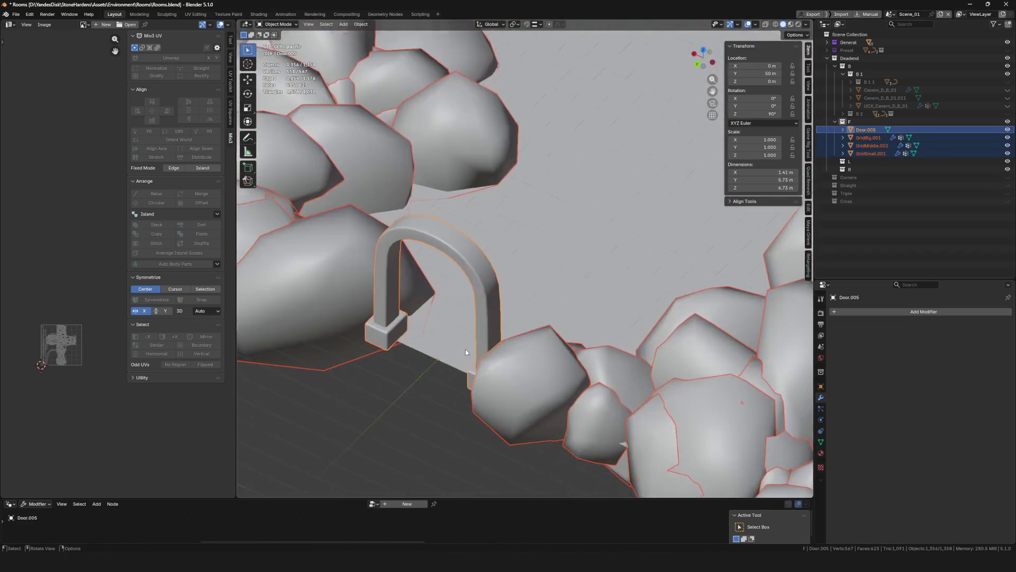
scroll(465, 349, "down", 4)
scroll(465, 358, "down", 3)
scroll(465, 369, "down", 1)
middle_click_drag(465, 373, 497, 397, "shift")
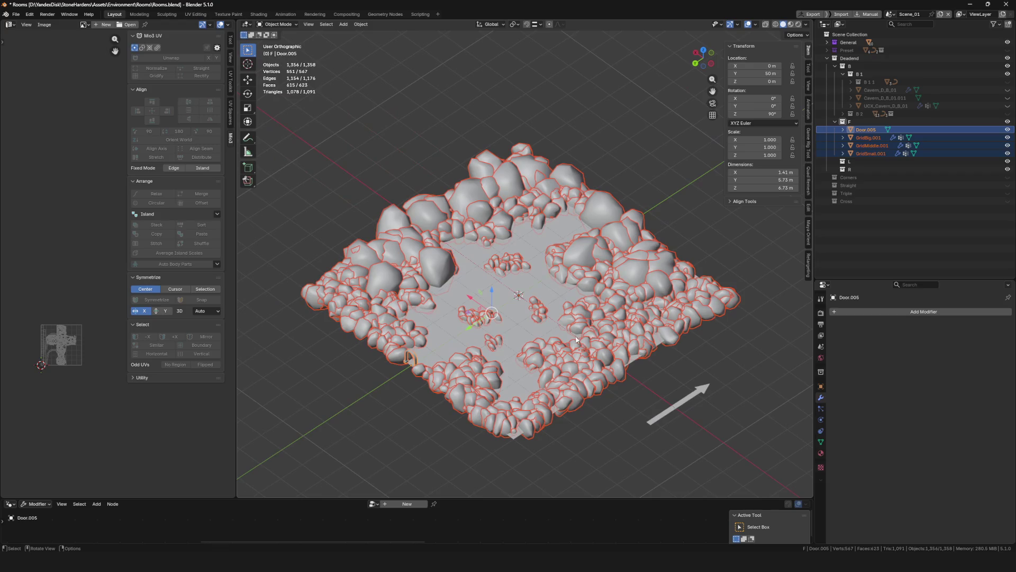
key("F4")
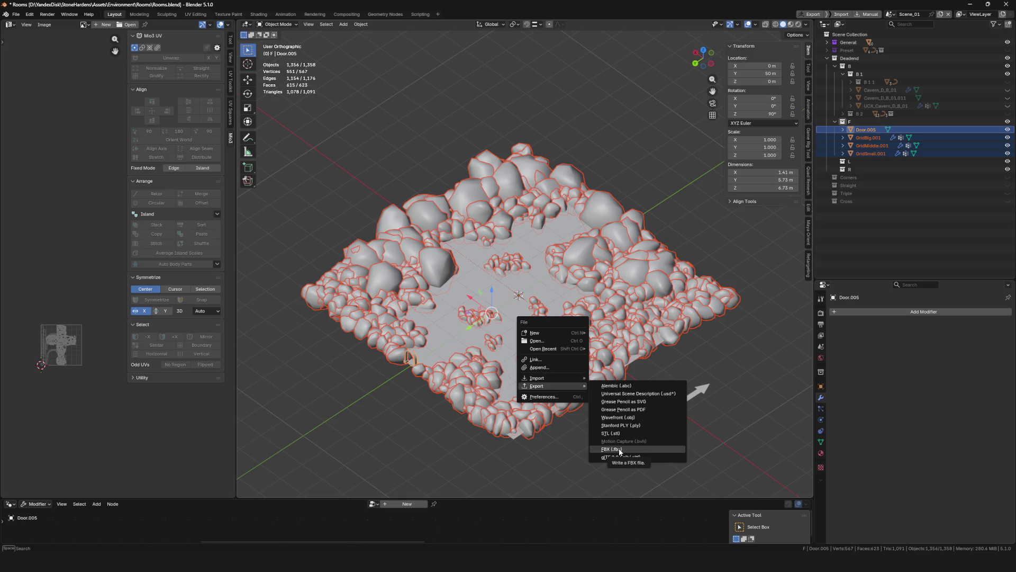
Export the selection as FBX over Cavern/Cavern_D_B_01.fbx with Smoothing set to Edge, then save
left_click(621, 450)
double_click(312, 151)
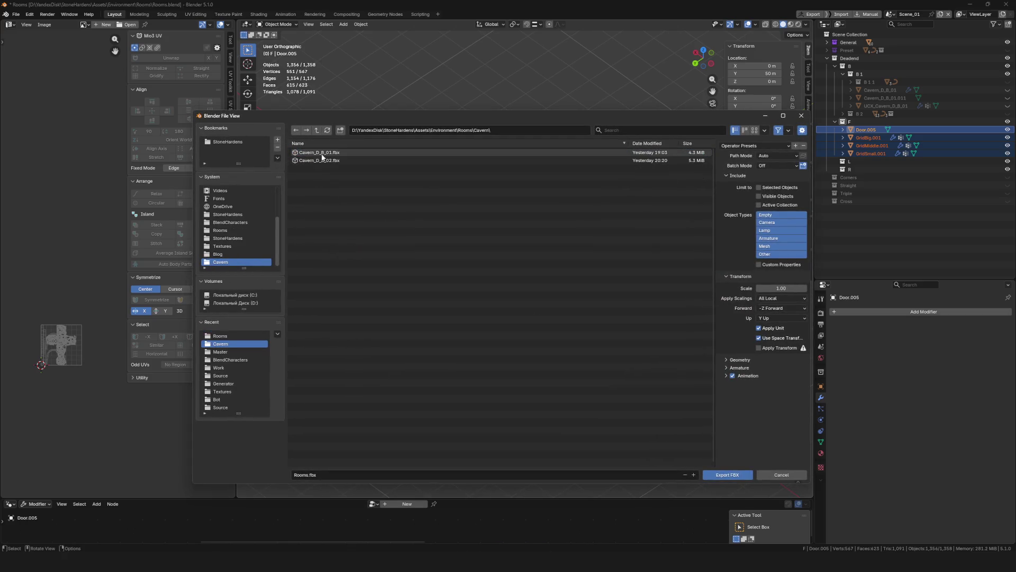
left_click(322, 152)
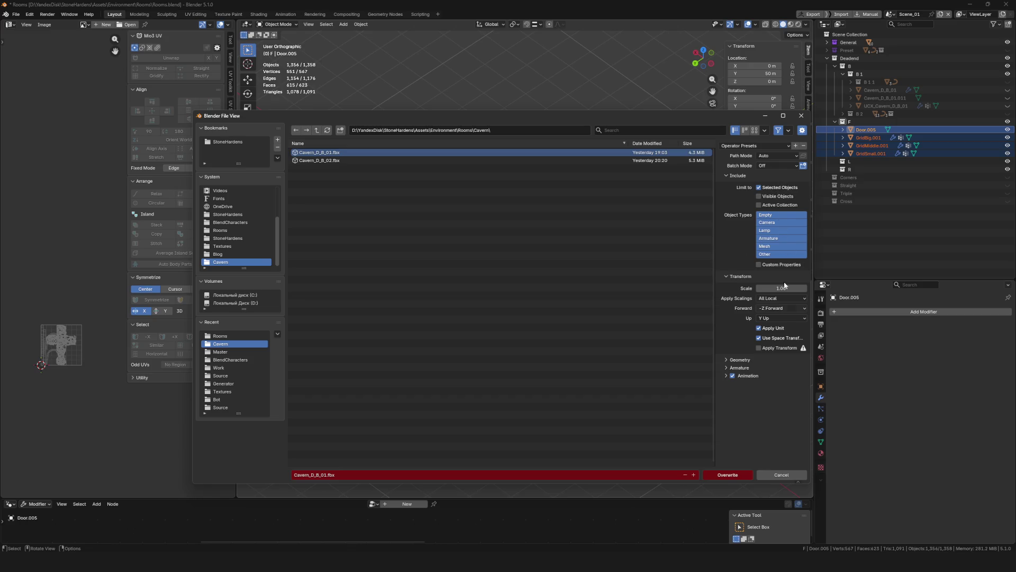
left_click(737, 359)
left_click(775, 372)
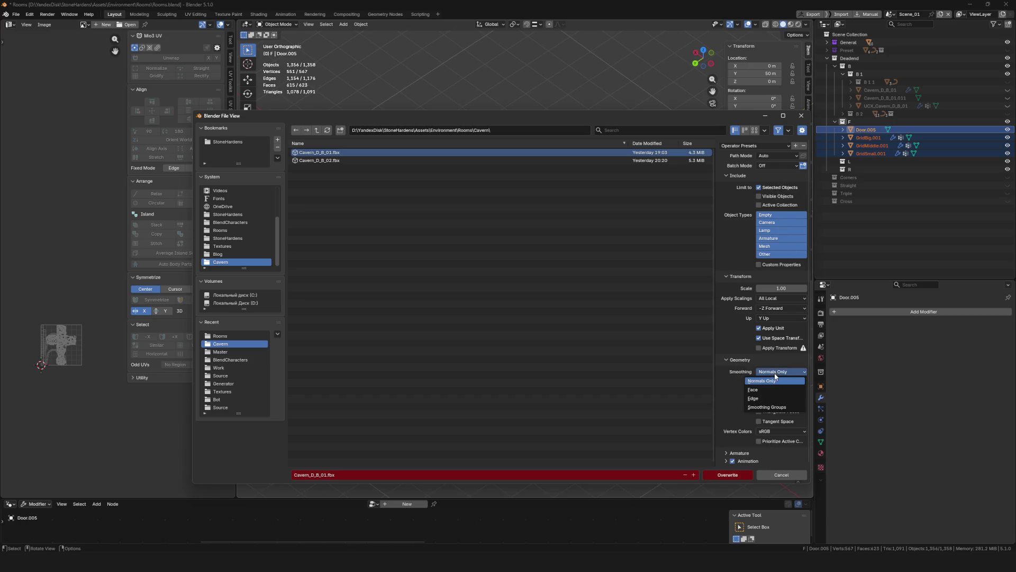
left_click(762, 398)
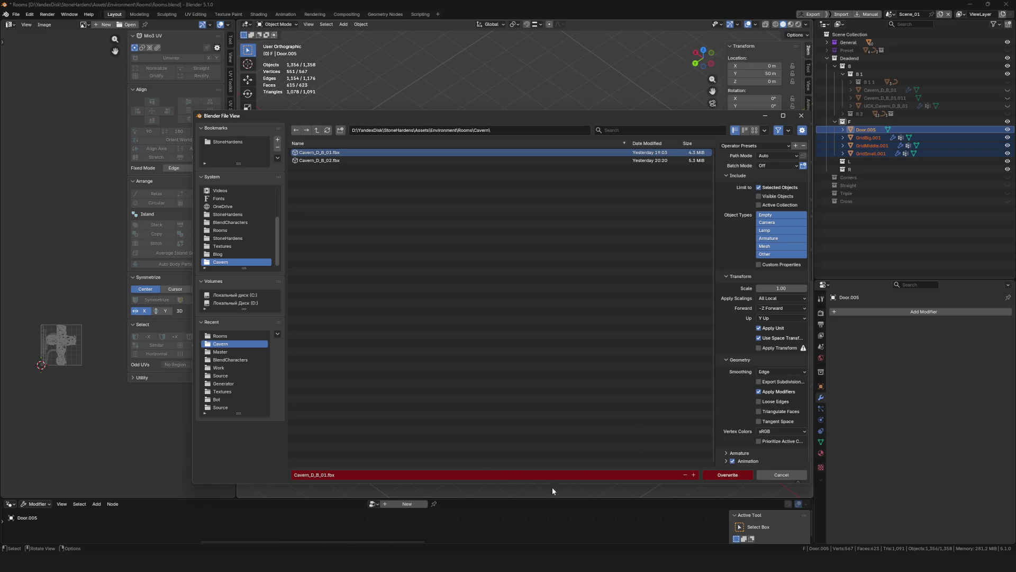
left_click(727, 474)
key("ctrl+s")
scroll(544, 318, "down", 3)
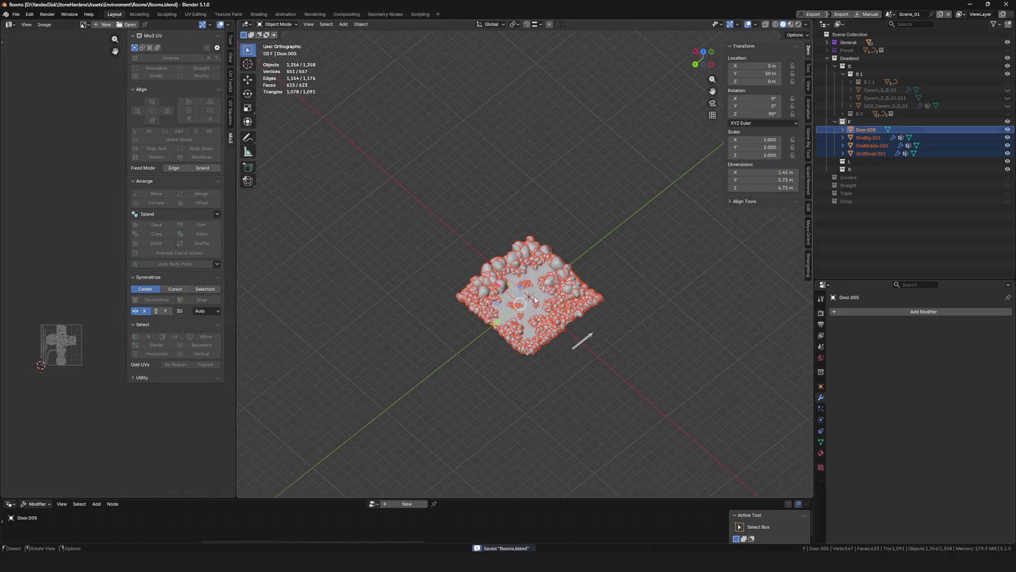
scroll(544, 318, "up", 3)
scroll(542, 319, "down", 2)
Close Blender and open the StoneHardens Unreal project from the desktop
middle_click_drag(528, 292, 477, 254)
scroll(534, 292, "up", 2)
scroll(477, 254, "up", 2)
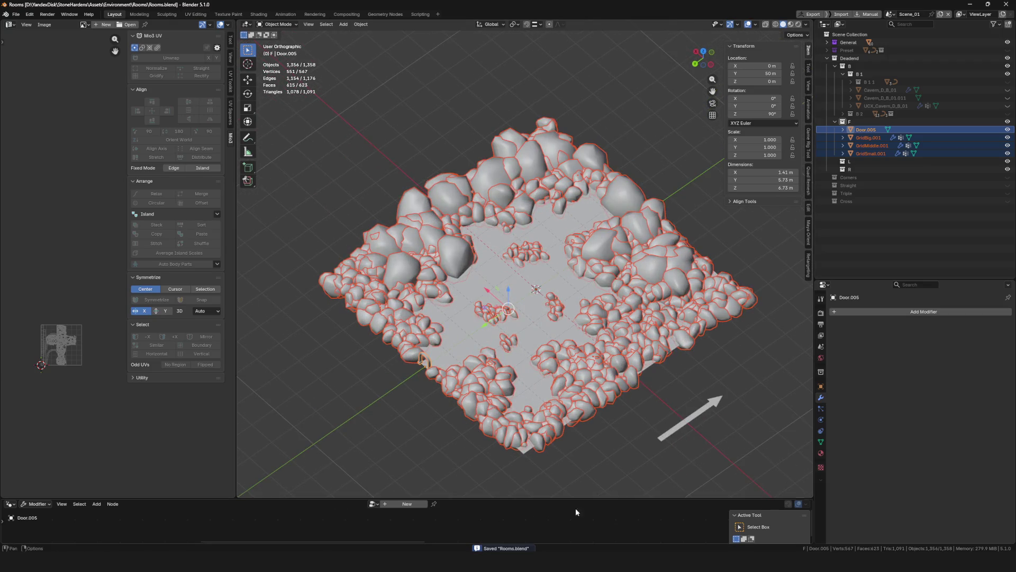
left_click(979, 4)
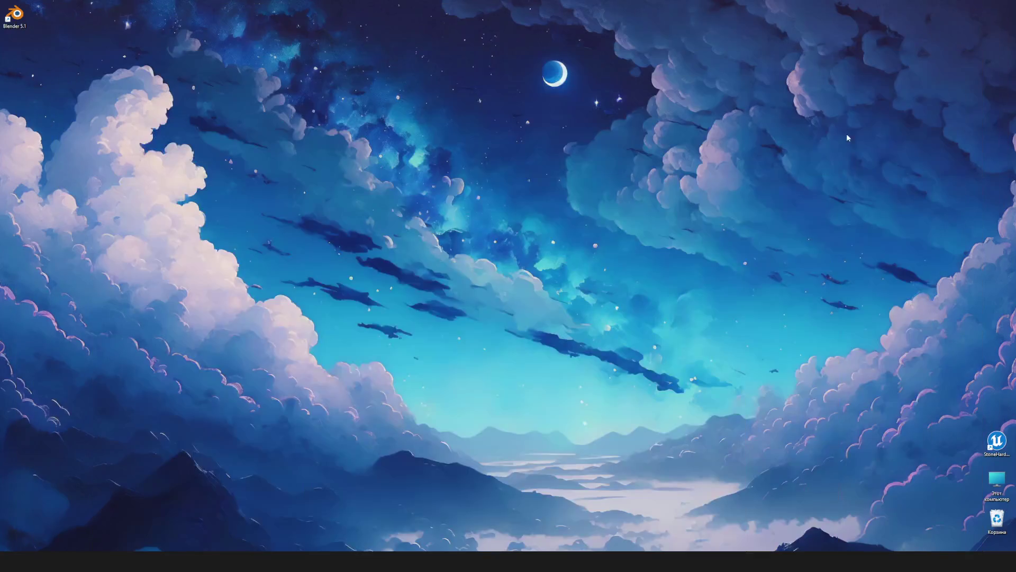
double_click(1002, 445)
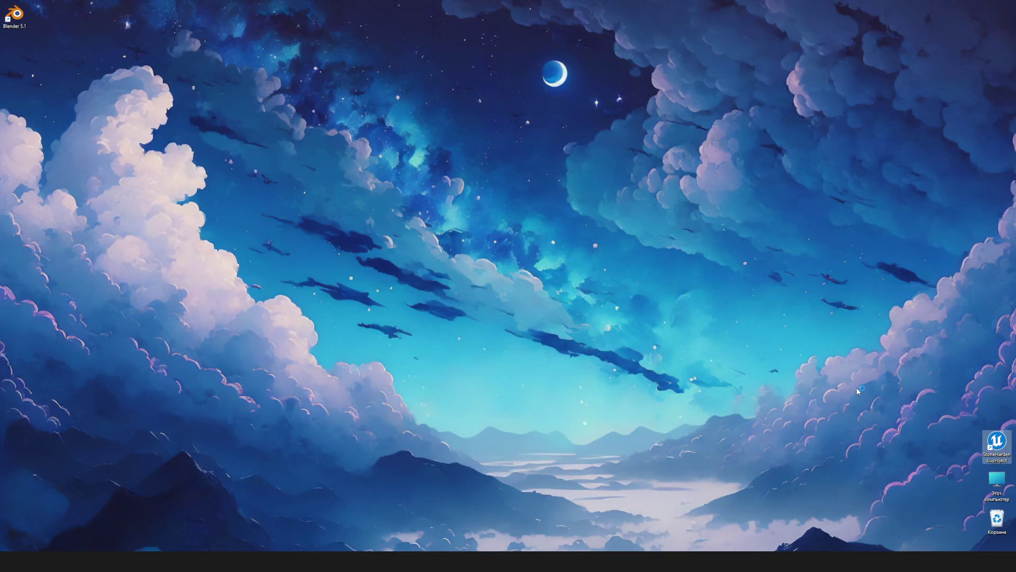
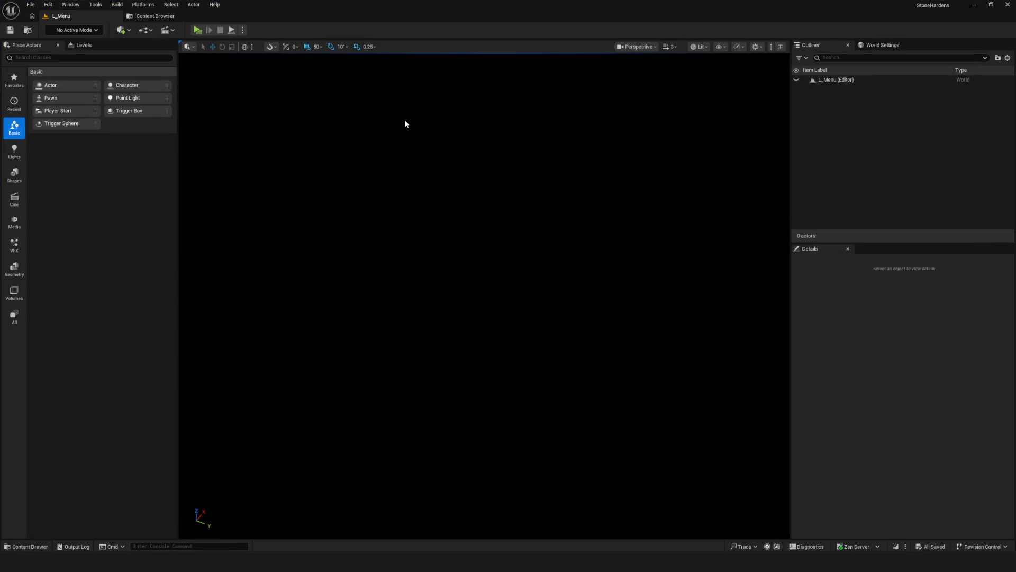
Browse the Deadend B Content folder holding the Cavern_D_B_01 and Cavern_D_B_02 meshes
left_click(170, 17)
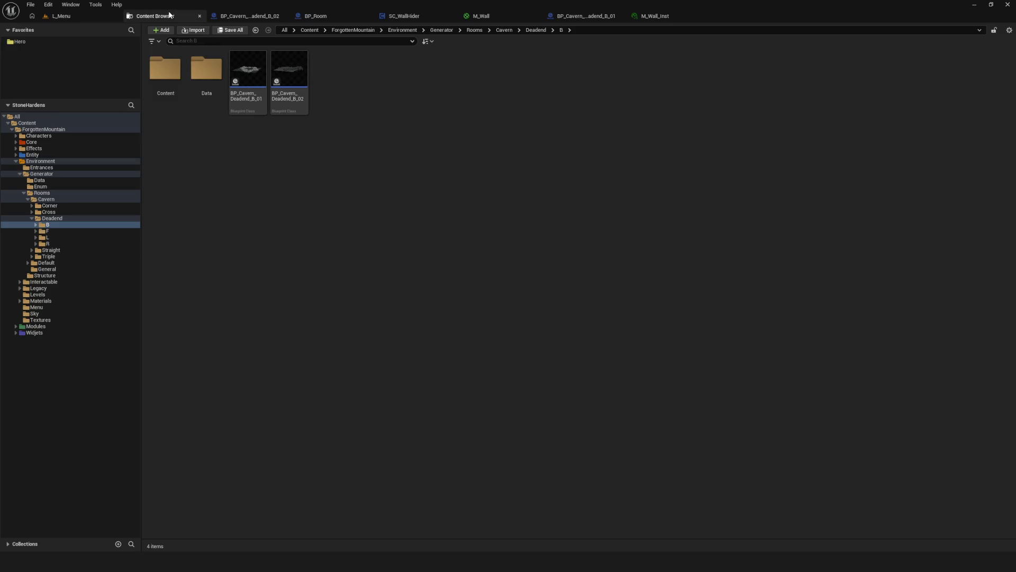
double_click(165, 70)
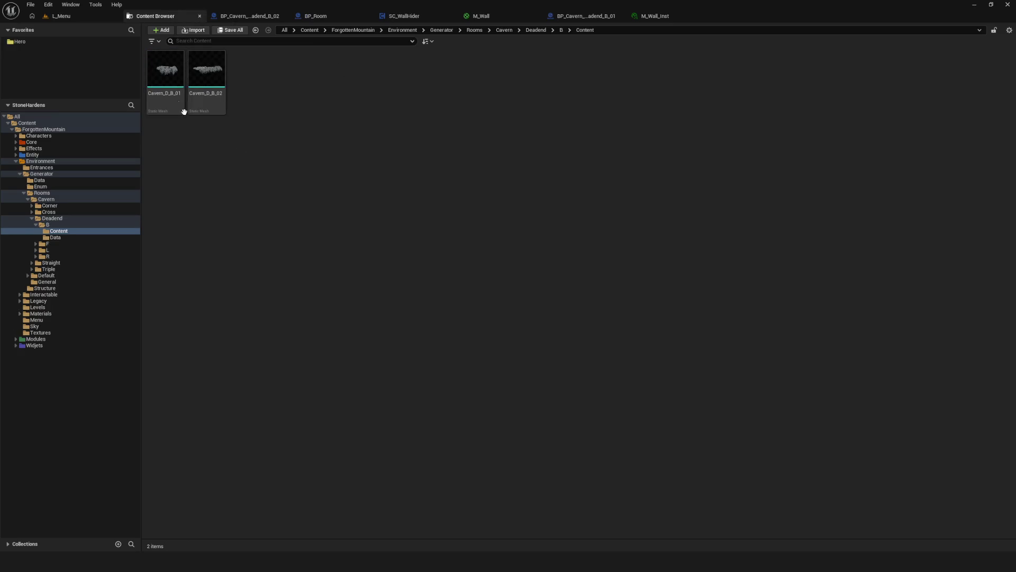
left_click(168, 88)
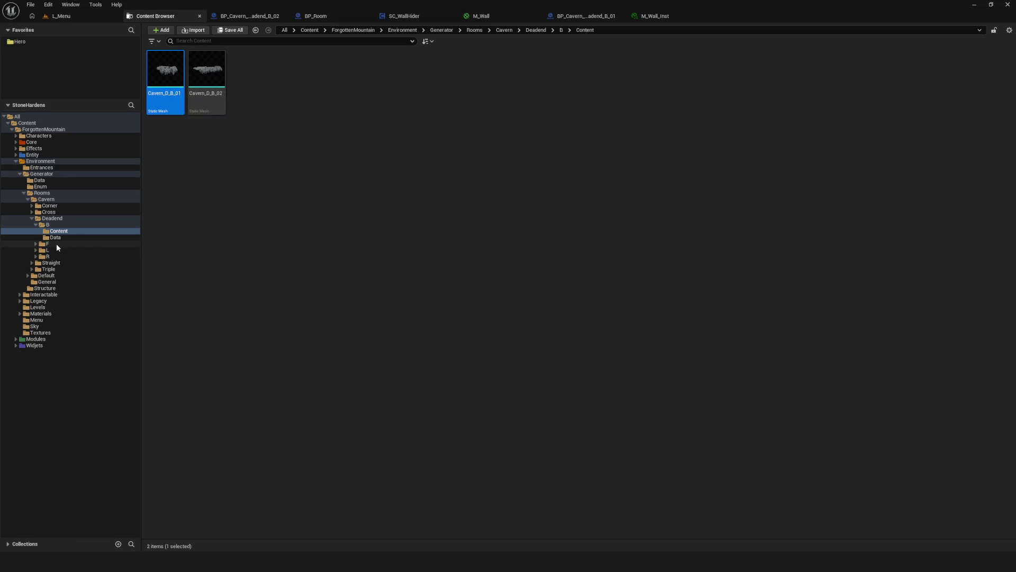
left_click(50, 224)
Clear the EnvironmentComponent mesh in BP_Cavern_Deadend_B_01 and compile it
double_click(248, 70)
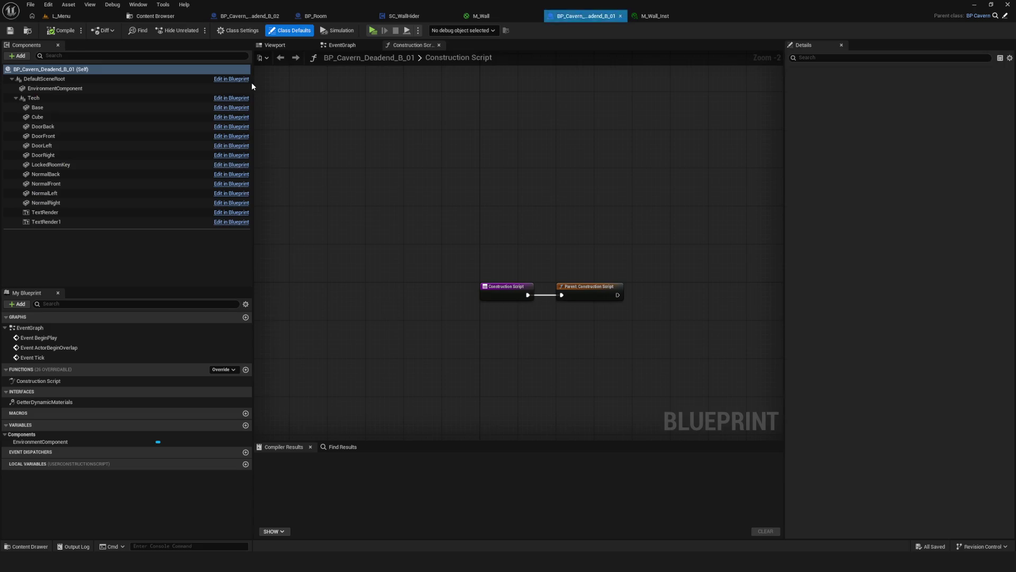
left_click(117, 95)
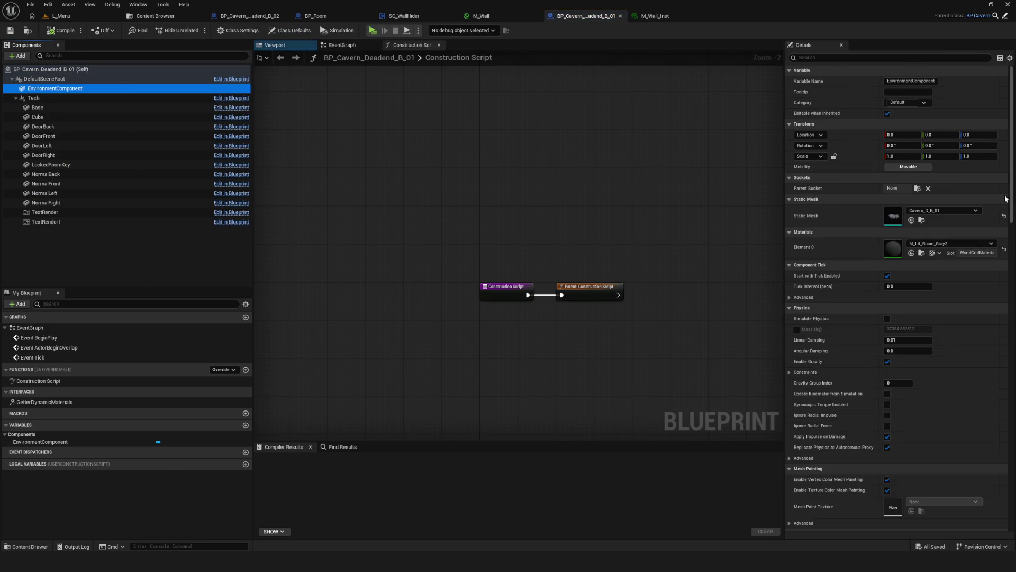
left_click(72, 33)
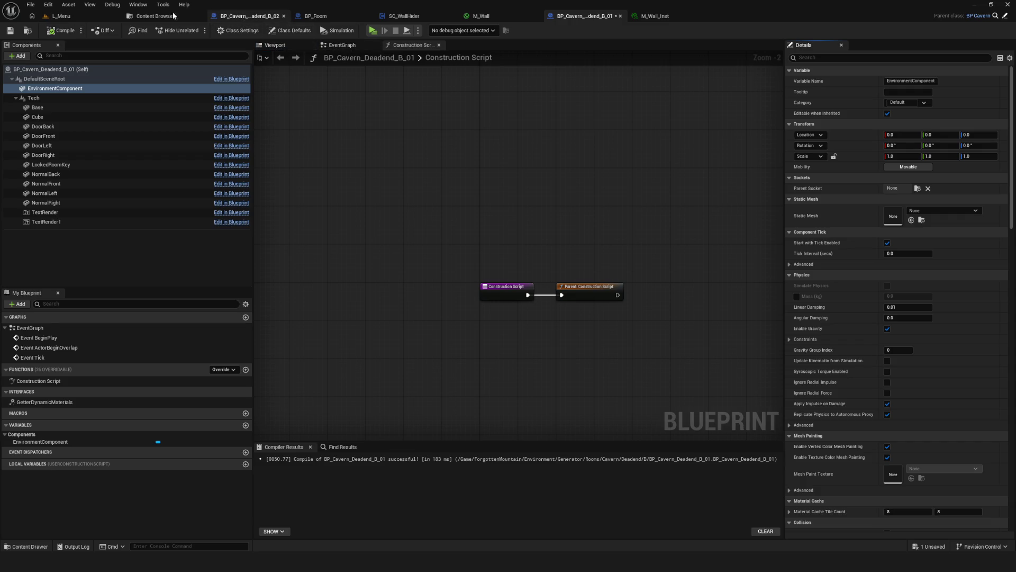
left_click(167, 15)
Do the same for BP_Cavern_Deadend_B_02, then list the Deadend F assets
double_click(285, 80)
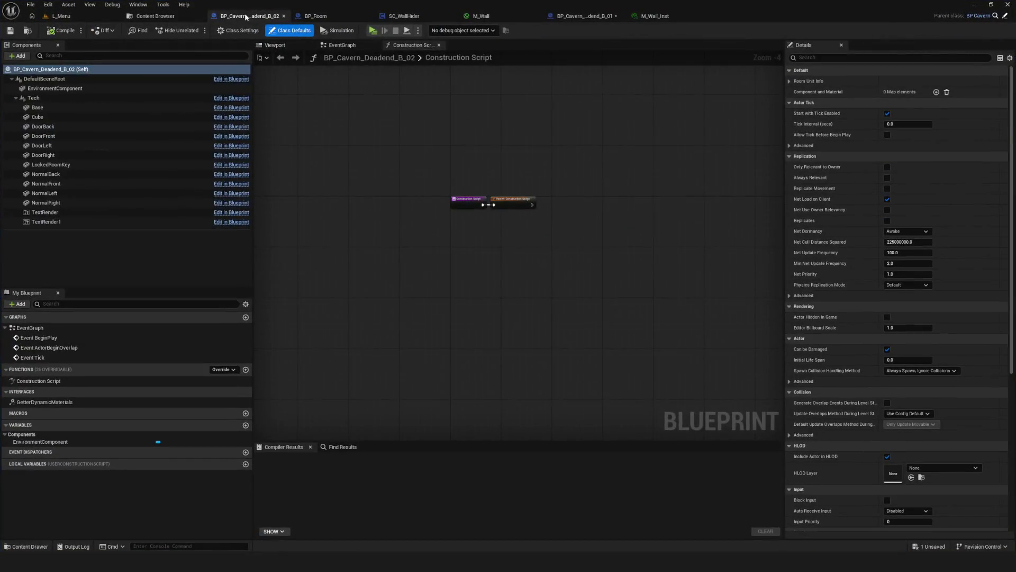
left_click_drag(248, 16, 586, 16)
left_click(55, 88)
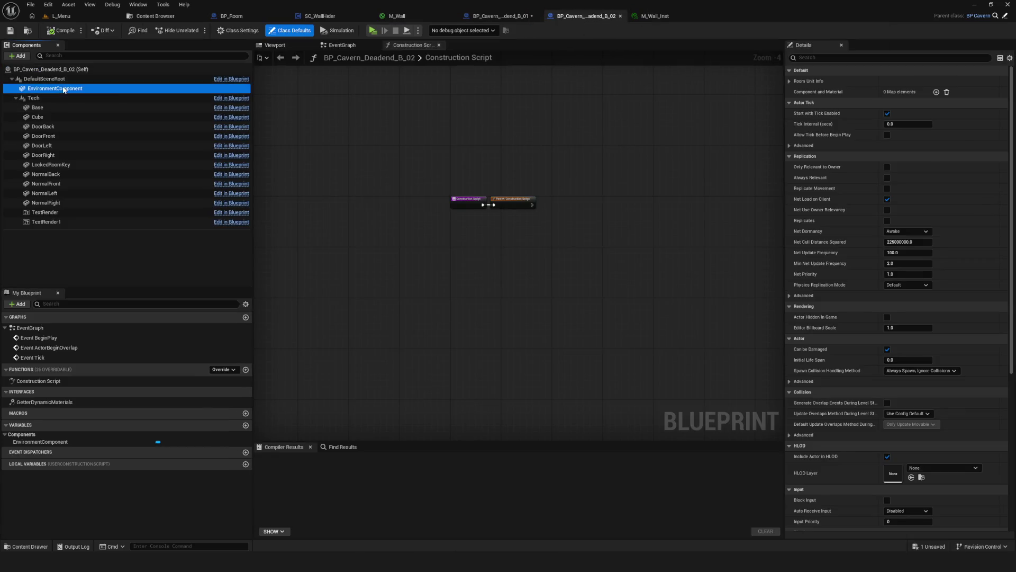
left_click(157, 15)
left_click(48, 243)
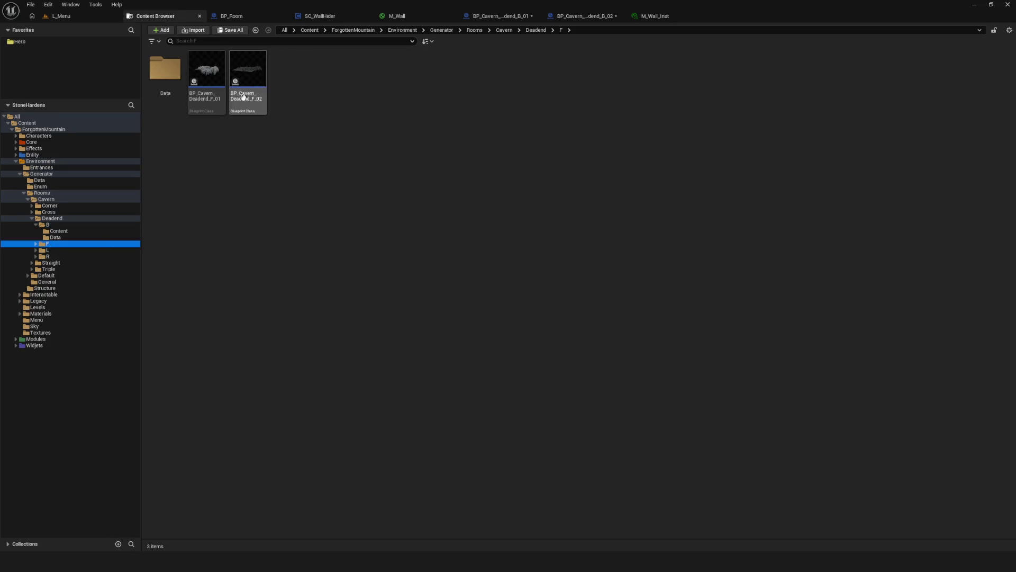
Reset BP_Cavern_Deadend_F_01's EnvironmentComponent static mesh to None and compile
left_click(223, 74)
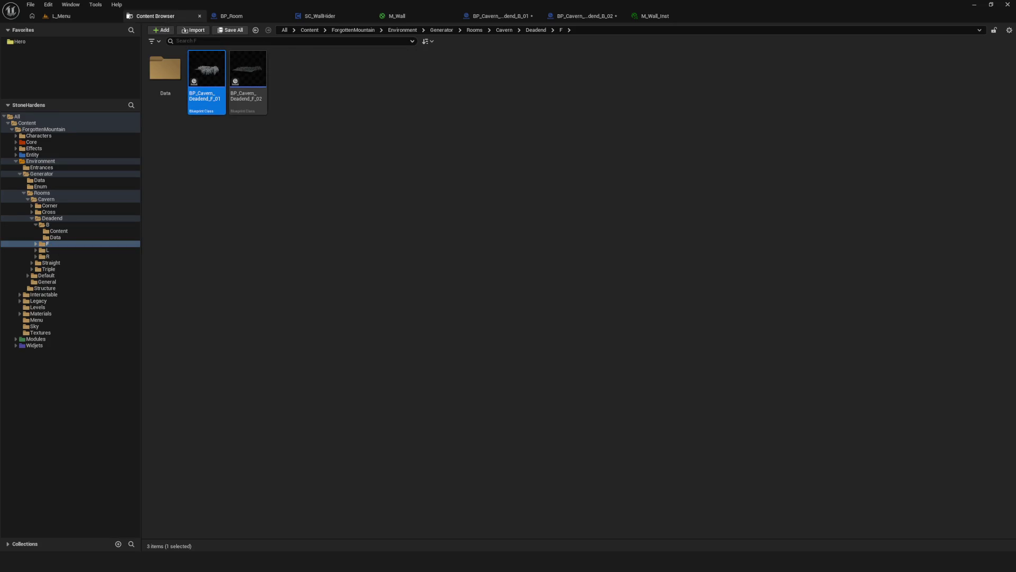
double_click(207, 71)
left_click(53, 88)
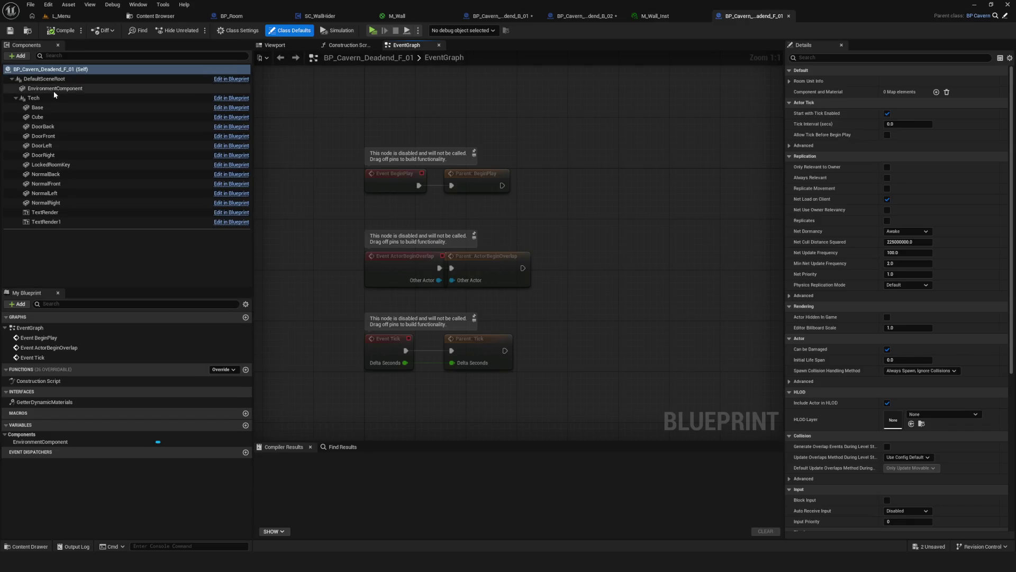
left_click(1004, 216)
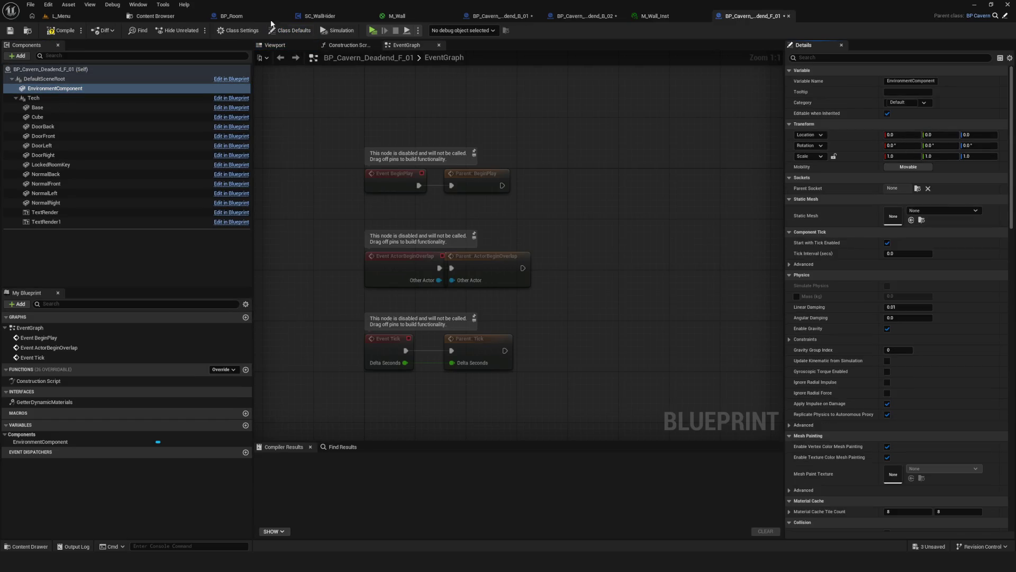
left_click(60, 32)
left_click(155, 16)
Reset BP_Cavern_Deadend_F_02's static mesh to None, compile, and list the Deadend L assets
left_click(239, 70)
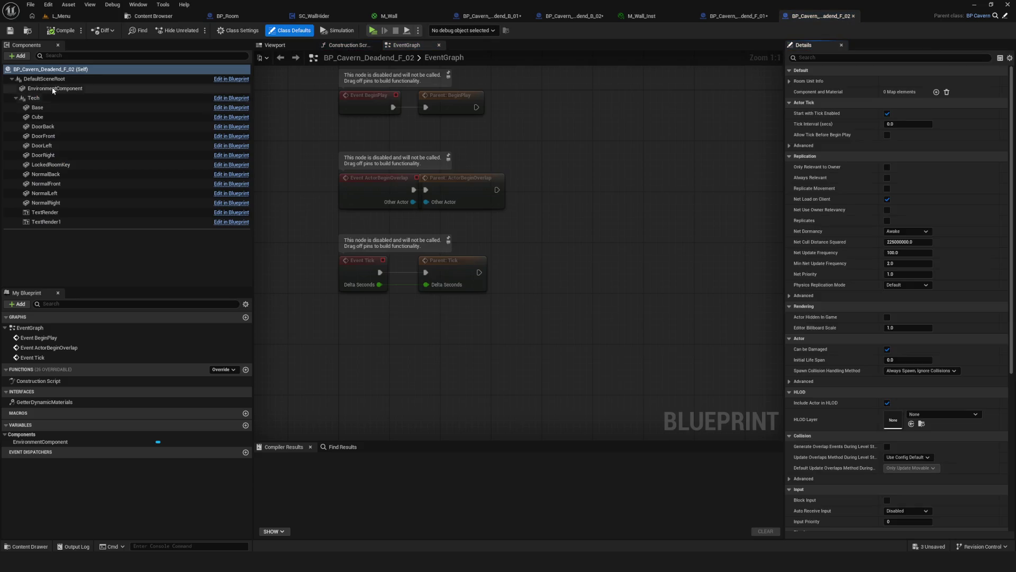
left_click(191, 88)
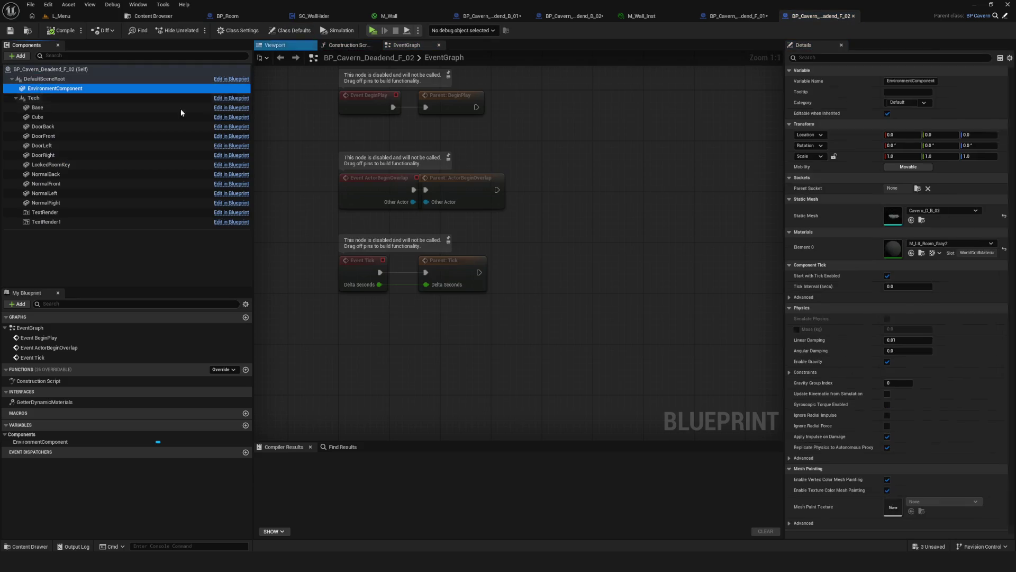
left_click(1004, 215)
left_click(61, 30)
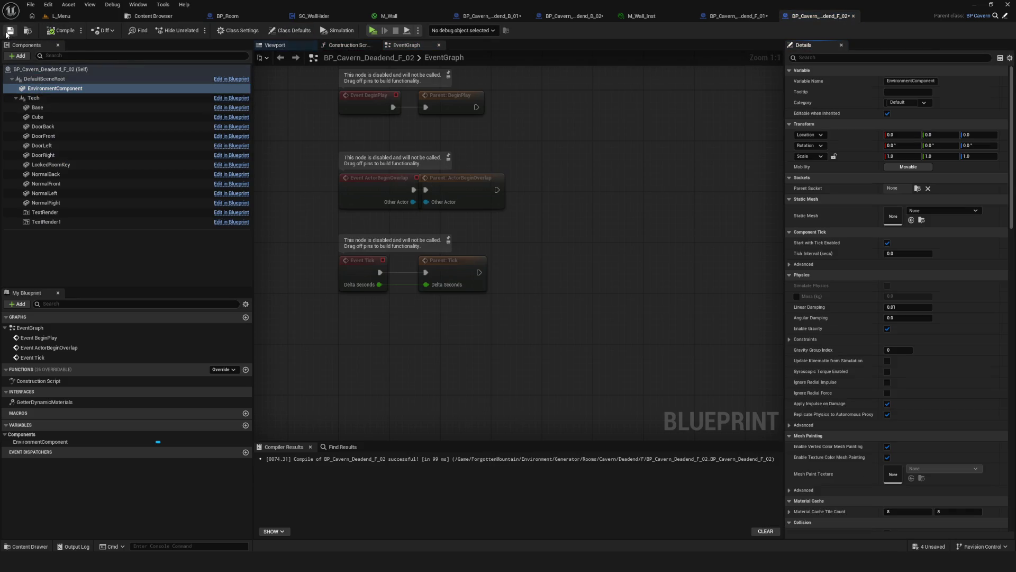
left_click(147, 16)
left_click(52, 248)
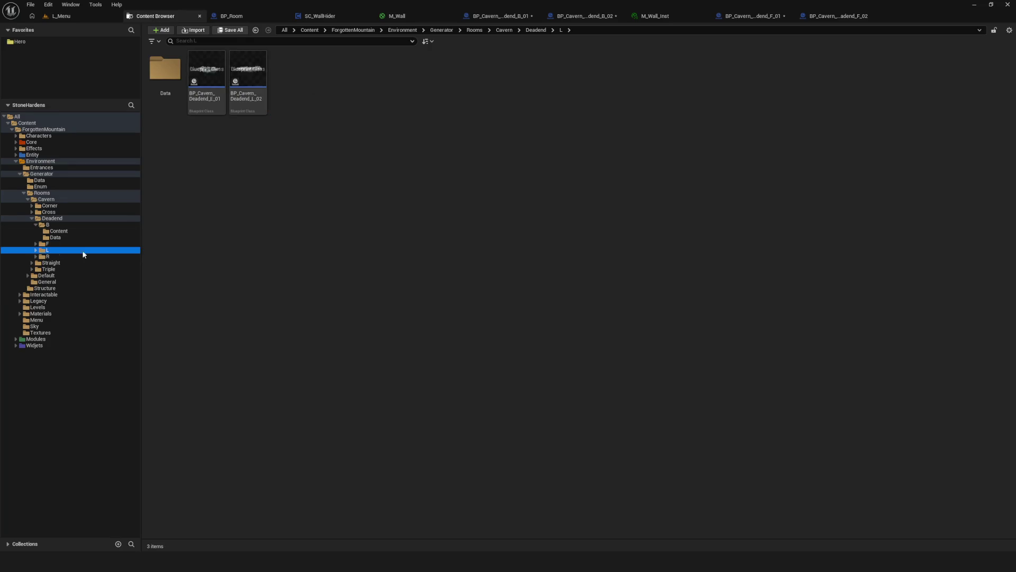
Clear the EnvironmentComponent static mesh in BP_Cavern_Deadend_L_01
double_click(207, 70)
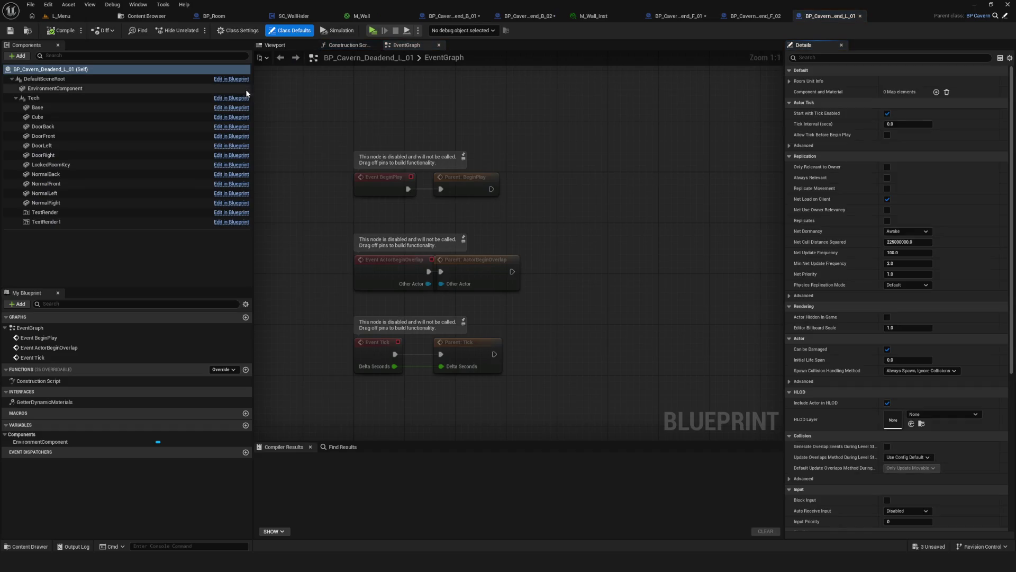
left_click(131, 88)
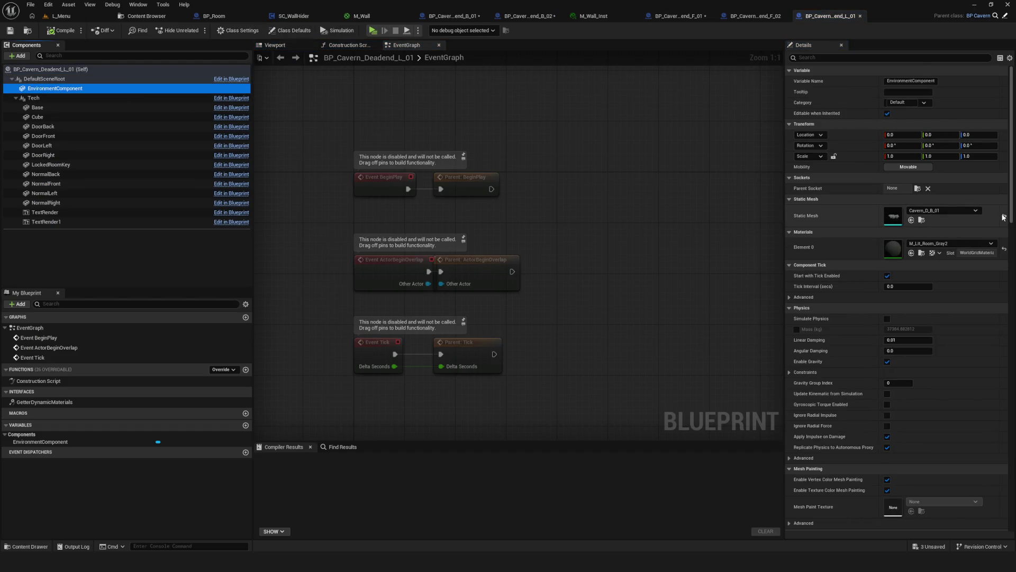
left_click(62, 30)
left_click(147, 16)
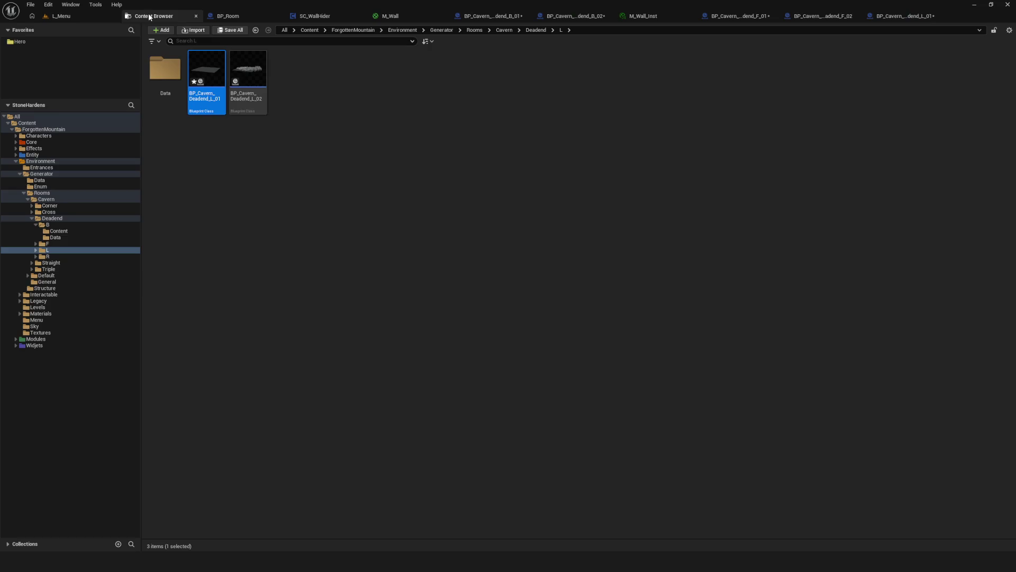
Clear BP_Cavern_Deadend_L_02's mesh, compile and save it, and list the Deadend R assets
double_click(256, 78)
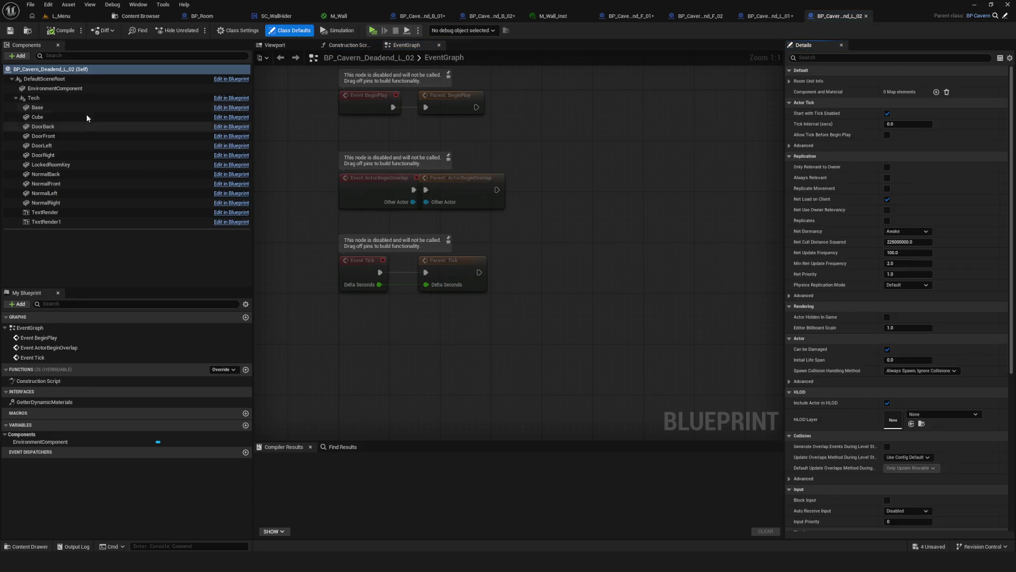
left_click(131, 88)
left_click(814, 202)
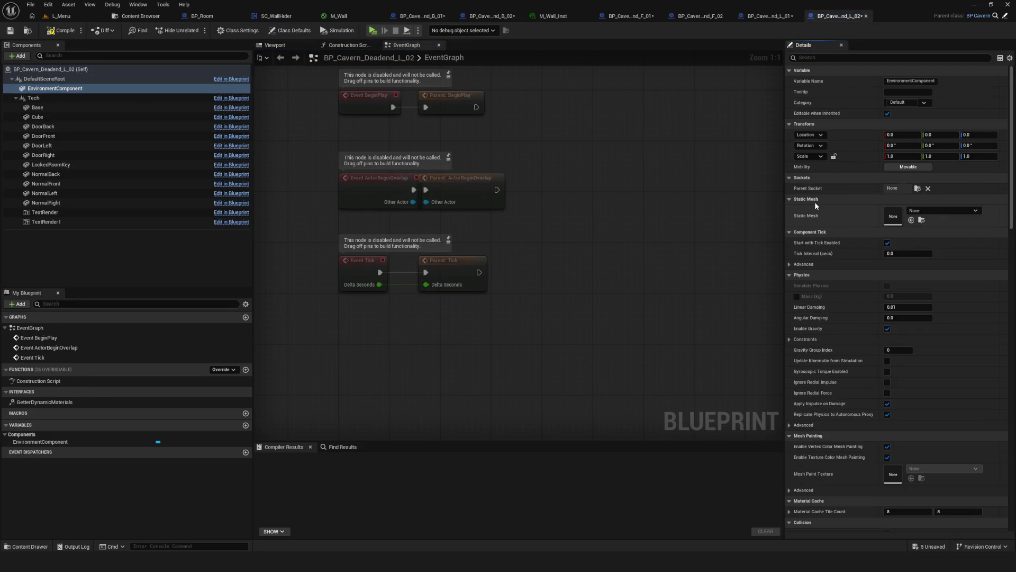
left_click(64, 30)
left_click(10, 31)
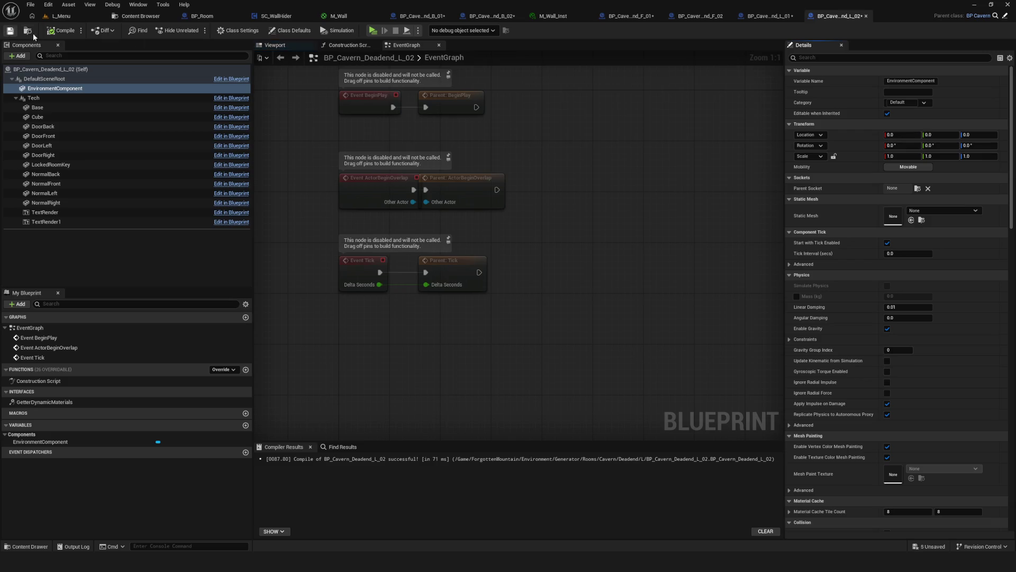
left_click(132, 17)
left_click(47, 256)
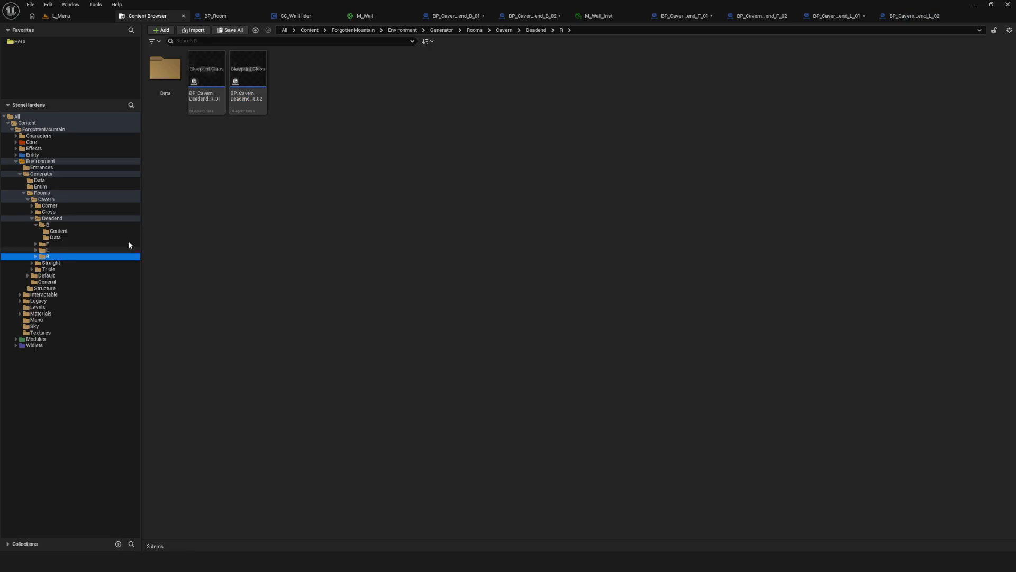
Clear BP_Cavern_Deadend_R_01's EnvironmentComponent mesh and compile it
double_click(222, 107)
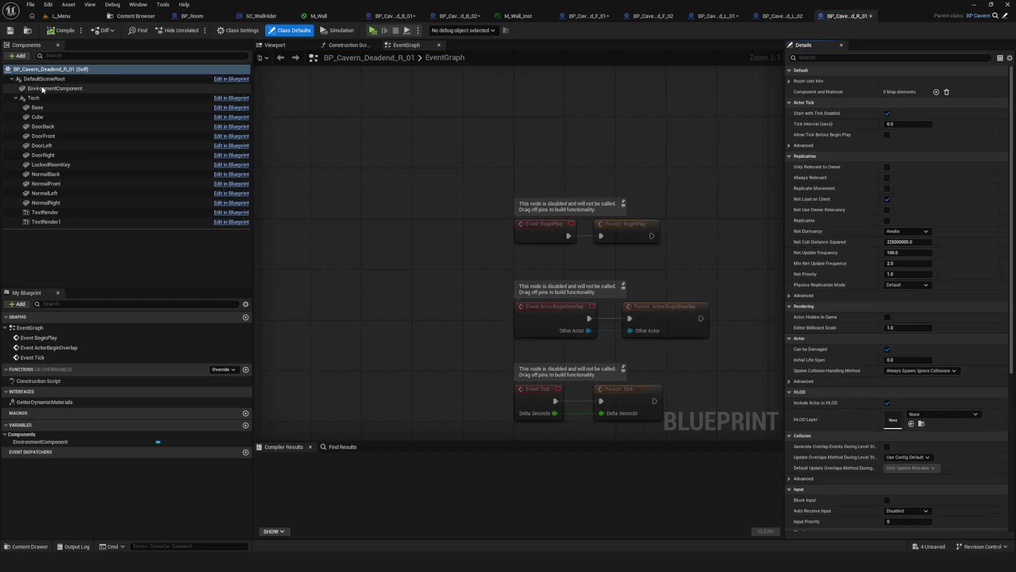
left_click(55, 88)
left_click(1006, 217)
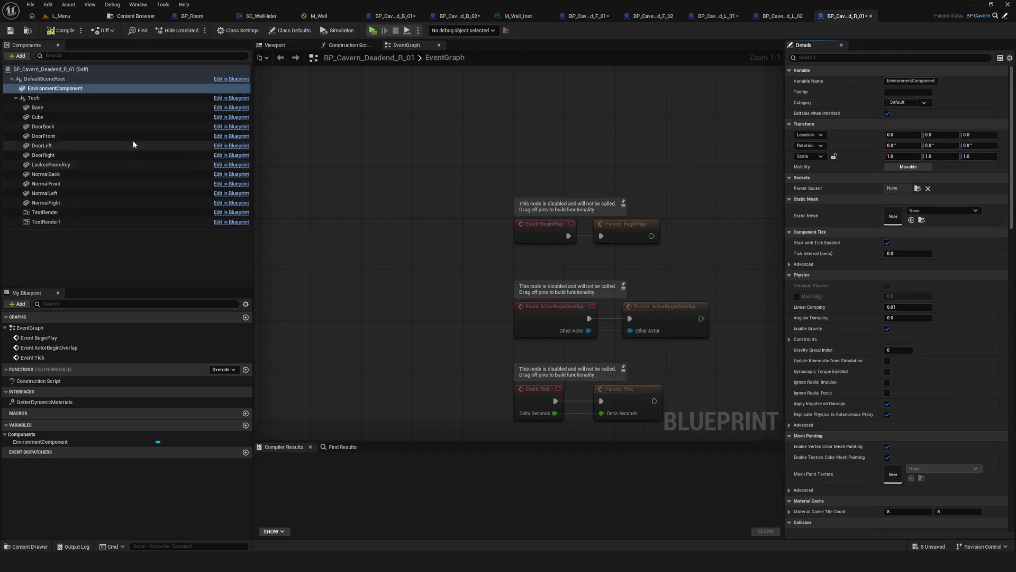
left_click(64, 30)
left_click(133, 17)
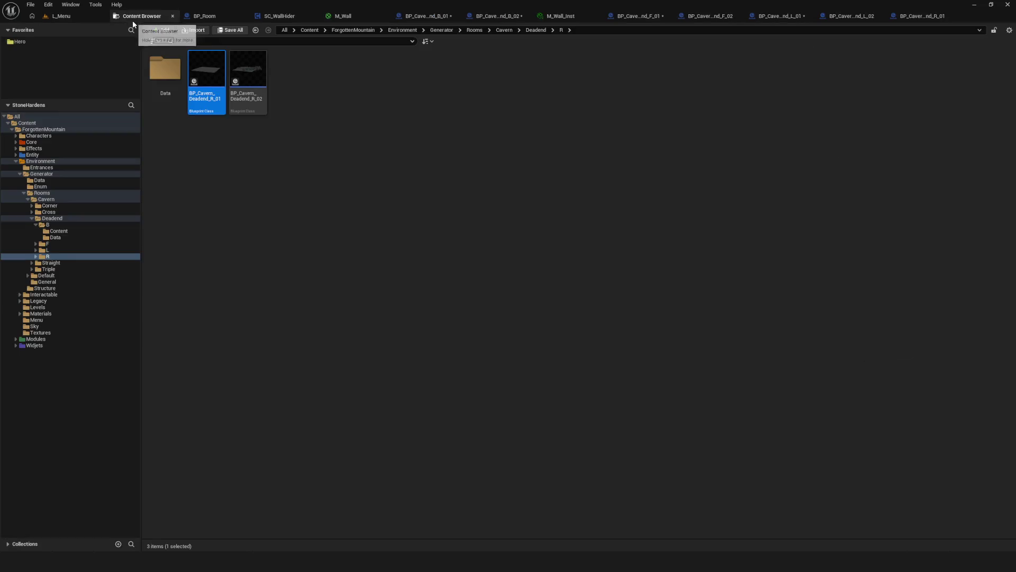
Clear BP_Cavern_Deadend_R_02's mesh, compile and save it
double_click(251, 92)
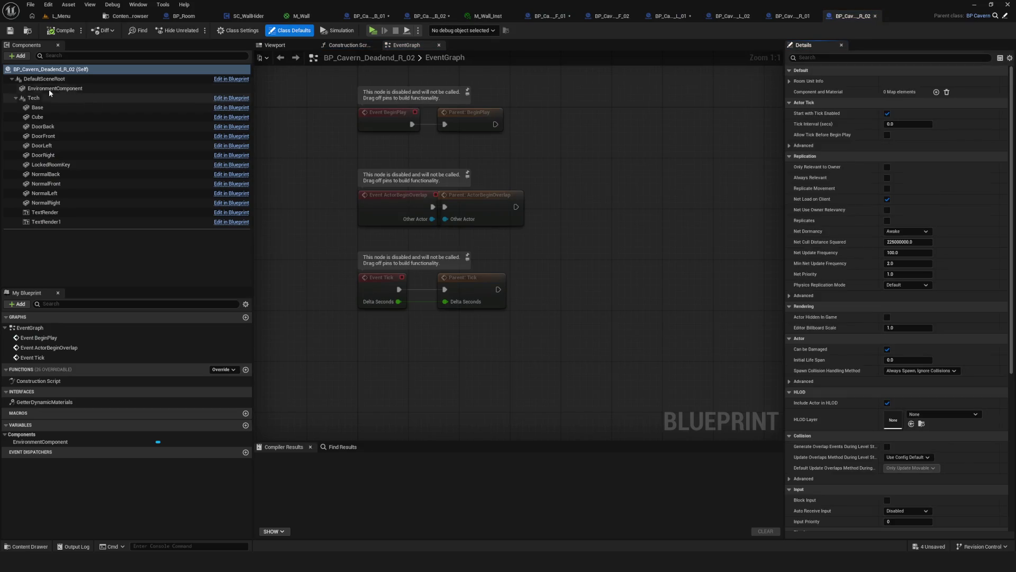
left_click(55, 88)
left_click(1005, 217)
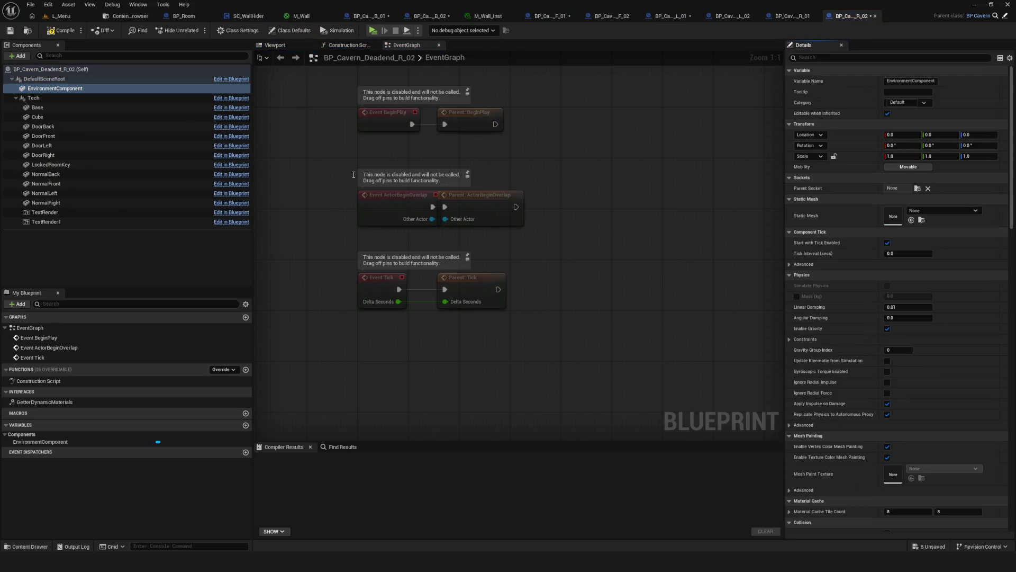
left_click(11, 30)
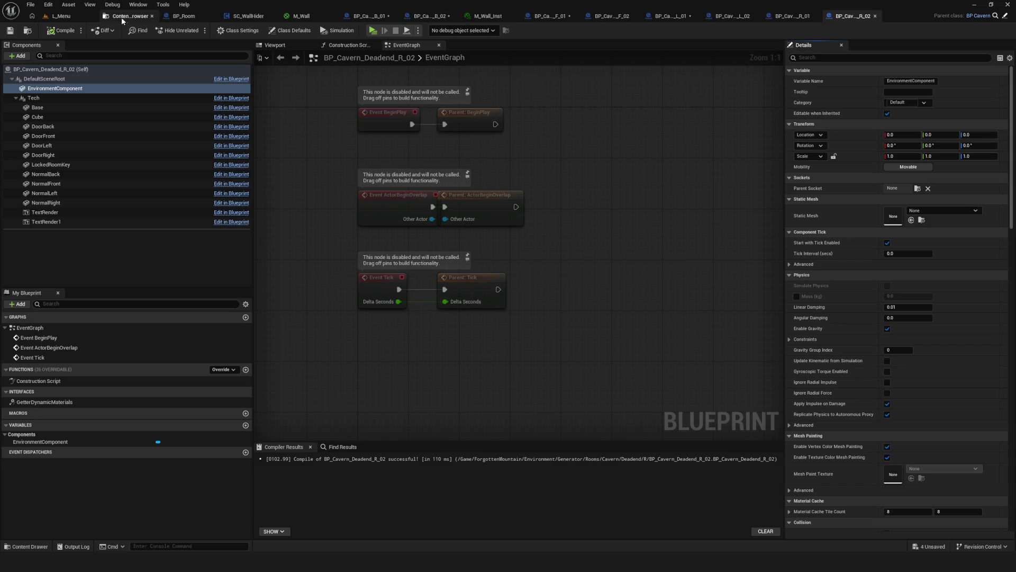
scroll(505, 133, "down", 1)
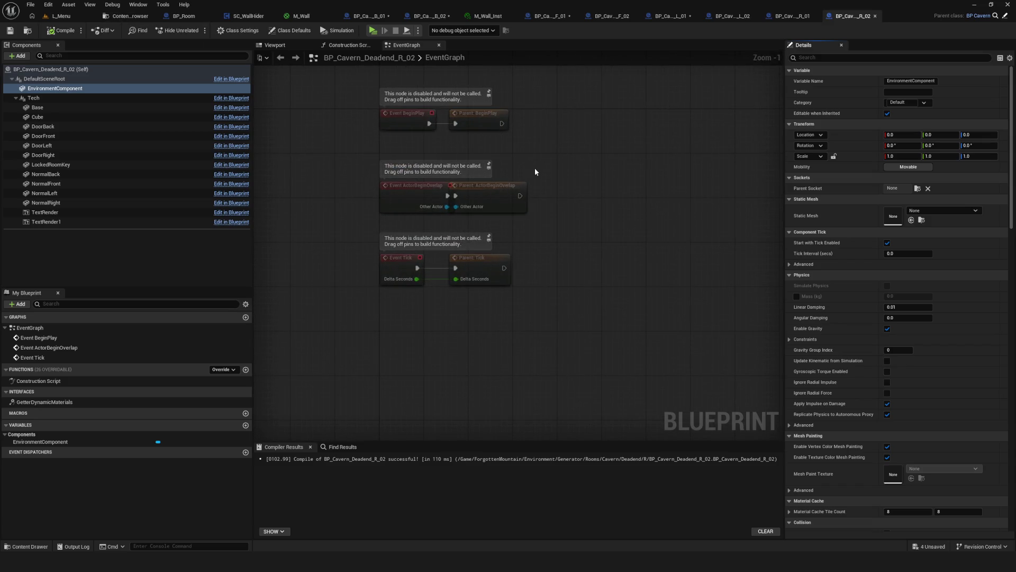
right_click_drag(535, 168, 568, 234)
left_click(64, 30)
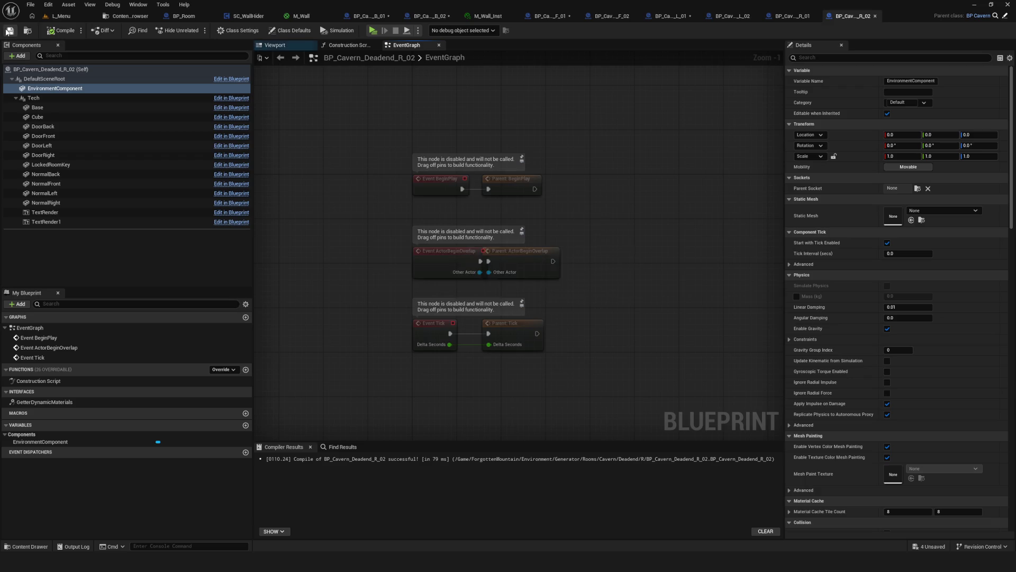
right_click_drag(348, 155, 290, 160)
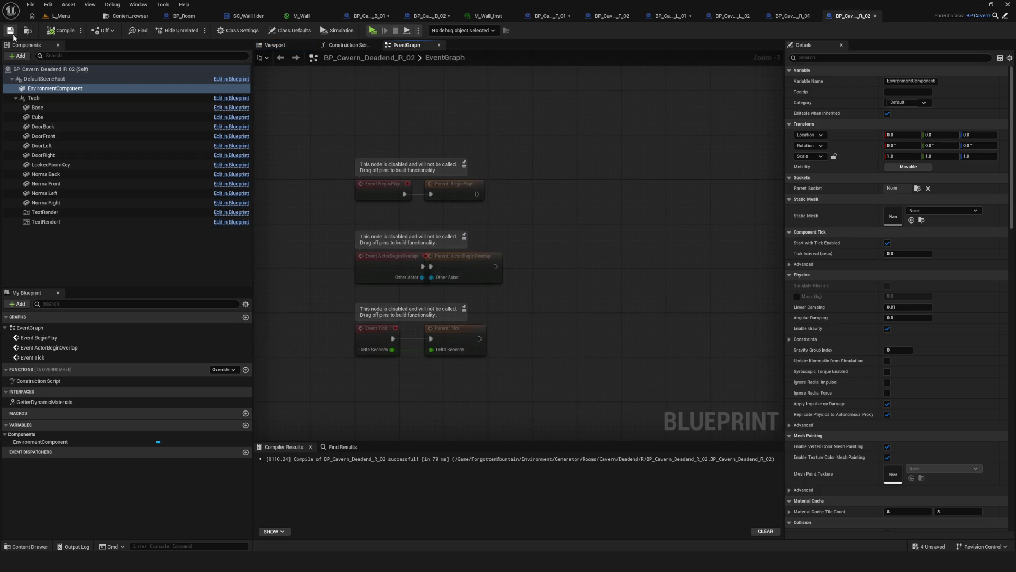
scroll(458, 118, "up", 1)
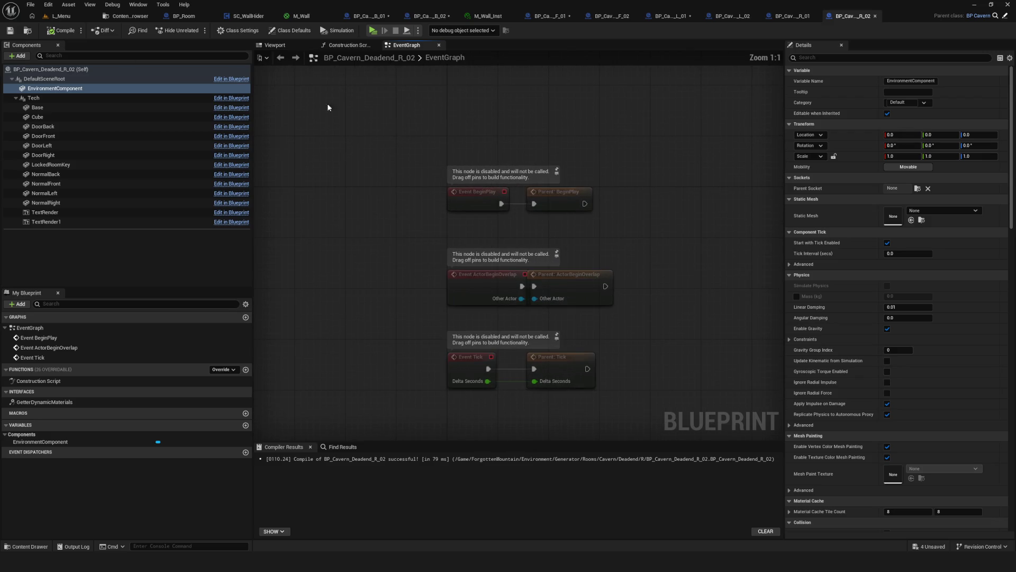
Return to the L_Menu level editor
left_click(130, 16)
left_click(58, 16)
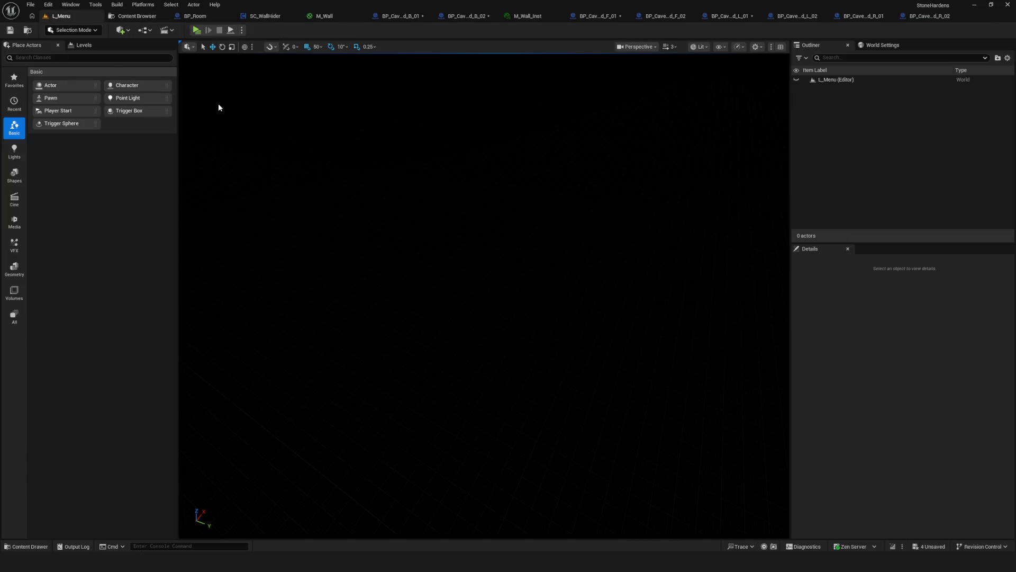
Recompile the Deadend B_02 and F_01 Blueprints
left_click(120, 16)
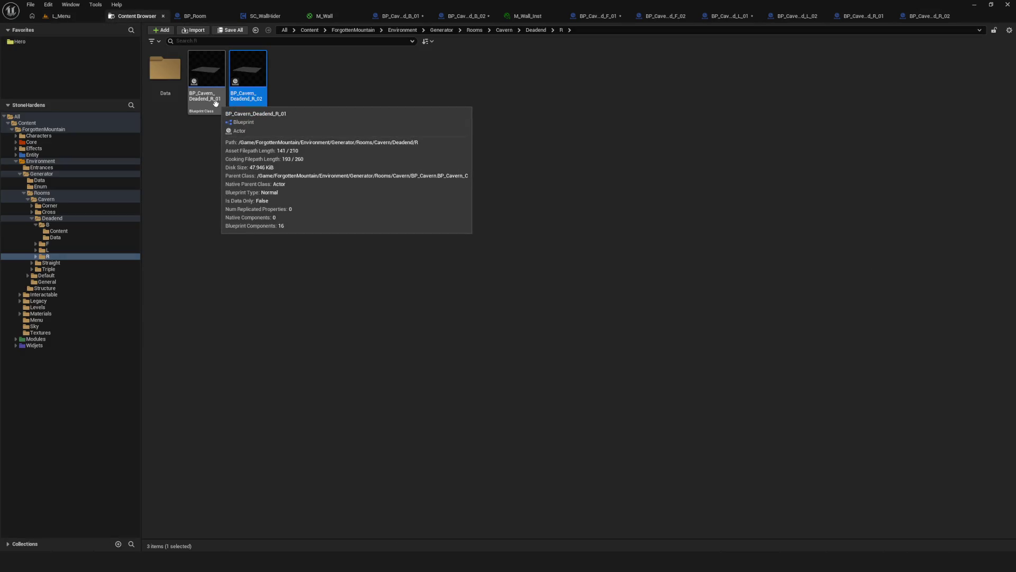
left_click(421, 138)
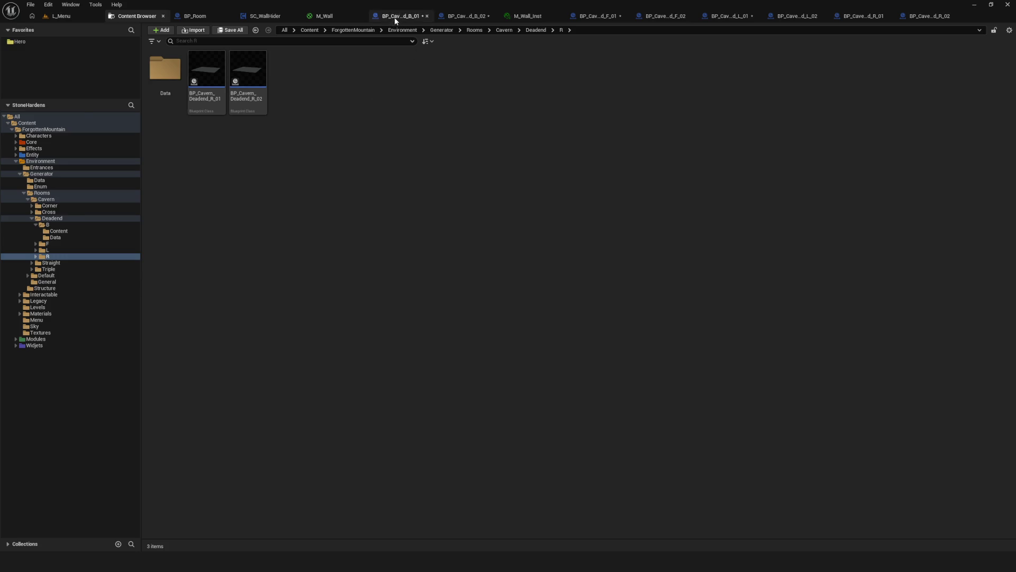
left_click(389, 16)
left_click(423, 15)
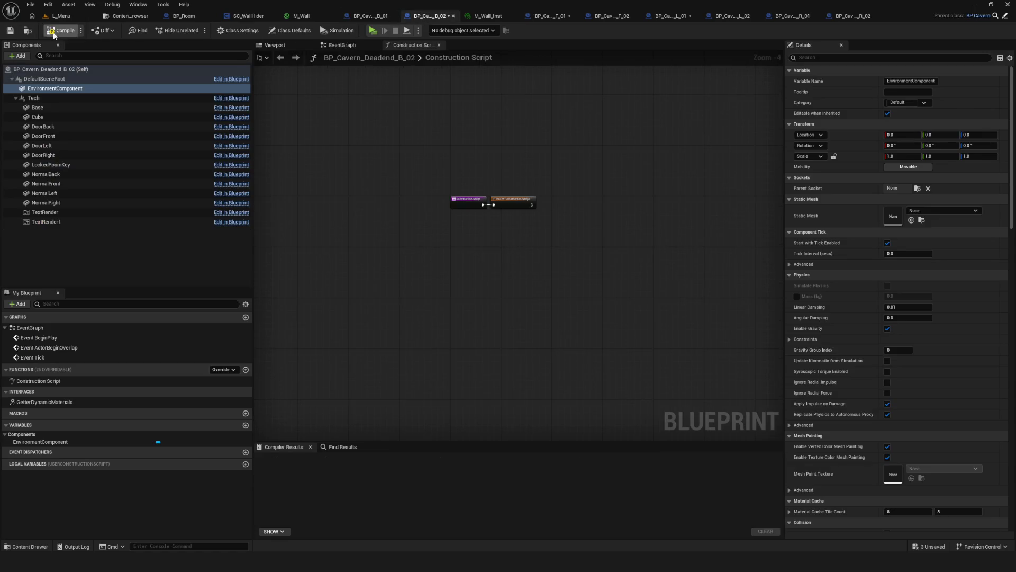
left_click(55, 31)
left_click(549, 16)
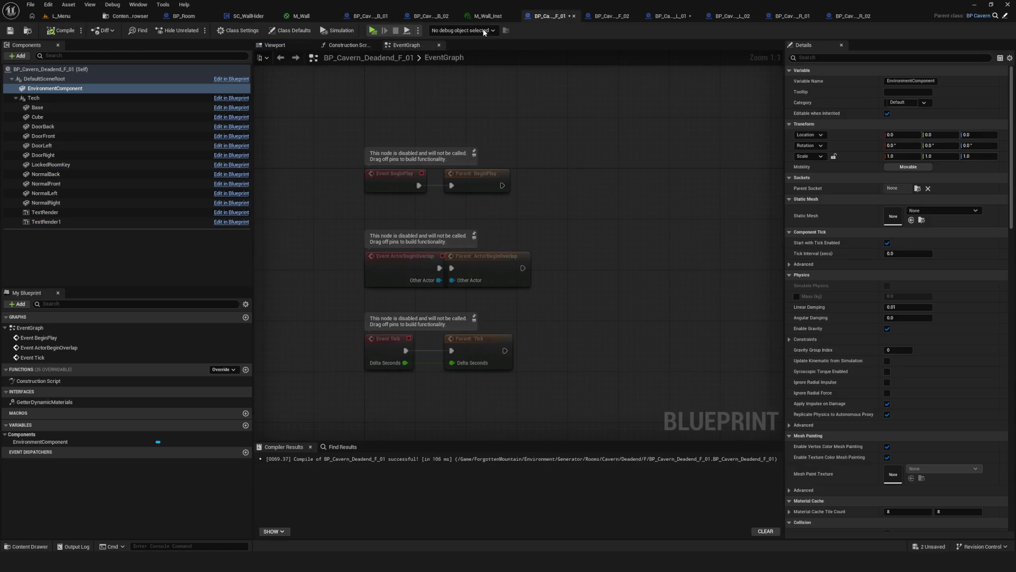
left_click(63, 30)
Recompile F_02 and L_01, saving L_01, and return to the Content Browser
left_click(612, 16)
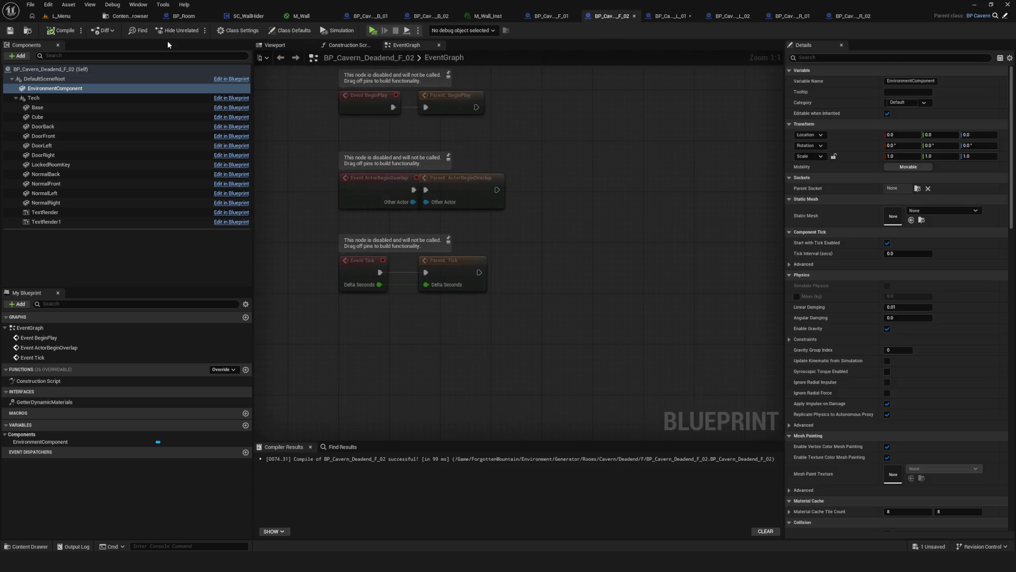
left_click(62, 30)
left_click(671, 17)
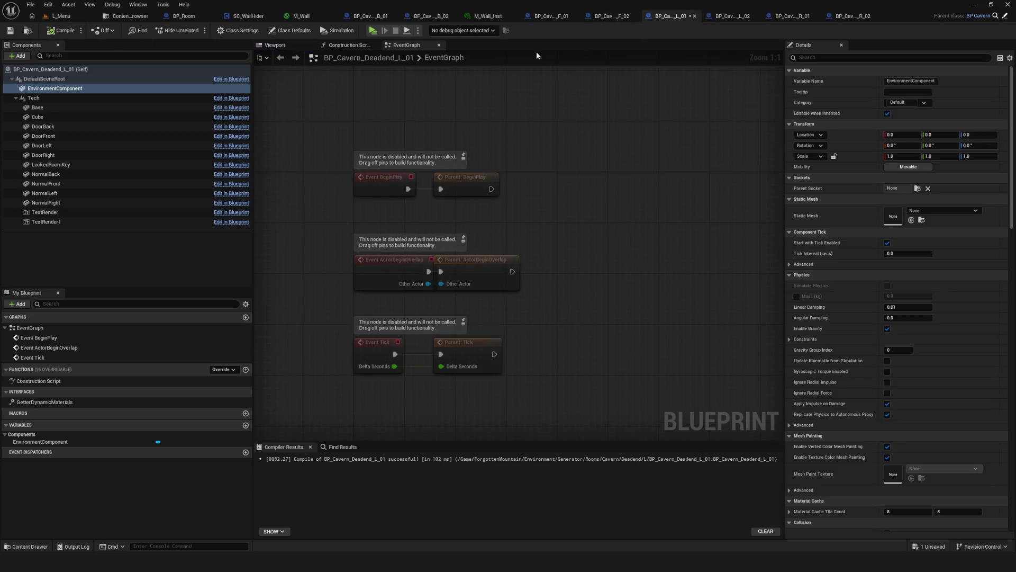
left_click(62, 30)
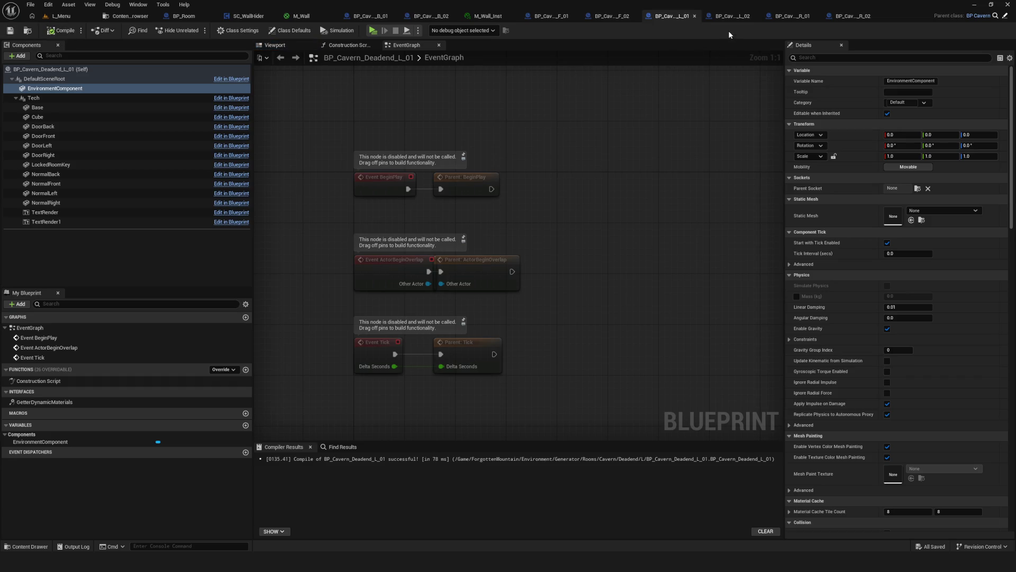
scroll(357, 112, "down", 4)
scroll(348, 165, "up", 2)
right_click_drag(347, 165, 731, 168)
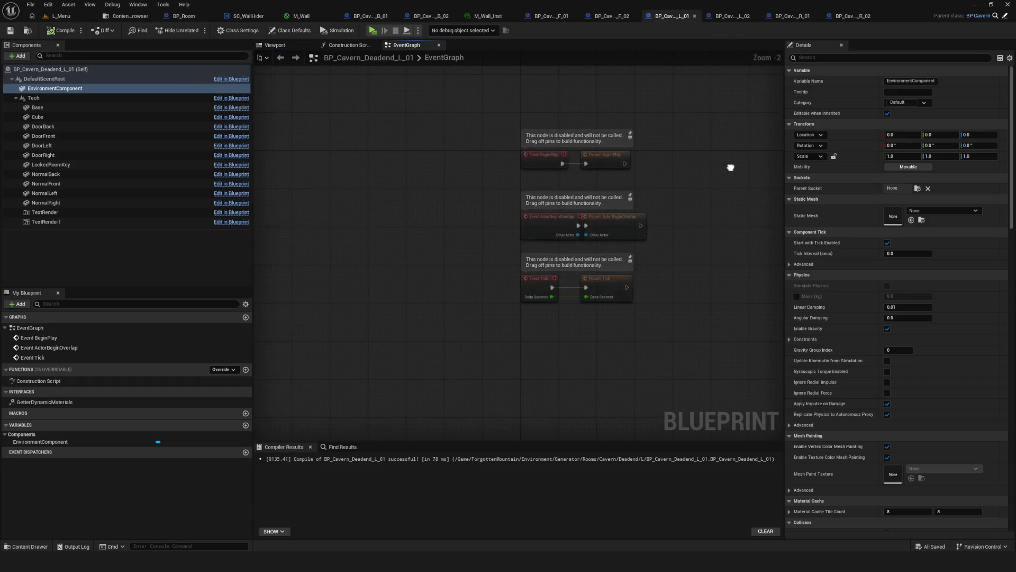
scroll(641, 171, "up", 2)
right_click_drag(641, 171, 529, 193)
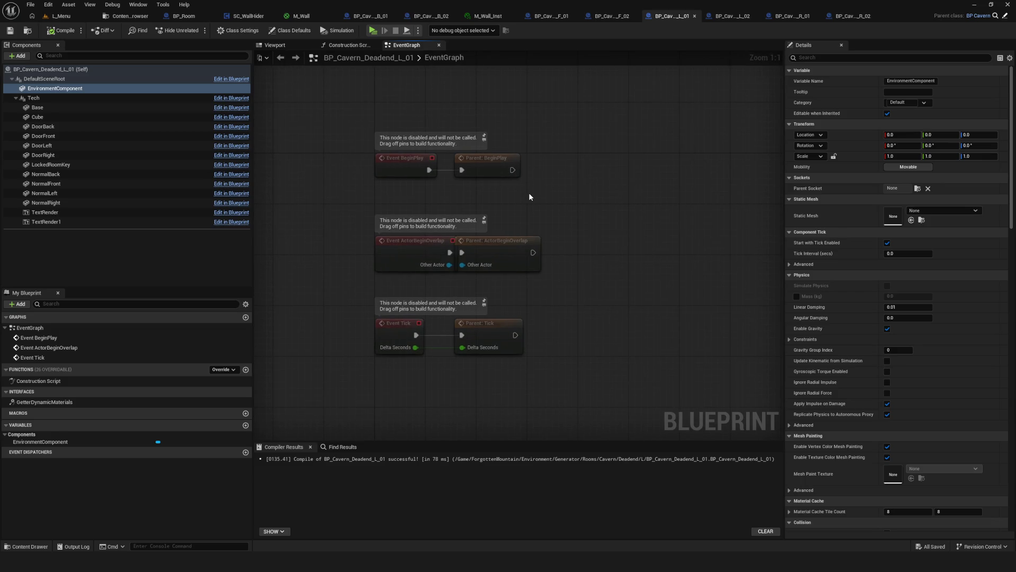
left_click(127, 17)
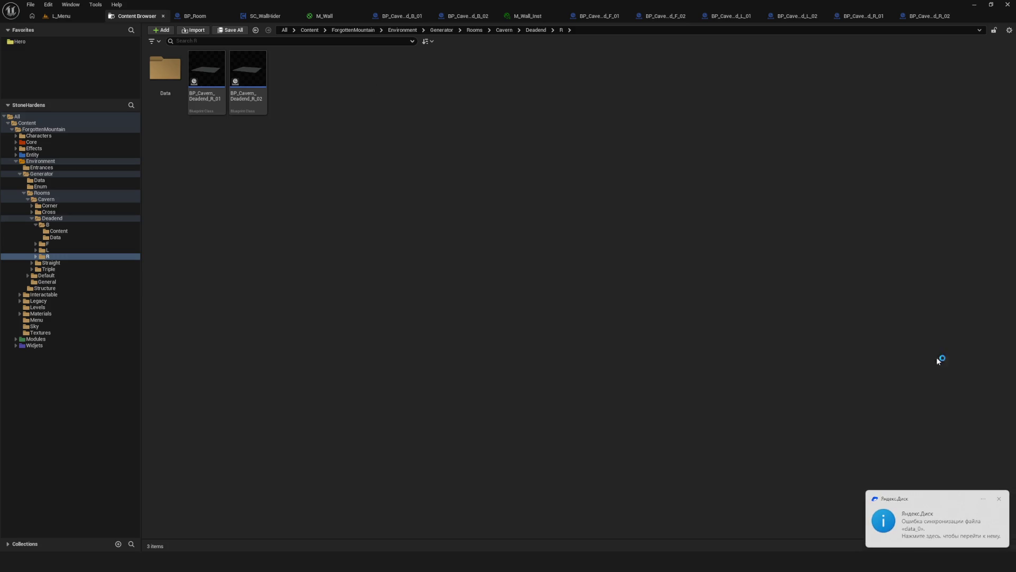
left_click(999, 498)
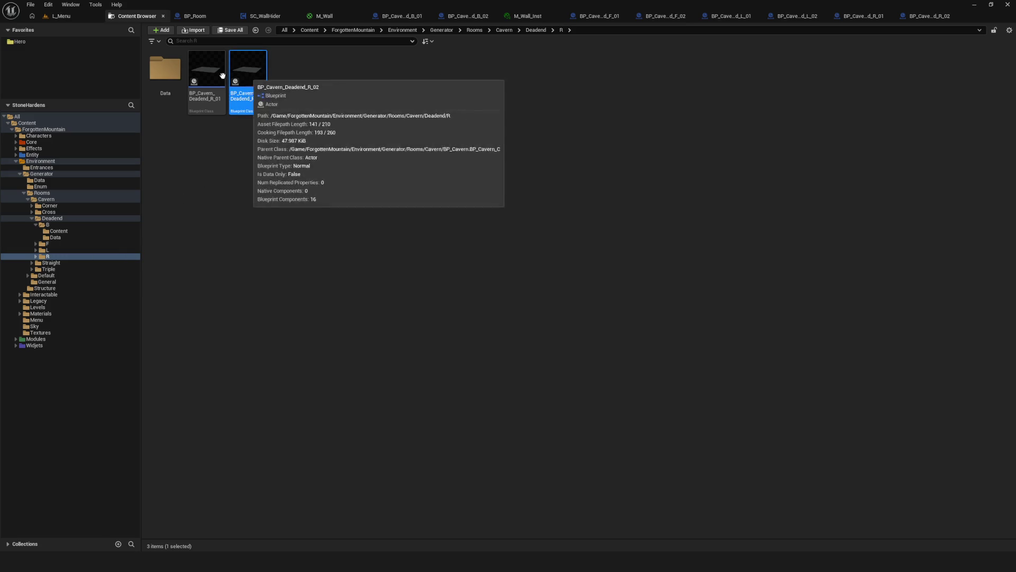
left_click(248, 70)
left_click(64, 16)
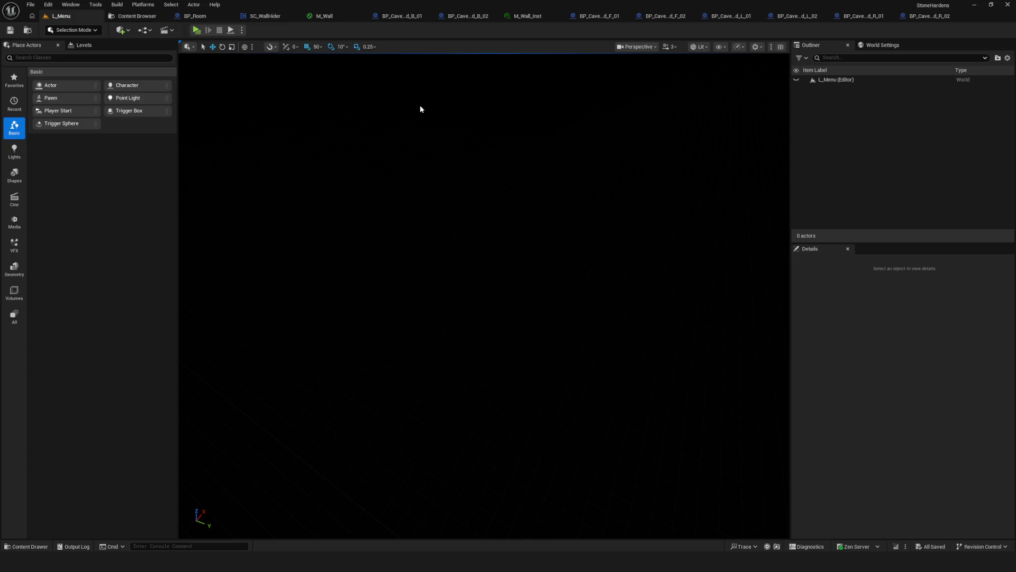
left_click(135, 18)
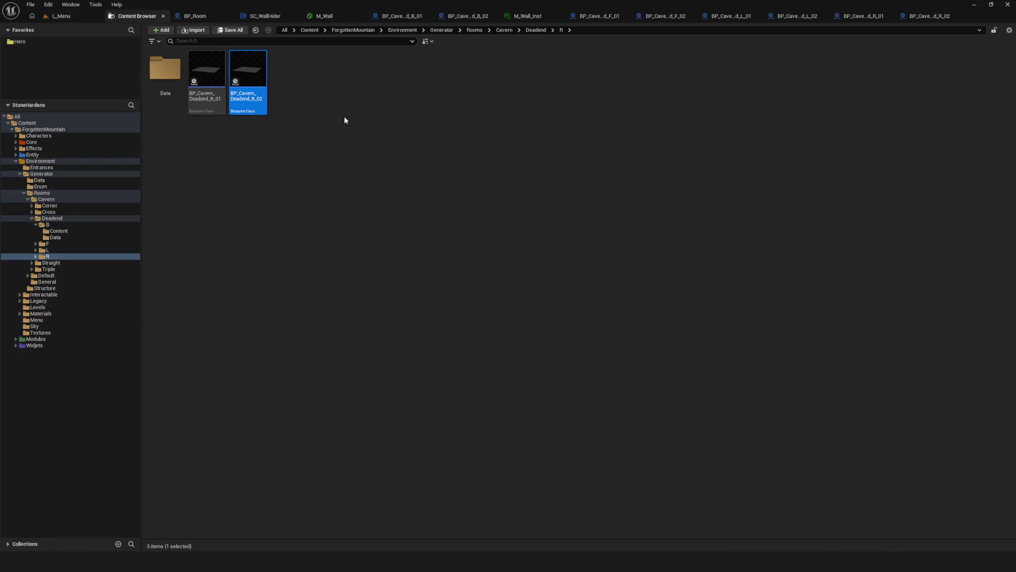
left_click(303, 178)
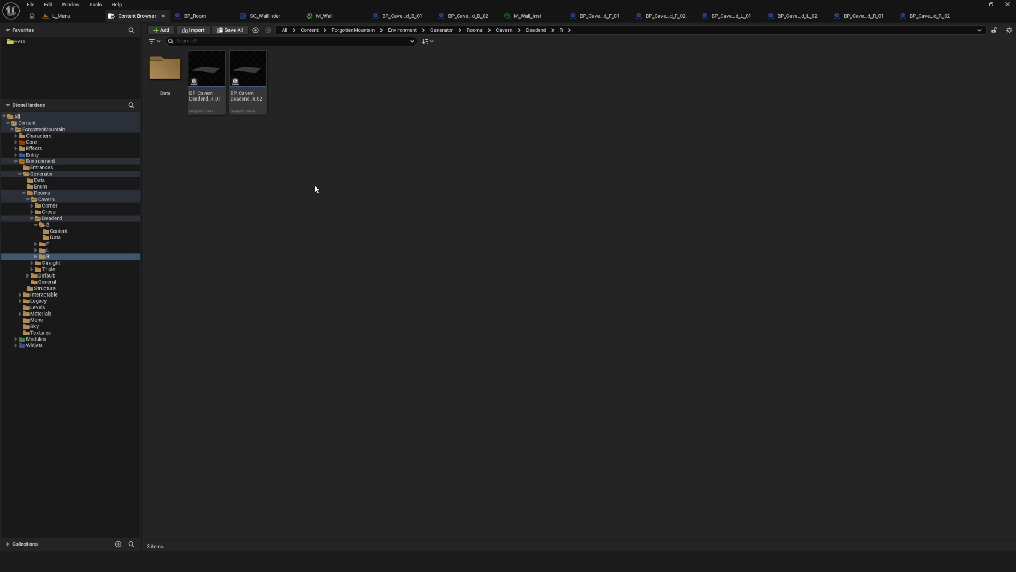
Reimport Cavern_D_B_01 from Cavern_D_B_01.fbx and inspect the new arch mesh
left_click(59, 230)
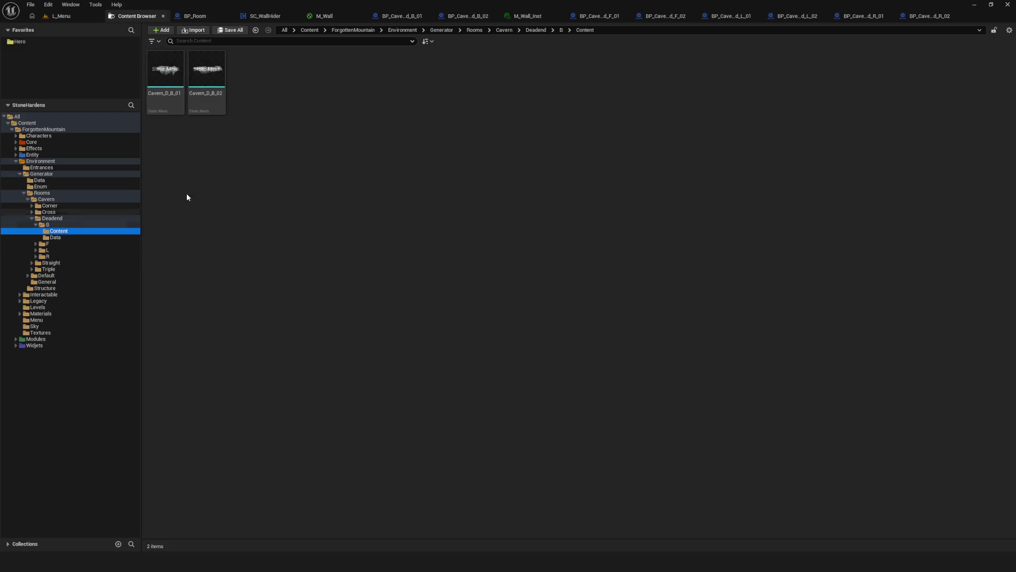
left_click(170, 86)
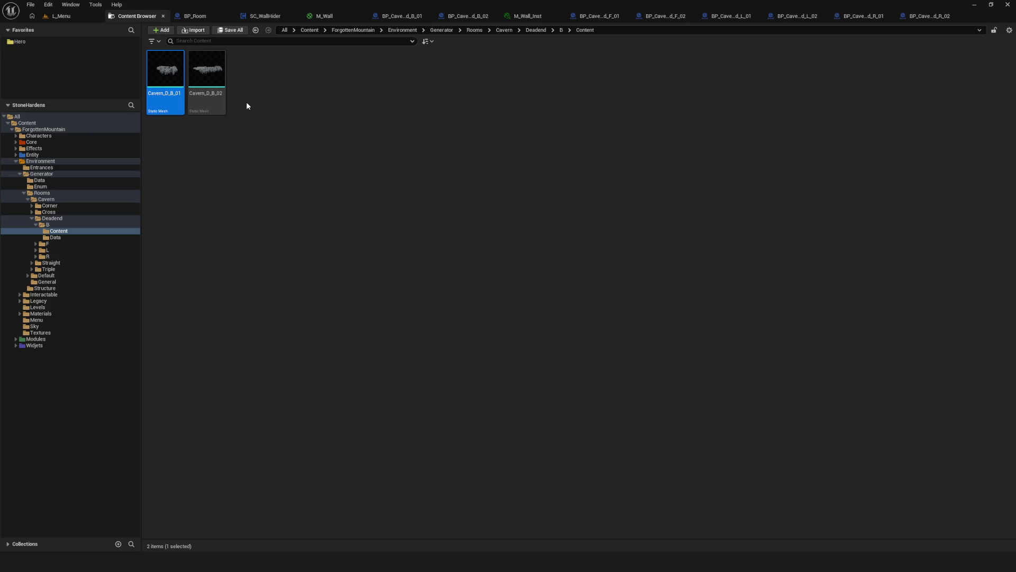
right_click(177, 85)
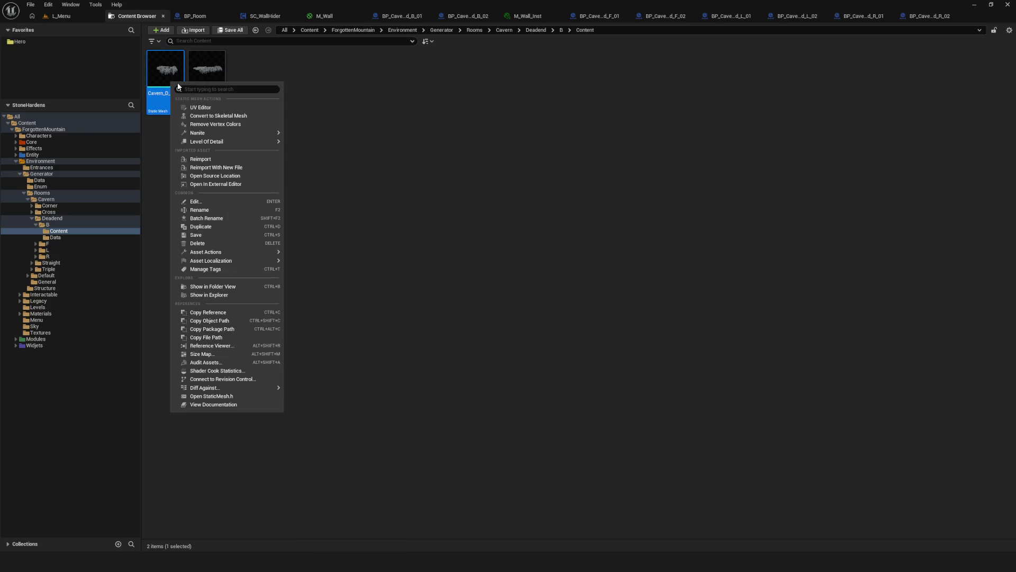
left_click(220, 168)
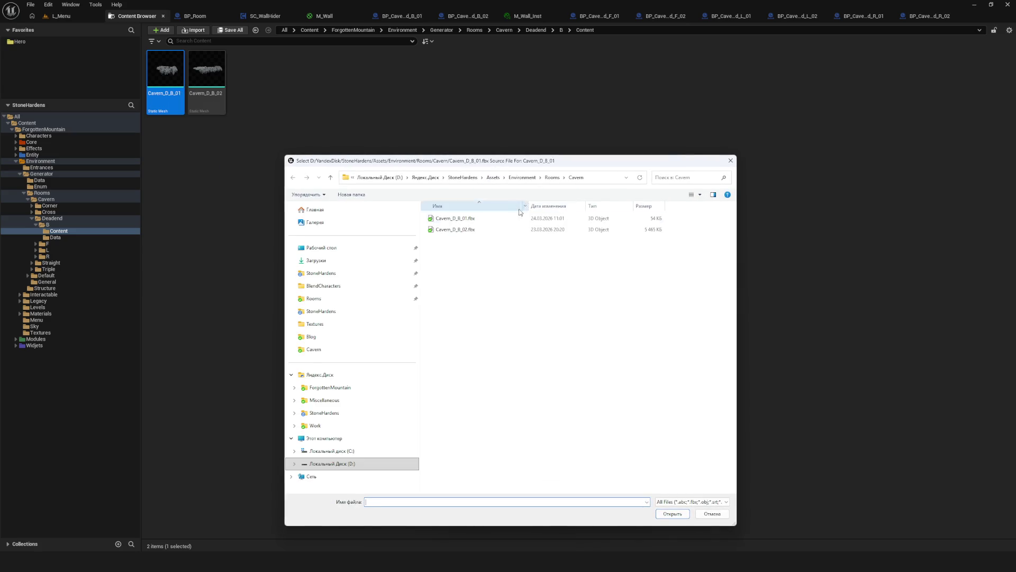
double_click(557, 223)
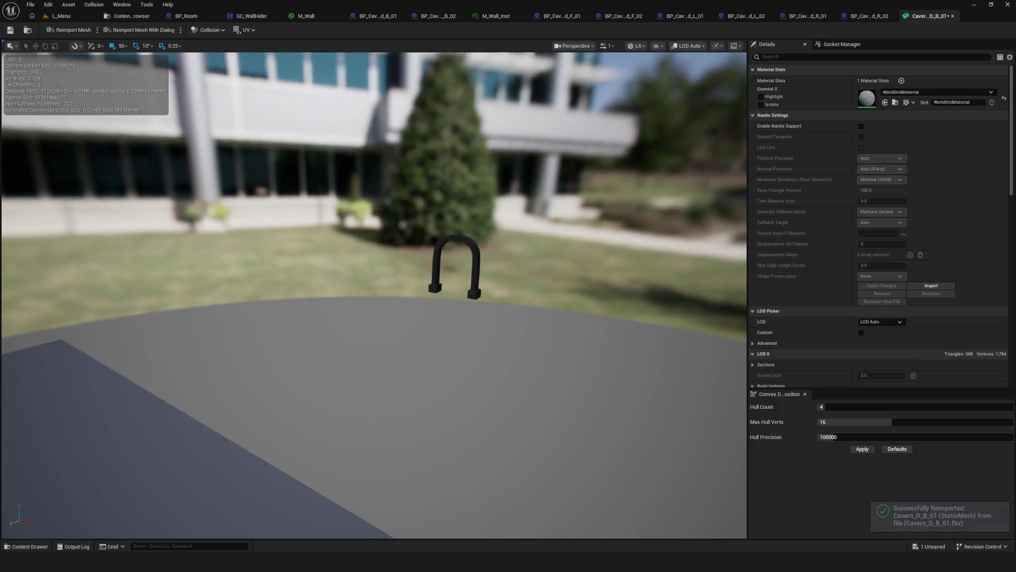
mouse_move(373, 318)
left_mouse_down()
mouse_move(413, 239)
mouse_move(408, 251)
left_mouse_up()
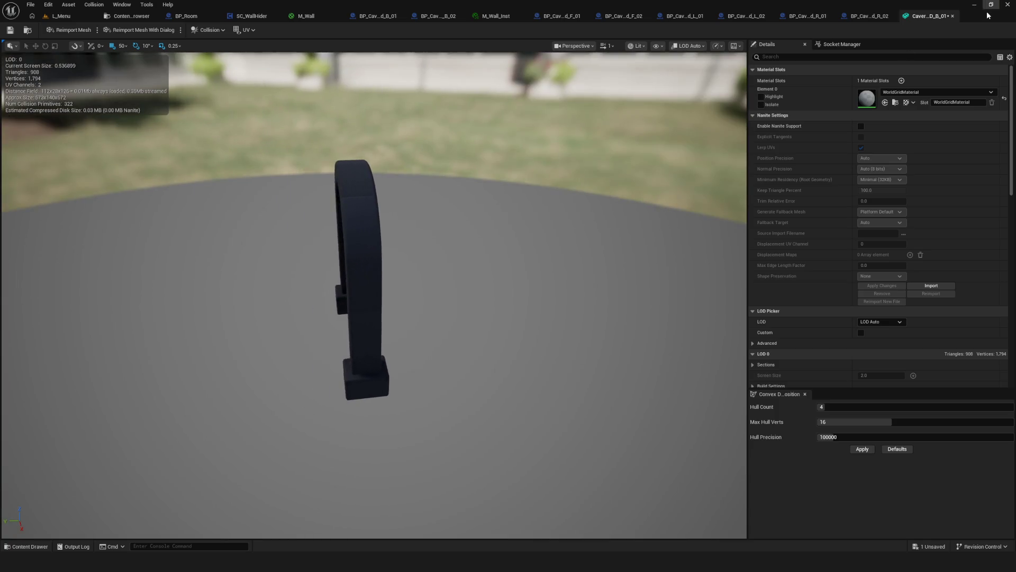
left_click(990, 5)
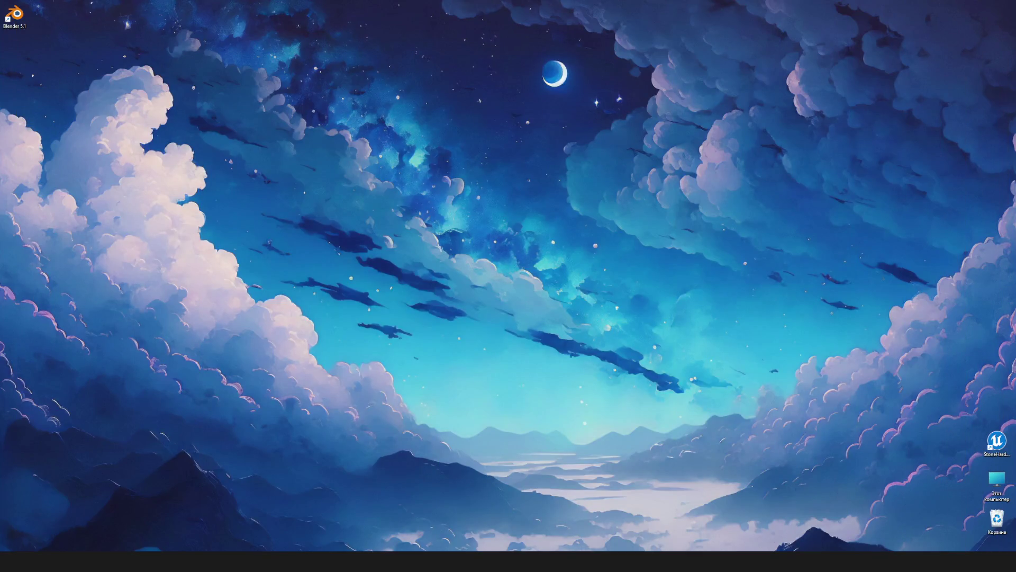
Save Rooms.blend and select GridBig.001 to show its Scatter on Surface settings
left_click(653, 501)
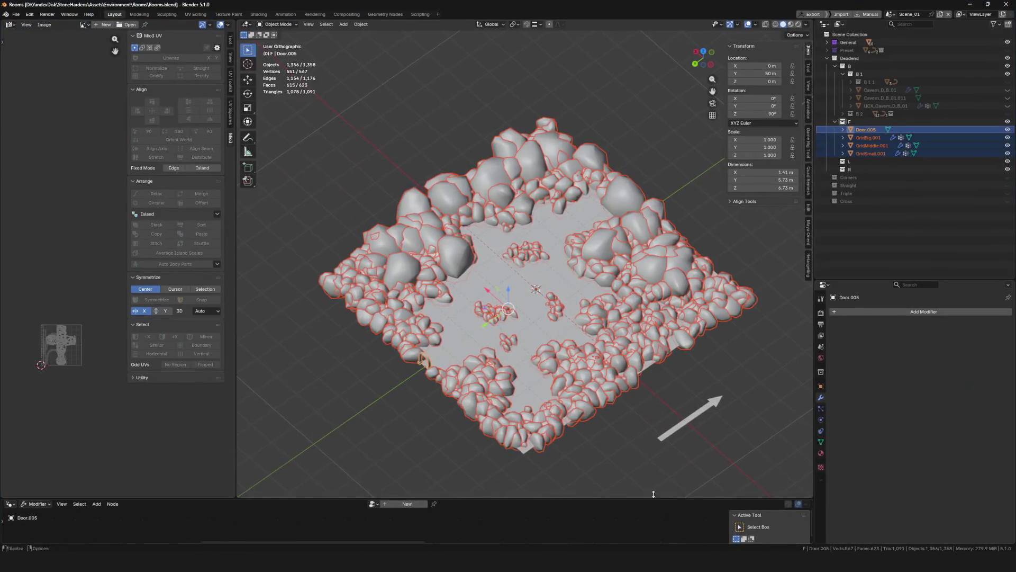
middle_click_drag(654, 494, 352, 386)
key("ctrl+s")
scroll(352, 386, "up", 8)
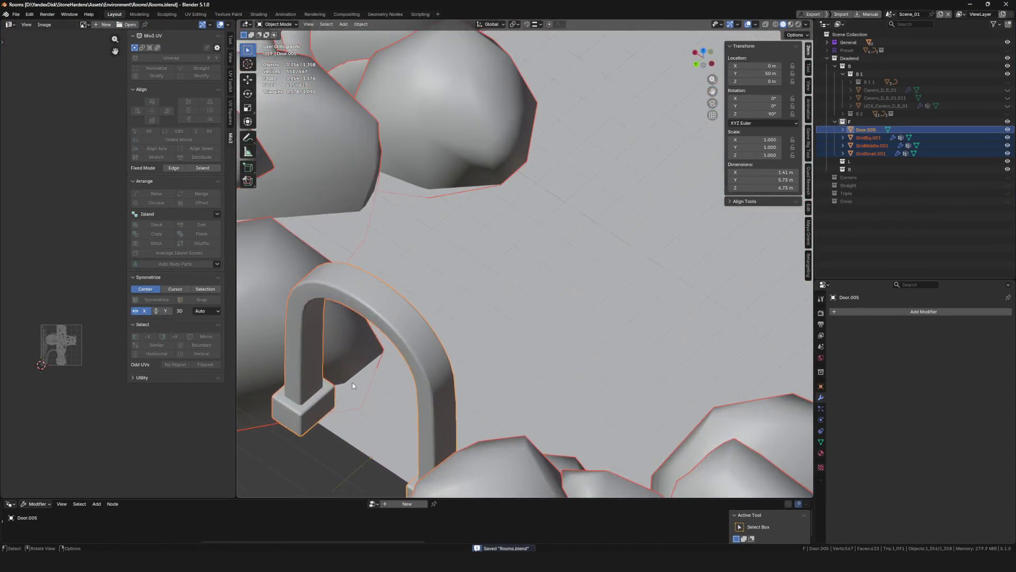
scroll(352, 385, "down", 3)
scroll(351, 385, "down", 4)
scroll(477, 333, "down", 4)
scroll(548, 324, "down", 2)
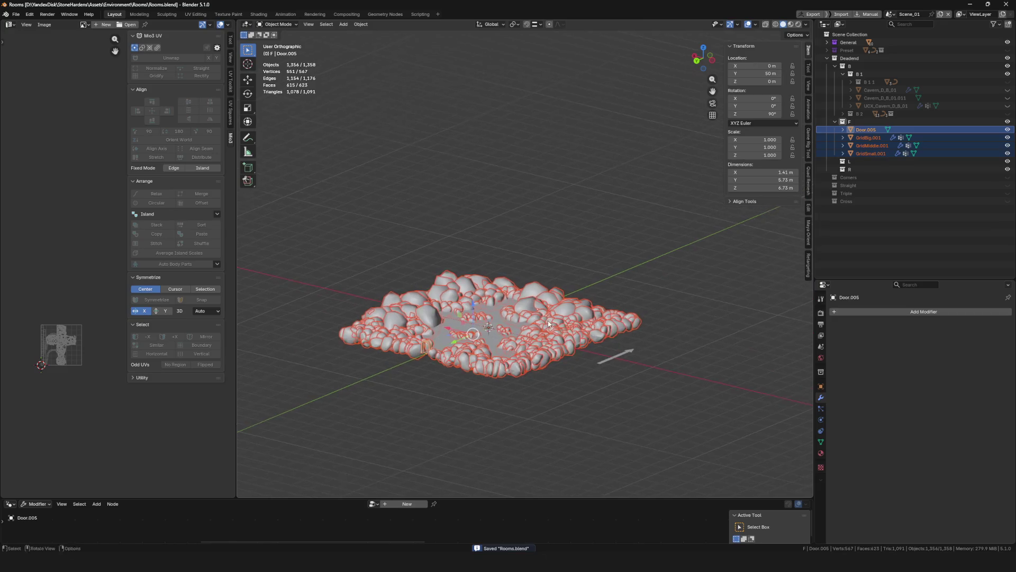
middle_click_drag(549, 324, 528, 356)
scroll(528, 356, "up", 3)
scroll(600, 350, "up", 2)
left_click(703, 353)
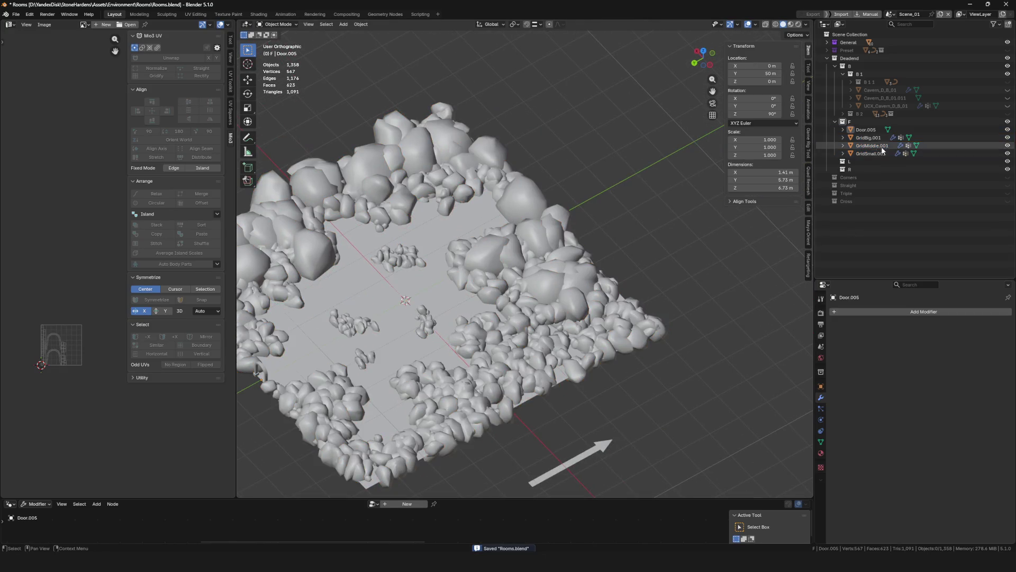
left_click(869, 138)
scroll(687, 364, "down", 3)
scroll(587, 402, "up", 3)
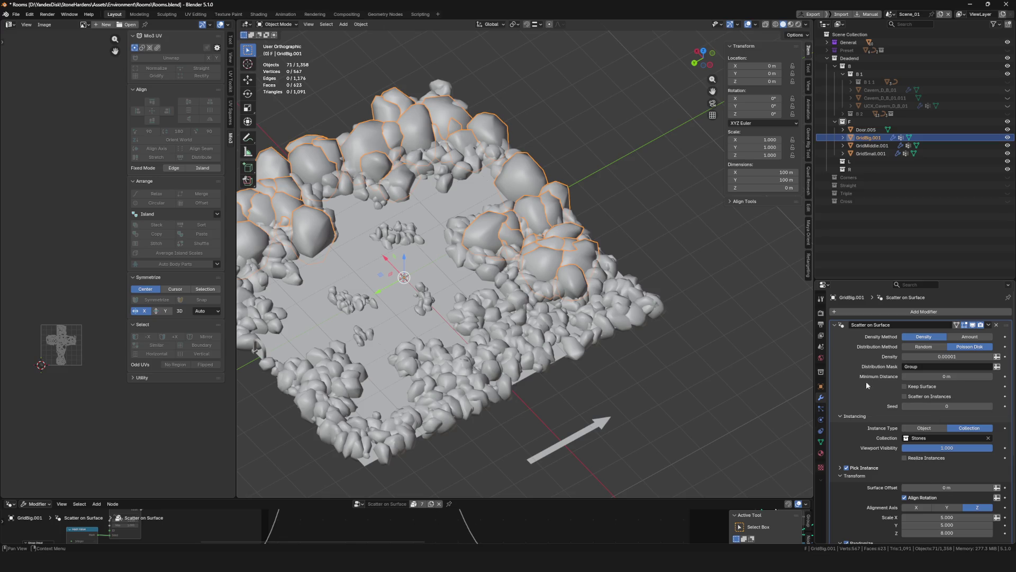
scroll(509, 279, "down", 3)
scroll(509, 278, "up", 4)
Save Rooms.blend and review the GridMiddle.001 and GridSmall.001 scatter settings
key("ctrl+s")
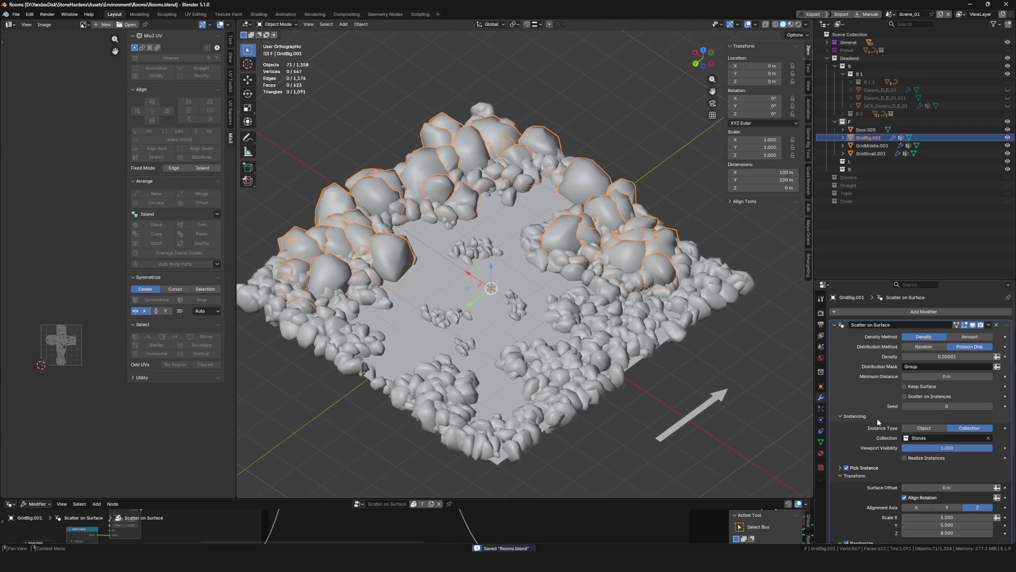
left_click(872, 146)
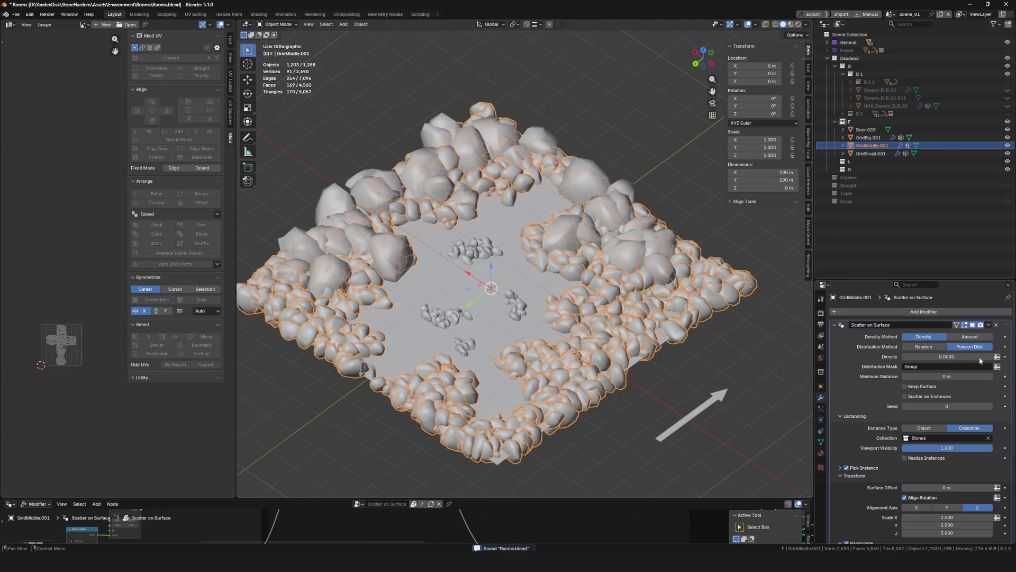
left_click(888, 153)
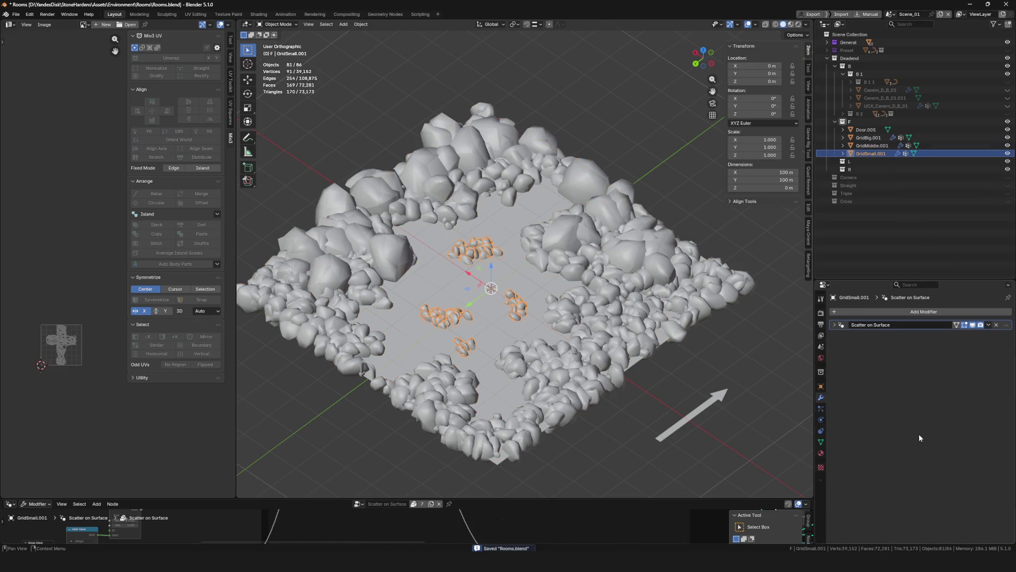
left_click(841, 326)
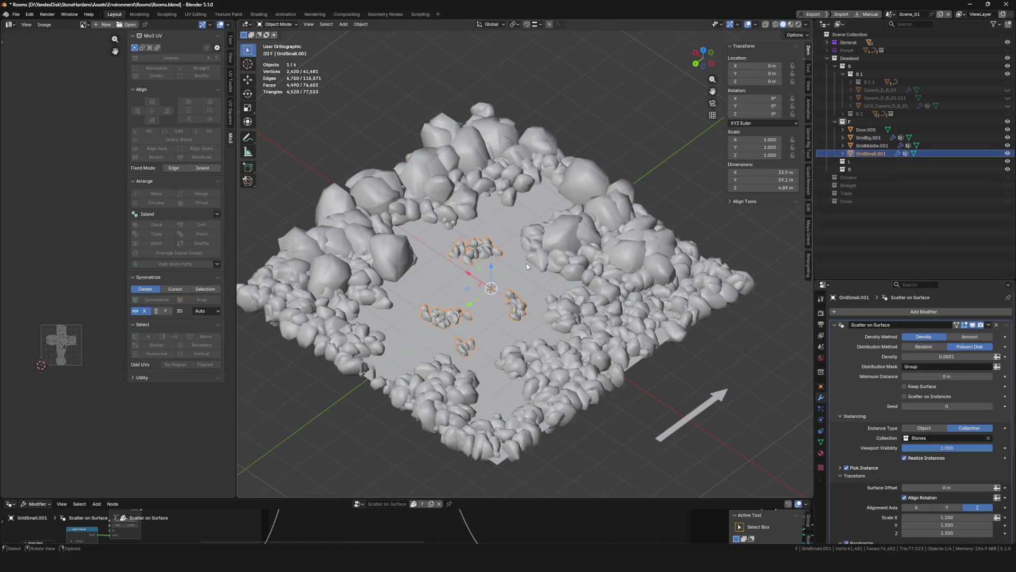
key("KP_Decimal")
middle_click_drag(476, 318, 438, 331)
scroll(438, 331, "down", 5)
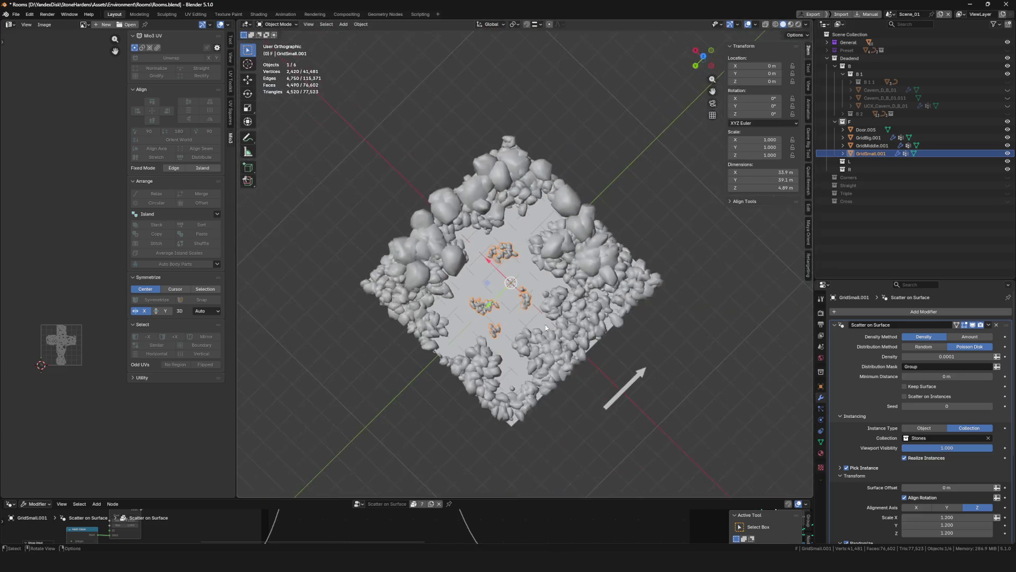
scroll(550, 309, "down", 3)
key("ctrl+s")
key("alt+a")
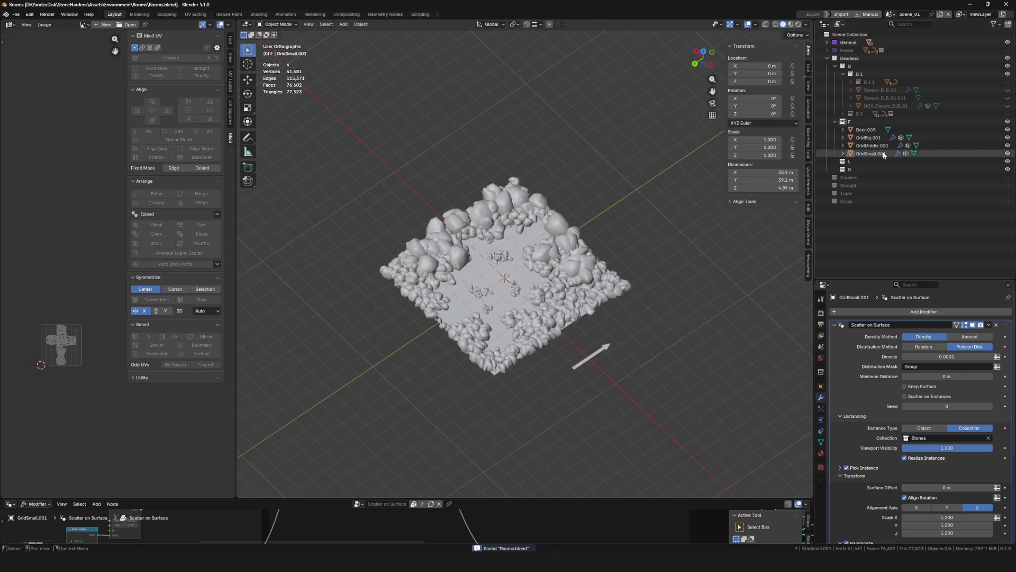
Export Door.005 and the three stone grids as FBX, overwriting Cavern_D_B_01.fbx
left_click(868, 130)
left_click(868, 154, "shift")
left_click(866, 130)
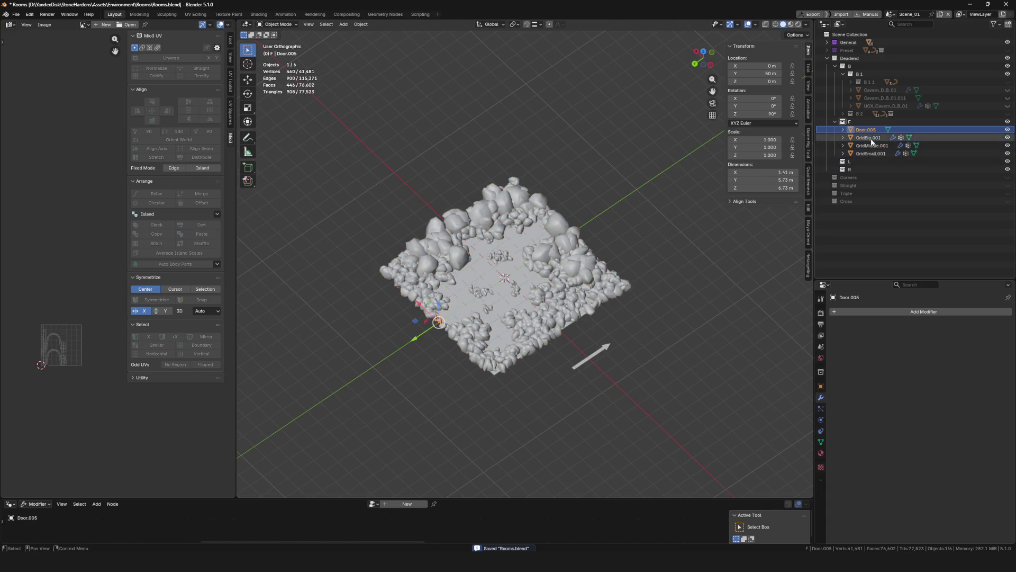
left_click(868, 154, "shift")
middle_click_drag(477, 330, 466, 336)
scroll(465, 336, "up", 4)
key("q")
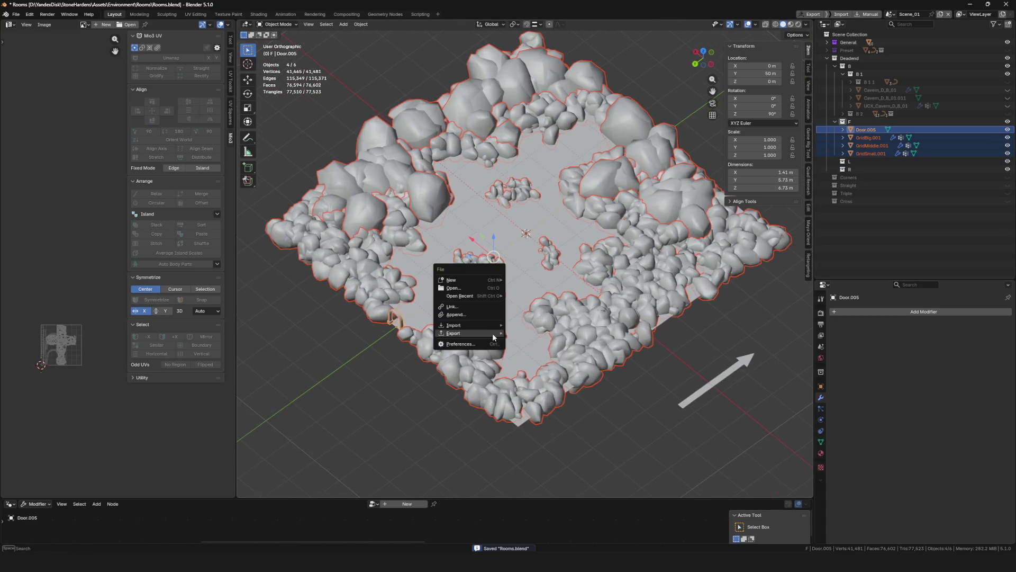
mouse_move(455, 333)
left_click(530, 387)
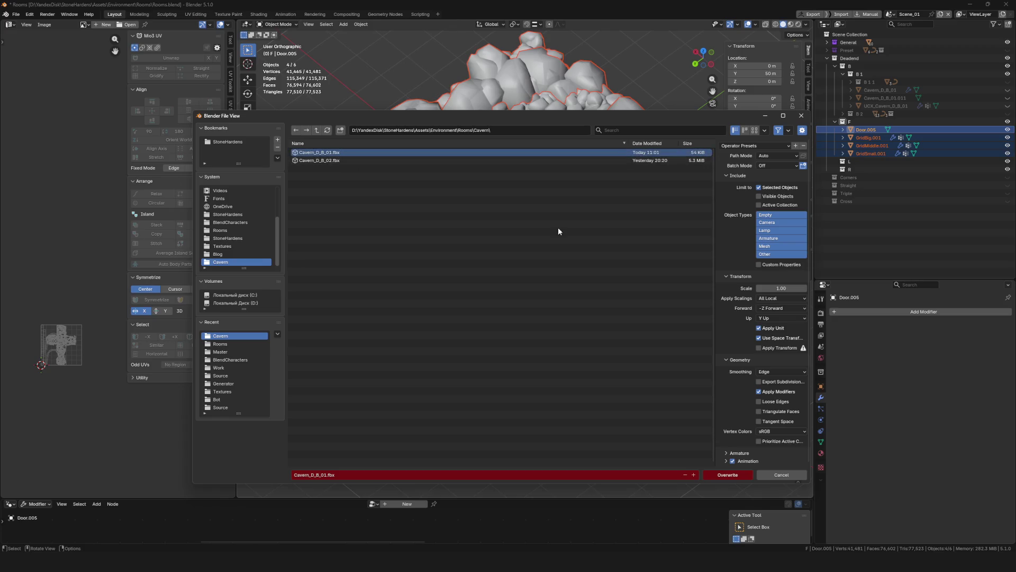
left_click(727, 475)
scroll(731, 472, "down", 4)
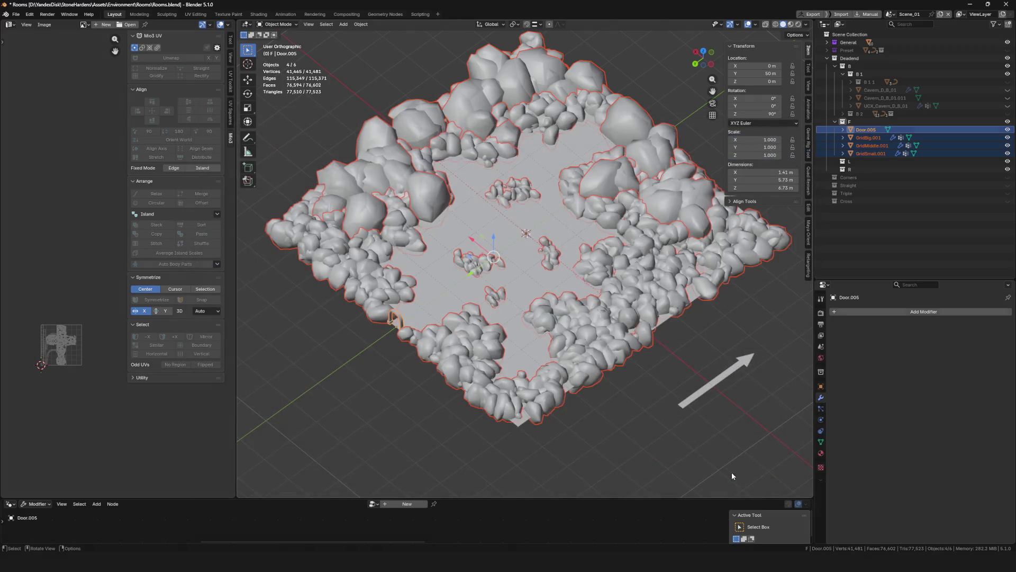
middle_click_drag(732, 472, 623, 399)
key("alt+Tab")
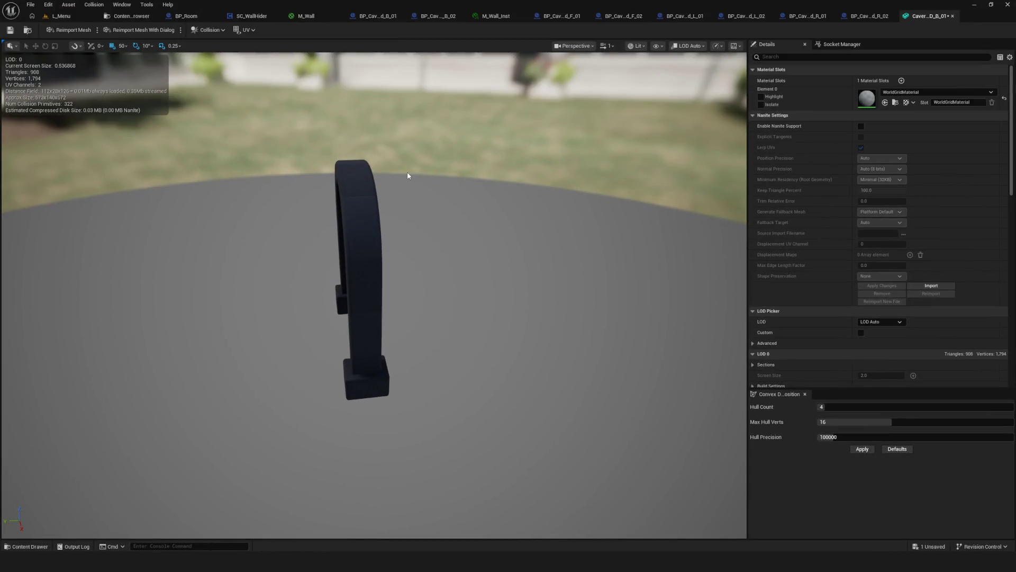
Reimport Cavern_D_B_01 from the updated FBX and inspect the door with its rock ring
left_click(131, 16)
right_click(173, 76)
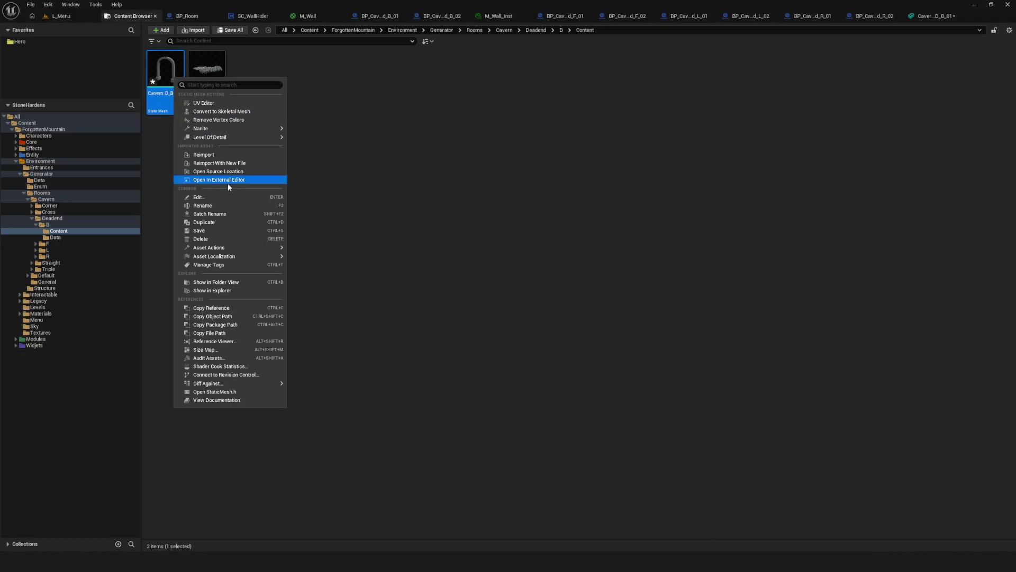
left_click(224, 164)
double_click(450, 218)
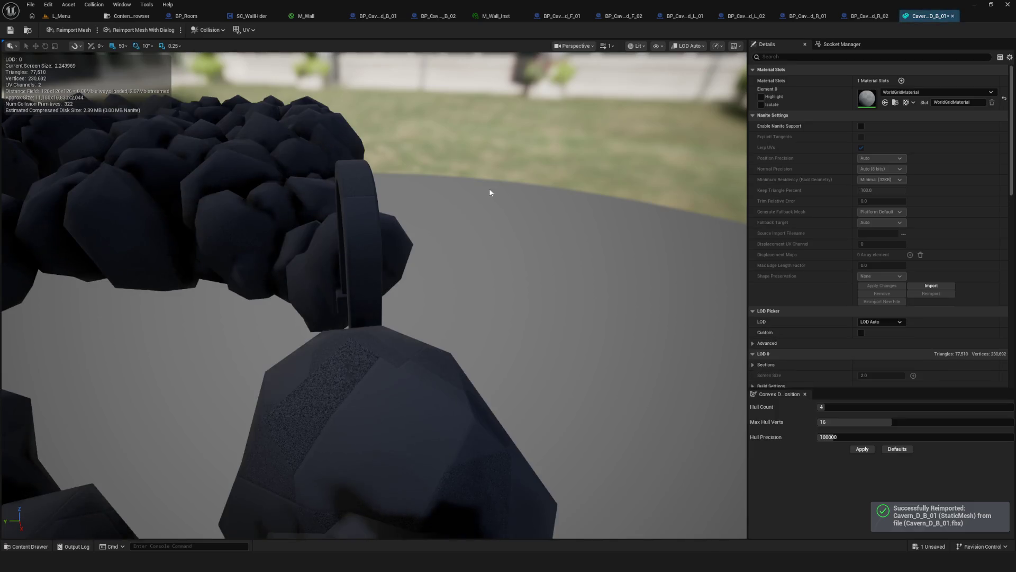
mouse_move(490, 192)
left_mouse_down()
mouse_move(429, 208)
mouse_move(374, 263)
left_mouse_up()
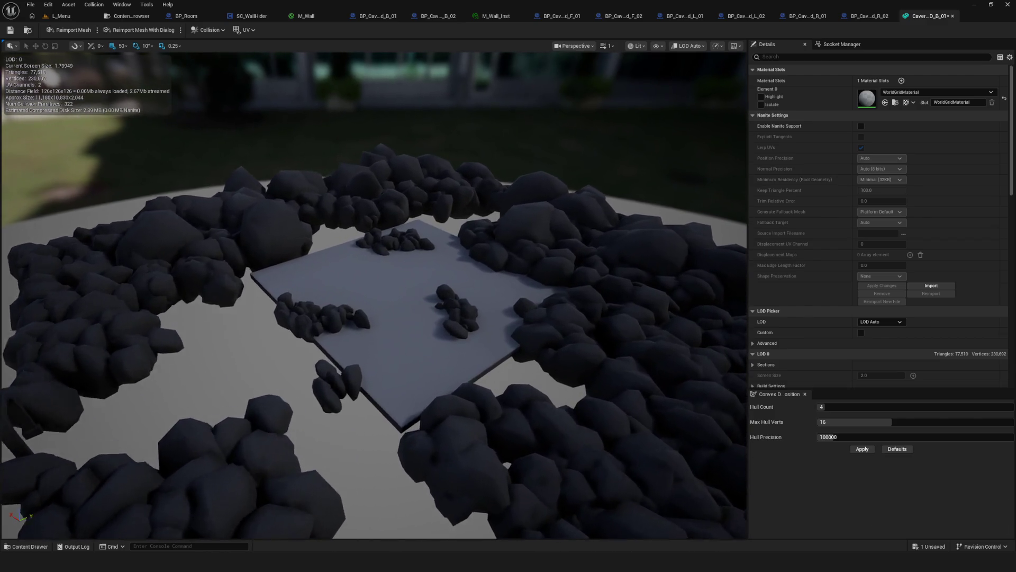
left_click_drag(373, 262, 341, 286)
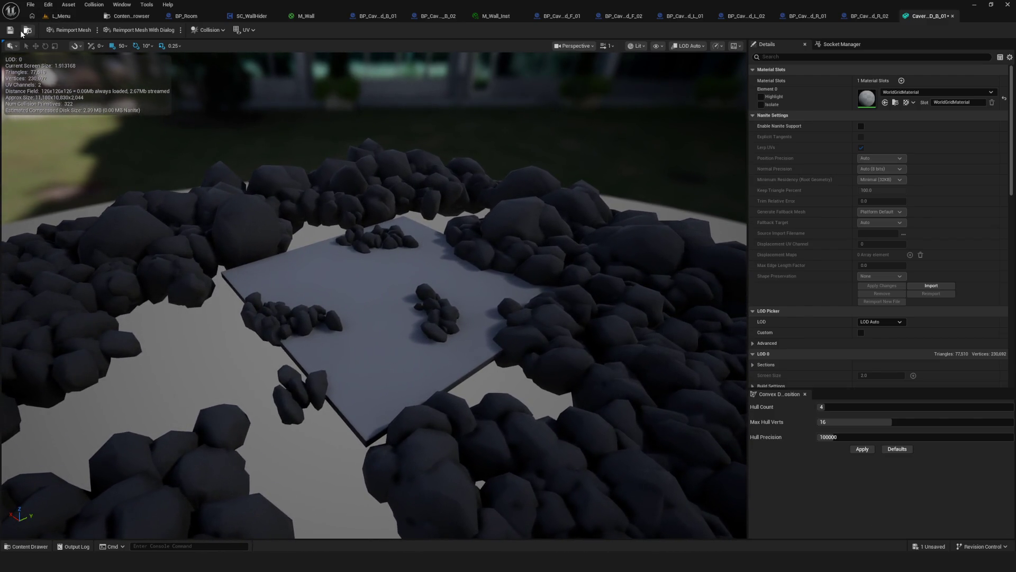
left_click(13, 31)
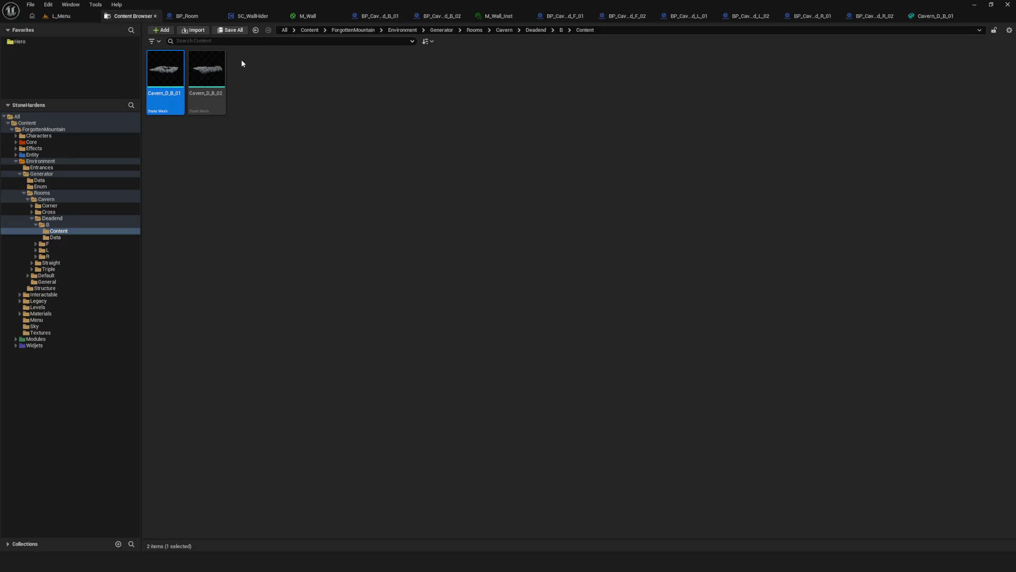
Assign Cavern_D_B_01 as the static mesh of BP_Cavern_Deadend_B_01 and B_02 and compile them
left_click(393, 15)
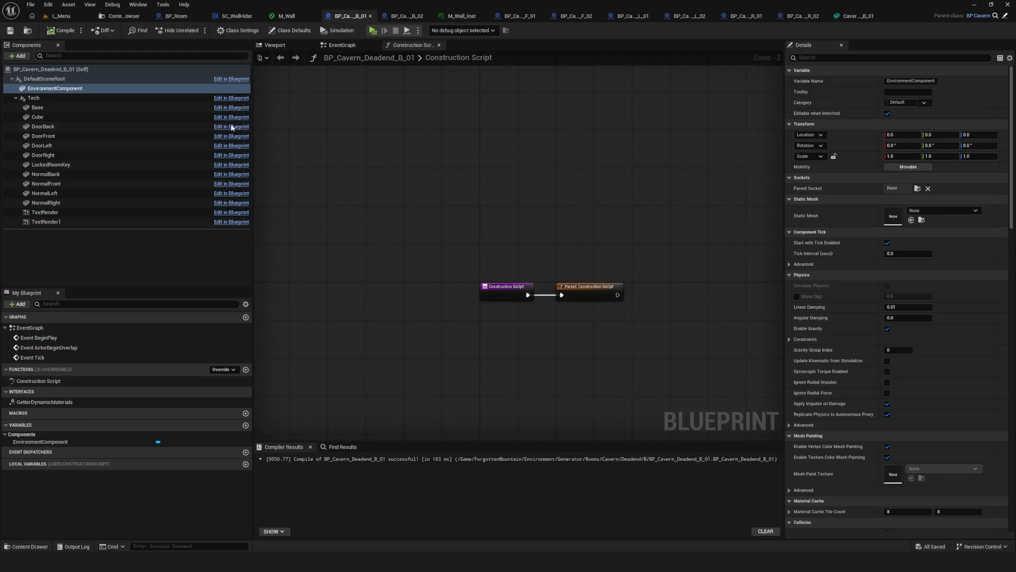
left_click(950, 210)
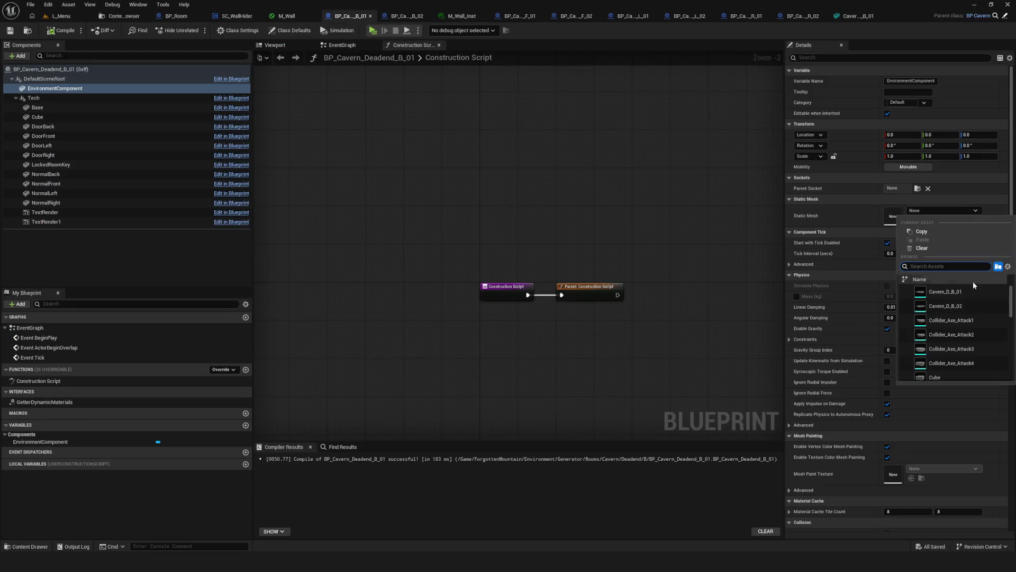
left_click(947, 291)
left_click(50, 32)
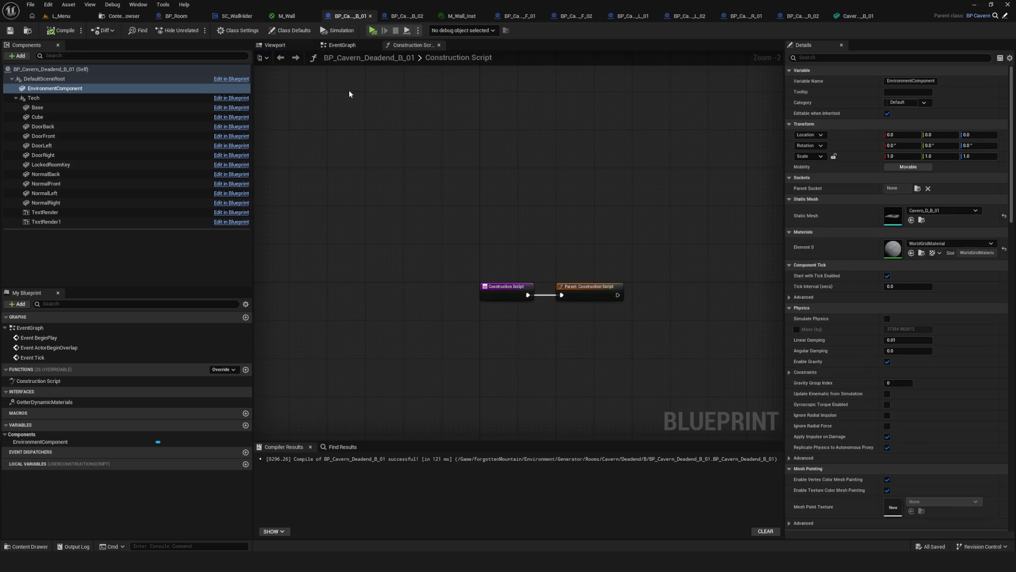
left_click(407, 16)
left_click(943, 210)
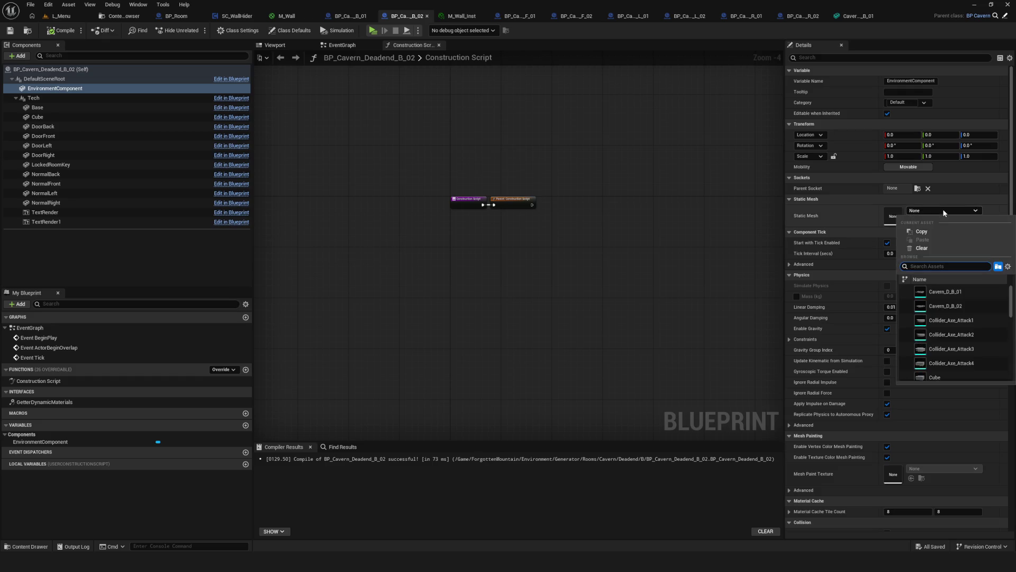
left_click(945, 291)
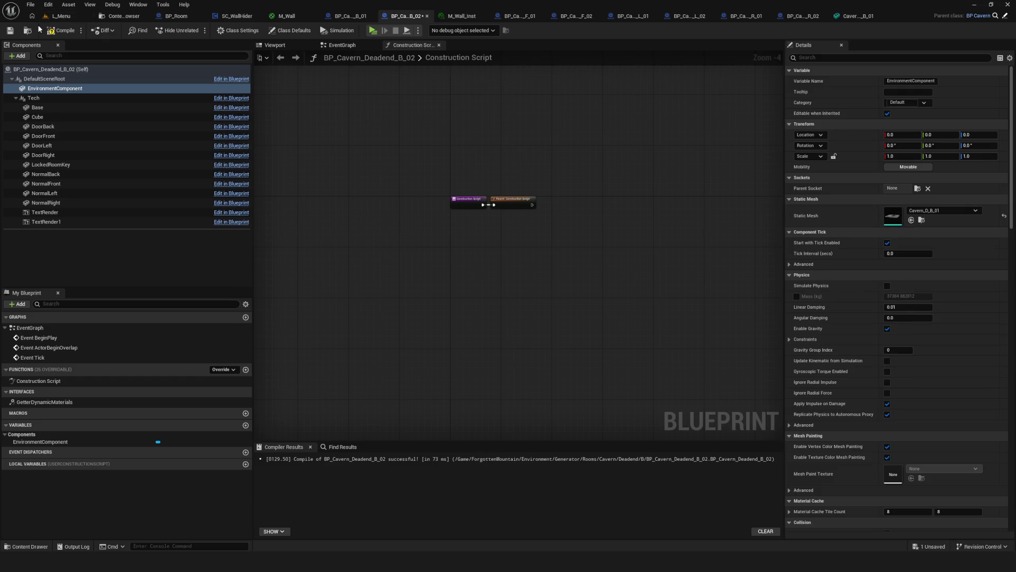
left_click(10, 29)
left_click(62, 16)
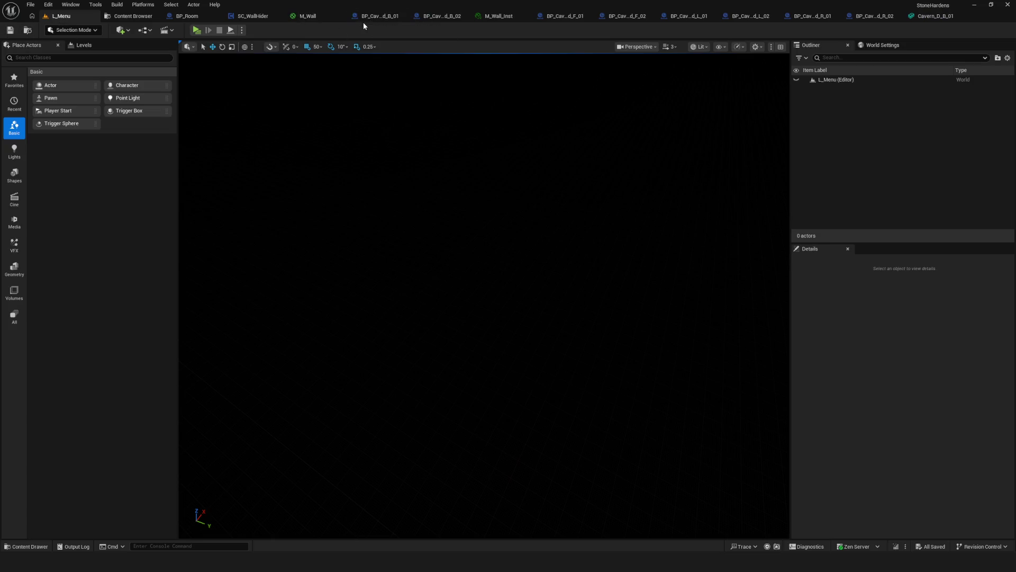
Close M_Wall_Inst and assign Cavern_D_B_01 to the Deadend F_01 and F_02 blueprints
left_click(527, 18)
left_click(539, 18)
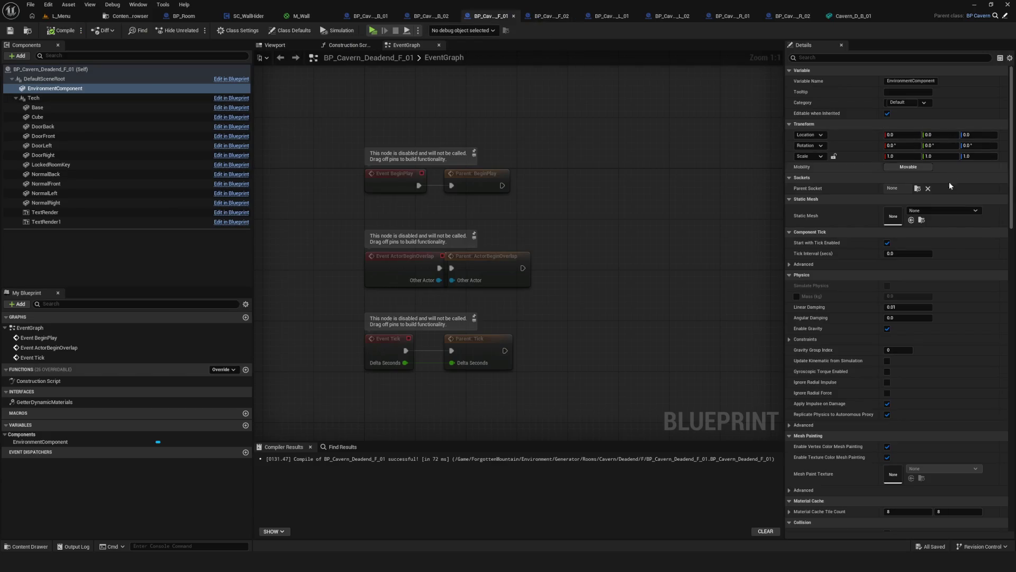
left_click(947, 210)
left_click(548, 17)
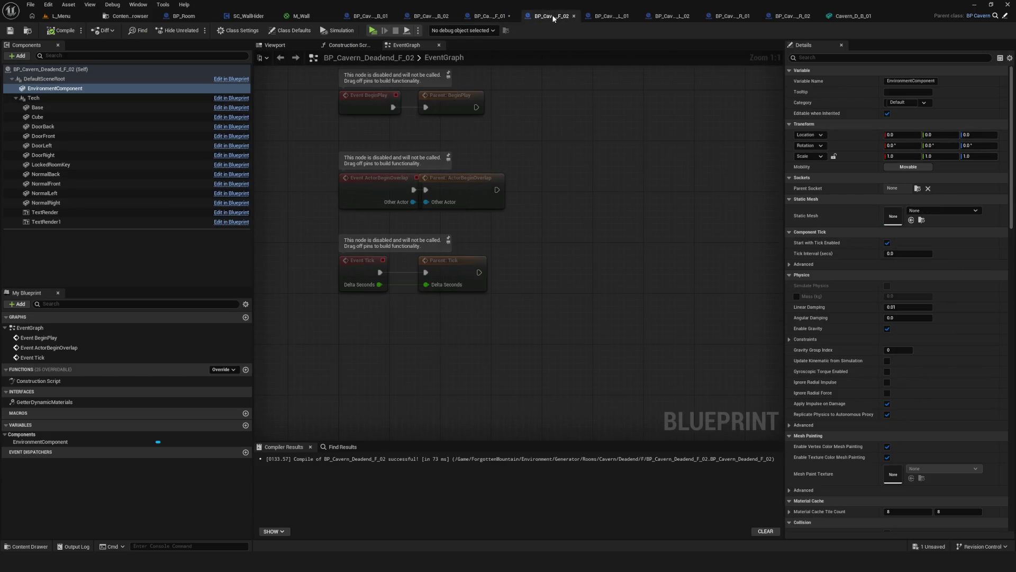
left_click(945, 210)
left_click(945, 293)
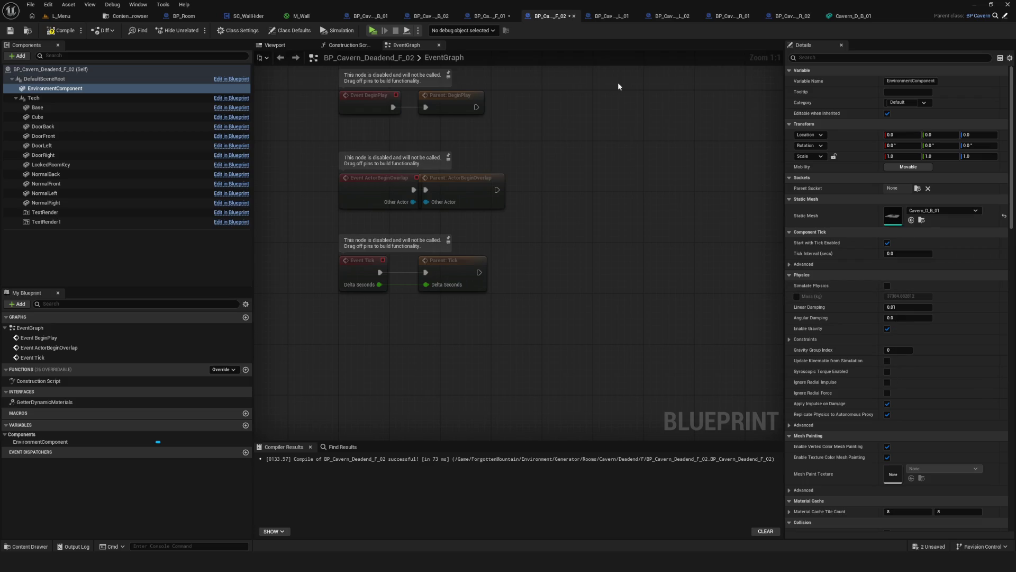
Assign Cavern_D_B_01 to the Deadend L_01 and L_02 blueprints
left_click(610, 17)
left_click(945, 210)
left_click(949, 293)
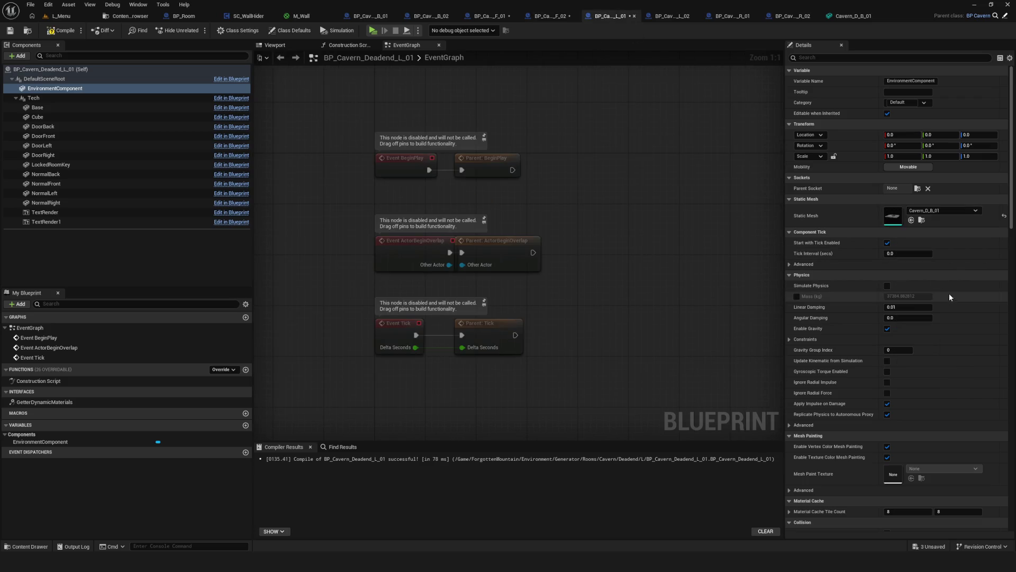
left_click(671, 16)
left_click(945, 211)
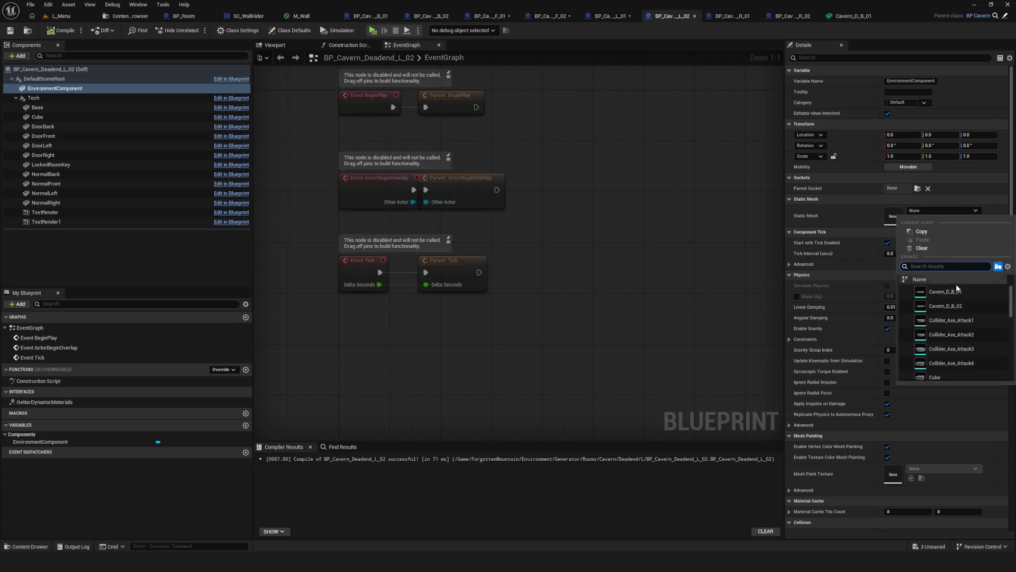
left_click(950, 294)
Assign Cavern_D_B_01 to Deadend R_01 and R_02, then return to the Deadend B folder and L_Menu
left_click(731, 16)
left_click(945, 211)
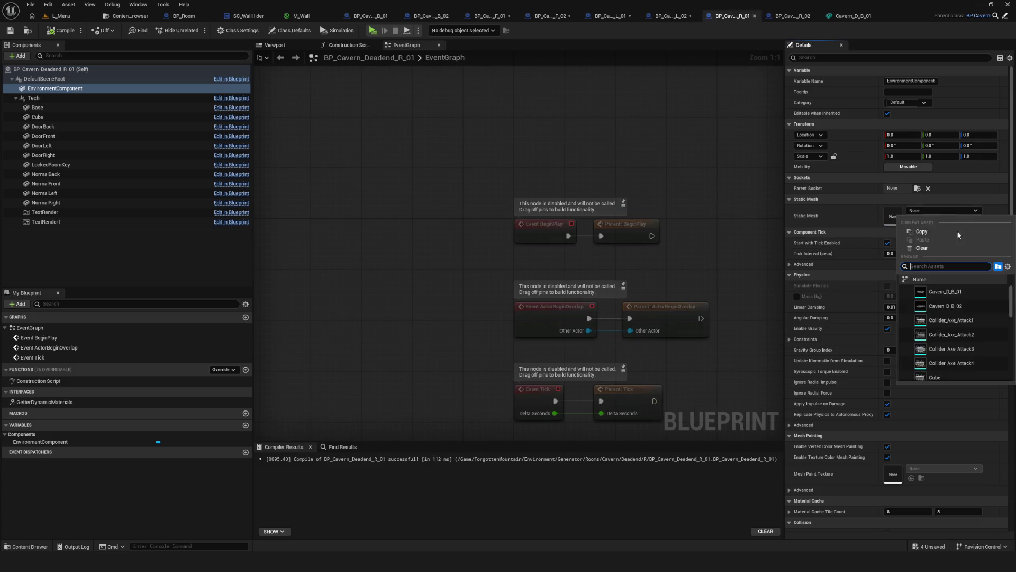
left_click(948, 293)
left_click(789, 20)
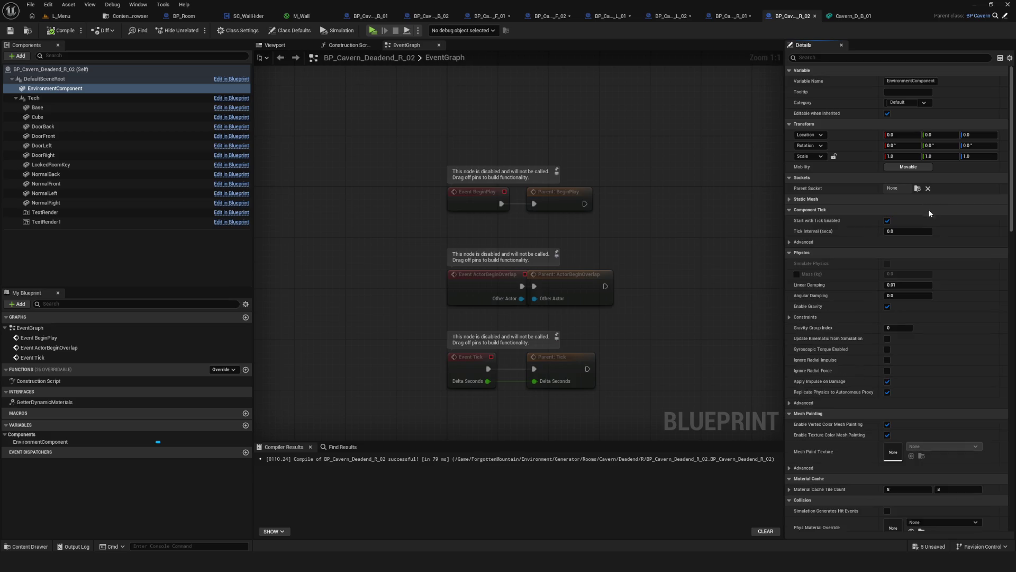
left_click(941, 209)
left_click(949, 293)
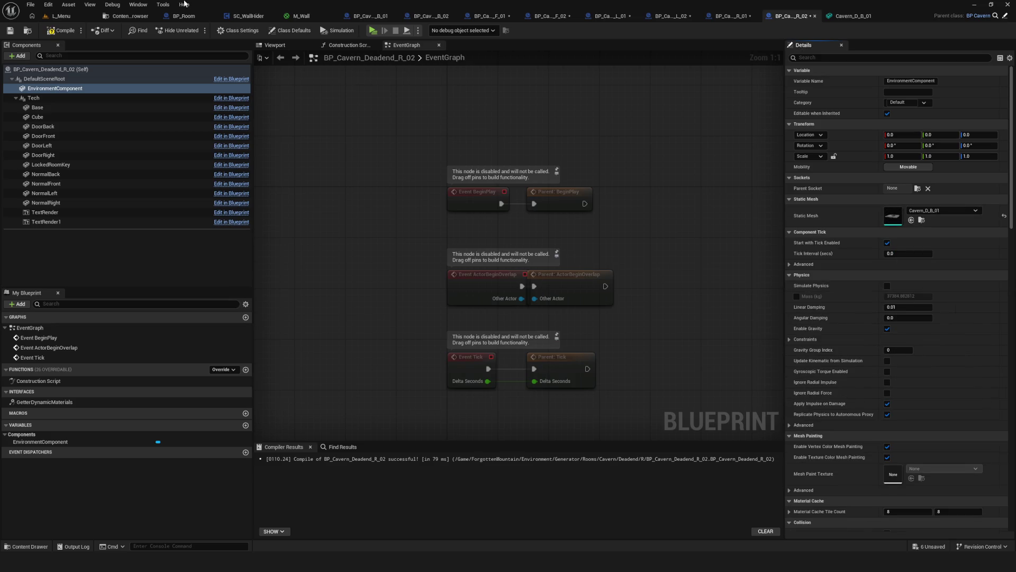
left_click(119, 16)
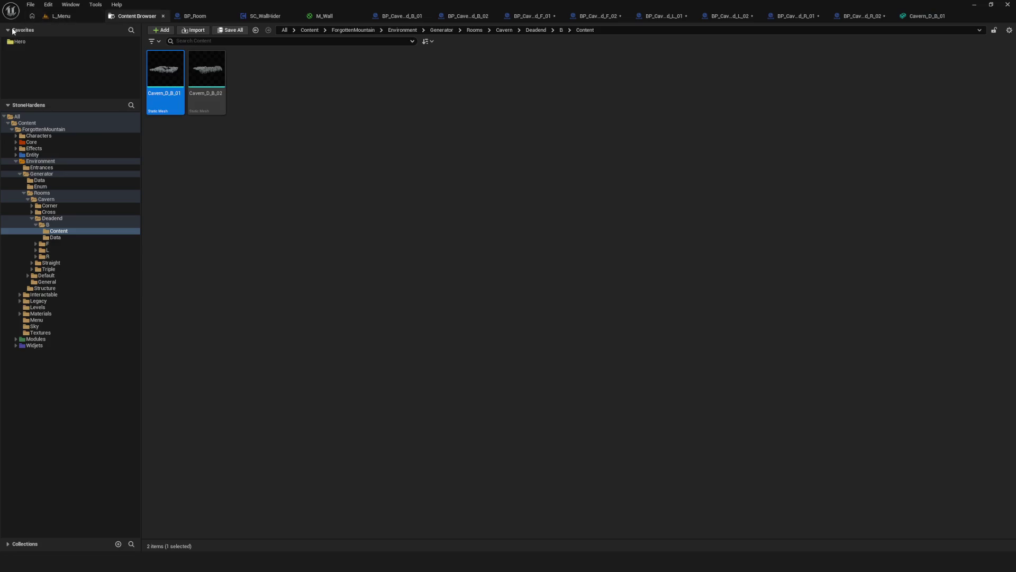
left_click(61, 16)
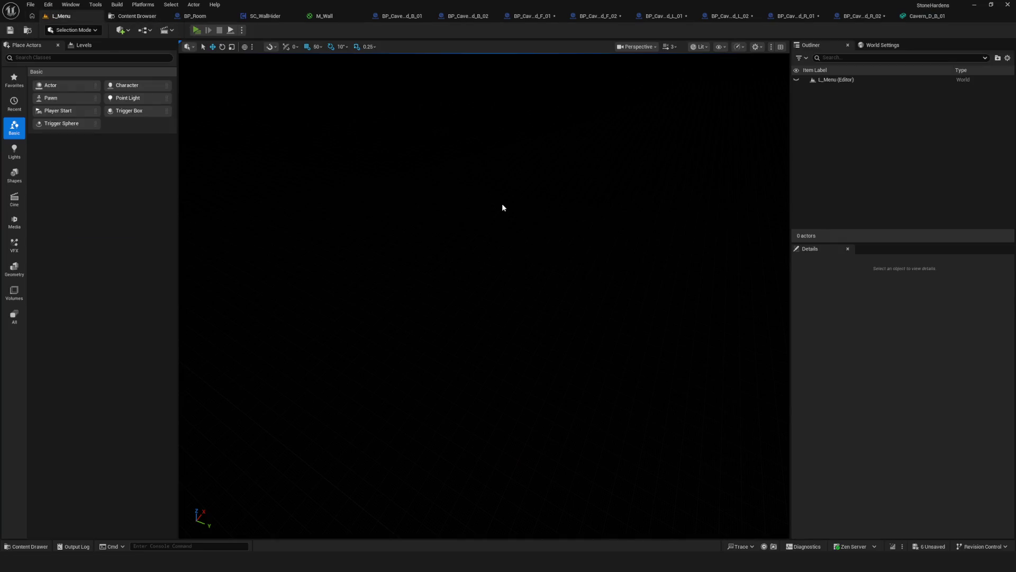
Launch a play test from the main menu and walk the character around the scattered stones
key("alt+p")
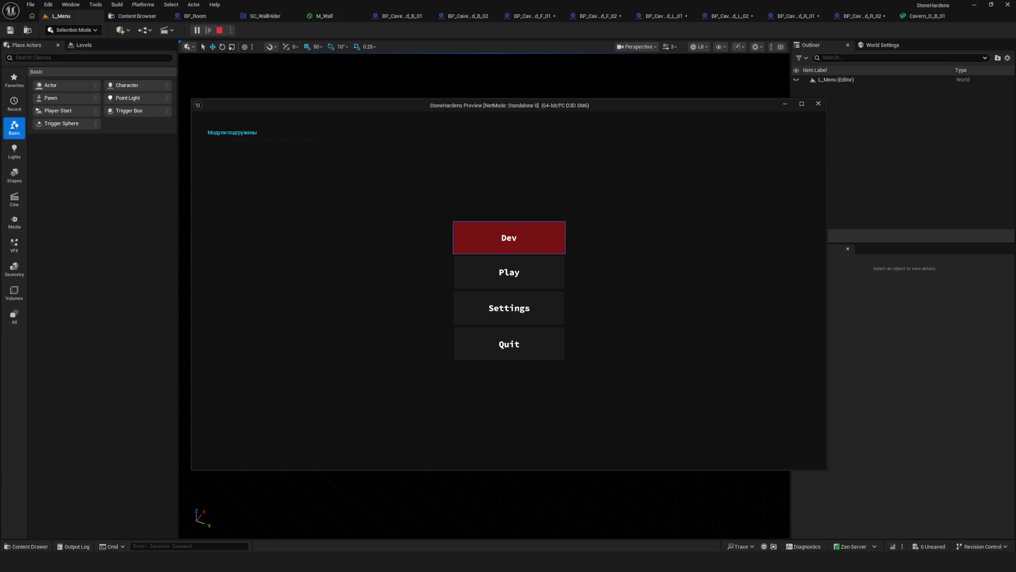
left_click(507, 248)
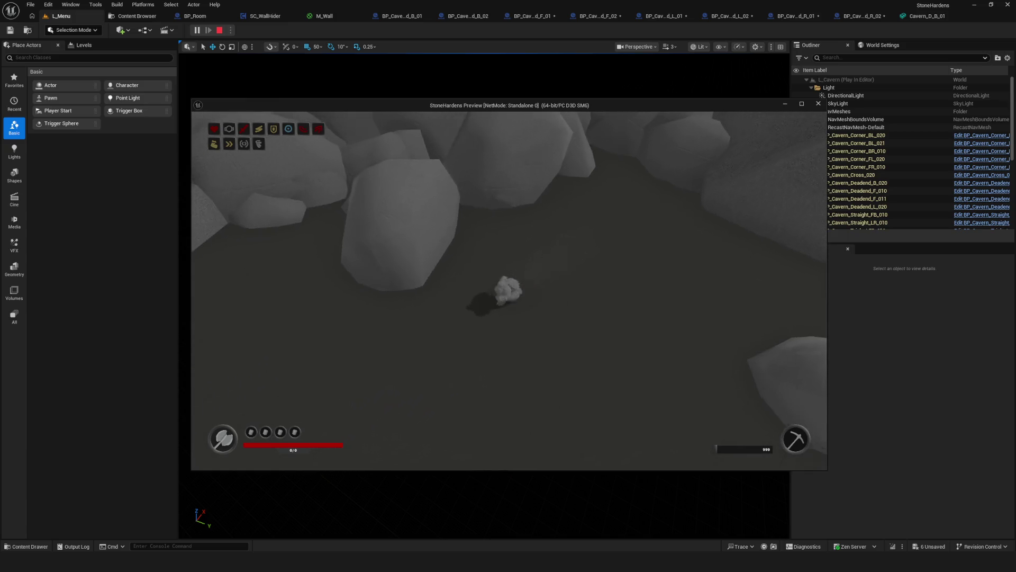
key("w")
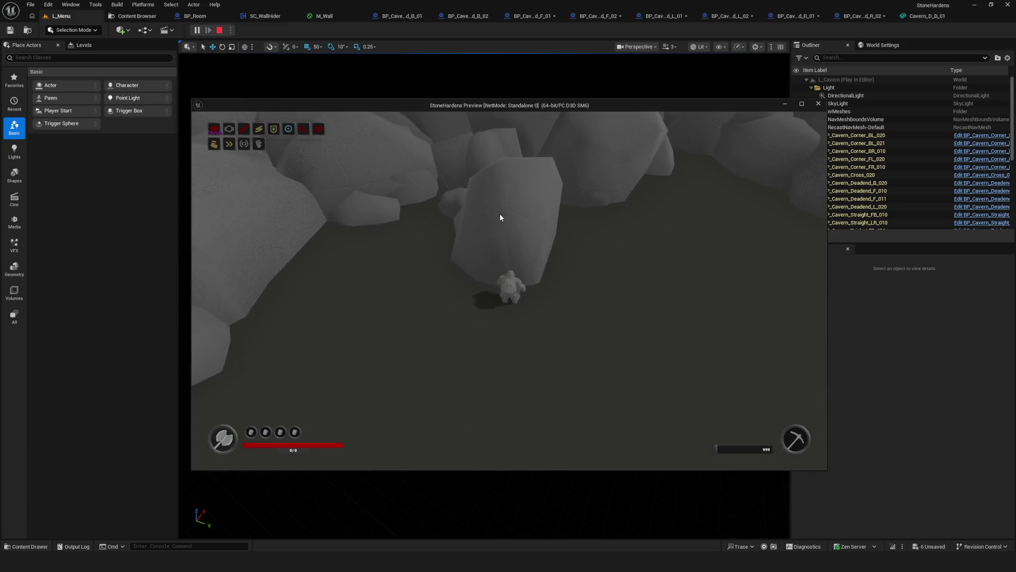
key("a")
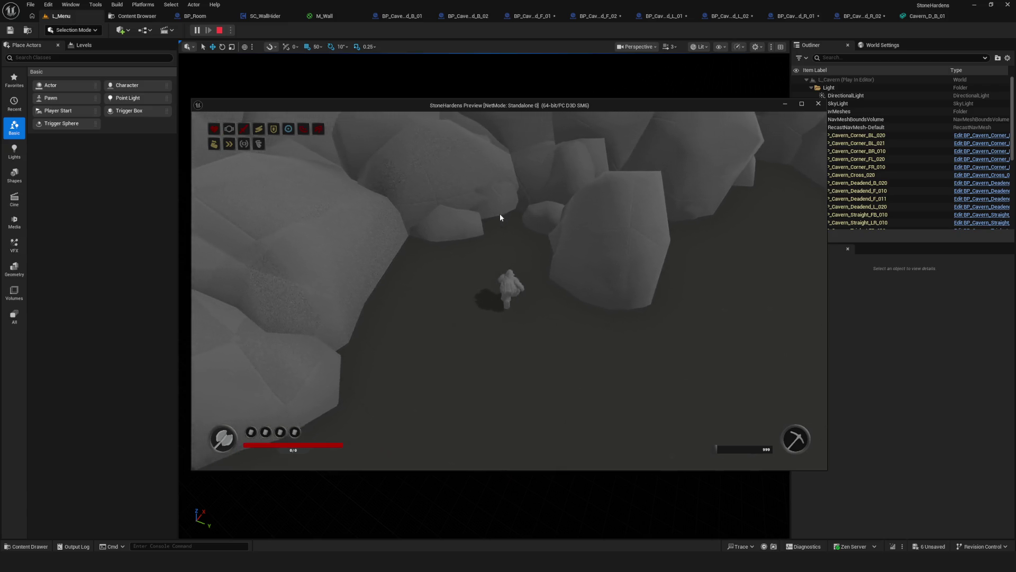
key("a")
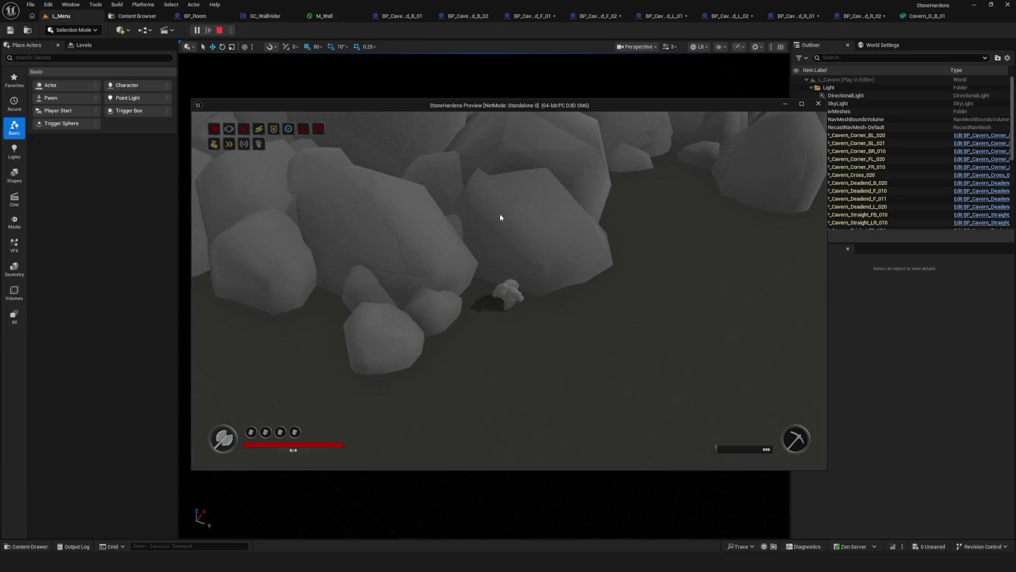
key("s")
key("w")
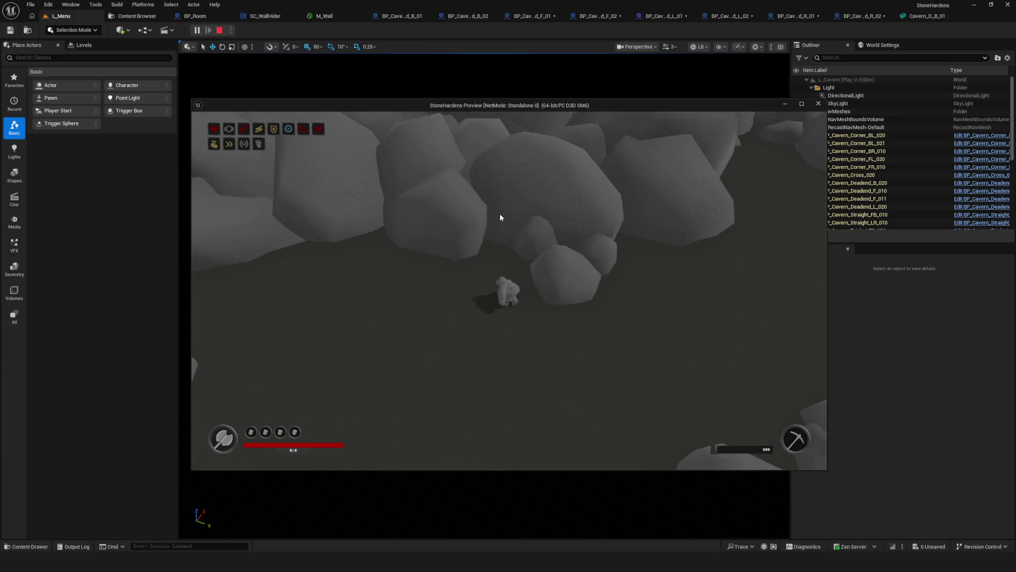
key("a")
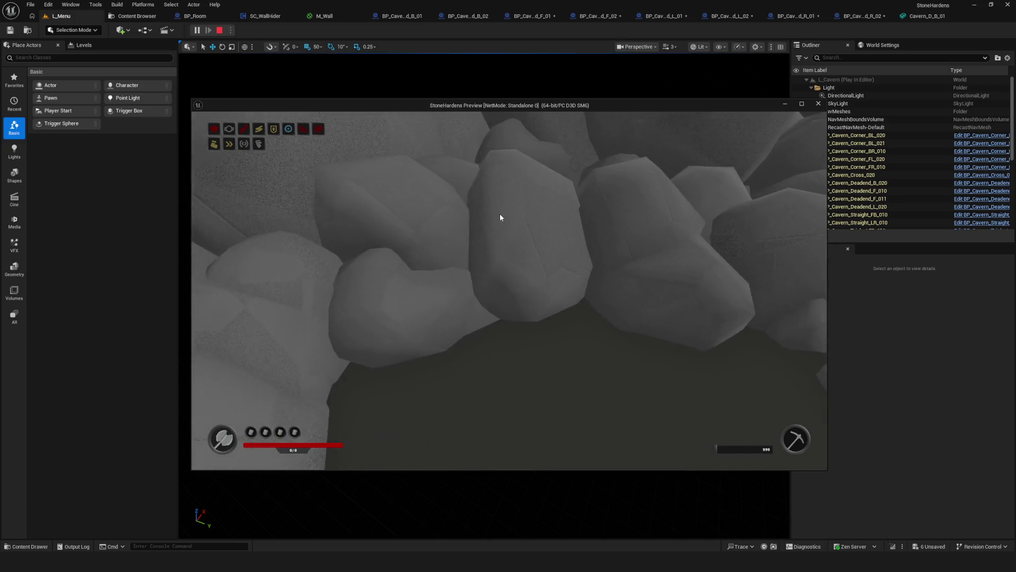
key("s")
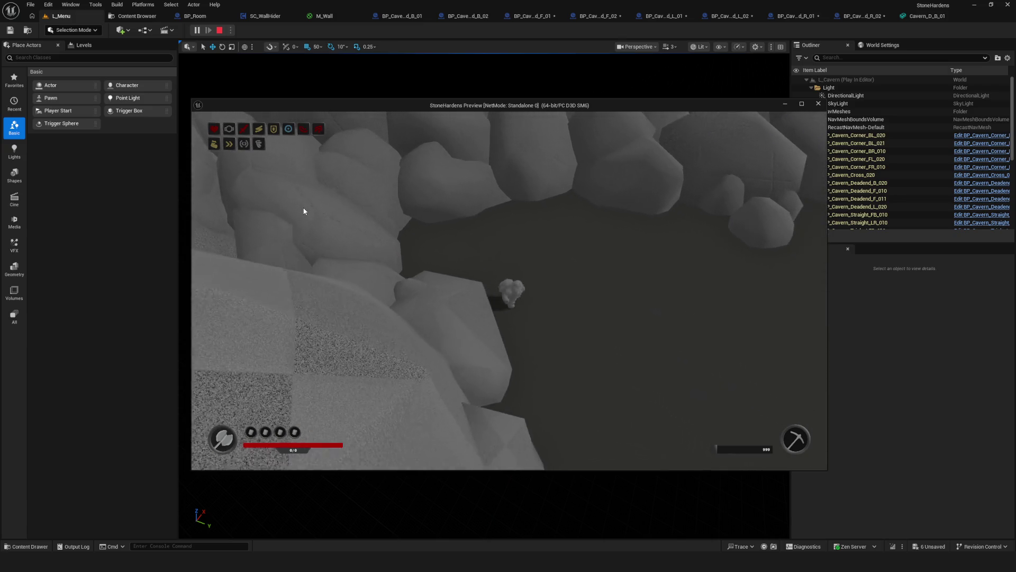
key("d")
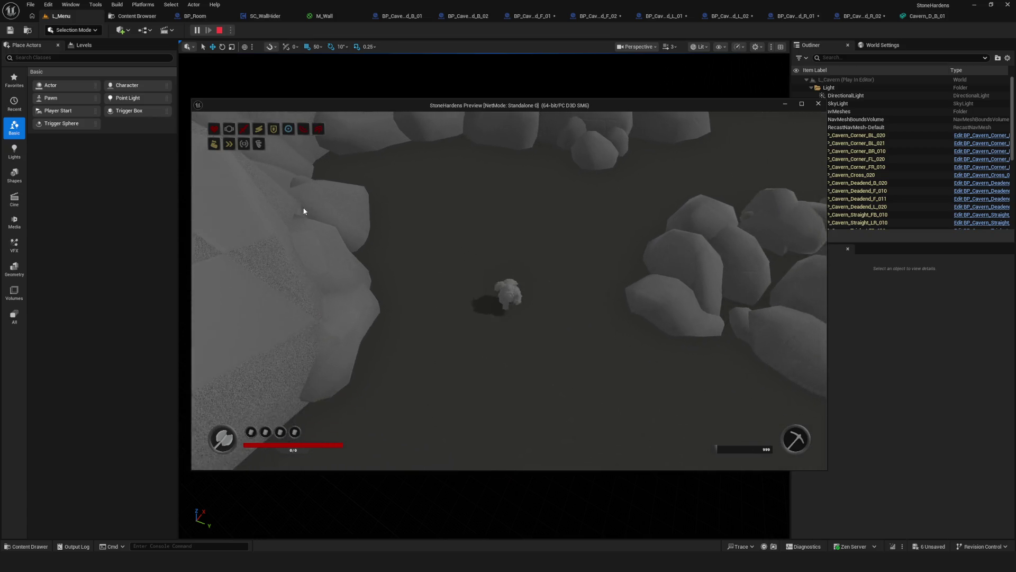
key("d")
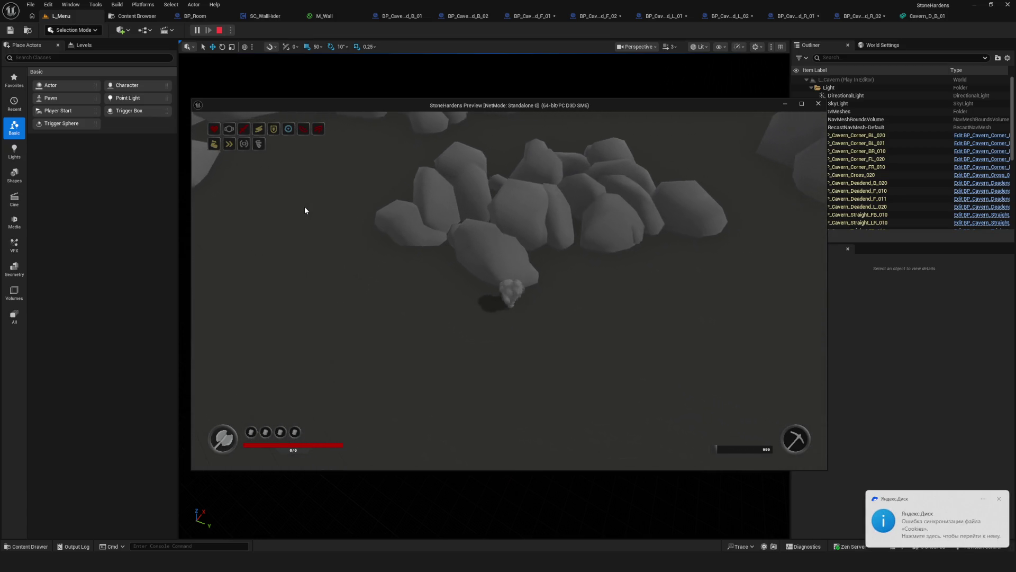
key("s")
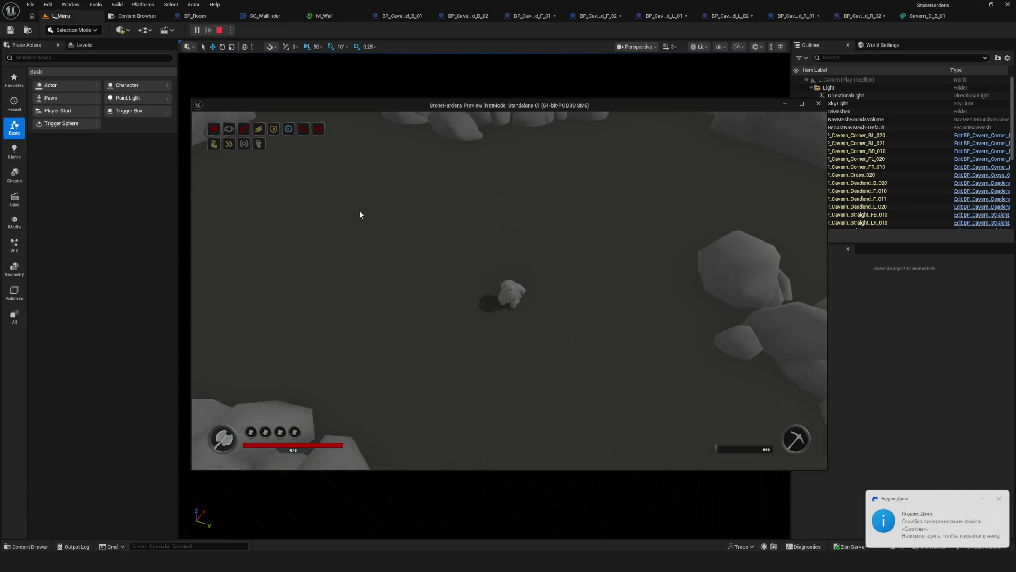
key("a")
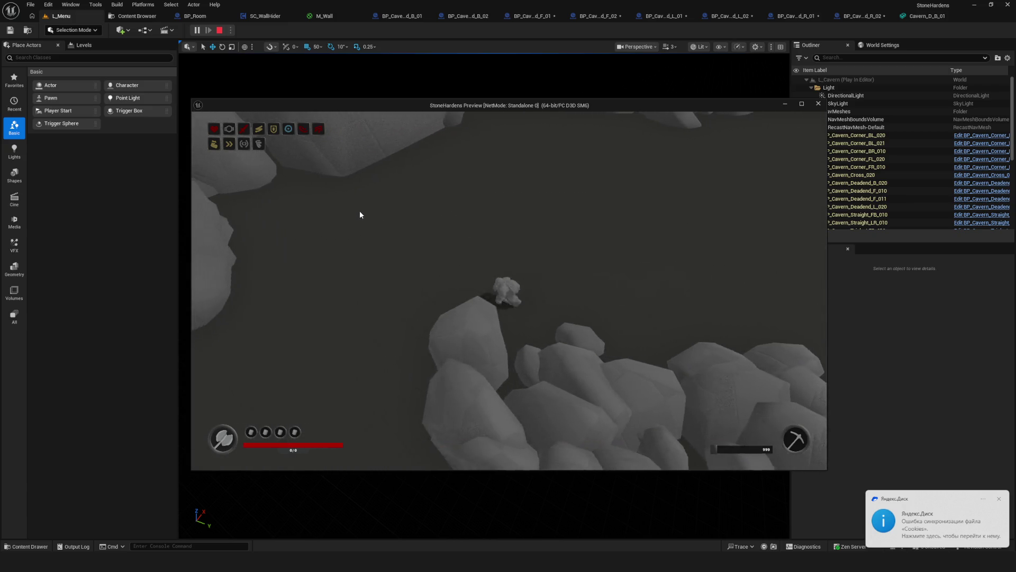
key("d")
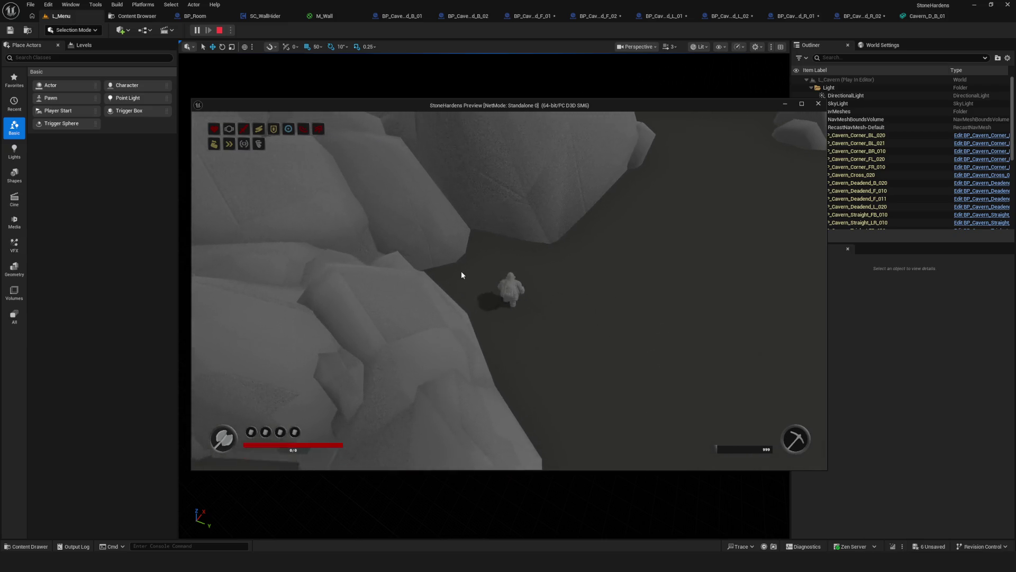
key("s")
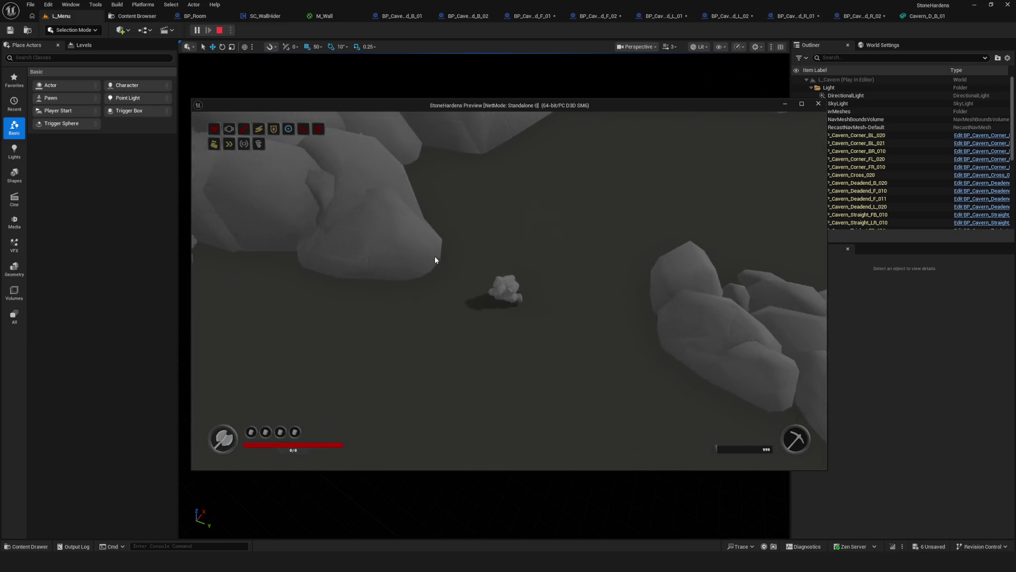
key("a")
Walk through the arch into the next cavern's rock clusters, end the play test and refocus Blender
key("s")
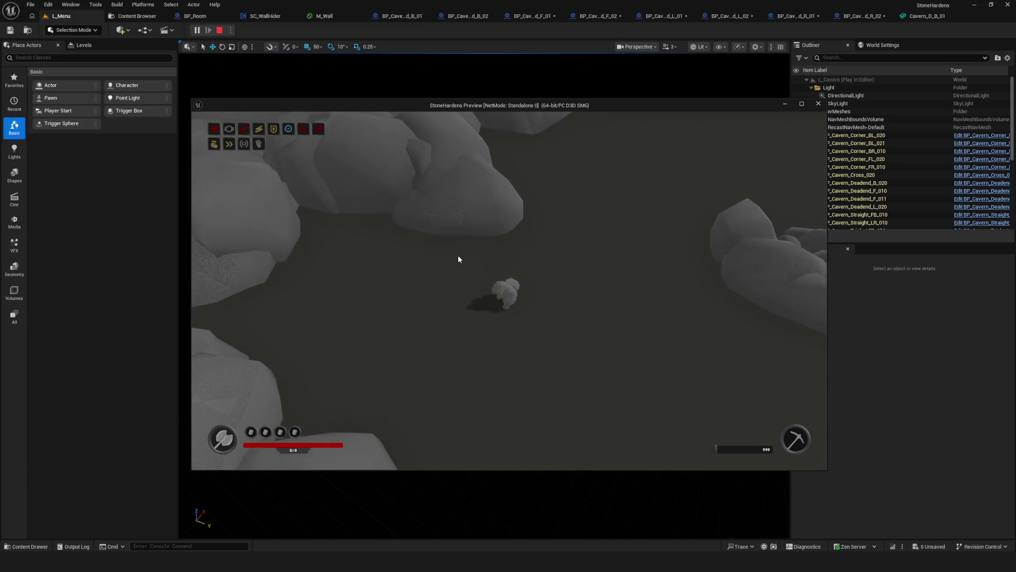
key("s")
key("d")
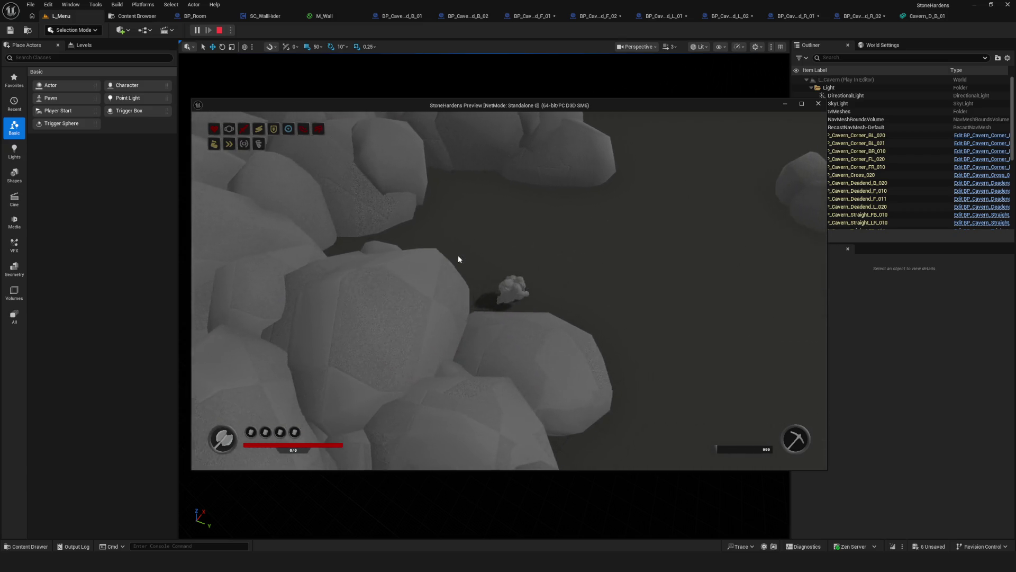
key("s")
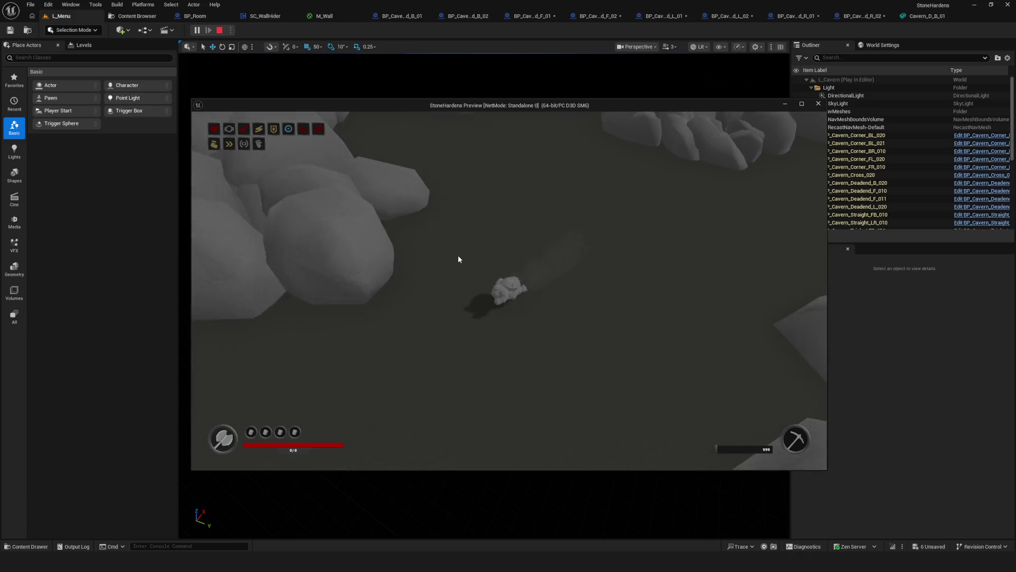
key("s")
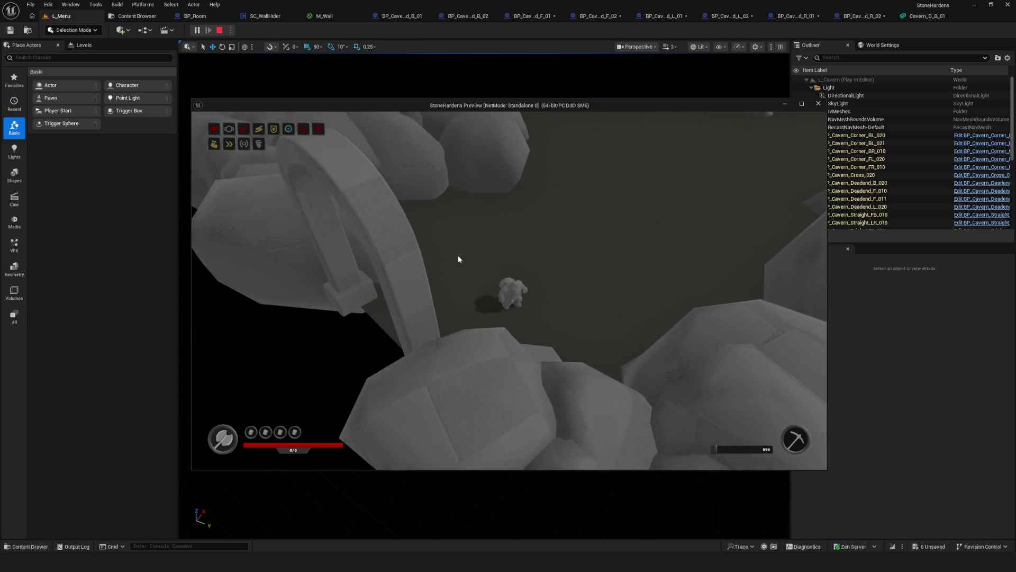
key("w")
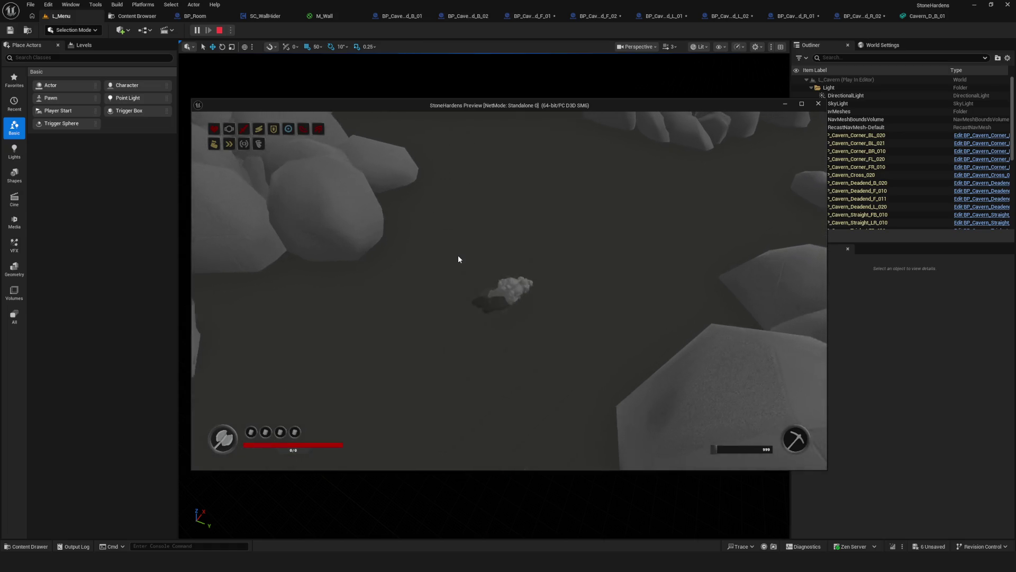
key("d")
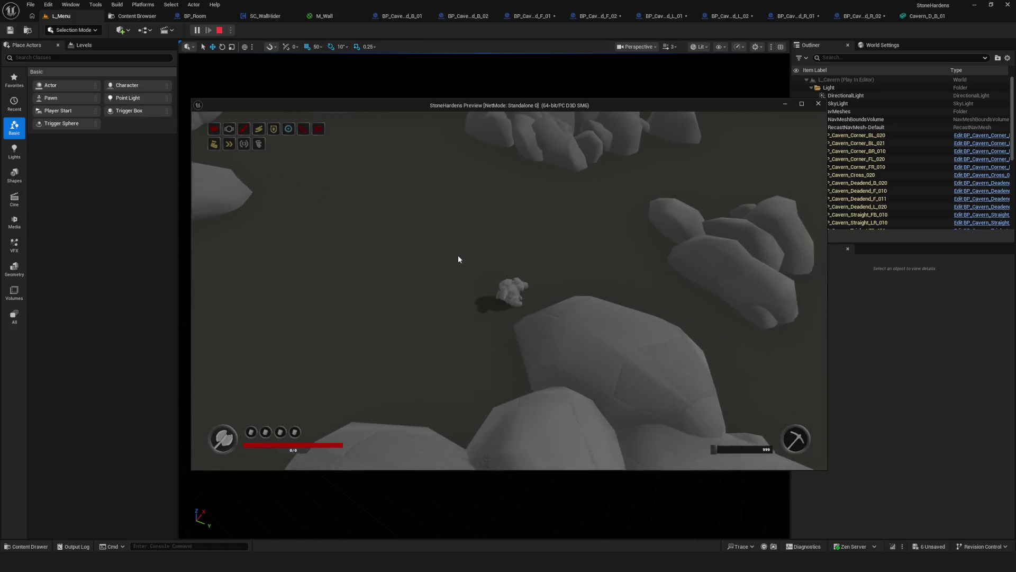
key("w")
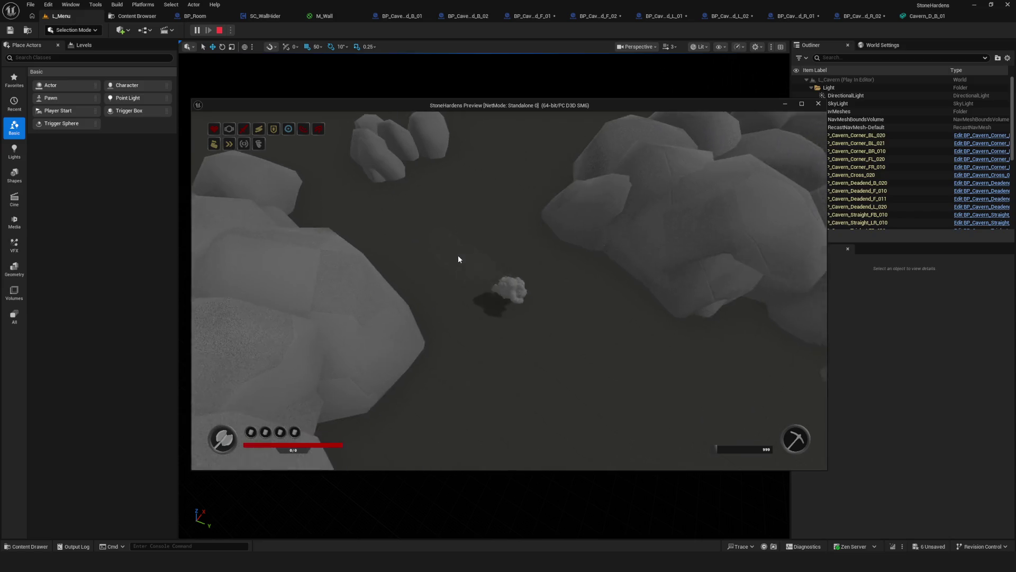
key("a")
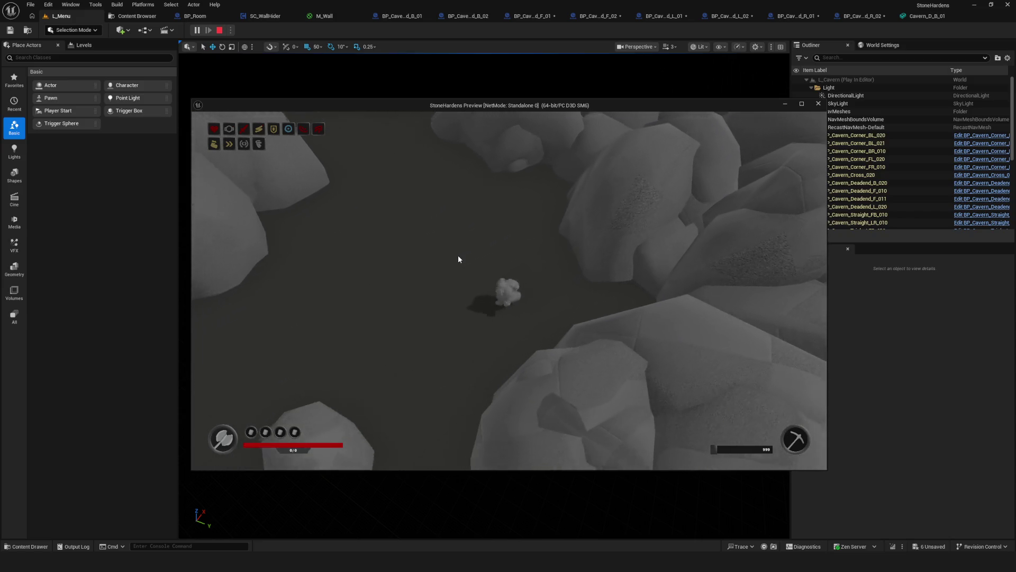
key("w")
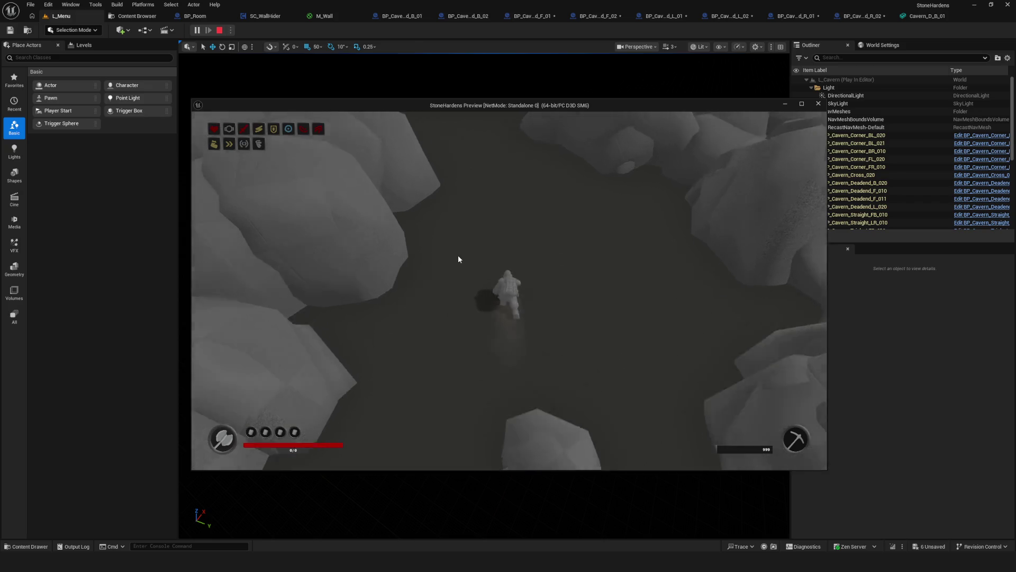
key("w")
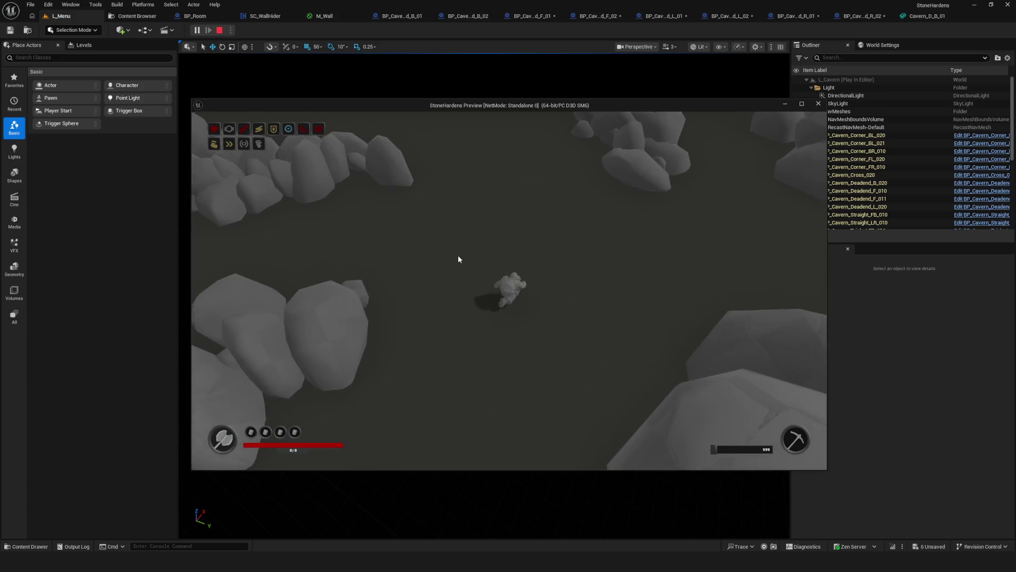
key("d")
key("s")
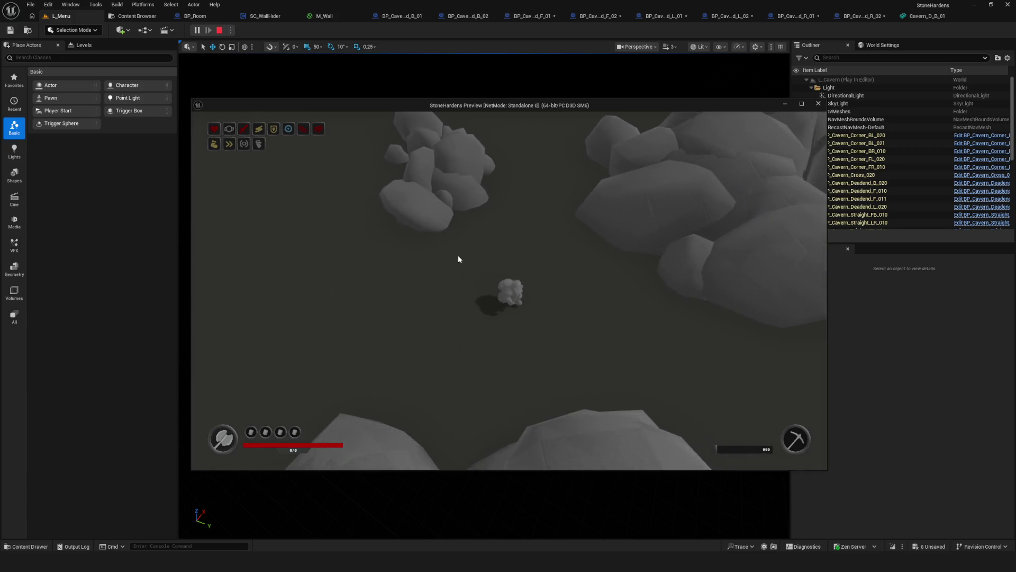
key("w")
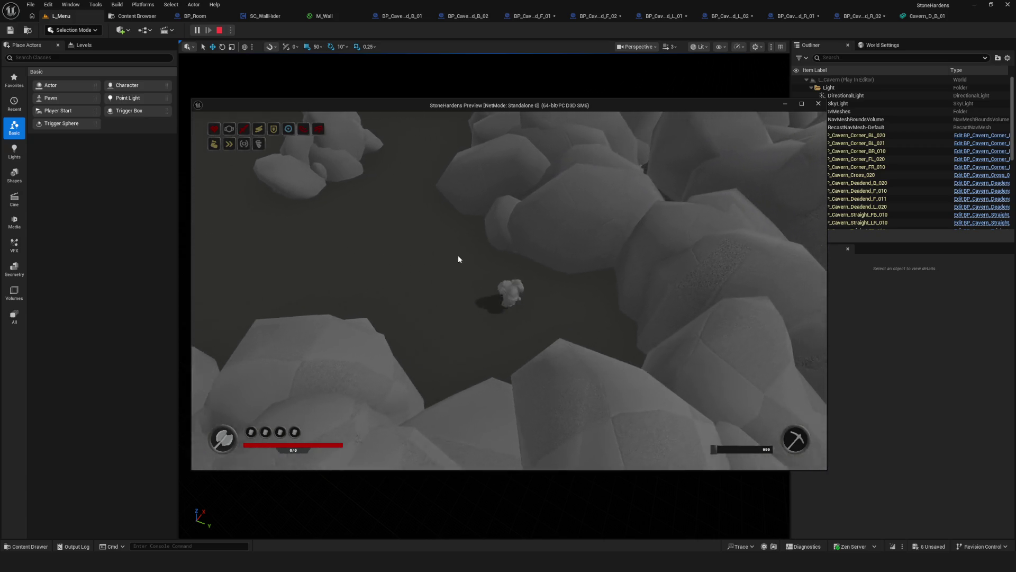
key("w")
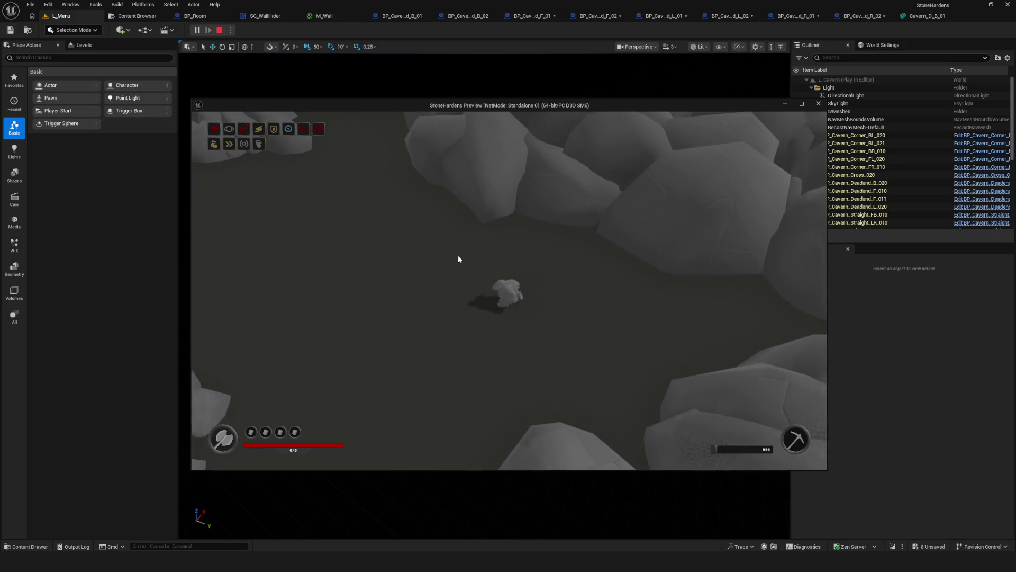
key("Escape")
left_click(974, 6)
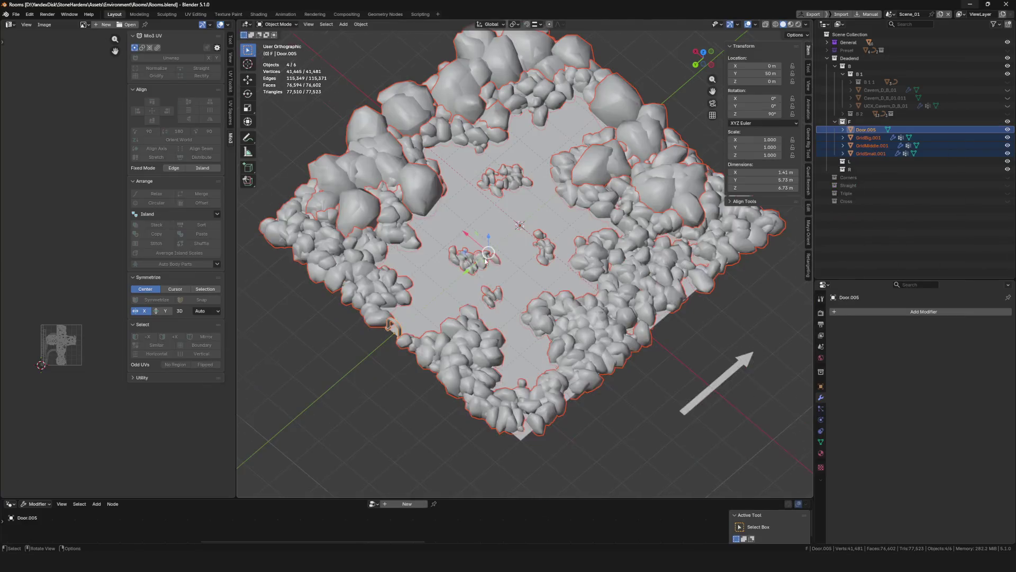
Select GridSmall.001 in the rock room to inspect its scatter settings
middle_click_drag(556, 239, 466, 241)
scroll(466, 242, "up", 5)
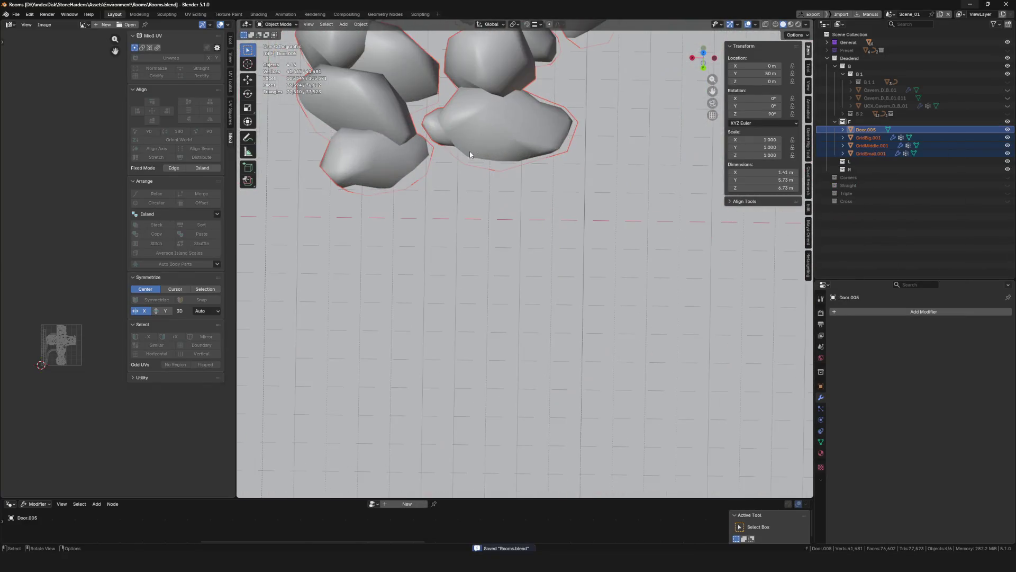
left_click(500, 209)
scroll(510, 288, "down", 10)
scroll(511, 263, "up", 5)
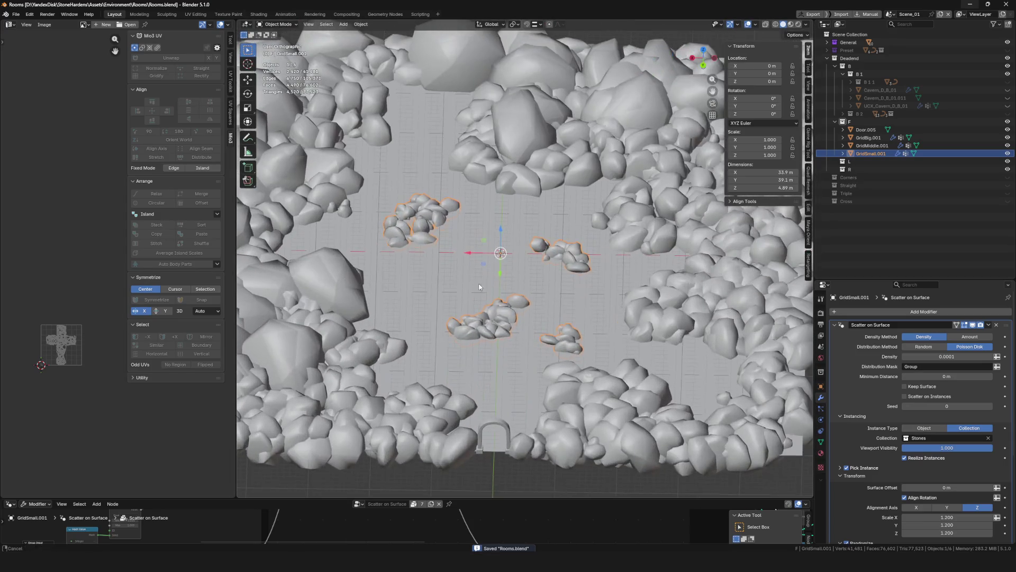
mouse_move(512, 263)
middle_mouse_down()
mouse_move(509, 230)
mouse_move(503, 315)
middle_mouse_up()
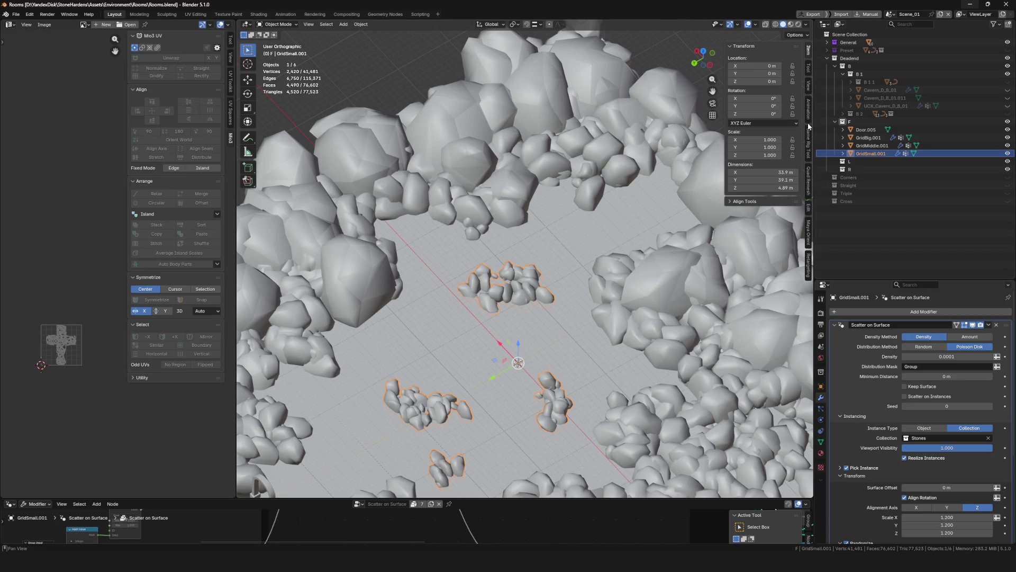
Expand Preset and Stones in the Outliner, select Stone.002 and make Preset visible
left_click(827, 51)
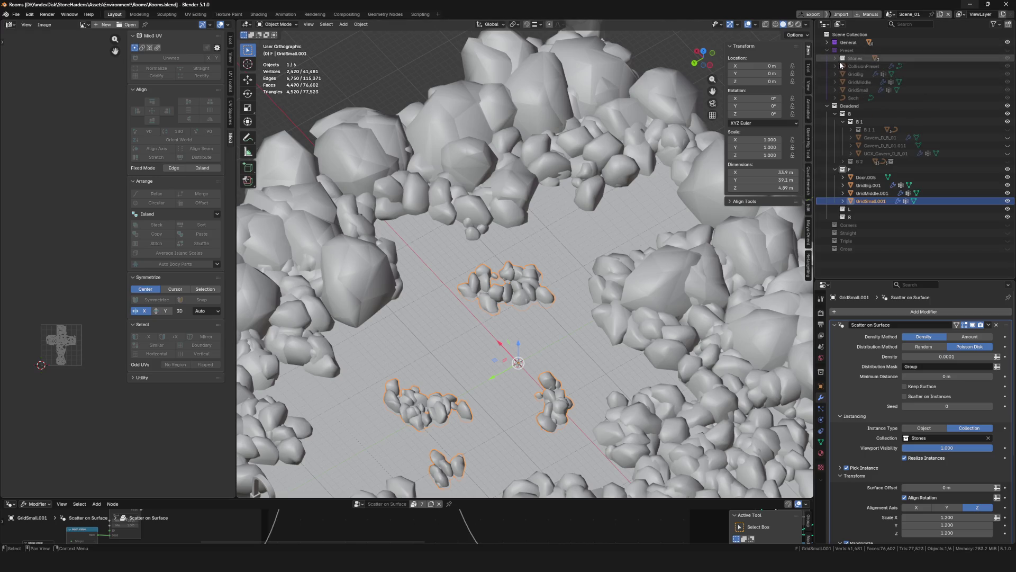
left_click(835, 58)
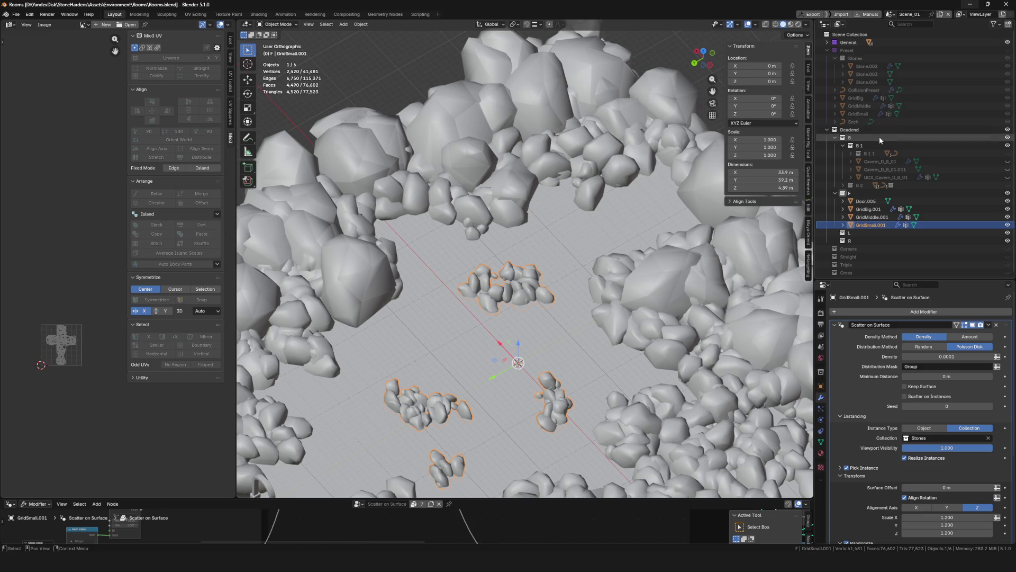
left_click(868, 66)
left_click(1008, 50)
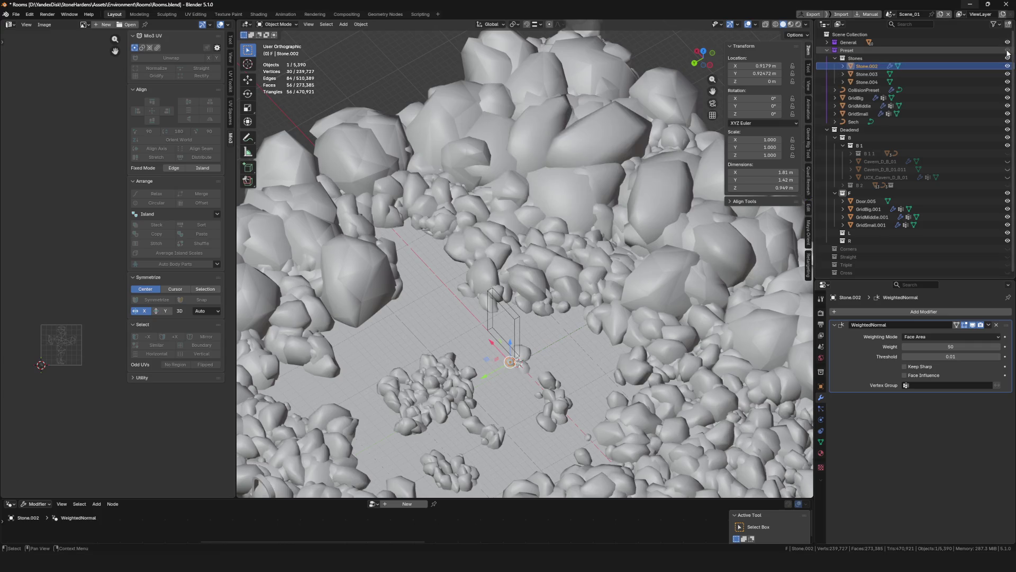
Isolate the three stones in local view and select Stone.003 and Stone.004
key("KP_Divide")
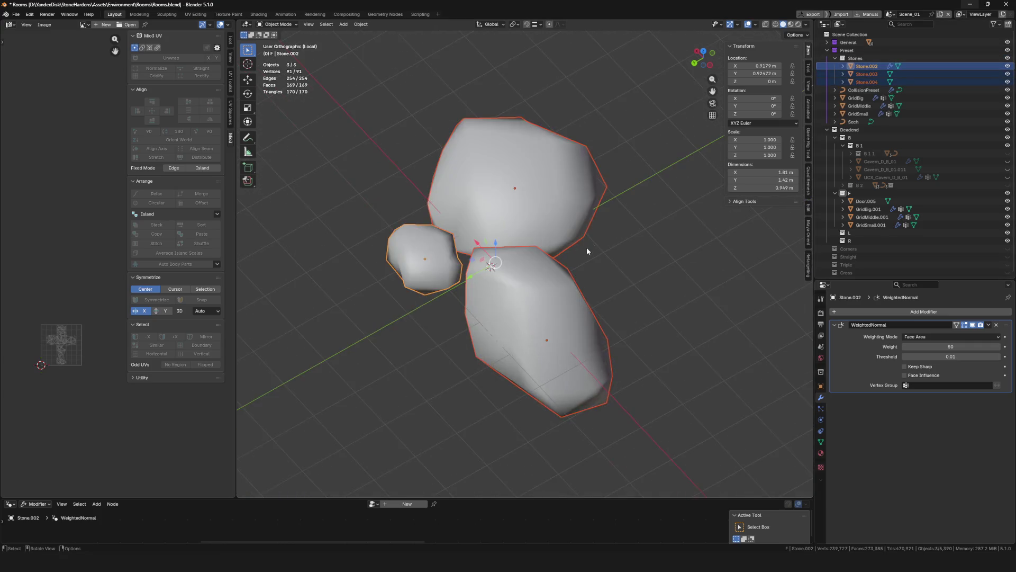
mouse_move(587, 247)
middle_mouse_down()
mouse_move(627, 242)
mouse_move(581, 306)
mouse_move(586, 329)
mouse_move(588, 306)
mouse_move(677, 248)
mouse_move(671, 211)
mouse_move(592, 229)
mouse_move(562, 290)
mouse_move(577, 265)
mouse_move(592, 267)
mouse_move(603, 313)
middle_mouse_up()
left_click(627, 241)
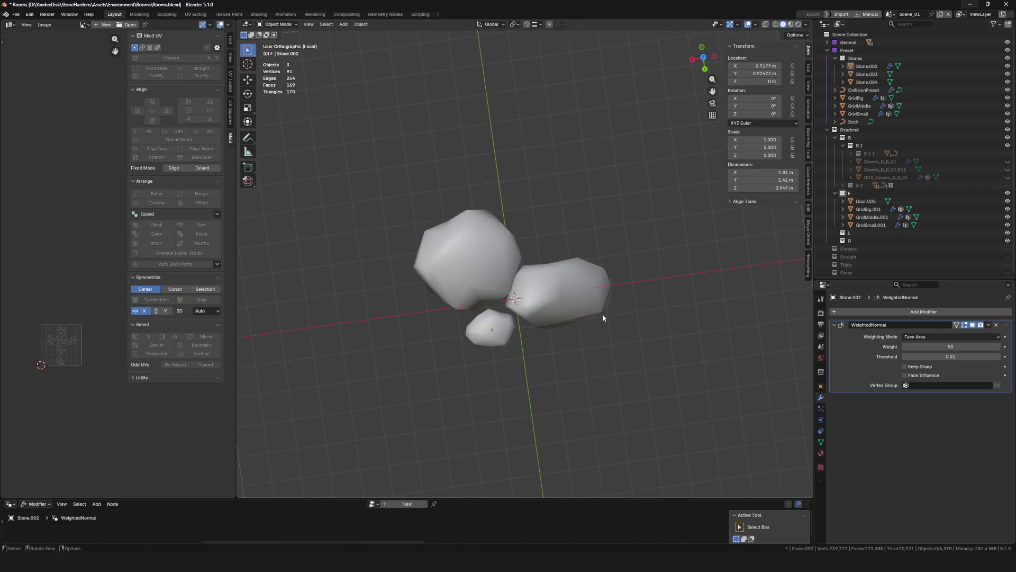
left_click(496, 265)
mouse_move(495, 264)
middle_mouse_down()
mouse_move(525, 279)
mouse_move(540, 244)
mouse_move(525, 275)
mouse_move(535, 279)
mouse_move(579, 238)
mouse_move(590, 198)
mouse_move(586, 234)
middle_mouse_up()
left_click(541, 280, "shift")
Move Stone.003 and Stone.004 into a new StoneReserve collection, hide them and leave local view
left_click_drag(874, 53, 878, 58)
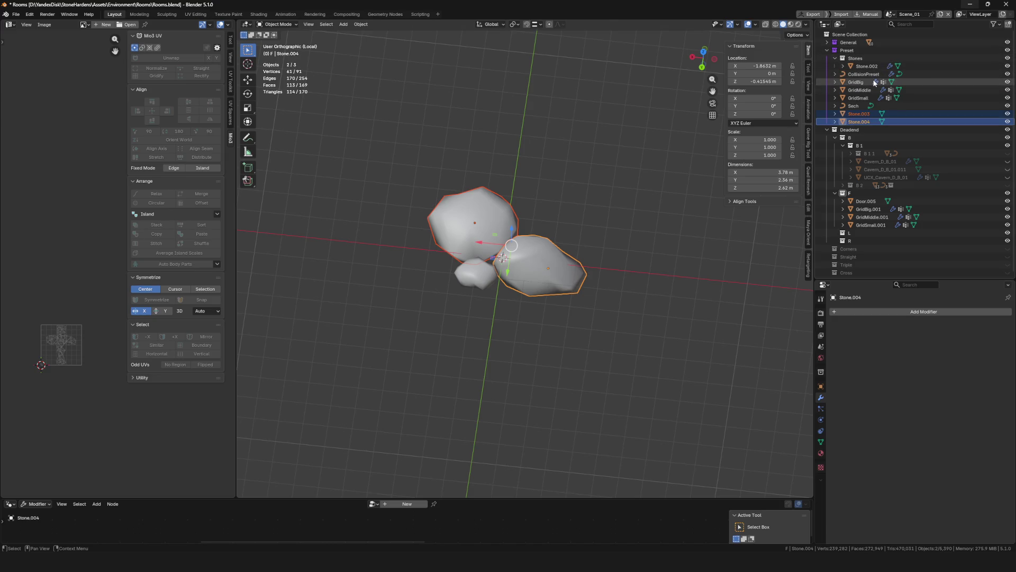
left_click(854, 50)
type("StoneReserve")
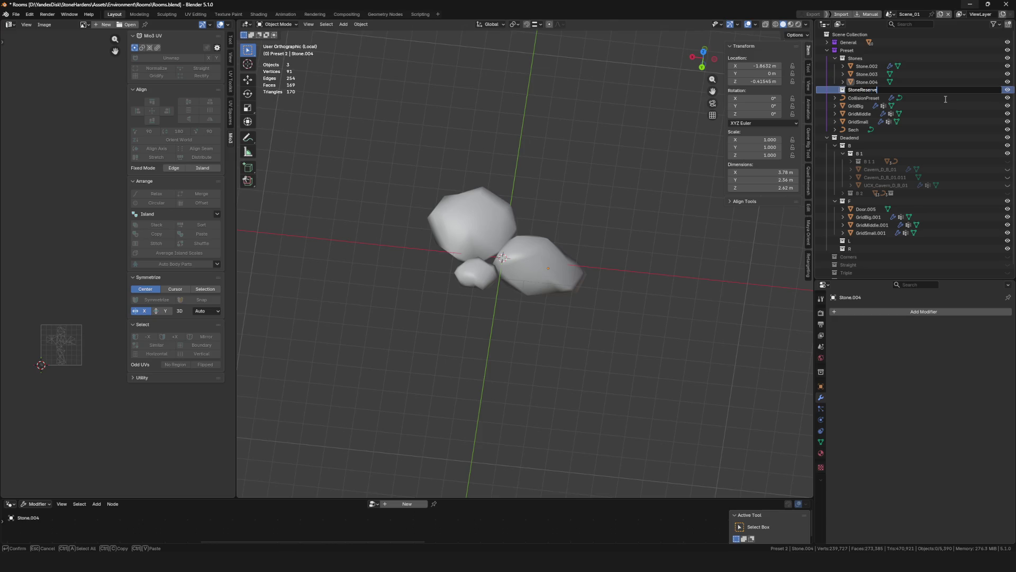
key("Return")
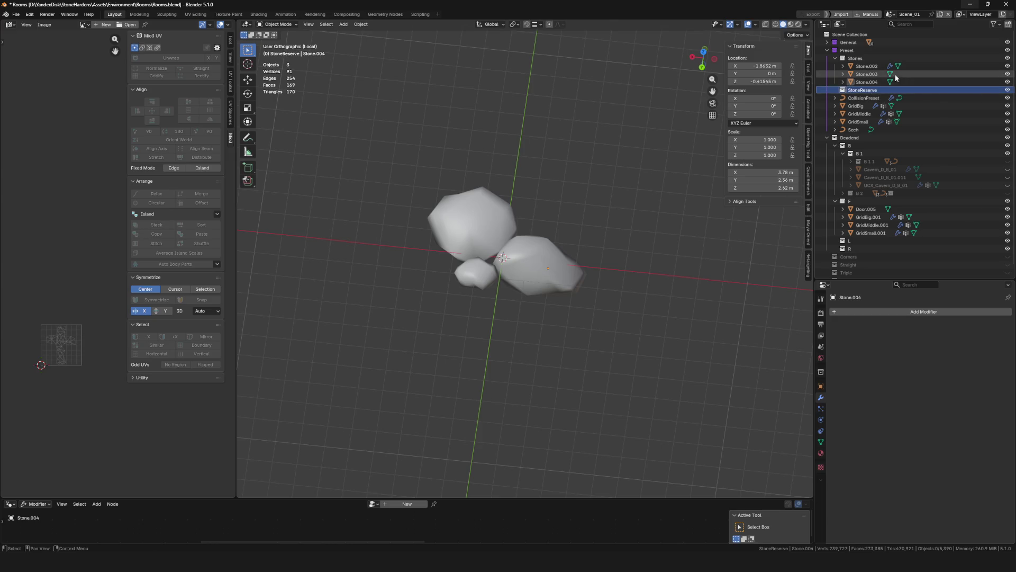
left_click(895, 74)
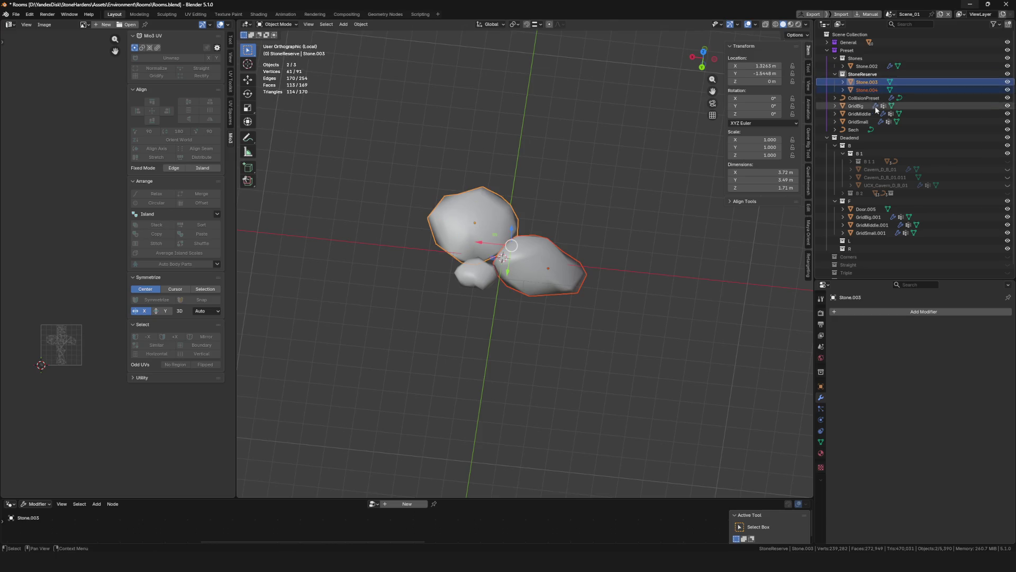
middle_click_drag(504, 306, 764, 166)
key("ctrl+s")
key("h")
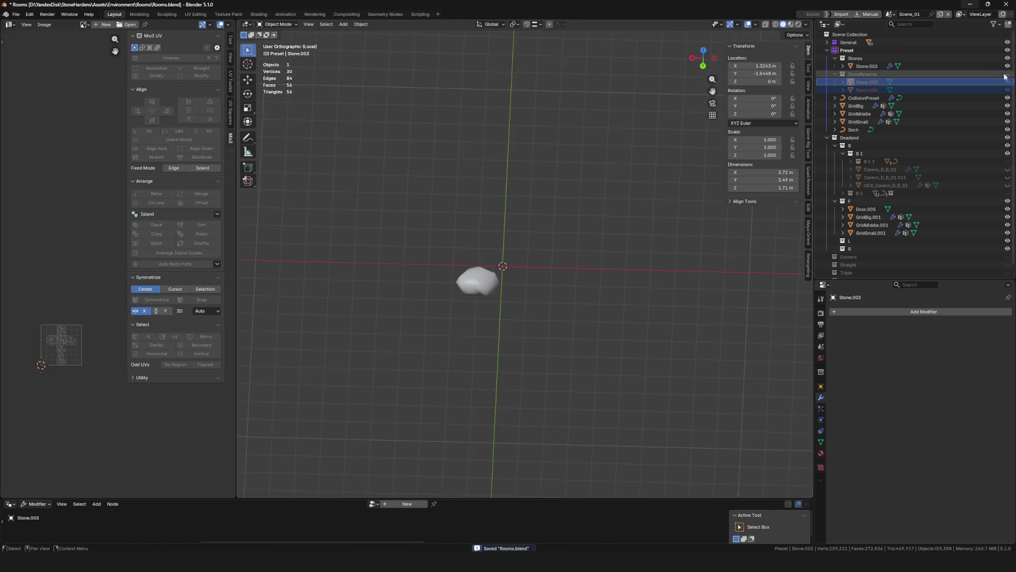
key("KP_Divide")
scroll(518, 263, "up", 5)
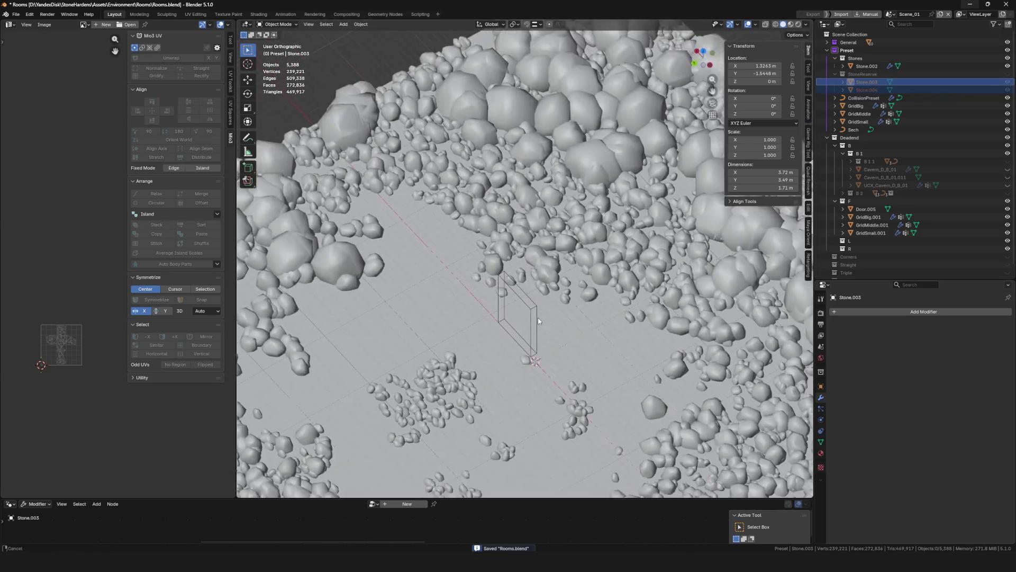
scroll(509, 318, "up", 1)
scroll(492, 362, "up", 3)
scroll(482, 381, "up", 2)
scroll(482, 380, "down", 3)
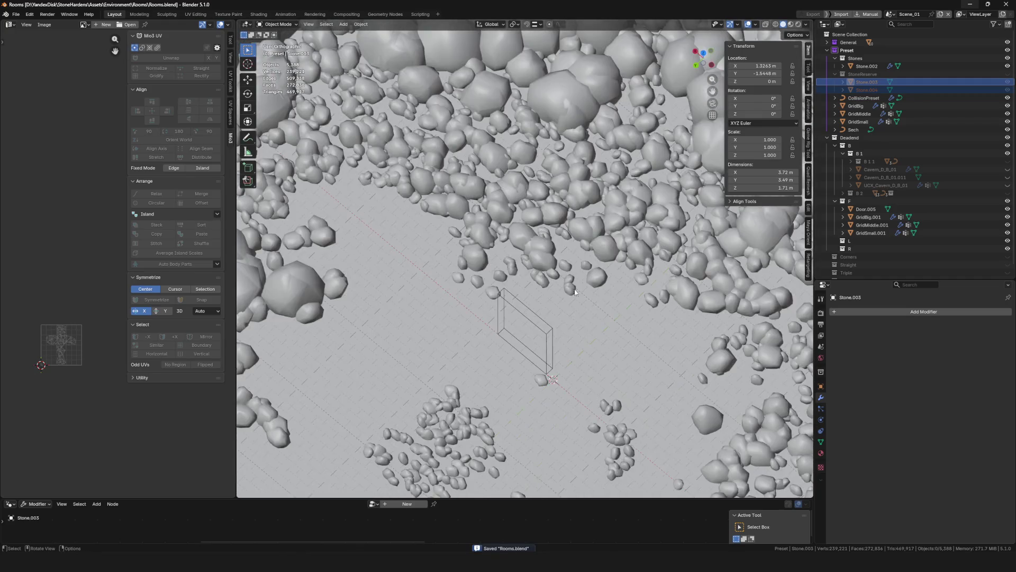
scroll(496, 326, "down", 4)
scroll(512, 268, "up", 3)
scroll(508, 240, "down", 3)
scroll(509, 241, "up", 3)
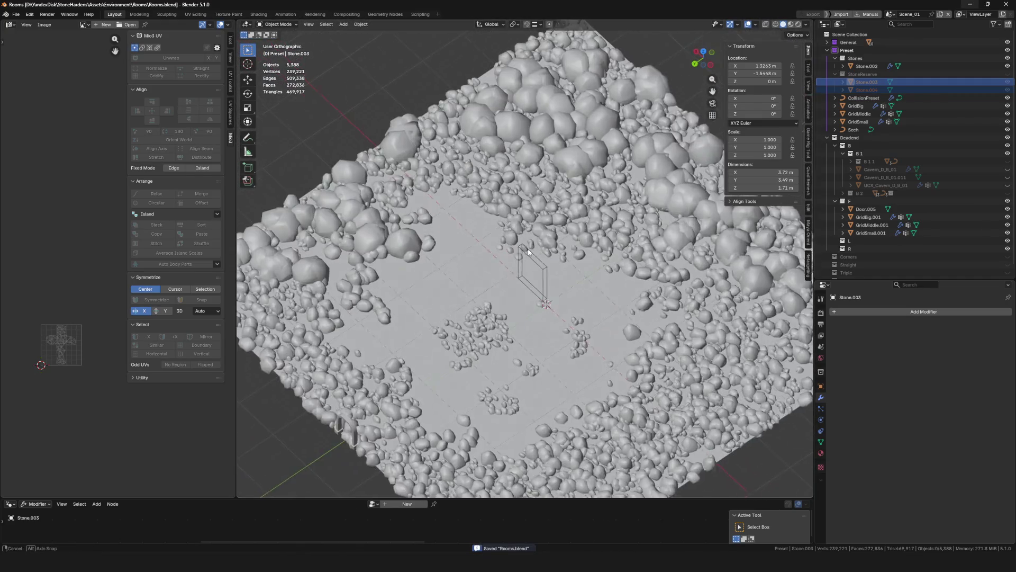
Hide GridBig.001's large stones from the floor and save the file
mouse_move(509, 241)
middle_mouse_down()
mouse_move(548, 272)
mouse_move(540, 256)
mouse_move(516, 290)
mouse_move(550, 271)
mouse_move(422, 250)
mouse_move(467, 300)
mouse_move(515, 302)
mouse_move(492, 280)
middle_mouse_up()
scroll(524, 254, "up", 2)
scroll(541, 257, "up", 3)
scroll(428, 266, "down", 5)
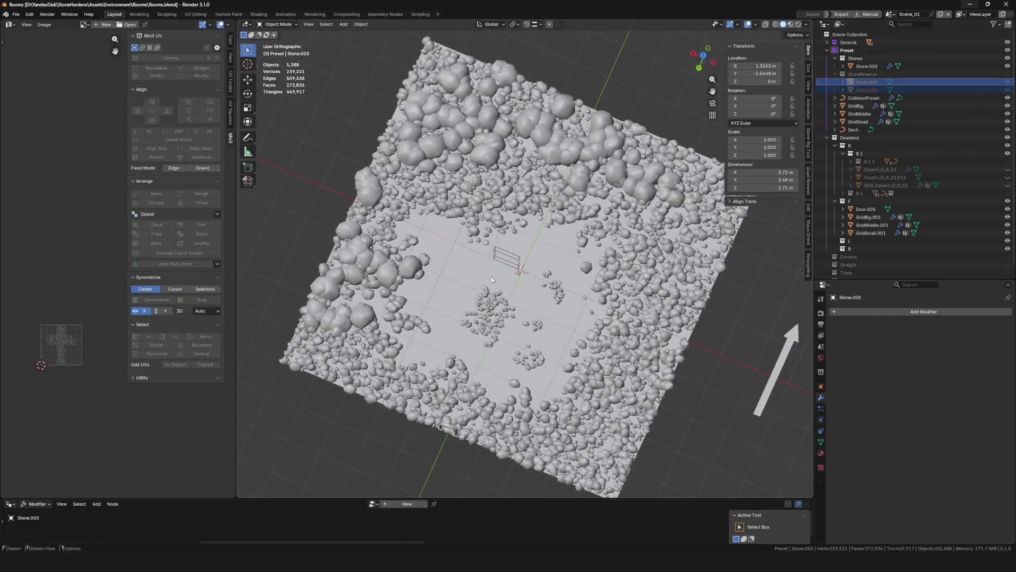
scroll(483, 254, "up", 5)
scroll(492, 241, "up", 3)
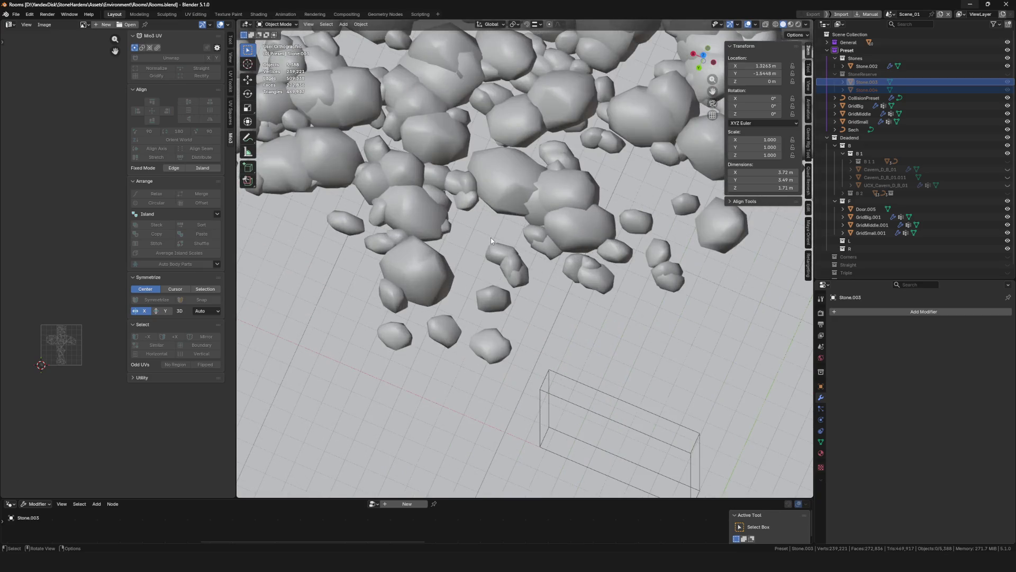
scroll(491, 237, "down", 2)
key("ctrl+s")
scroll(516, 246, "down", 3)
scroll(517, 247, "down", 5)
scroll(519, 243, "up", 4)
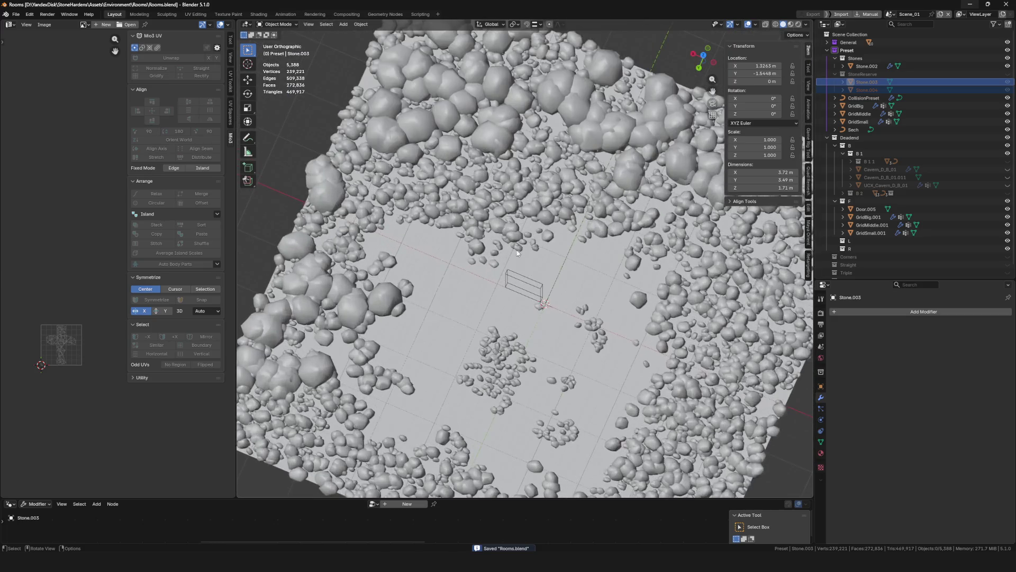
mouse_move(519, 243)
middle_mouse_down()
mouse_move(516, 220)
mouse_move(516, 238)
mouse_move(480, 280)
mouse_move(483, 247)
mouse_move(493, 271)
middle_mouse_up()
scroll(517, 239, "up", 4)
scroll(556, 266, "down", 5)
scroll(503, 266, "up", 4)
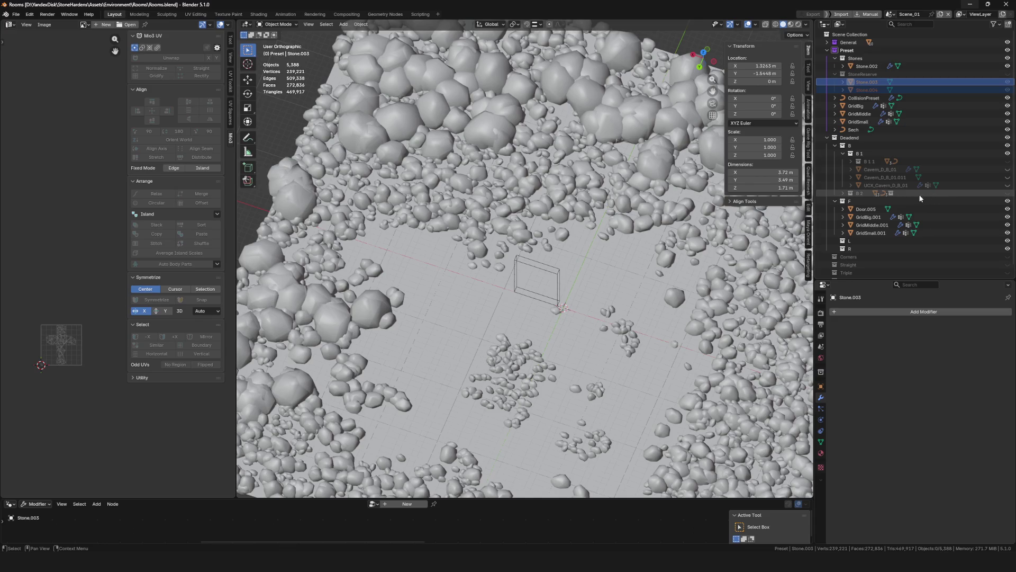
left_click(1008, 216)
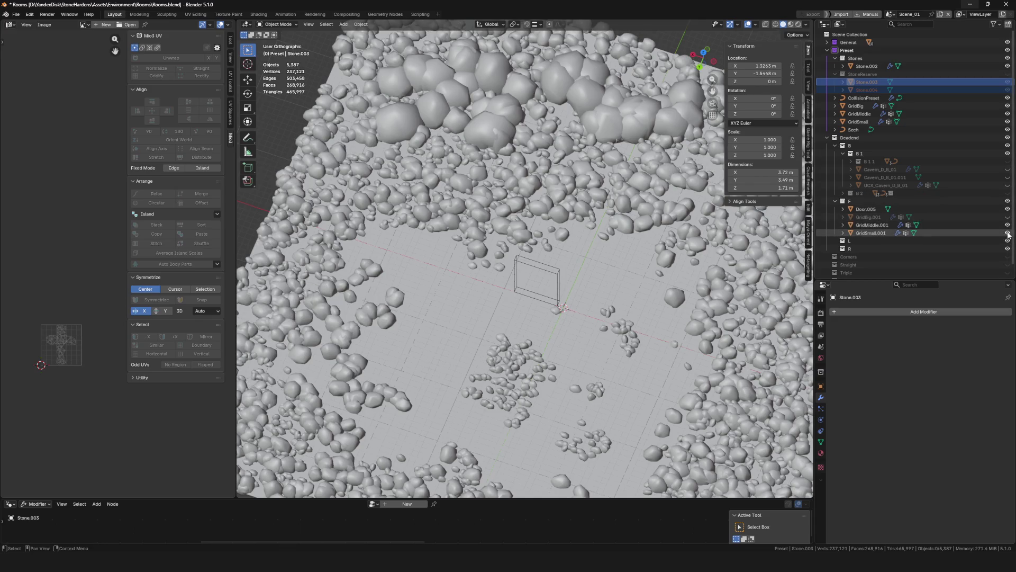
middle_click_drag(651, 263, 649, 257)
key("ctrl+s")
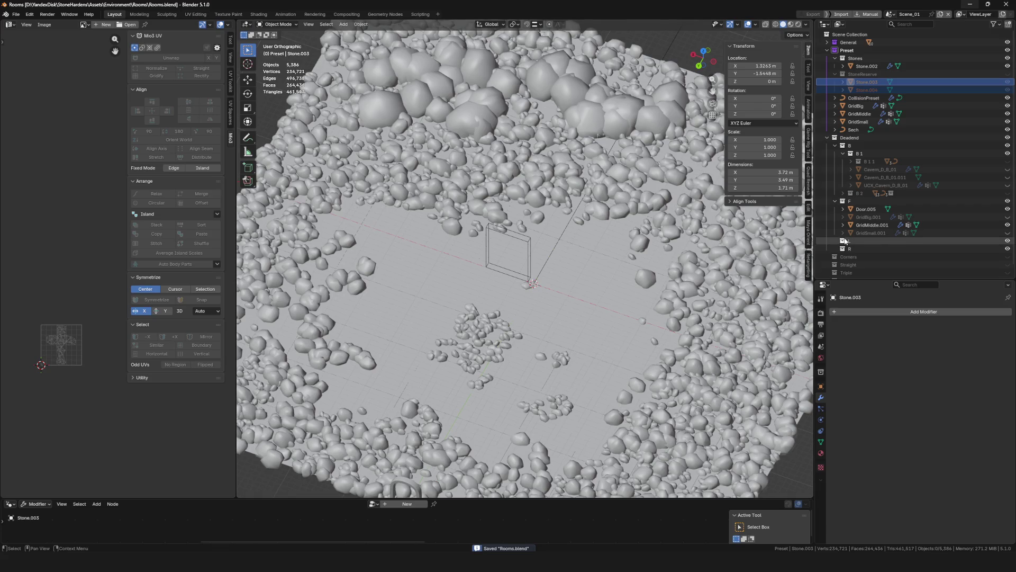
Collapse and hide the Preset collection, save, and select GridMiddle.001
left_click(827, 51)
left_click(1008, 51)
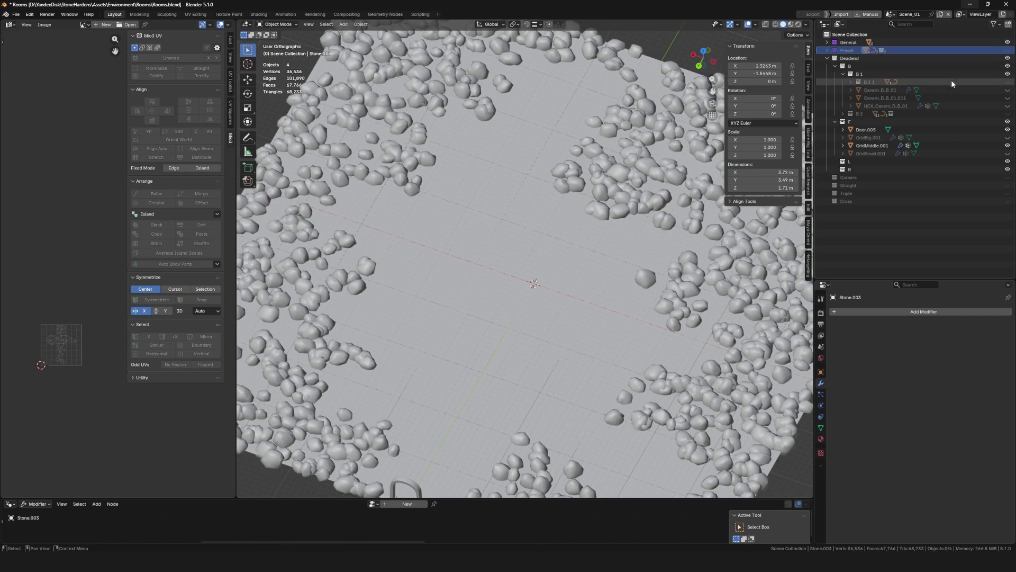
scroll(580, 239, "down", 5)
mouse_move(582, 237)
middle_mouse_down()
mouse_move(563, 262)
mouse_move(476, 262)
middle_mouse_up()
key("ctrl+s")
left_click(564, 262)
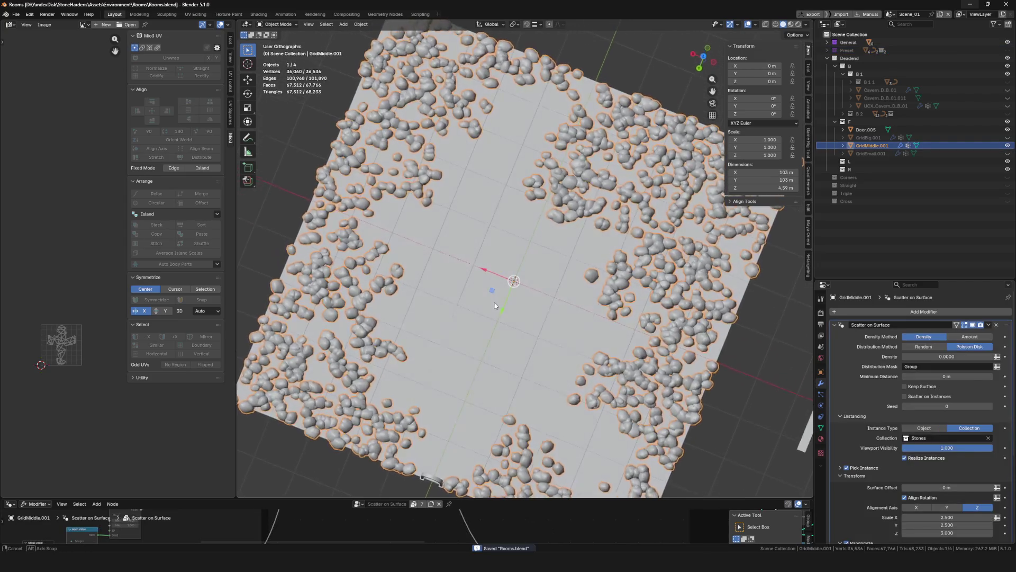
scroll(475, 261, "down", 3)
scroll(508, 263, "up", 6)
scroll(556, 254, "down", 3)
Set GridMiddle.001's Scatter on Surface scale to 4 and raise its density
middle_click_drag(556, 254, 657, 248)
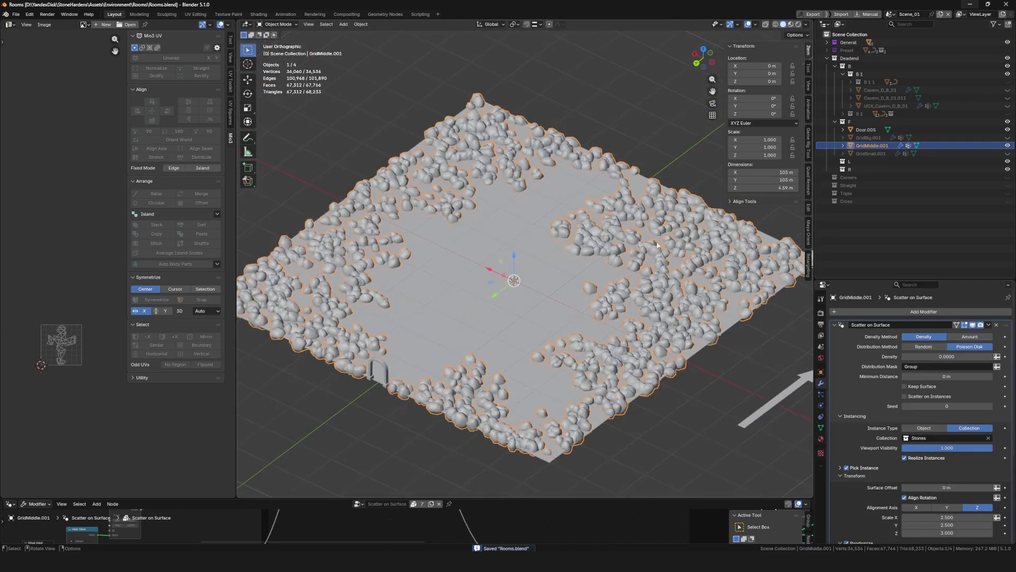
scroll(908, 373, "down", 3)
scroll(908, 373, "down", 2)
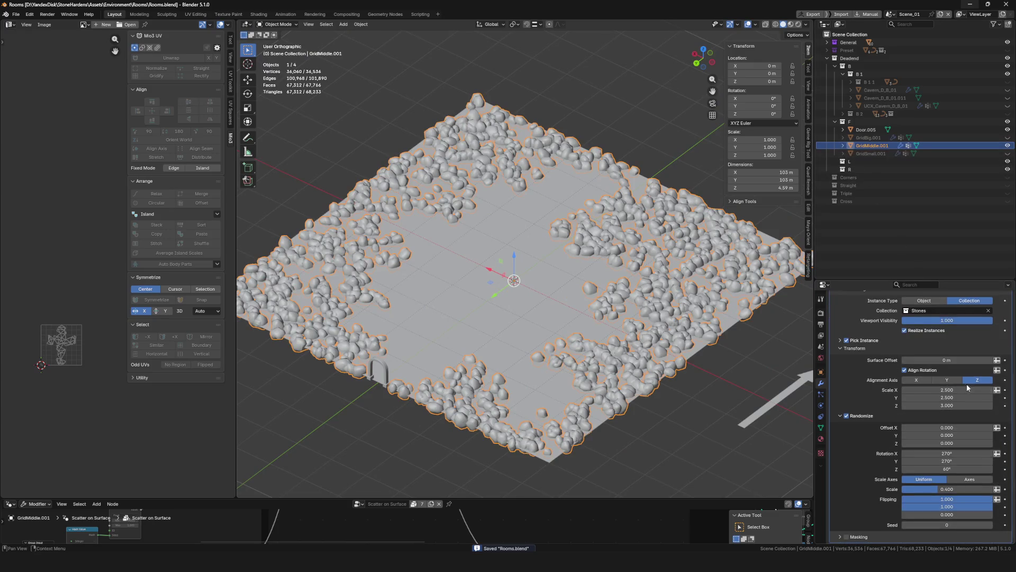
middle_click_drag(689, 405, 691, 391)
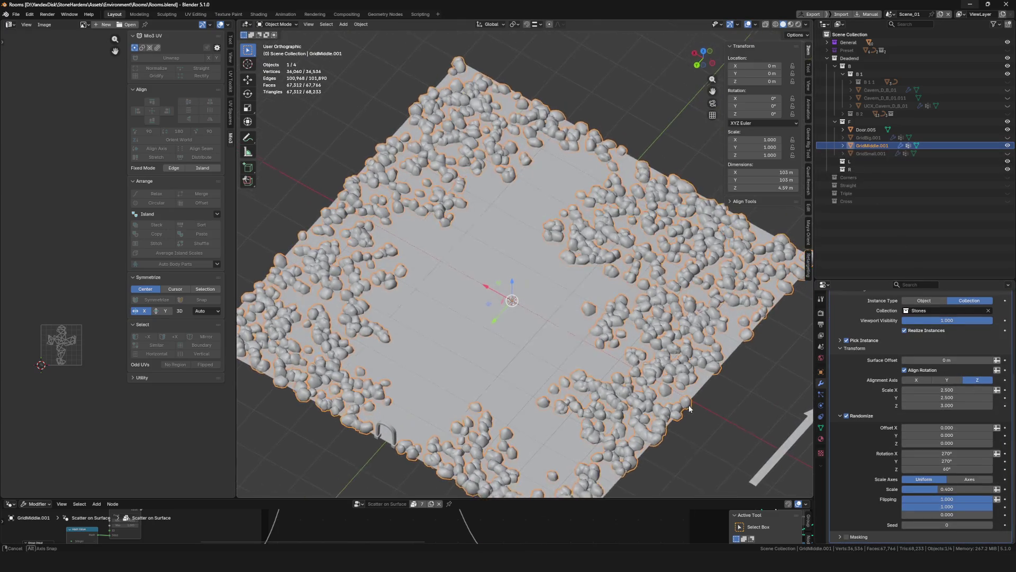
scroll(691, 388, "down", 2)
scroll(632, 328, "up", 5)
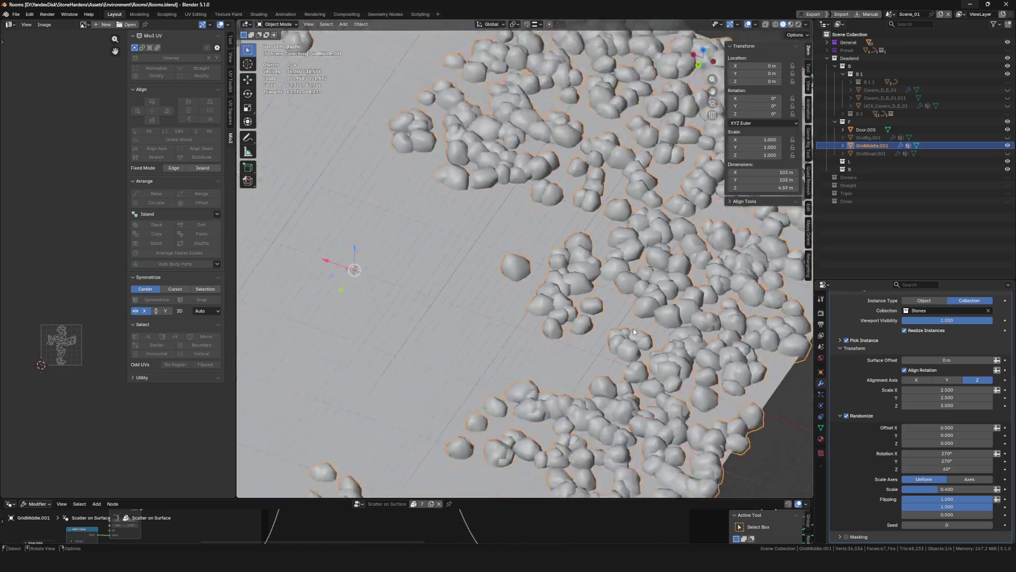
scroll(632, 328, "down", 3)
mouse_move(633, 328)
middle_mouse_down()
mouse_move(601, 352)
mouse_move(680, 352)
middle_mouse_up()
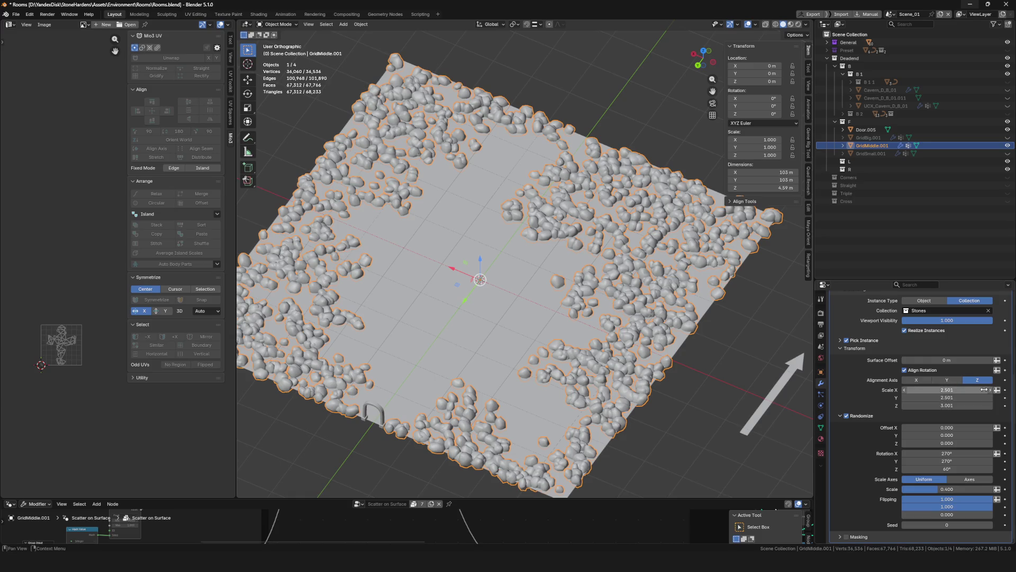
type("4")
key("Return")
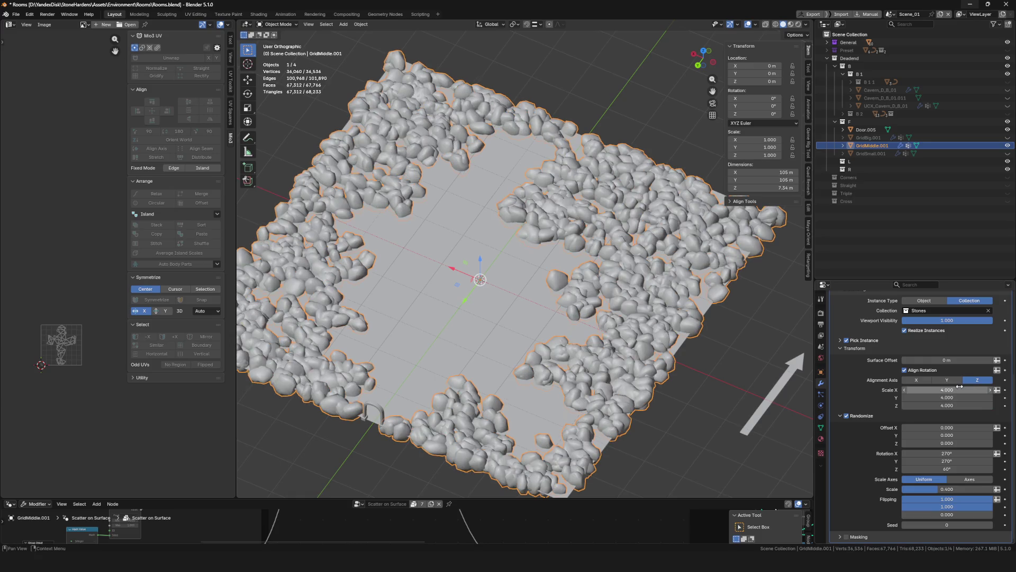
scroll(421, 225, "up", 4)
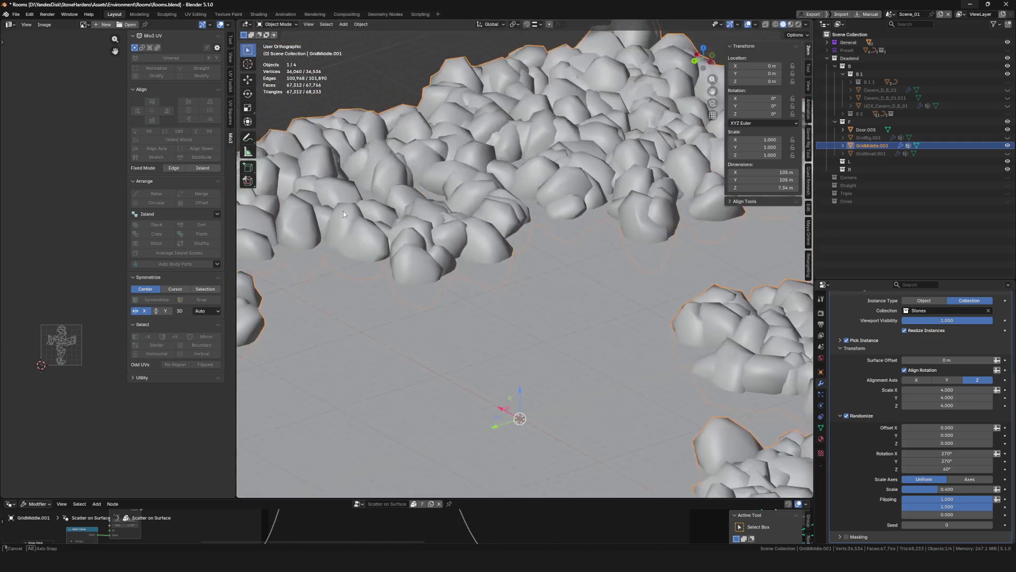
mouse_move(421, 225)
middle_mouse_down()
mouse_move(585, 250)
mouse_move(565, 263)
mouse_move(616, 298)
middle_mouse_up()
scroll(585, 251, "down", 4)
scroll(564, 264, "up", 5)
scroll(985, 376, "up", 5)
type("0.00004")
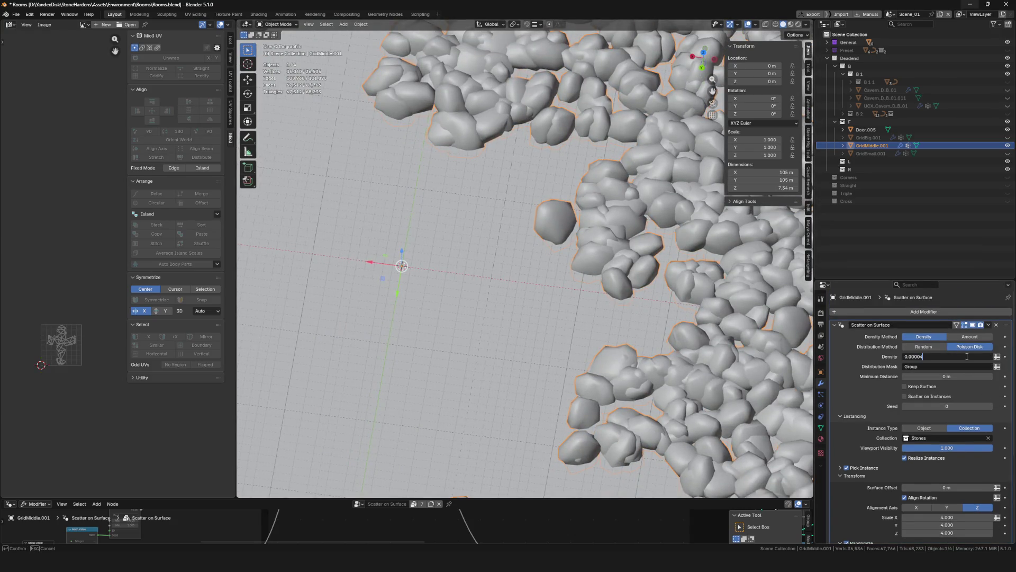
key("Return")
scroll(725, 250, "down", 5)
scroll(476, 262, "up", 4)
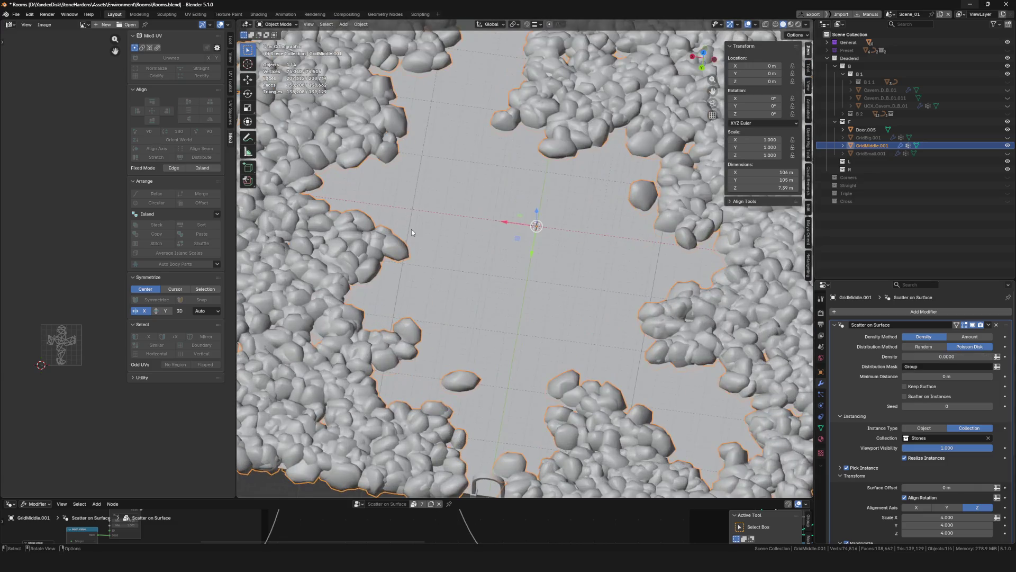
Save Rooms.blend and switch the floor into Weight Paint mode
mouse_move(476, 262)
middle_mouse_down()
mouse_move(414, 263)
mouse_move(482, 306)
middle_mouse_up()
scroll(389, 259, "up", 5)
scroll(378, 262, "down", 4)
scroll(515, 305, "up", 3)
key("ctrl+s")
scroll(516, 306, "down", 5)
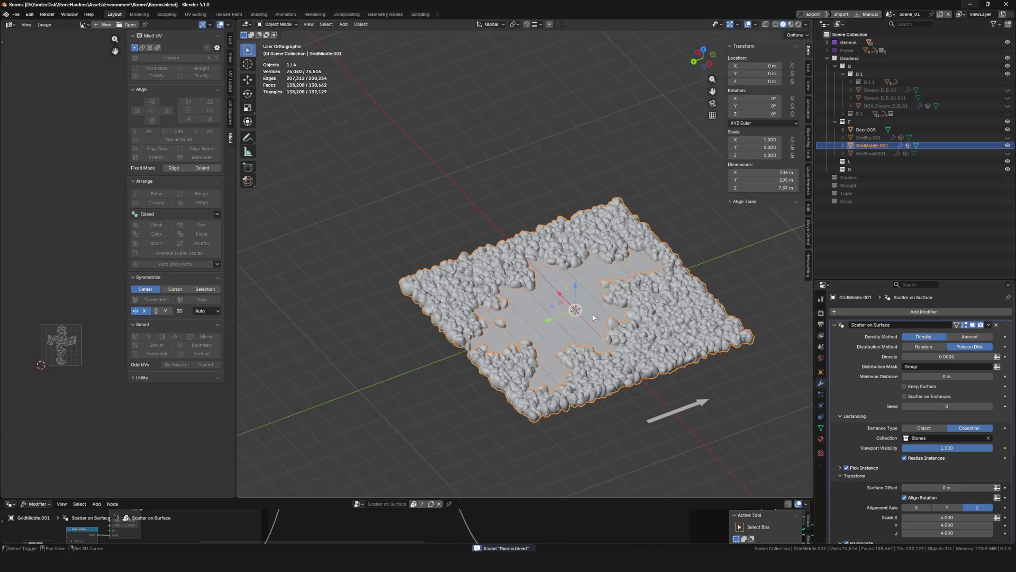
middle_click_drag(516, 305, 535, 360)
scroll(537, 360, "up", 5)
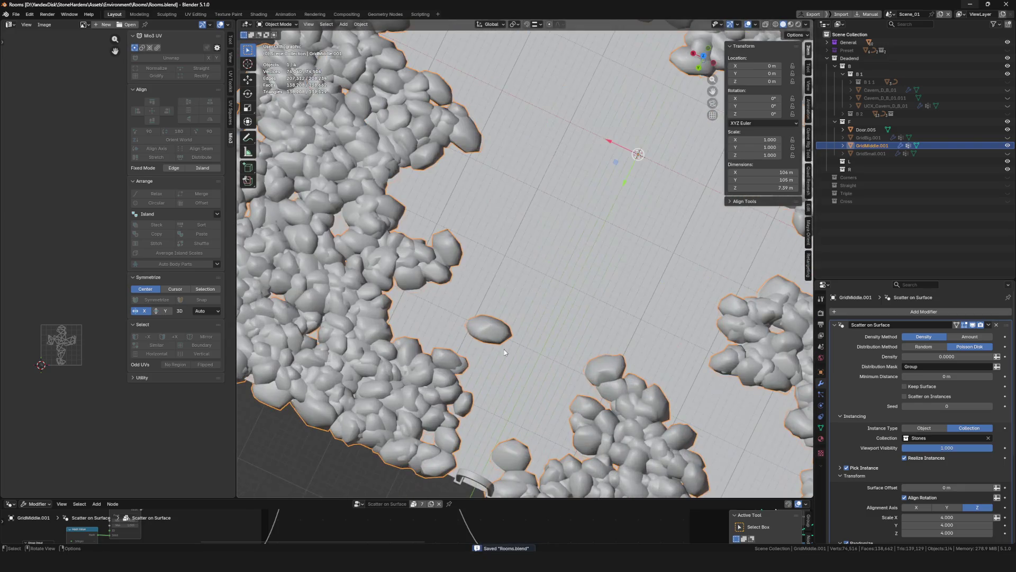
left_click(499, 304)
scroll(522, 321, "up", 3)
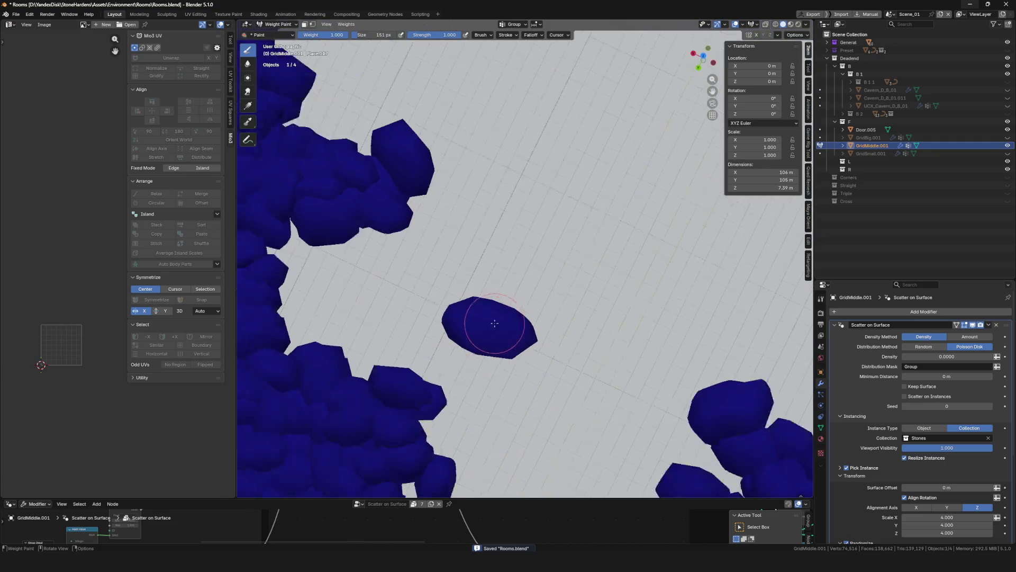
scroll(522, 320, "down", 4)
Return to Object Mode and enable Keep Surface so the floor shows beneath the stones
key("ctrl+Tab")
middle_click_drag(521, 321, 525, 322)
key("KP_Divide")
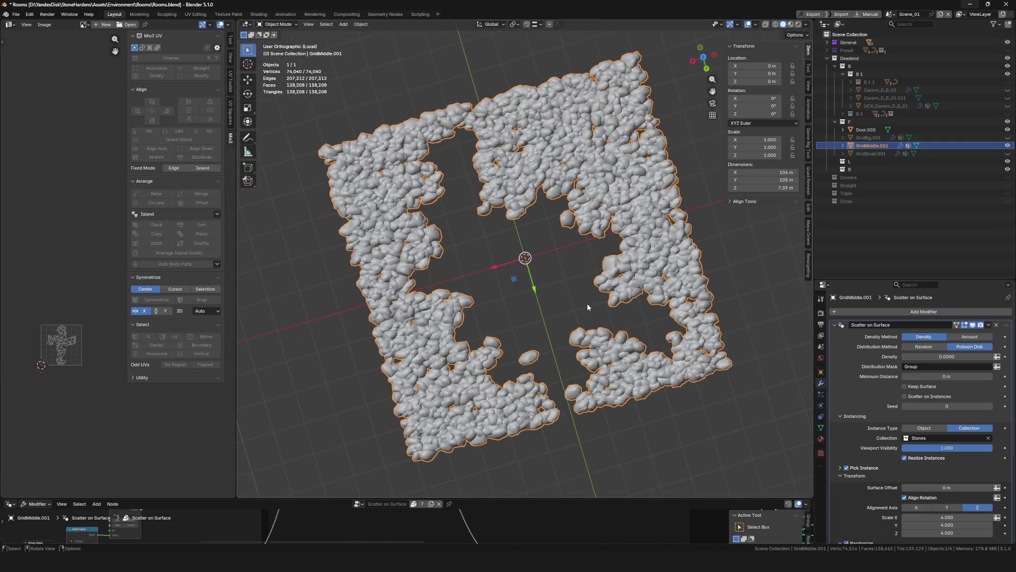
key("KP_Divide")
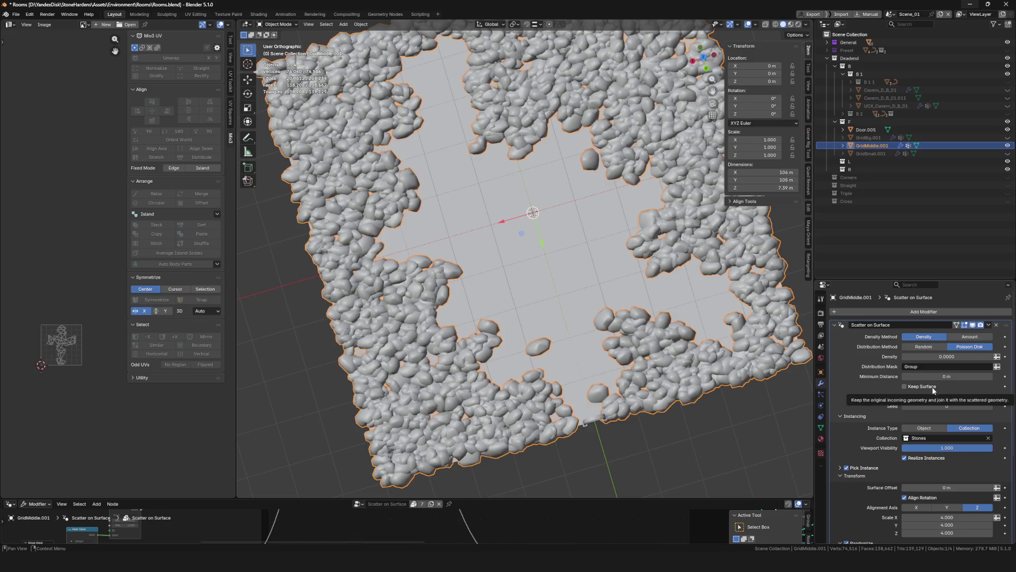
left_click(934, 388)
scroll(490, 300, "up", 5)
Weight paint out stray stones in the clear path, then return to Object Mode
left_click(492, 287)
key("KP_Divide")
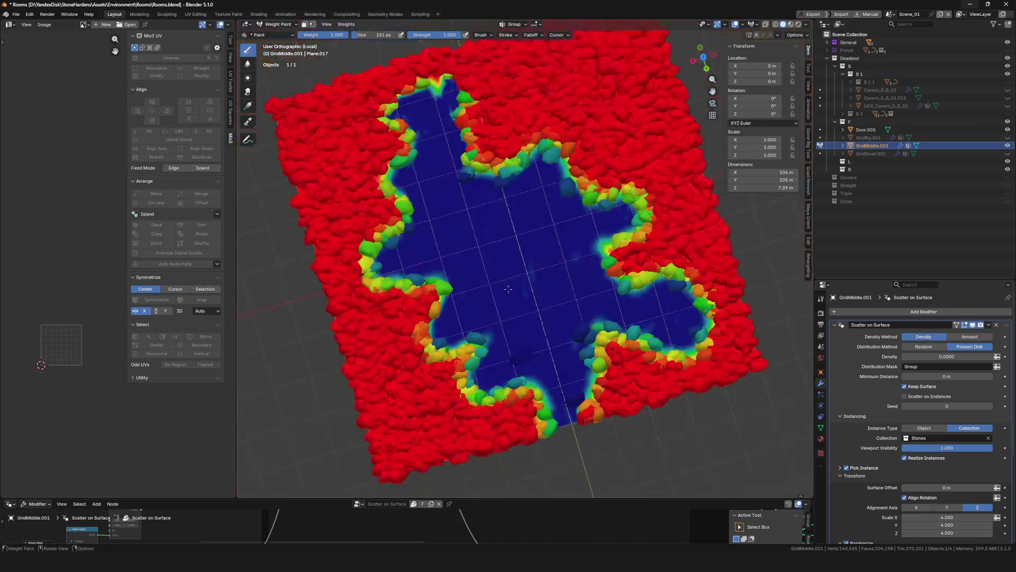
scroll(508, 302, "up", 4)
scroll(517, 320, "up", 2)
left_click_drag(517, 319, 613, 345)
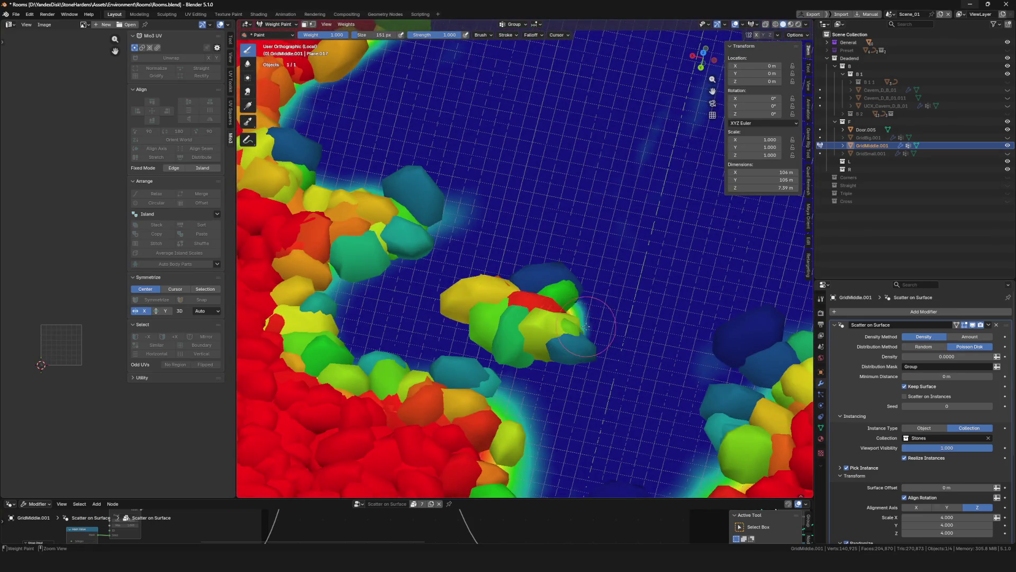
scroll(612, 345, "down", 2)
mouse_move(612, 345)
middle_mouse_down()
mouse_move(570, 317)
mouse_move(644, 319)
middle_mouse_up()
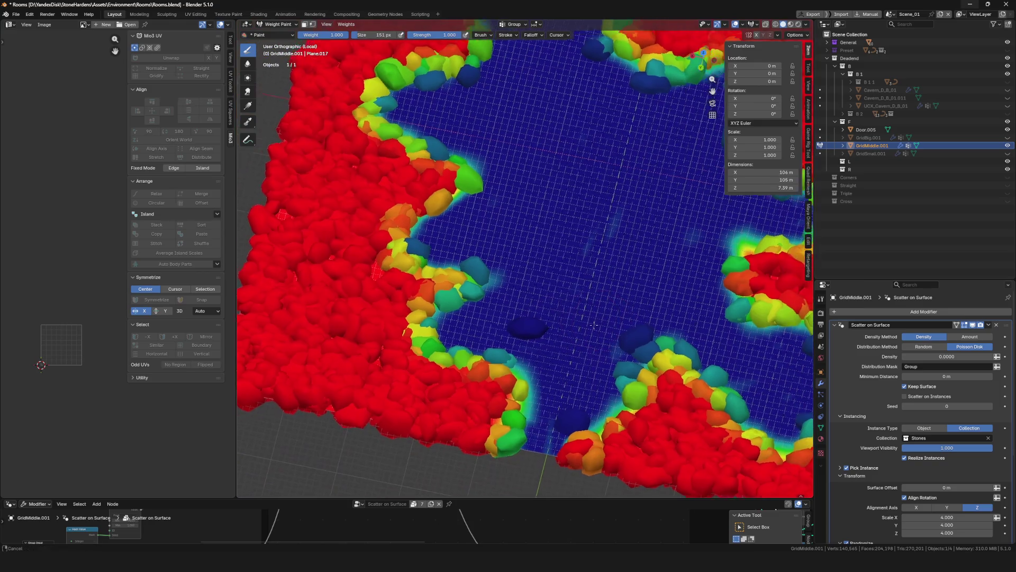
left_click(452, 343)
scroll(517, 336, "up", 3)
scroll(517, 336, "down", 5)
scroll(517, 336, "up", 2)
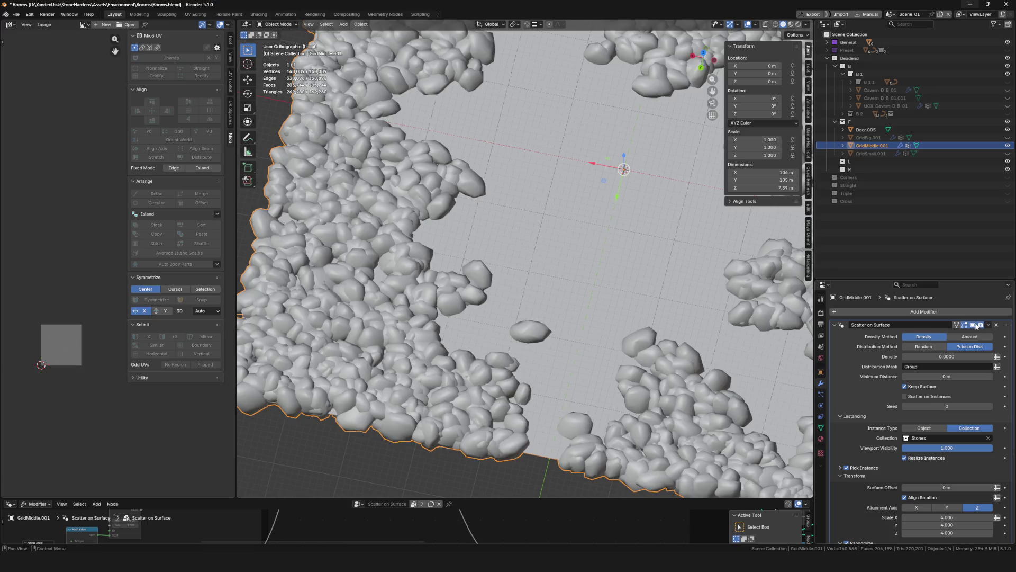
Hide the scatter modifier in the viewport and enter Weight Paint mode on the mask
left_click(977, 326)
key("ctrl+Tab")
left_click(594, 288)
scroll(565, 318, "up", 3)
scroll(565, 319, "down", 2)
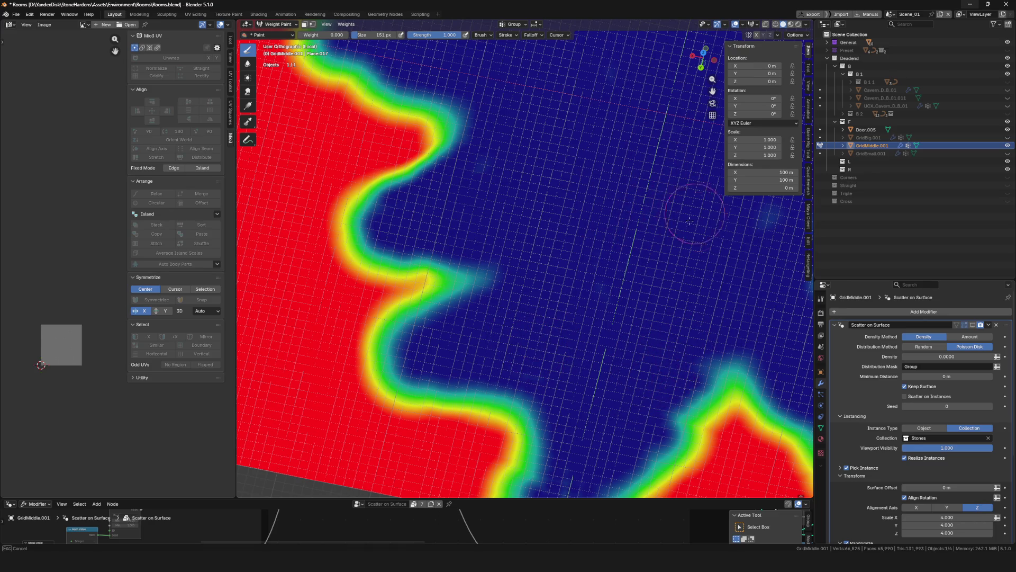
Repaint the central path wider, show the stones again, return to Object Mode and save
left_click(980, 326)
scroll(517, 330, "down", 4)
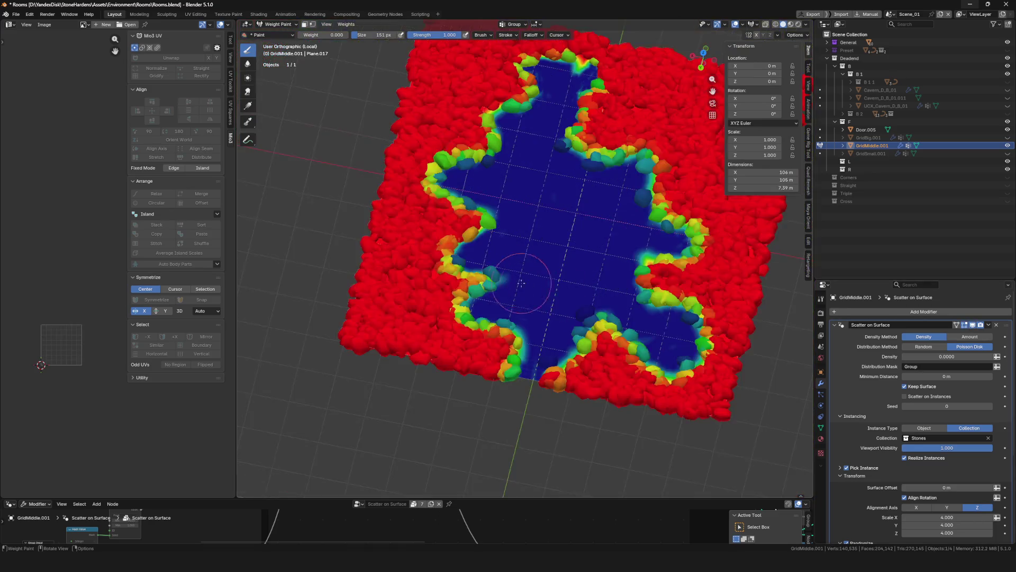
scroll(594, 300, "up", 5)
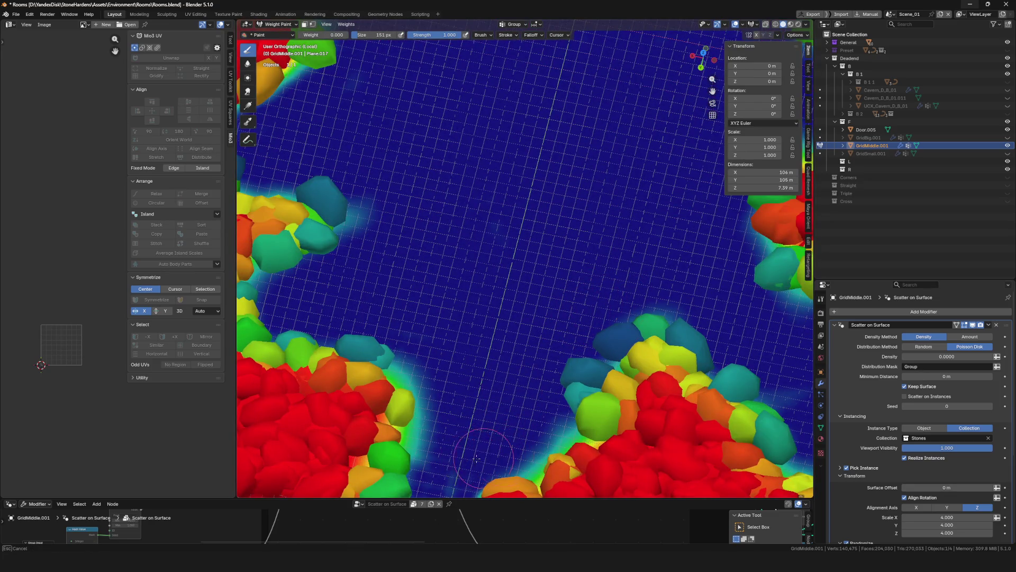
scroll(477, 458, "down", 5)
scroll(403, 304, "up", 5)
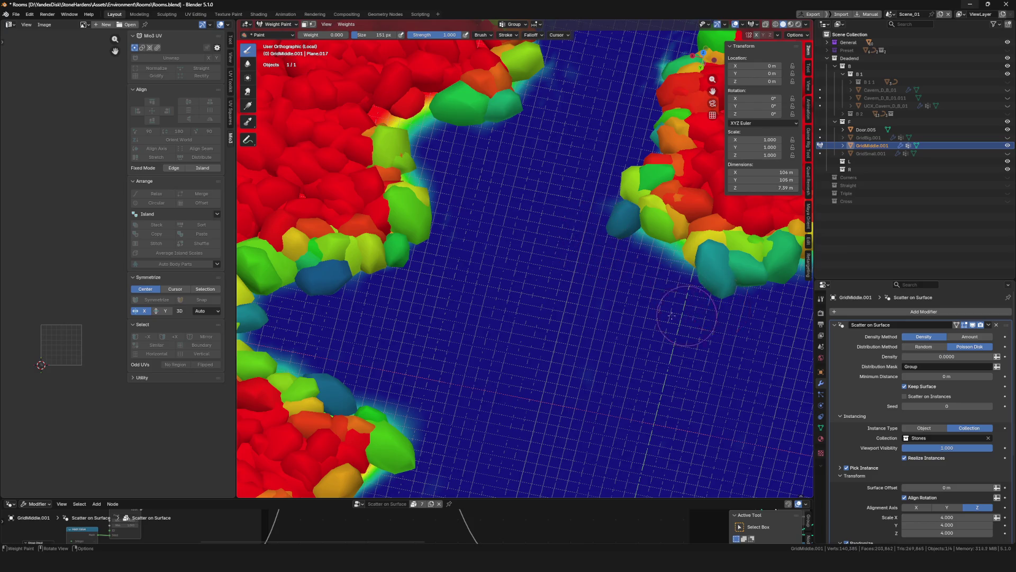
scroll(671, 315, "down", 5)
mouse_move(671, 316)
middle_mouse_down()
mouse_move(545, 274)
mouse_move(560, 269)
mouse_move(556, 278)
middle_mouse_up()
scroll(561, 268, "up", 4)
scroll(564, 267, "up", 2)
scroll(566, 265, "up", 2)
scroll(566, 266, "down", 3)
scroll(566, 266, "down", 3)
scroll(556, 278, "up", 3)
scroll(555, 278, "up", 2)
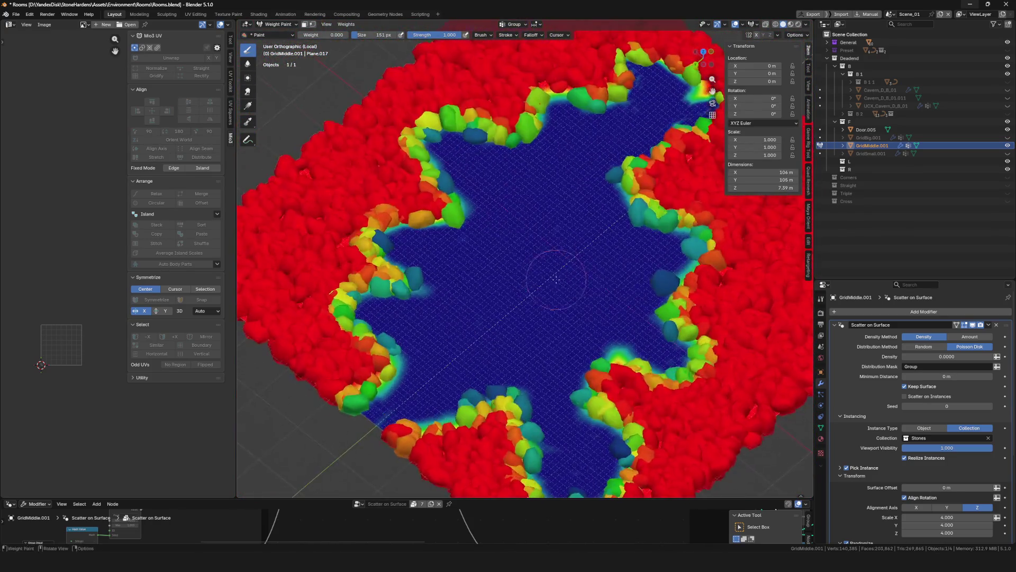
key("ctrl+Tab")
scroll(489, 308, "down", 1)
scroll(534, 307, "down", 4)
key("ctrl+s")
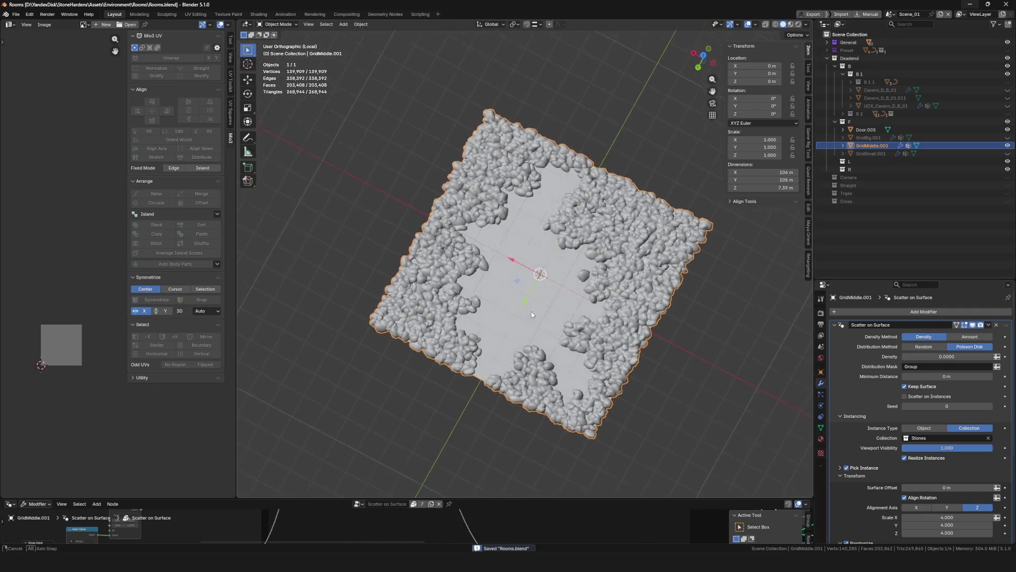
Check the stones around the path in Weight Paint mode and return to Object Mode
mouse_move(532, 314)
middle_mouse_down()
mouse_move(536, 294)
mouse_move(556, 310)
middle_mouse_up()
scroll(557, 310, "up", 4)
scroll(590, 311, "up", 2)
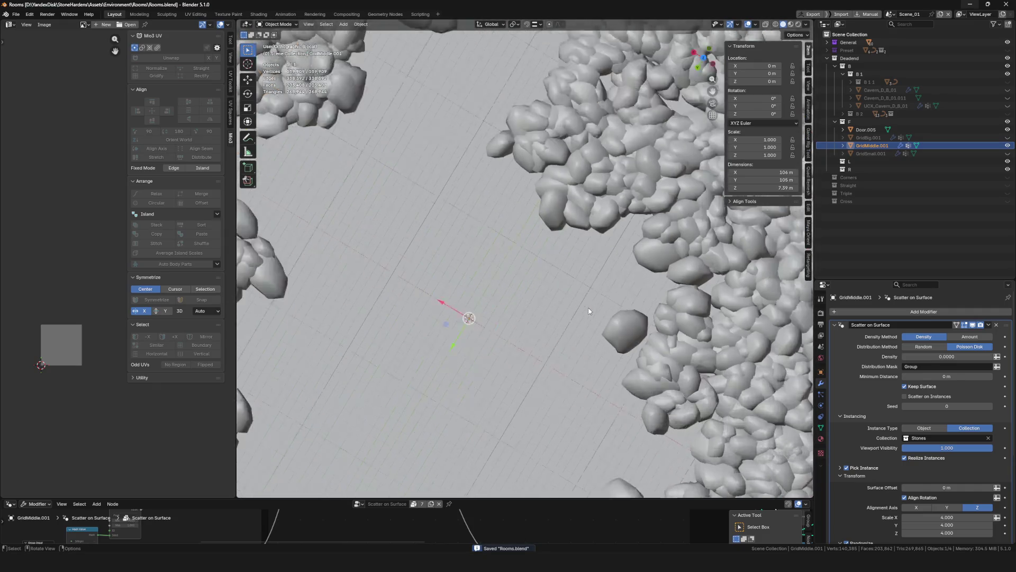
key("ctrl+Tab")
scroll(601, 328, "up", 3)
scroll(611, 318, "up", 2)
scroll(642, 304, "down", 2)
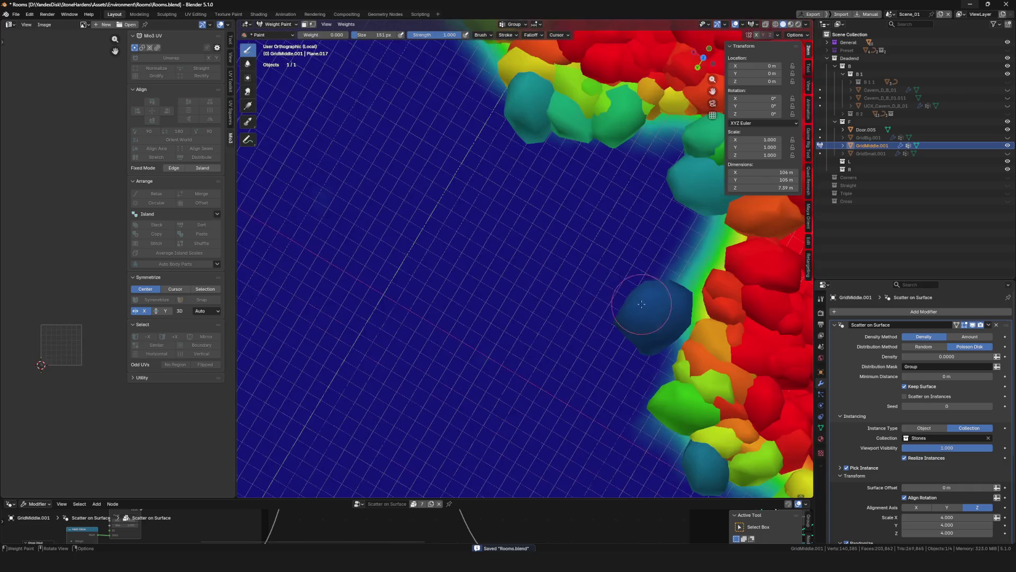
scroll(642, 323, "down", 3)
key("ctrl+Tab")
scroll(566, 268, "down", 3)
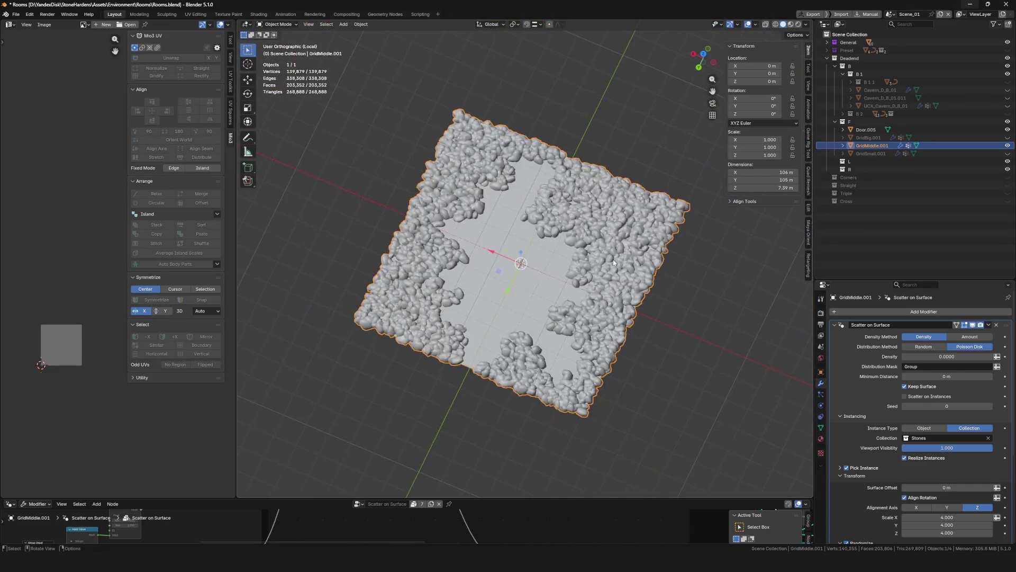
Uncheck Keep Surface on GridMiddle.001's scatter and add Door.005 to the selection
mouse_move(567, 268)
middle_mouse_down()
mouse_move(533, 277)
mouse_move(539, 262)
mouse_move(551, 331)
middle_mouse_up()
scroll(539, 263, "up", 3)
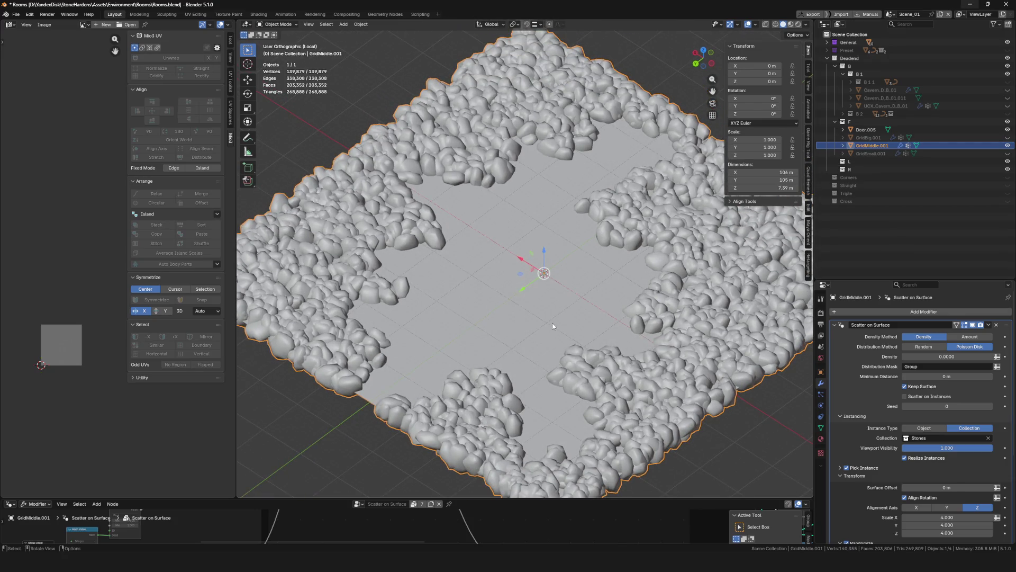
scroll(548, 314, "down", 5)
scroll(614, 282, "up", 3)
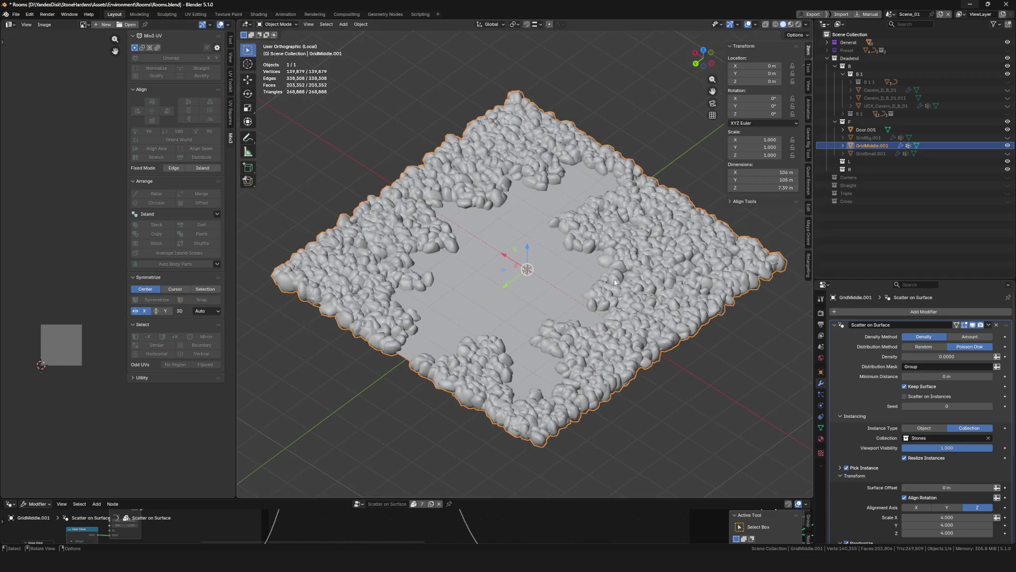
mouse_move(601, 263)
middle_mouse_down()
mouse_move(504, 277)
mouse_move(724, 317)
middle_mouse_up()
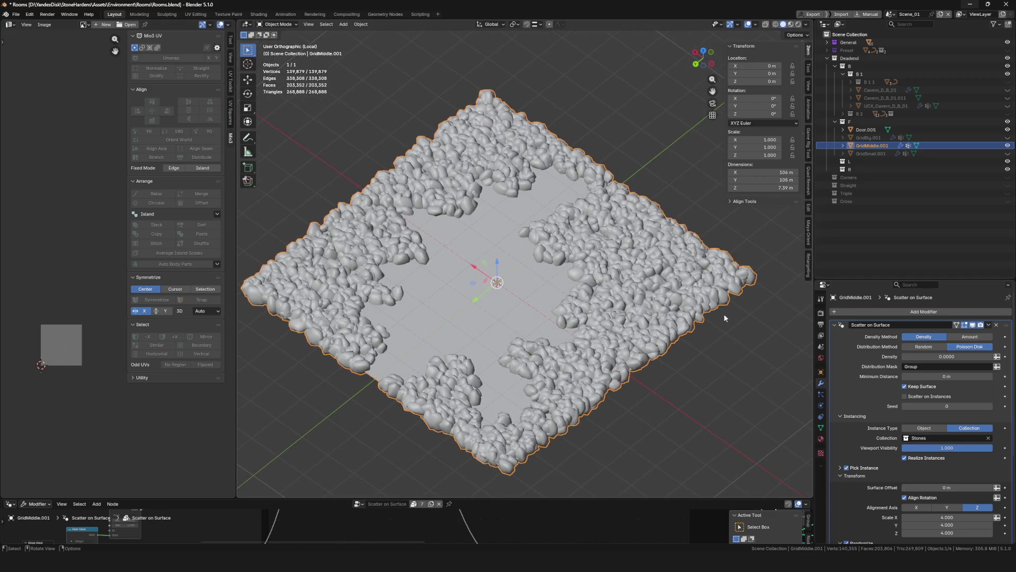
left_click(905, 386)
middle_click_drag(548, 302, 569, 314)
scroll(546, 289, "up", 3)
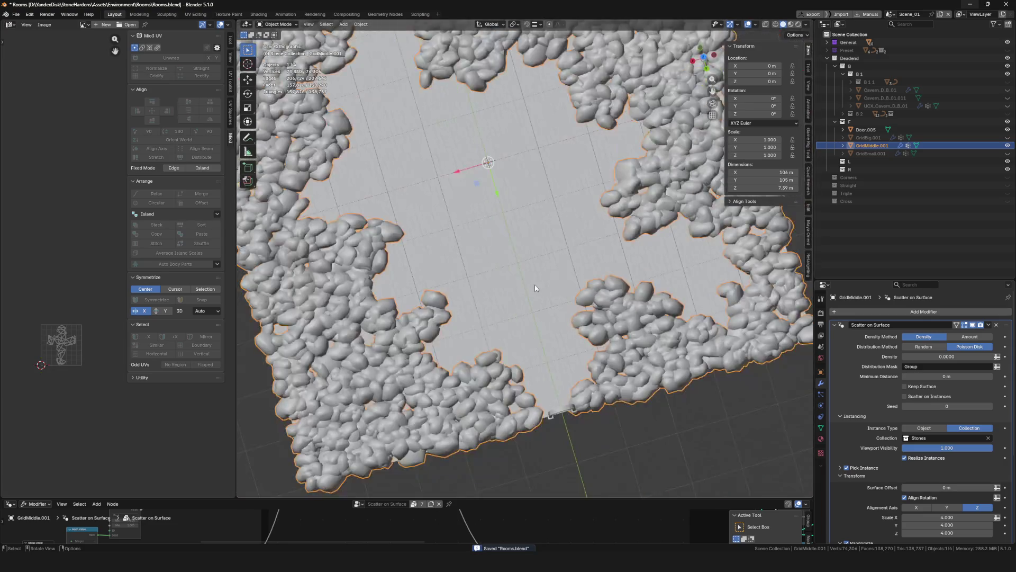
scroll(508, 286, "down", 5)
middle_click_drag(508, 286, 538, 324)
scroll(538, 324, "up", 5)
left_click(538, 324, "shift")
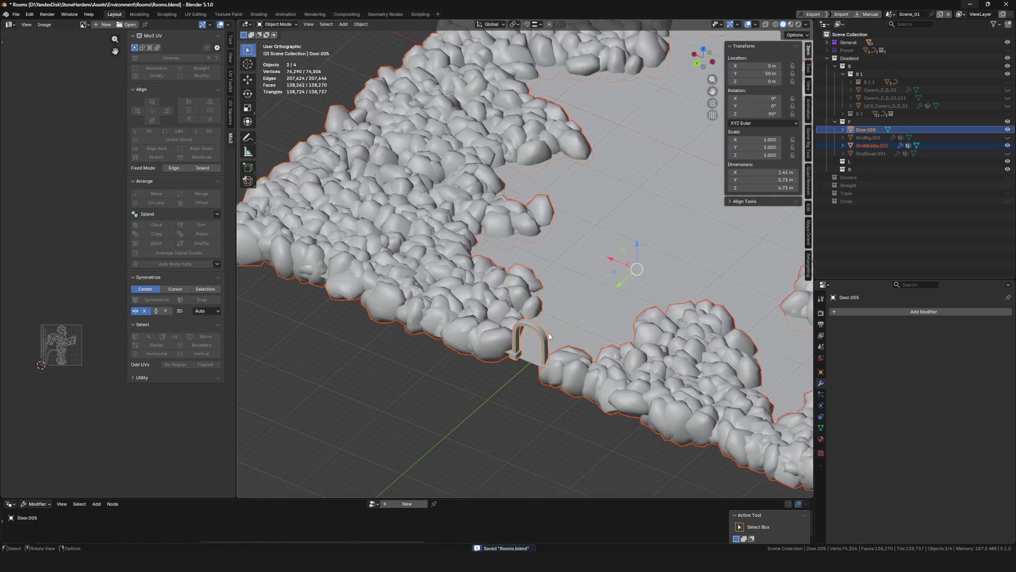
scroll(557, 314, "down", 4)
scroll(571, 306, "down", 3)
scroll(580, 297, "down", 1)
Export the selection as FBX over Cavern_D_B_01.fbx and bring up Unreal's Deadend B mesh folder
key("g")
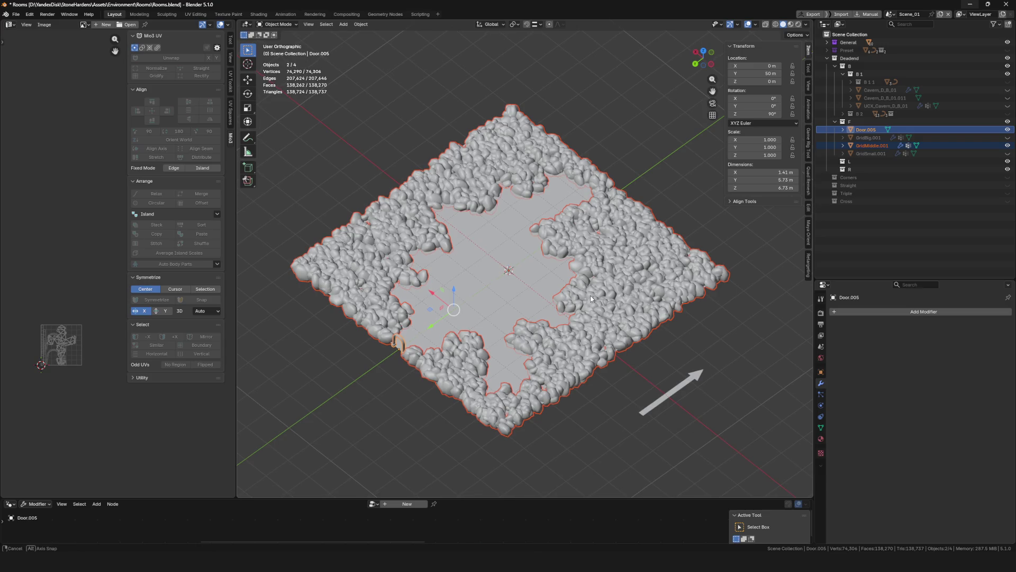
key("F4")
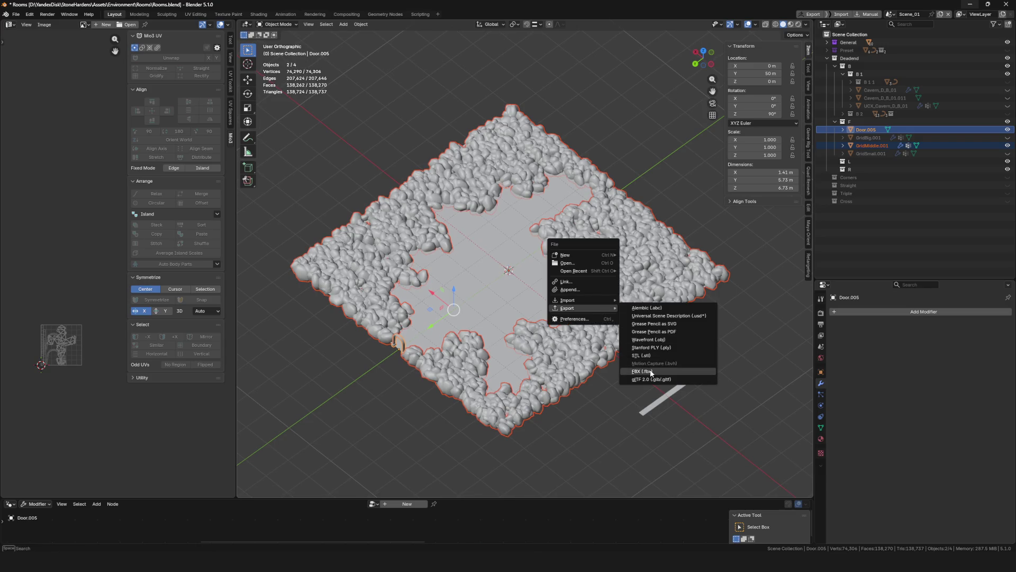
left_click(643, 371)
left_click(335, 154)
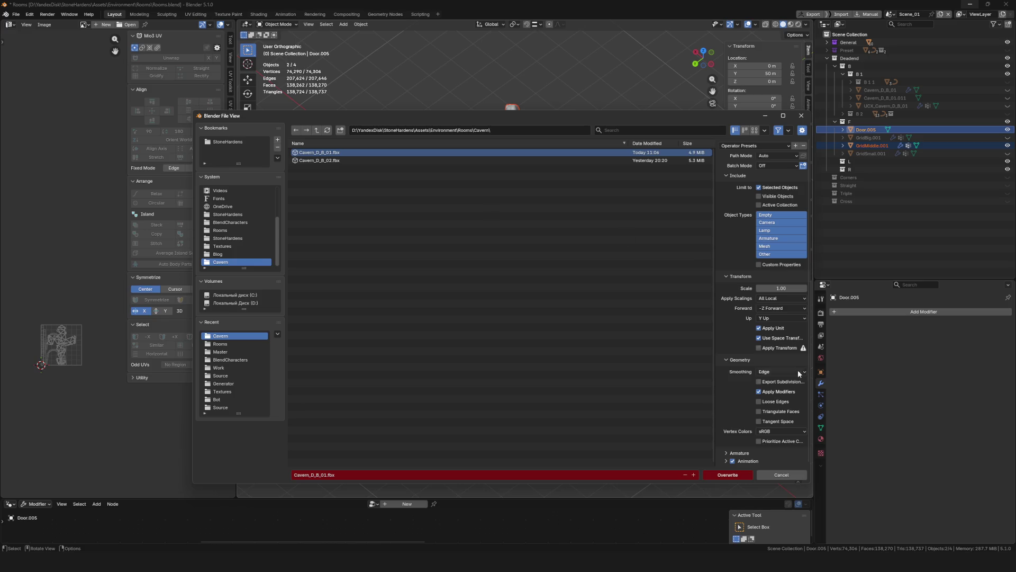
left_click(723, 475)
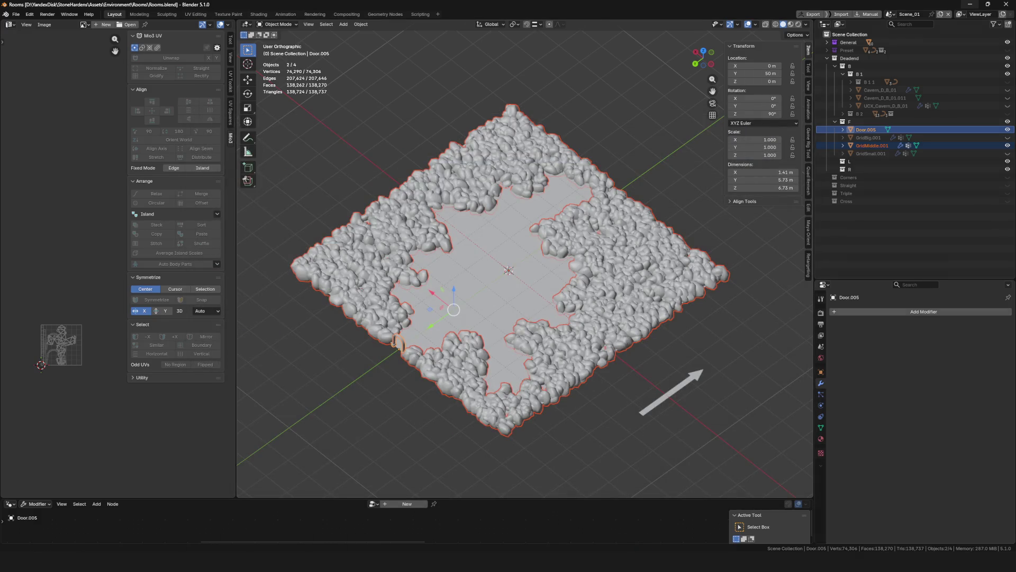
key("alt+Tab")
left_click(153, 19)
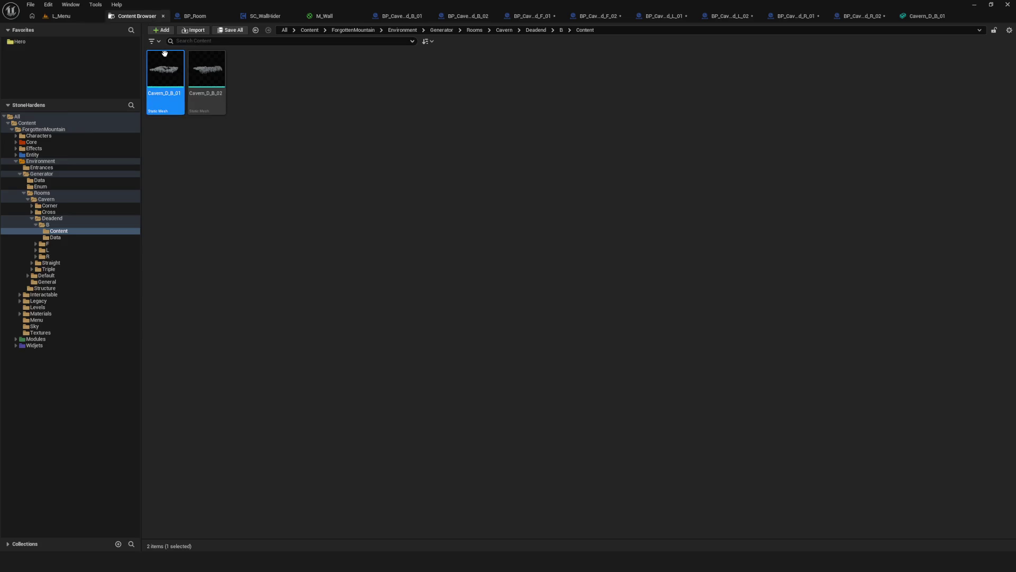
Reimport Cavern_D_B_01 from its updated FBX and start a playtest from the L_Menu level
right_click(155, 73)
left_click(204, 149)
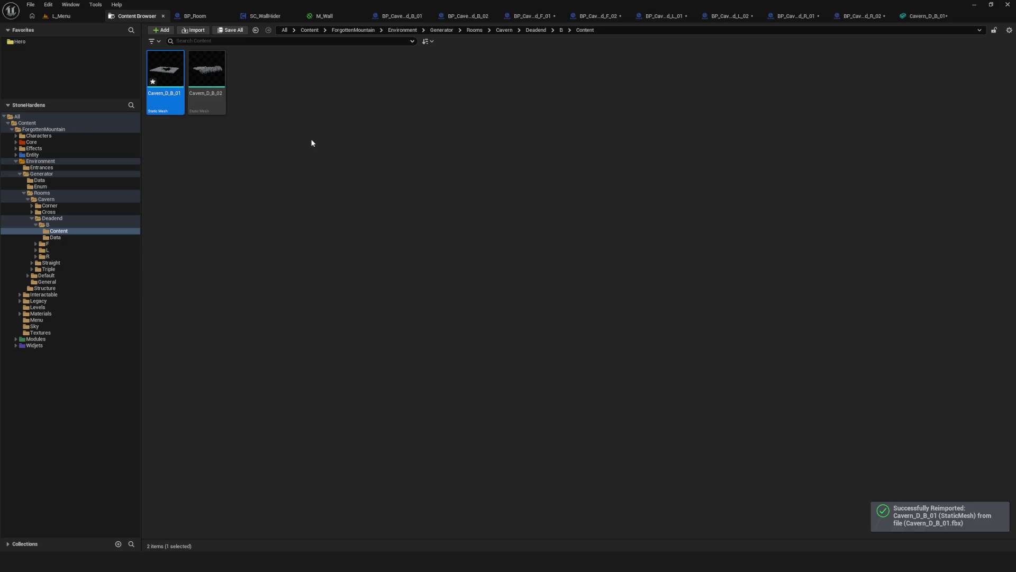
left_click(65, 16)
left_click(195, 30)
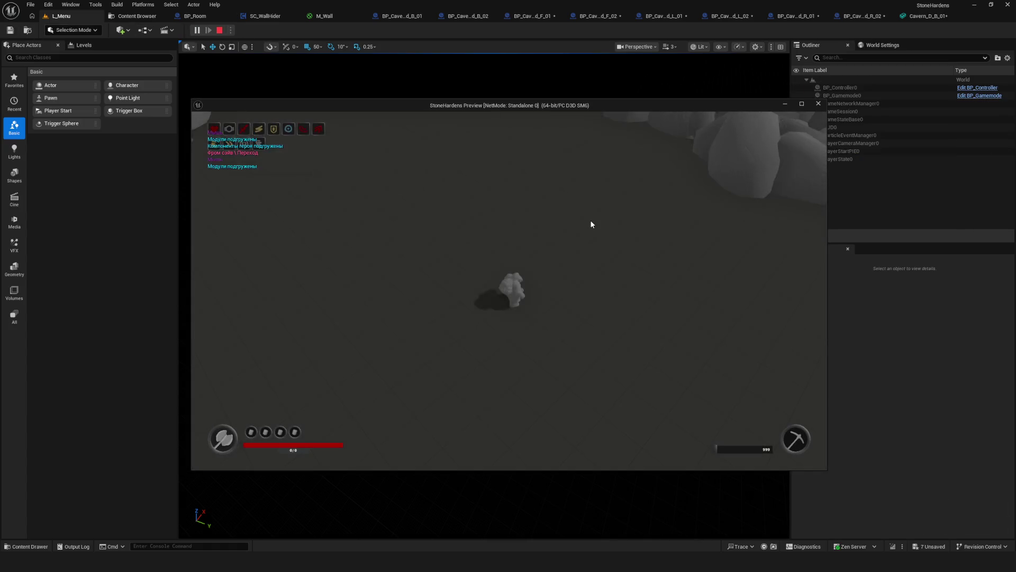
key("w")
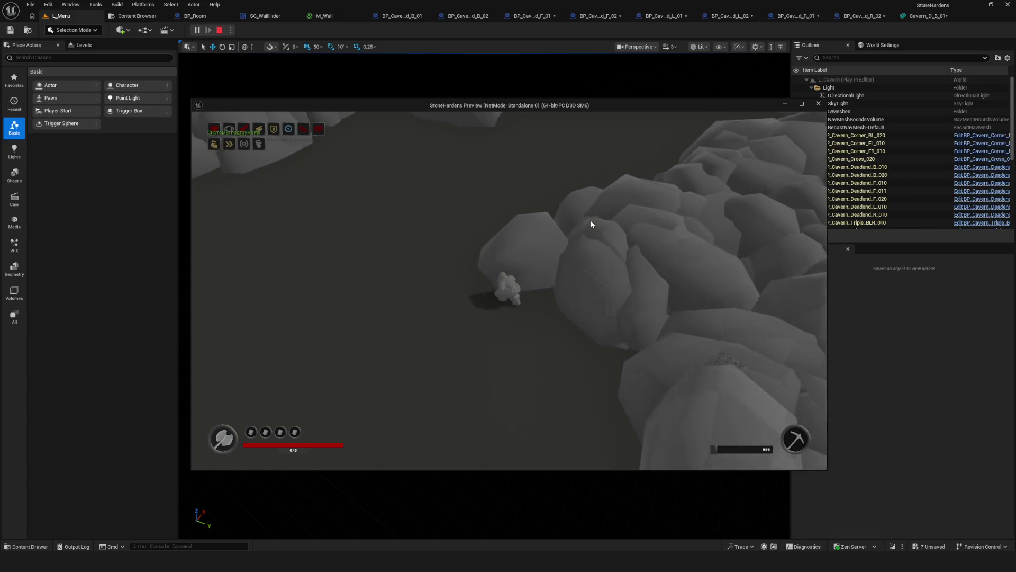
key("w")
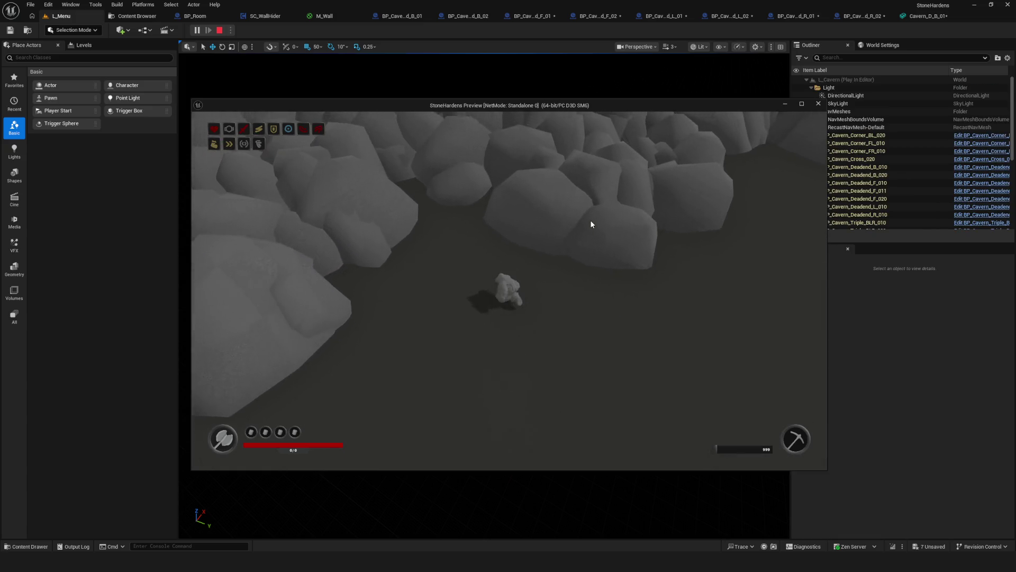
key("w")
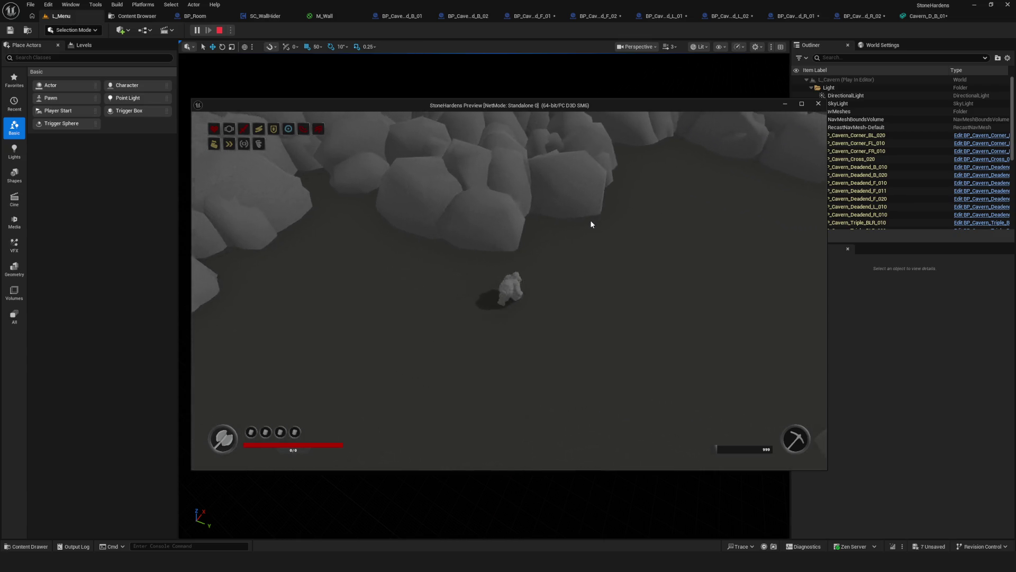
key("w")
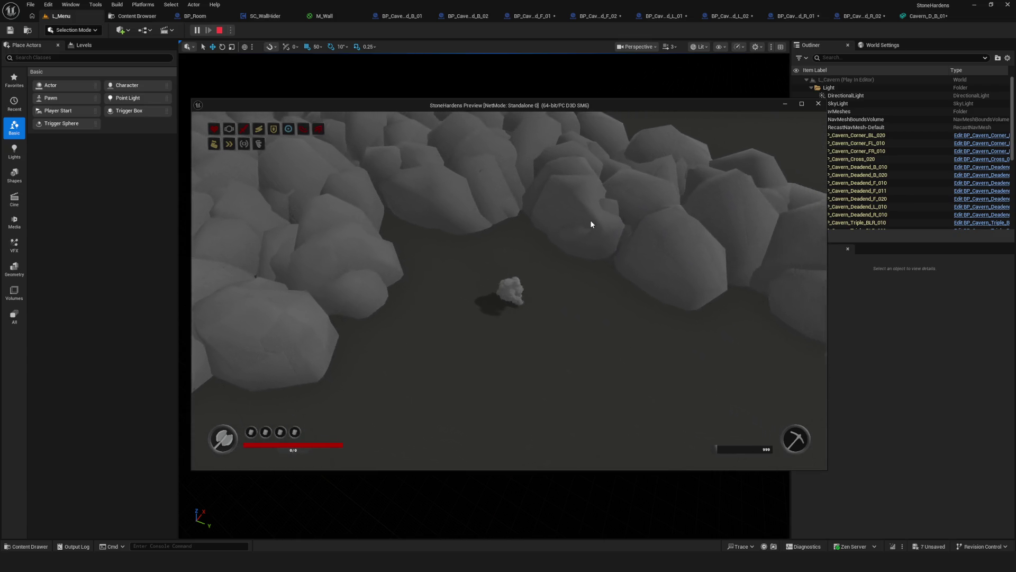
key("s")
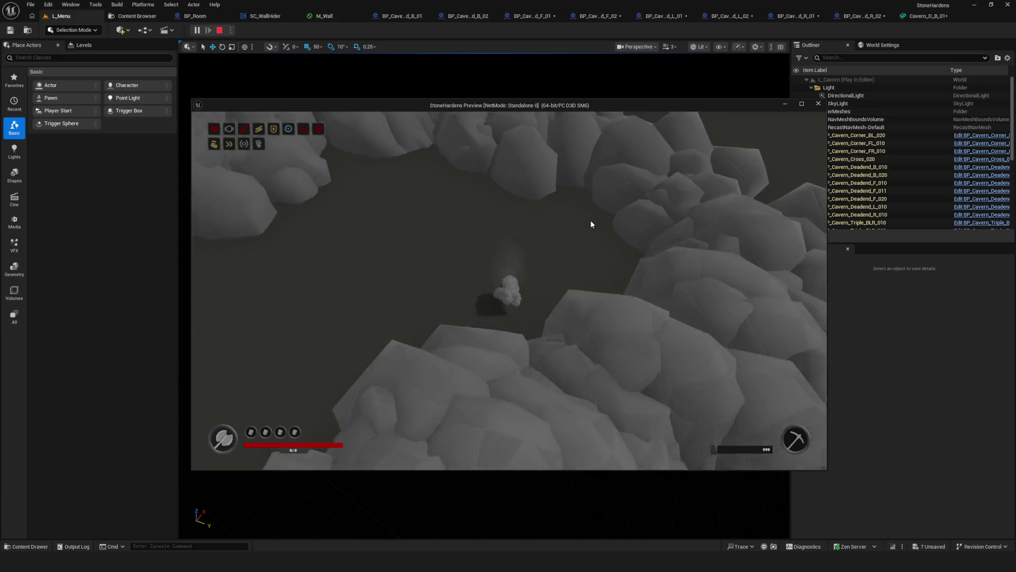
key("s")
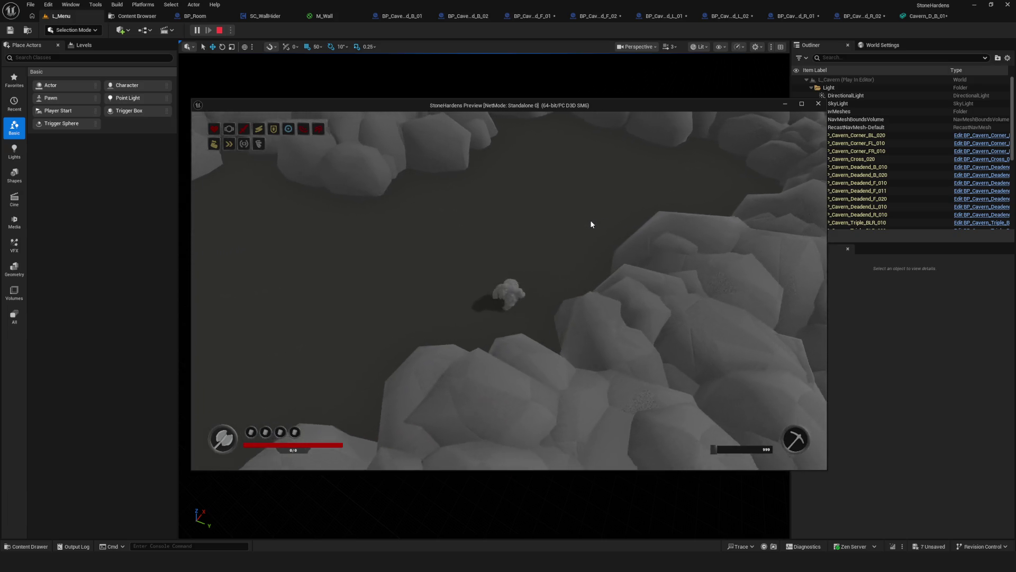
key("d")
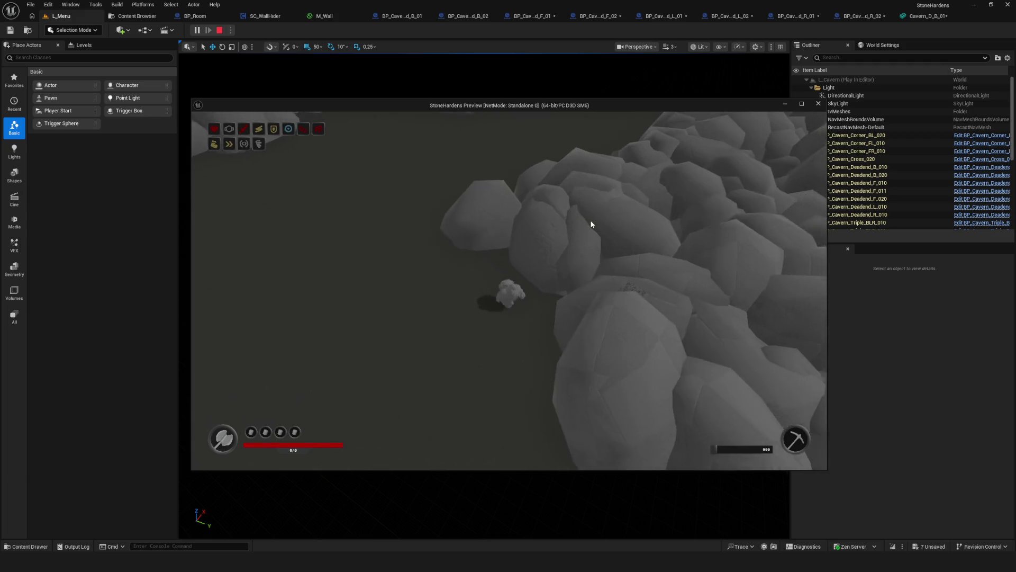
key("d")
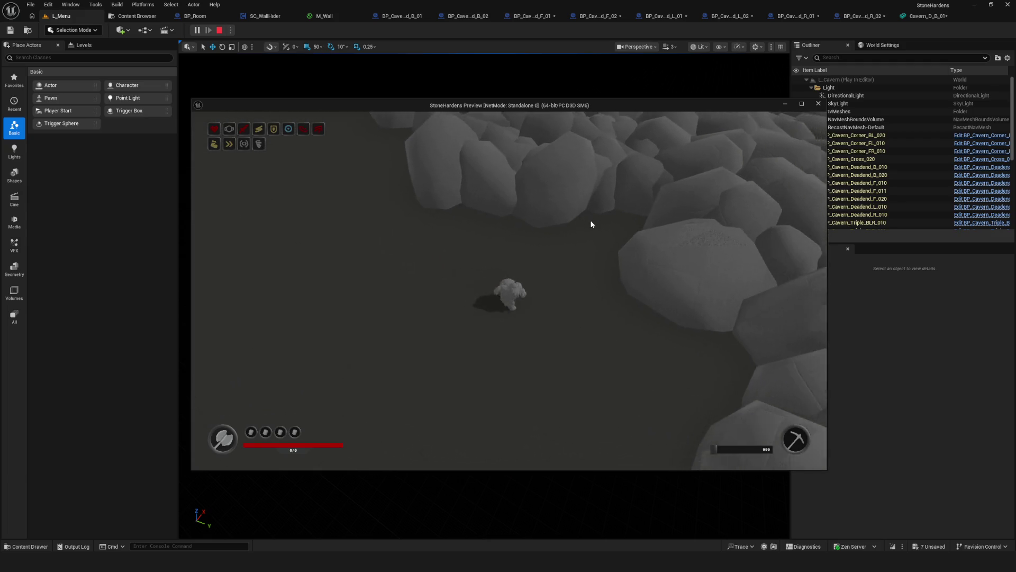
key("a")
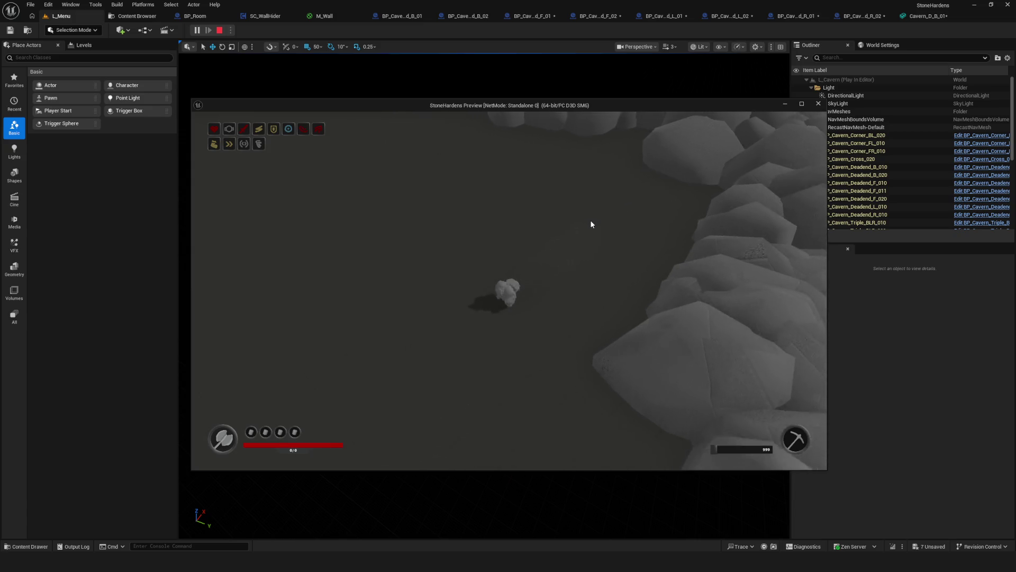
key("a")
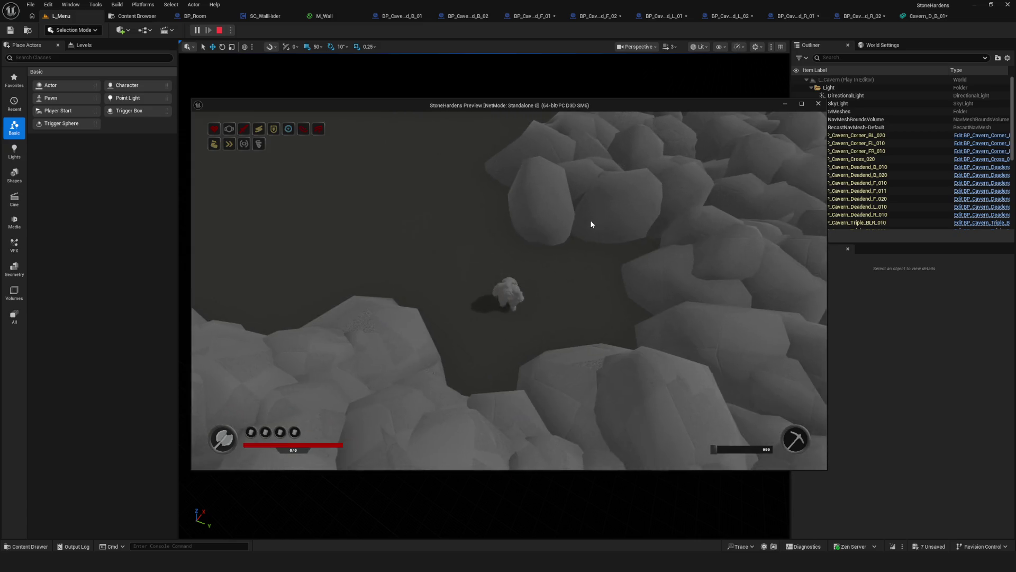
key("Escape")
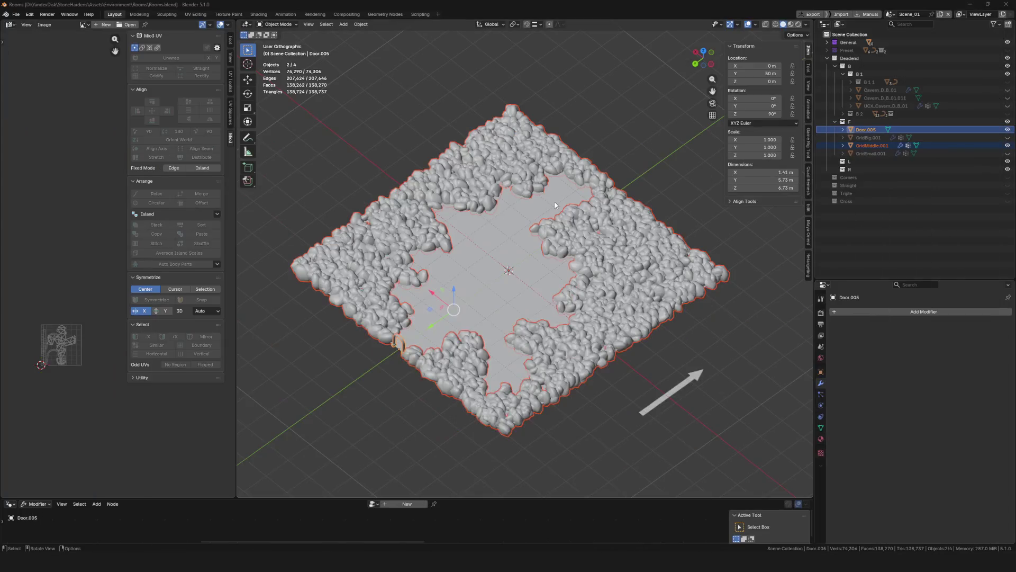
scroll(615, 265, "up", 3)
scroll(614, 265, "up", 3)
scroll(618, 264, "up", 2)
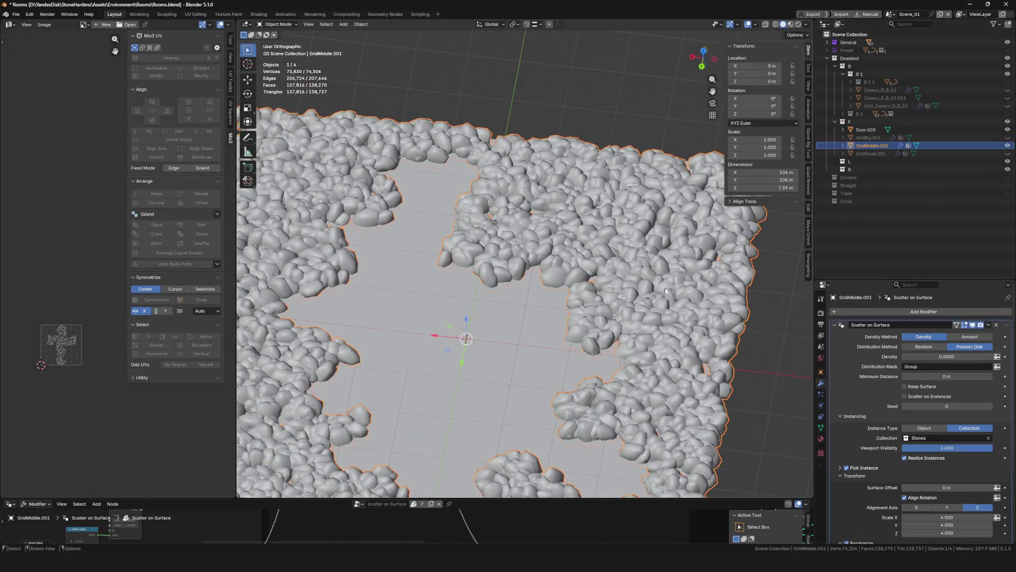
Lower the scatter density, set stone Scale X/Y/Z to 4.2, and save Rooms.blend
middle_click_drag(666, 292, 916, 388)
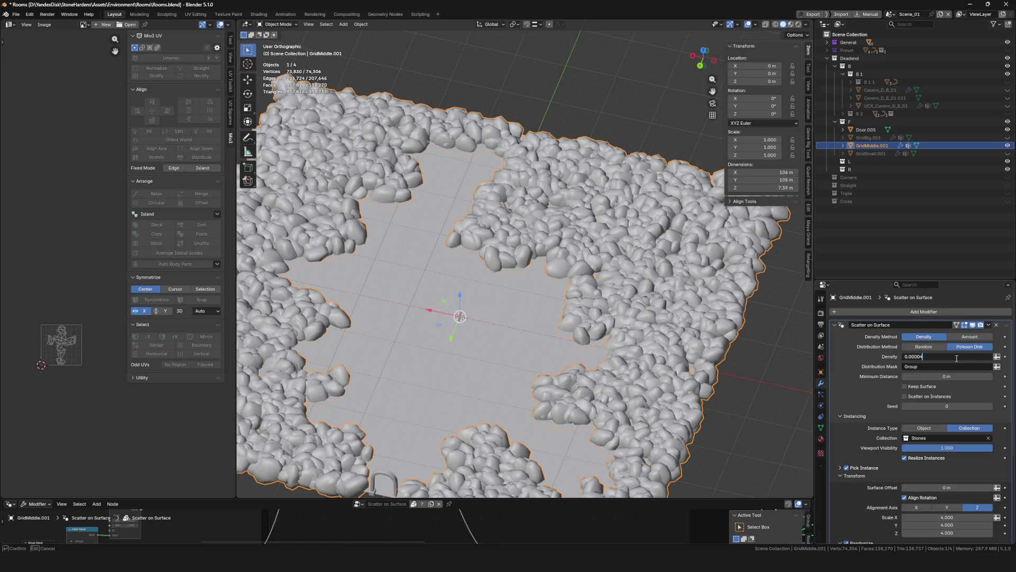
key("Return")
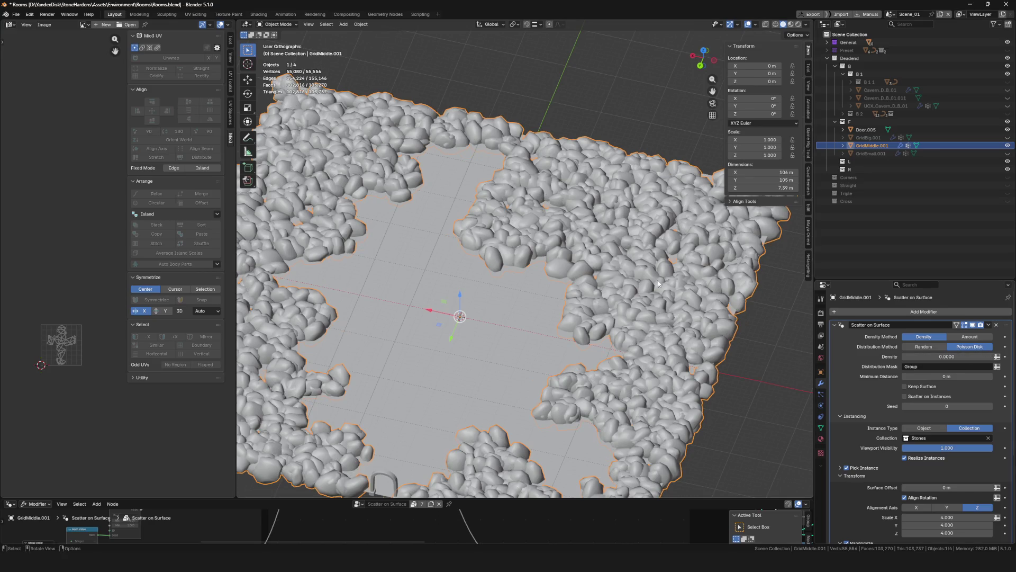
scroll(658, 284, "down", 4)
scroll(658, 284, "up", 6)
scroll(659, 284, "down", 1)
scroll(973, 440, "down", 6)
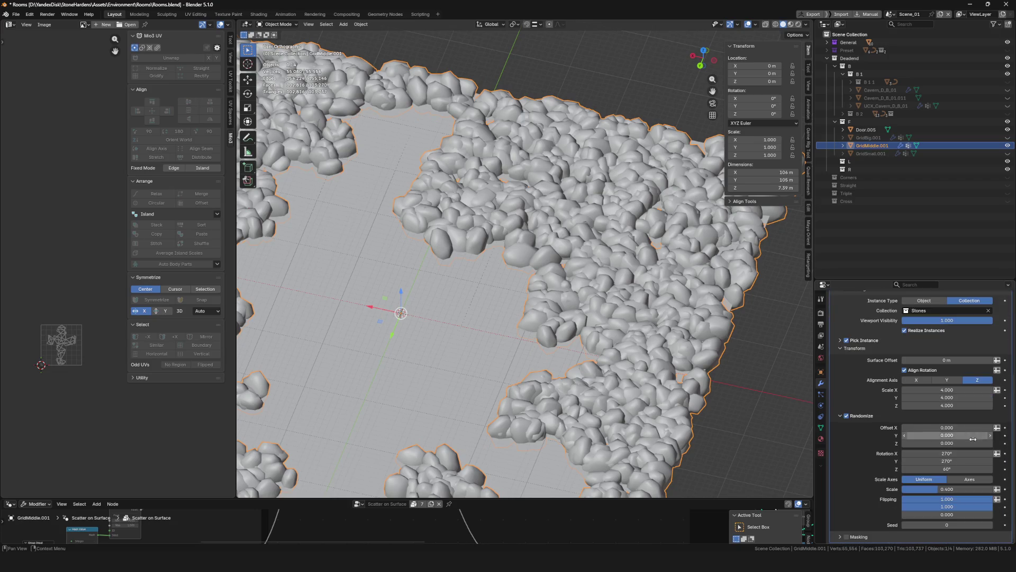
left_click_drag(943, 405, 942, 390)
type("4.2")
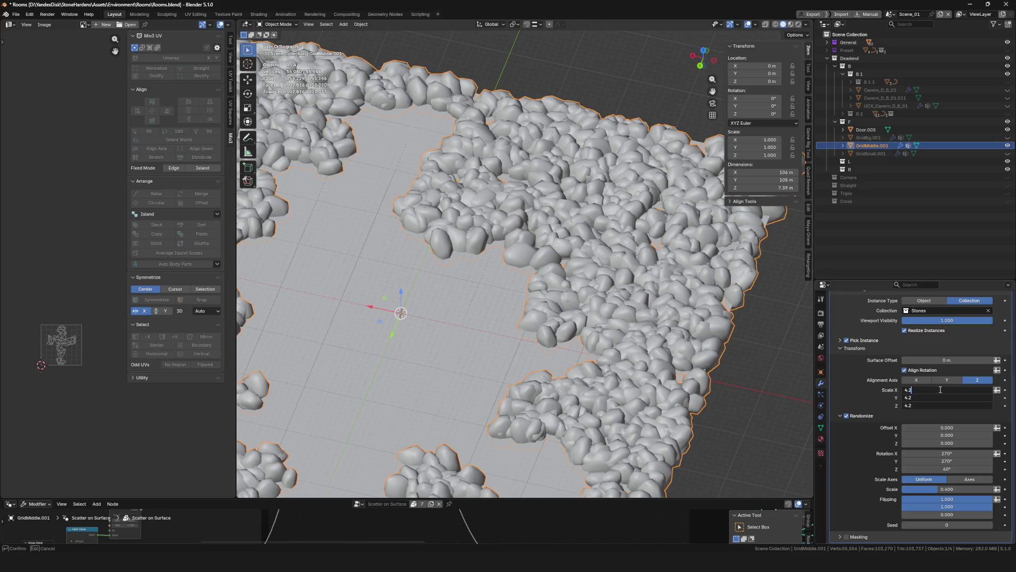
key("Return")
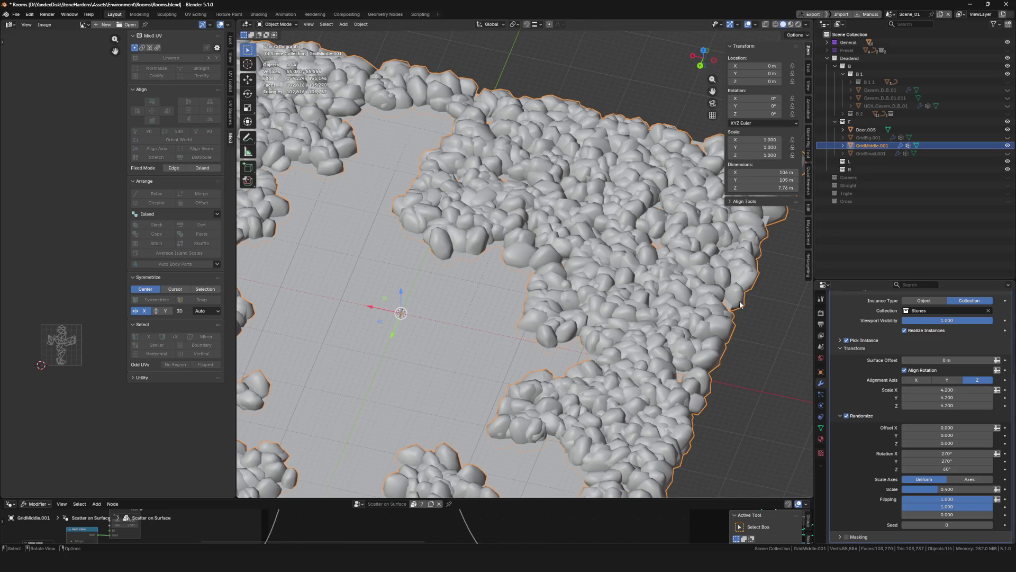
key("ctrl+s")
scroll(739, 304, "down", 5)
scroll(505, 259, "up", 5)
scroll(506, 259, "up", 2)
mouse_move(505, 259)
middle_mouse_down()
mouse_move(526, 289)
mouse_move(517, 280)
mouse_move(521, 364)
mouse_move(421, 319)
mouse_move(485, 298)
middle_mouse_up()
scroll(524, 291, "down", 4)
scroll(518, 280, "down", 1)
scroll(421, 319, "up", 6)
scroll(486, 298, "down", 3)
scroll(469, 235, "up", 3)
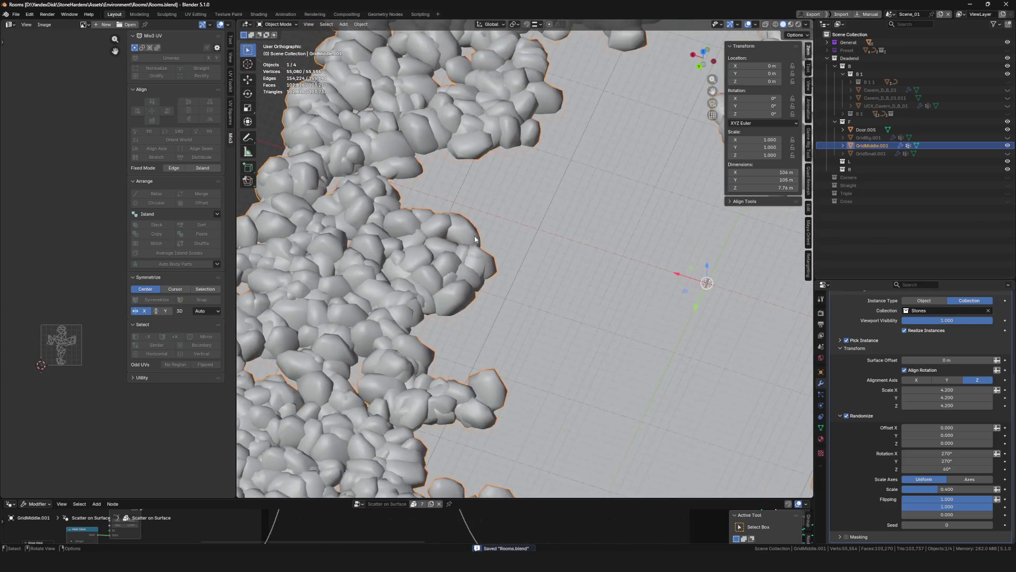
mouse_move(475, 239)
middle_mouse_down()
mouse_move(507, 248)
mouse_move(465, 136)
mouse_move(517, 52)
middle_mouse_up()
scroll(465, 136, "down", 2)
scroll(572, 242, "up", 3)
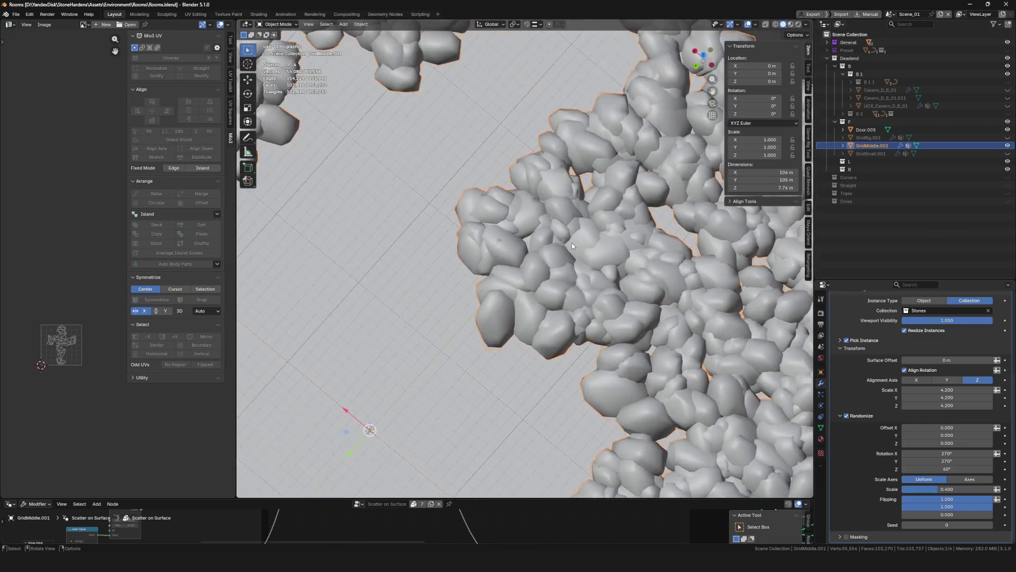
scroll(572, 242, "down", 3)
mouse_move(572, 243)
middle_mouse_down()
mouse_move(477, 281)
mouse_move(496, 196)
mouse_move(431, 200)
mouse_move(646, 335)
mouse_move(473, 289)
mouse_move(540, 239)
mouse_move(526, 228)
mouse_move(551, 239)
middle_mouse_up()
scroll(516, 262, "up", 4)
scroll(477, 282, "down", 5)
key("ctrl+s")
Select the GridMiddle.001 floor tile together with Door.005 for export
left_click(646, 335)
left_click(884, 147)
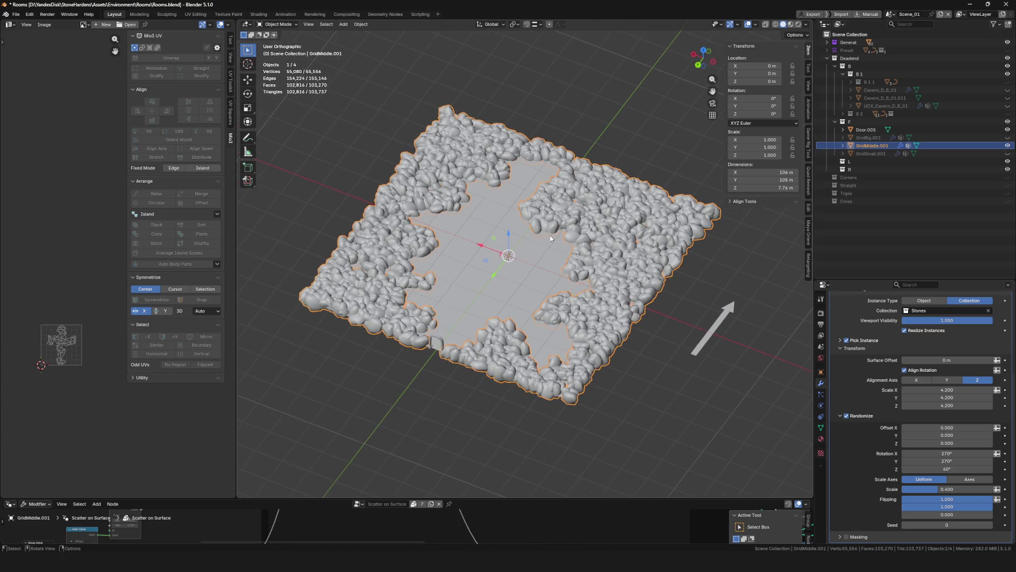
left_click(646, 101)
left_click(874, 146)
left_click(867, 131, "ctrl")
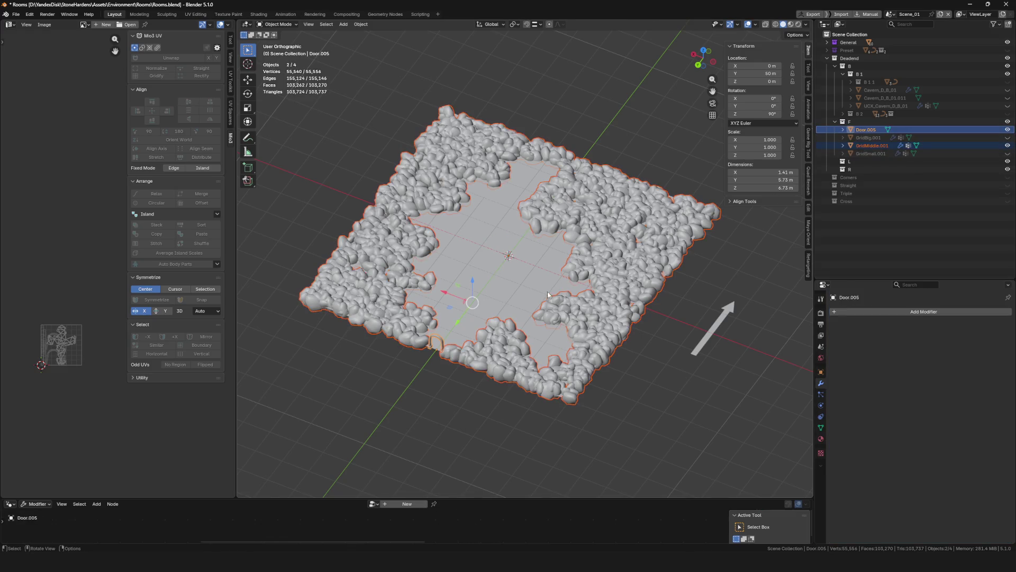
Export the selection as FBX overwriting Cavern_D_B_01.fbx, then save Rooms.blend
middle_click_drag(547, 291, 549, 281)
key("F4")
left_click(588, 339)
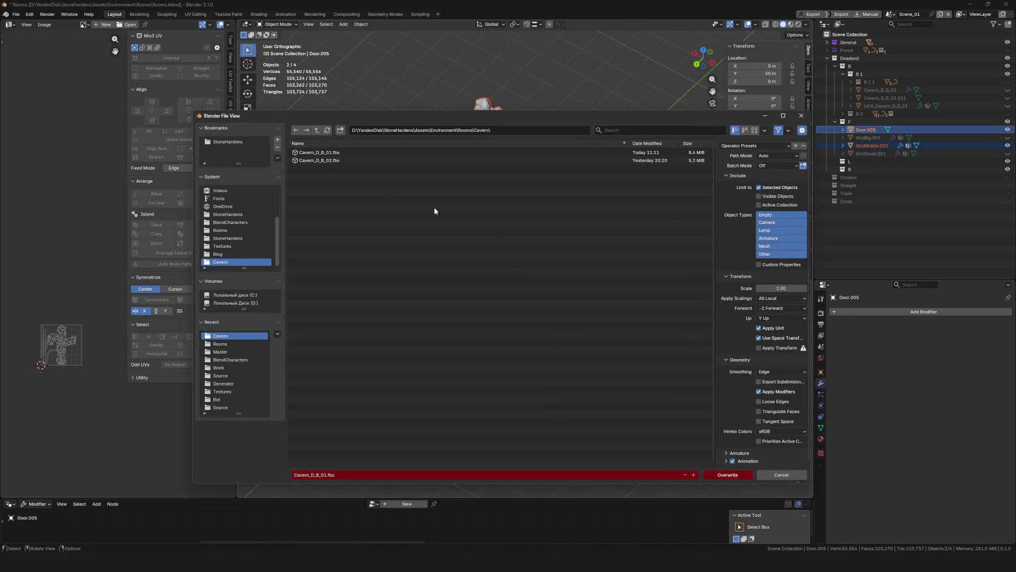
left_click(340, 152)
left_click(721, 474)
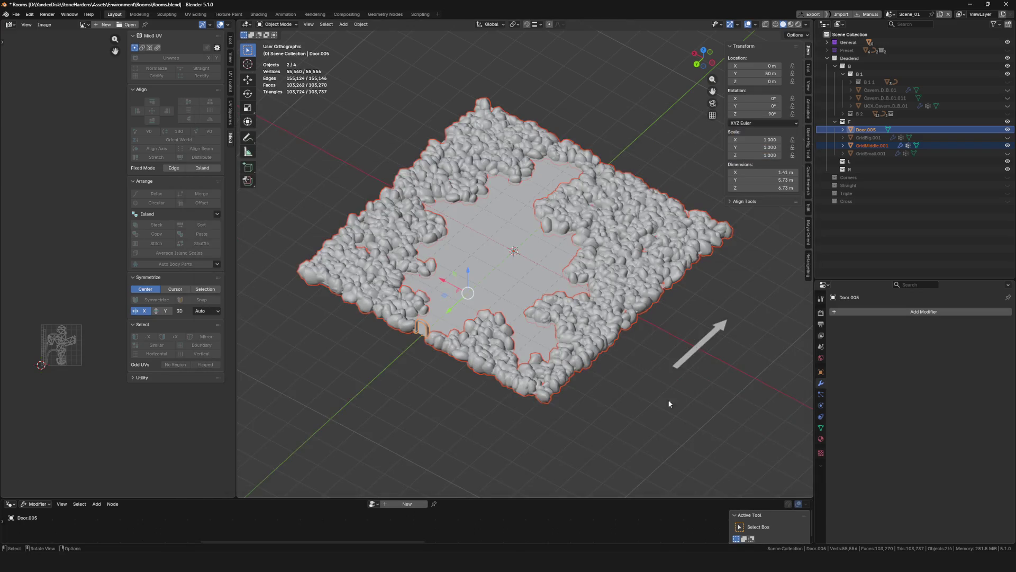
middle_click_drag(668, 400, 547, 294)
key("ctrl+s")
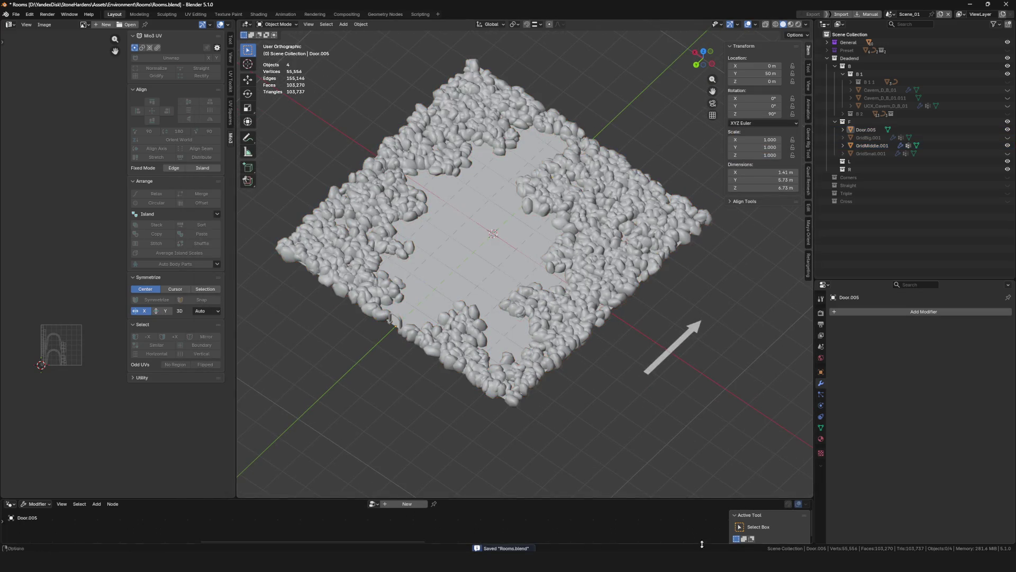
Switch to Unreal Engine and bring up actions for the Cavern_D_B_01 mesh
key("alt+Tab")
left_click(138, 16)
right_click(177, 75)
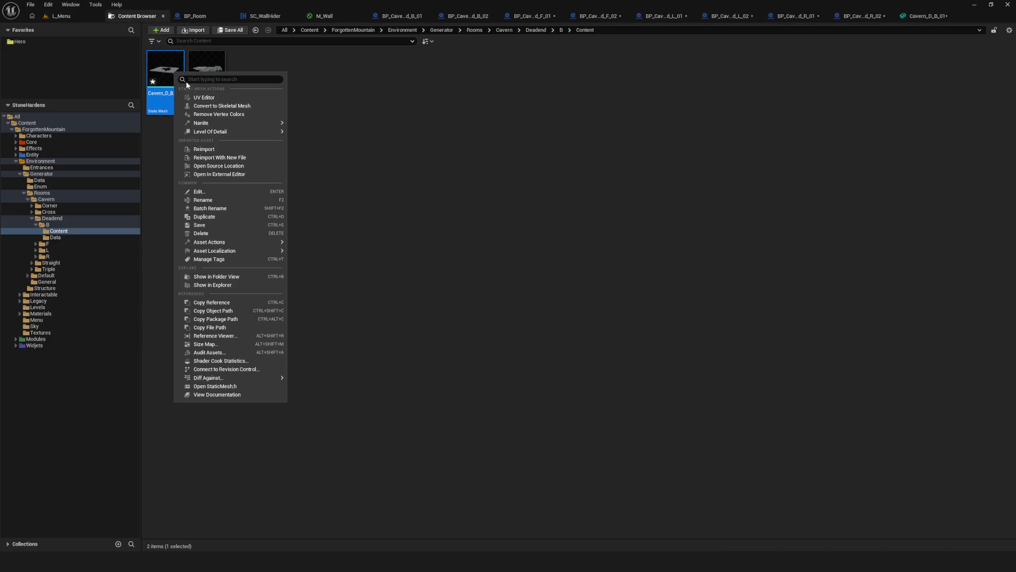
Reimport Cavern_D_B_01 from its FBX and start a playtest from the L_Menu level
left_click(217, 150)
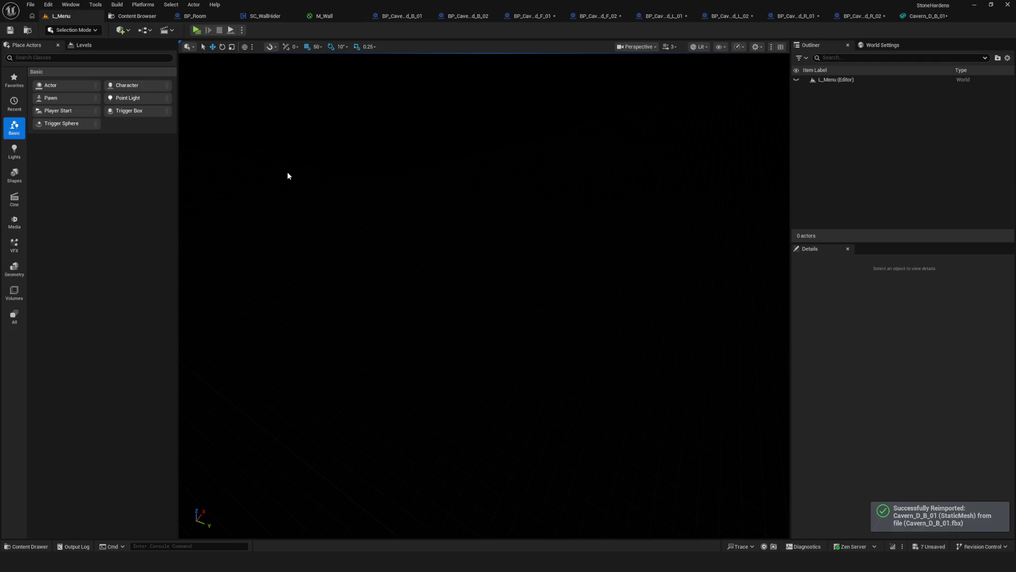
left_click(133, 17)
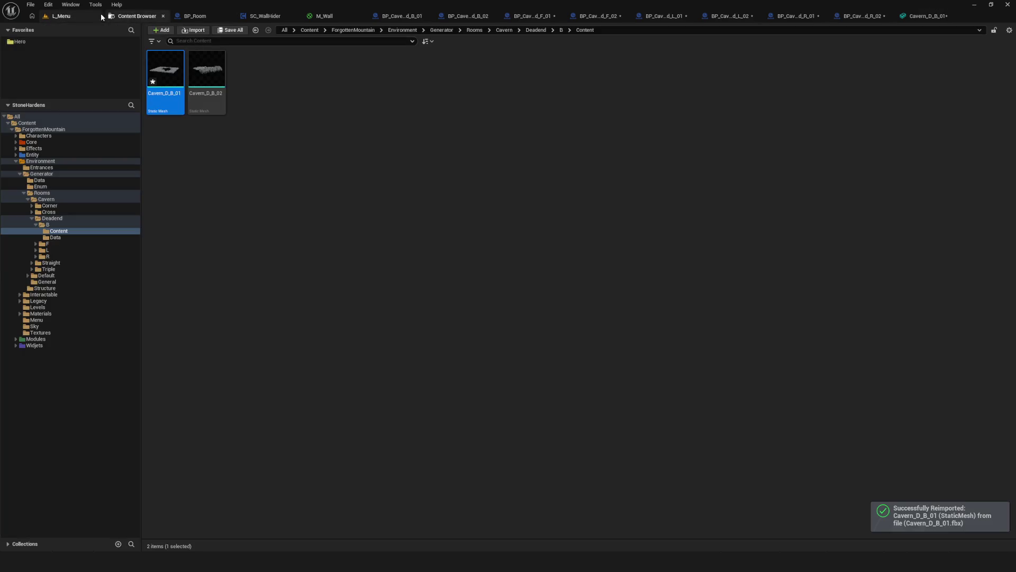
left_click(67, 16)
left_click(197, 31)
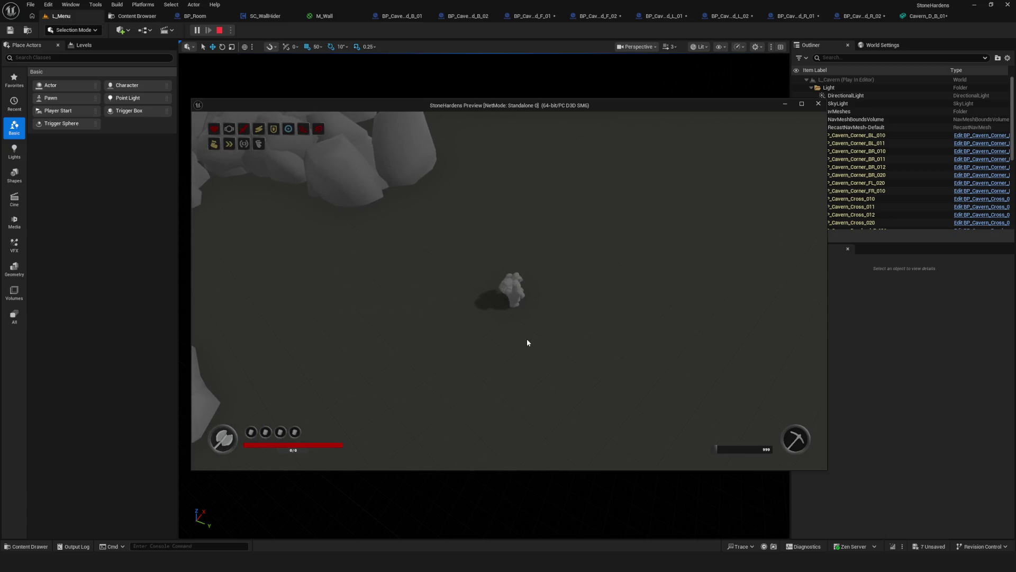
Stop the Play-in-Editor session after walking the cavern room
key("Escape")
Back in Blender, select GridMiddle.001, set random Z rotation to 0, and save
left_click(973, 7)
scroll(516, 262, "up", 5)
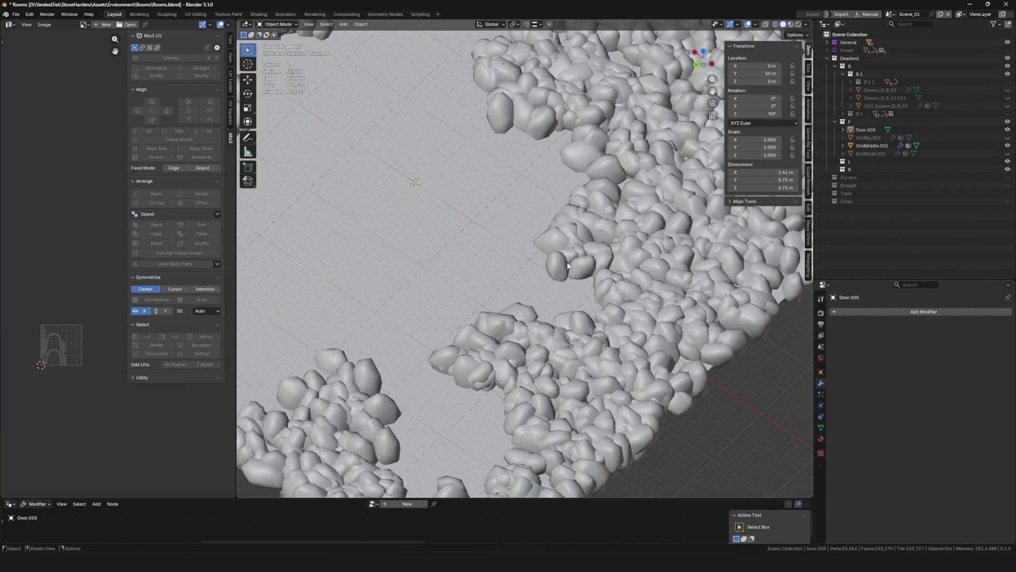
left_click(627, 268)
scroll(884, 430, "down", 1)
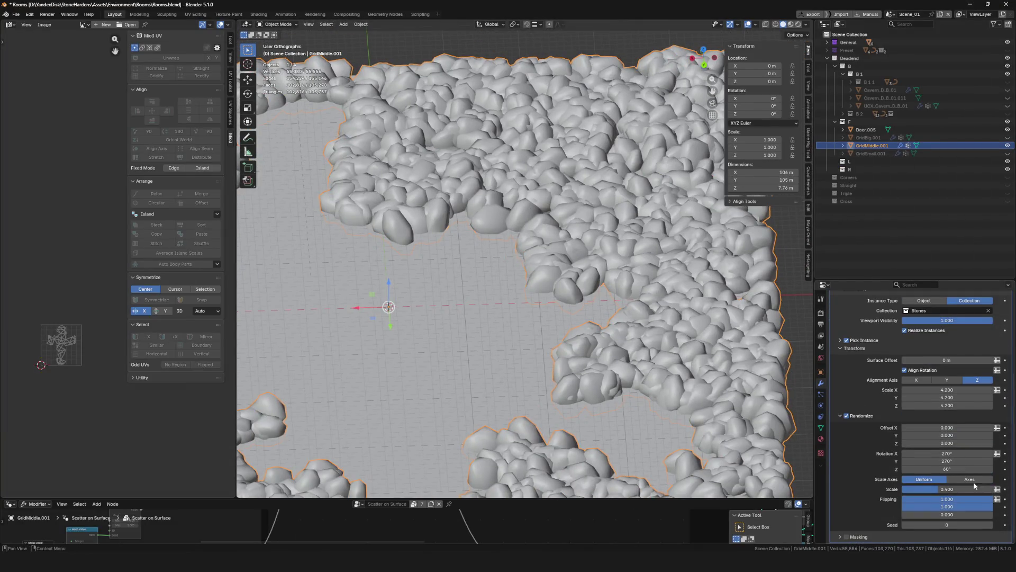
left_click(969, 469)
key("Return")
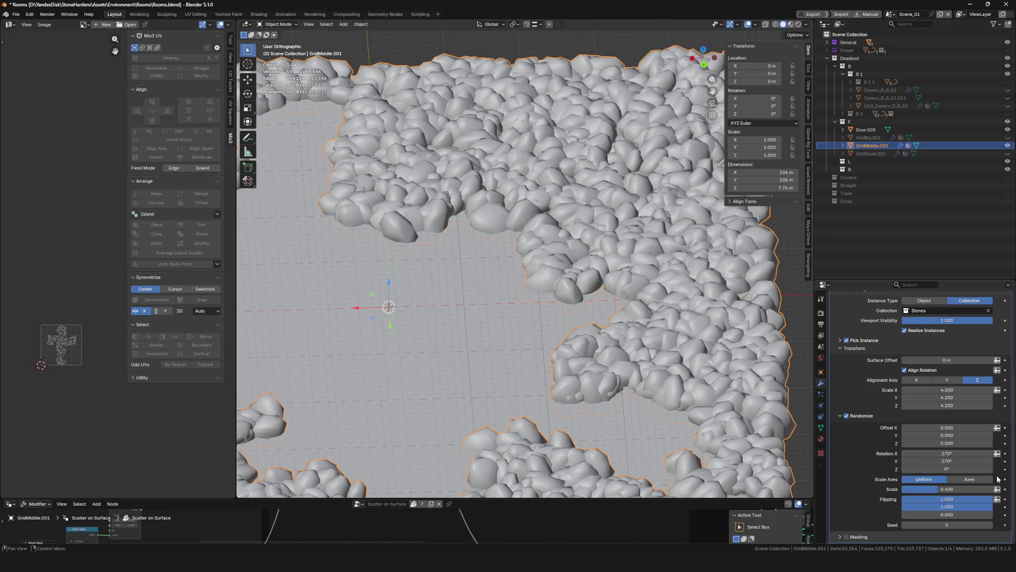
mouse_move(574, 258)
middle_mouse_down()
mouse_move(522, 217)
mouse_move(493, 236)
mouse_move(562, 280)
middle_mouse_up()
key("ctrl+s")
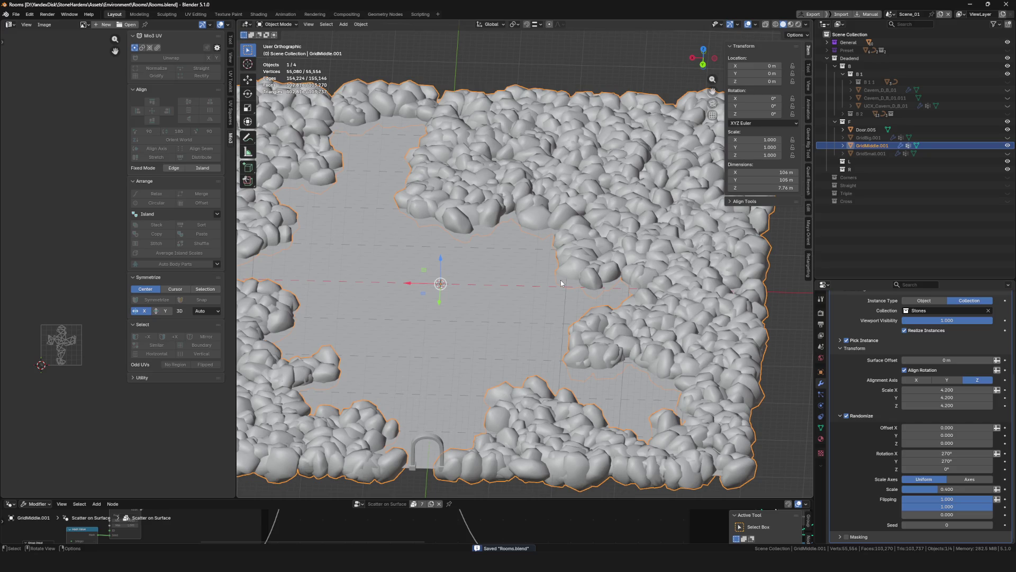
Try per-axis random scale of 0.4 on X, Y and Z for the stones
middle_click_drag(561, 280, 500, 281)
left_click(967, 480)
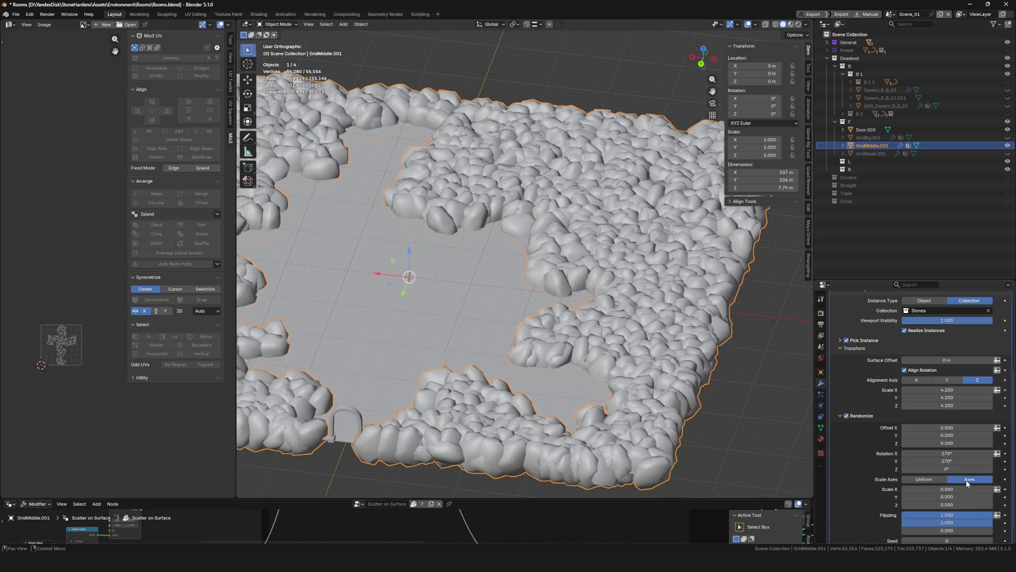
left_click_drag(956, 490, 956, 505)
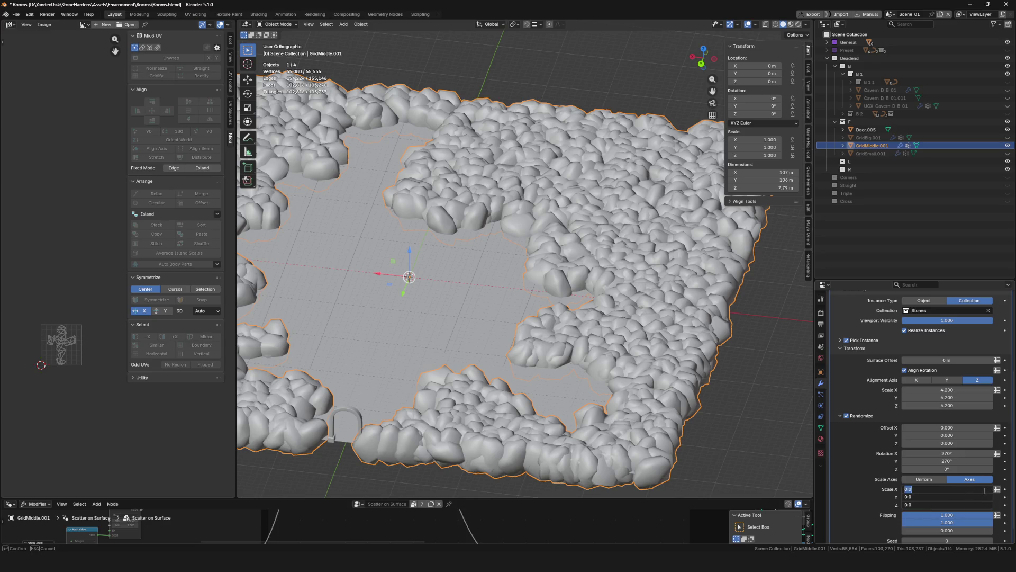
type("0.4")
key("Return")
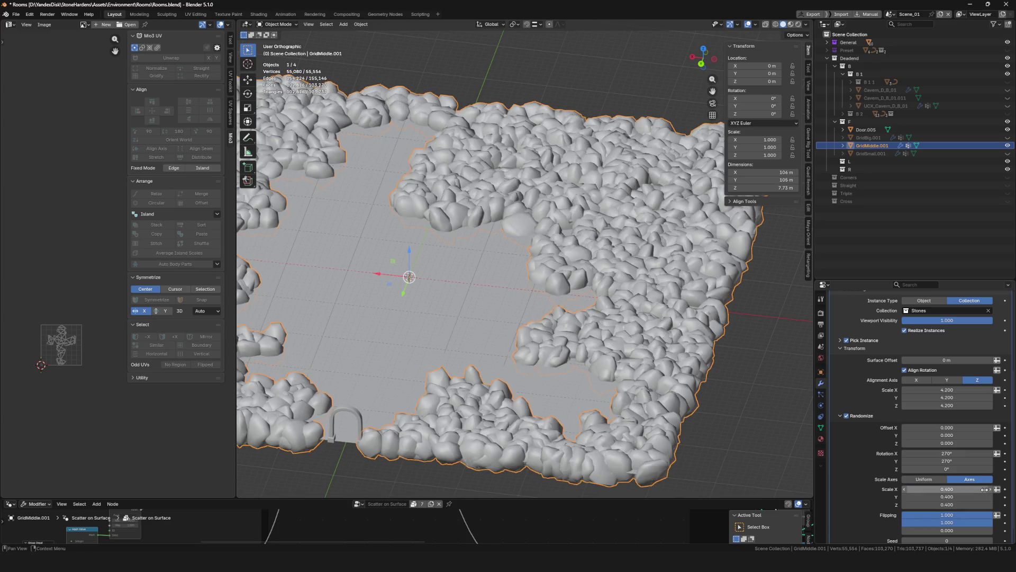
mouse_move(501, 206)
middle_mouse_down("ctrl")
mouse_move(507, 238)
mouse_move(515, 232)
mouse_move(493, 260)
mouse_move(440, 232)
middle_mouse_up("ctrl")
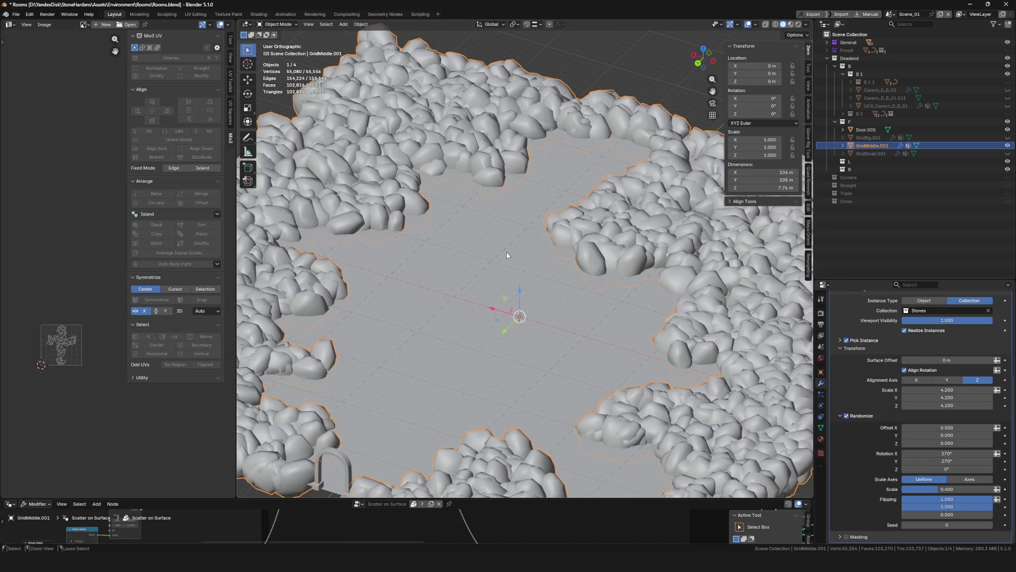
scroll(517, 257, "down", 5)
mouse_move(500, 263)
middle_mouse_down()
mouse_move(507, 321)
mouse_move(502, 308)
mouse_move(536, 313)
mouse_move(557, 302)
middle_mouse_up()
scroll(507, 322, "down", 5)
scroll(502, 307, "up", 5)
scroll(501, 307, "down", 3)
scroll(536, 311, "up", 3)
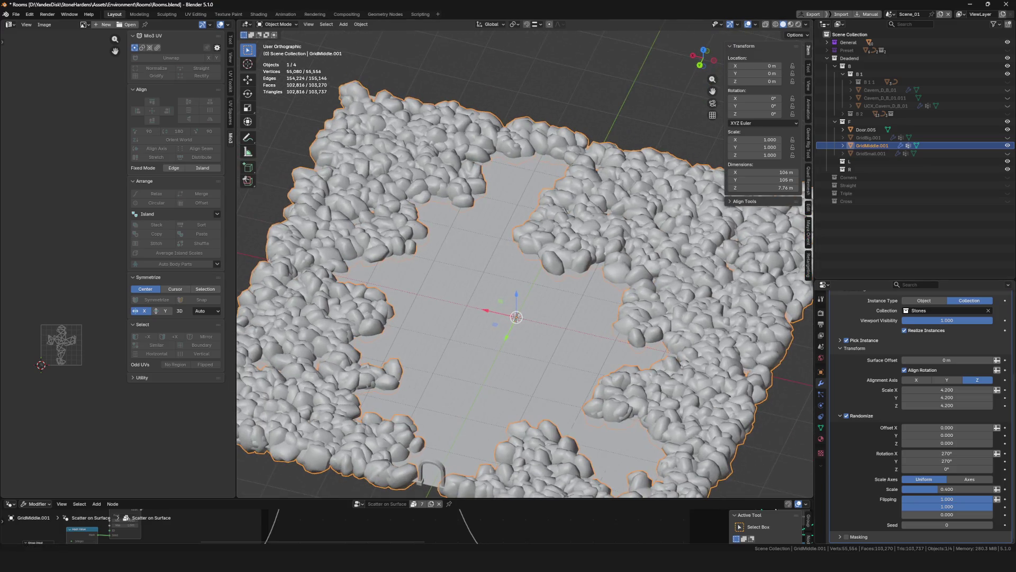
Widen random X/Y rotation to 360°, save Rooms.blend, and deselect to inspect
left_click_drag(946, 453, 993, 461)
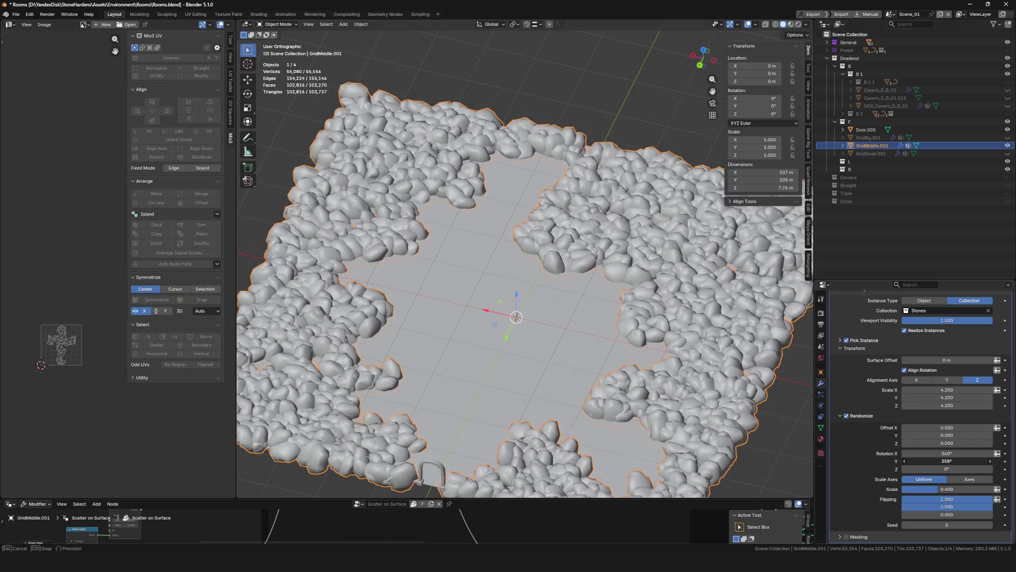
scroll(415, 266, "up", 5)
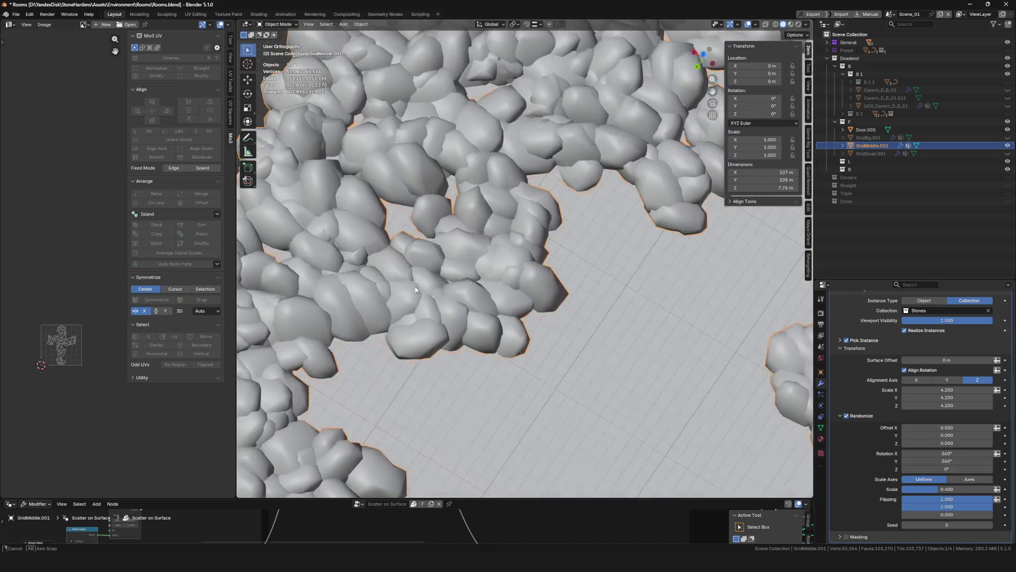
scroll(415, 266, "down", 3)
scroll(416, 266, "down", 5)
mouse_move(415, 266)
middle_mouse_down()
mouse_move(476, 340)
mouse_move(540, 318)
middle_mouse_up()
key("ctrl+s")
scroll(508, 330, "up", 3)
scroll(545, 324, "up", 2)
scroll(546, 325, "down", 2)
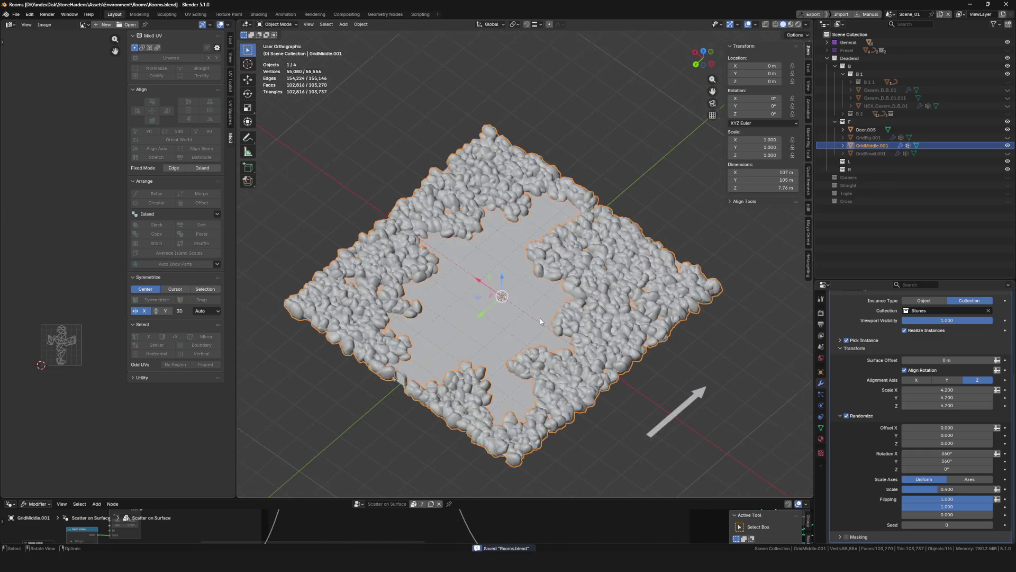
scroll(541, 318, "up", 3)
key("alt+a")
scroll(583, 263, "up", 5)
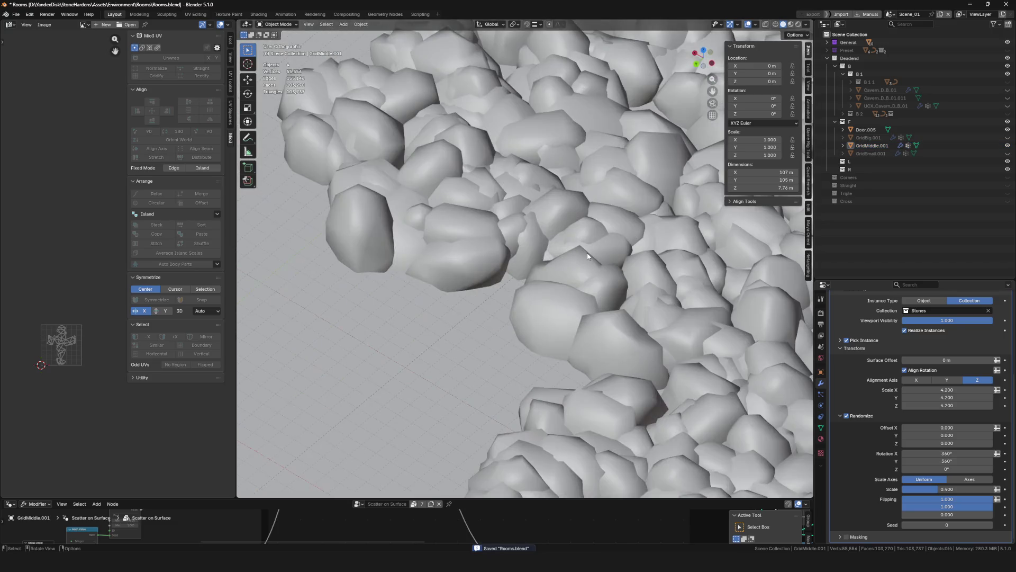
scroll(537, 284, "down", 7)
scroll(537, 284, "up", 4)
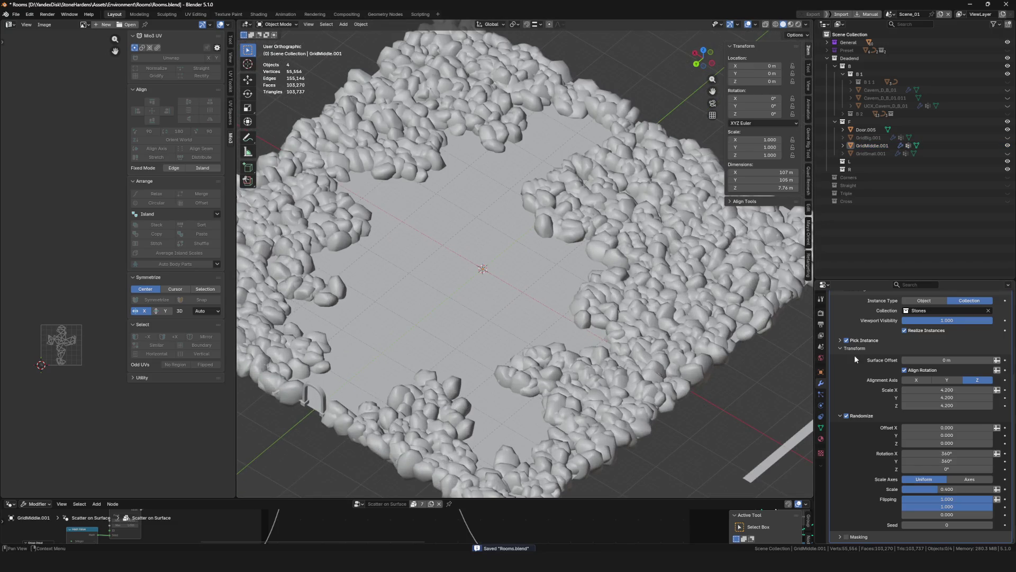
Set stone Scale X/Y/Z to 4.4 and scatter Density to 0.00002
left_click(973, 391)
type("4.4")
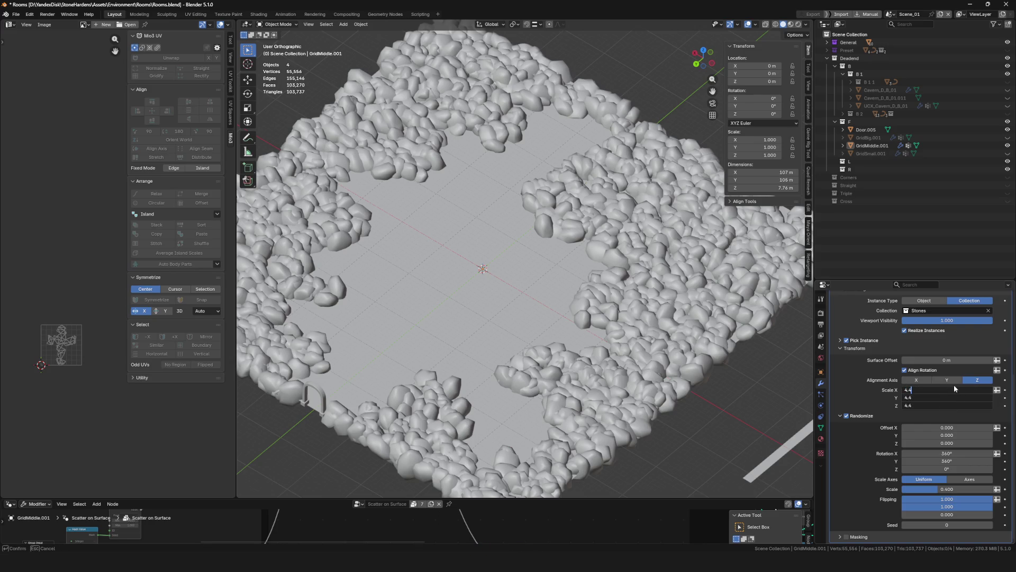
key("Return")
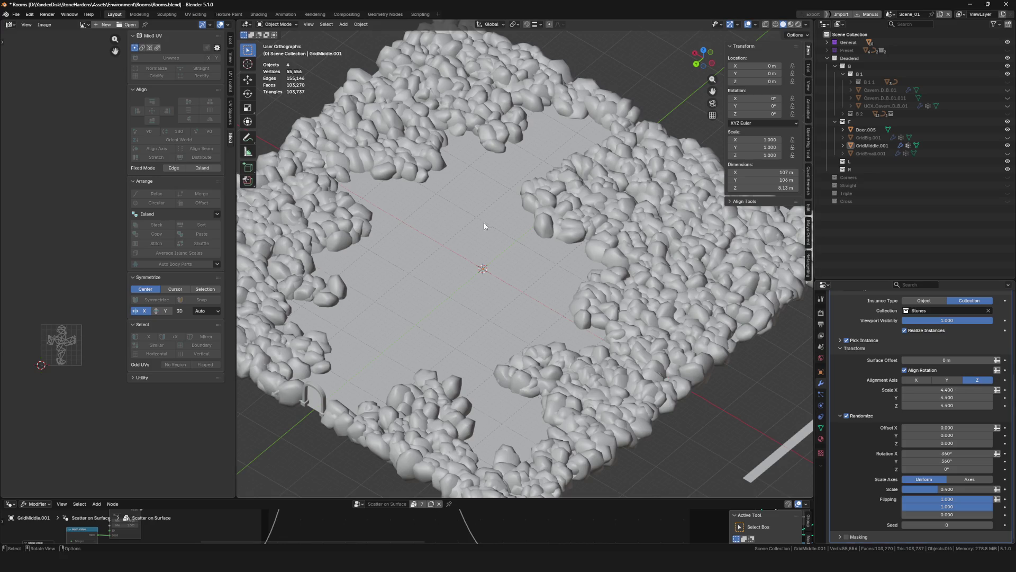
middle_click_drag(484, 226, 483, 250, "shift")
scroll(975, 385, "up", 5)
left_click(951, 358)
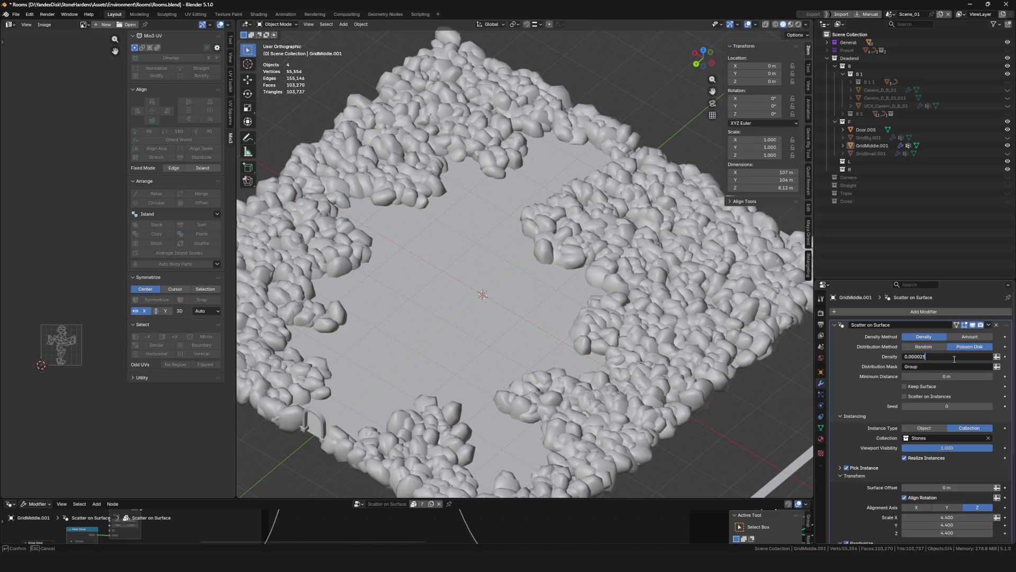
key("Return")
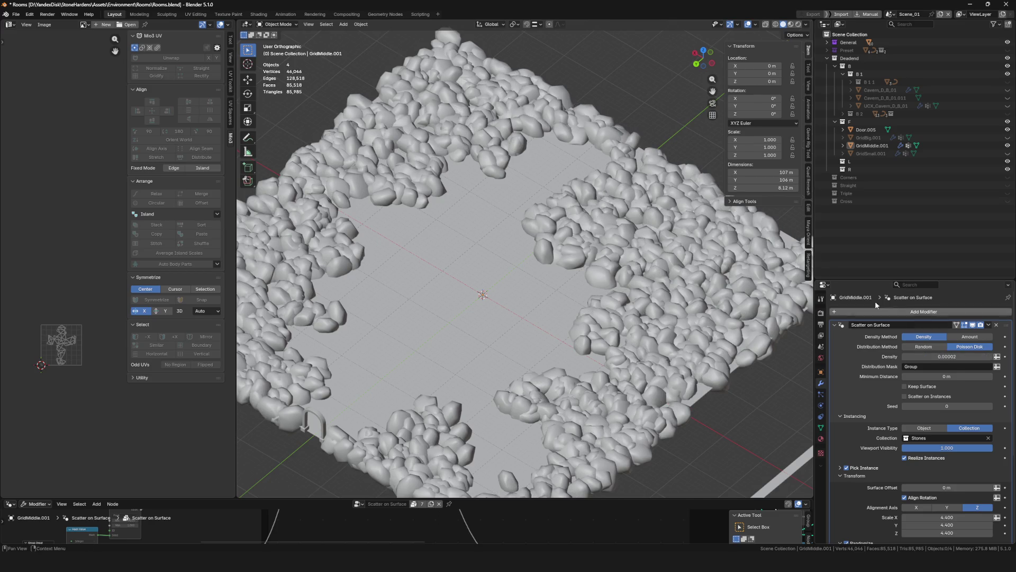
mouse_move(524, 286)
middle_mouse_down("ctrl")
mouse_move(538, 268)
mouse_move(574, 271)
mouse_move(528, 263)
mouse_move(675, 306)
middle_mouse_up("ctrl")
scroll(897, 394, "down", 3)
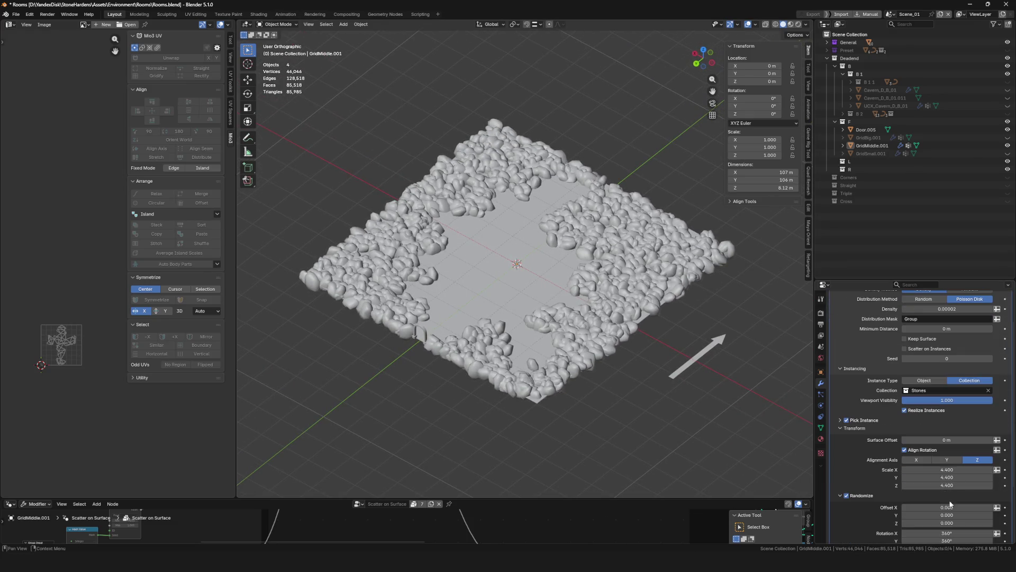
Compare stones with Align Rotation off and on, leave it on, and save
left_click(914, 450)
left_click(914, 450)
scroll(563, 288, "up", 5)
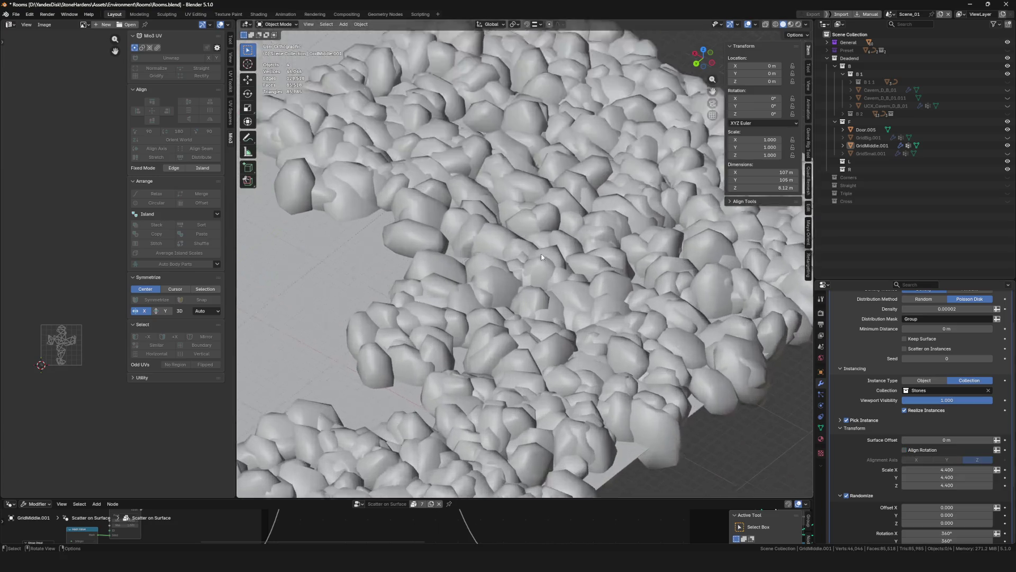
scroll(563, 288, "down", 5)
scroll(547, 252, "up", 5)
scroll(547, 252, "down", 3)
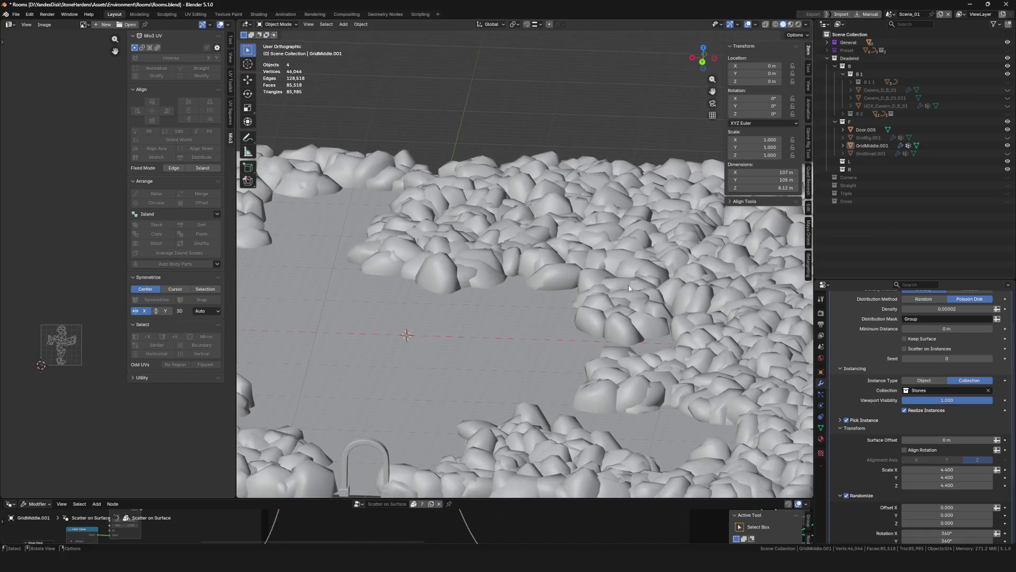
left_click(913, 451)
left_click(914, 452)
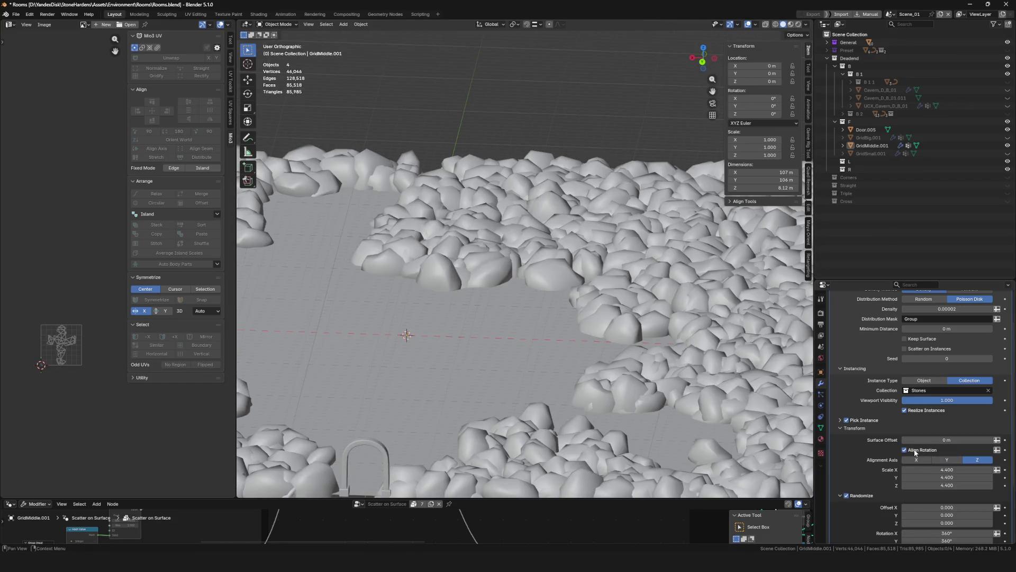
left_click(915, 453)
left_click(915, 452)
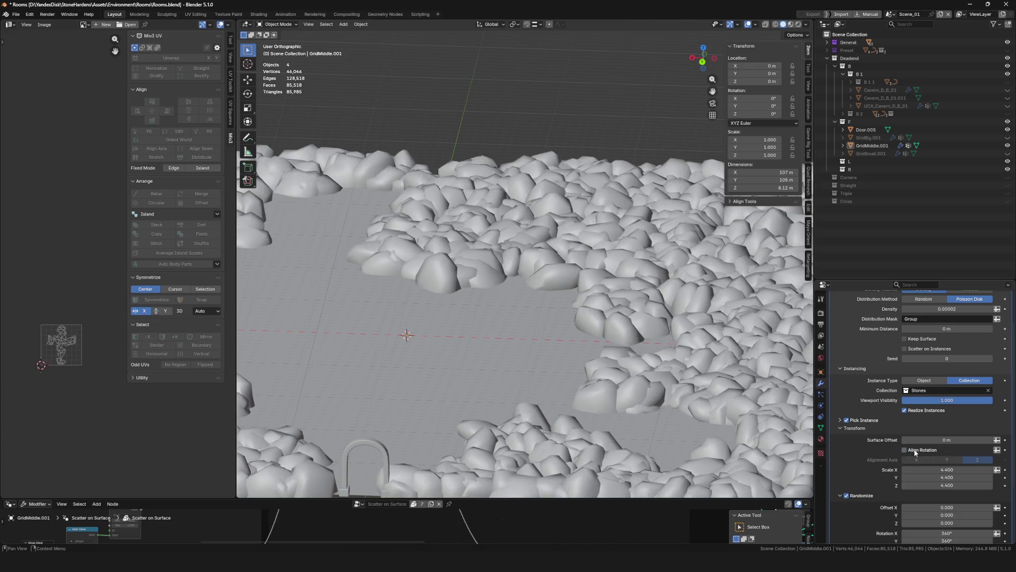
left_click(915, 452)
left_click(915, 452)
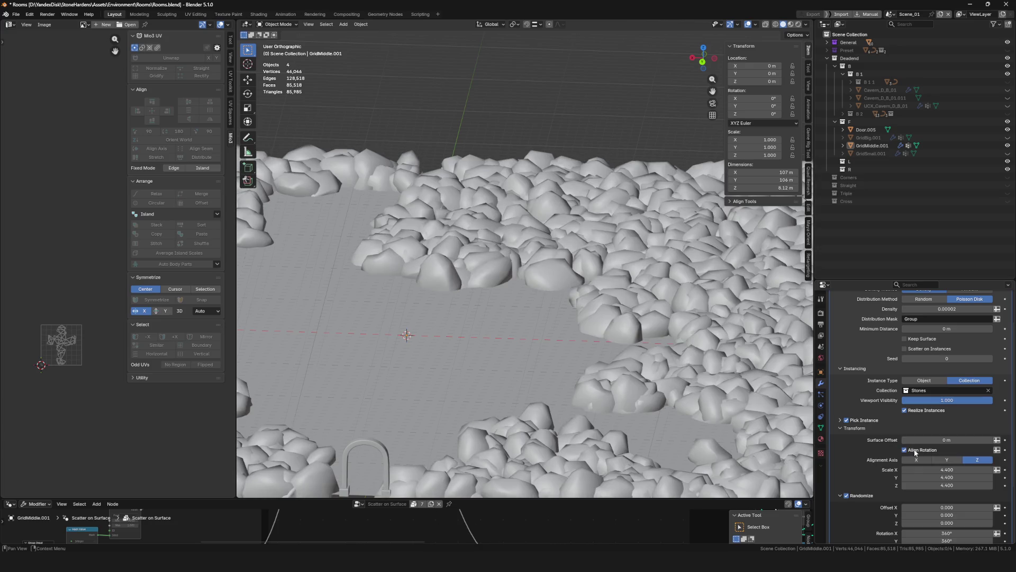
scroll(552, 260, "down", 5)
scroll(402, 221, "up", 8)
scroll(401, 222, "down", 2)
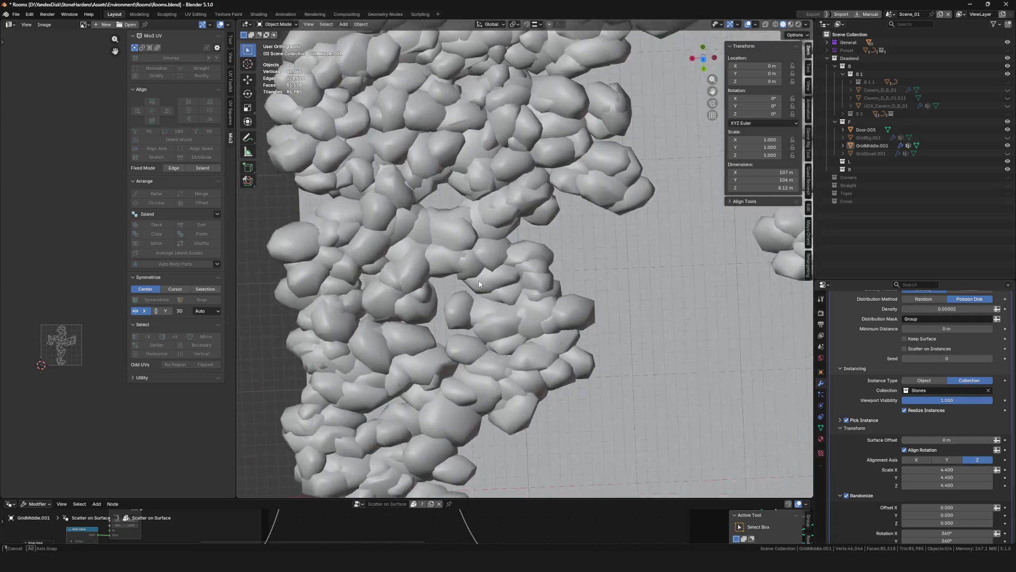
scroll(468, 245, "down", 4)
scroll(423, 252, "up", 6)
key("ctrl+s")
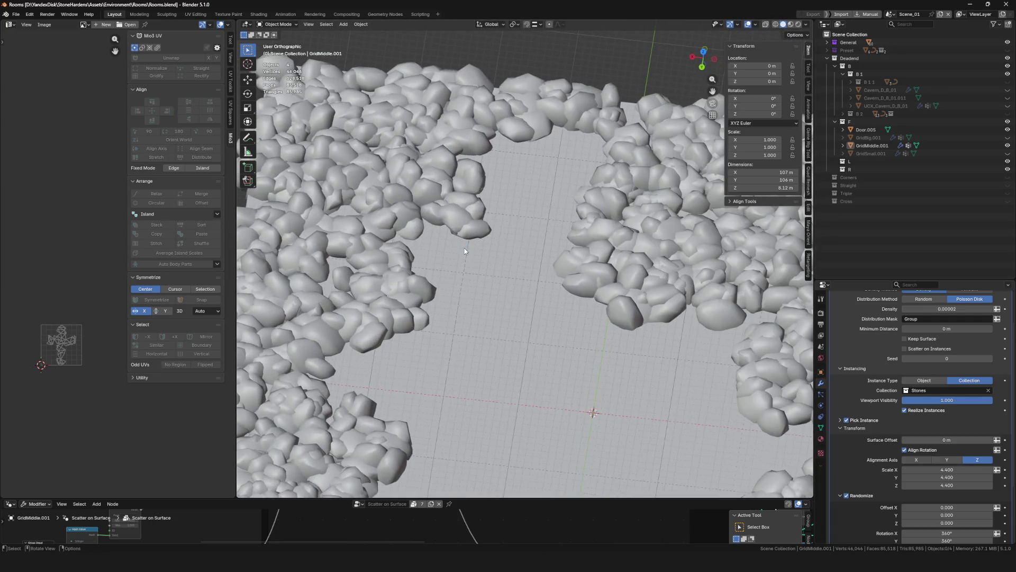
scroll(889, 408, "up", 3)
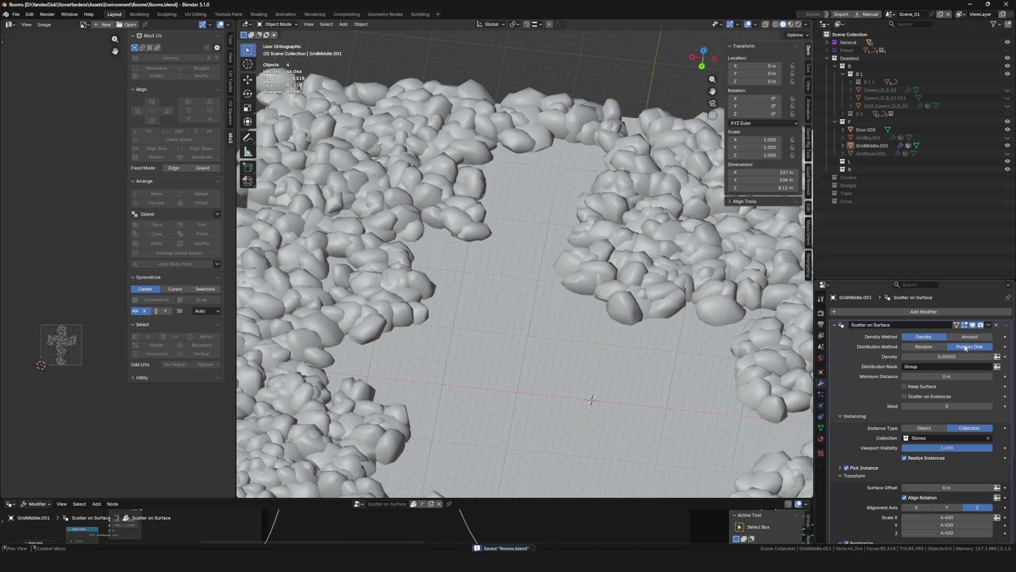
Compare Random and Poisson Disk distribution methods, switching the scatter to Random
left_click(941, 347)
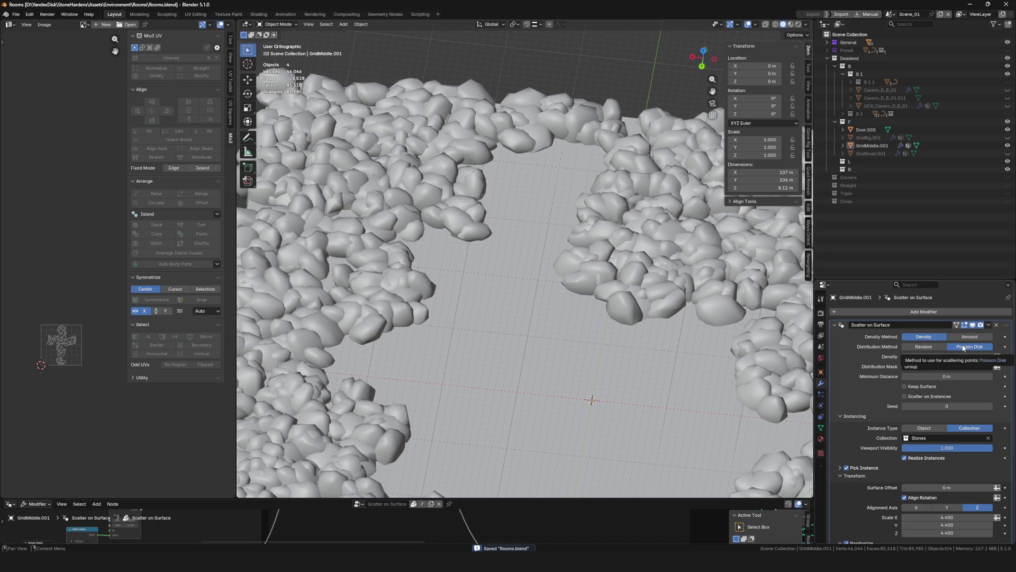
left_click(950, 347)
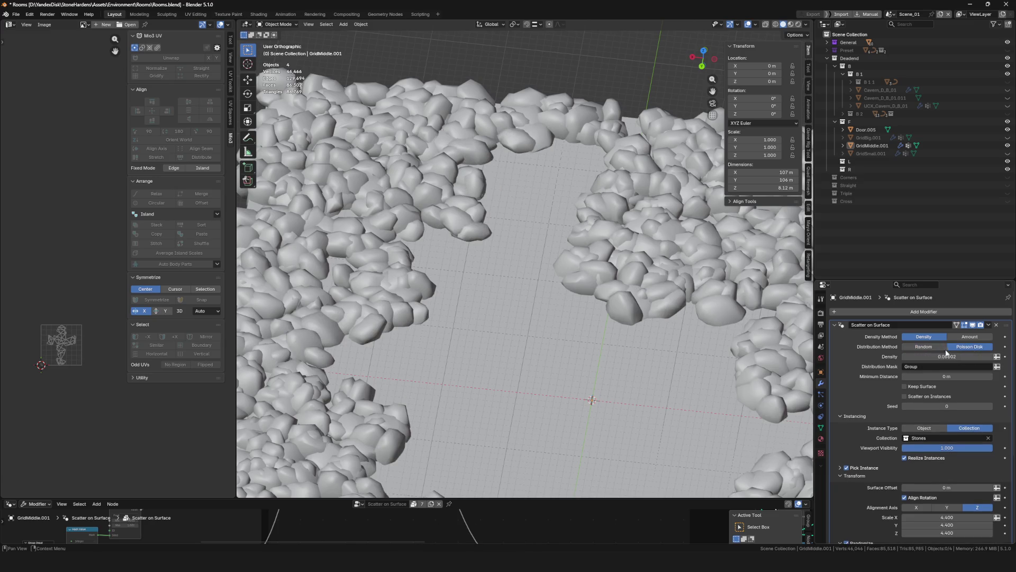
left_click(932, 348)
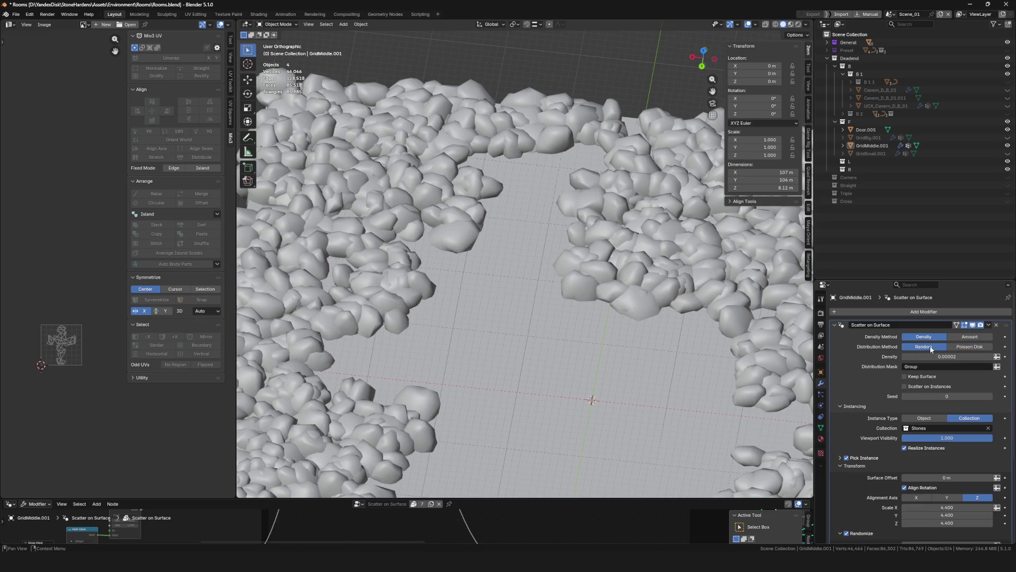
left_click(963, 349)
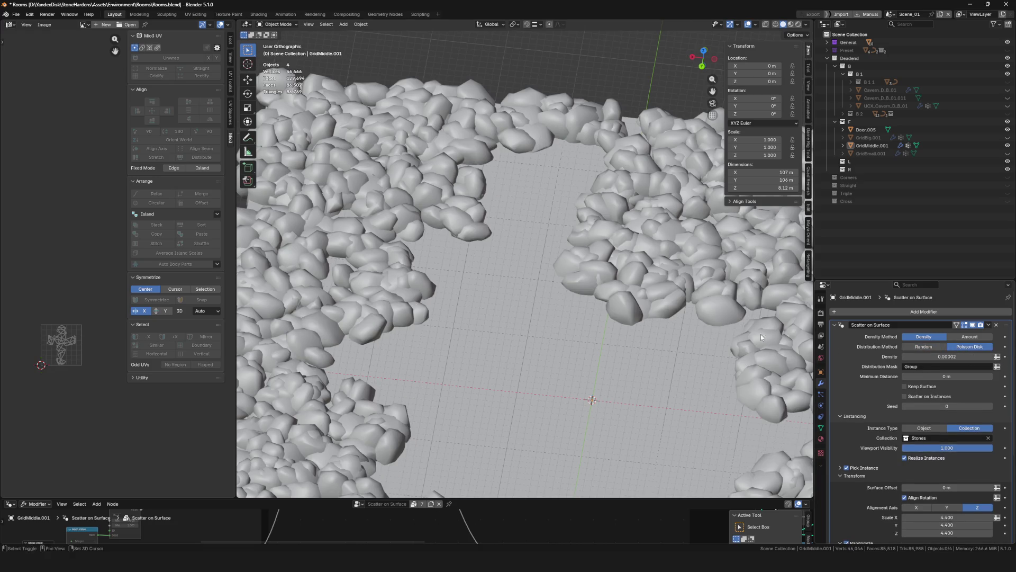
scroll(761, 338, "up", 2)
scroll(762, 337, "up", 2)
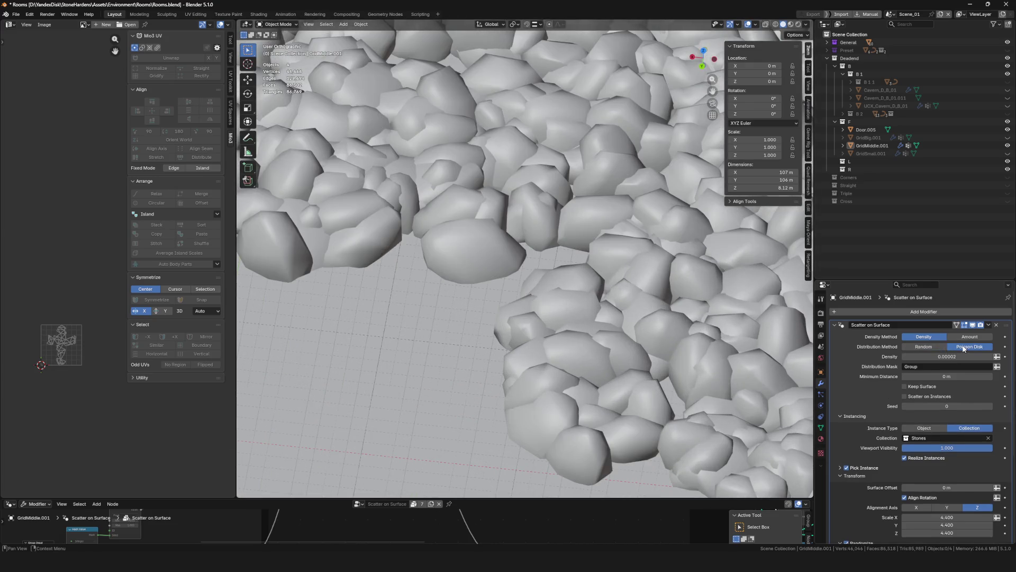
left_click(926, 347)
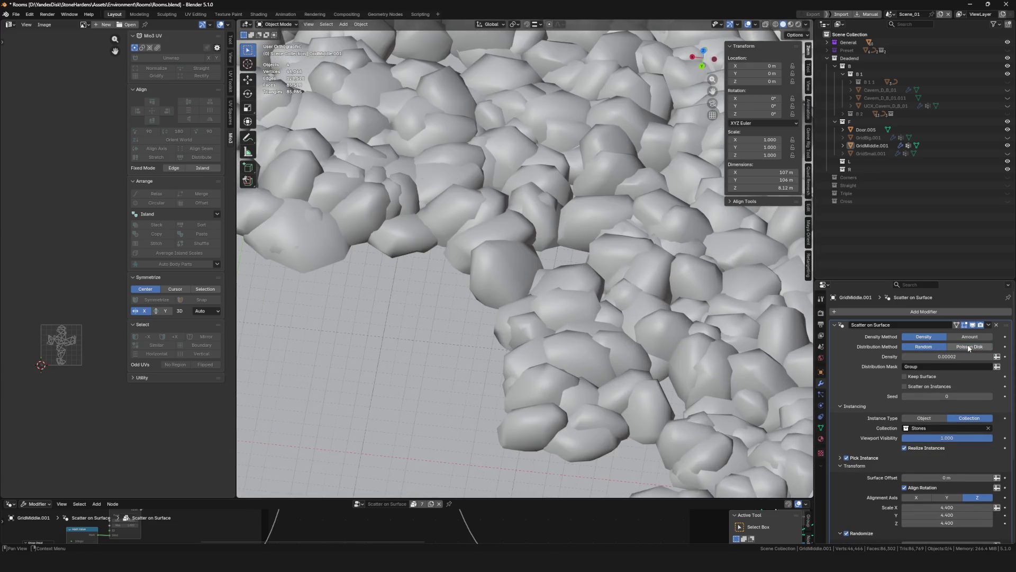
left_click(970, 347)
left_click(925, 347)
left_click(972, 350)
left_click(923, 348)
scroll(586, 317, "down", 5)
scroll(587, 318, "down", 2)
scroll(586, 318, "up", 3)
From top view, re-check both methods and settle the scatter on Random distribution
key("KP_7")
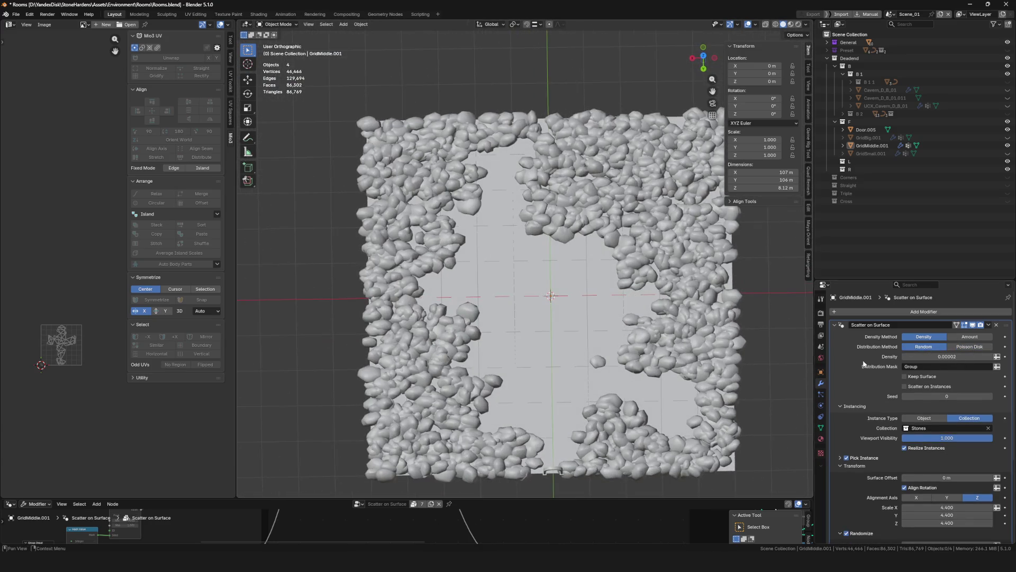
left_click(975, 348)
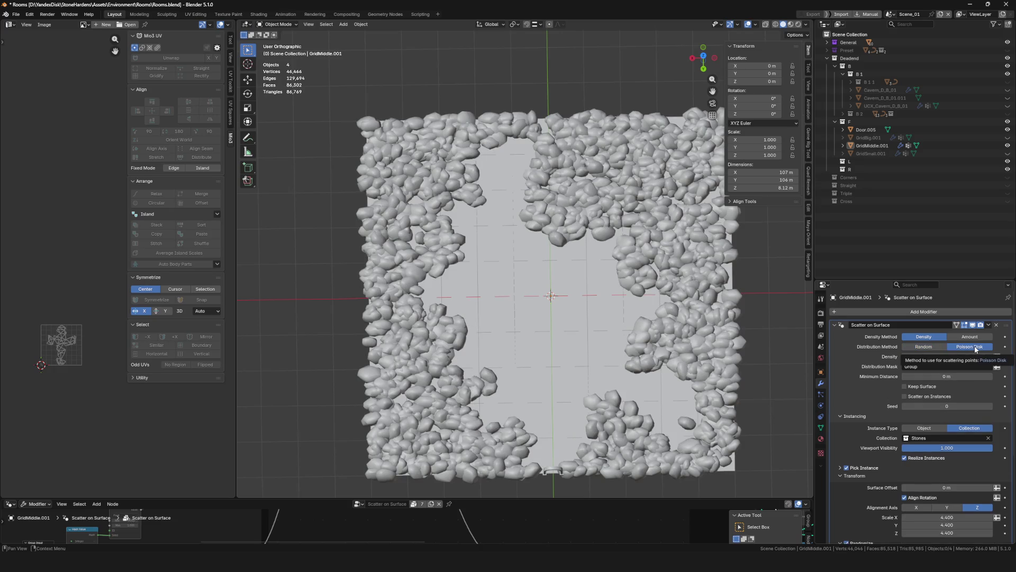
left_click(932, 347)
left_click(975, 348)
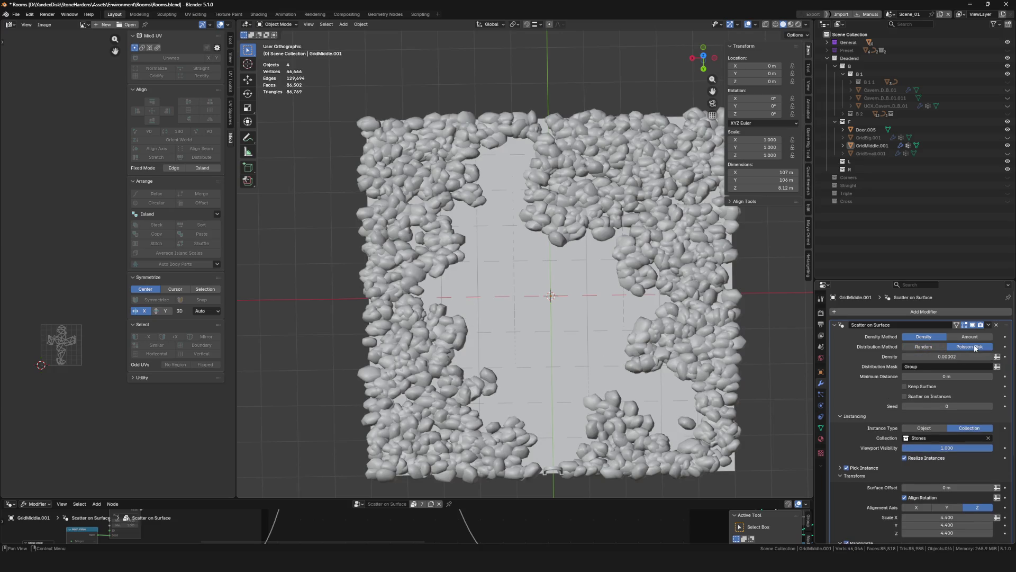
left_click(931, 350)
left_click(959, 349)
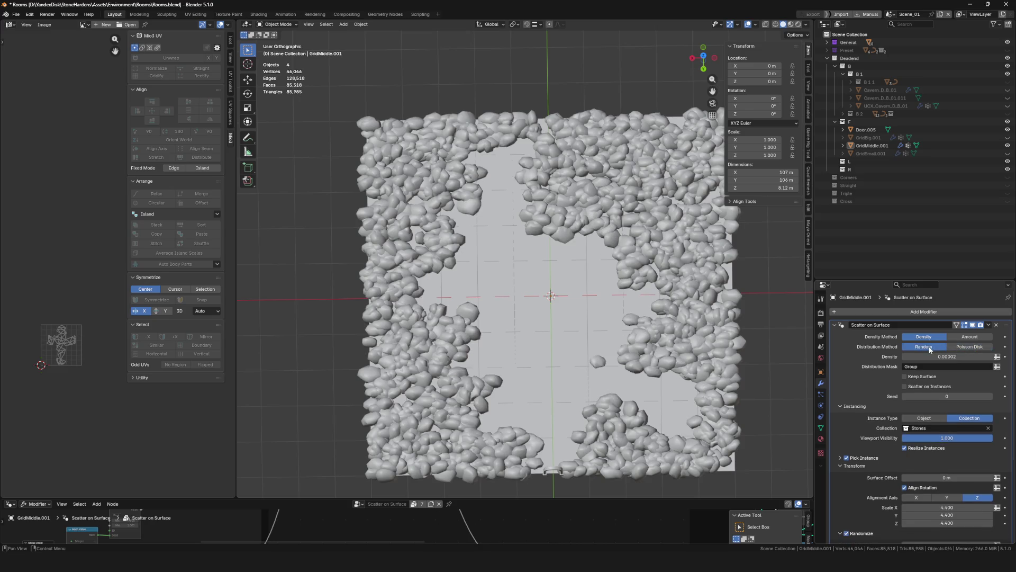
left_click(964, 348)
left_click(914, 347)
left_click(955, 347)
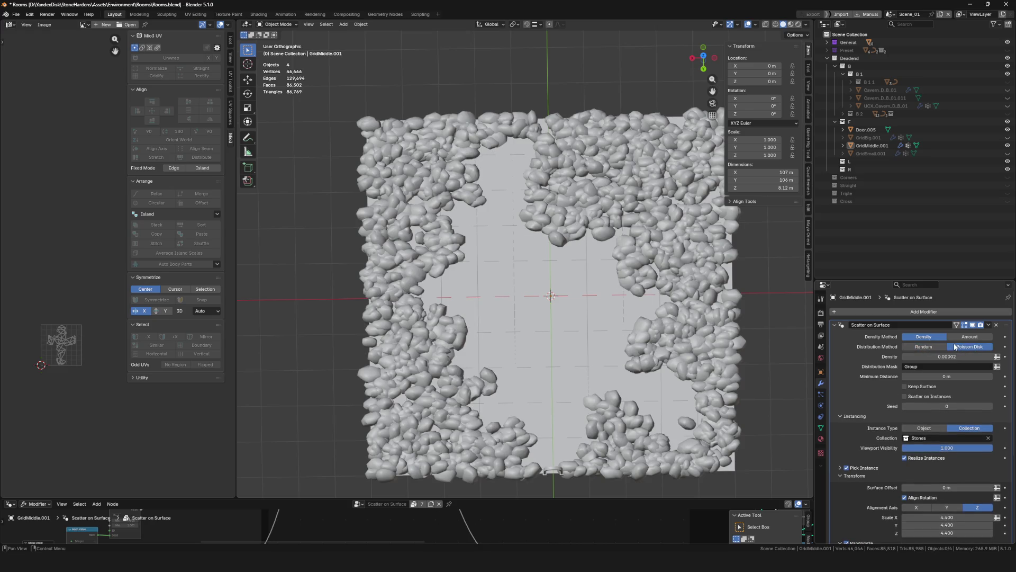
left_click(931, 349)
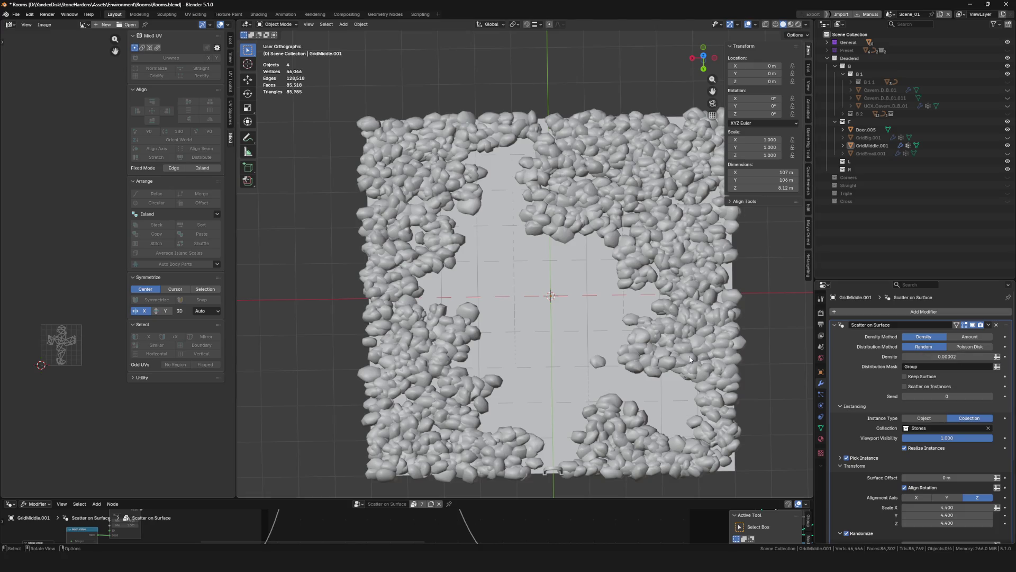
left_click(600, 362)
key("ctrl+Tab")
In Weight Paint, enable Keep Surface, check the path mask weights, and return to Object Mode
left_click(568, 307)
scroll(585, 358, "up", 4)
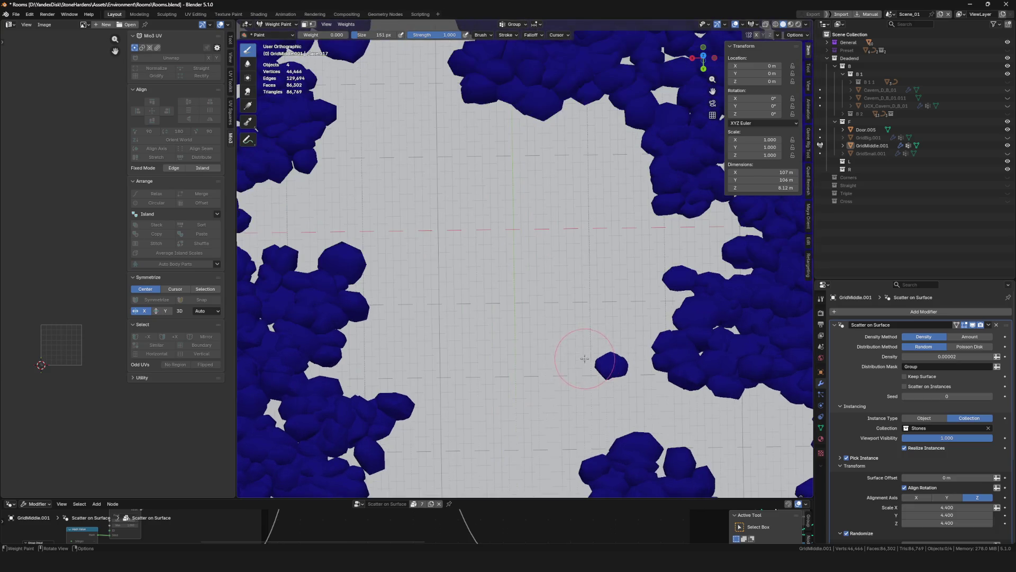
left_click(907, 376)
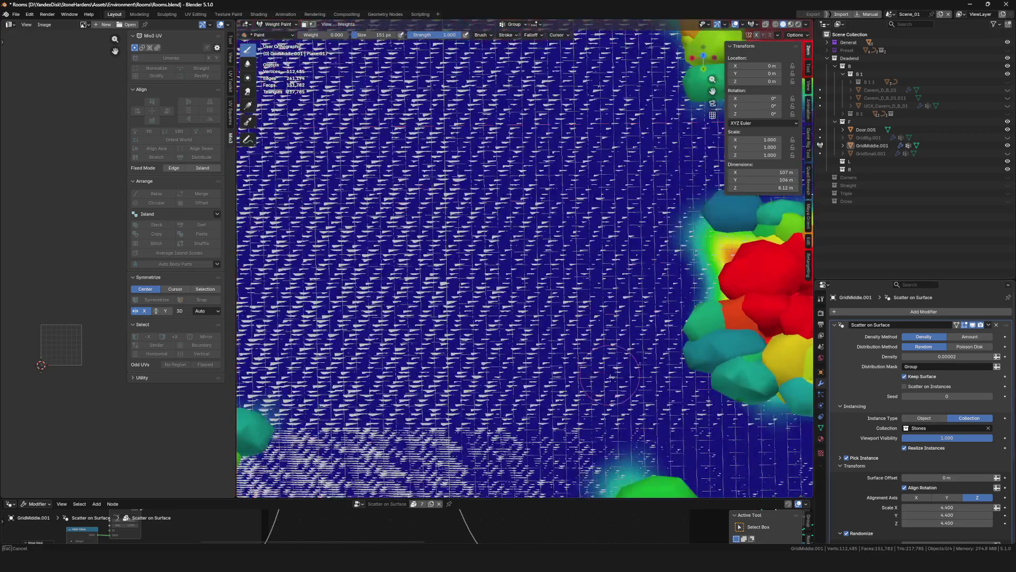
scroll(623, 362, "down", 5)
scroll(442, 355, "up", 3)
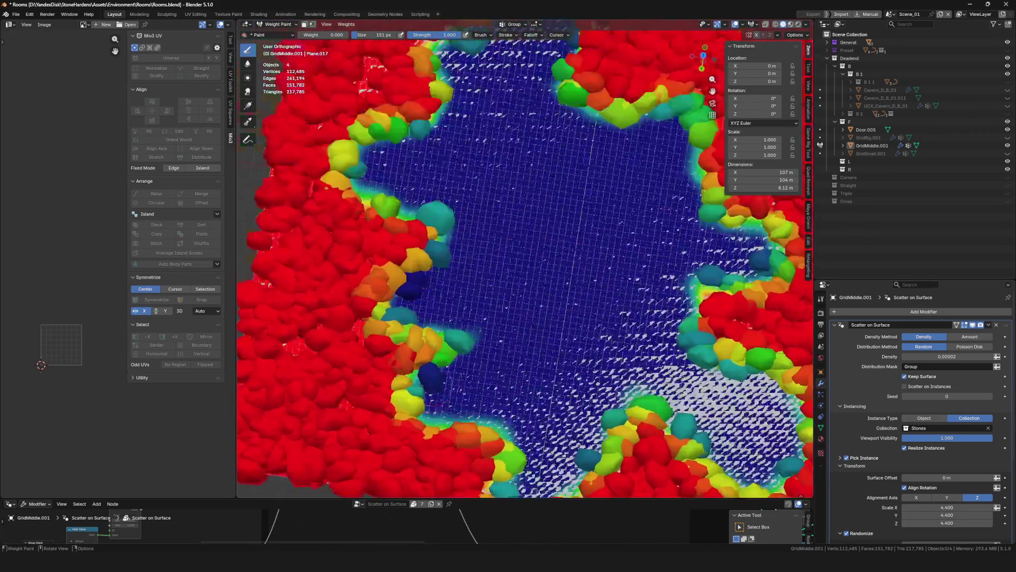
scroll(442, 356, "up", 2)
scroll(442, 354, "down", 1)
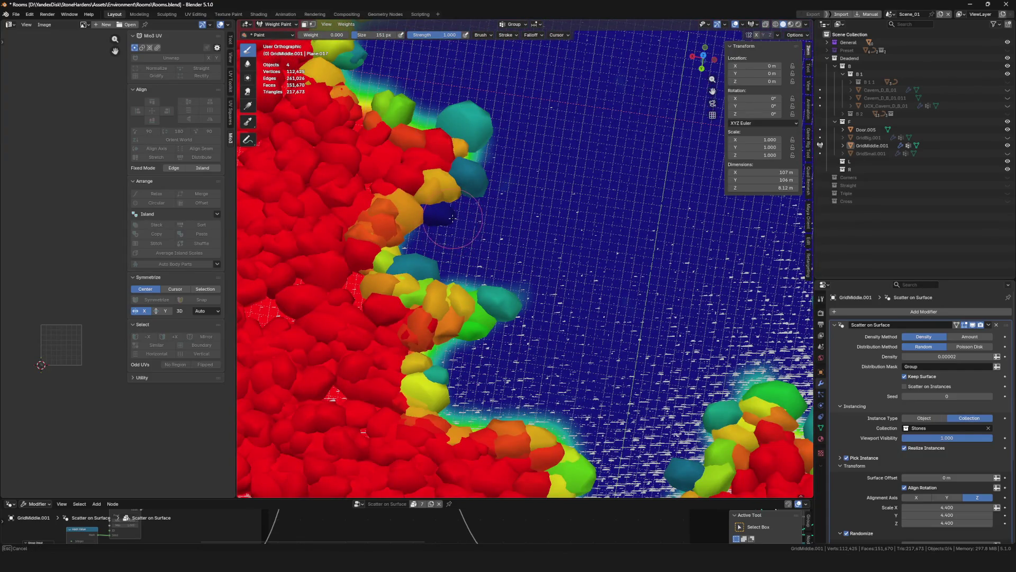
scroll(451, 217, "down", 5)
mouse_move(451, 218)
middle_mouse_down()
mouse_move(531, 460)
mouse_move(478, 157)
middle_mouse_up()
scroll(477, 157, "up", 4)
scroll(524, 262, "down", 3)
middle_click_drag(524, 262, 509, 167)
scroll(508, 166, "up", 3)
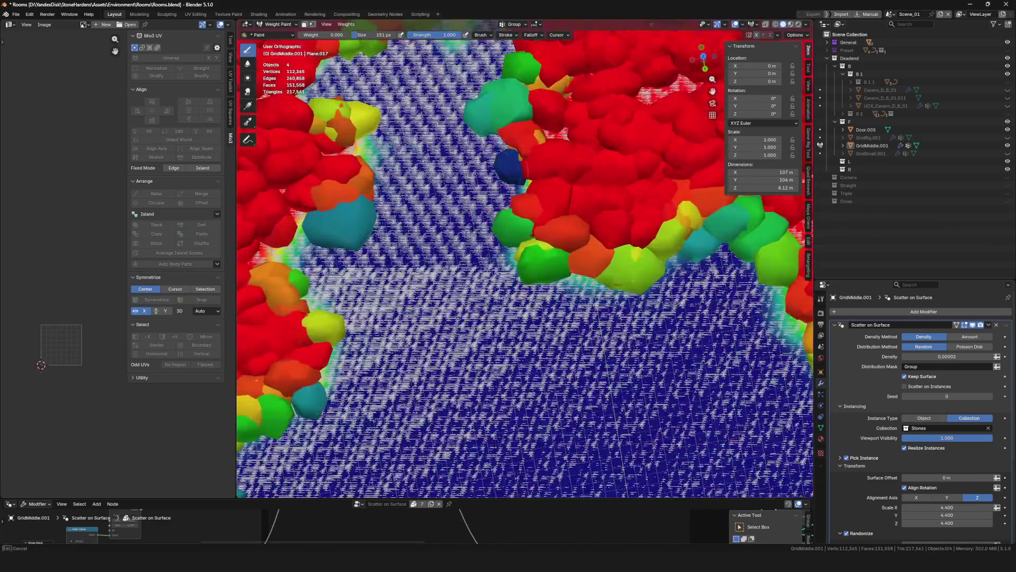
scroll(526, 200, "down", 5)
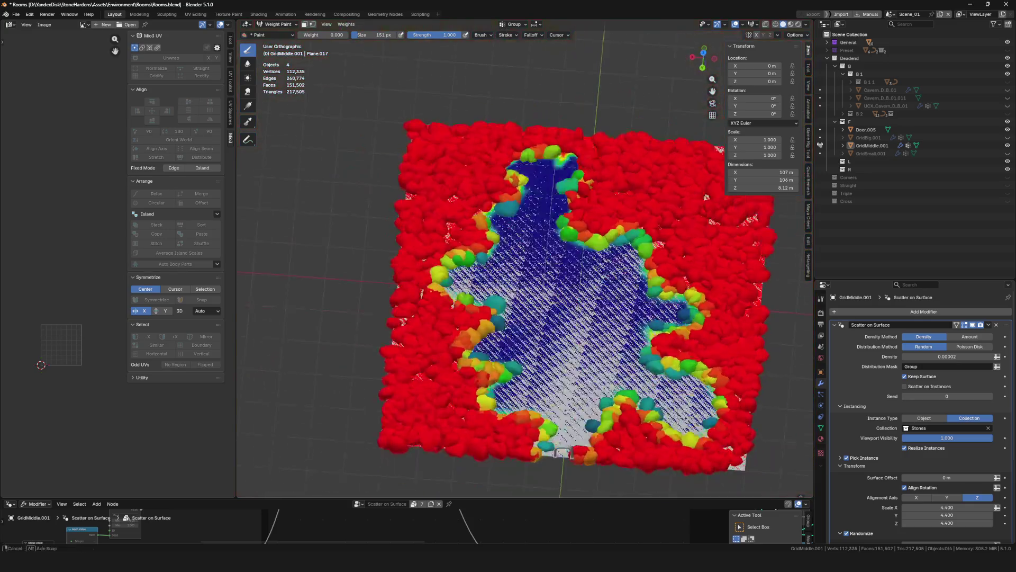
key("ctrl+Tab")
mouse_move(604, 302)
middle_mouse_down()
mouse_move(530, 260)
mouse_move(501, 272)
middle_mouse_up()
scroll(500, 272, "up", 5)
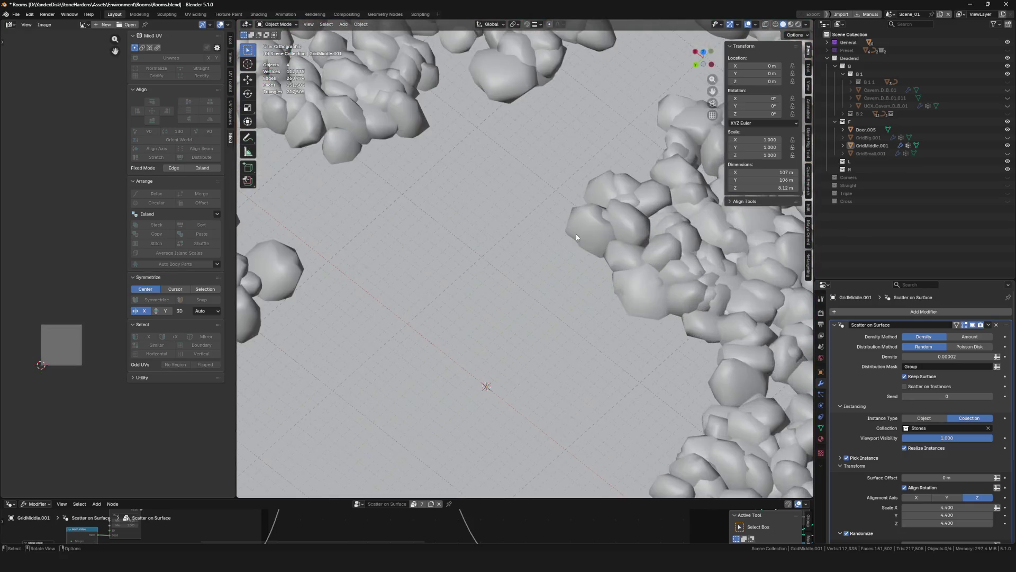
scroll(576, 233, "down", 5)
scroll(575, 234, "up", 5)
Inspect the stone border up close and save Rooms.blend
middle_click_drag(576, 234, 557, 213)
scroll(557, 212, "down", 3)
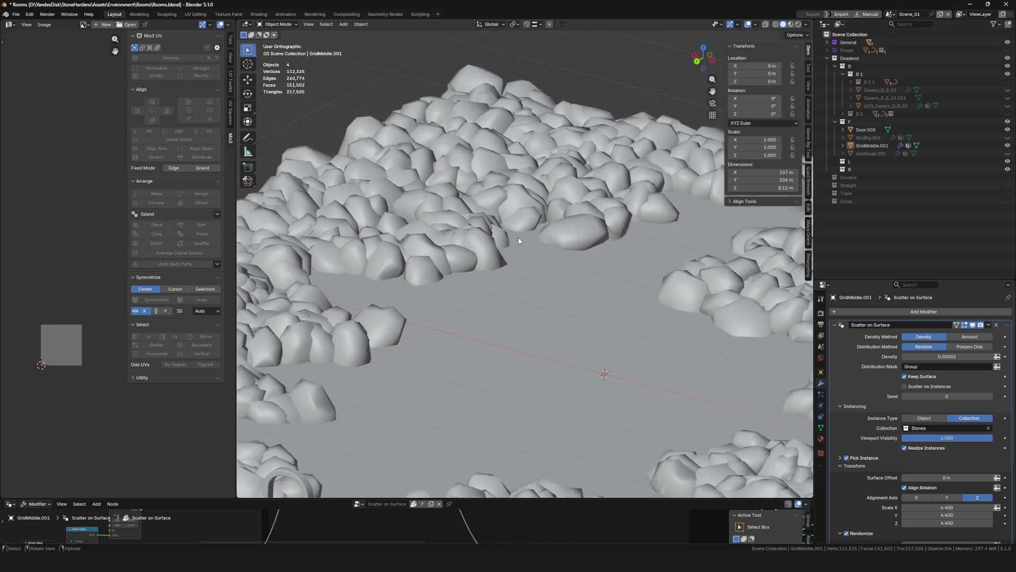
scroll(511, 270, "up", 3)
middle_click_drag(511, 269, 520, 247)
scroll(520, 247, "down", 5)
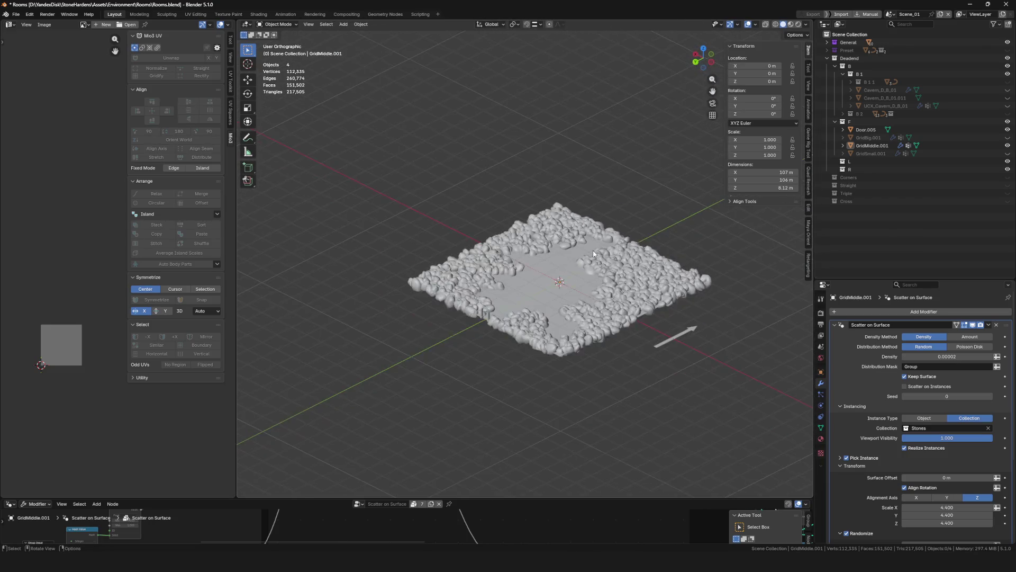
scroll(525, 271, "up", 3)
key("ctrl+s")
scroll(533, 299, "up", 1)
scroll(533, 298, "down", 3)
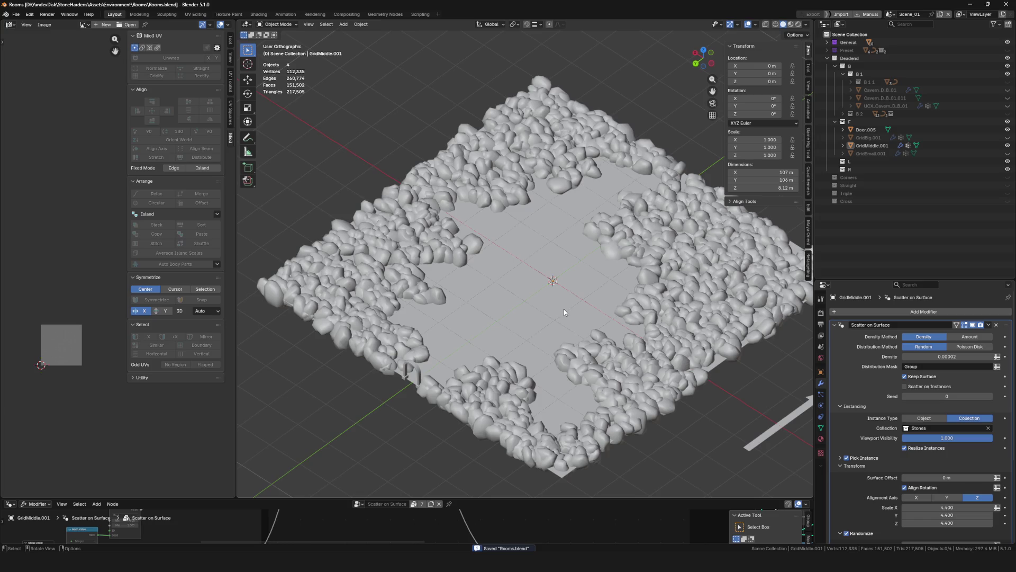
scroll(579, 283, "up", 3)
scroll(582, 288, "down", 3)
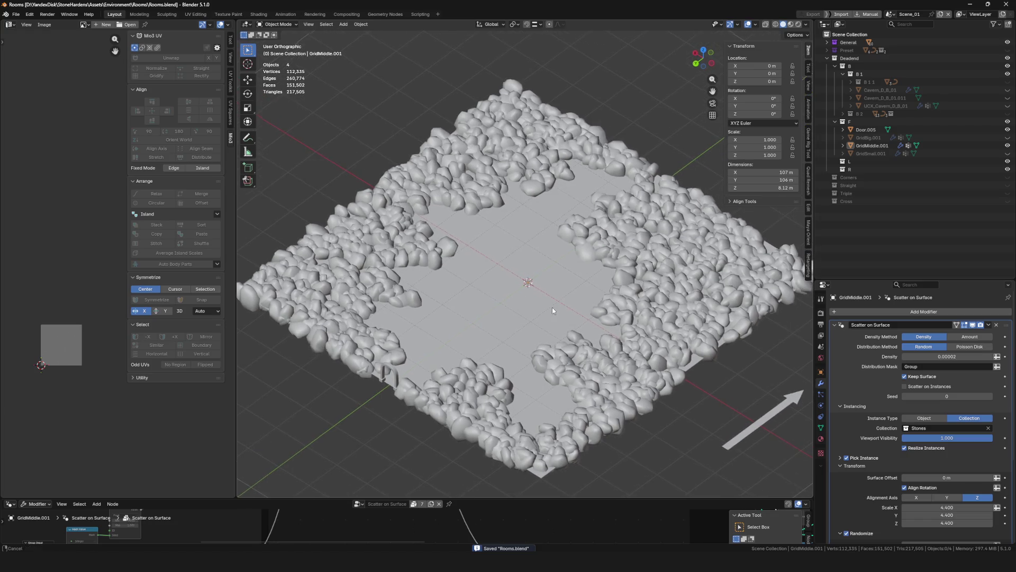
scroll(552, 308, "up", 3)
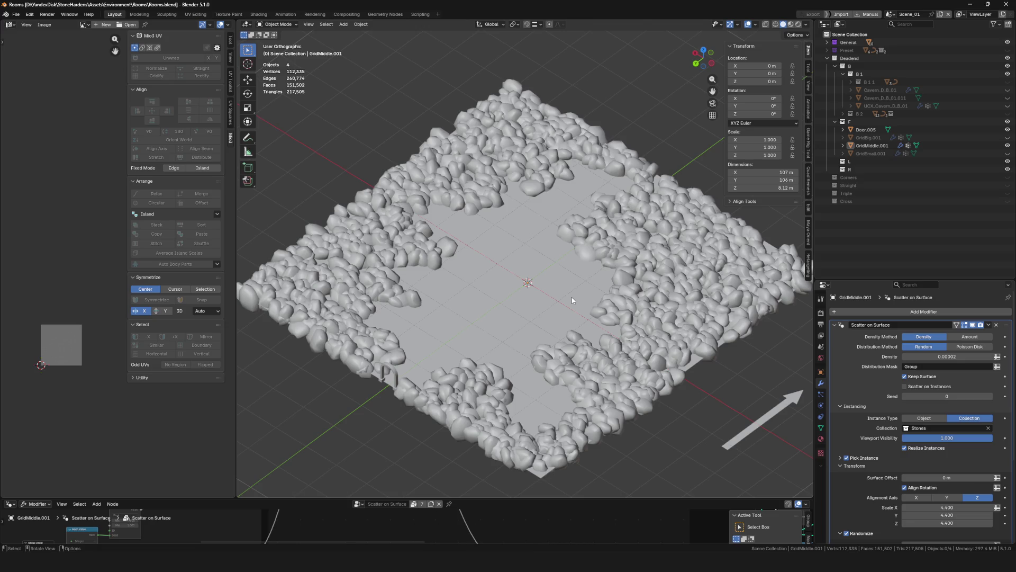
Save the file, then duplicate GridMiddle.001 in place and start renaming the copy
left_click(878, 146)
scroll(585, 251, "up", 2)
key("ctrl+s")
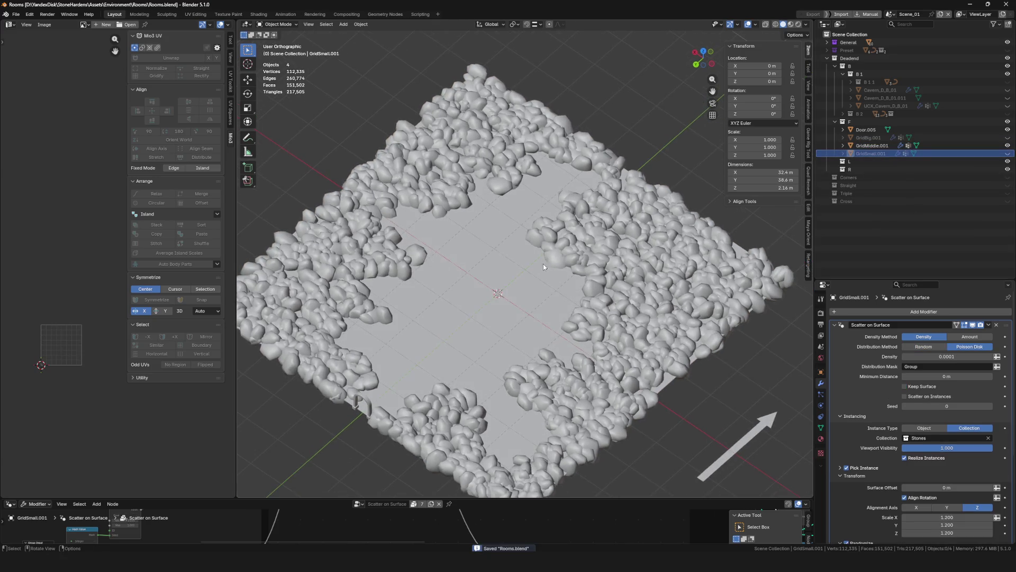
left_click(870, 138)
left_click(876, 147)
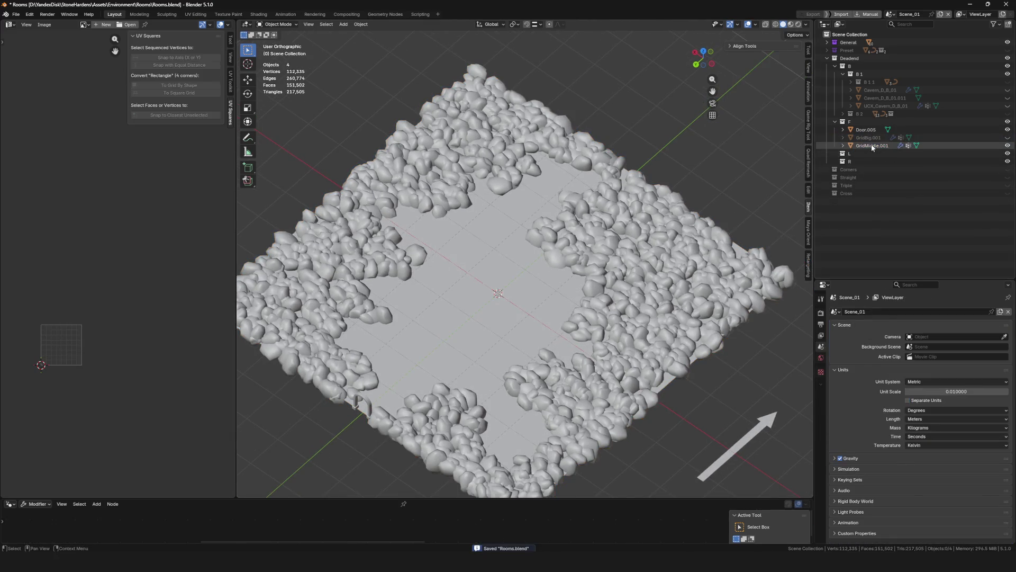
key("shift+d")
right_click(538, 200)
key("F2")
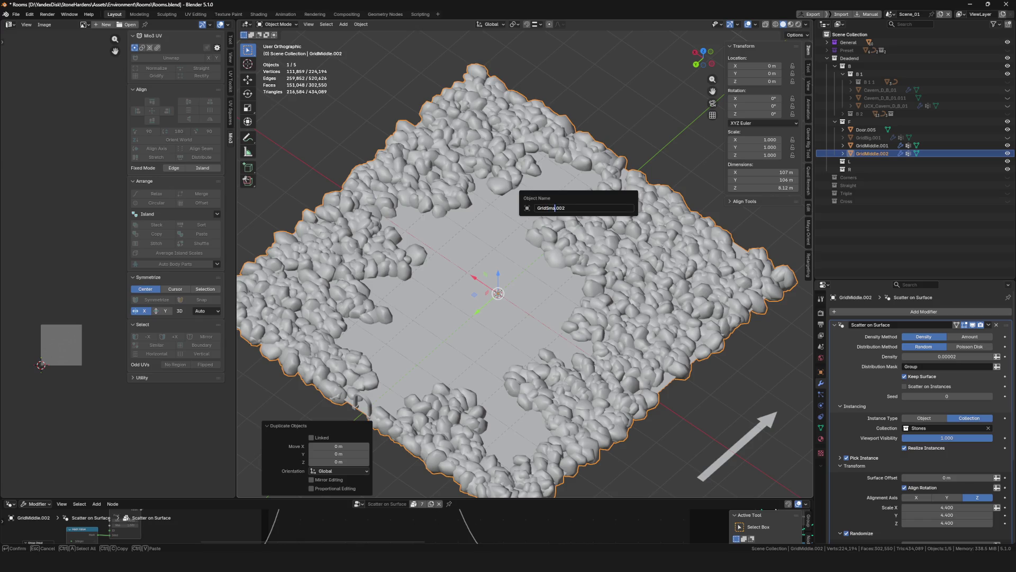
type("ll")
Confirm the name GridSmall.002 and enter Edit Mode with its vertex groups shown
key("Return")
scroll(785, 328, "up", 1)
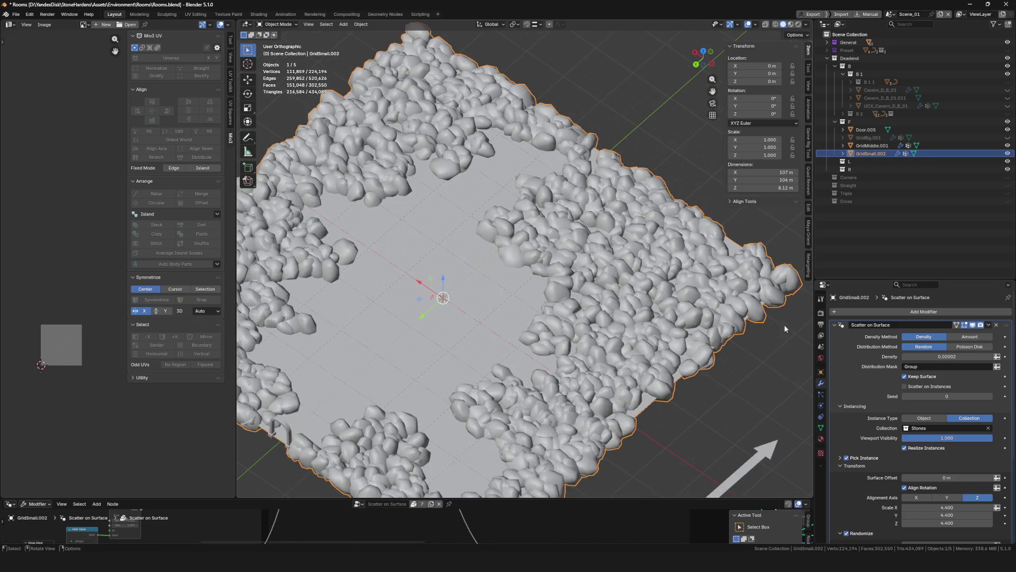
left_click(821, 427)
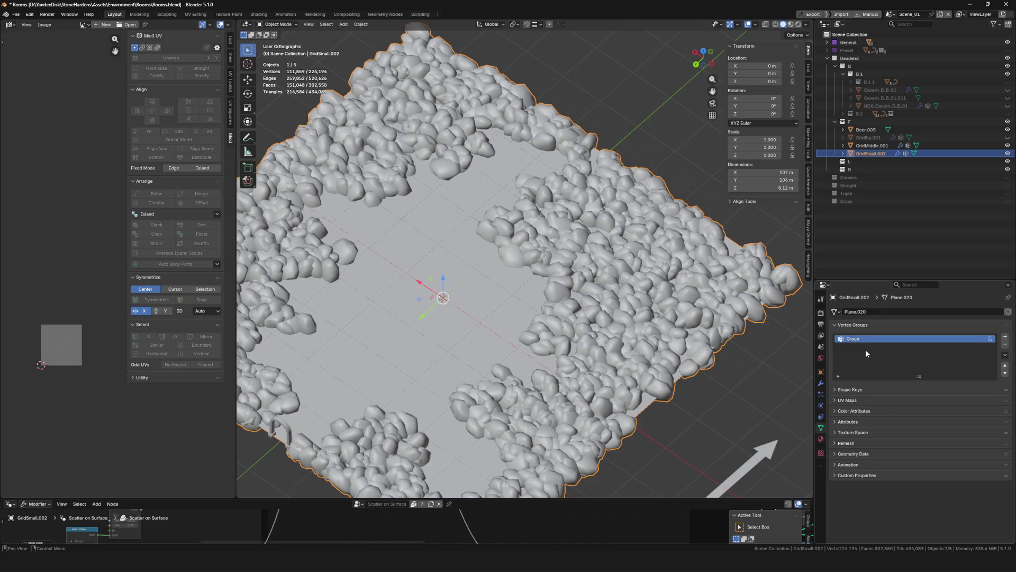
key("ctrl+Tab")
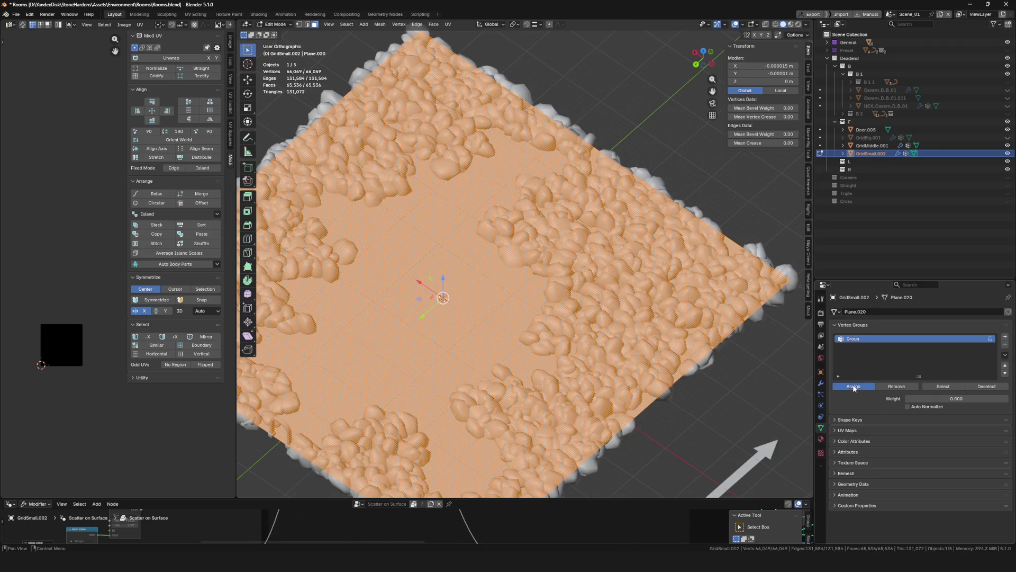
Assign weight 0 to all vertices in the Group vertex group, then switch to Weight Paint mode
left_click(913, 397)
type("1")
key("Return")
left_click(852, 387)
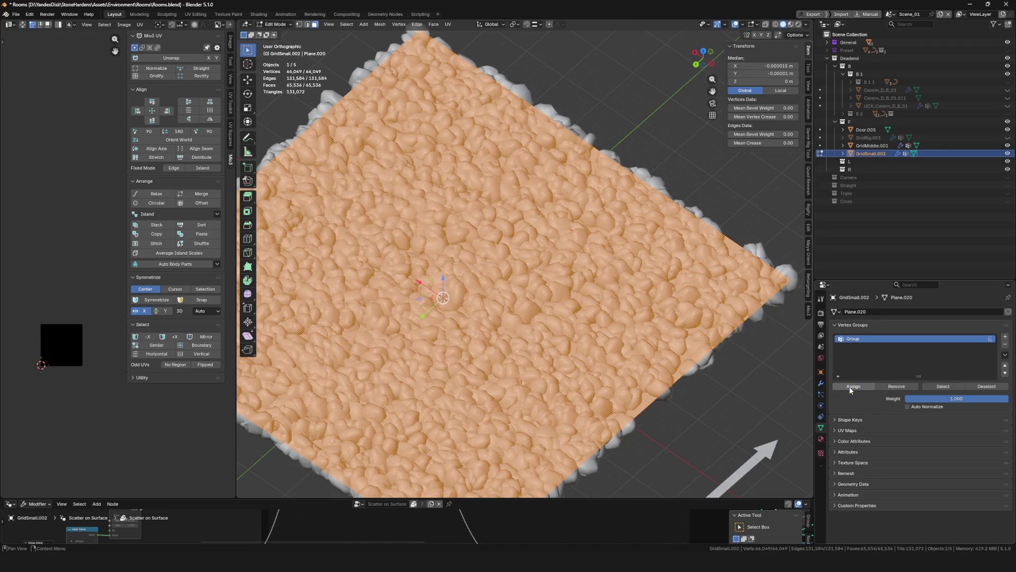
left_click(970, 398)
type("0")
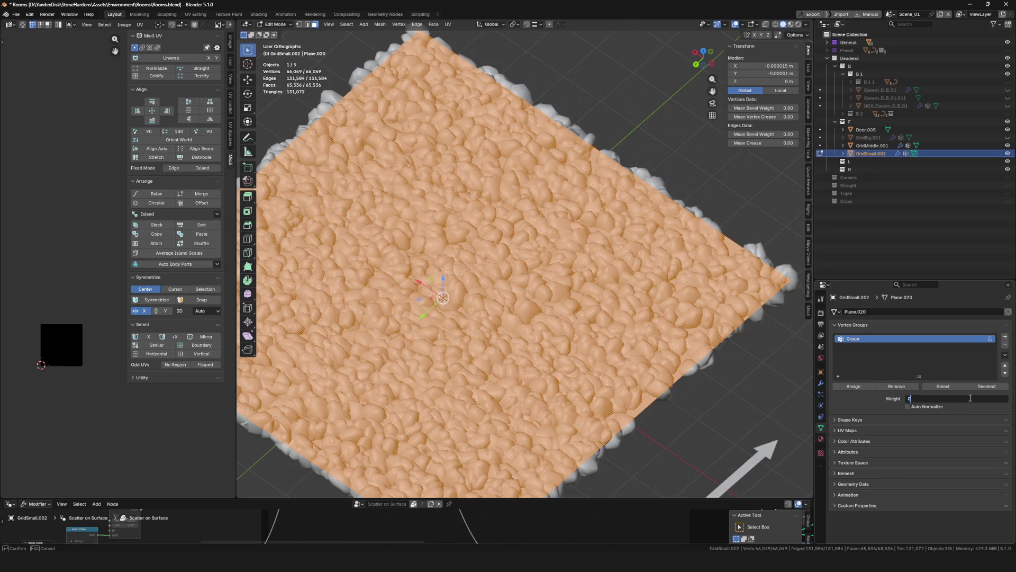
key("Return")
left_click(852, 387)
scroll(569, 255, "down", 5)
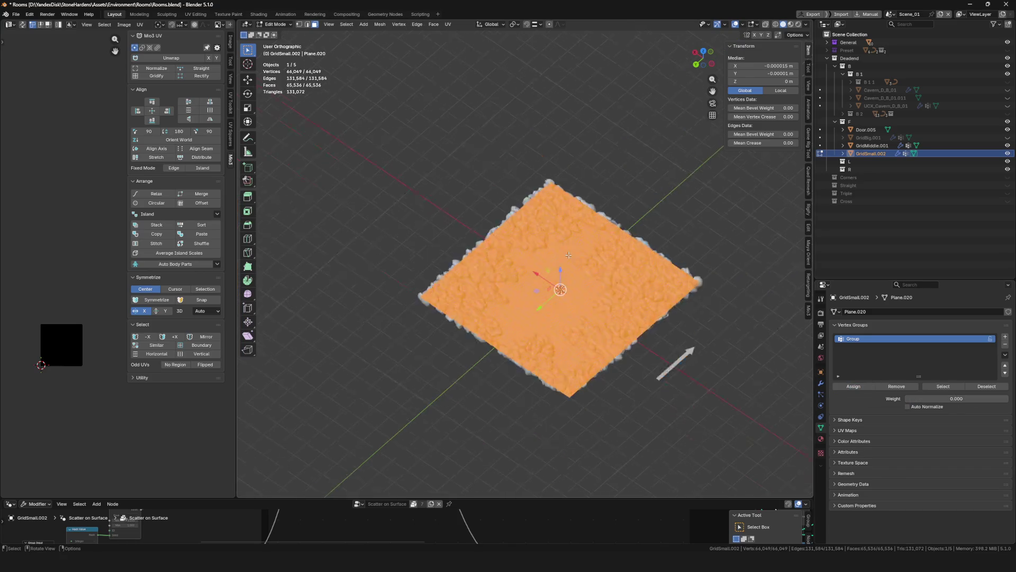
scroll(568, 255, "up", 3)
key("Tab")
key("ctrl+Tab")
scroll(578, 313, "up", 3)
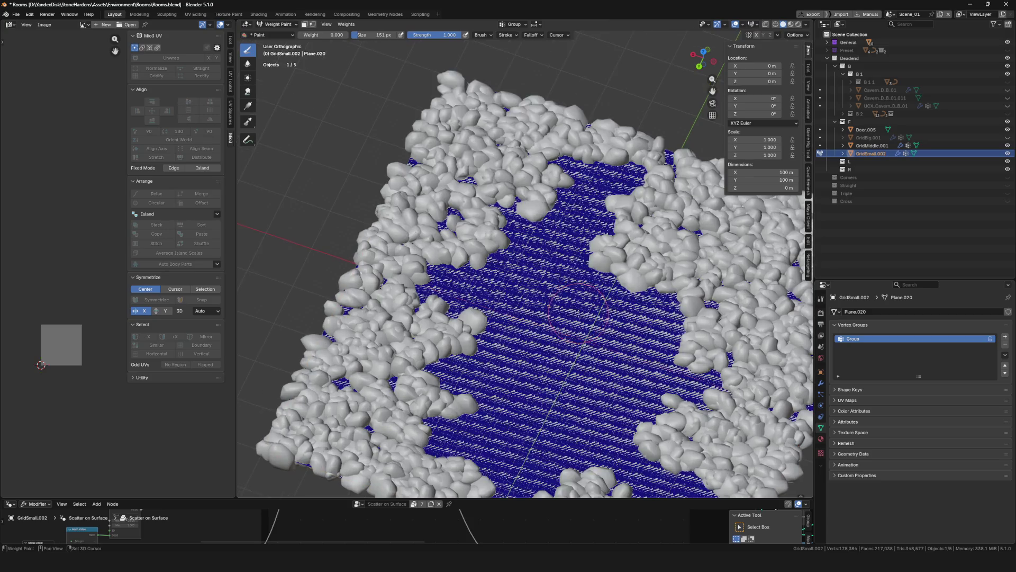
scroll(578, 312, "down", 3)
Paint brush-weight 1 strokes across the plane's centre, then return to Object Mode
middle_click_drag(578, 312, 504, 218)
double_click(332, 34)
type("1")
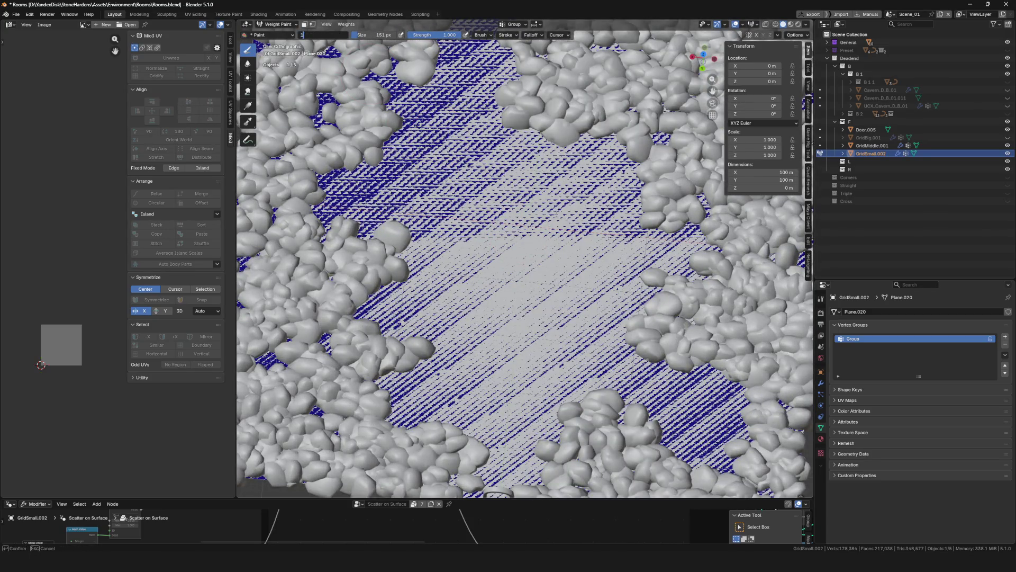
key("Return")
left_click_drag(532, 259, 496, 217)
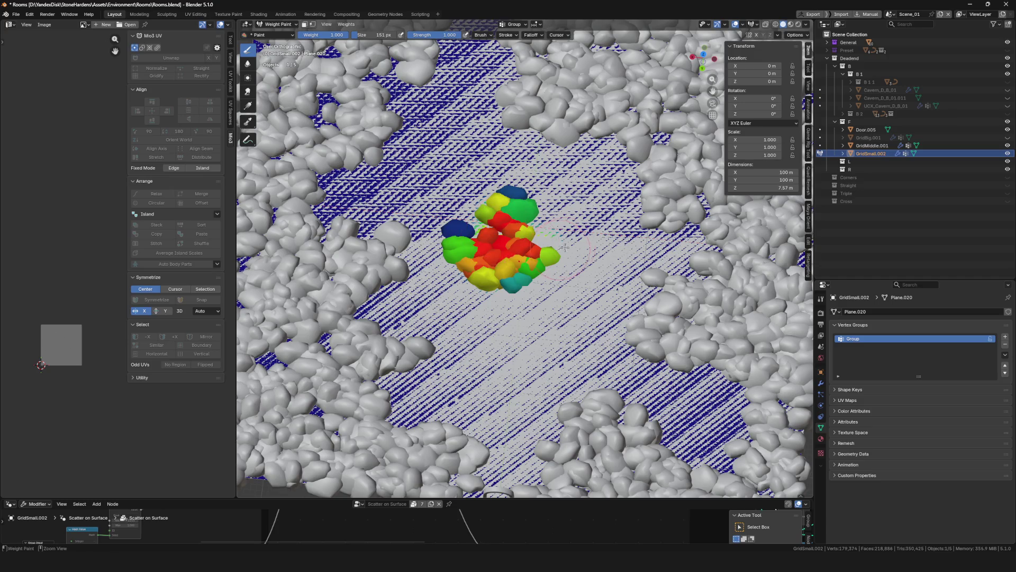
scroll(565, 248, "up", 5)
scroll(556, 250, "down", 3)
middle_click_drag(548, 251, 533, 254)
scroll(532, 253, "up", 3)
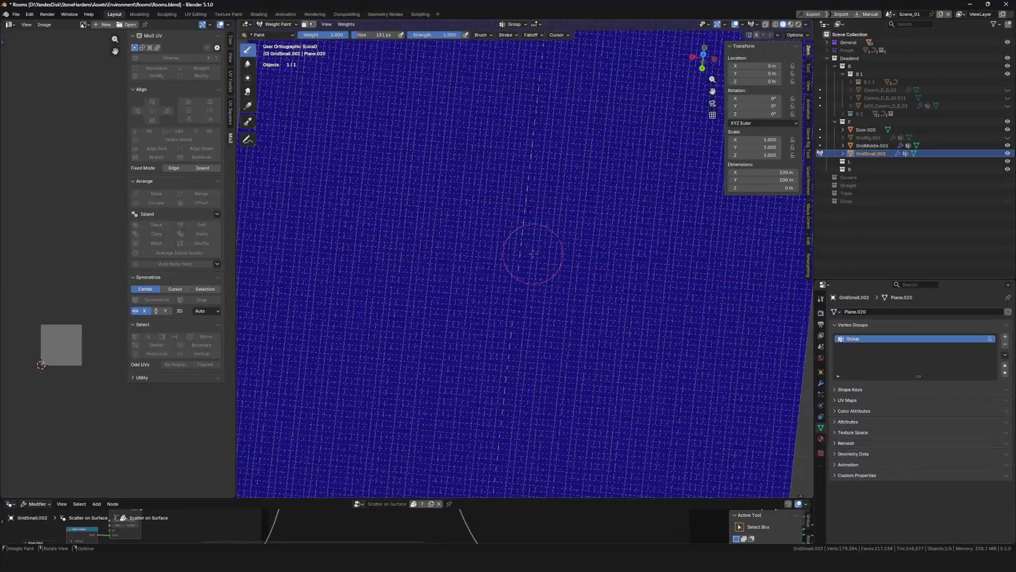
left_click_drag(532, 254, 456, 294)
middle_click_drag(457, 295, 509, 262)
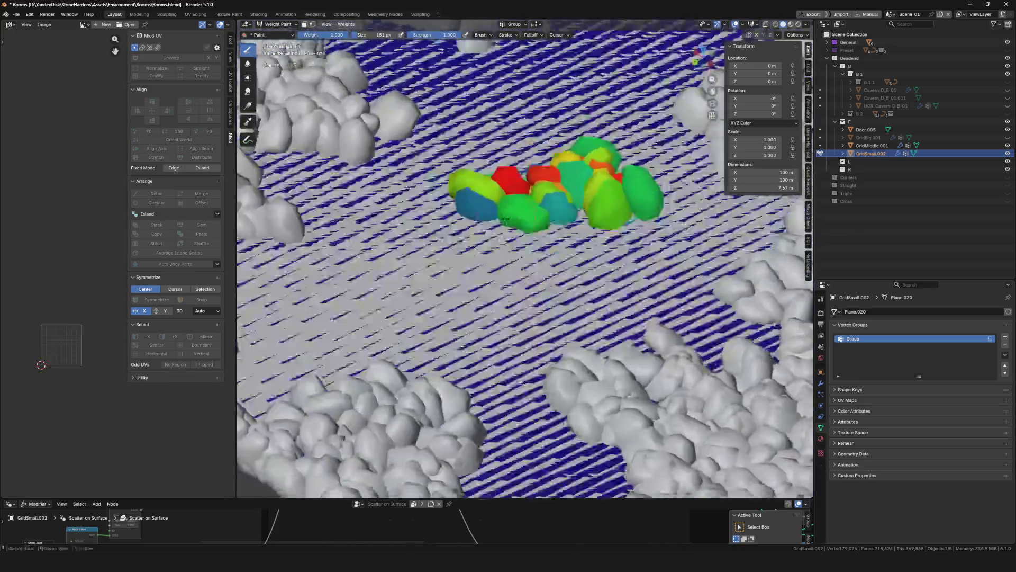
scroll(387, 274, "down", 5)
key("ctrl+Tab")
scroll(388, 274, "up", 3)
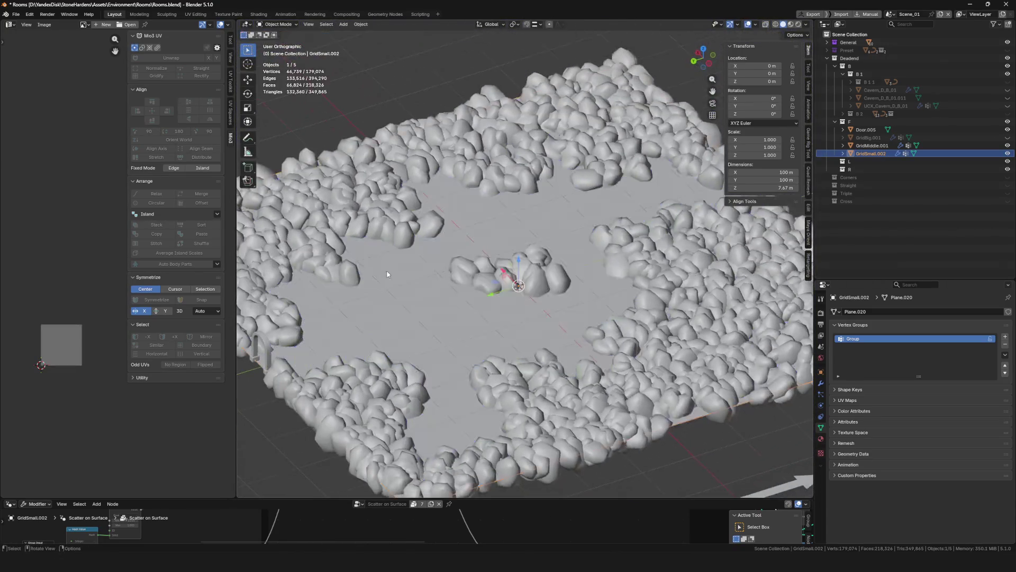
scroll(387, 274, "up", 3)
scroll(476, 301, "down", 5)
scroll(539, 317, "up", 5)
In the Scatter on Surface modifier, try instance scale 2 then 3 and adjust the Density
mouse_move(540, 318)
middle_mouse_down()
mouse_move(537, 328)
mouse_move(524, 302)
middle_mouse_up()
scroll(524, 303, "up", 3)
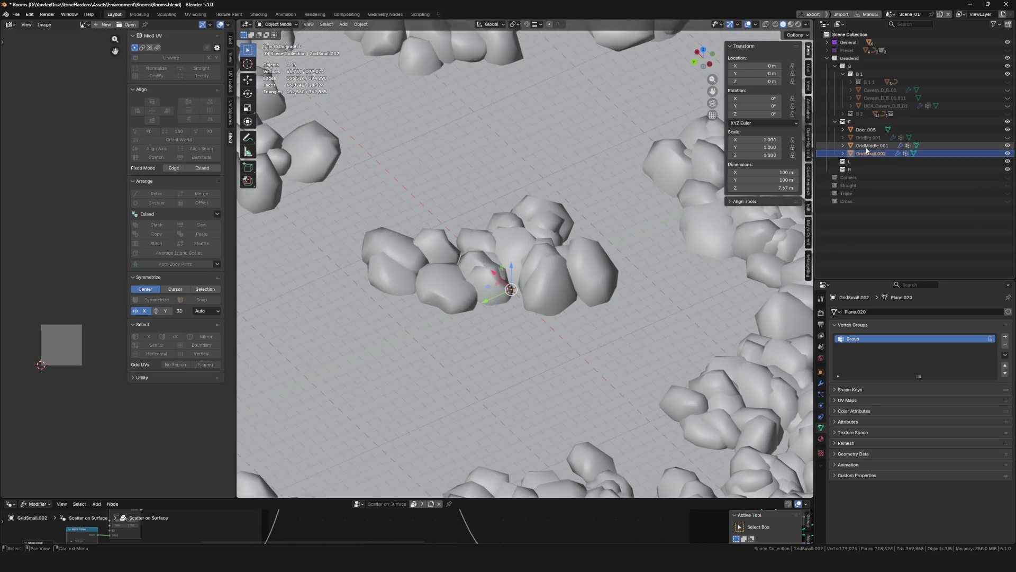
left_click(820, 384)
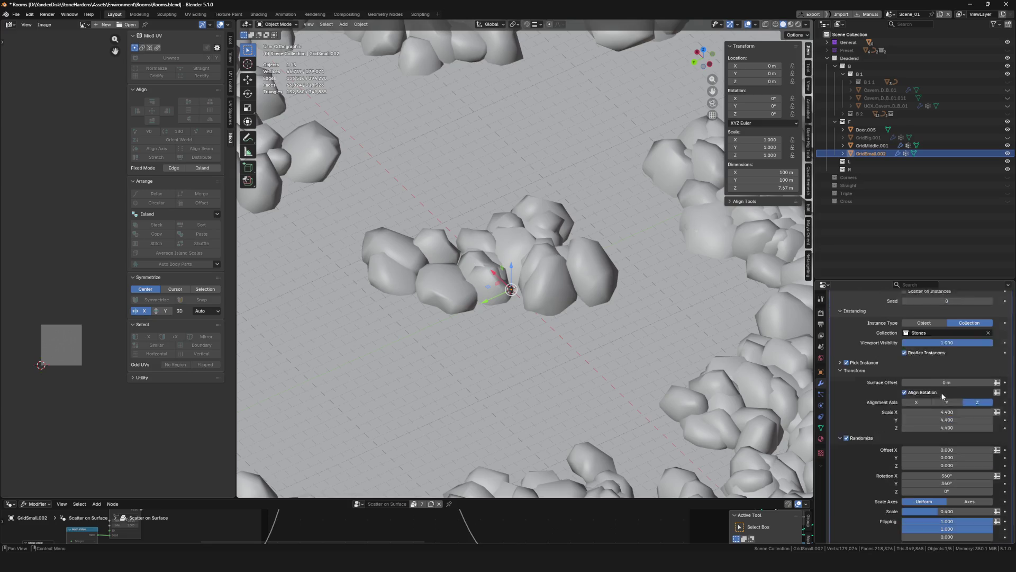
scroll(945, 398, "down", 2)
type("2")
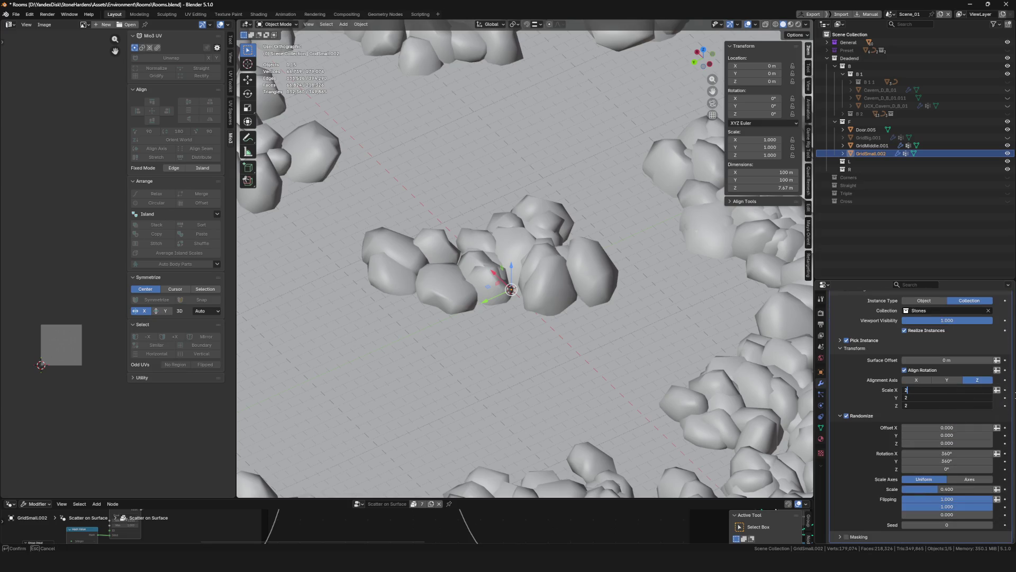
key("Return")
scroll(603, 313, "down", 5)
scroll(558, 337, "up", 5)
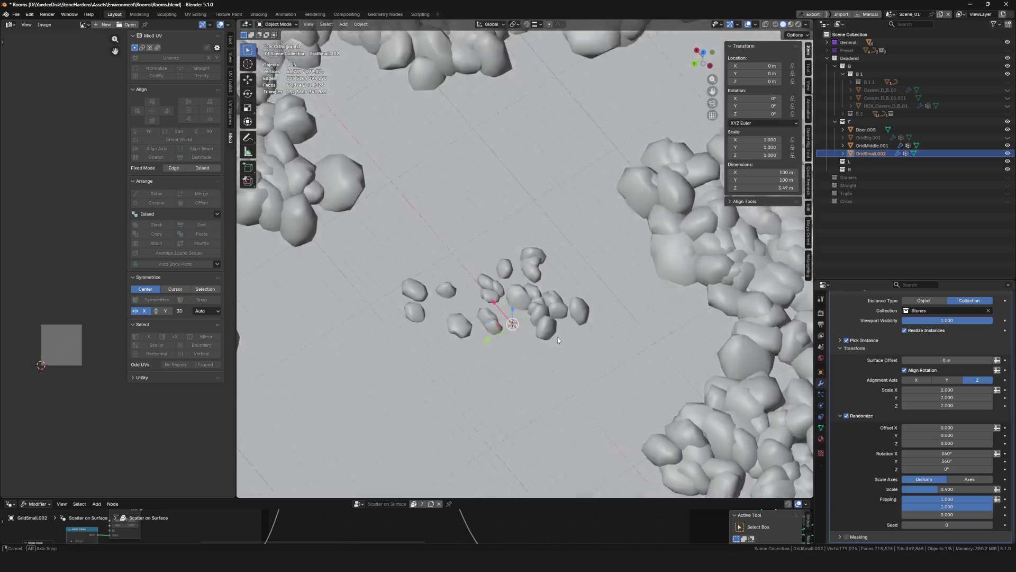
middle_click_drag(557, 337, 554, 330)
scroll(571, 326, "up", 3)
double_click(947, 389)
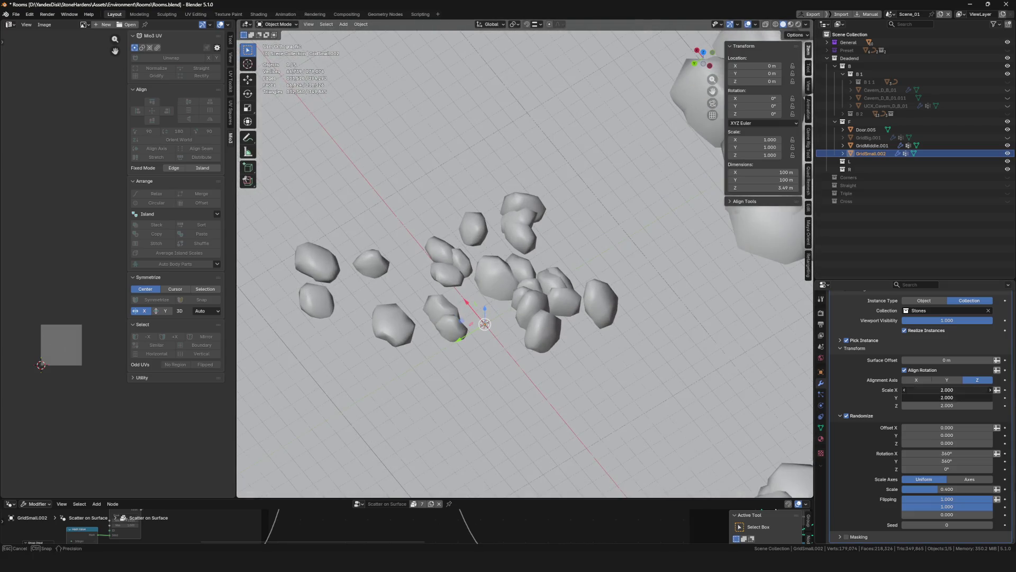
type("3")
key("Return")
scroll(539, 305, "down", 5)
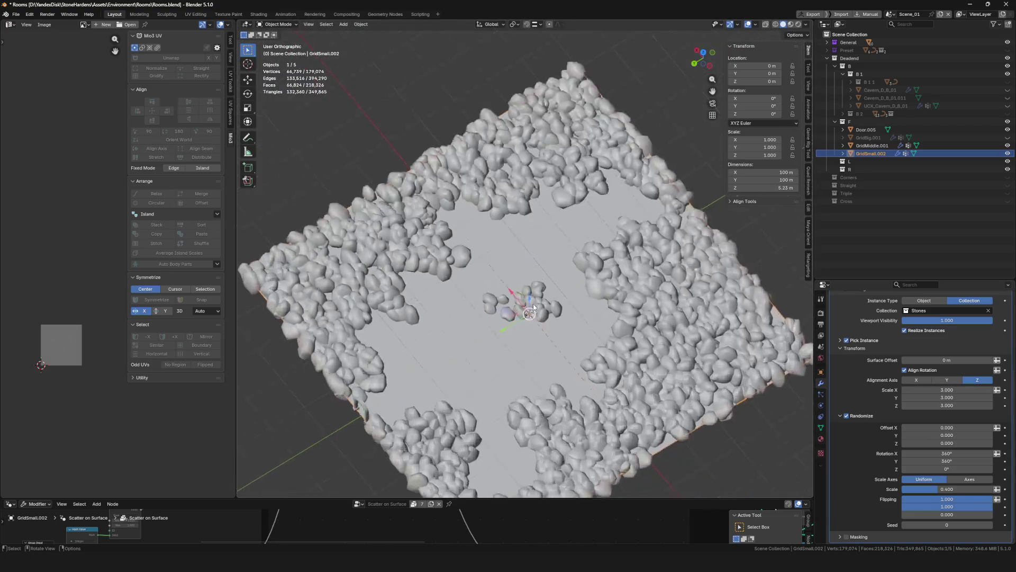
scroll(538, 306, "up", 3)
middle_click_drag(539, 305, 538, 262)
scroll(539, 262, "up", 2)
scroll(907, 402, "up", 5)
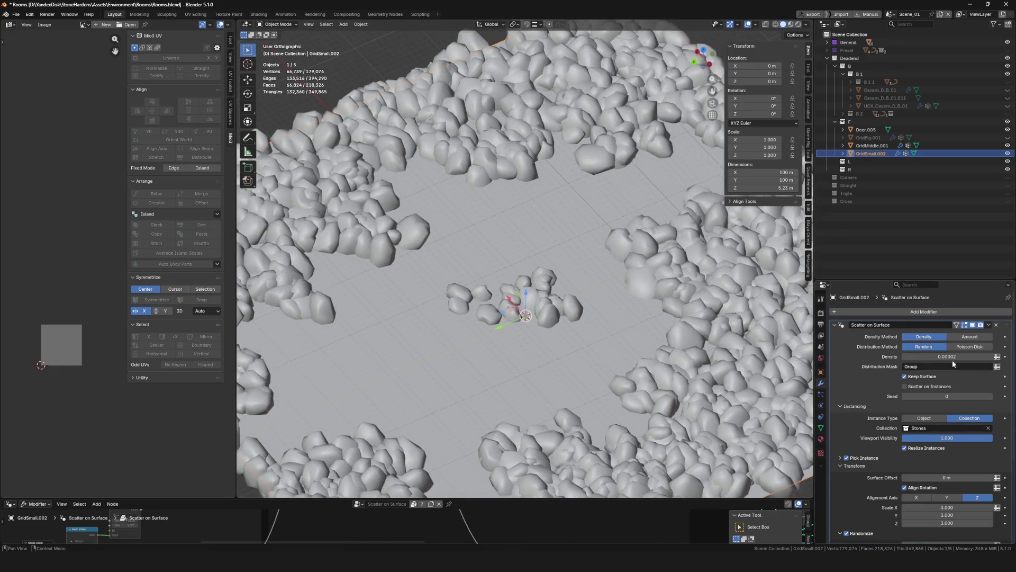
double_click(952, 357)
key("Return")
Set all three scale values to 3 and random scale to 0.200, then save the file
middle_click_drag(477, 265, 524, 339)
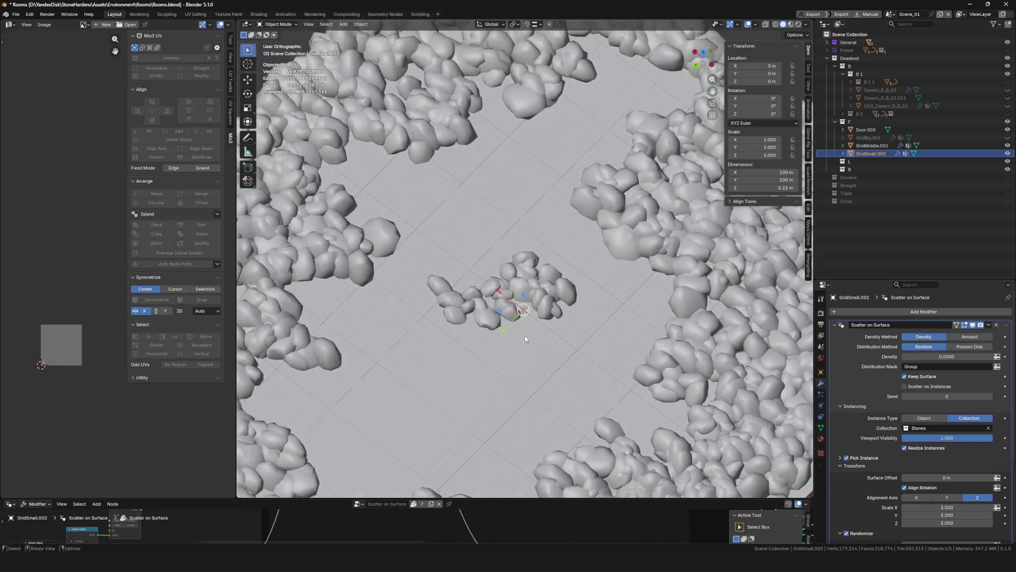
scroll(985, 479, "down", 4)
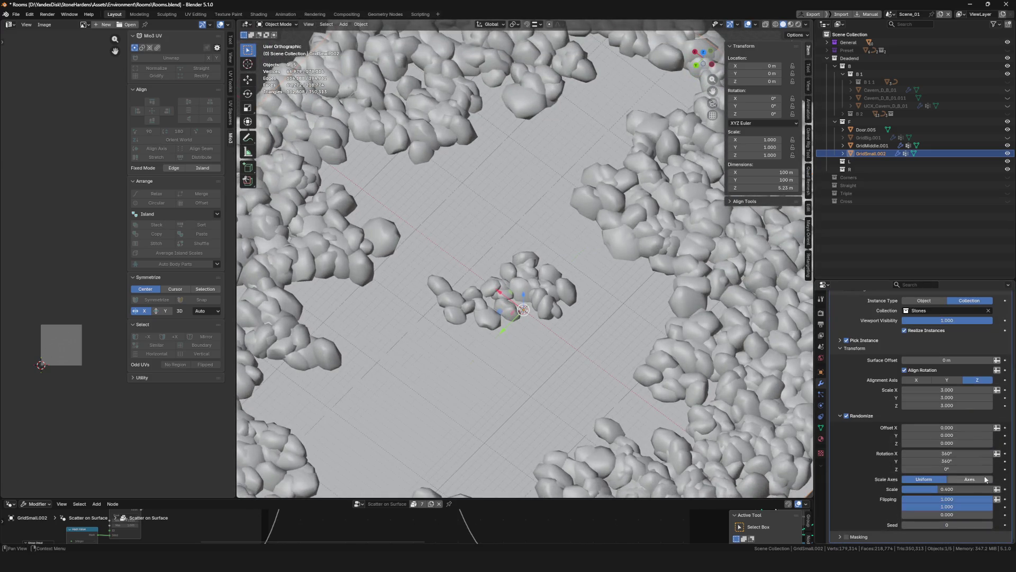
left_click_drag(934, 491, 972, 486)
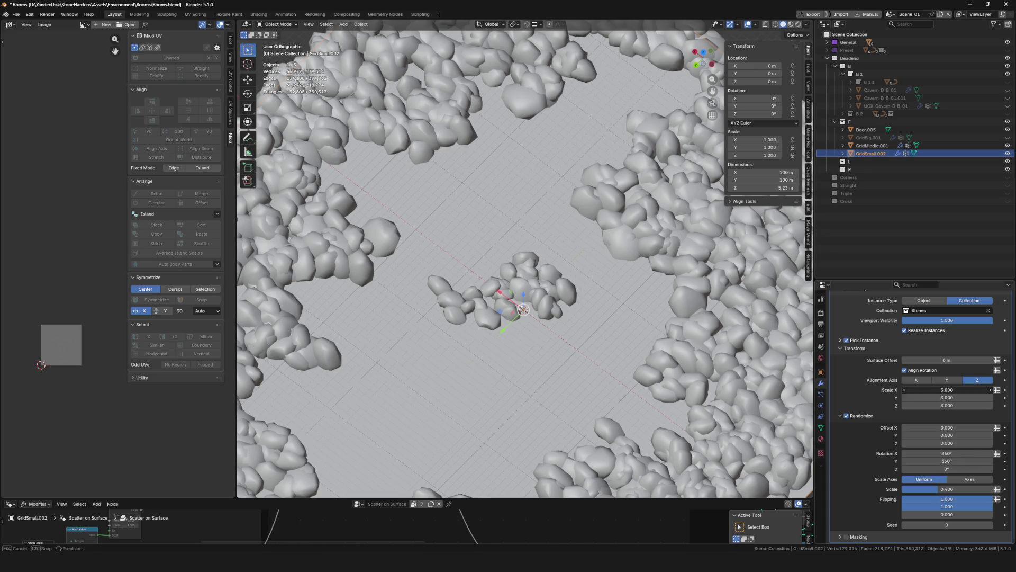
left_click_drag(992, 390, 991, 406)
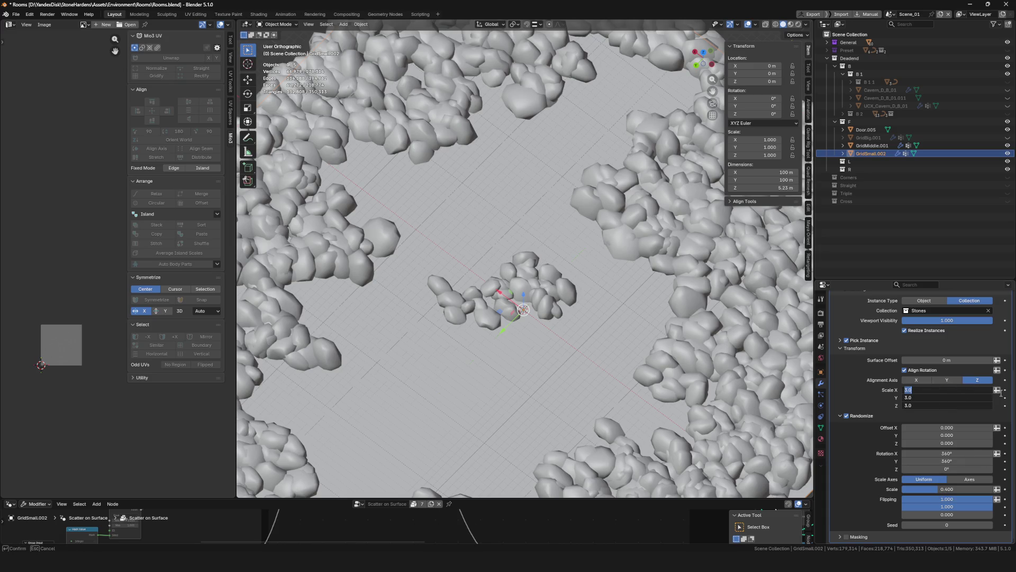
key("Return")
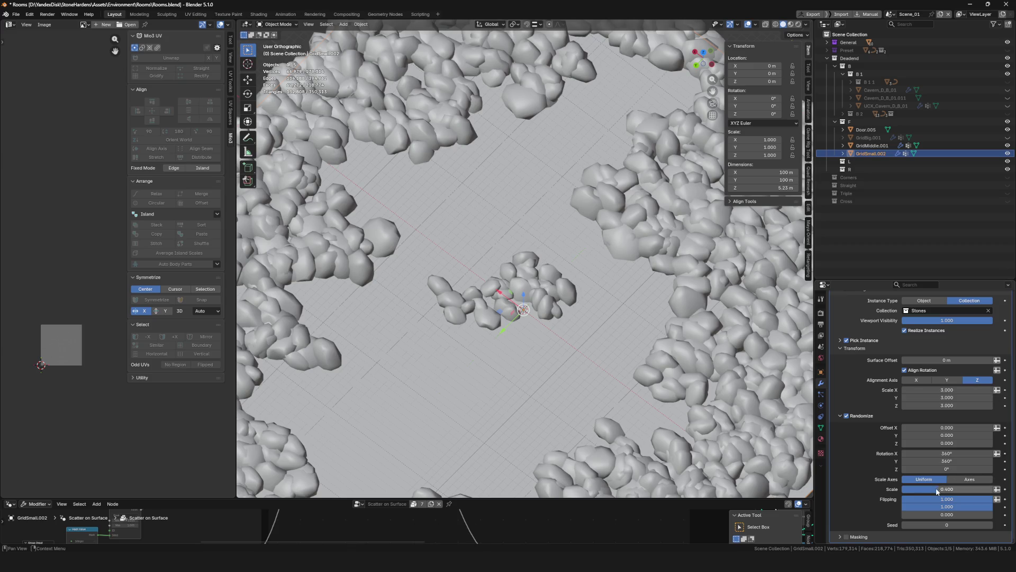
mouse_move(938, 492)
left_mouse_down()
mouse_move(897, 492)
mouse_move(922, 488)
left_mouse_up()
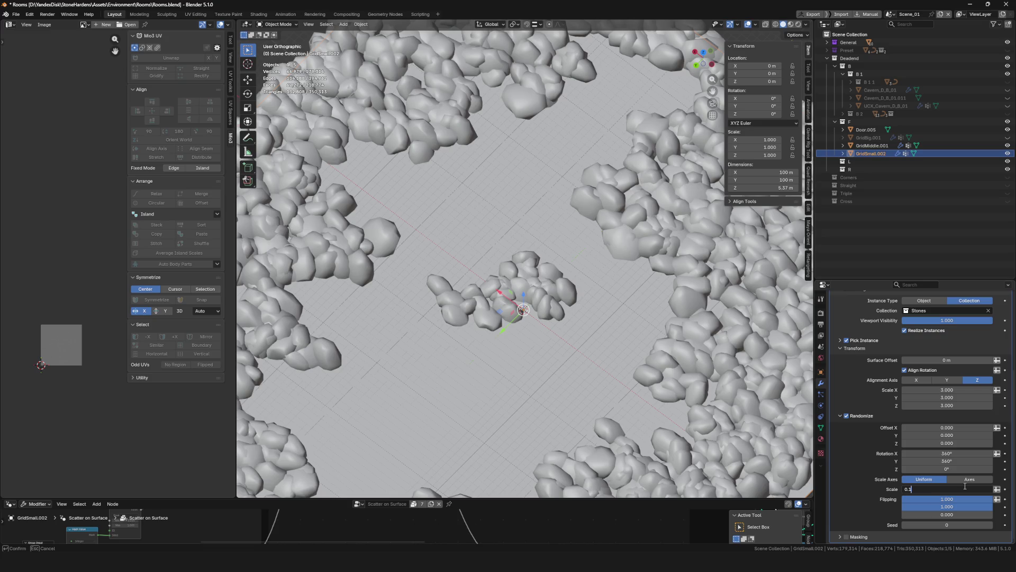
key("BackSpace")
type("2")
key("Return")
scroll(556, 302, "up", 5)
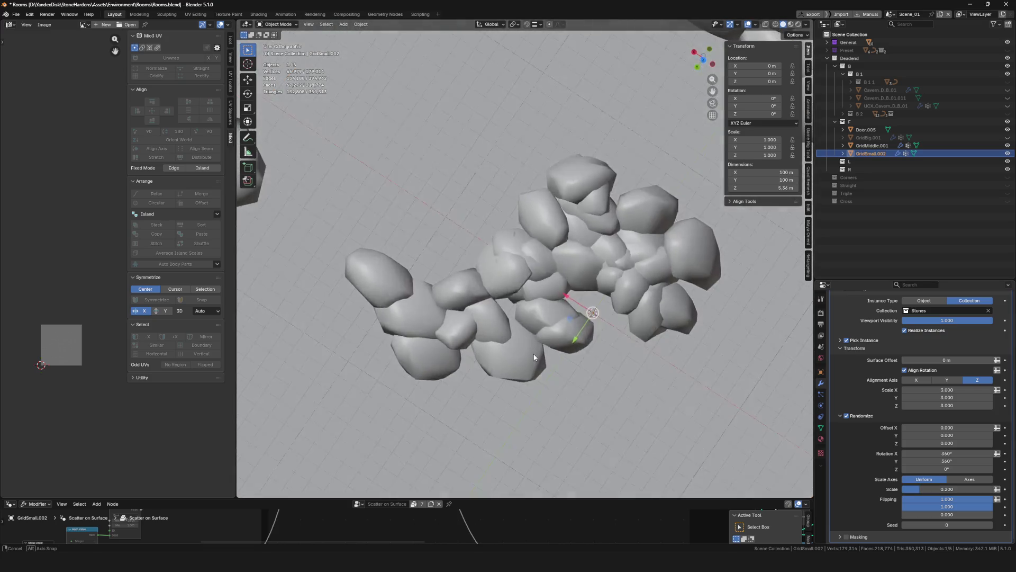
scroll(557, 302, "down", 6)
mouse_move(556, 302)
middle_mouse_down()
mouse_move(585, 298)
mouse_move(501, 287)
middle_mouse_up()
scroll(585, 298, "up", 5)
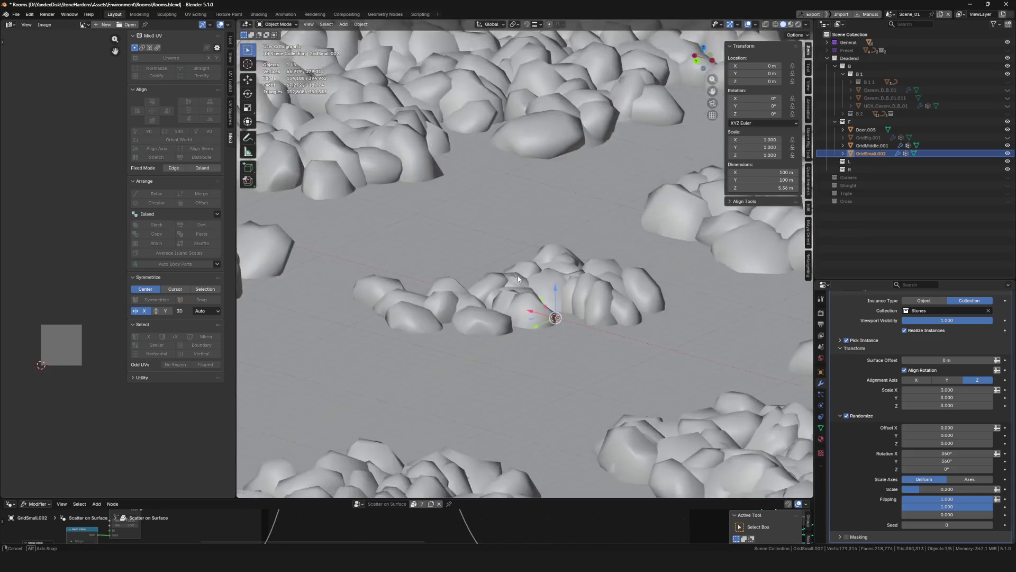
scroll(501, 284, "down", 5)
scroll(500, 283, "up", 4)
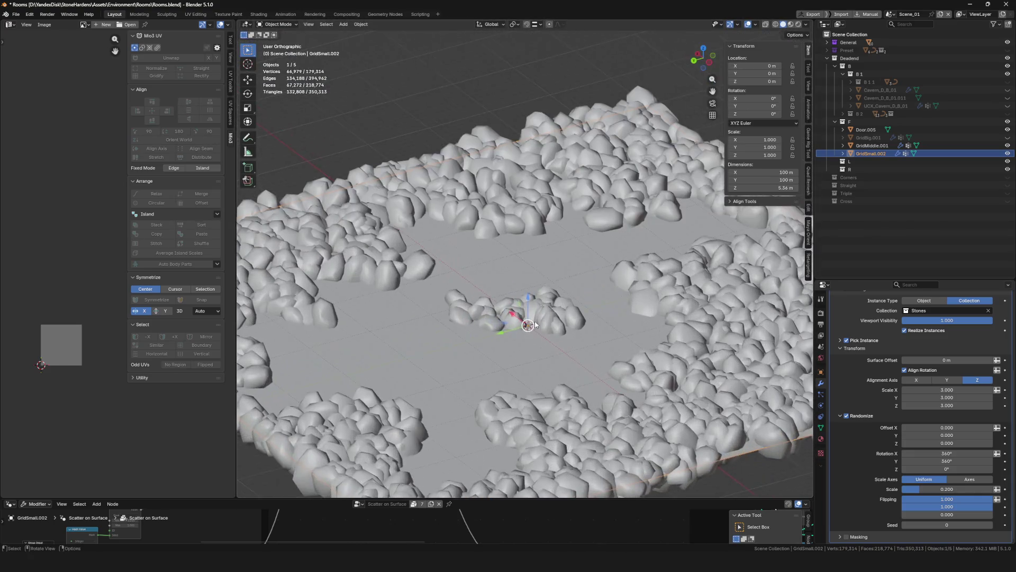
scroll(500, 283, "up", 4)
key("ctrl+s")
Reduce the stones' Scale X to 2.5, revise the Density again, and save Rooms.blend
middle_click_drag(522, 324, 570, 348)
scroll(1004, 408, "up", 1)
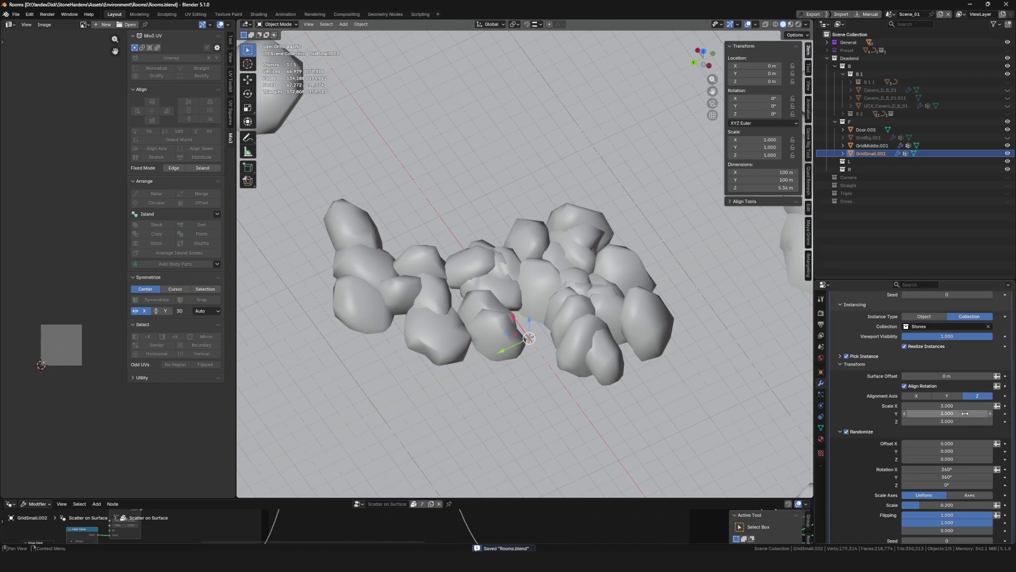
double_click(954, 407)
type("2.5")
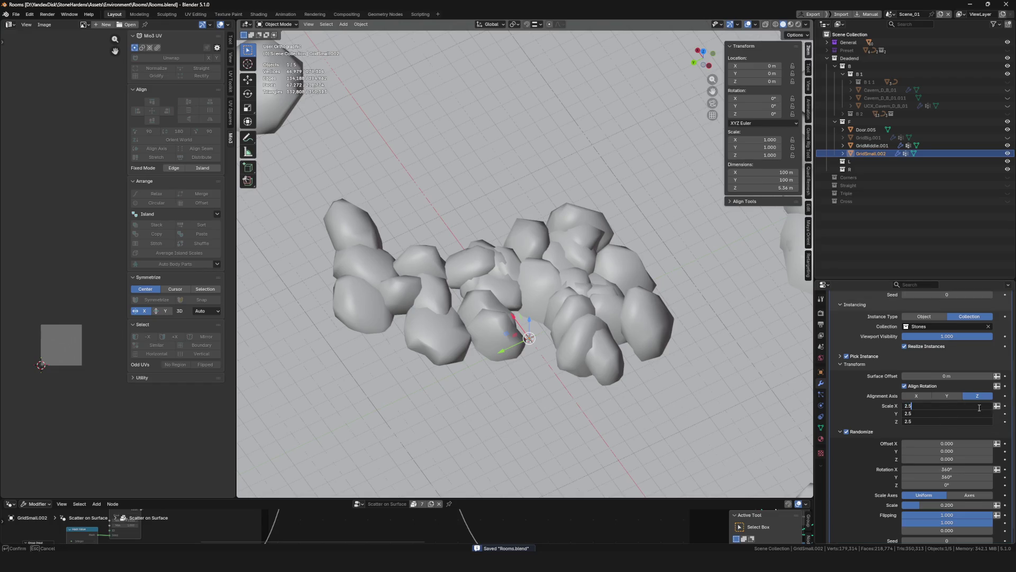
key("Return")
scroll(978, 406, "up", 6)
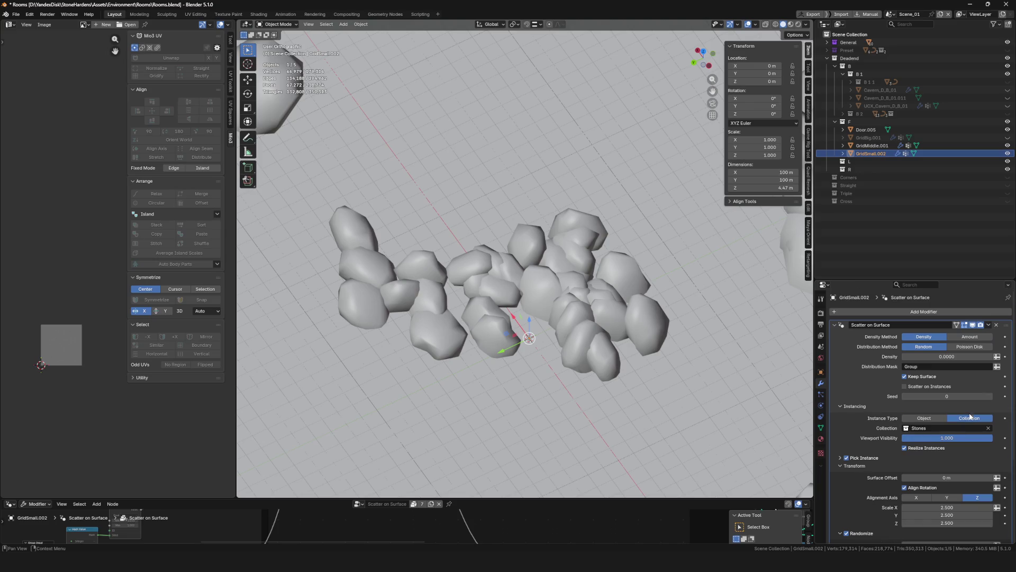
double_click(959, 358)
key("Return")
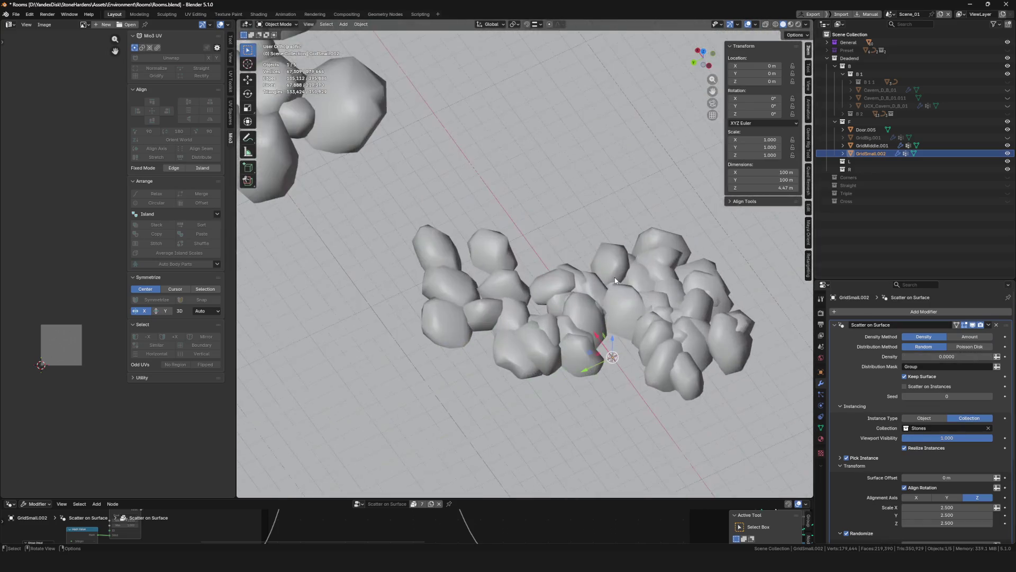
middle_click_drag(500, 334, 510, 305)
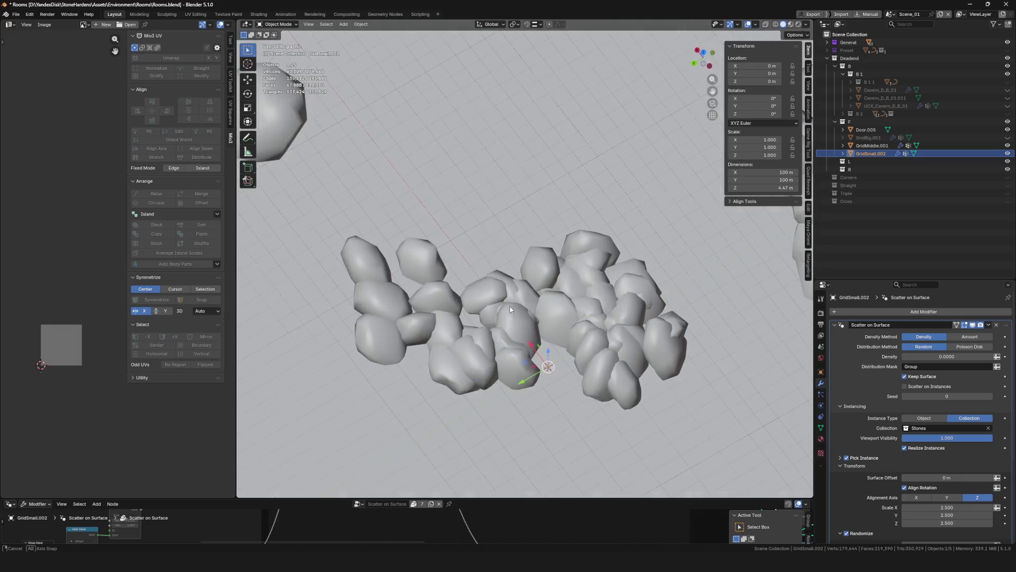
scroll(554, 296, "down", 3)
key("ctrl+s")
scroll(554, 296, "down", 5)
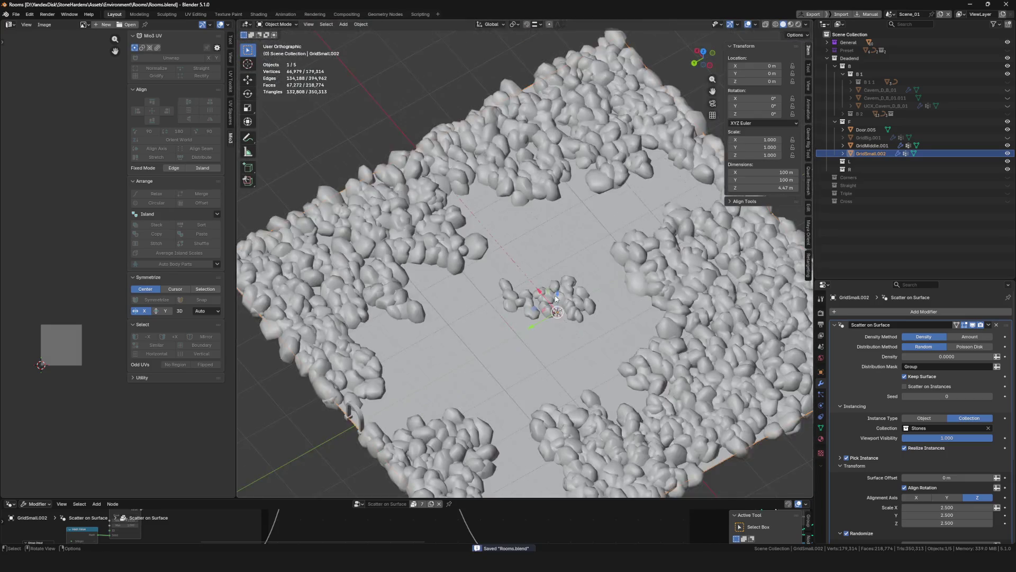
scroll(571, 291, "up", 3)
scroll(581, 286, "down", 4)
Switch to orthographic view and enter Edit Mode with the plane's vertex groups shown
key("KP_5")
scroll(588, 283, "up", 3)
scroll(589, 283, "up", 2)
middle_click_drag(589, 284, 582, 295)
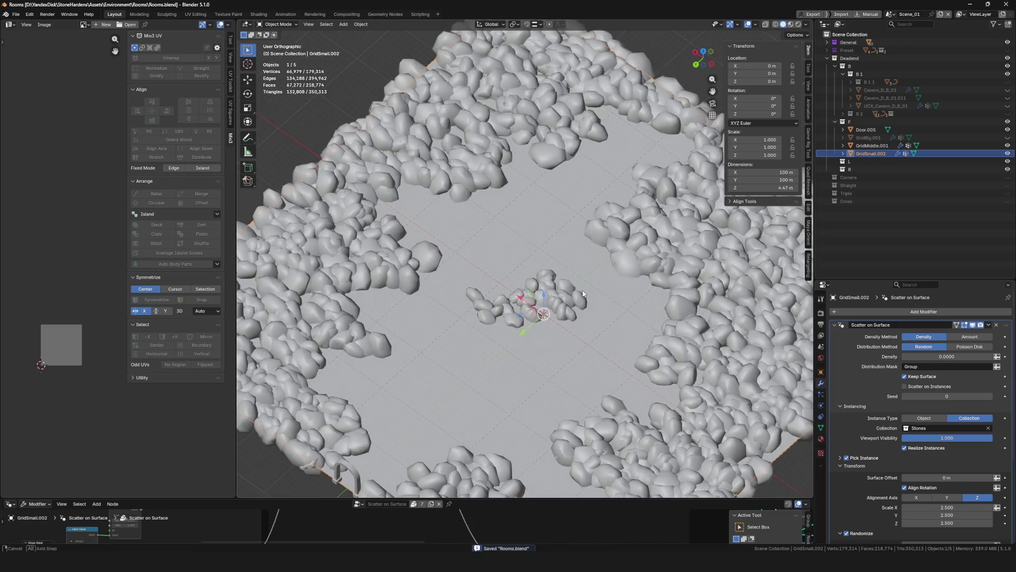
left_click(822, 427)
key("Tab")
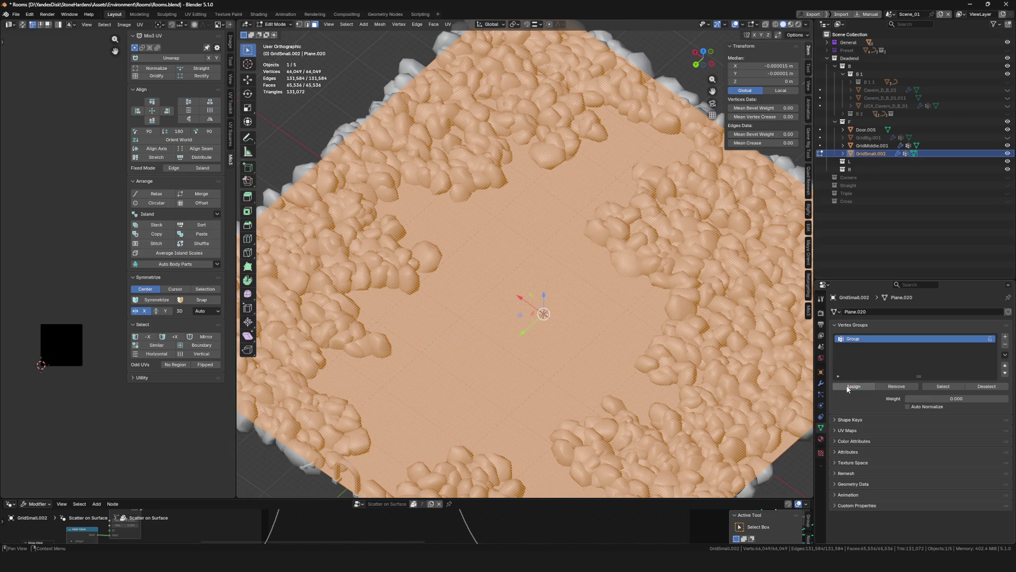
scroll(476, 282, "down", 3)
Leave Edit Mode, isolate the plane in local view and unhide the purple cavern collider
mouse_move(508, 294)
middle_mouse_down()
mouse_move(476, 282)
mouse_move(549, 287)
mouse_move(772, 233)
middle_mouse_up()
key("Tab")
scroll(468, 280, "down", 2)
key("KP_Divide")
key("KP_Divide")
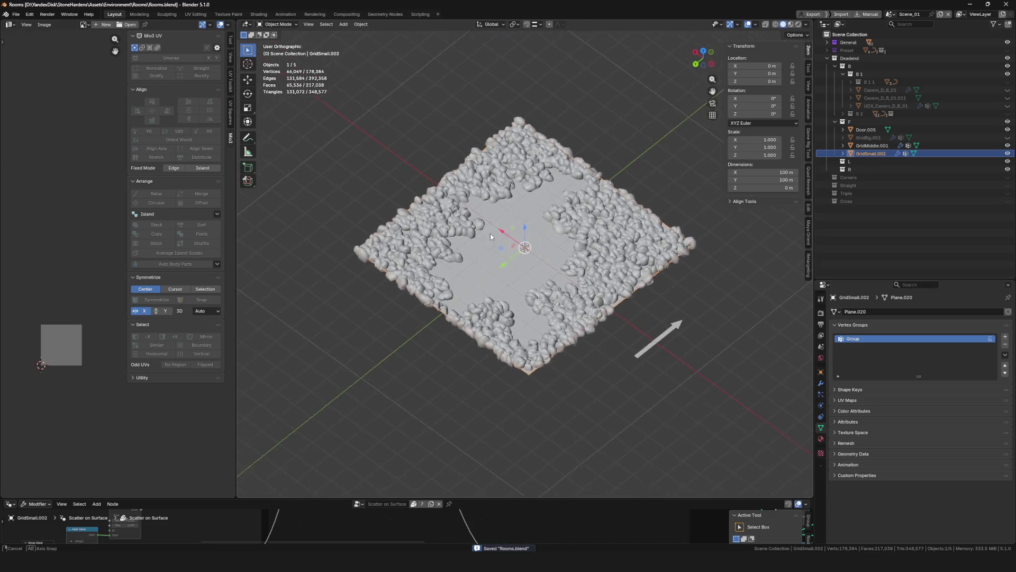
key("ctrl+s")
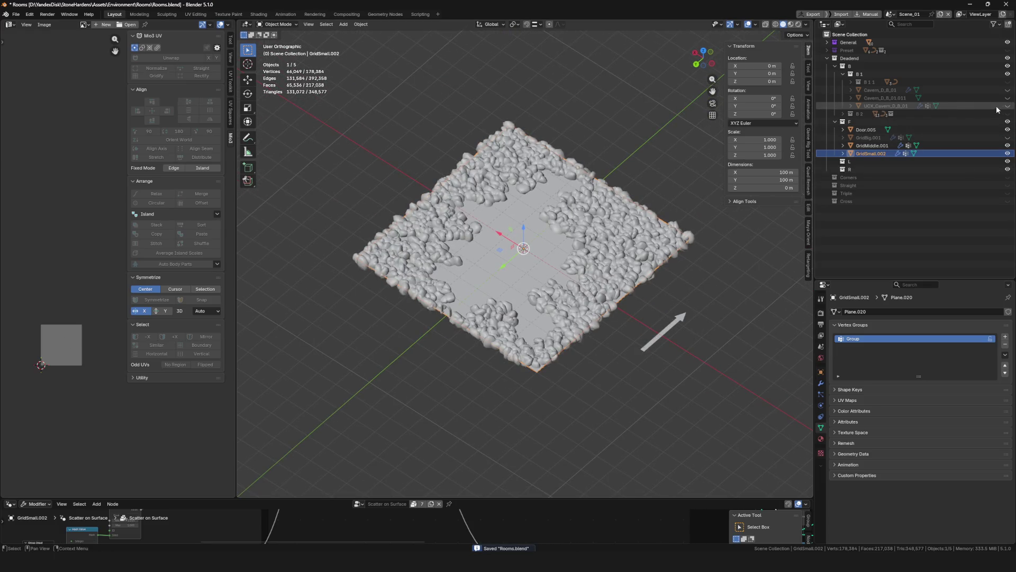
left_click(1005, 113)
mouse_move(684, 262)
middle_mouse_down()
mouse_move(589, 287)
mouse_move(562, 229)
middle_mouse_up()
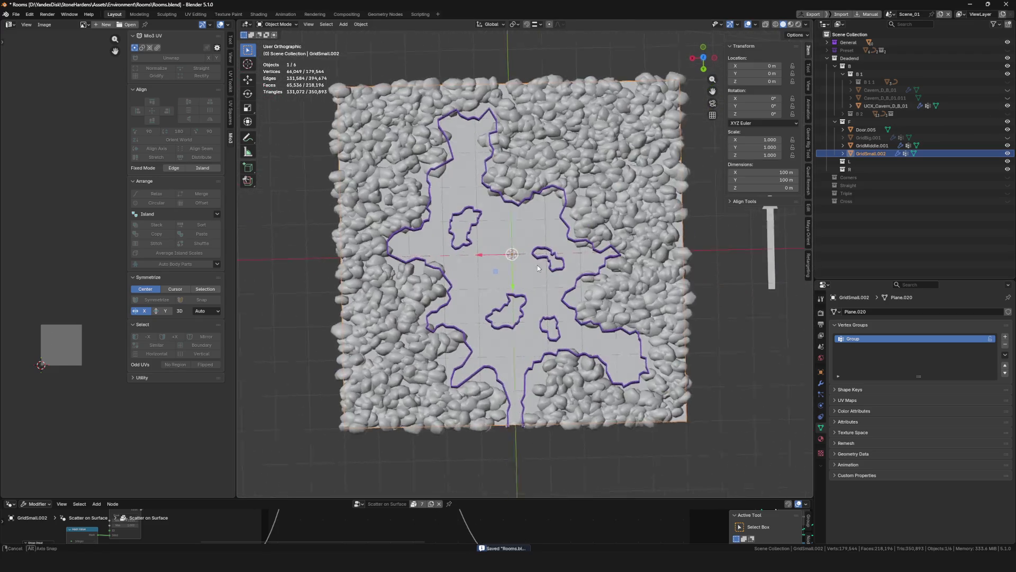
Enter Weight Paint mode via the mode pie and paint a weighted spot inside the collider outline
key("grave")
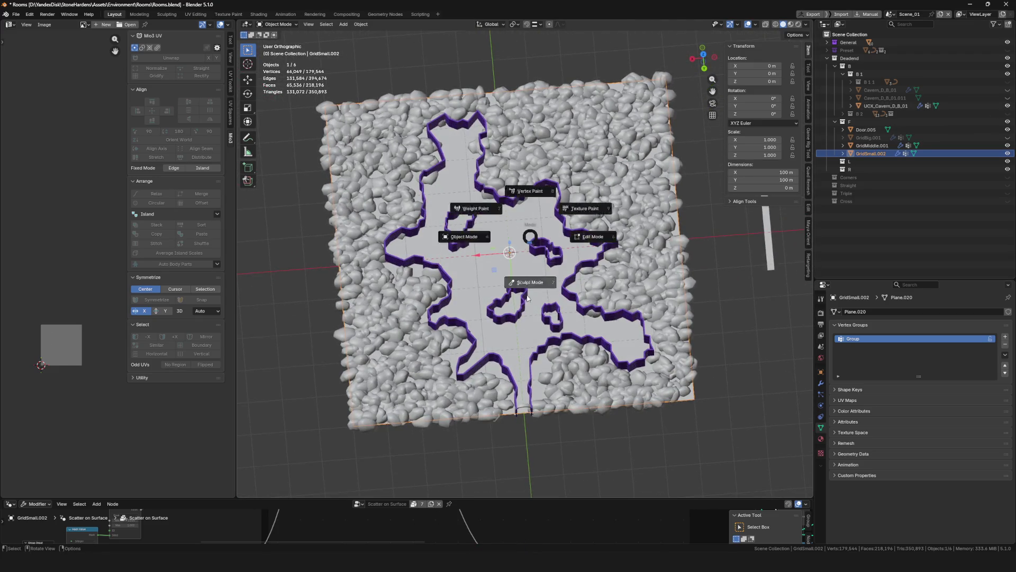
left_click(508, 262)
key("grave")
left_click(458, 261)
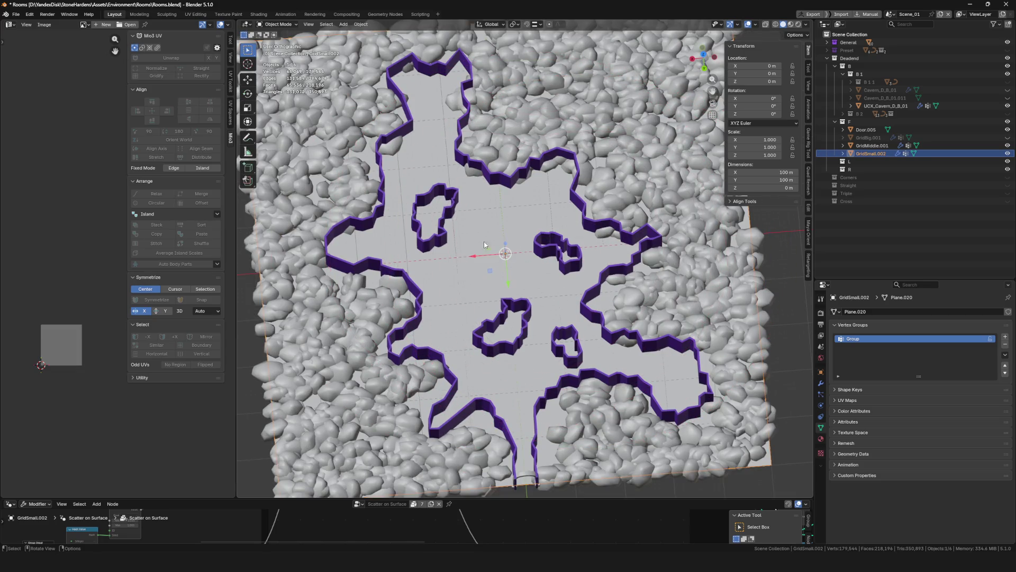
mouse_move(485, 245)
middle_mouse_down()
mouse_move(690, 85)
mouse_move(488, 234)
middle_mouse_up()
scroll(487, 234, "up", 2)
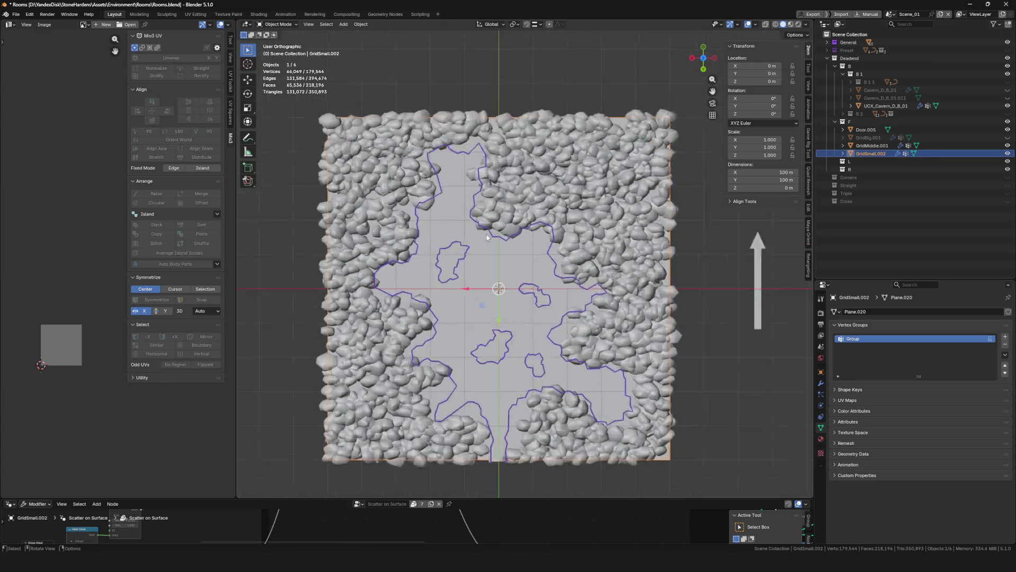
scroll(487, 234, "up", 3)
key("ctrl+Tab")
scroll(528, 230, "up", 3)
key("ctrl+Tab")
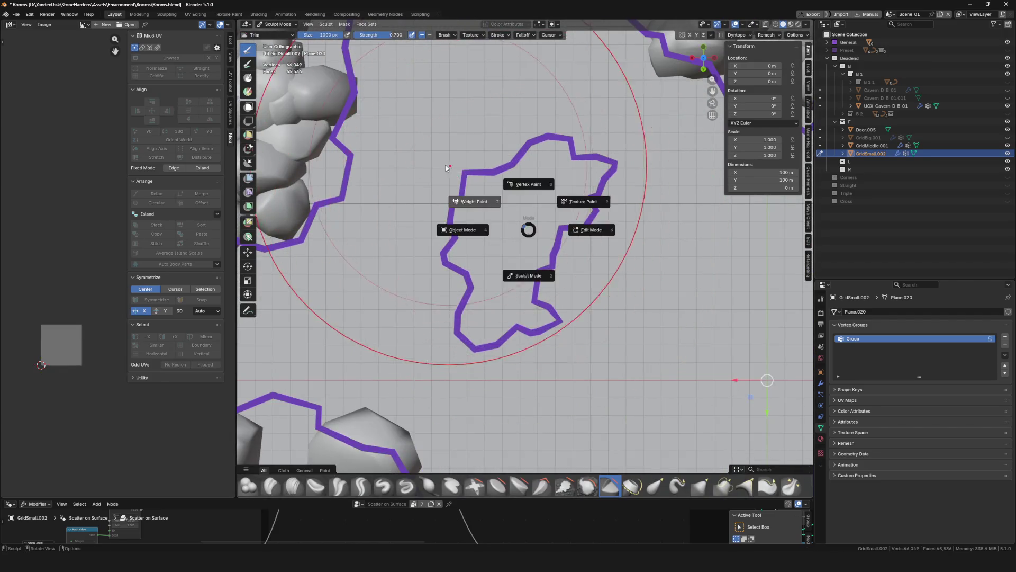
left_click(448, 167)
scroll(488, 210, "up", 2)
mouse_move(476, 182)
left_mouse_down()
mouse_move(437, 216)
mouse_move(505, 414)
mouse_move(518, 321)
left_mouse_up()
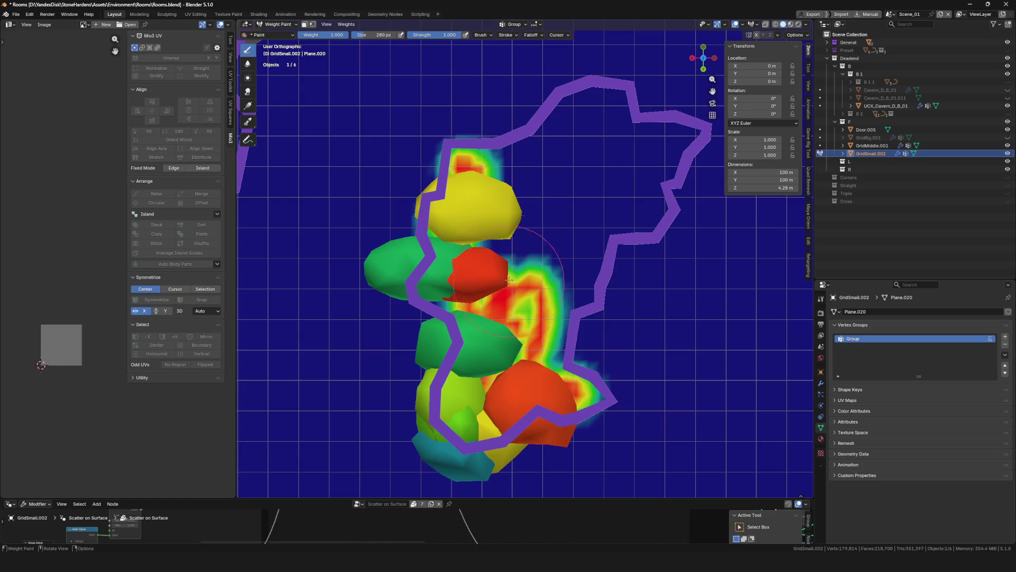
Enlarge the brush and paint weight over several outlined blobs across the cavern floor
key("f")
mouse_move(512, 271)
left_mouse_down()
mouse_move(620, 128)
mouse_move(698, 103)
left_mouse_up()
scroll(695, 284, "down", 5)
scroll(695, 284, "up", 10)
scroll(695, 283, "down", 5)
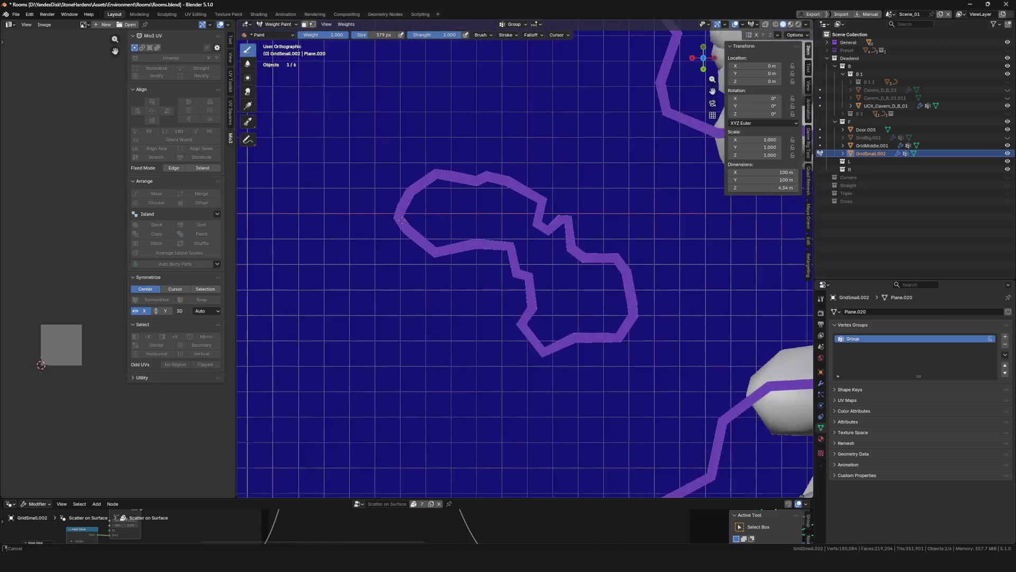
scroll(409, 170, "up", 4)
mouse_move(408, 171)
left_mouse_down()
mouse_move(677, 415)
mouse_move(373, 207)
left_mouse_up()
scroll(417, 304, "down", 5)
scroll(417, 304, "up", 5)
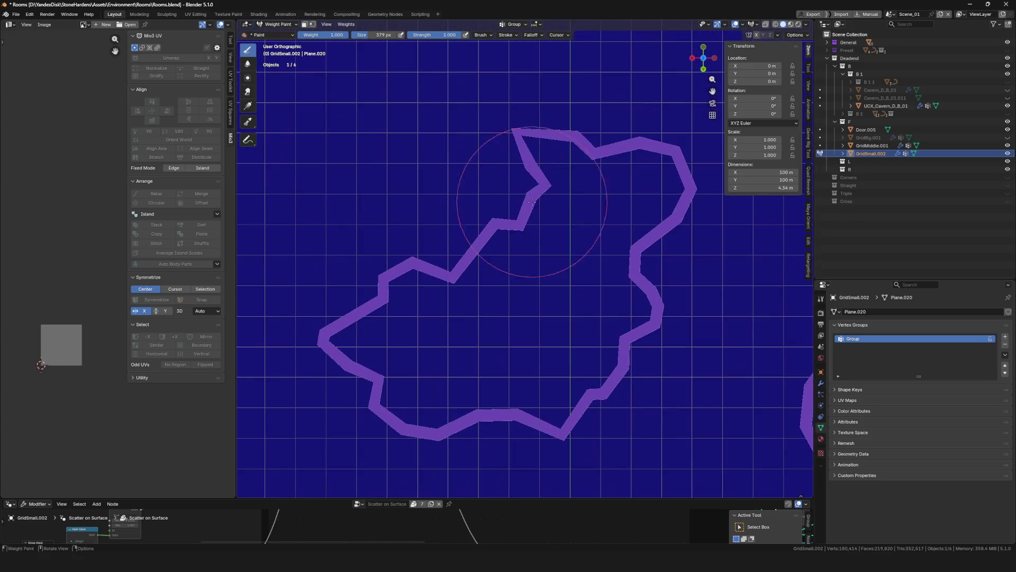
mouse_move(522, 193)
left_mouse_down()
mouse_move(530, 205)
mouse_move(386, 345)
mouse_move(318, 337)
left_mouse_up()
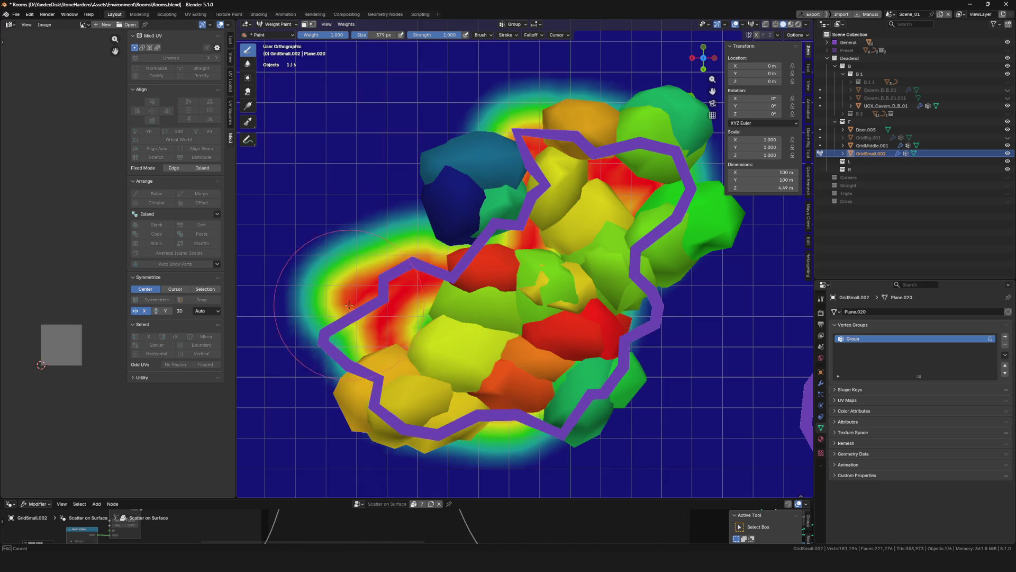
scroll(516, 239, "down", 2)
scroll(516, 240, "up", 2)
scroll(515, 239, "up", 4)
left_click_drag(515, 240, 579, 234)
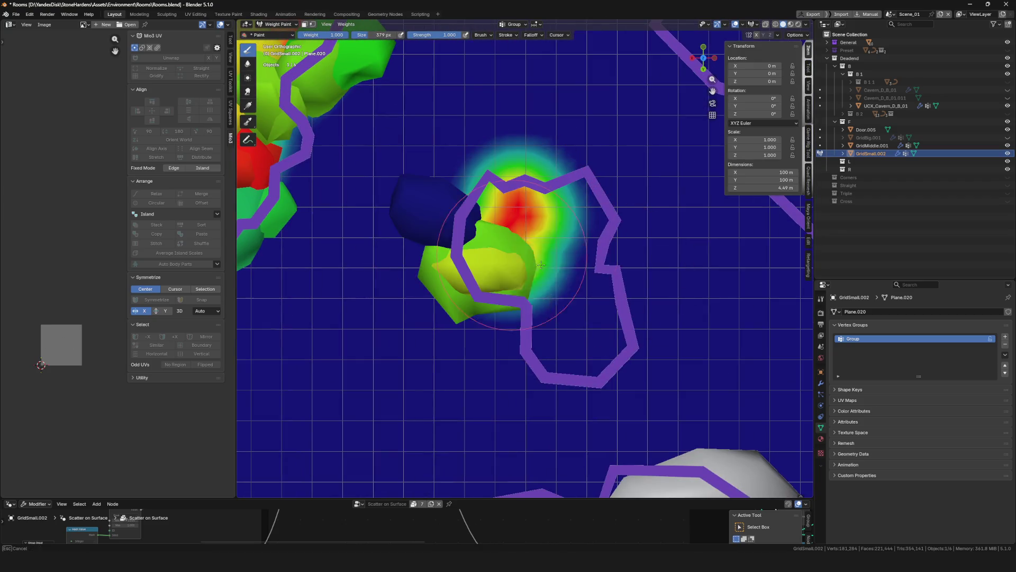
scroll(579, 233, "up", 1)
Repaint inside an outline and undo/redo strokes until the painted spots look right
key("ctrl+z")
left_click_drag(511, 198, 580, 188)
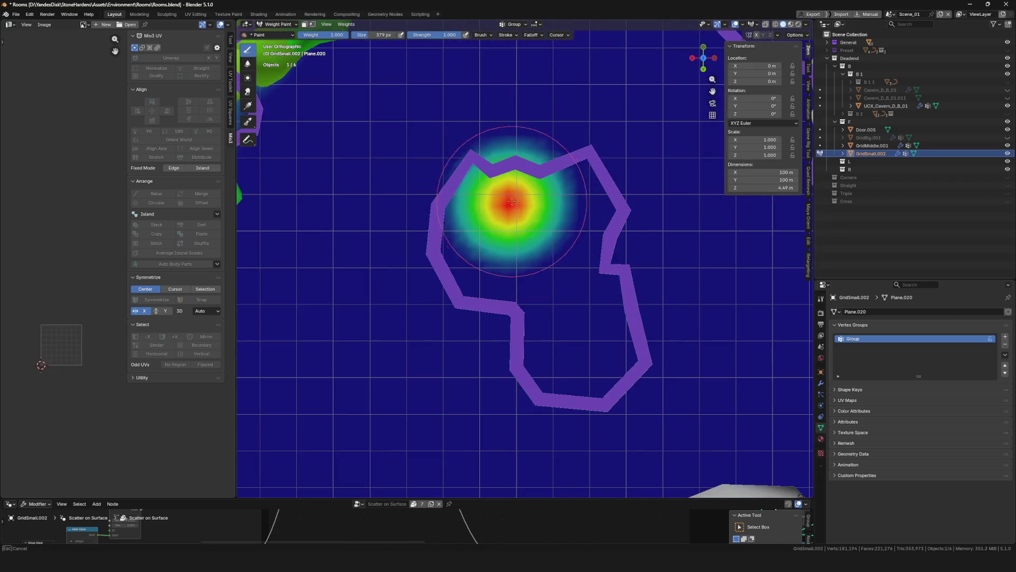
scroll(580, 188, "down", 3)
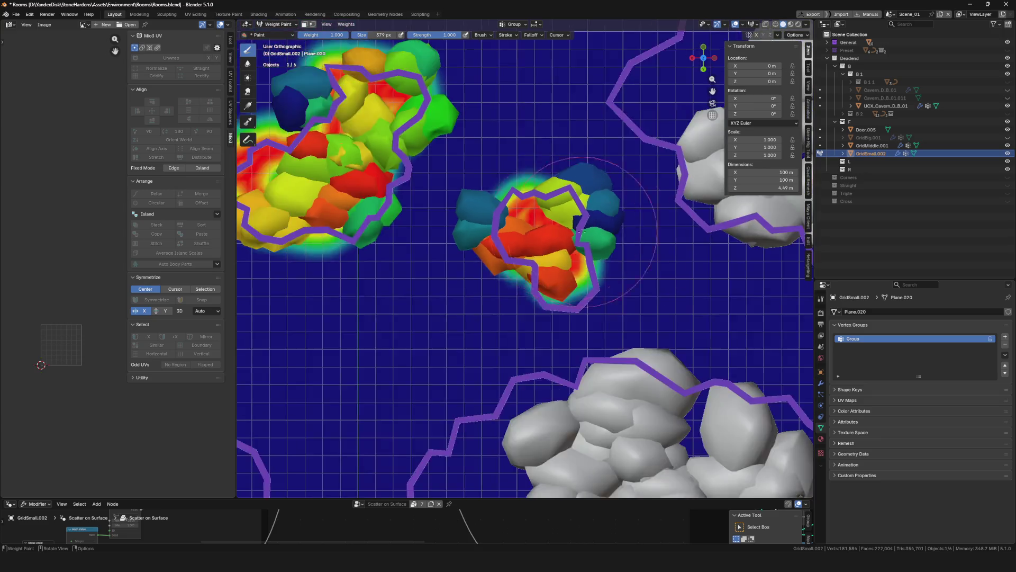
scroll(580, 188, "down", 2)
key("ctrl+z")
scroll(615, 253, "up", 3)
scroll(615, 253, "up", 1)
key("ctrl+z")
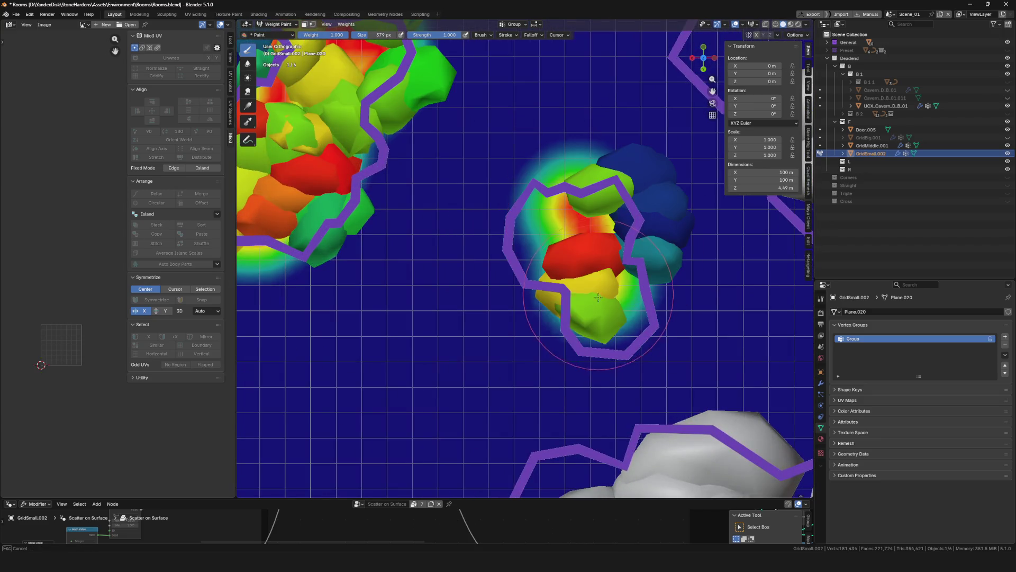
key("ctrl+z")
key("ctrl+z")
key("ctrl+shift+z")
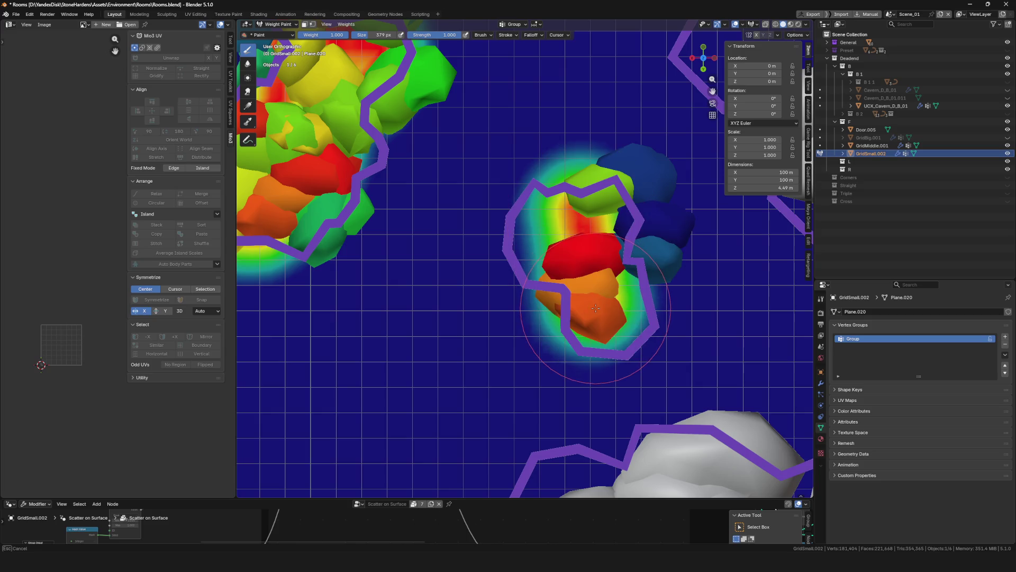
key("ctrl+z")
key("ctrl+shift+z")
key("ctrl+z")
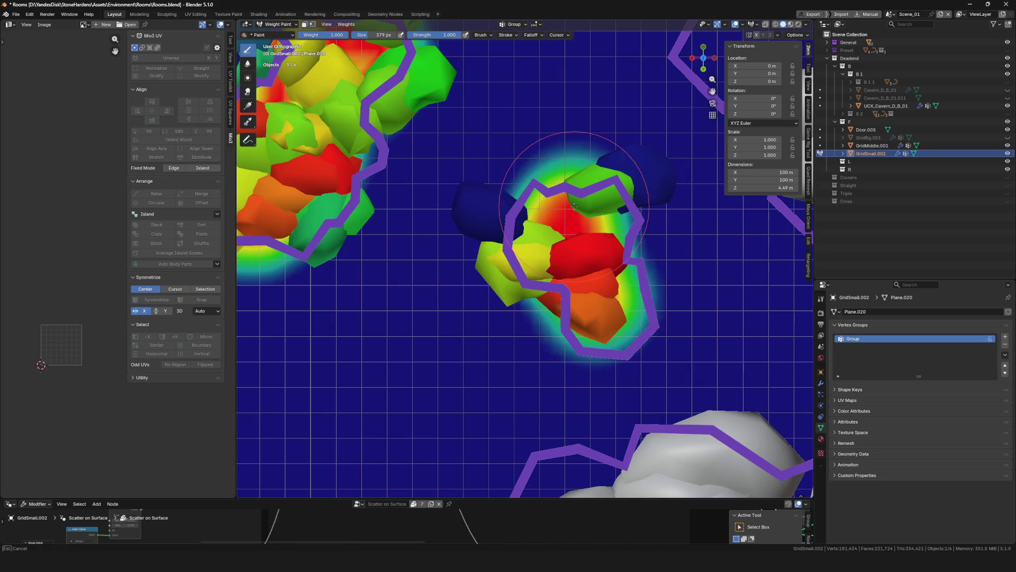
scroll(581, 213, "down", 5)
scroll(581, 213, "down", 3)
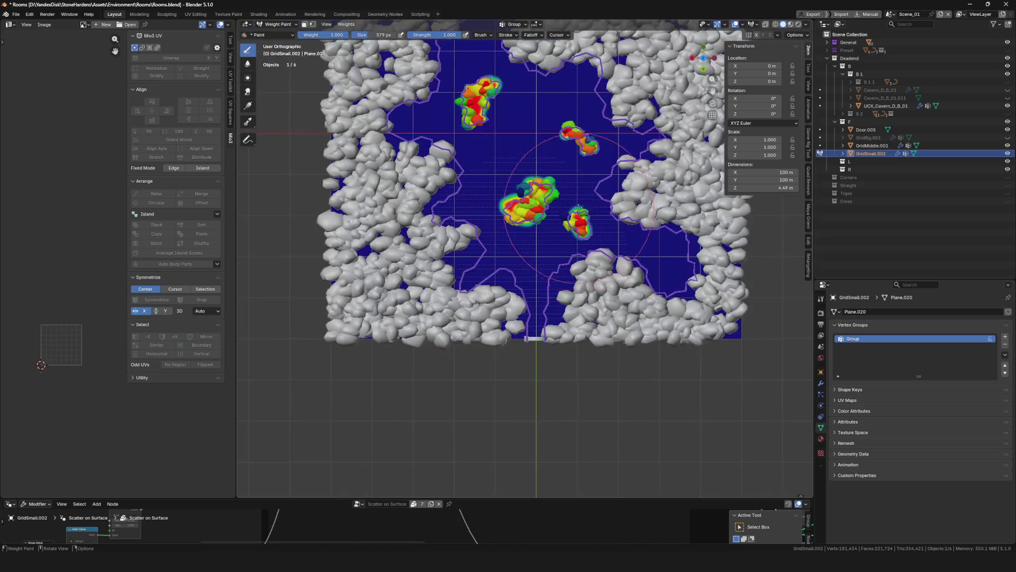
scroll(568, 202, "up", 8)
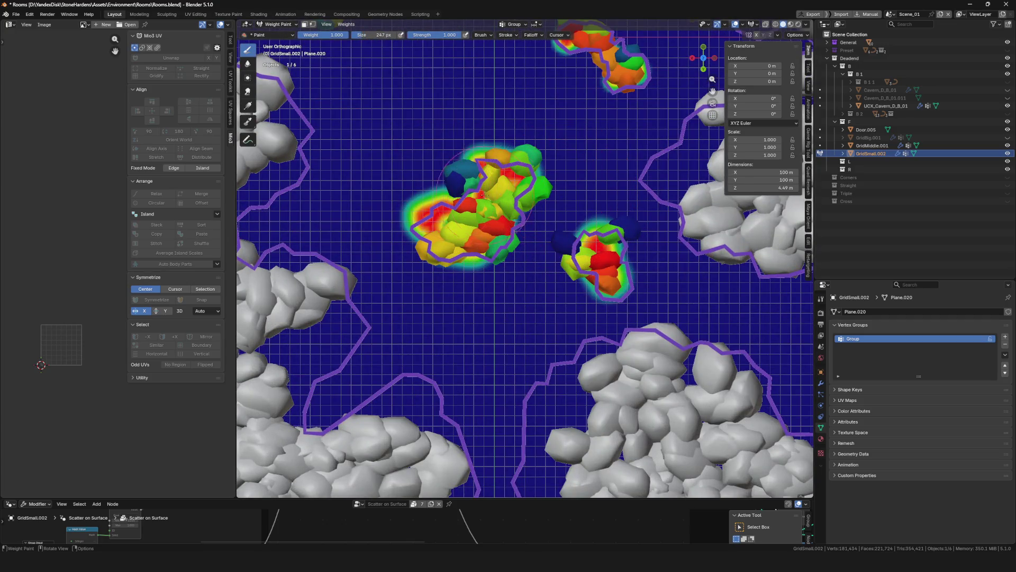
scroll(436, 189, "up", 1)
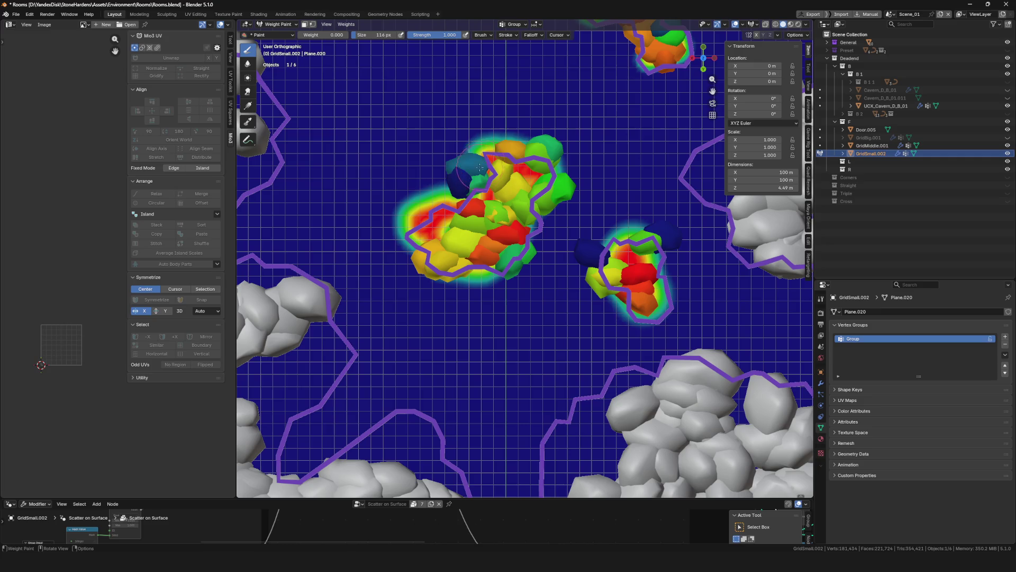
scroll(480, 168, "down", 3)
scroll(554, 119, "up", 4)
scroll(553, 119, "up", 2)
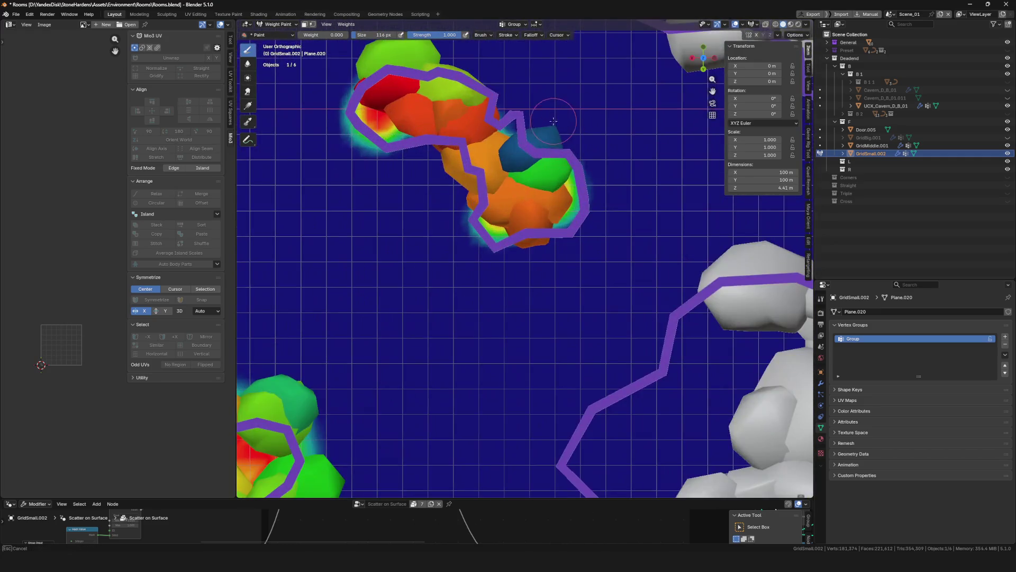
scroll(551, 134, "down", 3)
scroll(382, 377, "up", 4)
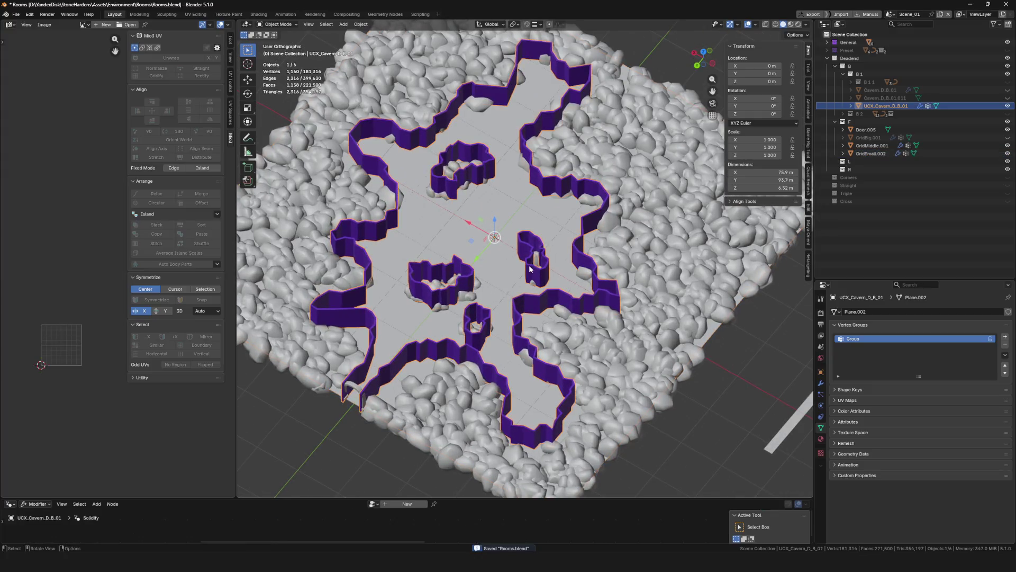
Hide the collider walls and select GridMiddle.001, GridSmall.002 and Door.005 together
key("h")
middle_click_drag(490, 261, 487, 249)
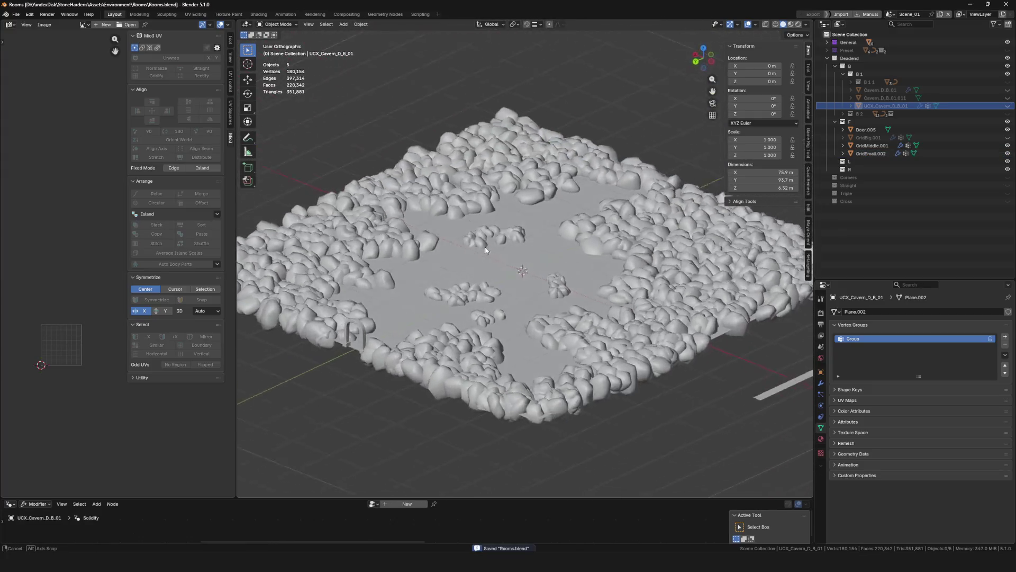
scroll(496, 223, "up", 5)
scroll(478, 198, "down", 5)
left_click(479, 198)
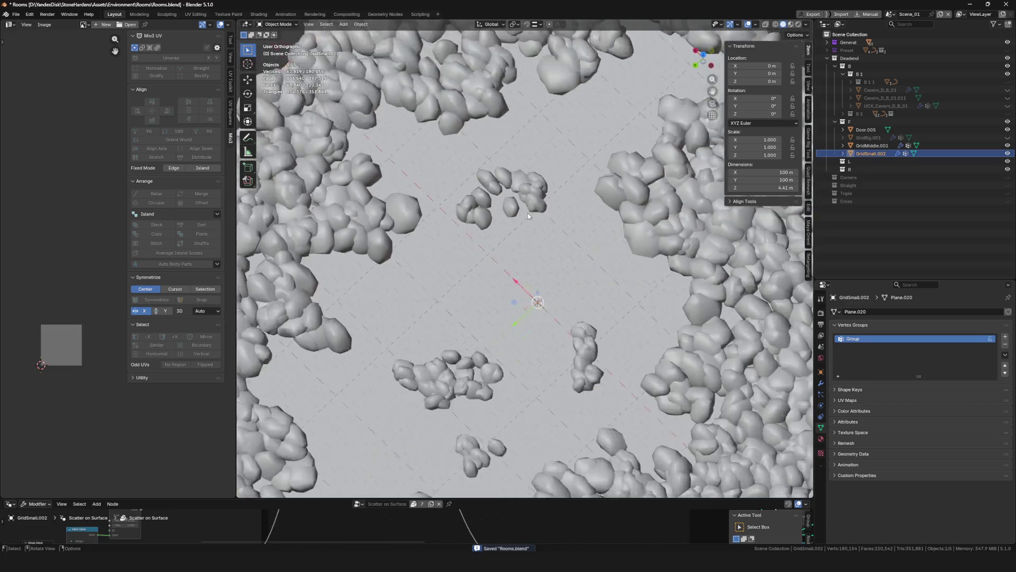
middle_click_drag(478, 198, 524, 228)
scroll(528, 231, "down", 4)
scroll(524, 229, "up", 5)
scroll(471, 178, "down", 2)
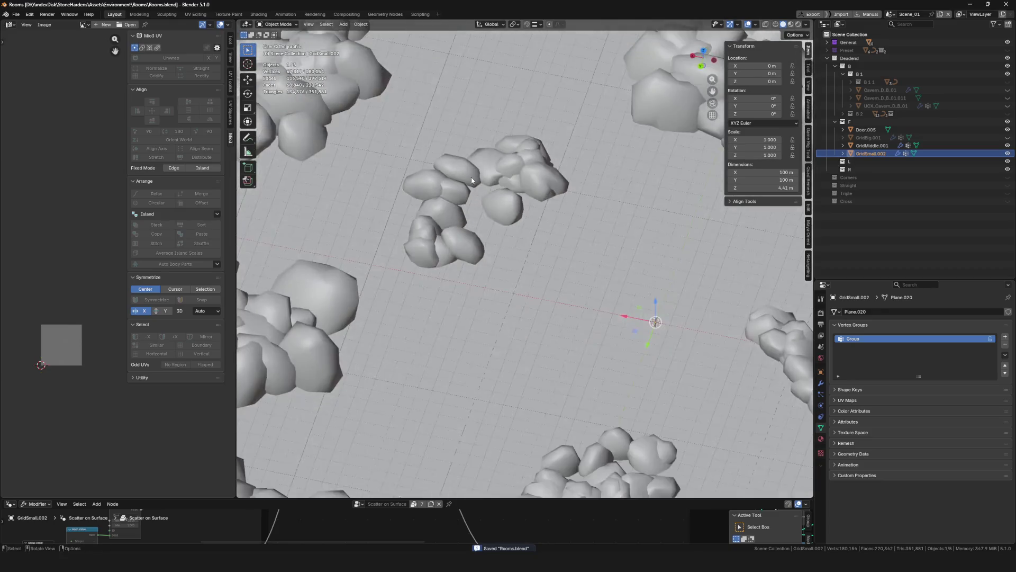
scroll(437, 159, "up", 2)
scroll(437, 156, "down", 8)
middle_click_drag(437, 155, 445, 159)
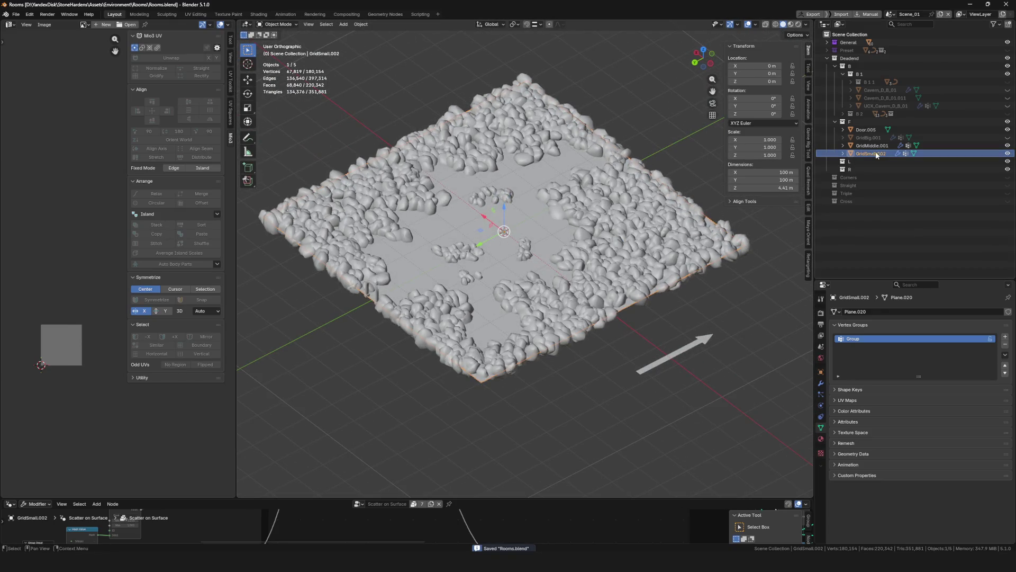
left_click(874, 146)
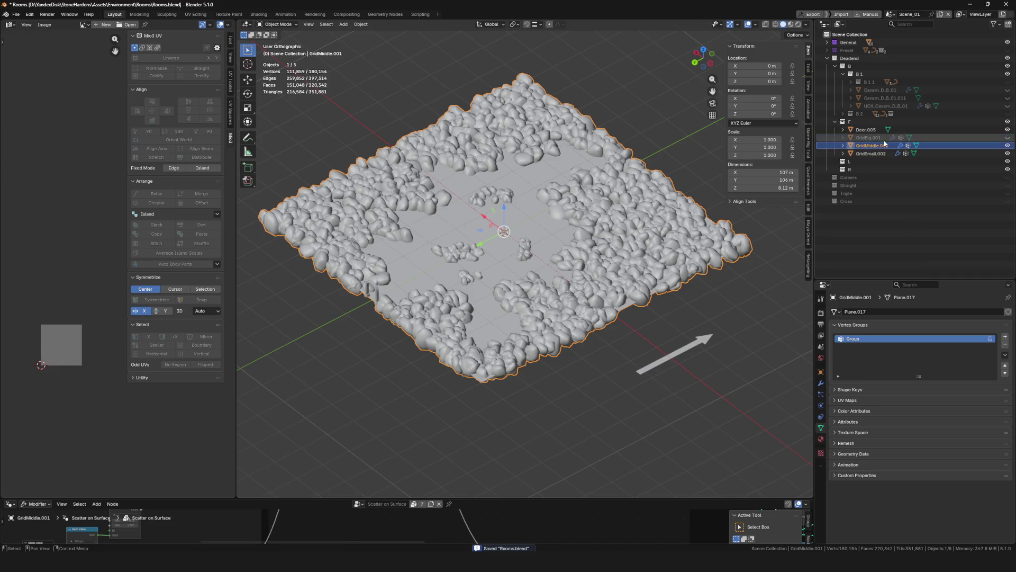
left_click(867, 154)
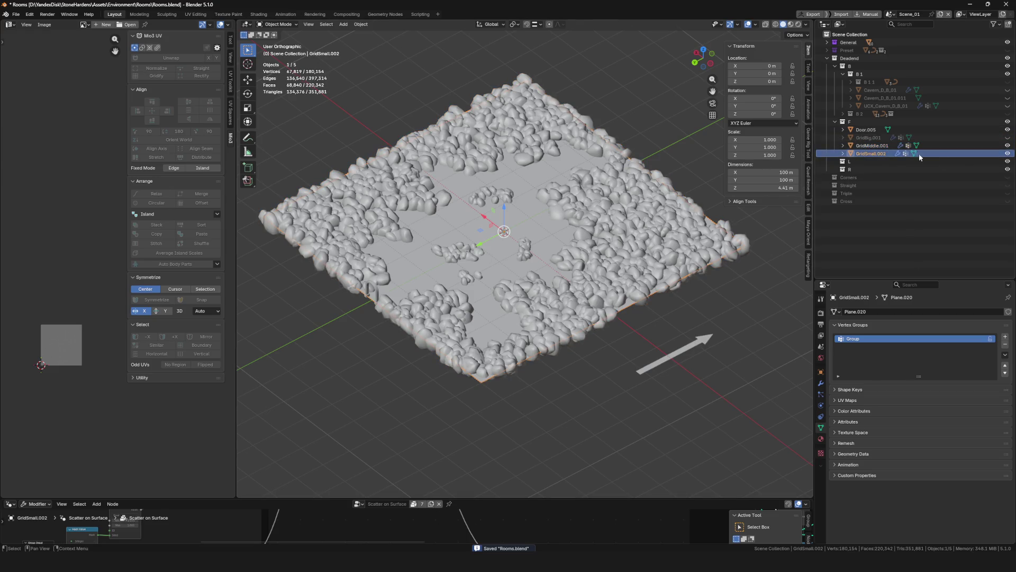
key("ctrl+z")
left_click(869, 154, "ctrl")
left_click(865, 129, "ctrl")
Export the selection as FBX over Cavern_D_B_01.fbx, save Rooms.blend and switch to Unreal's Cavern assets
key("F4")
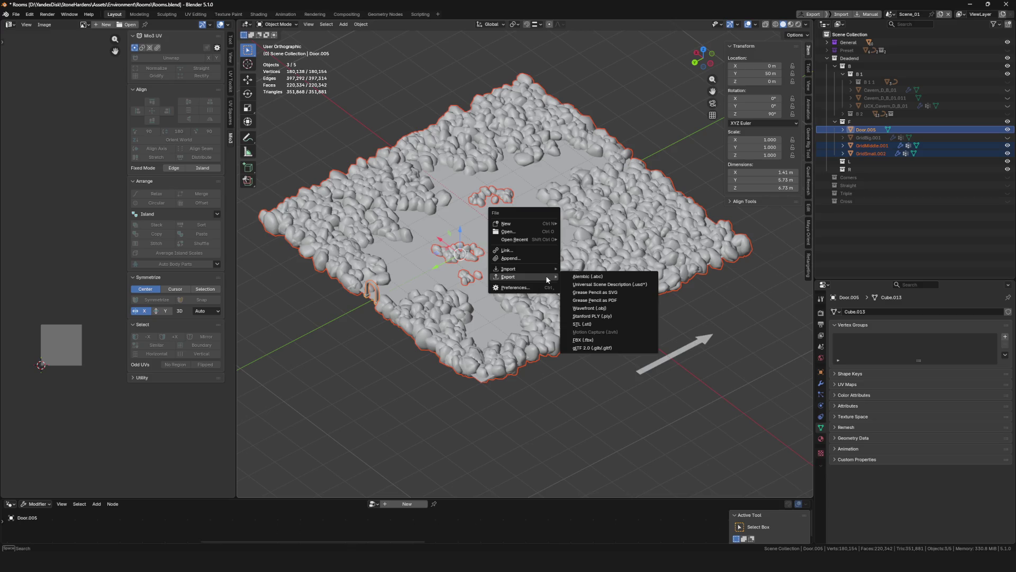
left_click(585, 340)
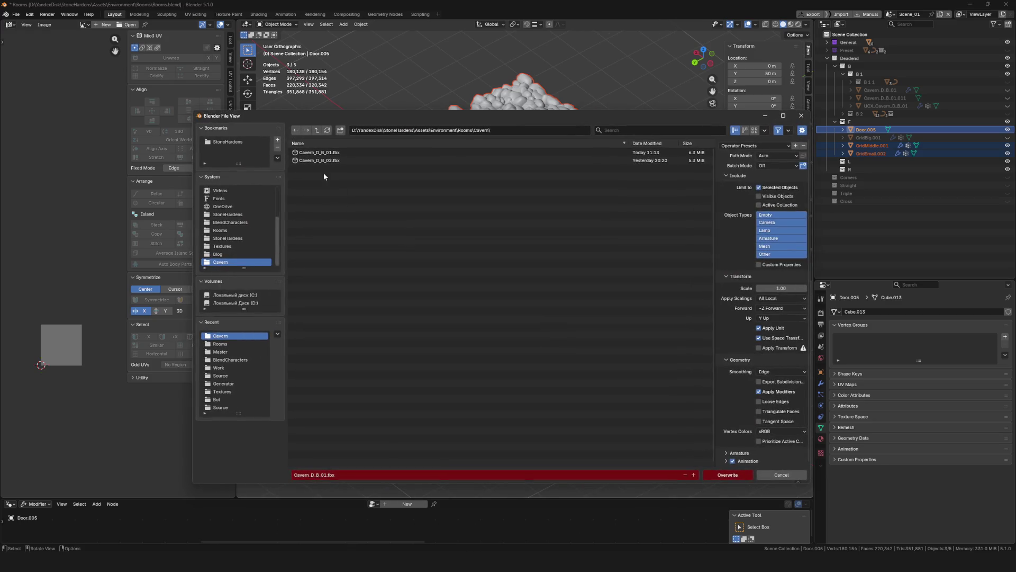
left_click(323, 152)
left_click(728, 474)
key("KP_8")
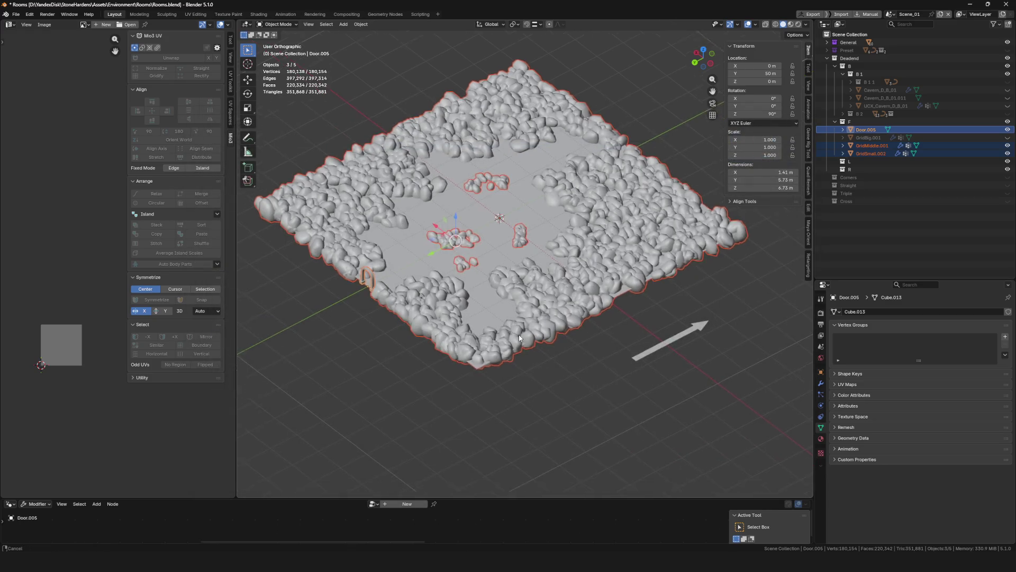
key("KP_8")
key("ctrl+s")
scroll(526, 257, "down", 2)
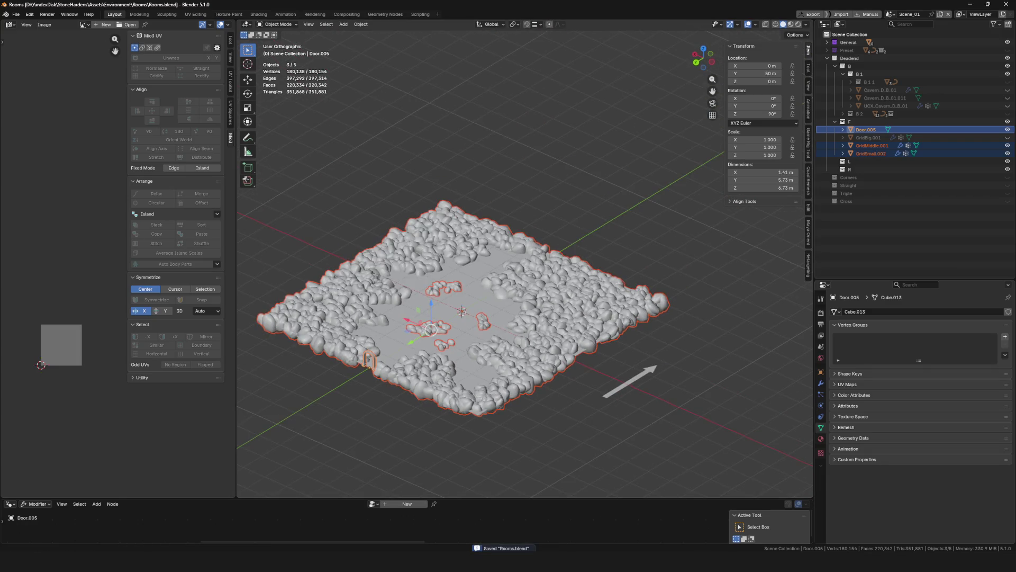
key("alt+Tab")
left_click(132, 16)
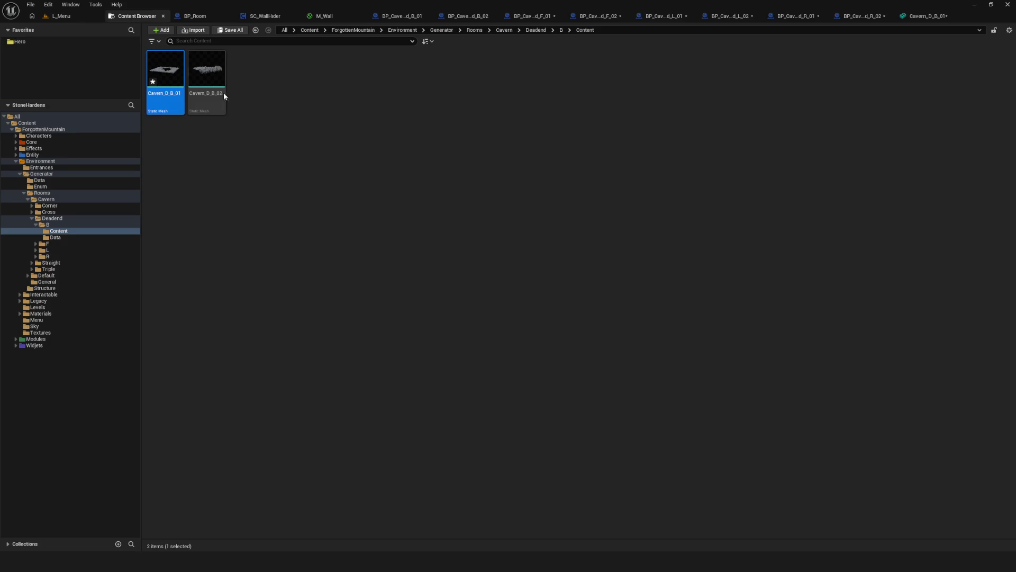
Reimport Cavern_D_B_01 from its FBX, then test-play the L_Menu level in a standalone preview
right_click(160, 68)
left_click(201, 147)
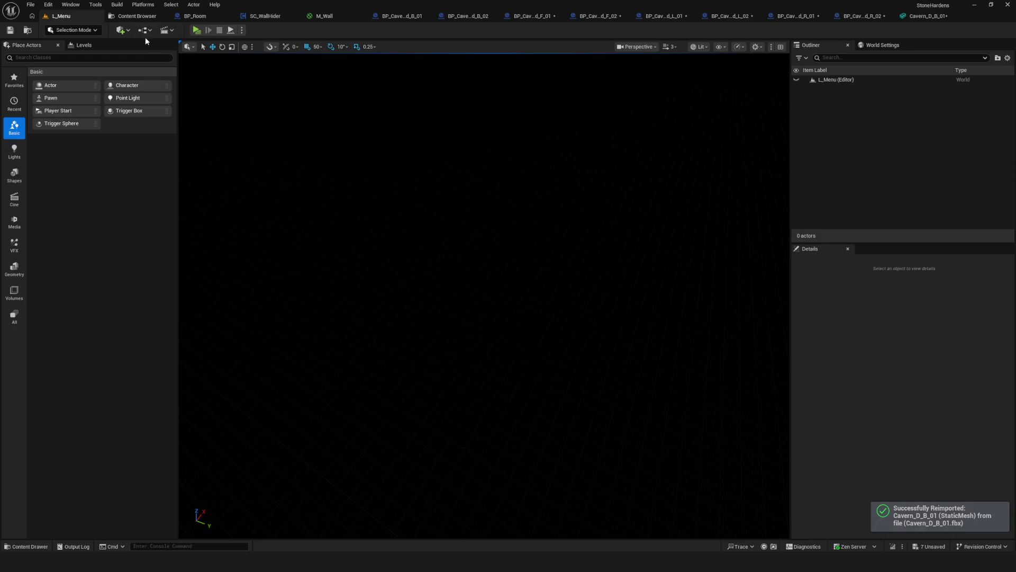
left_click(113, 17)
left_click(196, 30)
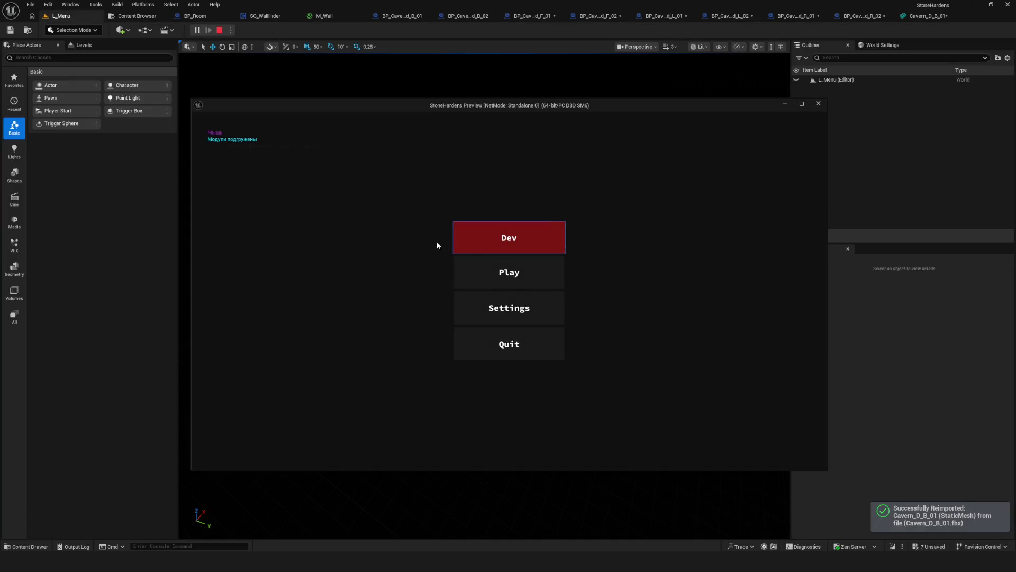
left_click(512, 240)
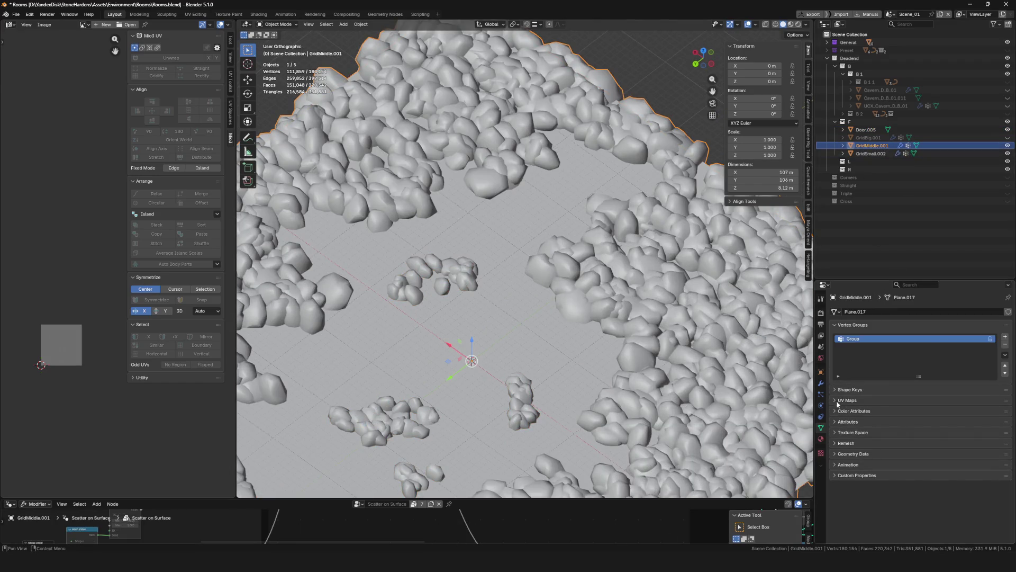
With the grids and Door.005 selected, export FBX over Cavern_D_B_01.fbx and save Rooms.blend
left_click(821, 383)
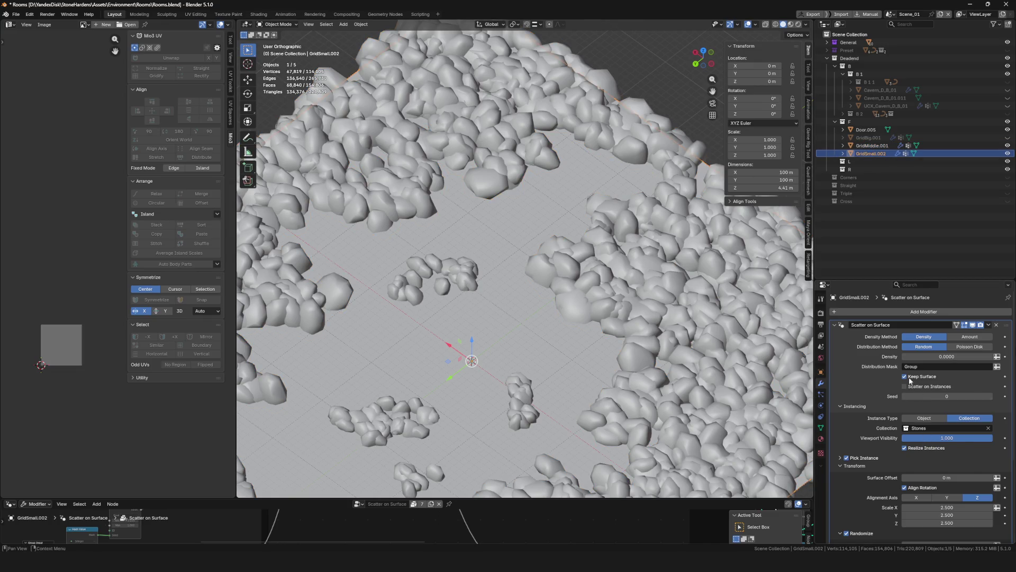
scroll(395, 255, "down", 6)
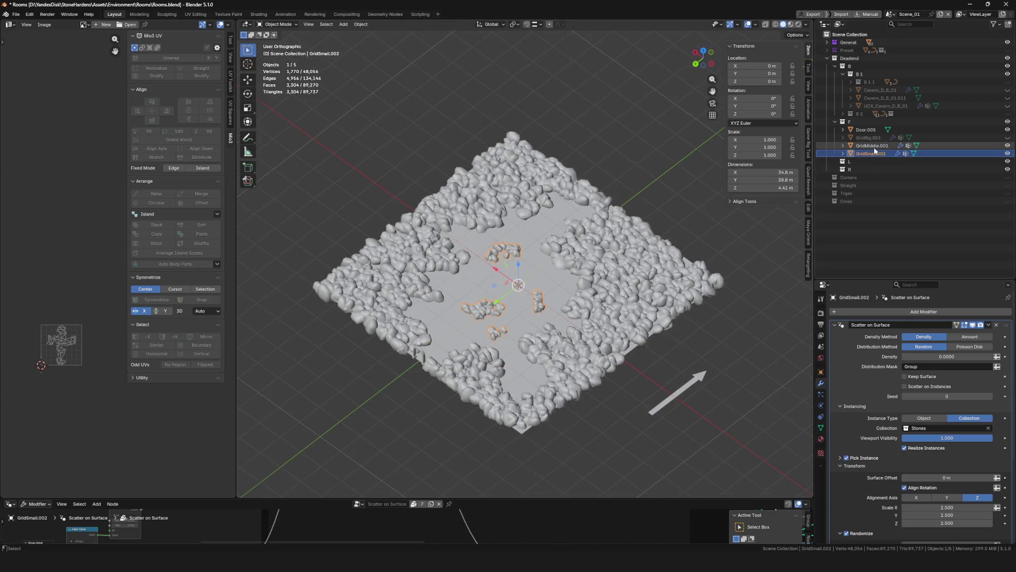
left_click(867, 132, "ctrl")
key("F4")
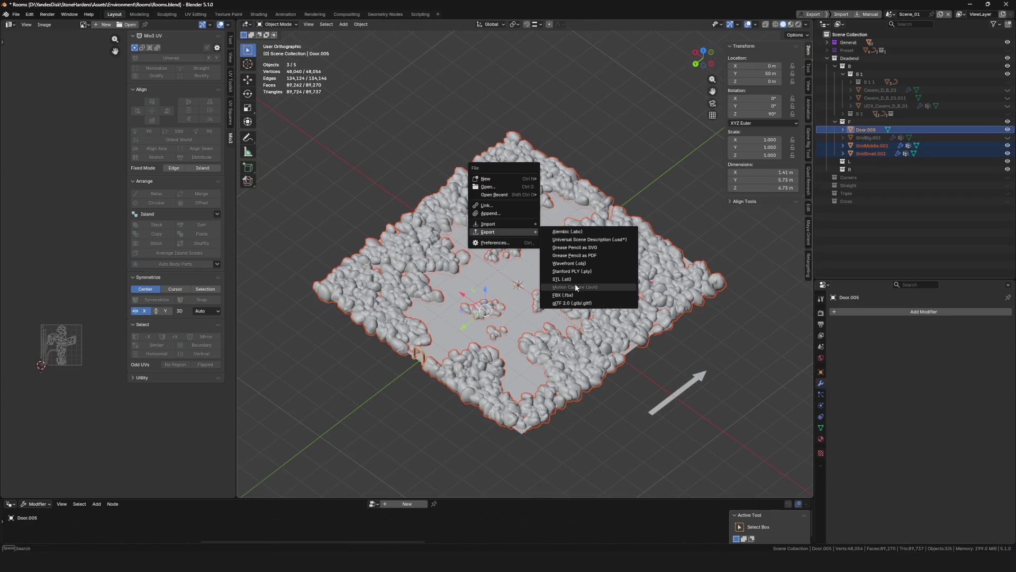
left_click(575, 296)
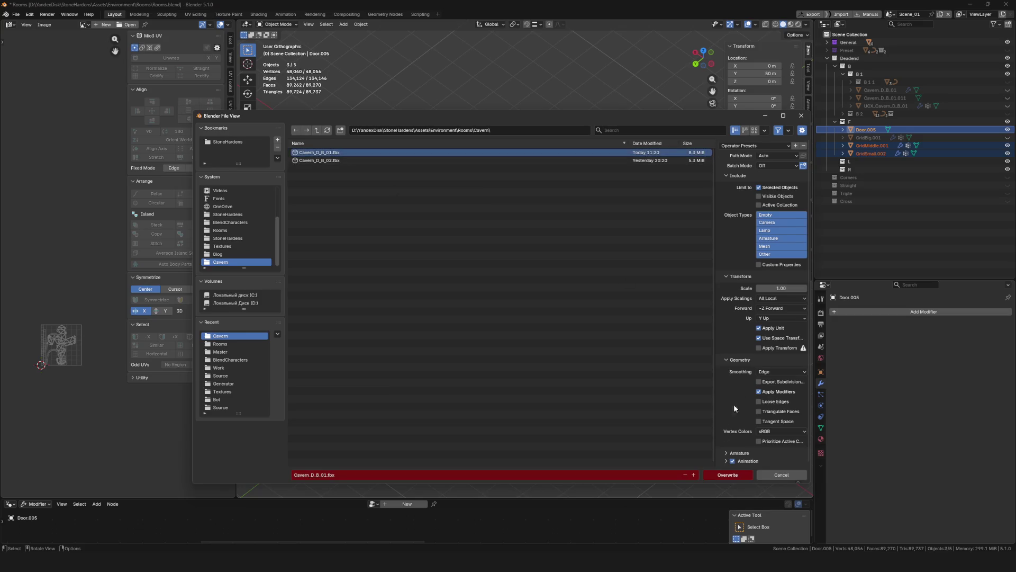
left_click(727, 476)
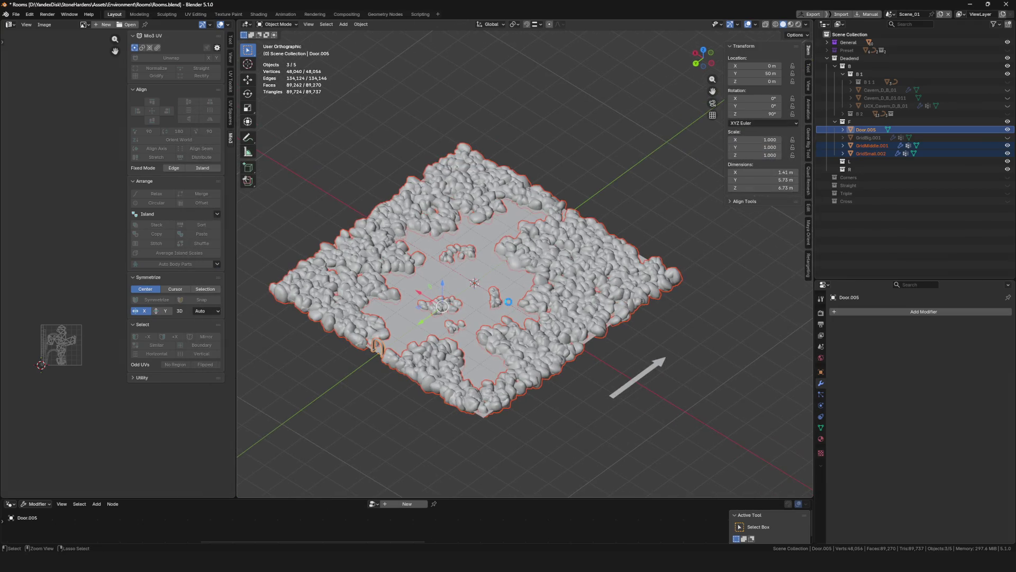
key("ctrl+s")
scroll(502, 274, "down", 3)
scroll(502, 274, "up", 4)
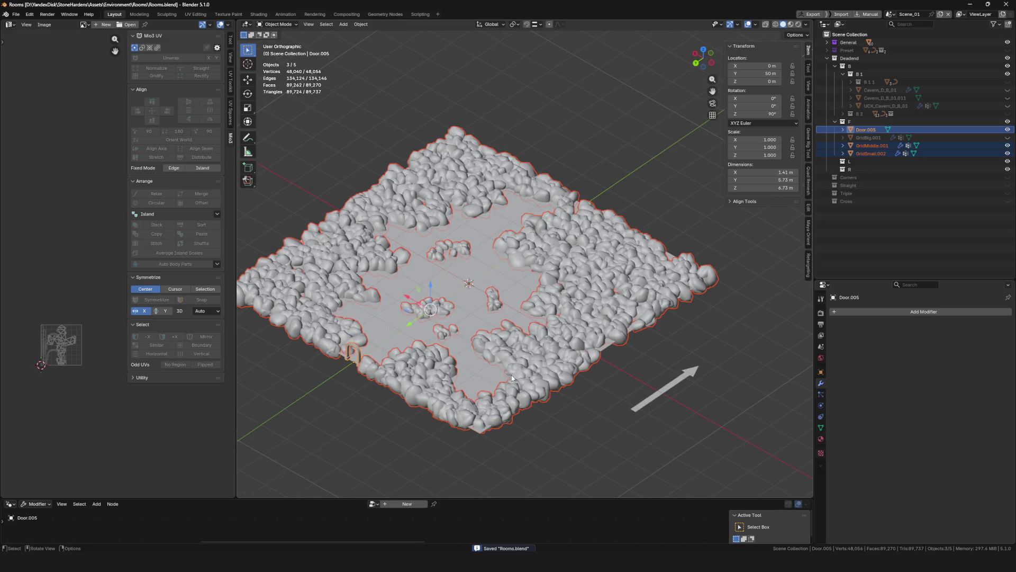
Leave local view to show the whole scene and bring up Unreal's content browser
mouse_move(707, 64)
left_mouse_down()
mouse_move(587, 226)
mouse_move(561, 224)
left_mouse_up()
key("KP_Divide")
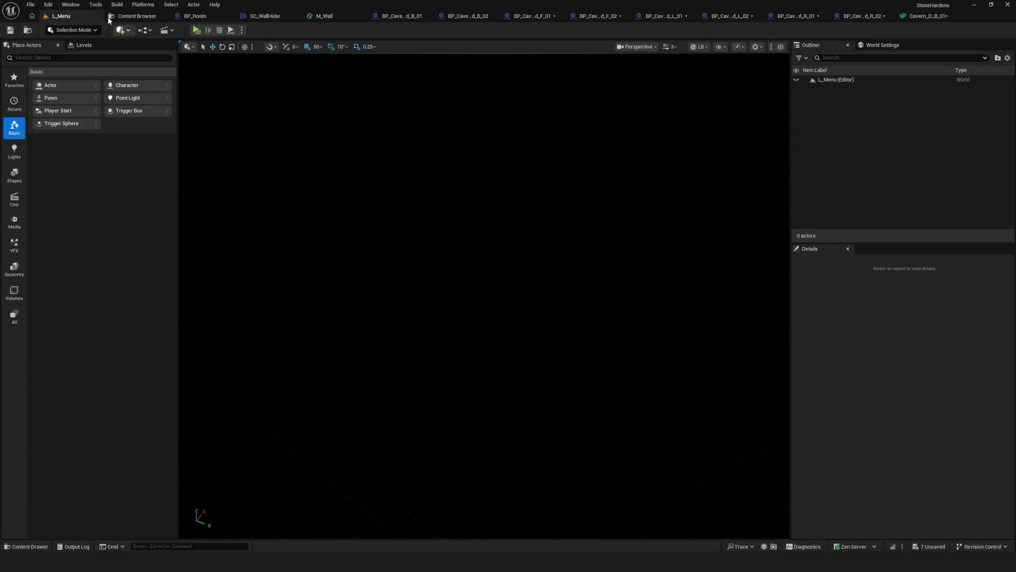
left_click(128, 16)
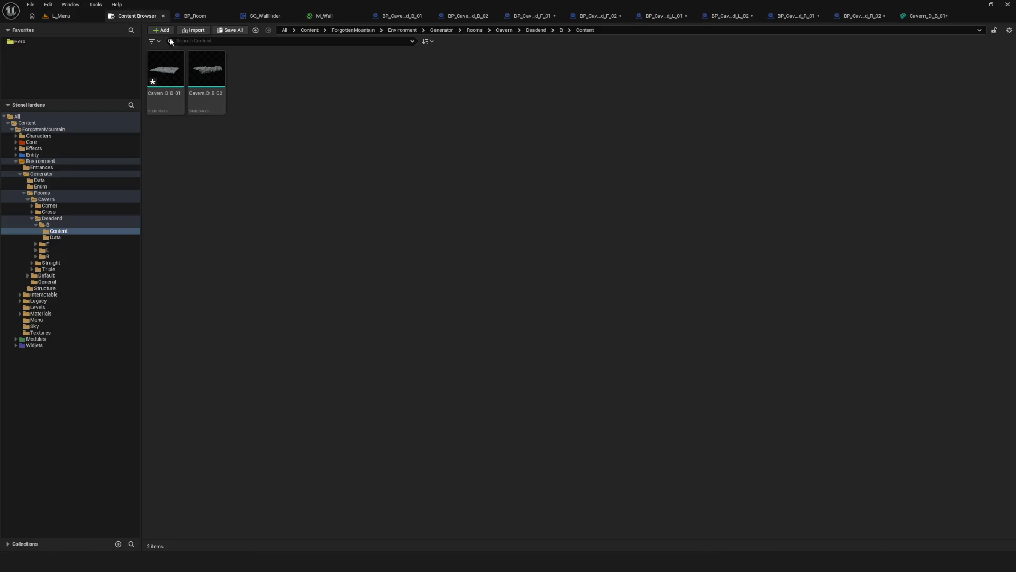
Reimport Cavern_D_B_01 from the updated FBX, save the asset, and return to the L_Menu level
right_click(165, 71)
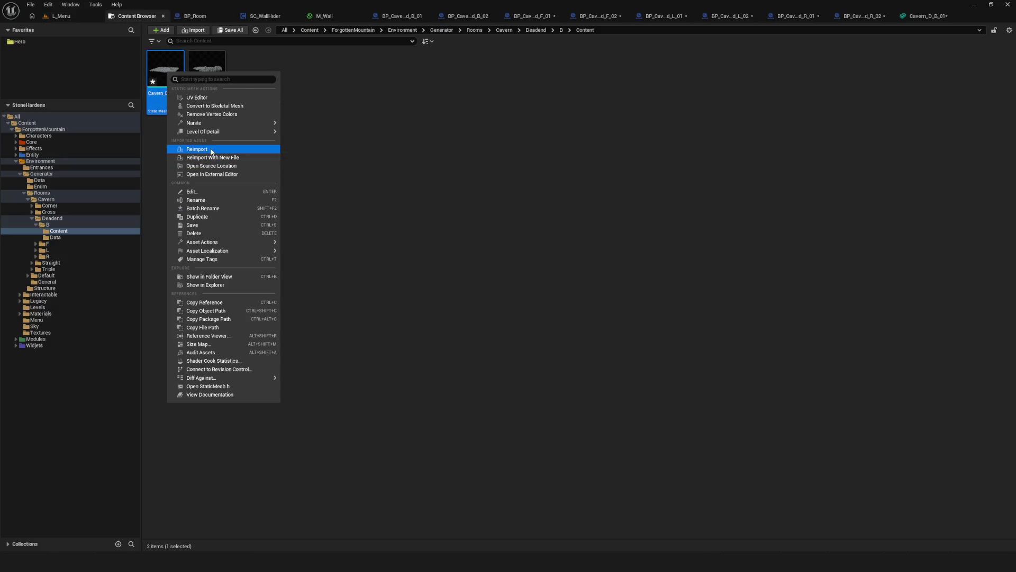
left_click(211, 149)
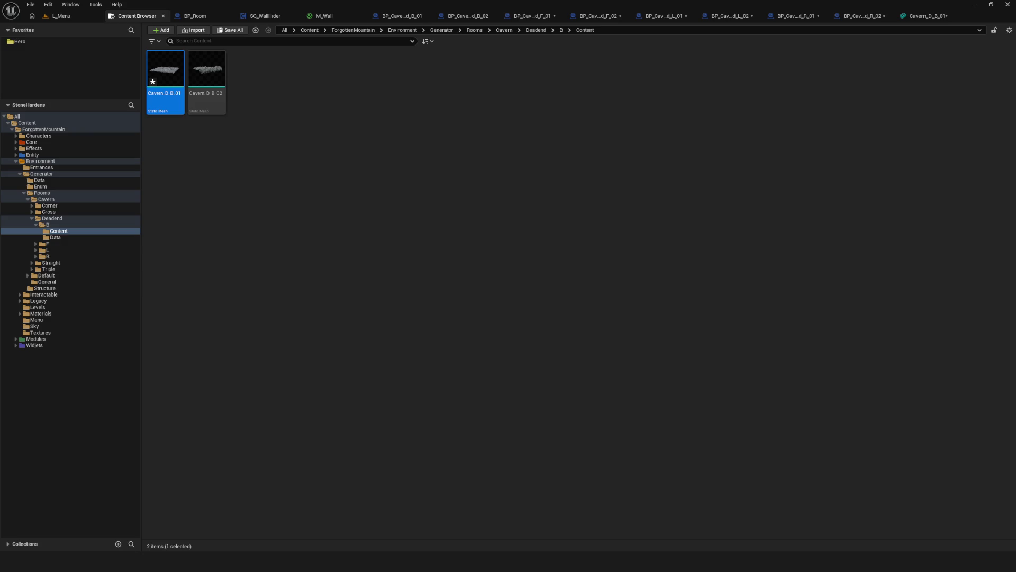
right_click(169, 86)
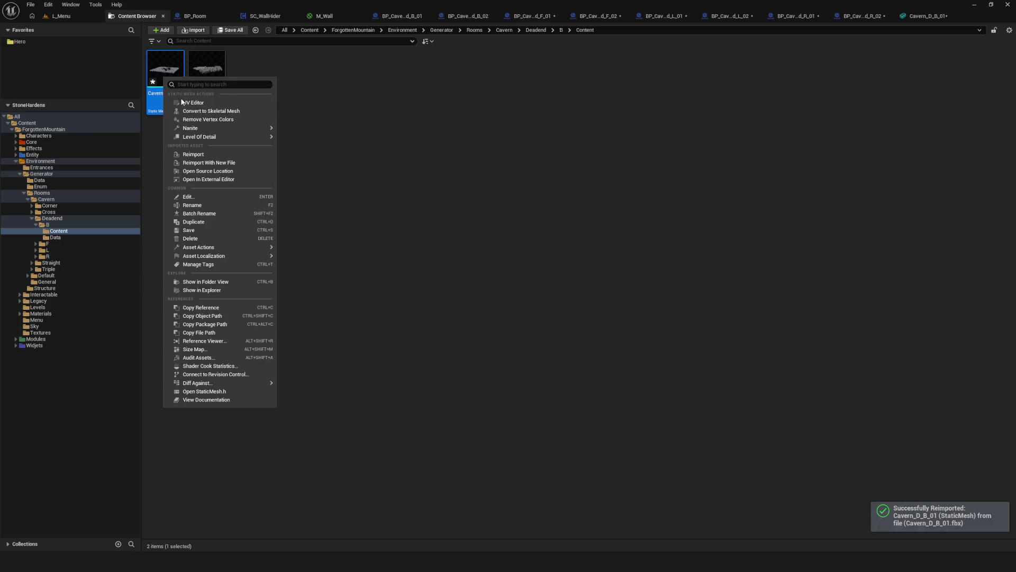
left_click(212, 230)
left_click(65, 18)
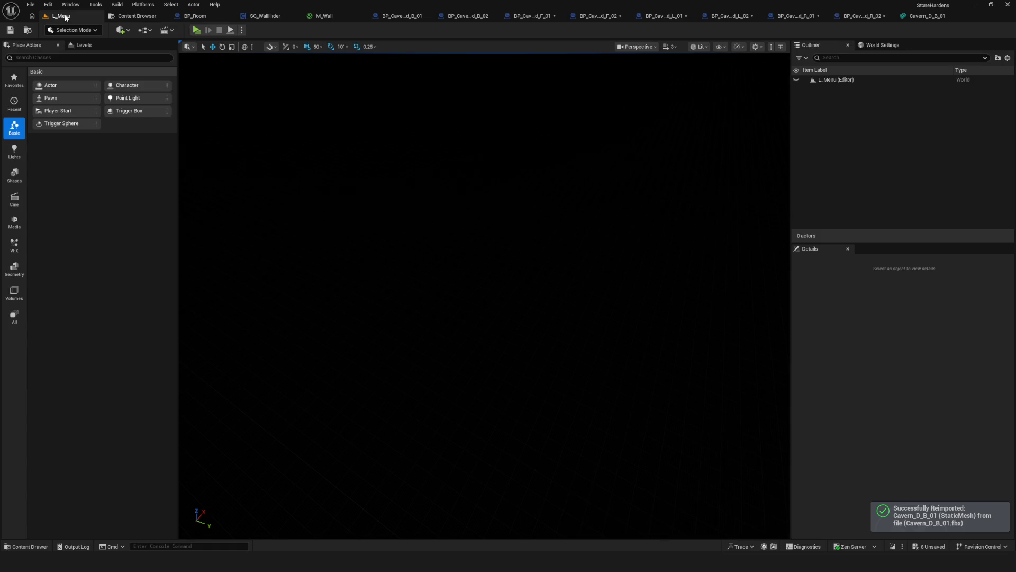
Start Play In Editor and load through the main menu into the cave level
key("alt+p")
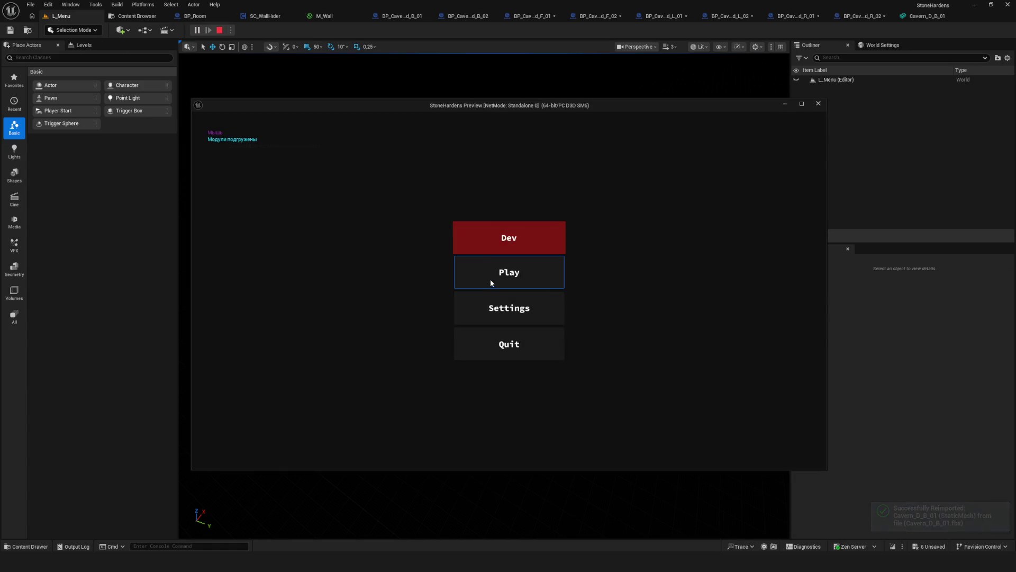
left_click(490, 279)
left_click(496, 240)
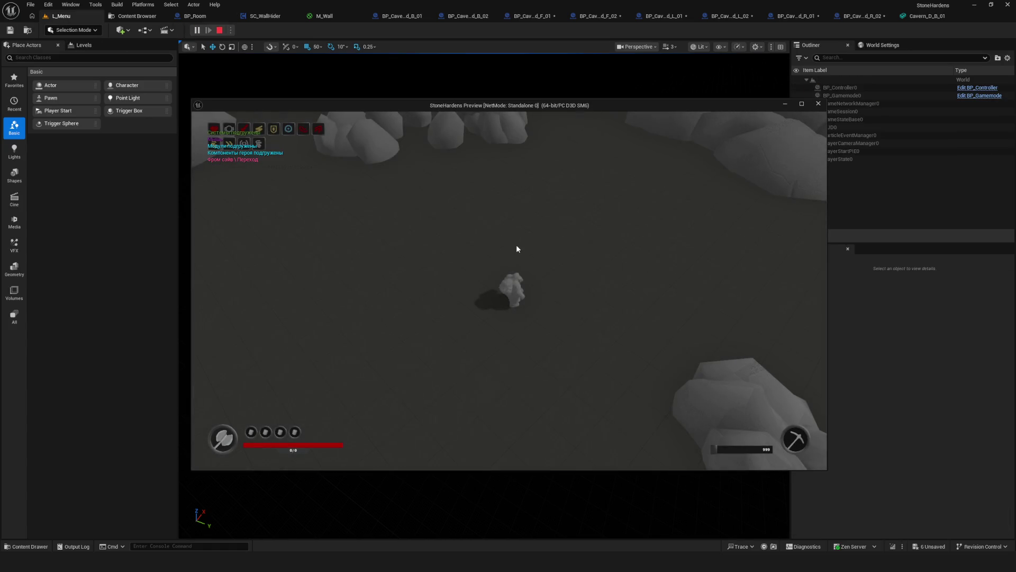
Walk the character forward through the cave and out past the rock formations
key("w")
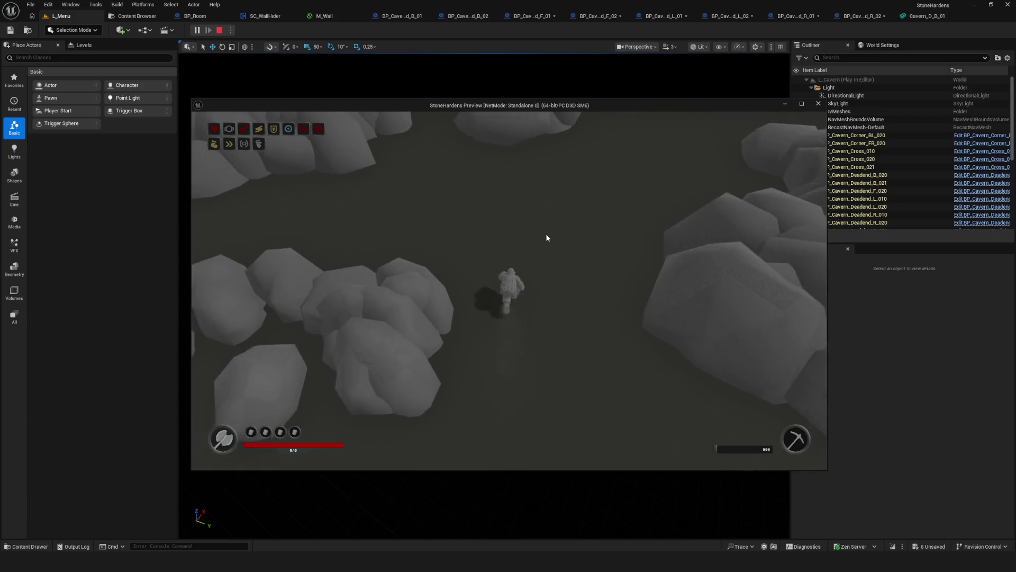
key("w")
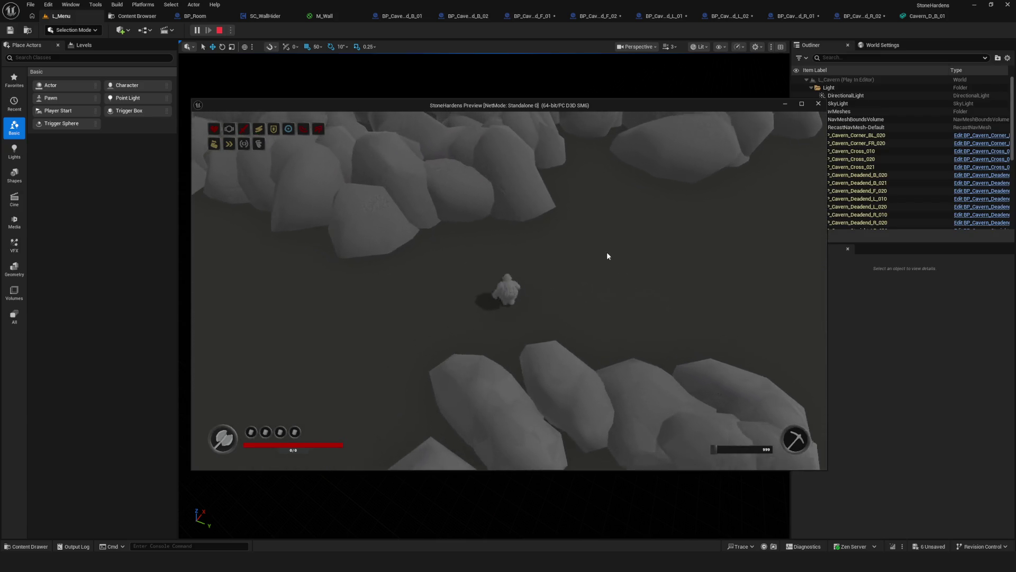
key("w")
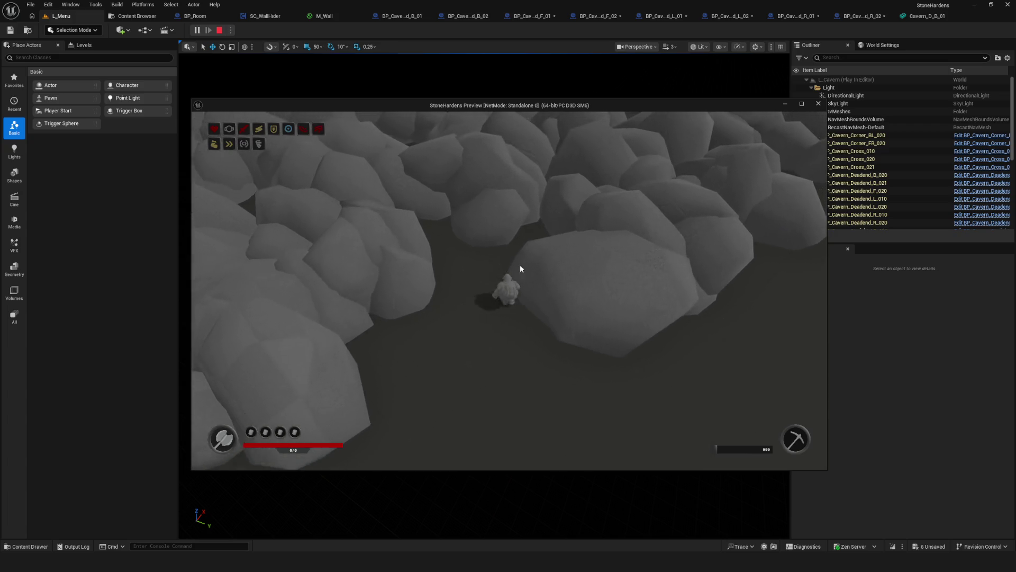
key("w")
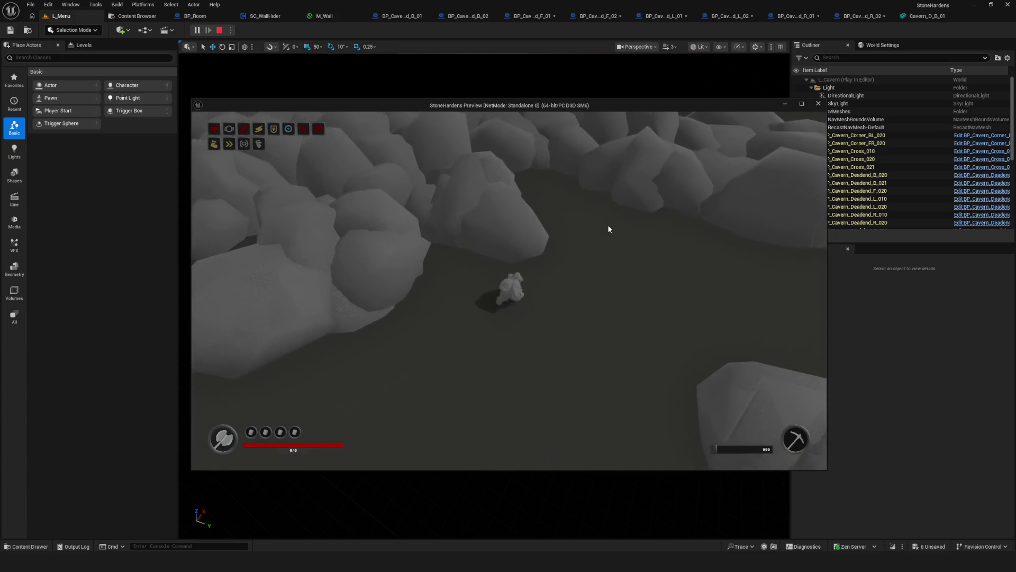
key("w")
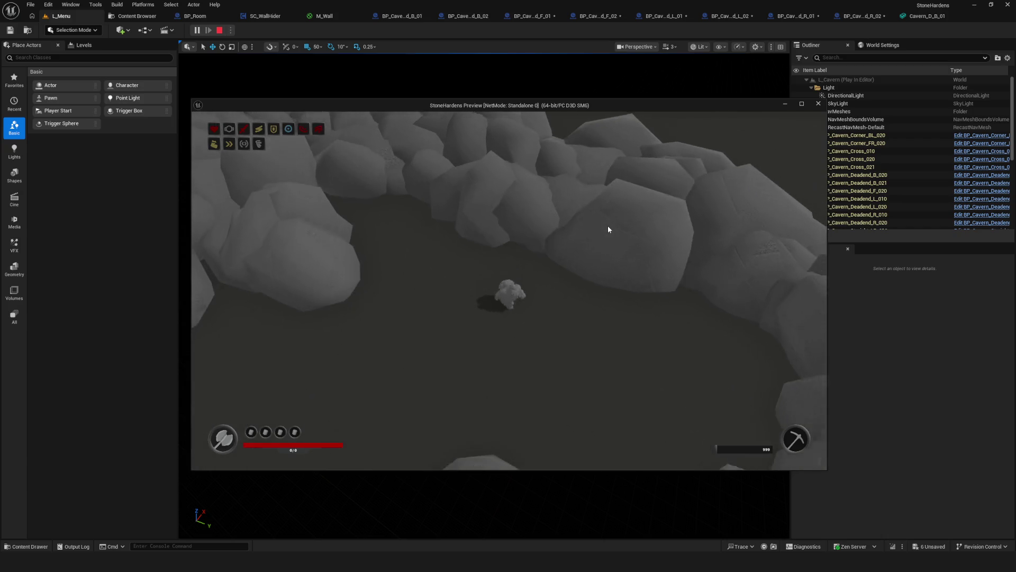
key("w")
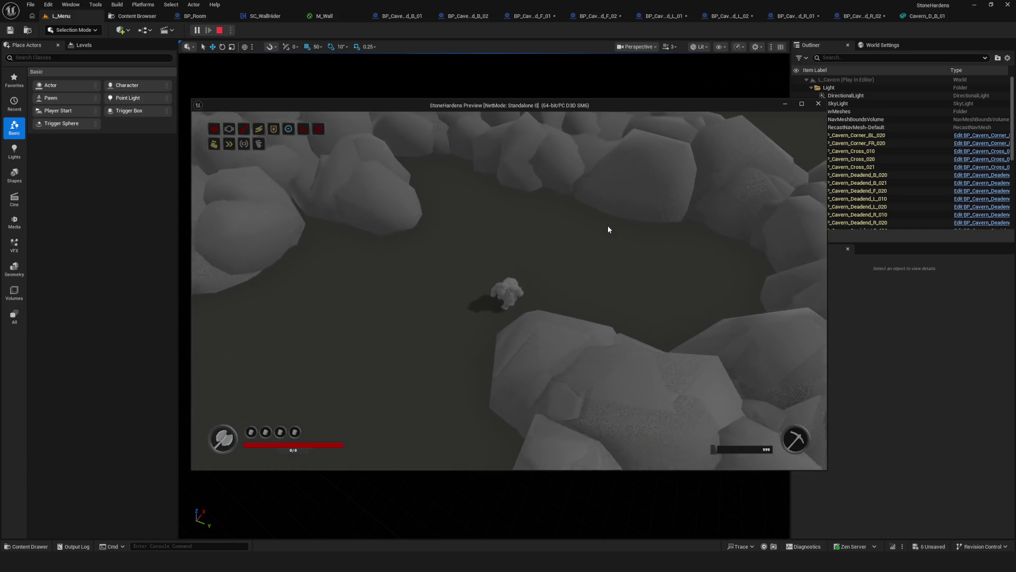
key("w")
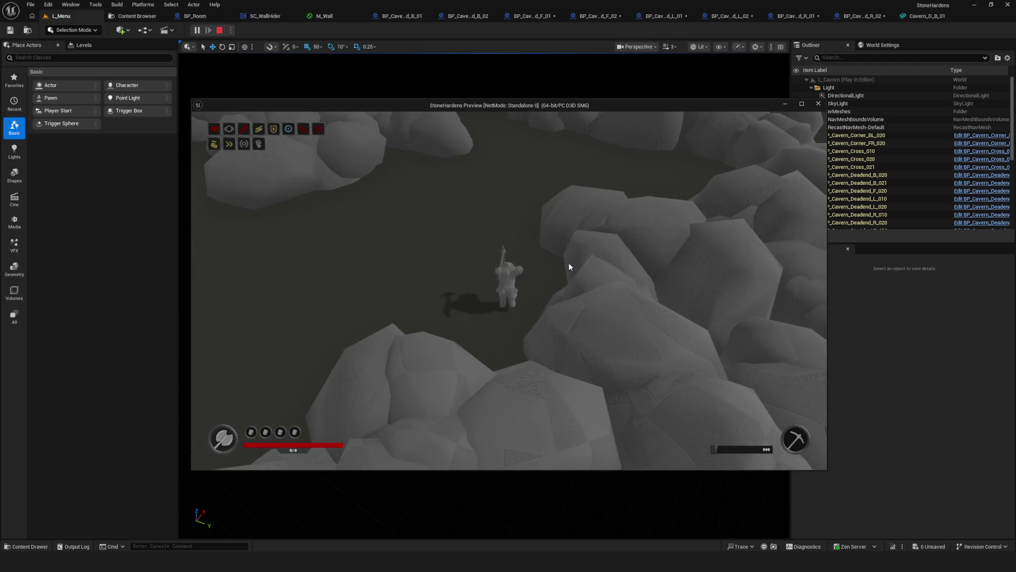
key("s")
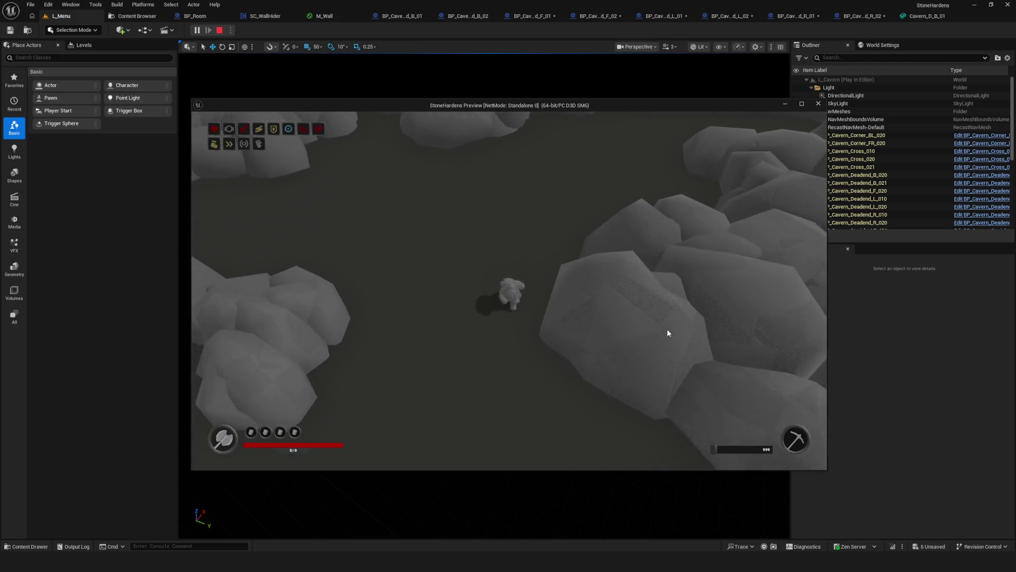
key("w")
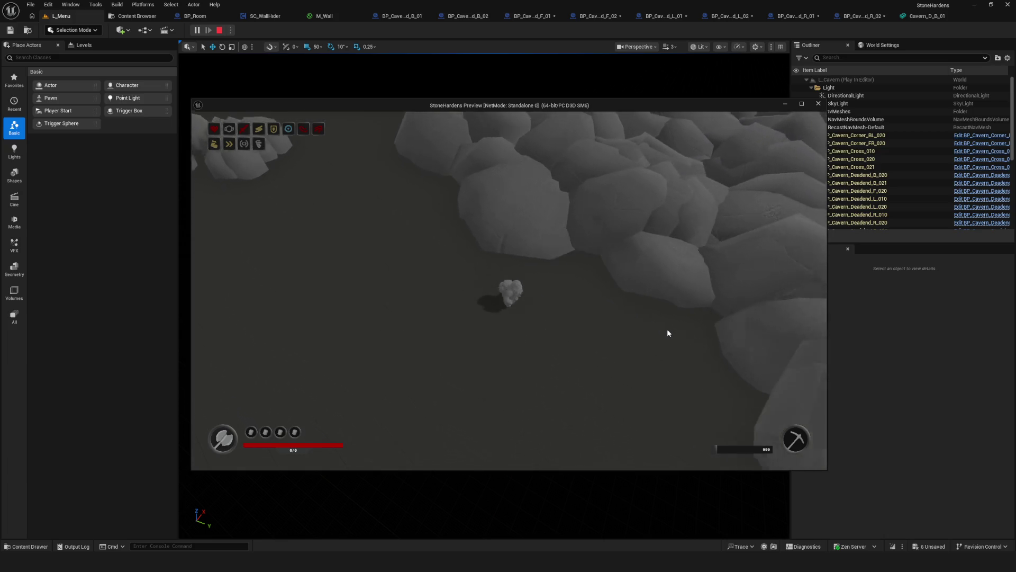
key("s")
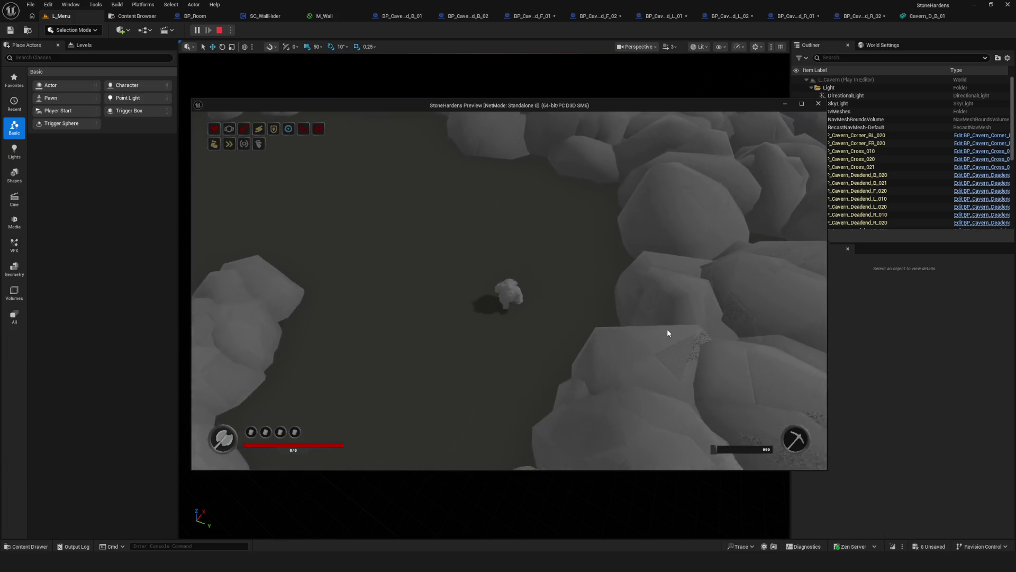
key("s")
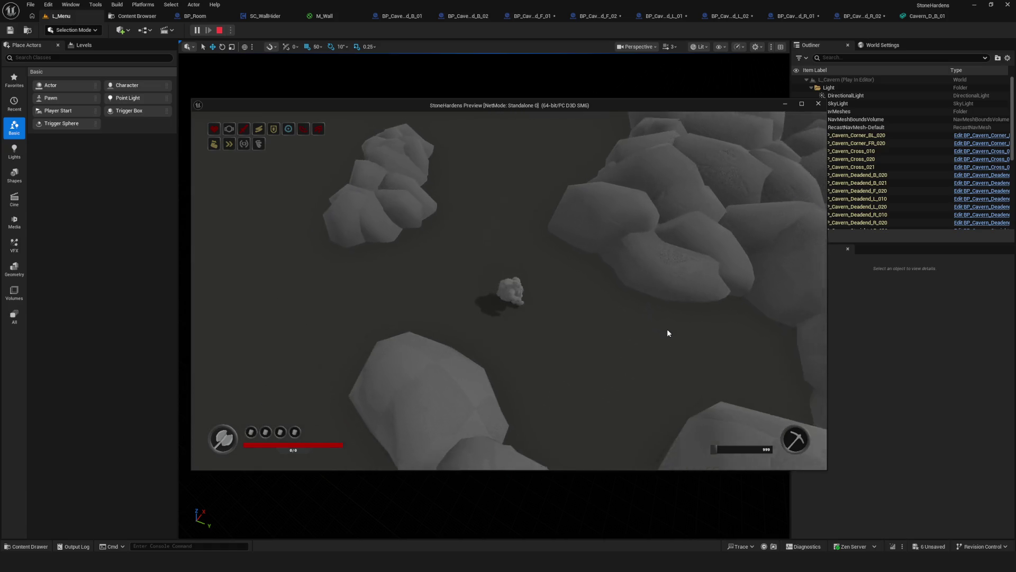
key("s")
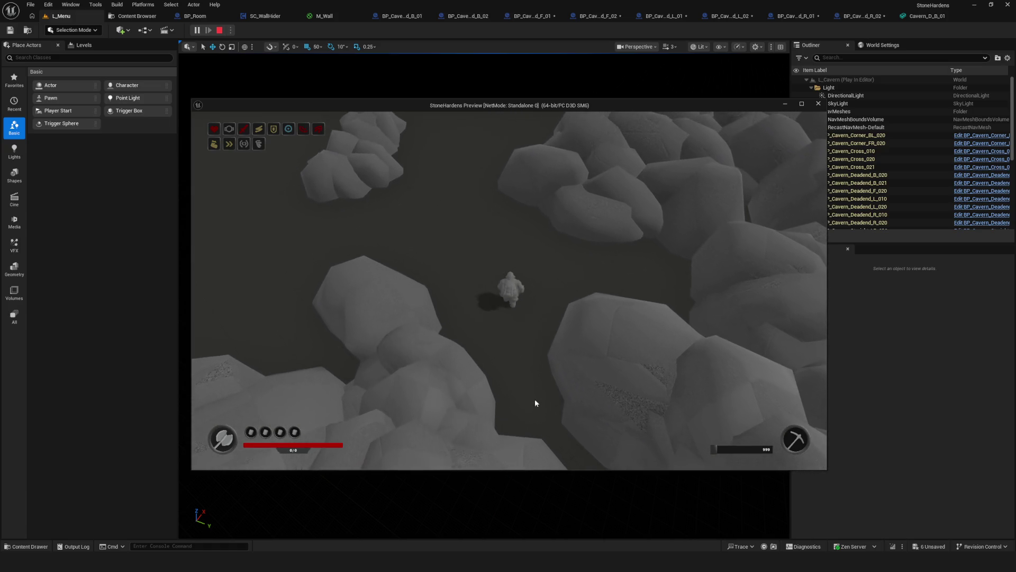
Explore the cavern on foot in all directions to inspect the rock cluster layout
key("a")
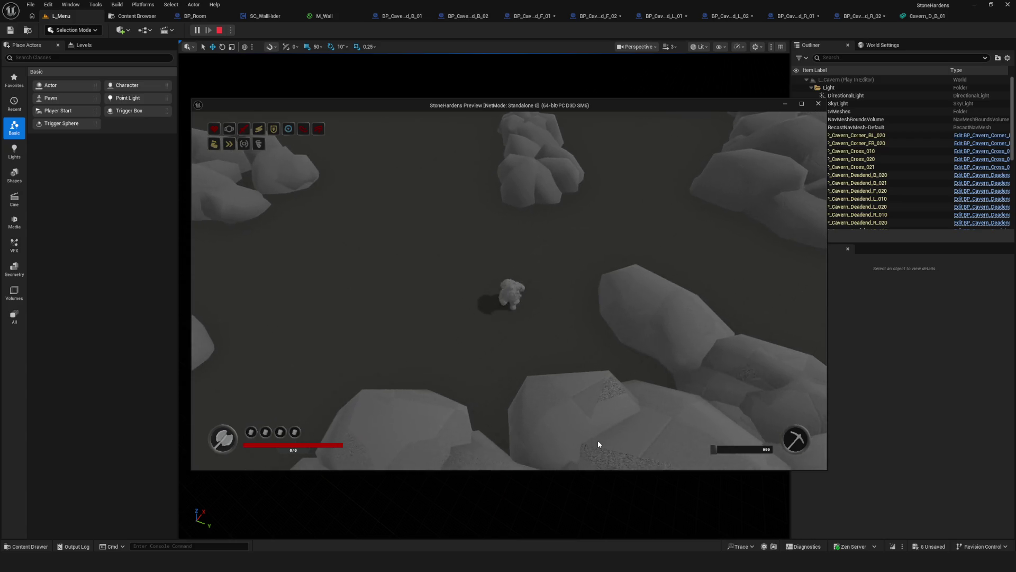
key("s")
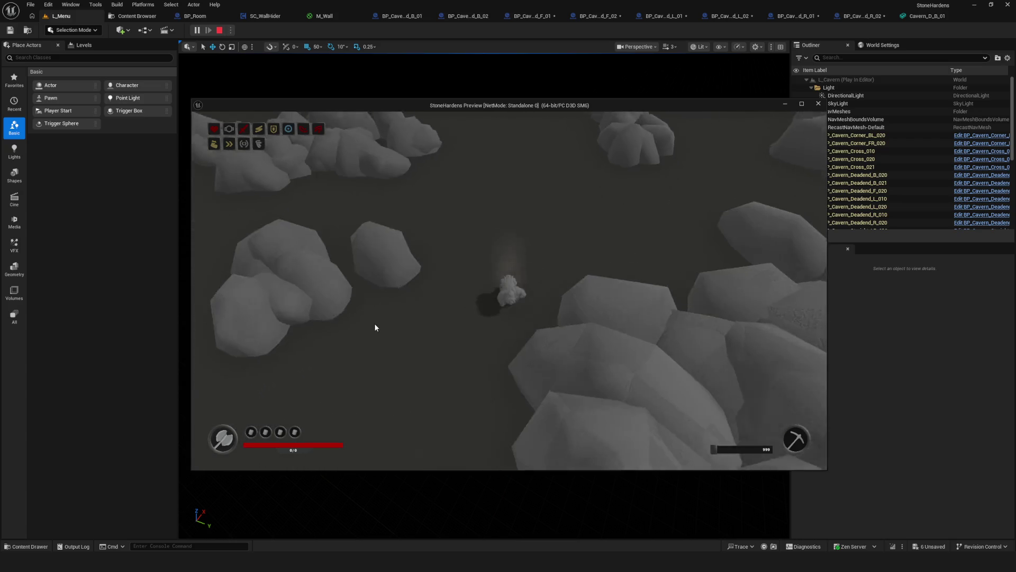
key("s")
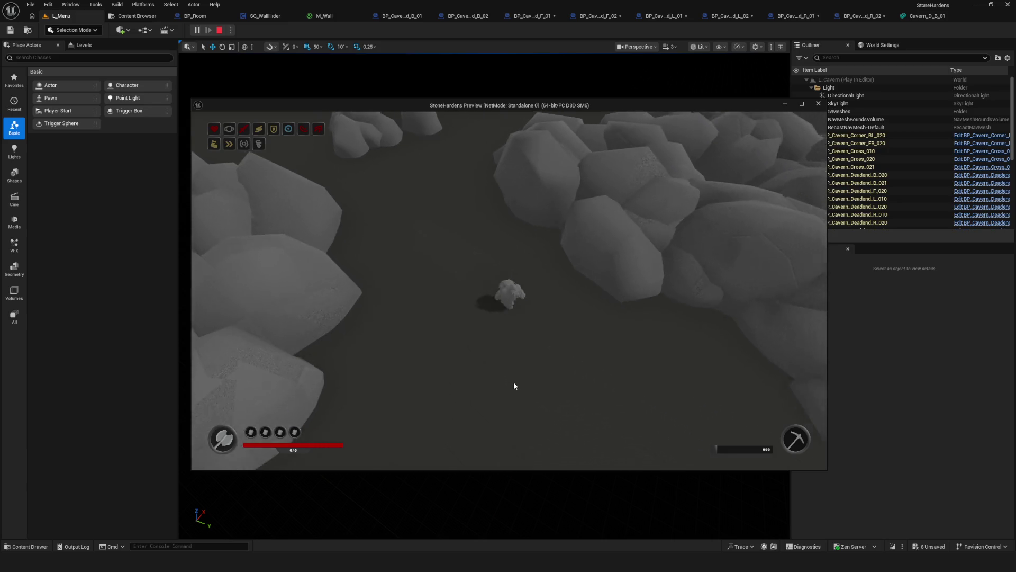
key("s")
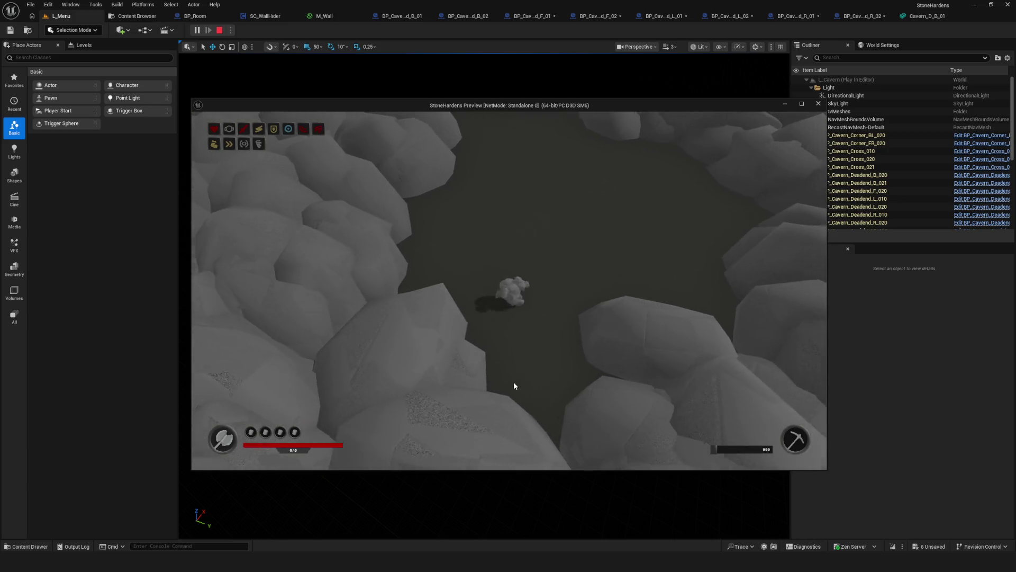
key("s")
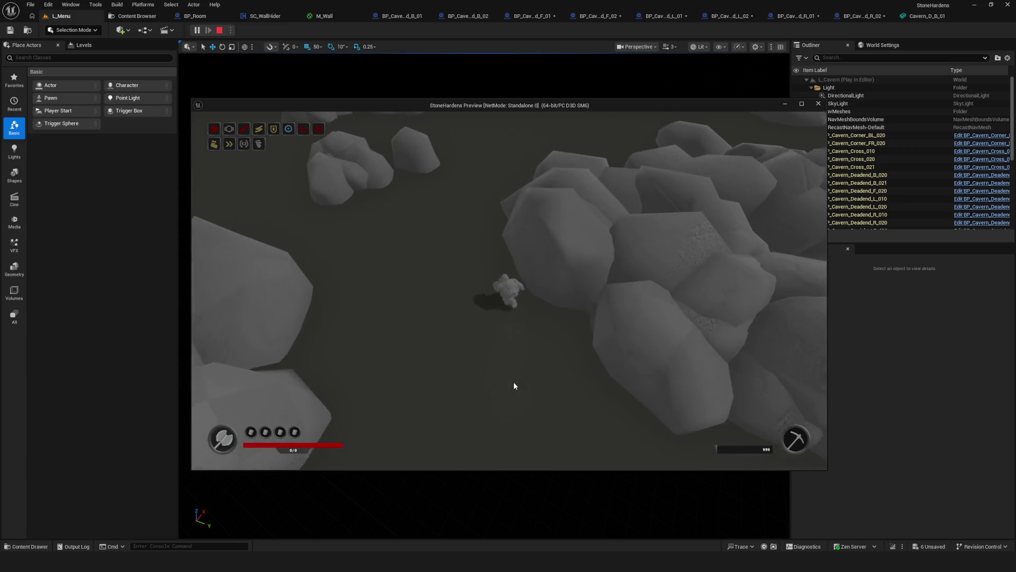
key("w")
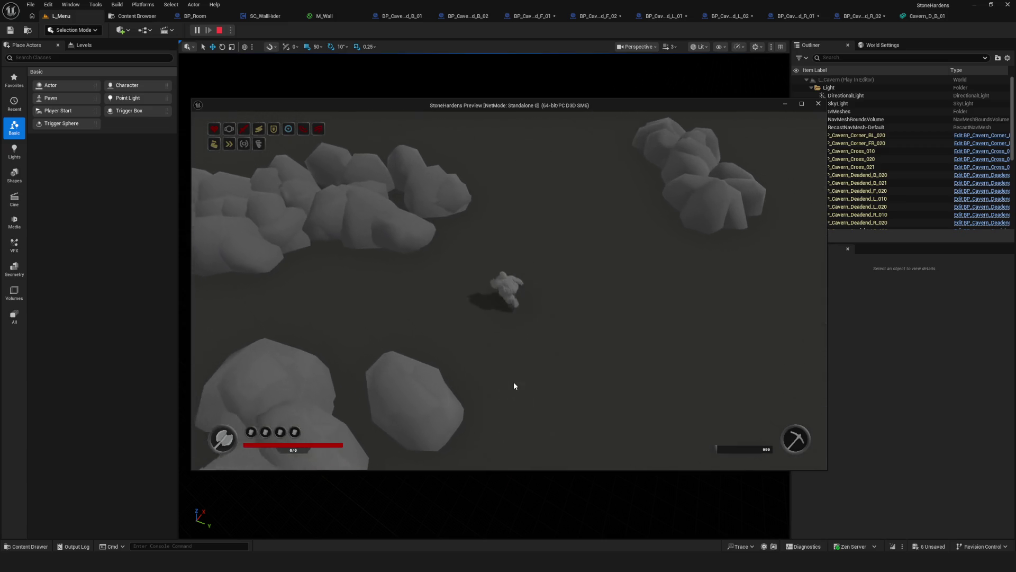
key("w")
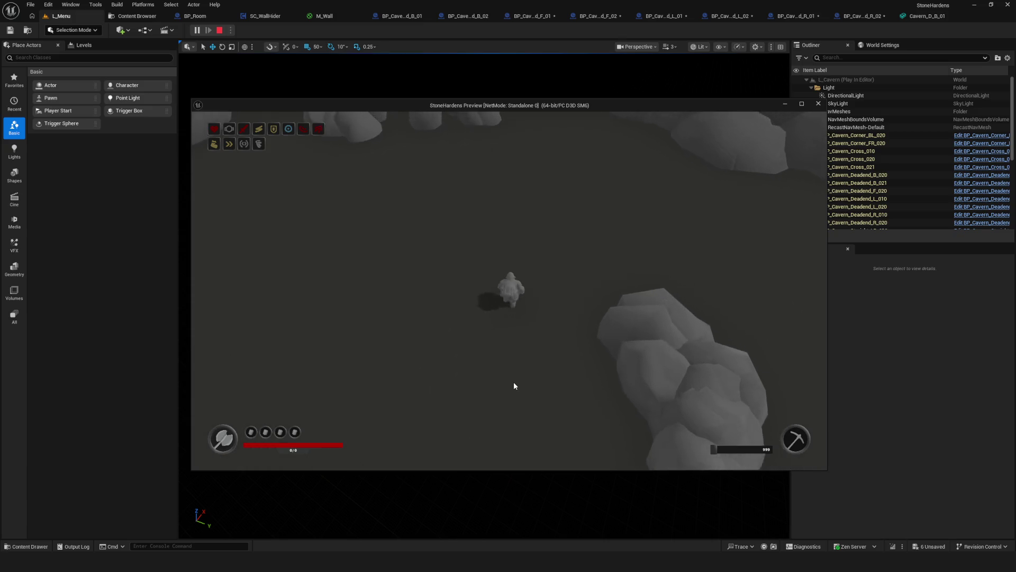
key("s")
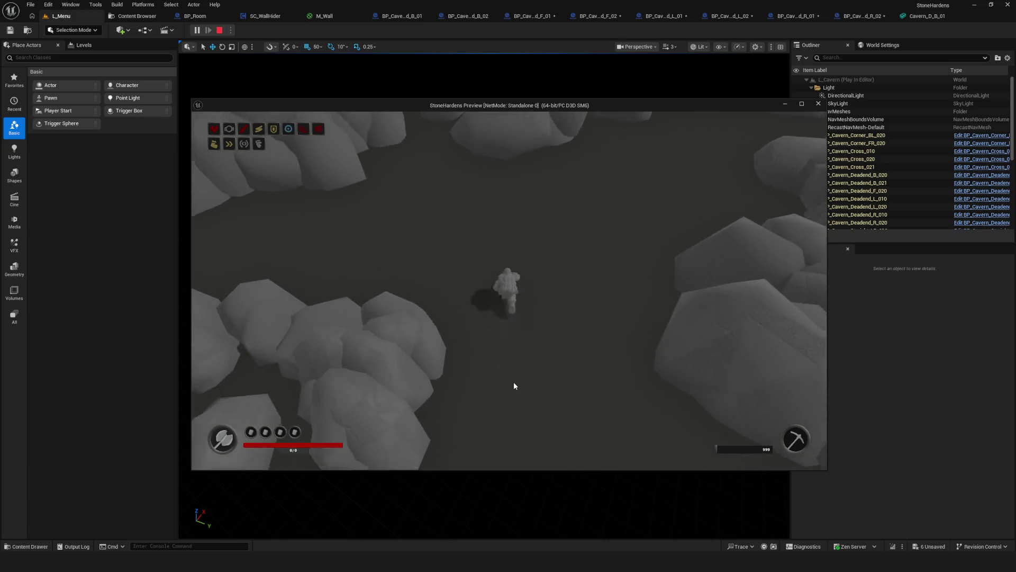
key("a")
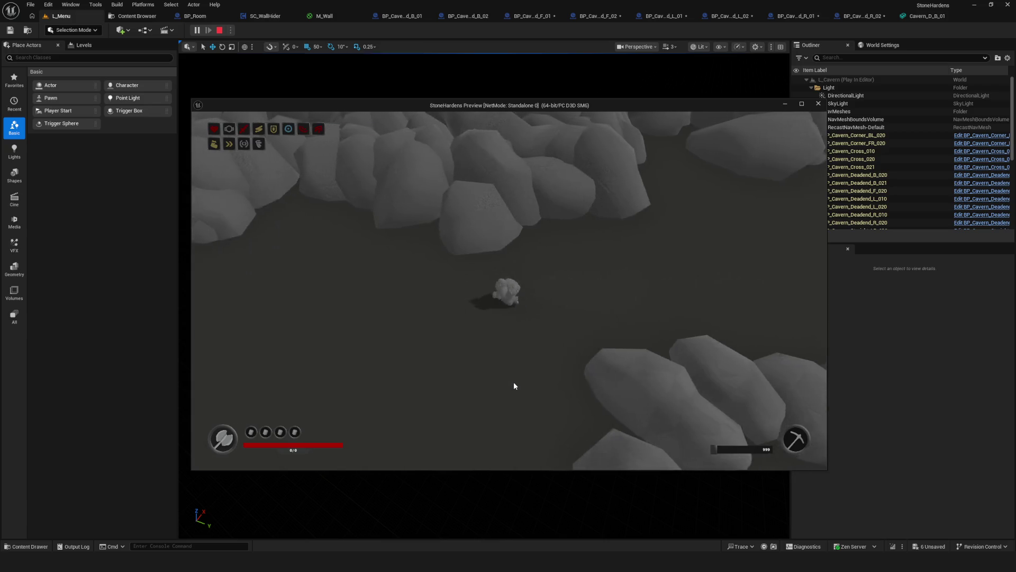
key("d")
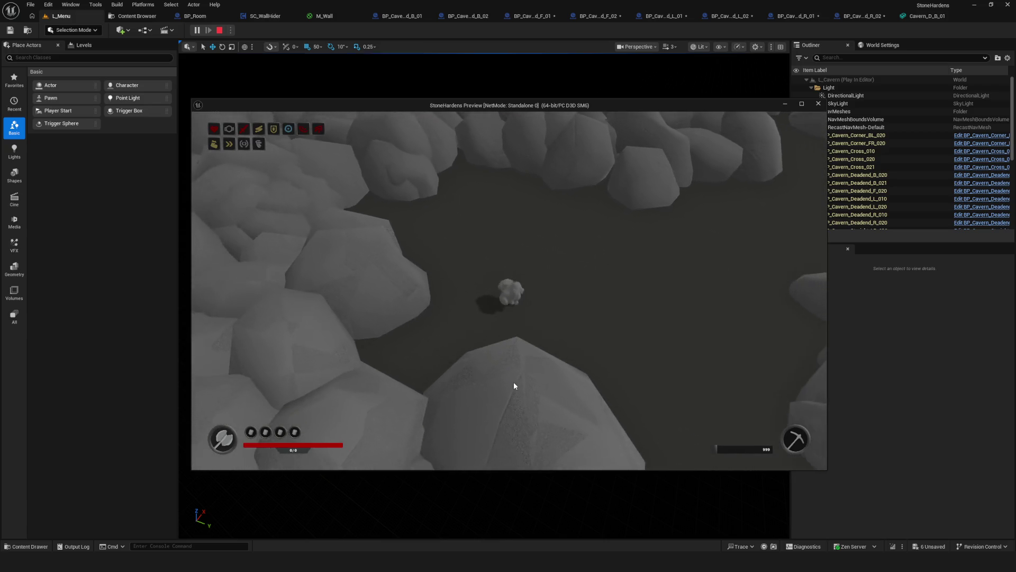
key("s")
key("w")
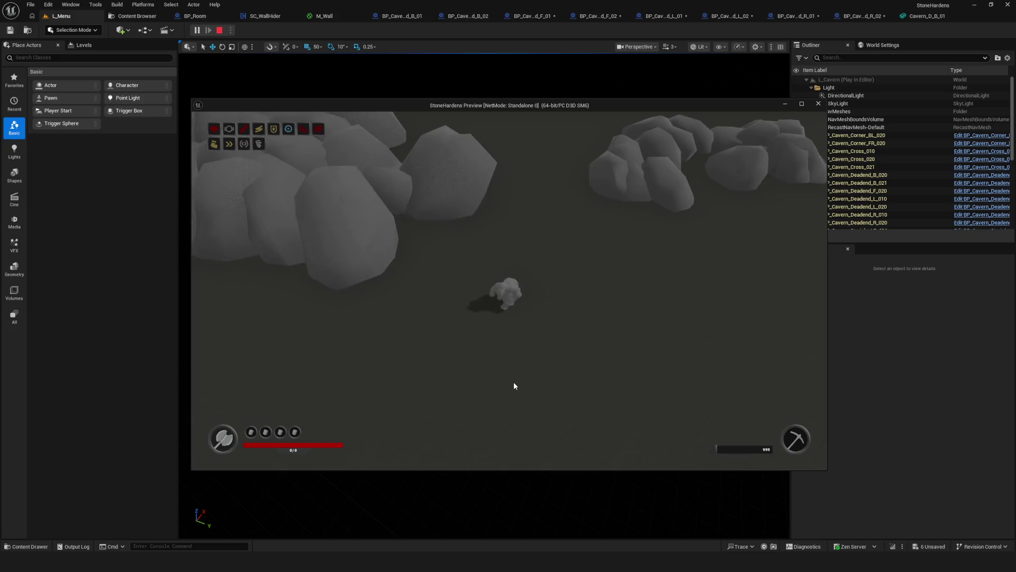
Stop the playtest session and switch back from Unreal Engine to Blender
key("Escape")
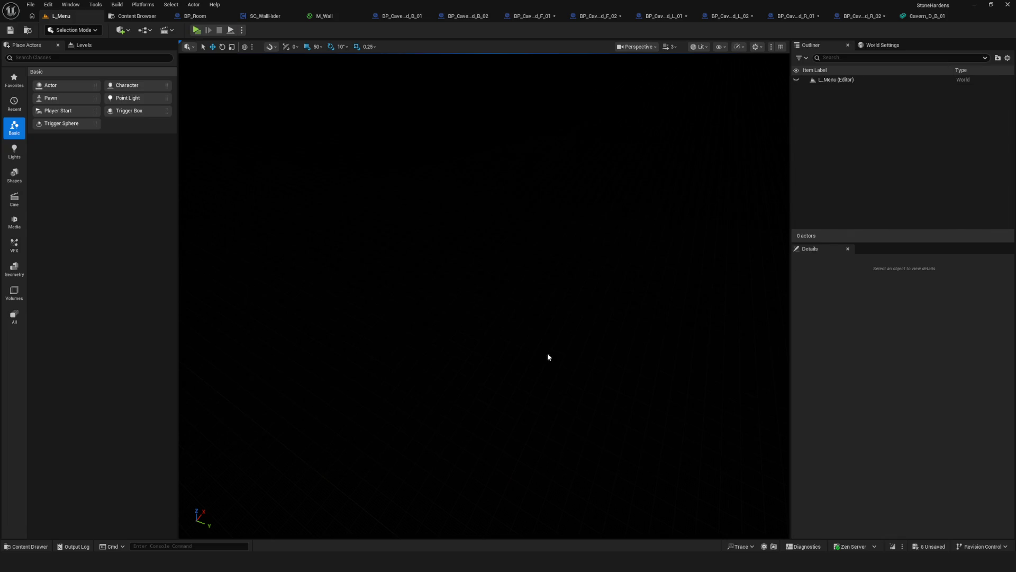
left_click(972, 6)
scroll(569, 228, "up", 5)
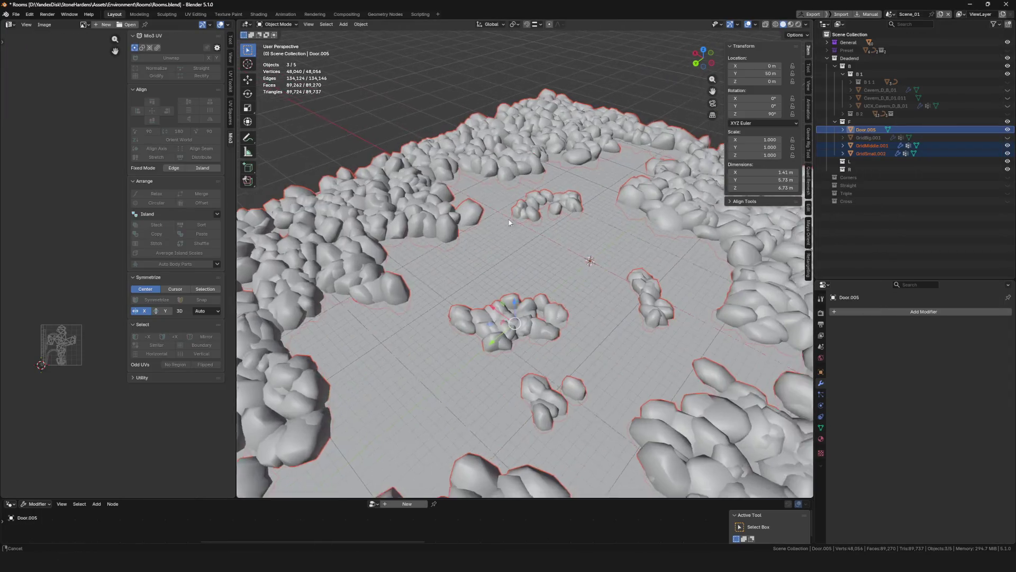
scroll(446, 247, "up", 2)
Select GridMiddle.001, save Rooms.blend, try lowering the stones' X flipping and undo it
left_click(446, 246)
scroll(446, 246, "down", 3)
mouse_move(446, 247)
middle_mouse_down()
mouse_move(602, 252)
mouse_move(557, 319)
middle_mouse_up()
key("ctrl+s")
scroll(602, 253, "up", 2)
scroll(602, 253, "up", 3)
scroll(904, 439, "down", 5)
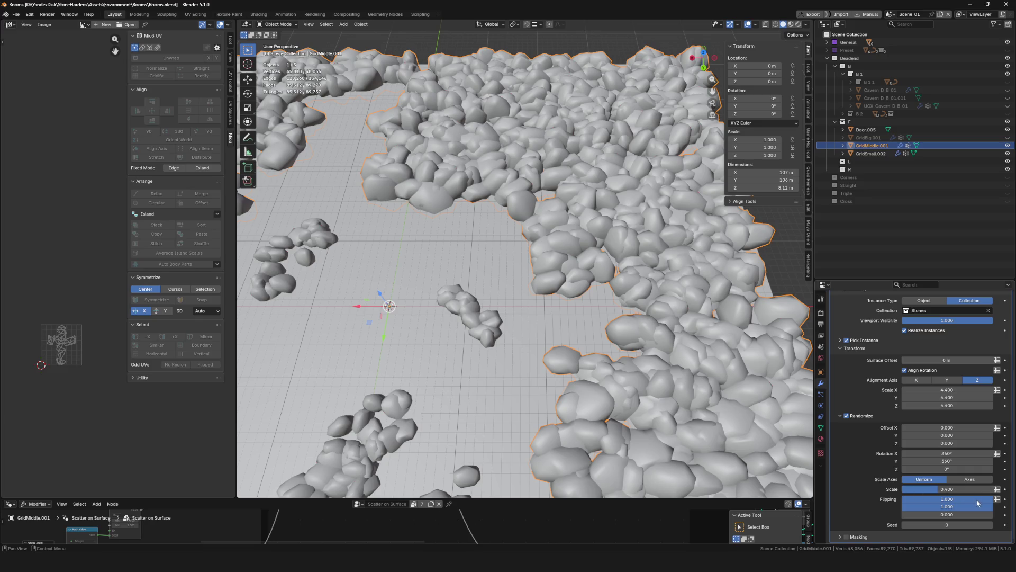
mouse_move(949, 499)
left_mouse_down()
mouse_move(906, 499)
mouse_move(916, 499)
left_mouse_up()
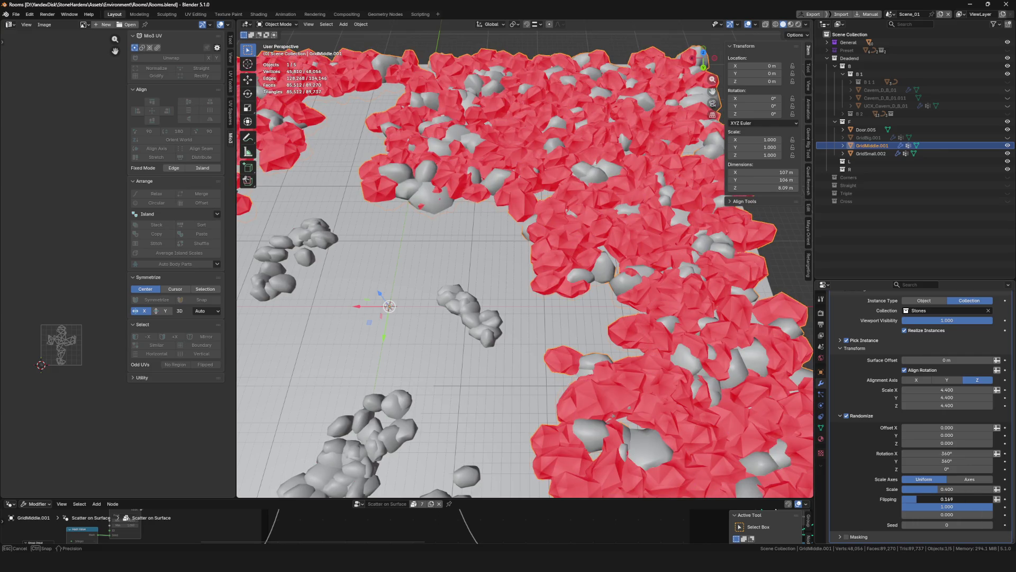
scroll(556, 262, "down", 5)
middle_click_drag(556, 262, 590, 255)
scroll(623, 264, "up", 5)
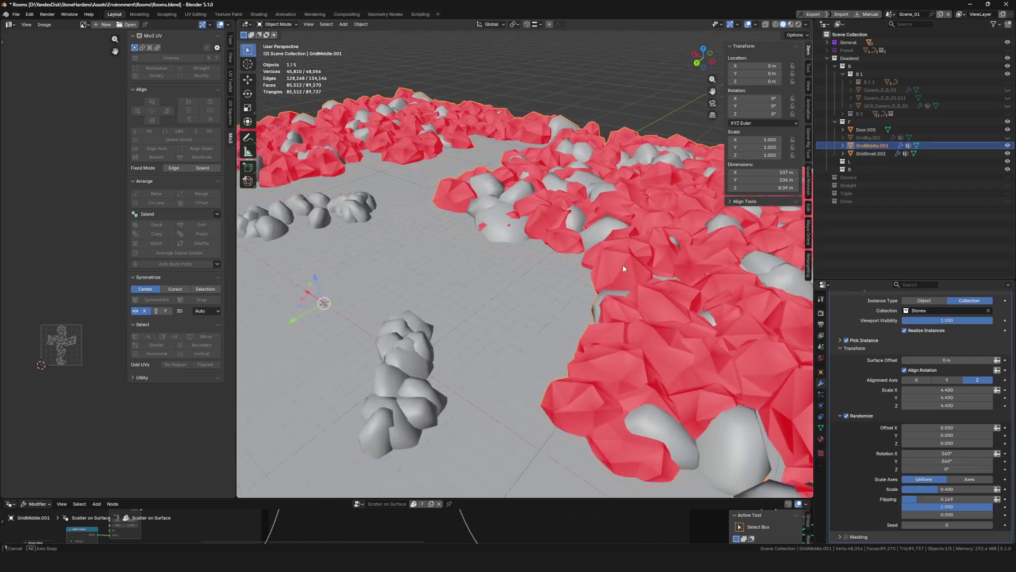
scroll(554, 234, "up", 3)
key("ctrl+z")
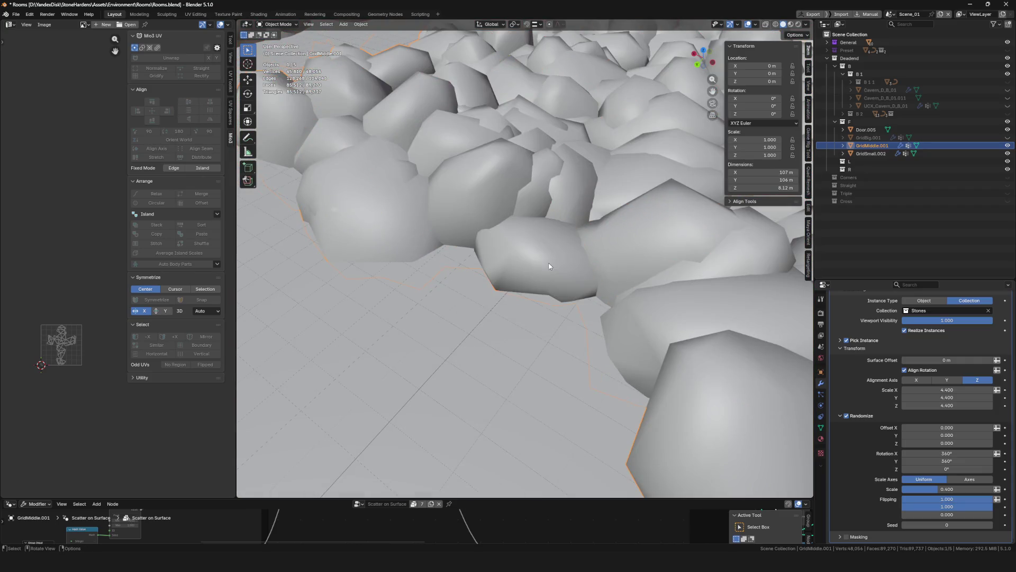
scroll(549, 266, "down", 8)
scroll(594, 285, "up", 2)
Set the Scatter on Surface Randomize Flipping X and Y to 0 and save the file
left_click_drag(961, 500, 913, 500)
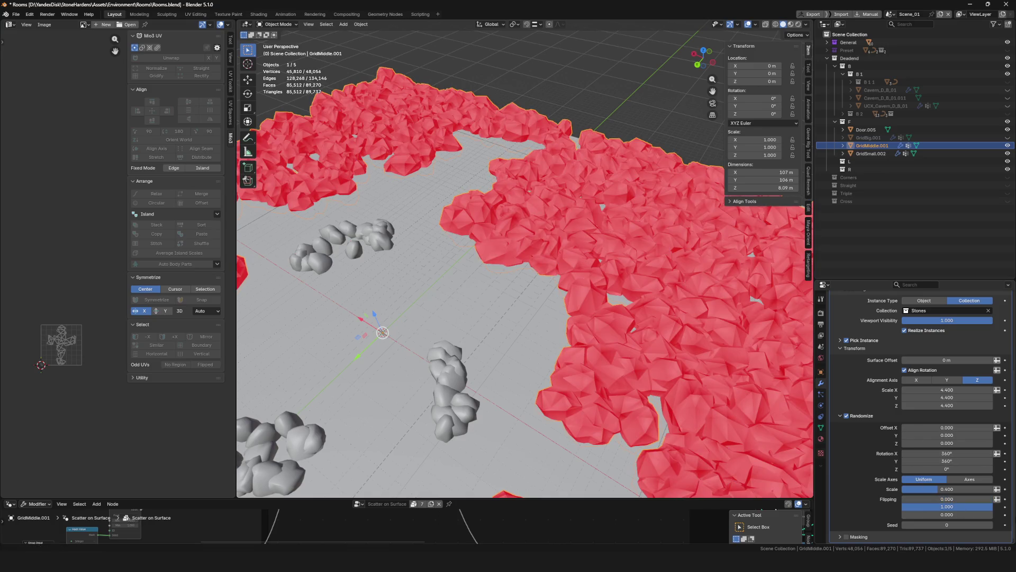
left_click_drag(973, 509, 929, 509)
scroll(588, 293, "up", 3)
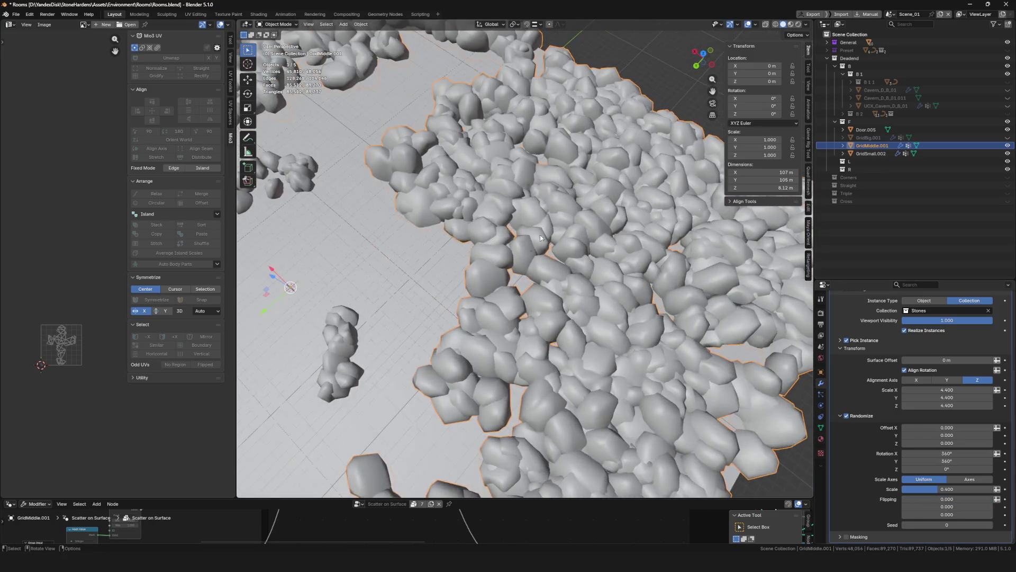
scroll(588, 293, "down", 8)
scroll(362, 172, "up", 6)
mouse_move(361, 172)
middle_mouse_down()
mouse_move(452, 258)
mouse_move(558, 258)
middle_mouse_up()
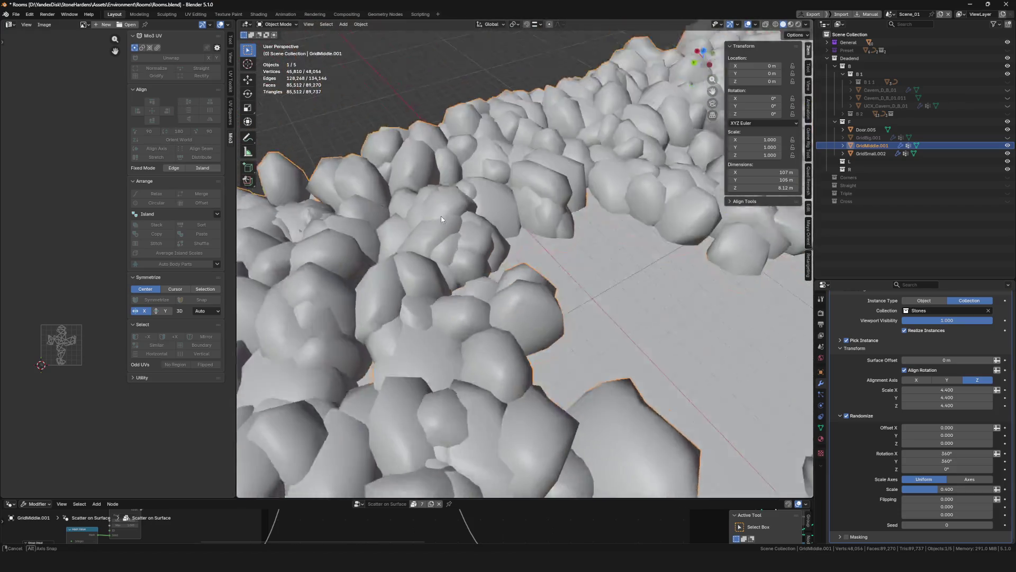
key("ctrl+s")
scroll(558, 258, "down", 6)
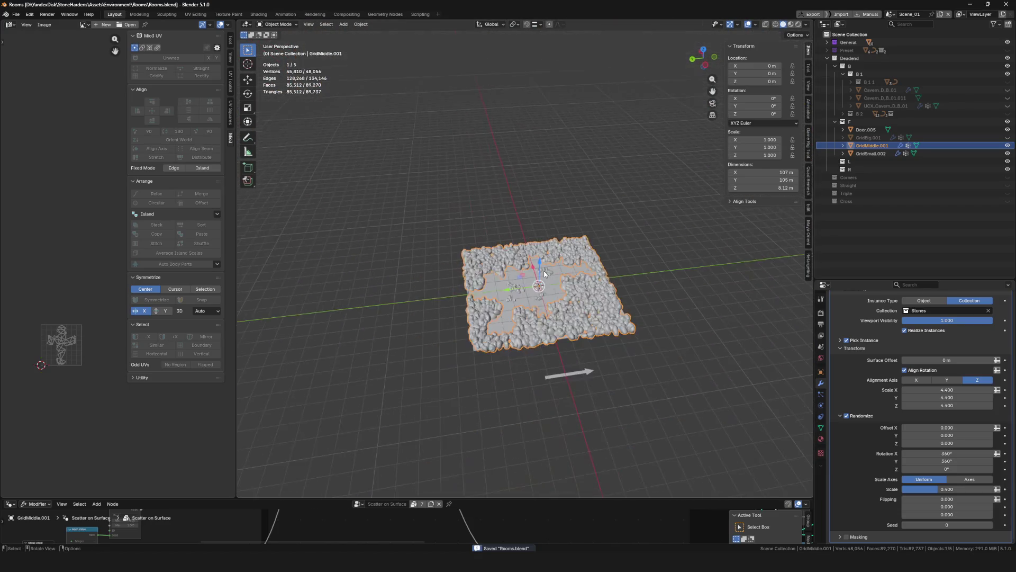
scroll(546, 294, "up", 6)
mouse_move(547, 294)
middle_mouse_down()
mouse_move(551, 344)
mouse_move(506, 257)
mouse_move(493, 270)
middle_mouse_up()
scroll(551, 343, "up", 4)
scroll(501, 266, "down", 4)
scroll(475, 278, "up", 2)
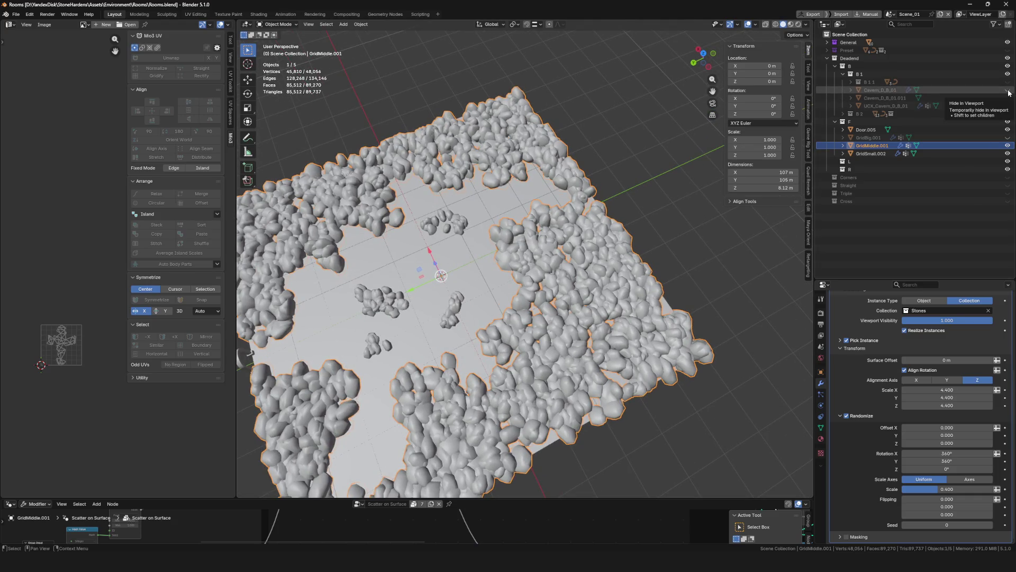
Select Cavern_D_B_01.011 in the Outliner and hide it from the viewport
left_click(897, 97)
scroll(675, 373, "down", 5)
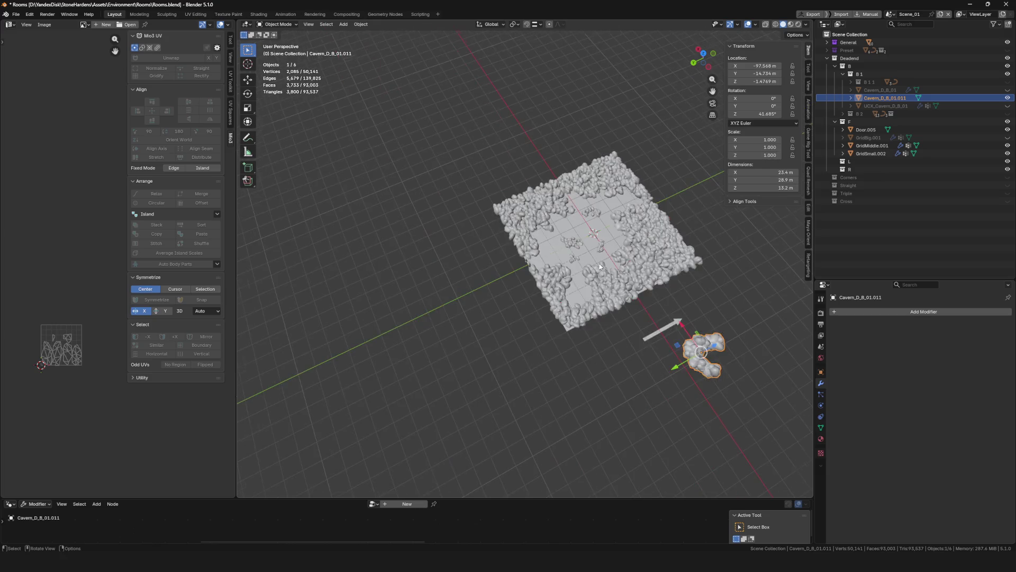
scroll(676, 390, "up", 3)
scroll(676, 399, "up", 3)
scroll(676, 398, "up", 2)
scroll(704, 362, "down", 4)
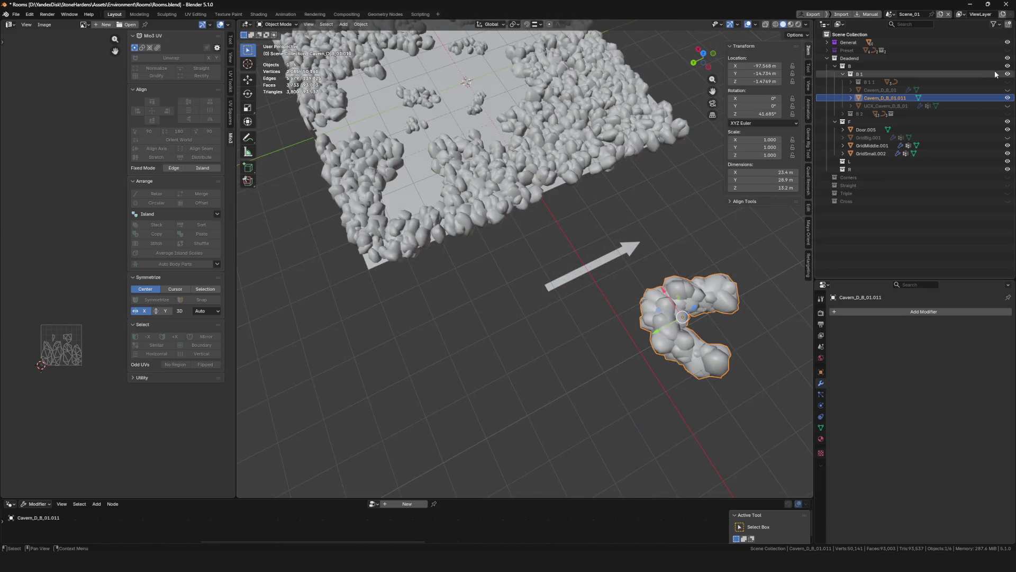
left_click(1008, 97)
scroll(600, 205, "down", 2)
scroll(600, 204, "down", 2)
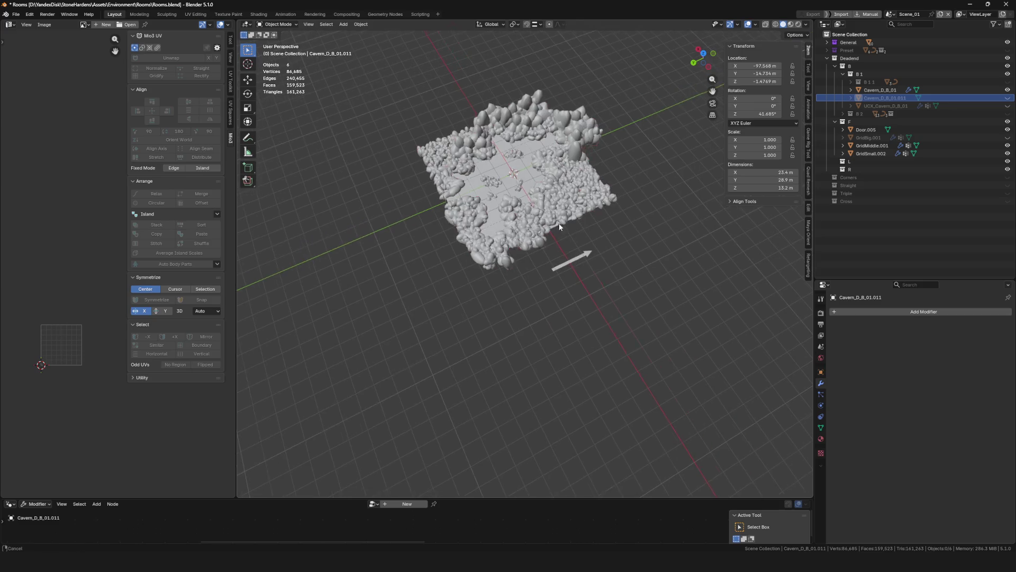
scroll(599, 204, "down", 1)
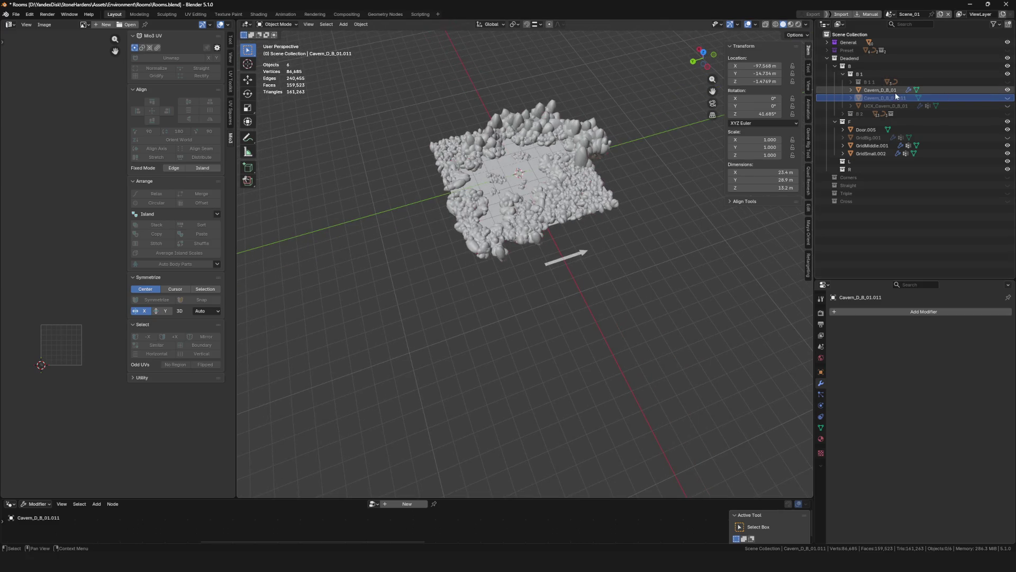
Duplicate Cavern_D_B_01, slide the copy 194.22 m along Y, and hide the original rock ring
left_click(892, 89)
key("shift+d")
right_click(553, 181)
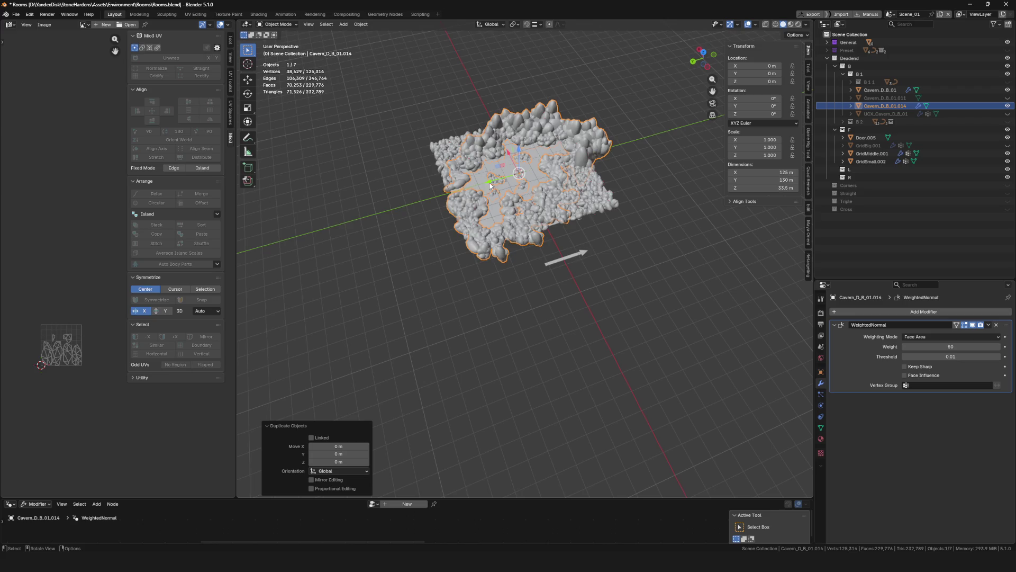
key("g")
key("y")
left_click(1008, 90)
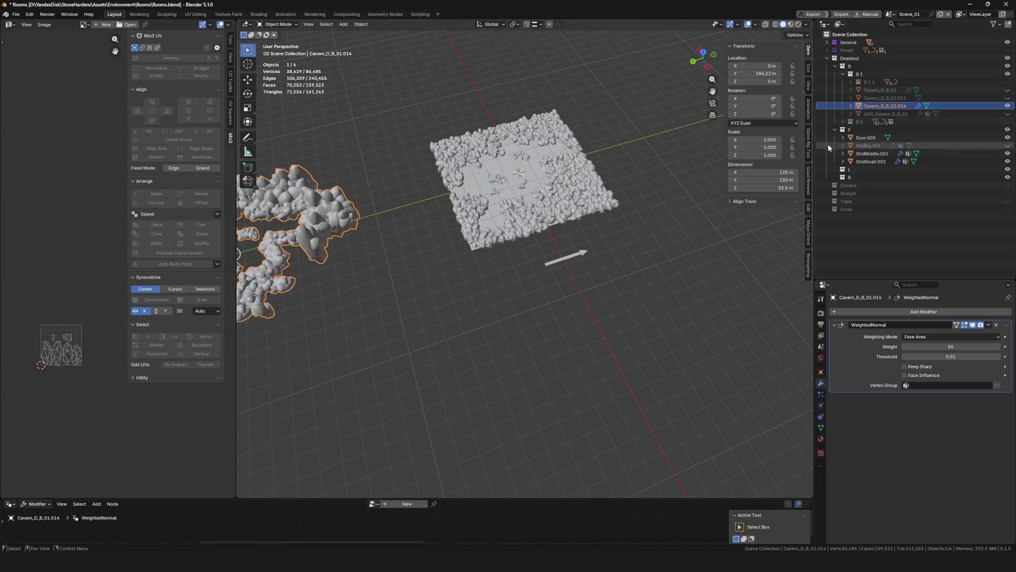
scroll(351, 222, "up", 6)
Inspect the duplicated rock ring from several angles and save the file
middle_click_drag(352, 222, 529, 247)
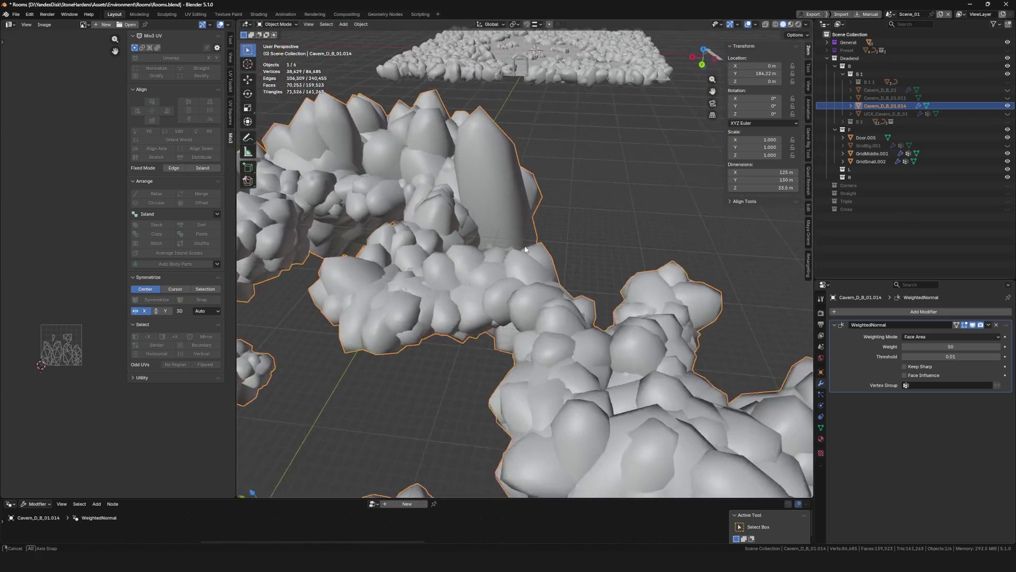
scroll(530, 246, "down", 5)
scroll(547, 187, "up", 3)
scroll(550, 139, "up", 3)
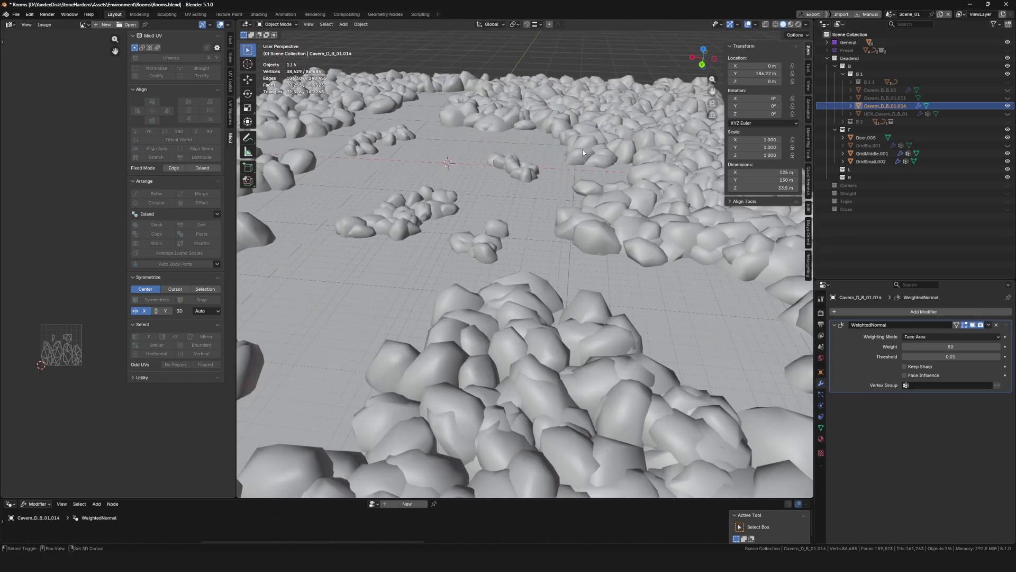
scroll(583, 149, "down", 3)
middle_click_drag(589, 178, 476, 318)
scroll(350, 313, "up", 5)
scroll(350, 313, "up", 3)
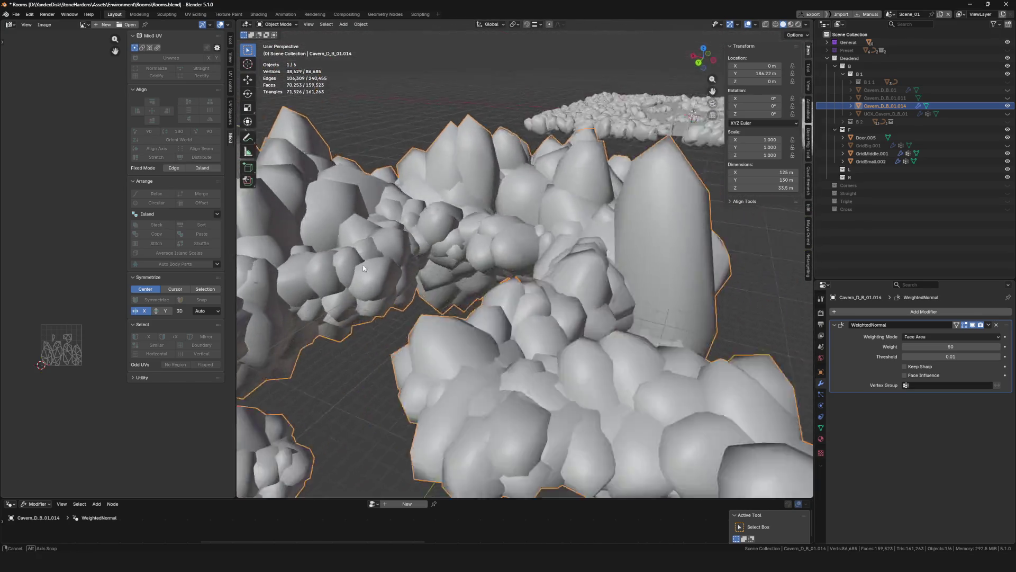
middle_click_drag(351, 313, 362, 267)
scroll(362, 266, "down", 8)
scroll(543, 220, "up", 5)
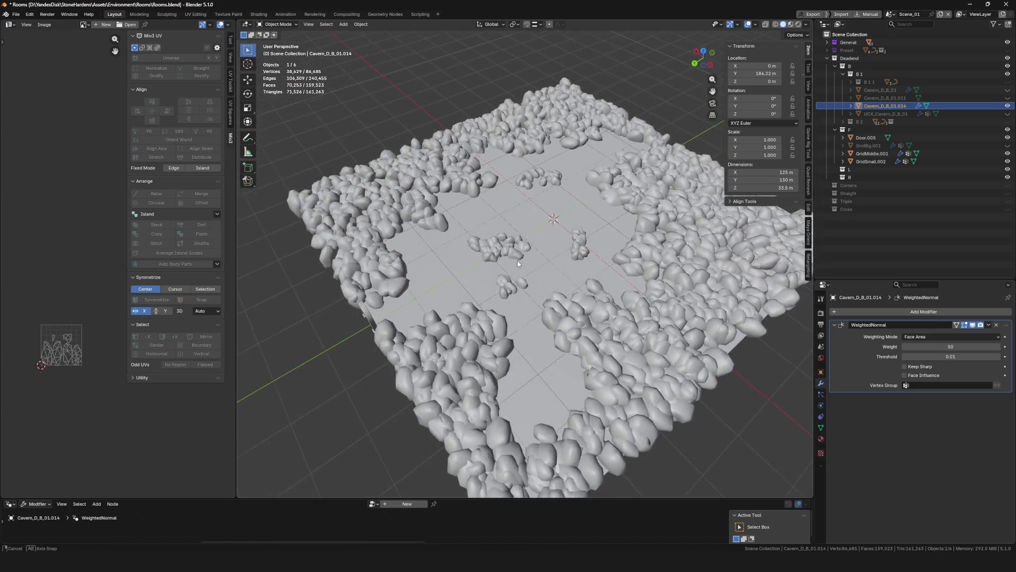
scroll(517, 261, "down", 3)
key("ctrl+s")
scroll(513, 256, "up", 5)
scroll(507, 215, "up", 2)
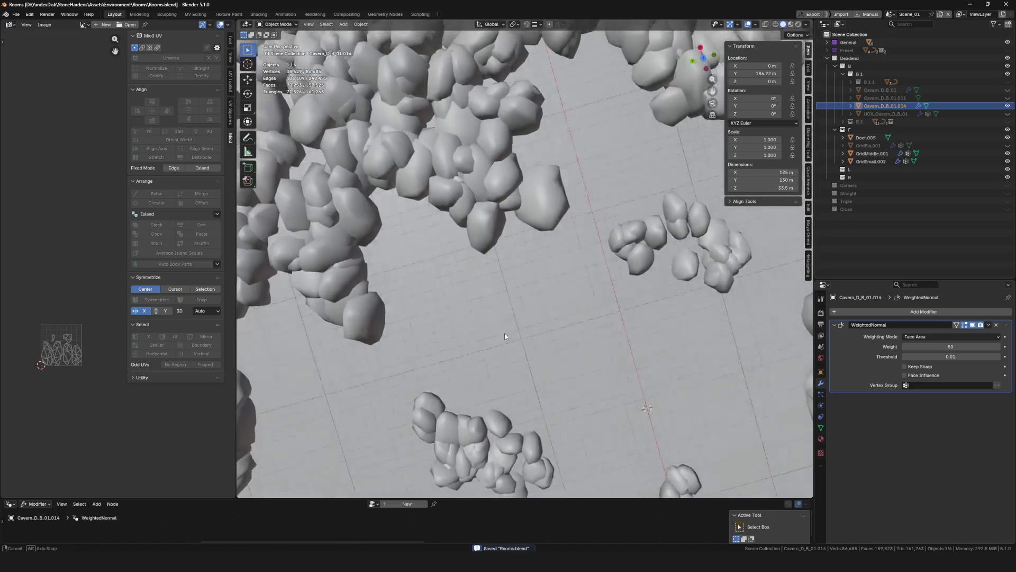
scroll(558, 267, "down", 5)
scroll(558, 267, "down", 3)
scroll(559, 268, "up", 4)
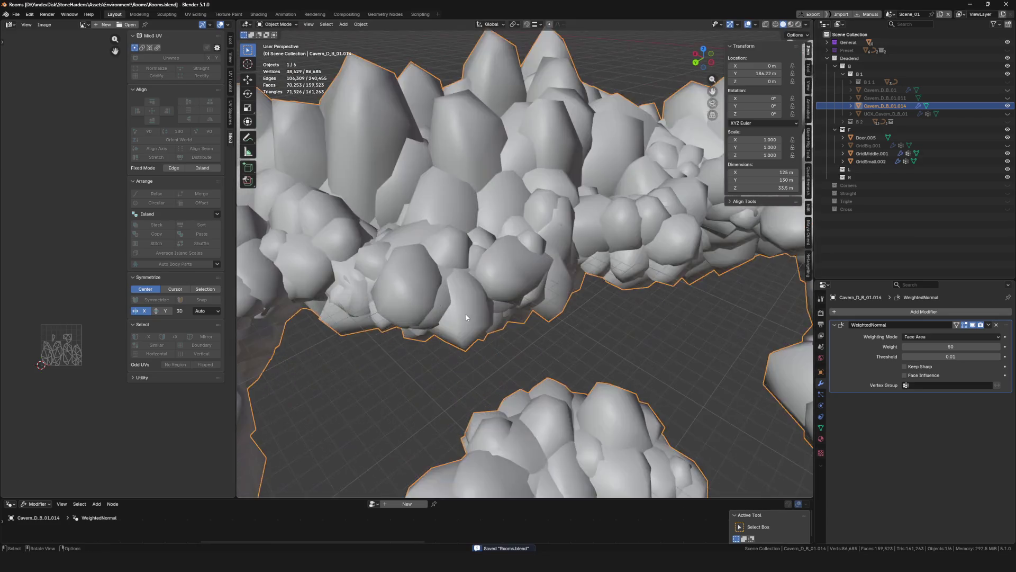
mouse_move(558, 268)
middle_mouse_down()
mouse_move(465, 273)
mouse_move(602, 271)
middle_mouse_up()
scroll(696, 311, "down", 6)
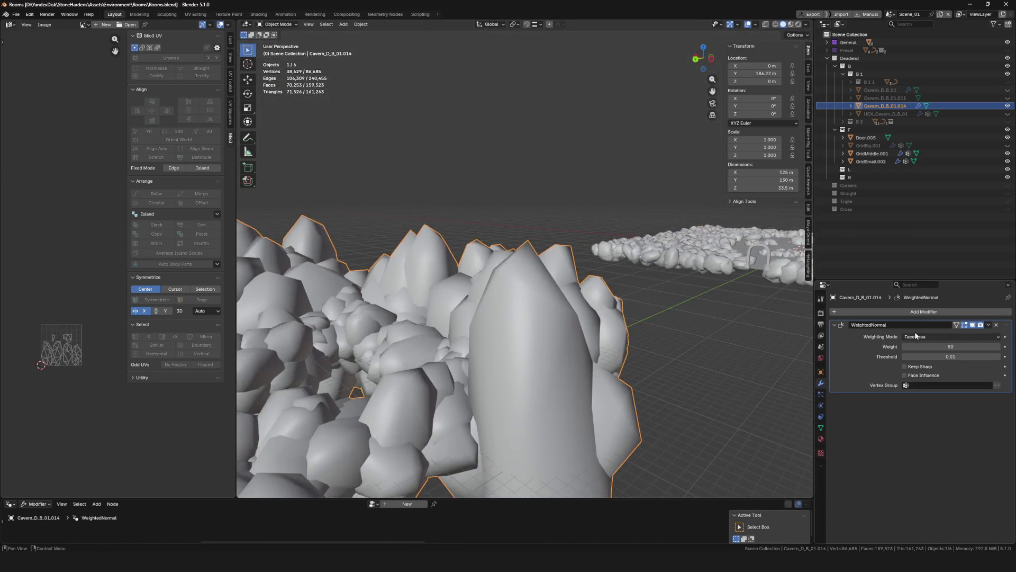
mouse_move(697, 312)
middle_mouse_down()
mouse_move(491, 355)
mouse_move(479, 368)
mouse_move(404, 356)
middle_mouse_up()
scroll(490, 356, "up", 4)
scroll(476, 351, "up", 3)
scroll(480, 368, "down", 5)
scroll(463, 366, "up", 5)
scroll(463, 367, "up", 3)
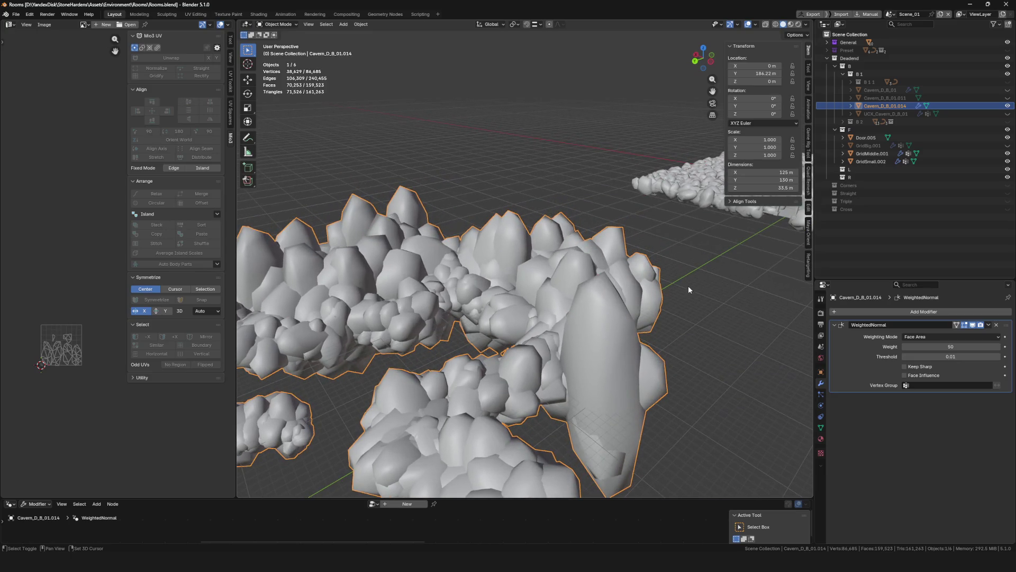
scroll(493, 341, "down", 5)
Orbit over the whole stone patch down to ground level, then select GridMiddle.001
middle_click_drag(492, 341, 1009, 306)
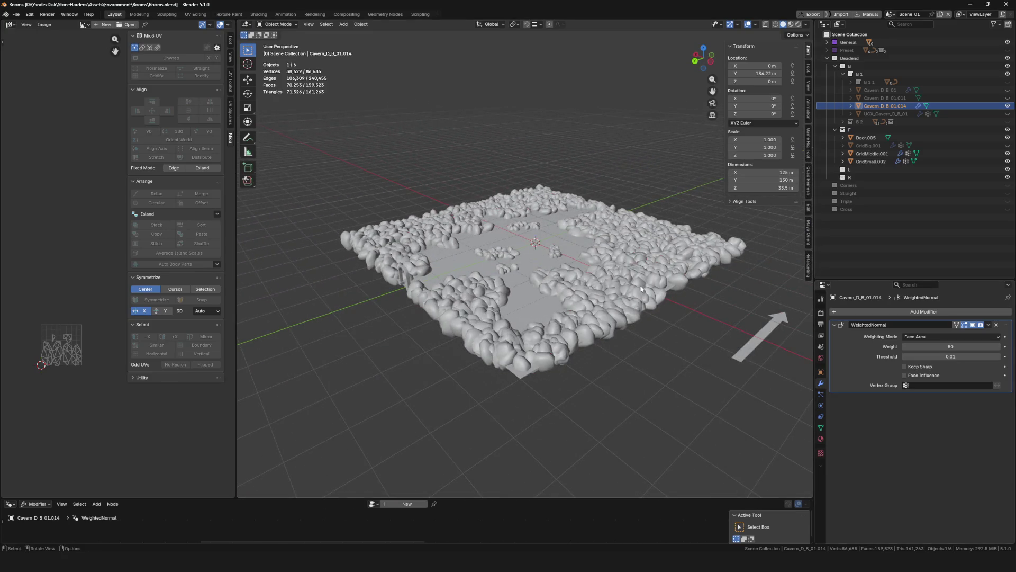
middle_click_drag(641, 289, 600, 294)
scroll(517, 263, "up", 6)
scroll(532, 278, "down", 2)
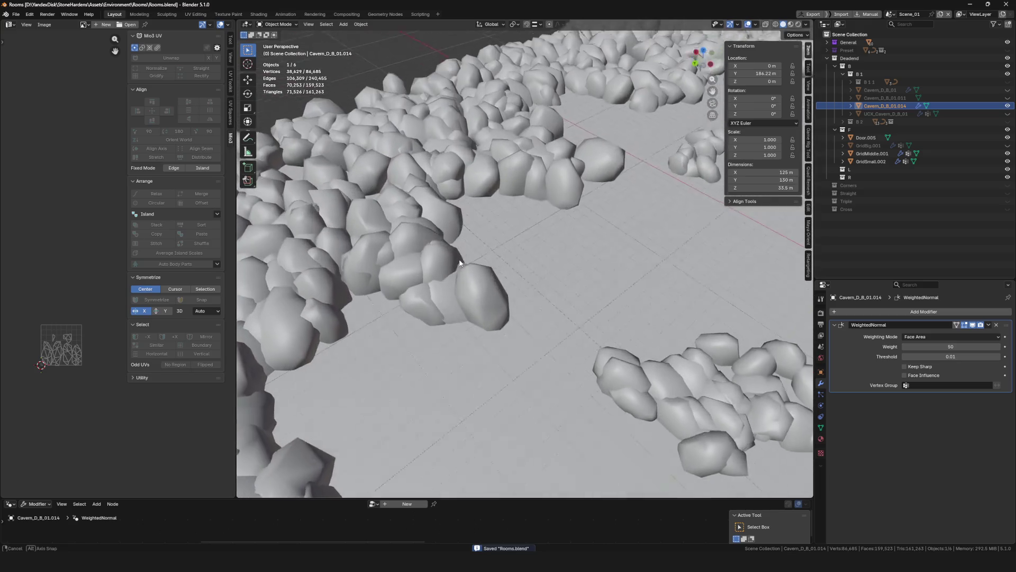
scroll(542, 292, "down", 2)
middle_click_drag(541, 292, 478, 283)
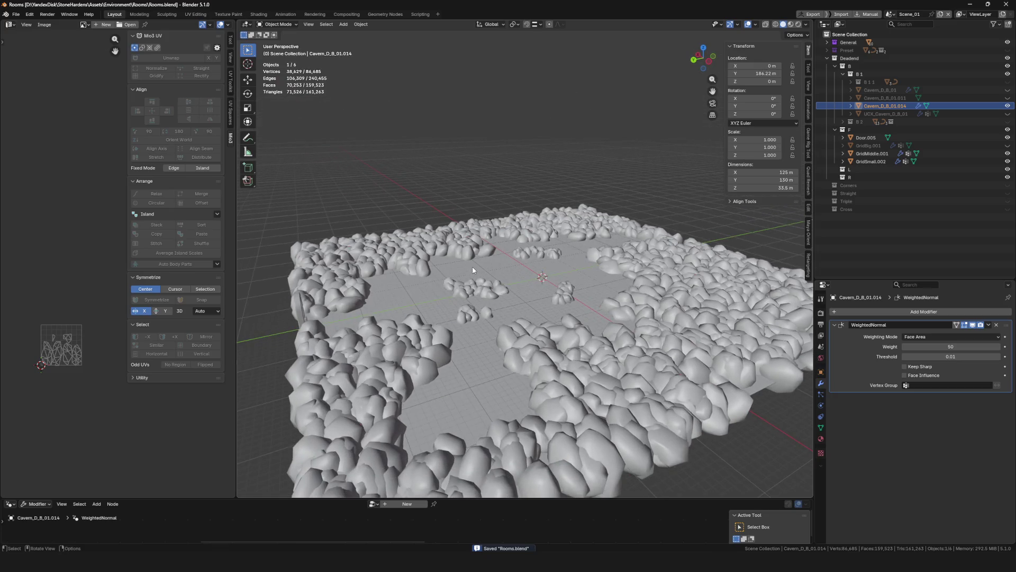
middle_click_drag(477, 283, 476, 271)
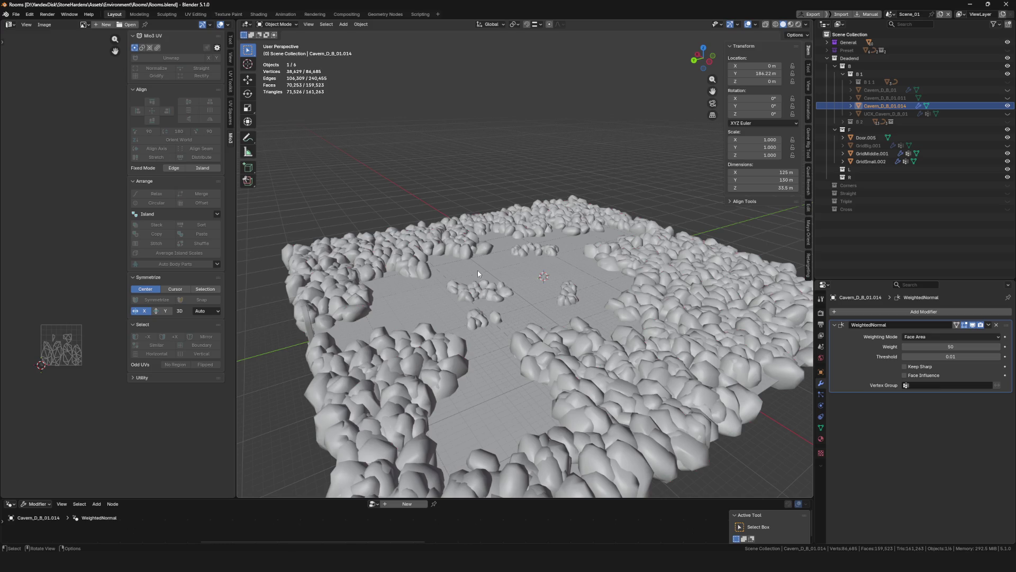
middle_click_drag(478, 270, 472, 312)
scroll(472, 313, "down", 5)
scroll(404, 333, "up", 3)
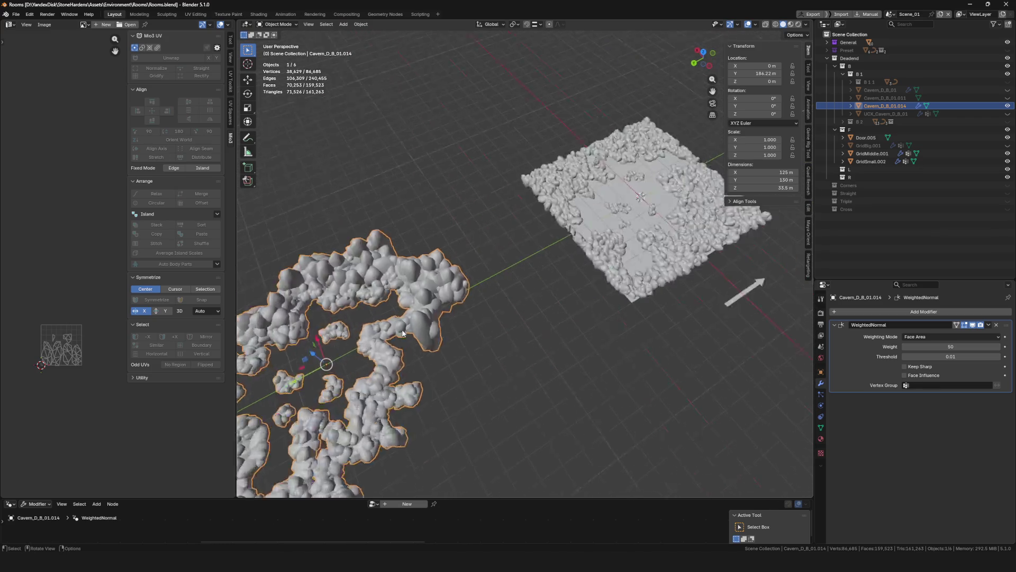
scroll(403, 333, "up", 3)
scroll(389, 329, "up", 3)
scroll(371, 324, "up", 2)
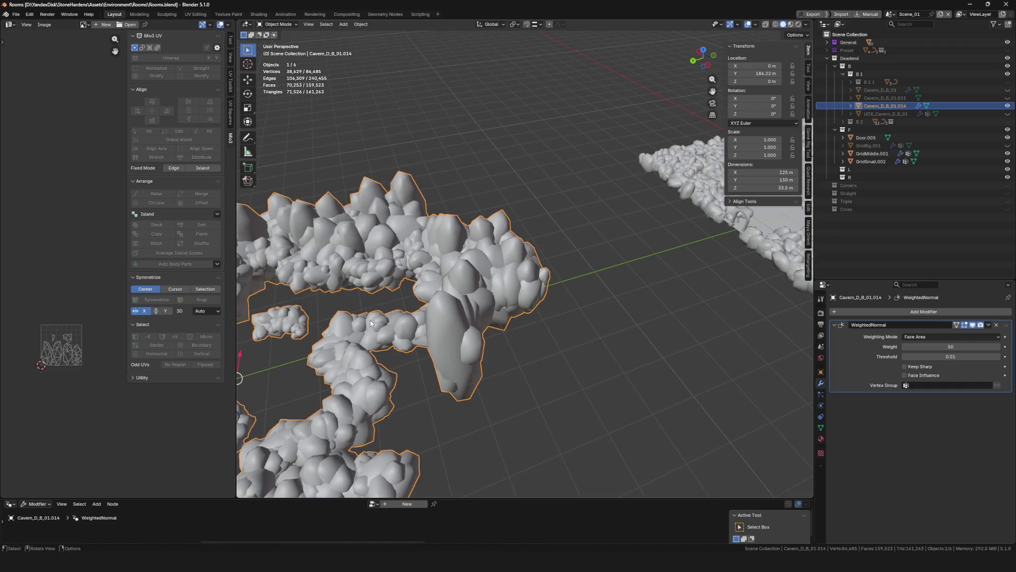
scroll(371, 324, "down", 5)
scroll(557, 260, "up", 3)
scroll(558, 260, "up", 3)
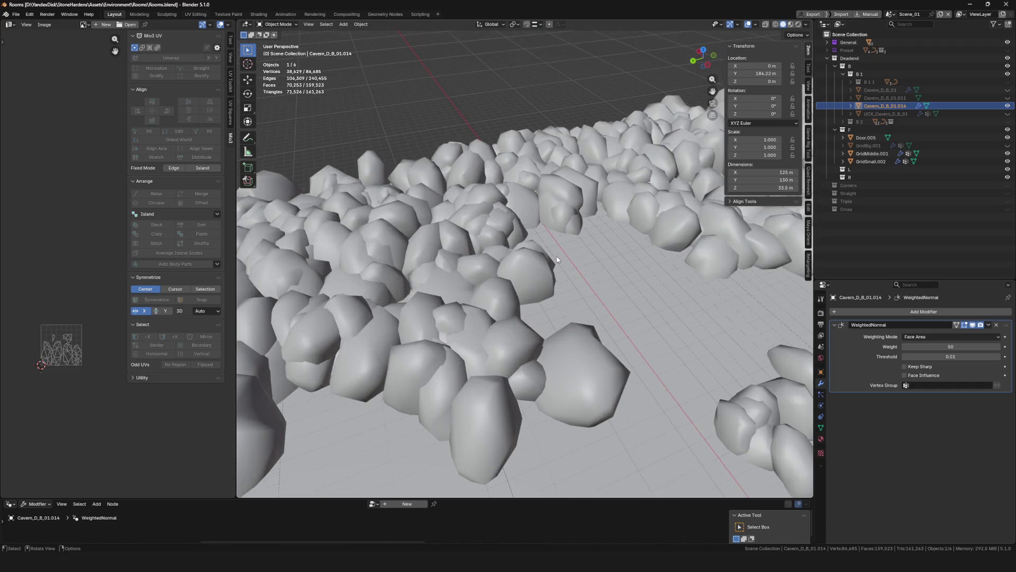
mouse_move(532, 298)
middle_mouse_down()
mouse_move(533, 254)
mouse_move(584, 270)
mouse_move(592, 241)
mouse_move(545, 417)
mouse_move(587, 361)
mouse_move(538, 288)
mouse_move(557, 226)
middle_mouse_up()
scroll(591, 241, "up", 5)
scroll(557, 226, "down", 4)
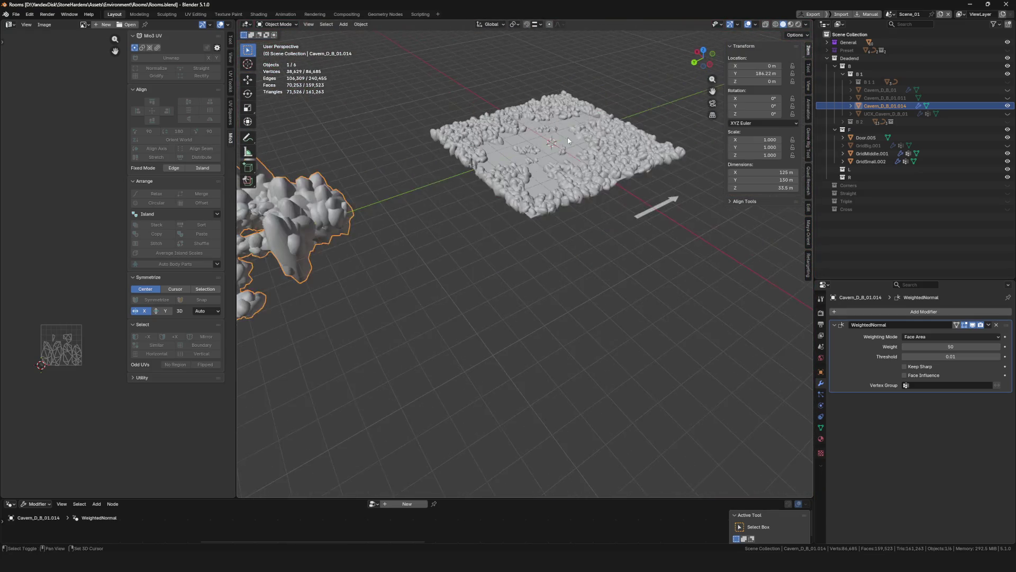
scroll(557, 226, "up", 3)
scroll(556, 226, "up", 4)
scroll(547, 273, "up", 1)
left_click(609, 309)
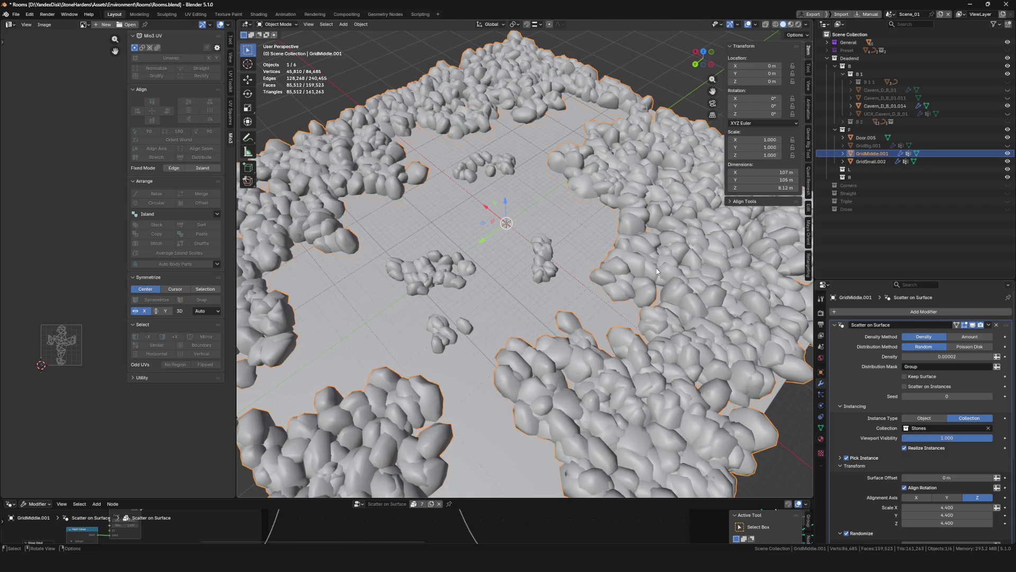
scroll(610, 310, "up", 2)
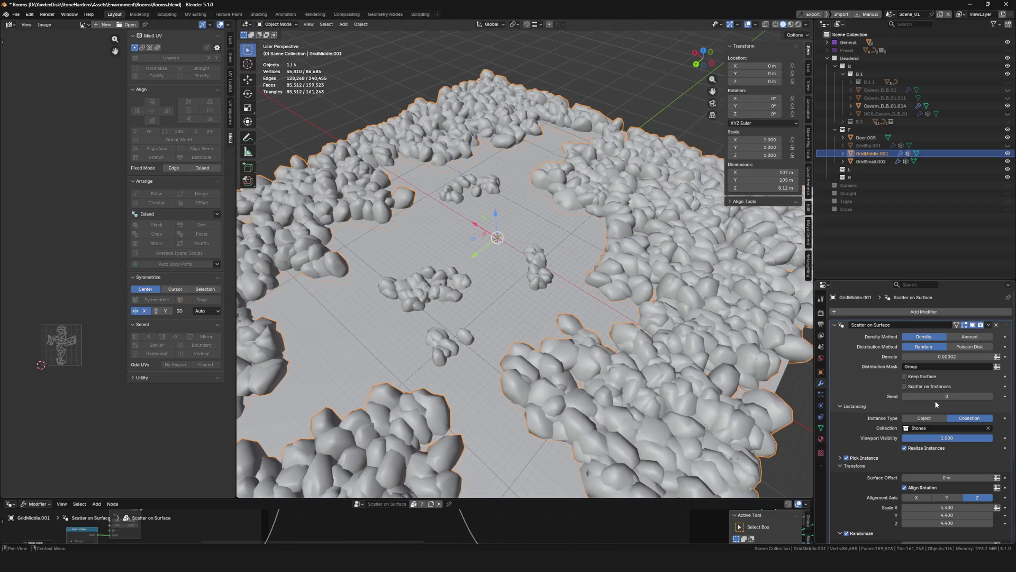
scroll(926, 397, "down", 3)
Set the scattered stone scale to 6 on all three axes and frame the grid to inspect the clusters
left_click_drag(957, 411, 962, 417)
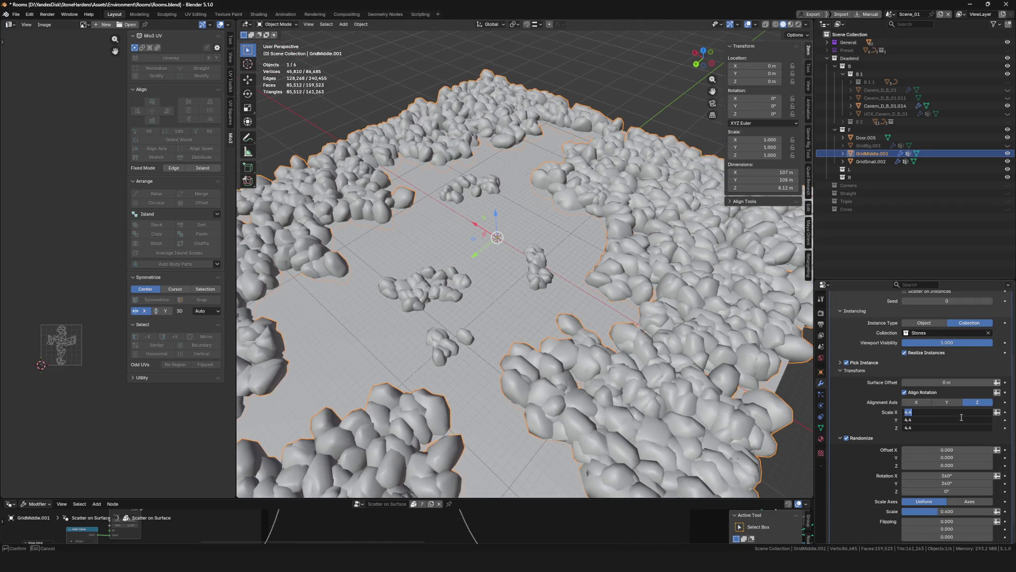
type("6")
key("Return")
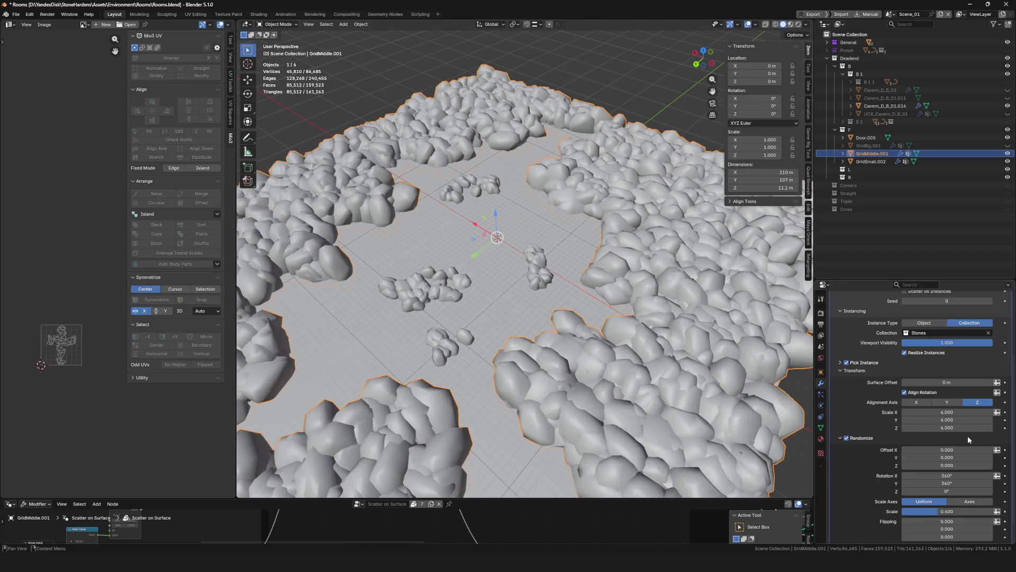
scroll(472, 438, "down", 5)
middle_click_drag(472, 437, 487, 307, "shift")
scroll(488, 307, "up", 5)
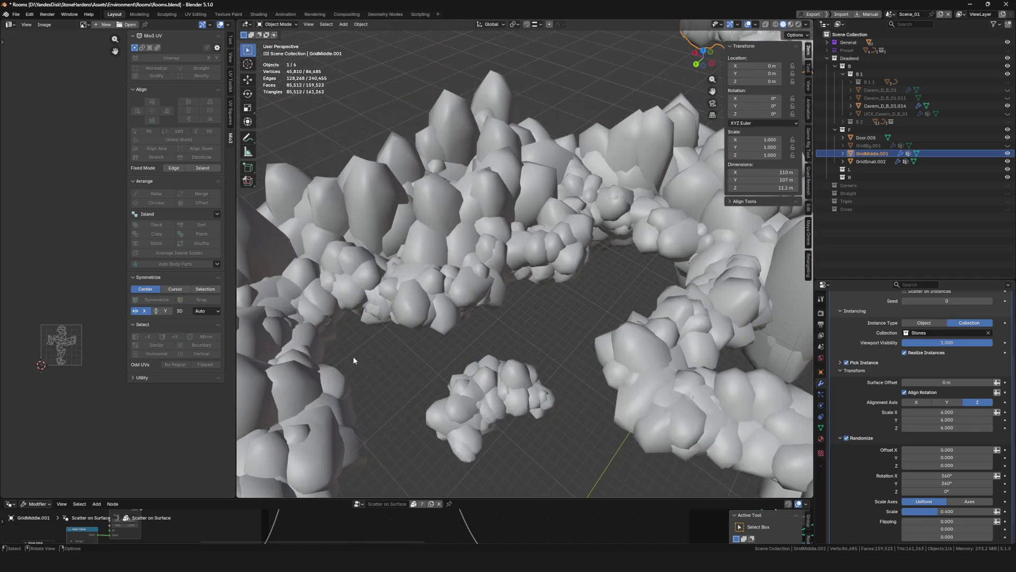
key("KP_Decimal")
scroll(636, 112, "up", 3)
middle_click_drag(635, 113, 513, 216)
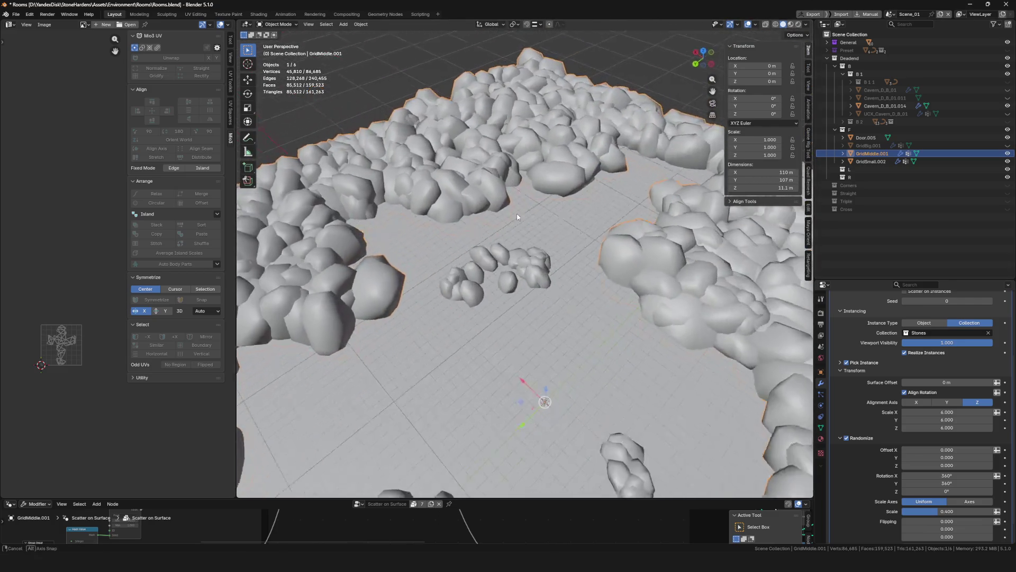
scroll(533, 146, "up", 4)
scroll(557, 194, "down", 3)
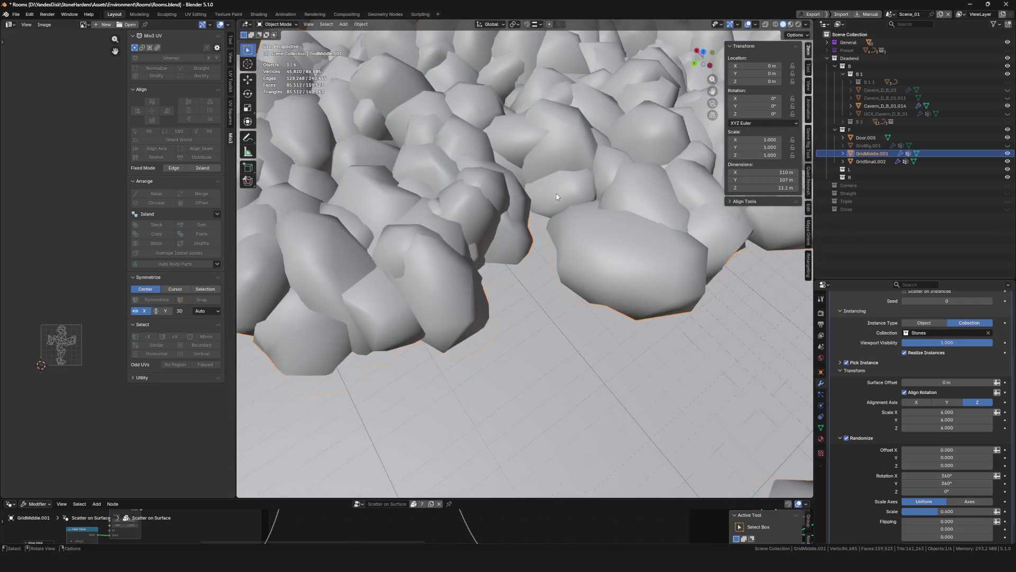
scroll(556, 194, "down", 2)
scroll(603, 202, "up", 5)
scroll(606, 206, "down", 4)
mouse_move(607, 206)
middle_mouse_down()
mouse_move(475, 287)
mouse_move(499, 238)
middle_mouse_up()
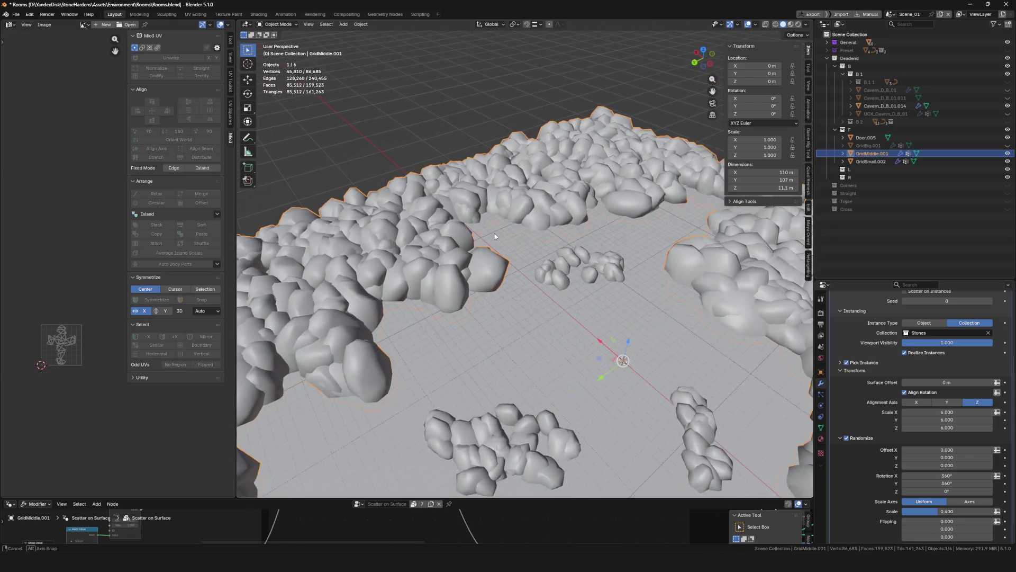
scroll(500, 238, "down", 4)
scroll(557, 283, "up", 4)
scroll(557, 283, "up", 2)
mouse_move(556, 283)
middle_mouse_down()
mouse_move(571, 250)
mouse_move(696, 229)
middle_mouse_up()
scroll(571, 250, "down", 3)
scroll(577, 242, "down", 4)
scroll(697, 229, "up", 4)
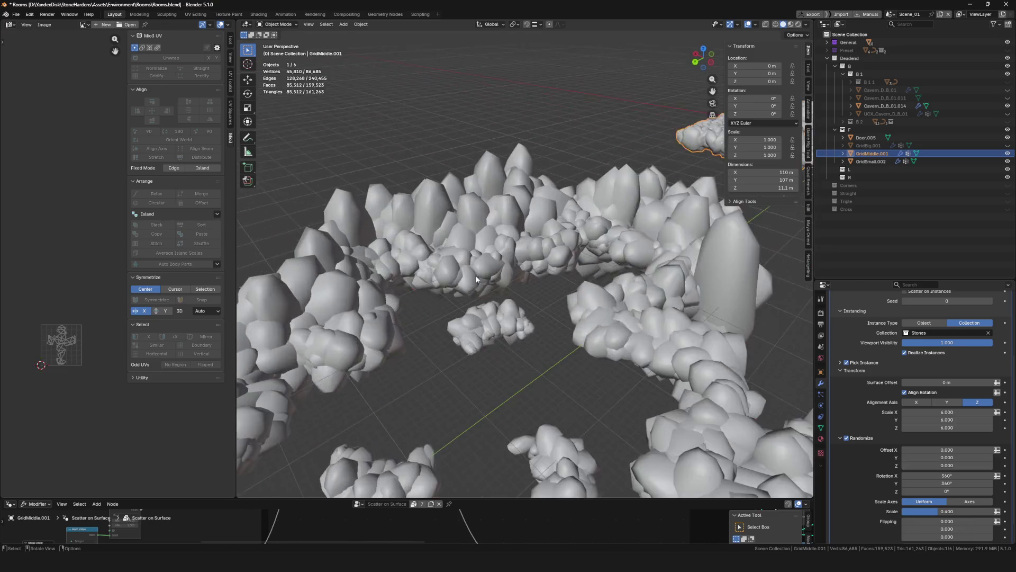
scroll(697, 229, "down", 4)
scroll(696, 229, "up", 8)
scroll(696, 229, "up", 2)
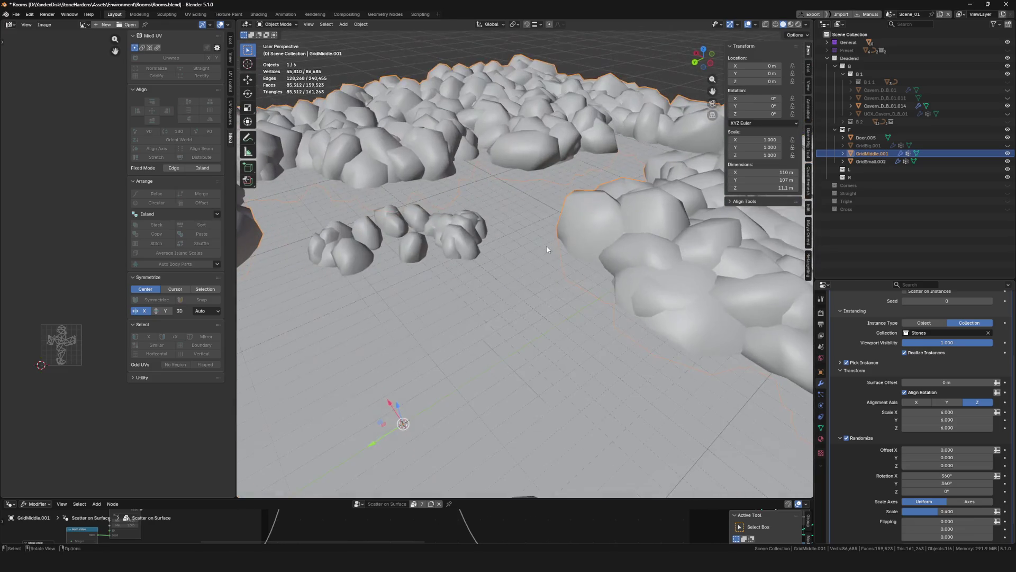
scroll(940, 477, "down", 1)
Set the stones' random scale variation to 0.700, save the file, and deselect the grid
mouse_move(941, 490)
left_mouse_down()
mouse_move(972, 491)
mouse_move(946, 490)
left_mouse_up()
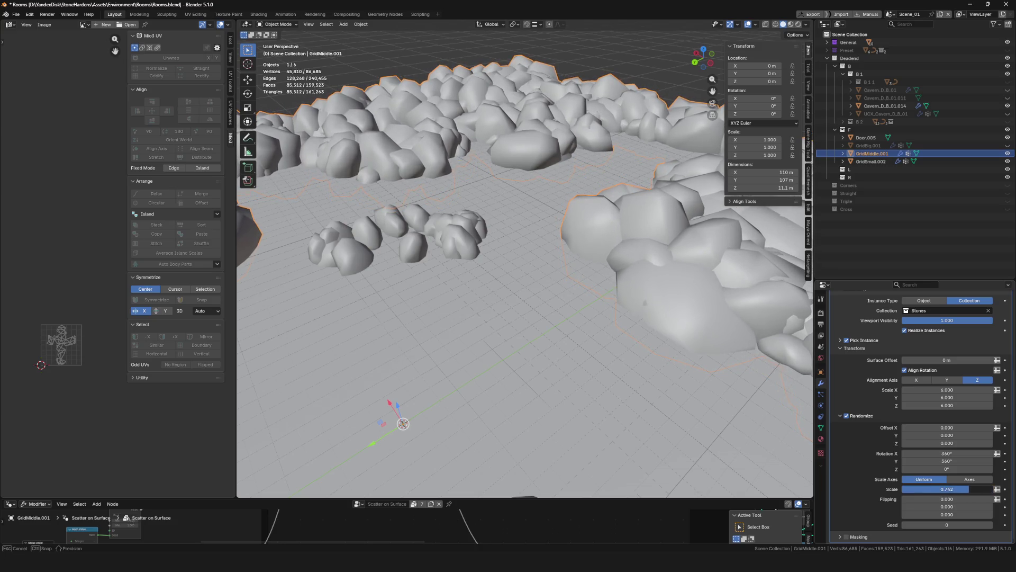
left_click(964, 489)
type("0.7")
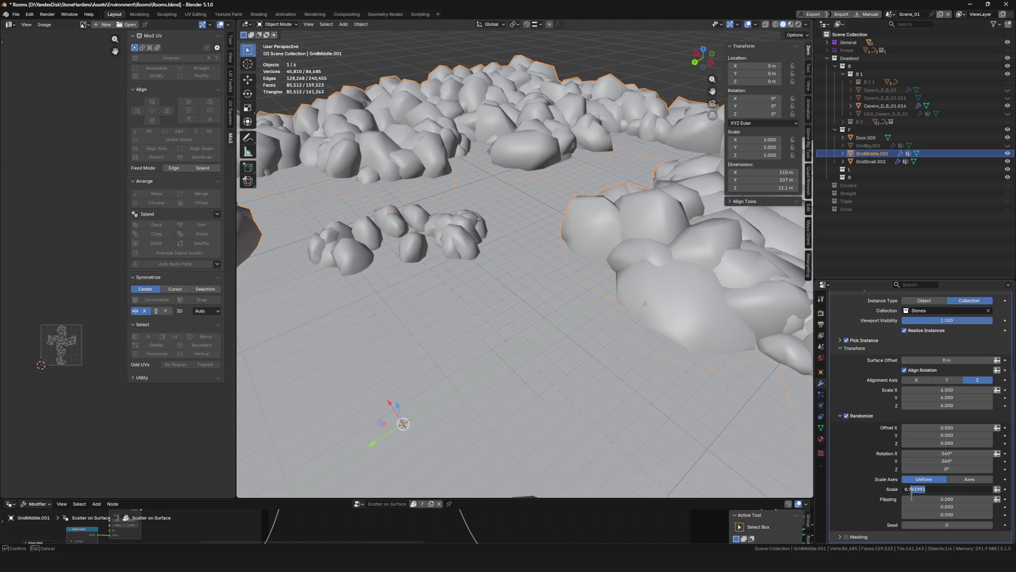
key("Return")
scroll(588, 308, "down", 5)
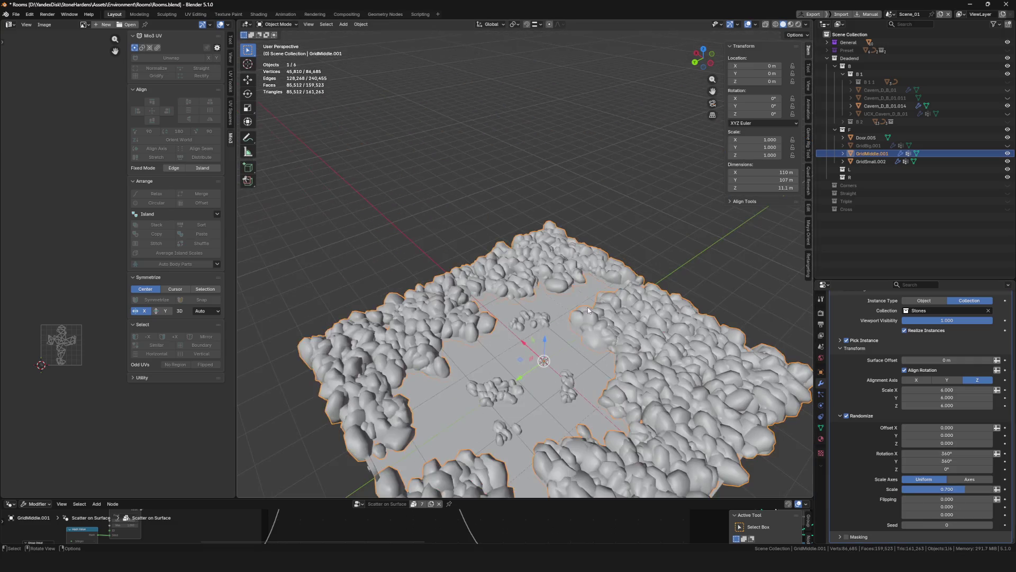
mouse_move(588, 307)
middle_mouse_down()
mouse_move(557, 321)
mouse_move(560, 306)
middle_mouse_up()
scroll(557, 320, "up", 2)
key("ctrl+s")
scroll(557, 321, "down", 3)
key("alt+a")
scroll(559, 314, "up", 4)
scroll(560, 306, "up", 4)
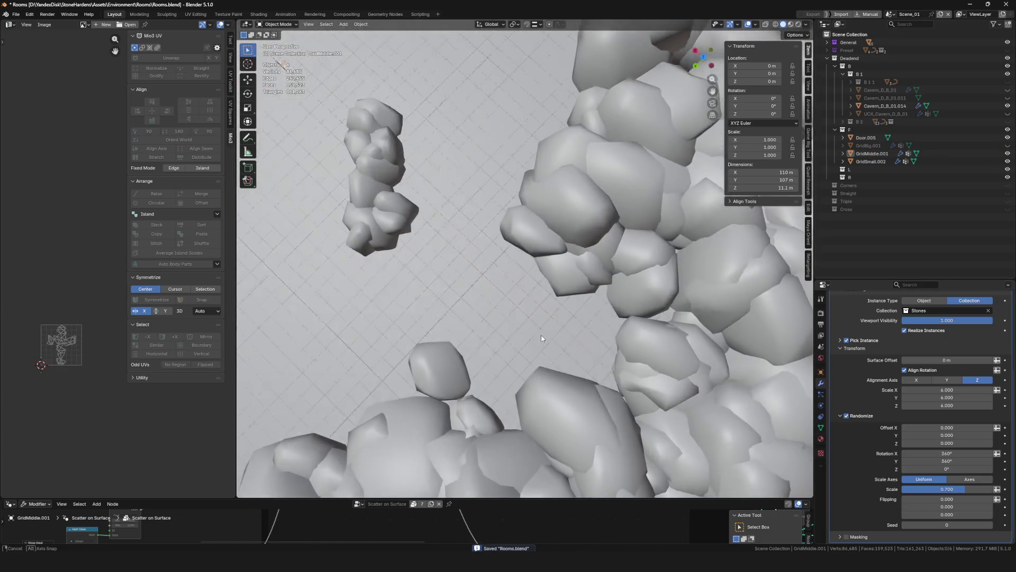
mouse_move(568, 266)
middle_mouse_down()
mouse_move(509, 334)
mouse_move(626, 352)
mouse_move(454, 222)
middle_mouse_up()
scroll(492, 371, "up", 4)
scroll(491, 372, "down", 3)
scroll(484, 359, "down", 4)
scroll(484, 359, "down", 3)
scroll(557, 301, "up", 4)
scroll(455, 223, "up", 3)
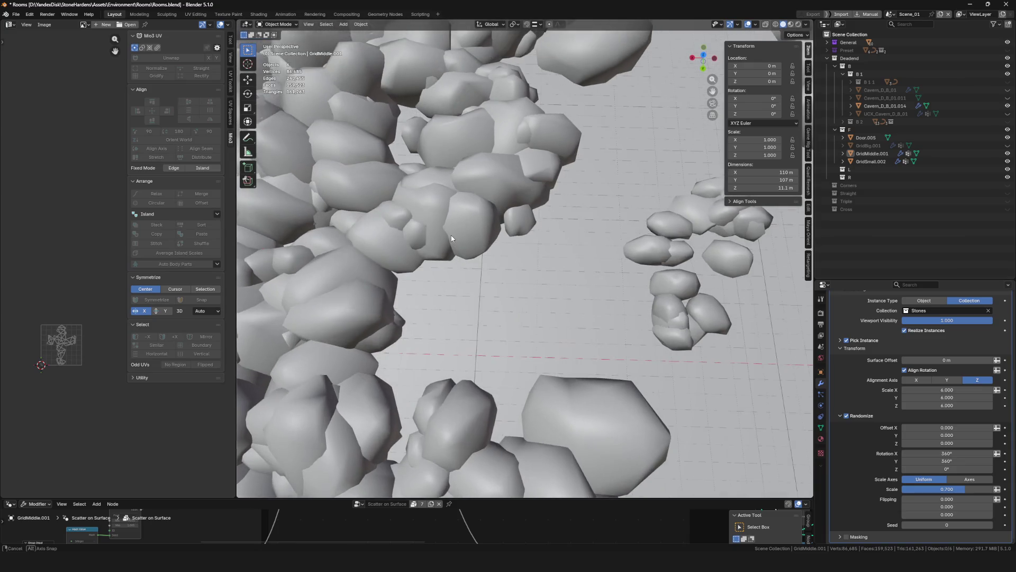
scroll(459, 247, "up", 3)
Select the stone grid plane and enable Keep Surface so the grid stays beneath the stones
left_click(492, 320)
scroll(491, 321, "down", 2)
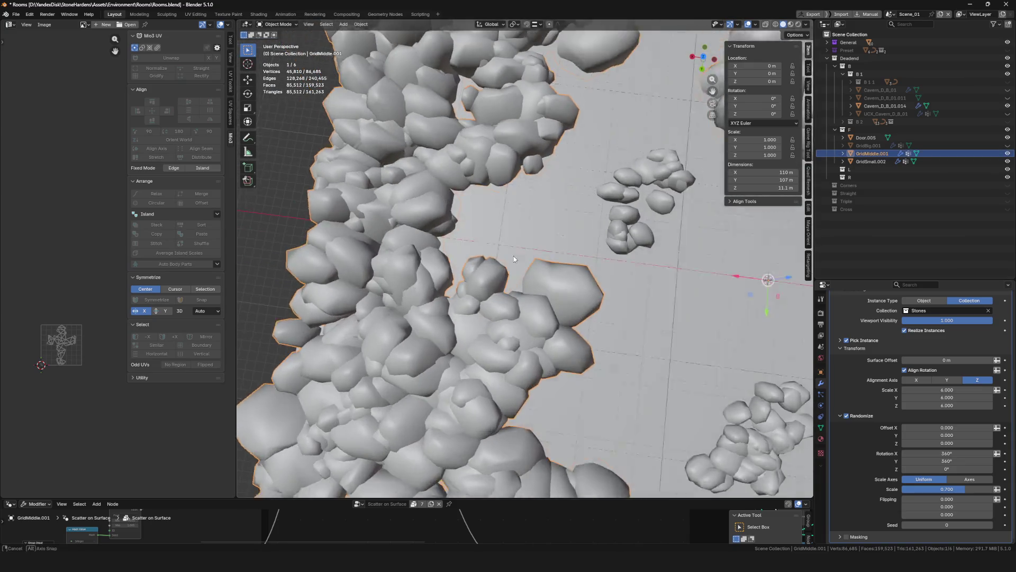
scroll(492, 322, "down", 4)
scroll(492, 321, "up", 2)
scroll(930, 368, "up", 5)
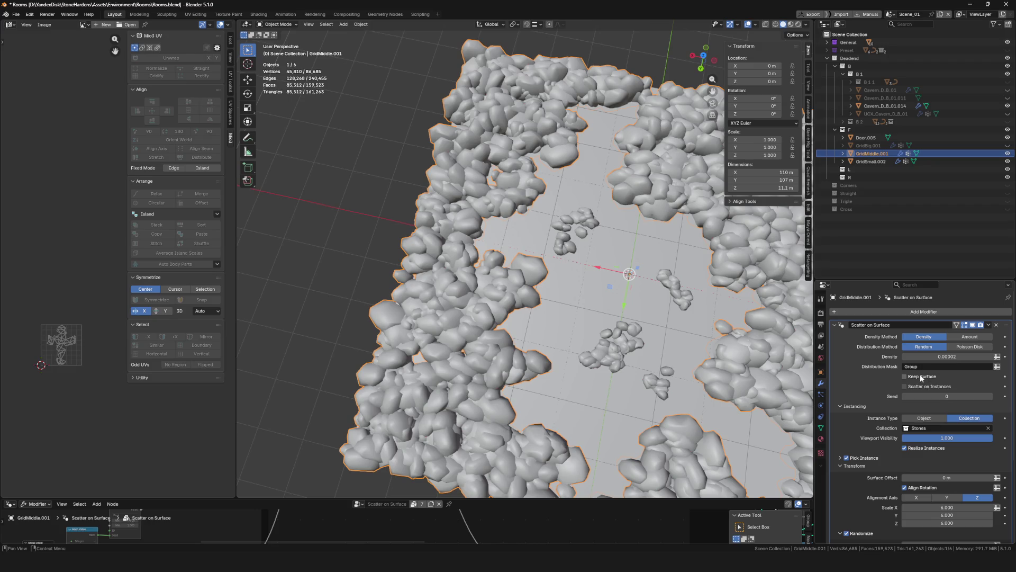
left_click(905, 377)
middle_click_drag(557, 238, 492, 265)
Switch GridMiddle.001 to Weight Paint mode with the brush weight set to 1.000
key("ctrl+Tab")
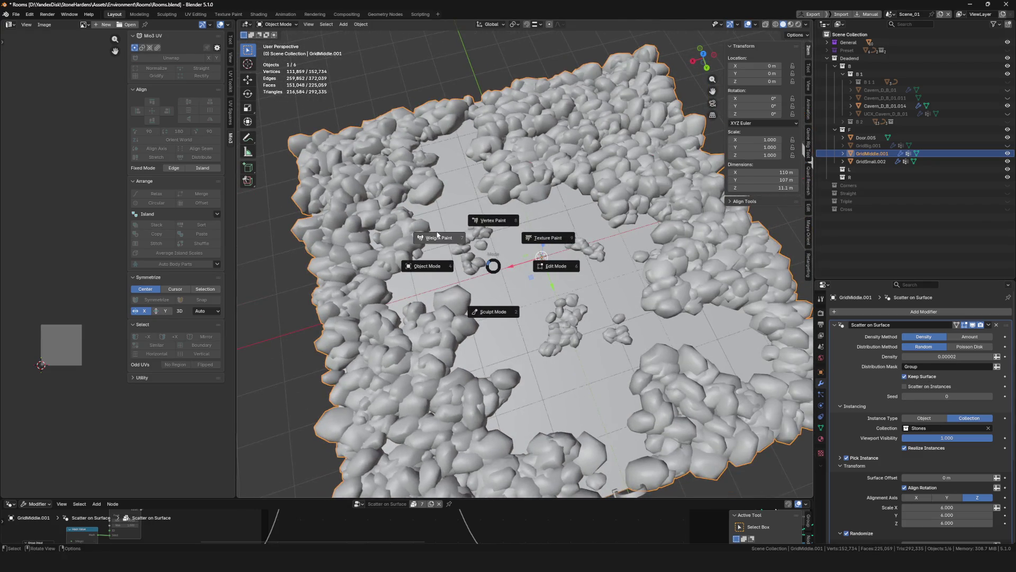
left_click(438, 237)
scroll(413, 333, "up", 5)
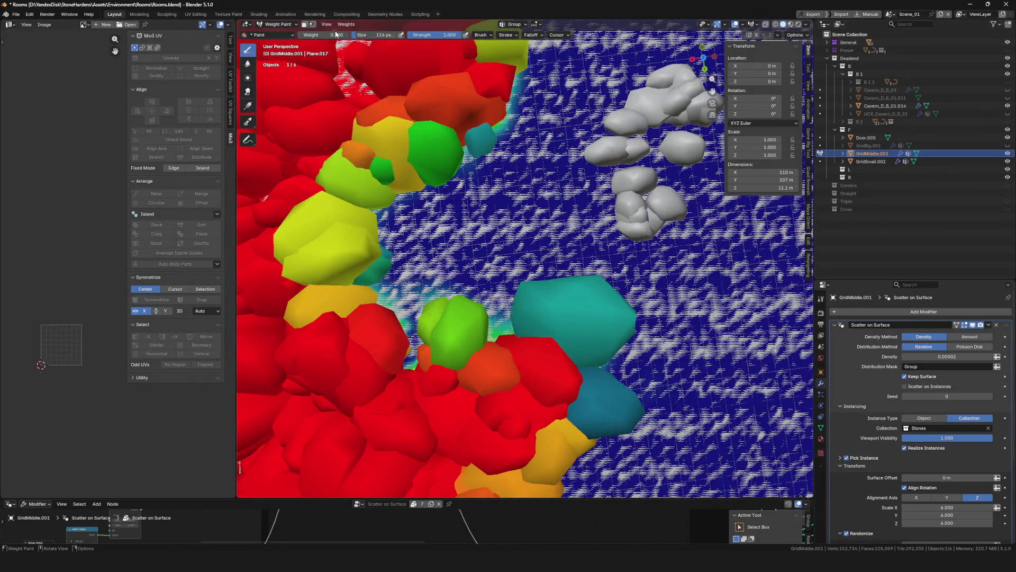
left_click(337, 34)
type("1")
key("Return")
Paint the yellow stones beside the gap to full weight and return to Object Mode
mouse_move(334, 310)
left_mouse_down()
mouse_move(392, 362)
mouse_move(410, 335)
left_mouse_up()
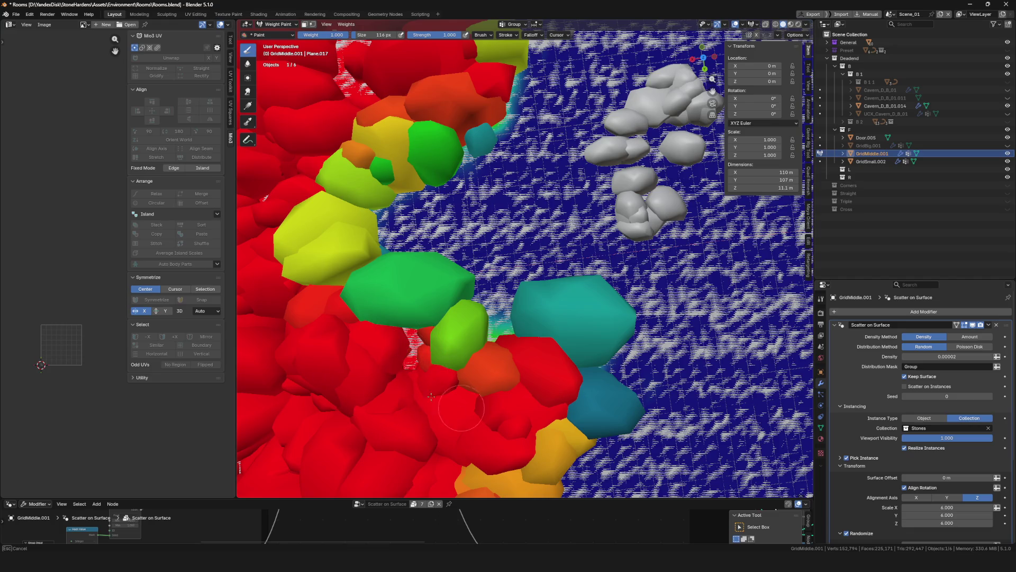
mouse_move(390, 381)
middle_mouse_down()
mouse_move(405, 484)
mouse_move(445, 318)
middle_mouse_up()
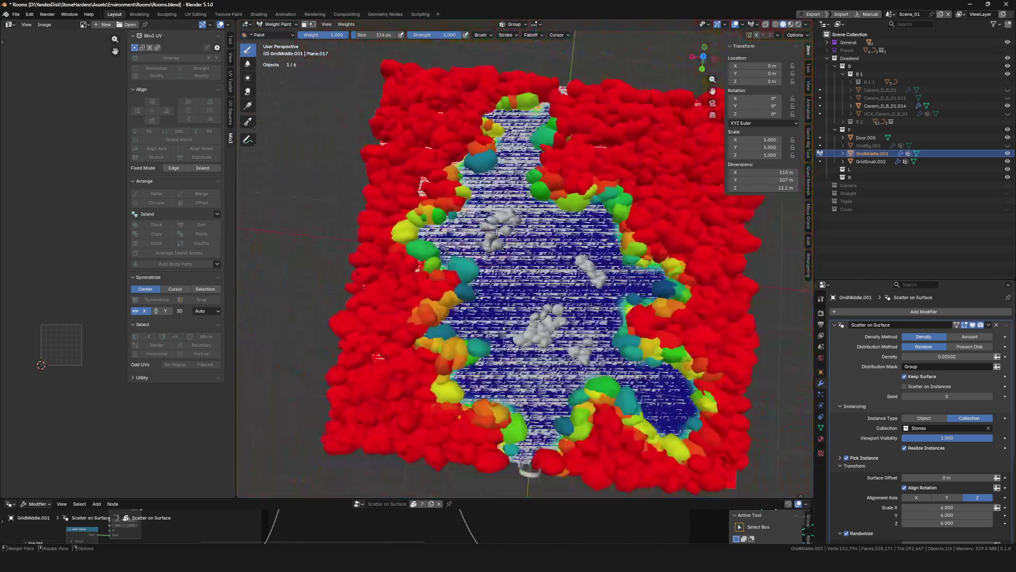
scroll(459, 183, "up", 5)
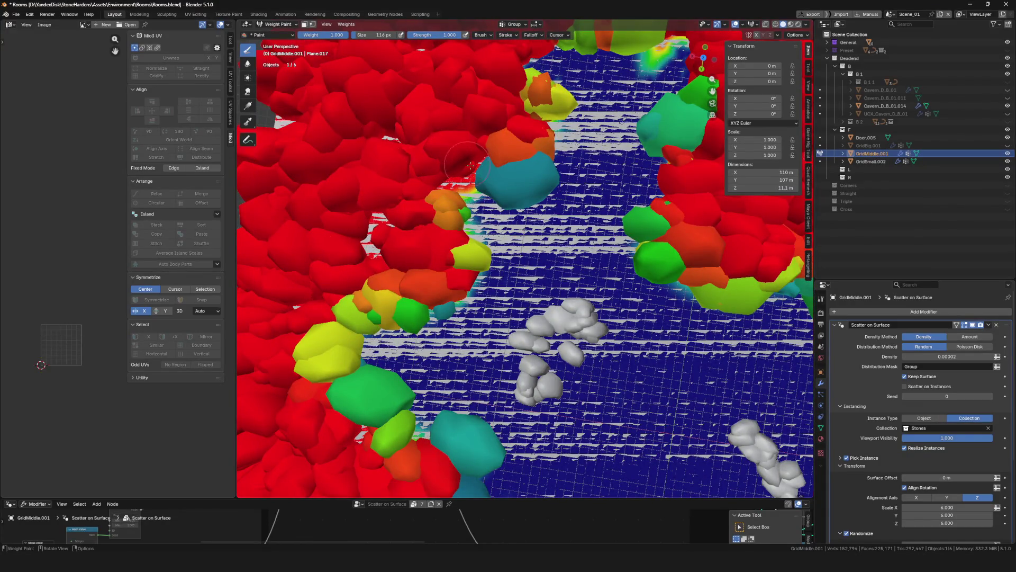
key("ctrl+Tab")
middle_click_drag(358, 238, 331, 230)
scroll(519, 244, "up", 5)
scroll(517, 222, "down", 5)
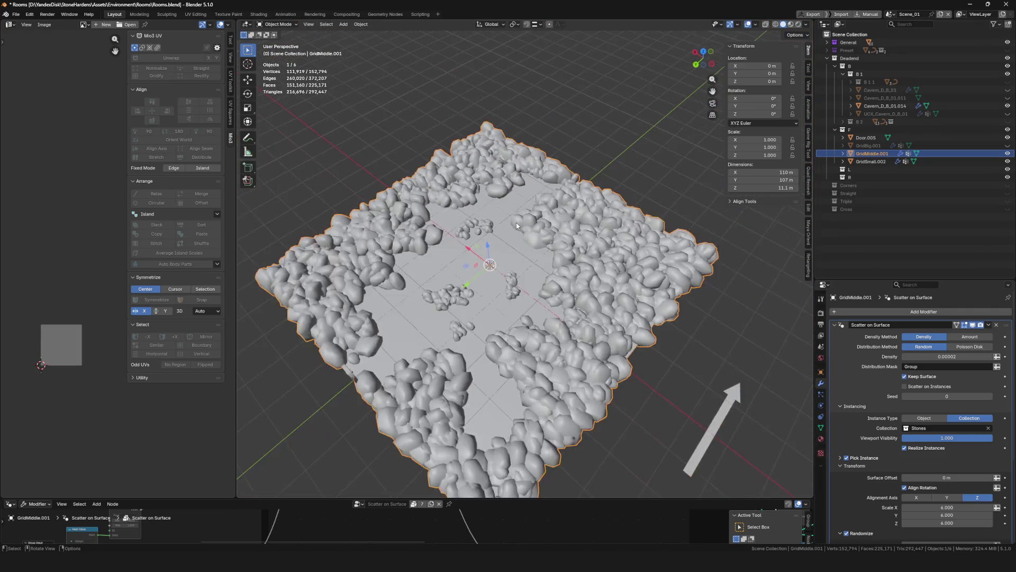
scroll(516, 223, "up", 5)
Drag the Scatter on Surface Density field, freezing Blender, and bring up the frozen window's options
mouse_move(516, 231)
middle_mouse_down()
mouse_move(543, 264)
mouse_move(548, 239)
middle_mouse_up()
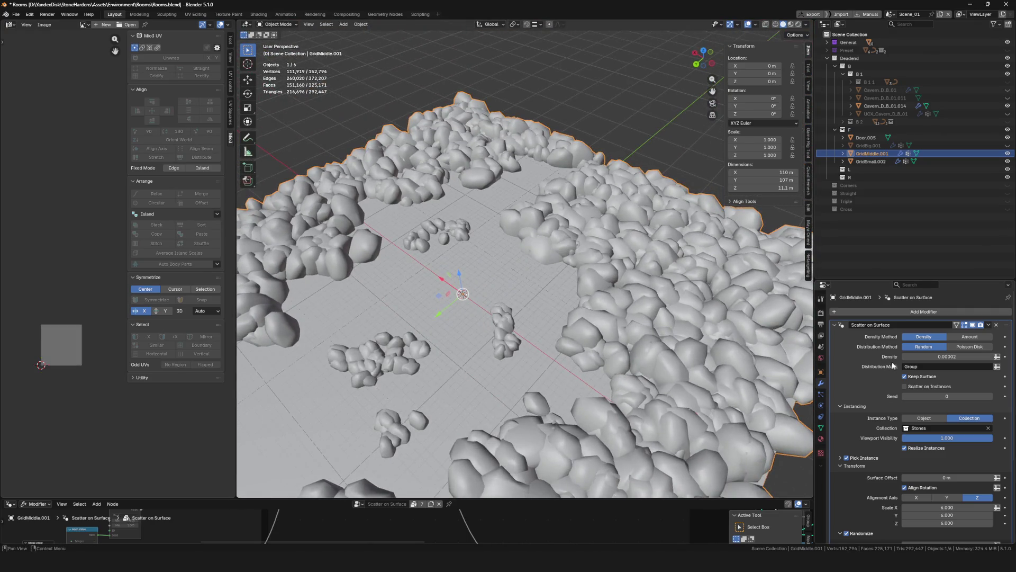
scroll(501, 230, "down", 5)
scroll(502, 230, "up", 5)
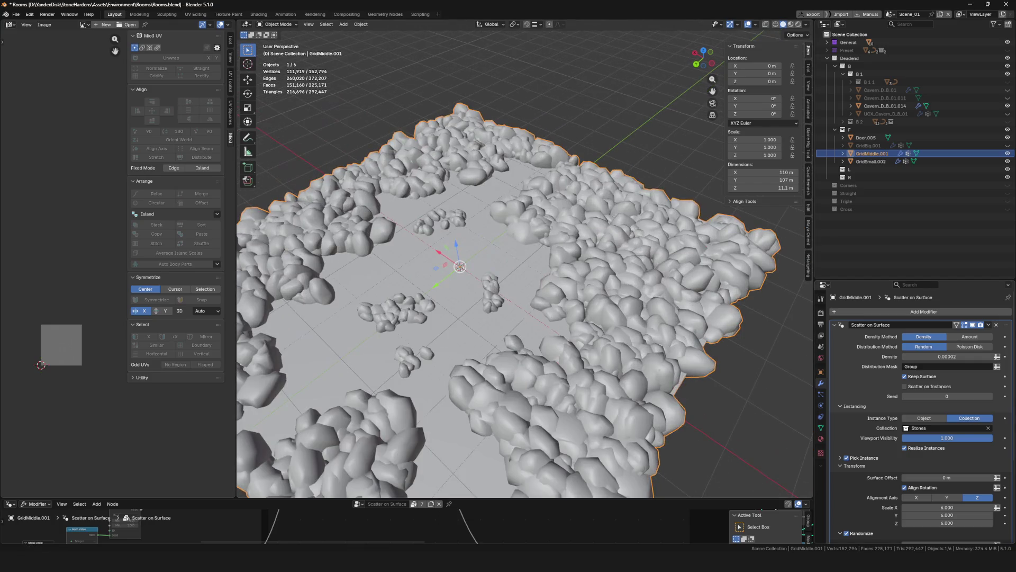
left_click_drag(945, 357, 945, 357)
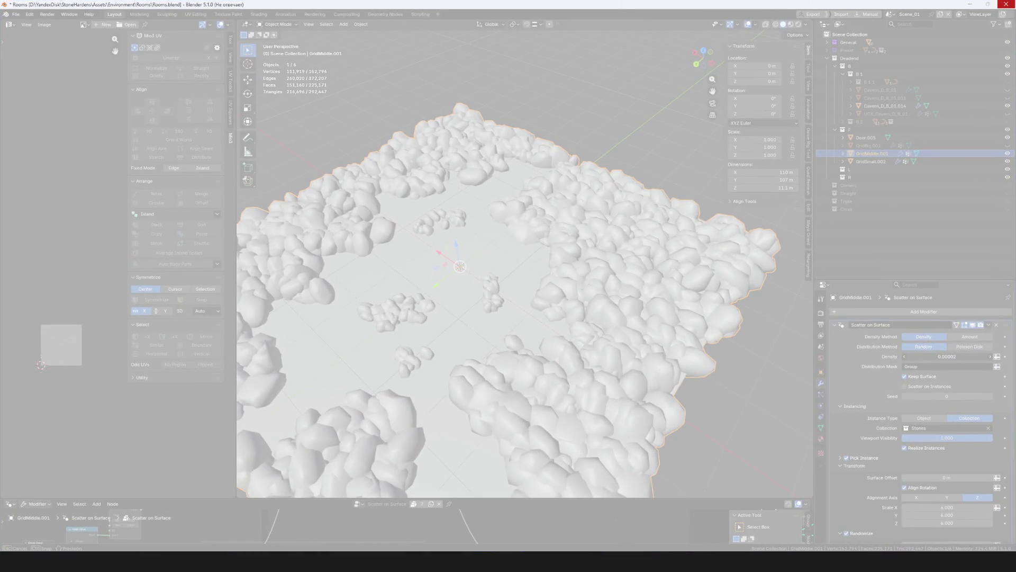
right_click(601, 442)
Force the unresponsive Blender session to close
left_click(651, 542)
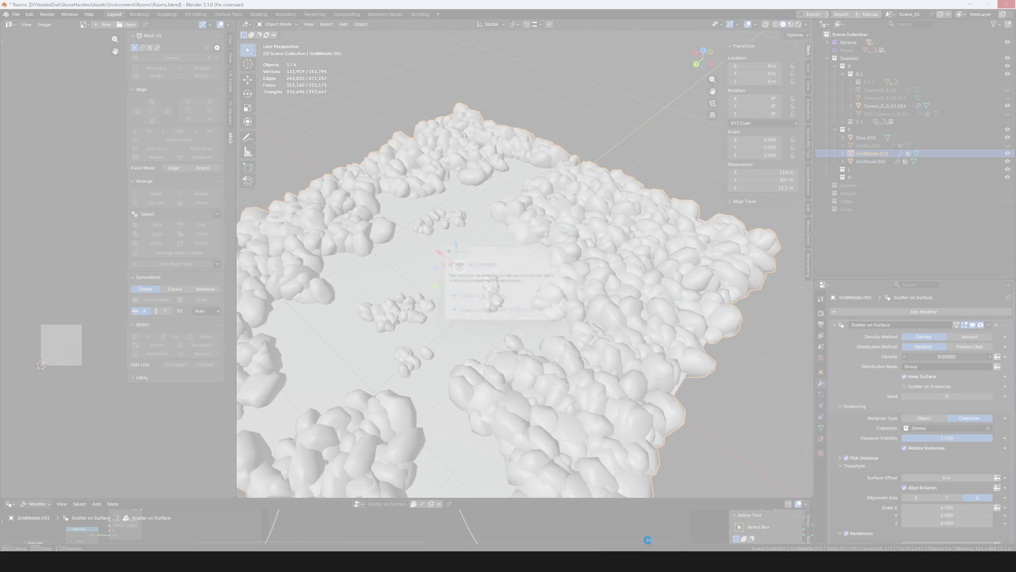
left_click(631, 457)
left_click(507, 299)
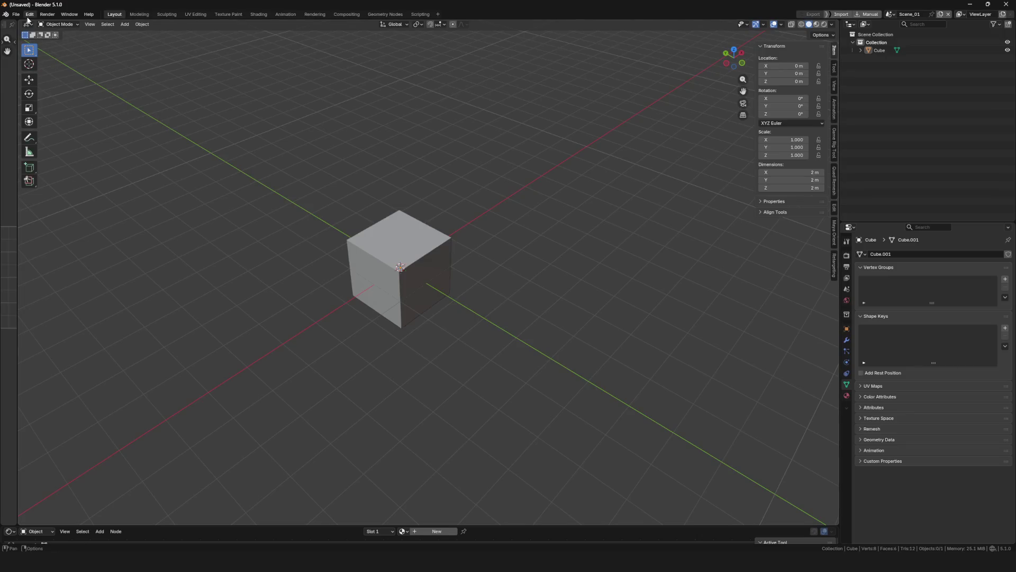
Relaunch Blender and reopen Rooms.blend via File > Open
left_click(15, 13)
left_click(37, 32)
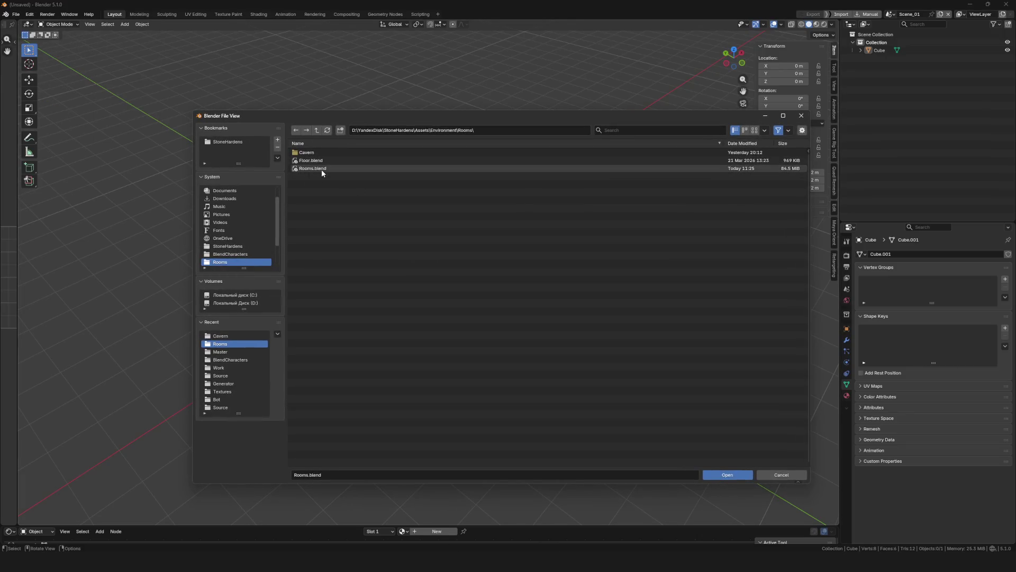
mouse_move(311, 168)
double_click(322, 170)
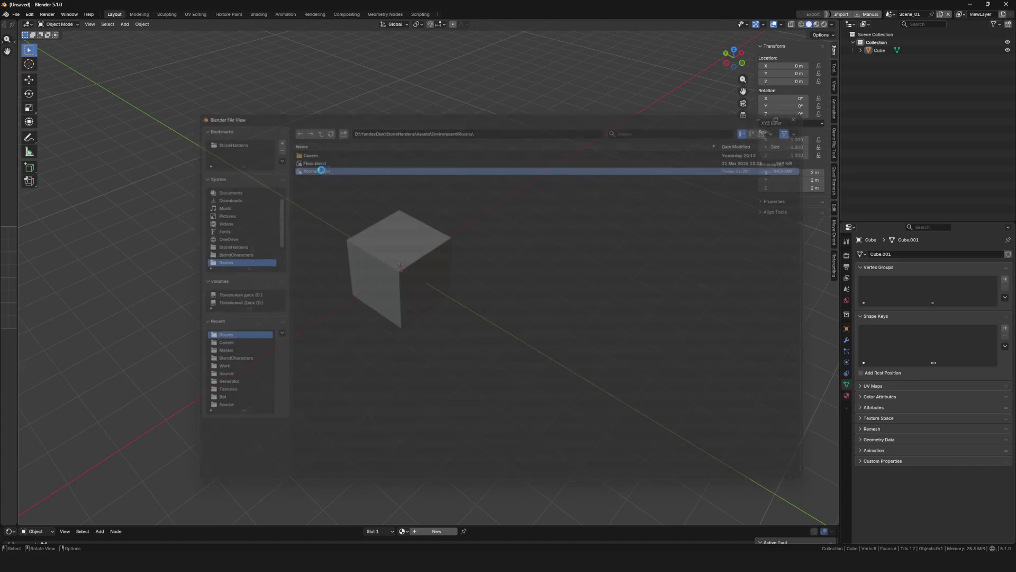
scroll(599, 238, "down", 2)
scroll(600, 237, "down", 5)
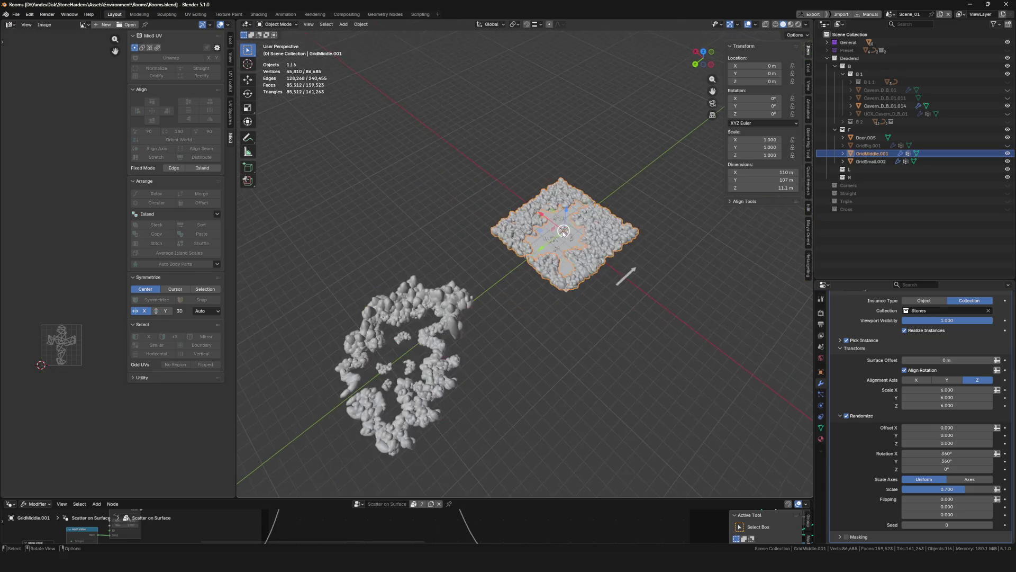
scroll(582, 272, "up", 6)
Look over the reopened stone grid and save the scene
middle_click_drag(582, 272, 598, 269)
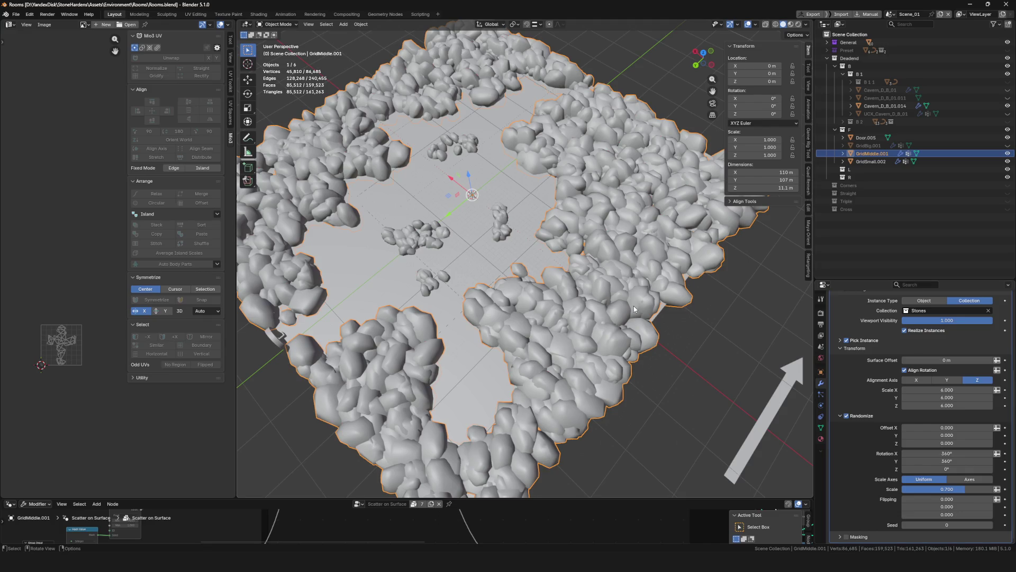
middle_click_drag(636, 310, 628, 286)
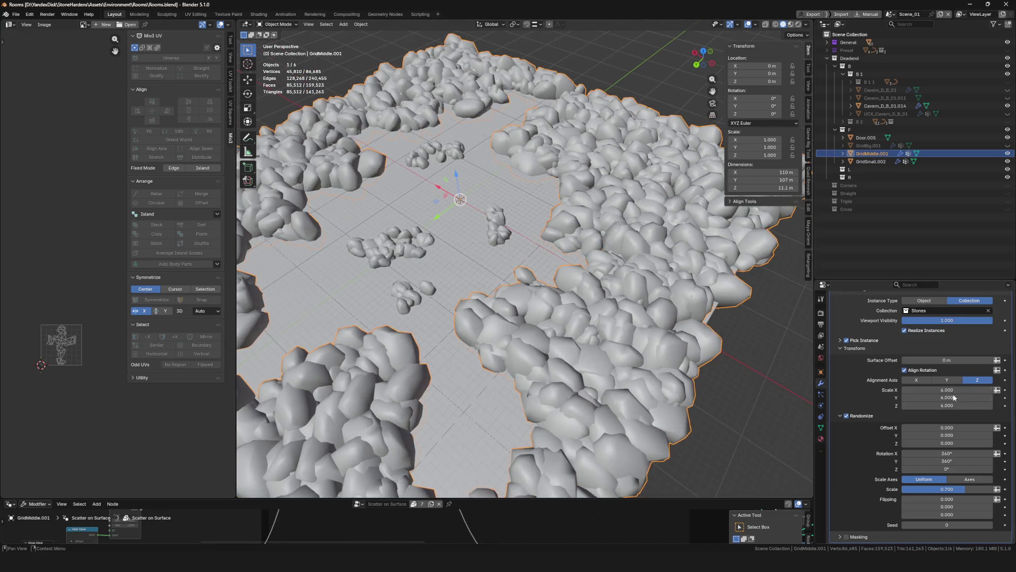
scroll(953, 405, "up", 5)
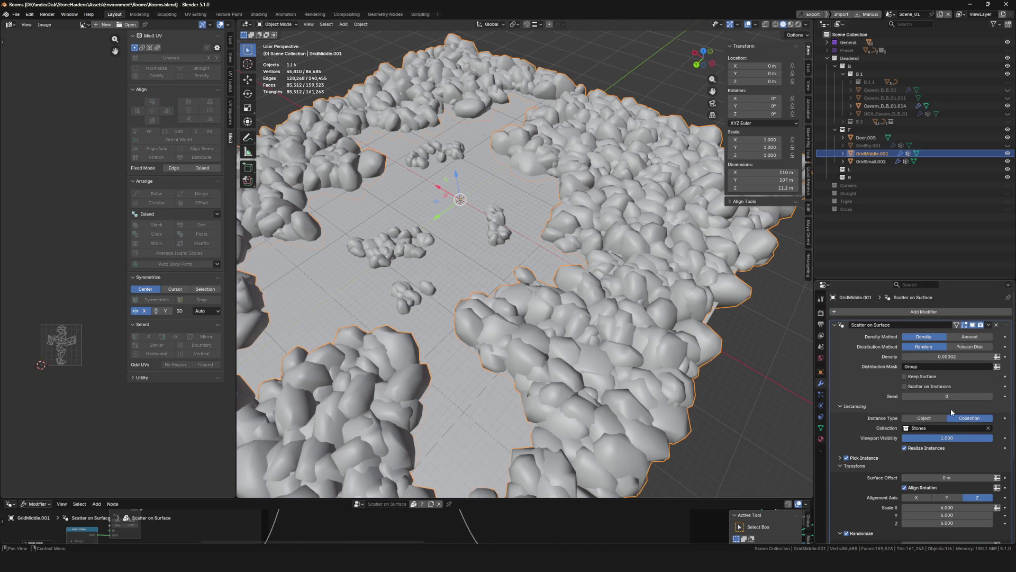
scroll(481, 280, "down", 8)
scroll(494, 308, "up", 3)
middle_click_drag(494, 307, 509, 286)
scroll(508, 286, "up", 5)
scroll(509, 287, "down", 5)
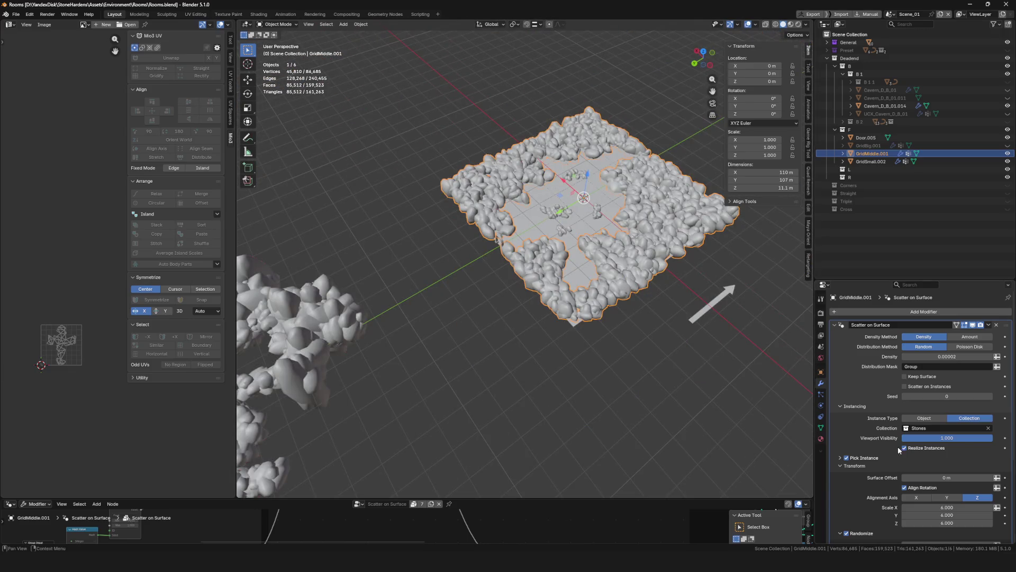
scroll(513, 276, "up", 5)
scroll(513, 275, "up", 3)
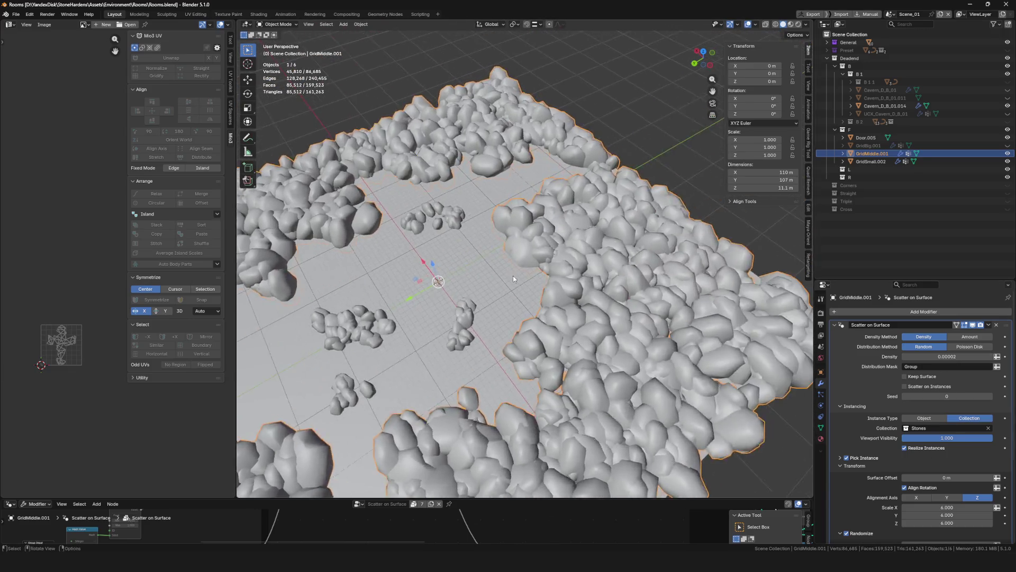
scroll(513, 276, "up", 1)
key("ctrl+s")
Set the Scatter on Surface Density to 0.000025 after one undone attempt, and save Rooms.blend
left_click(959, 357)
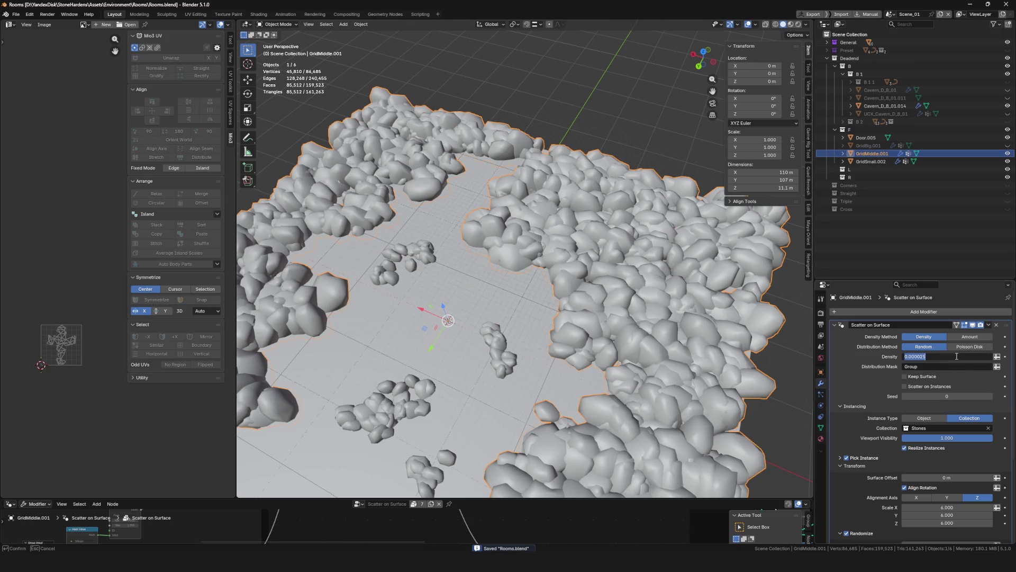
type("0.000025")
key("Return")
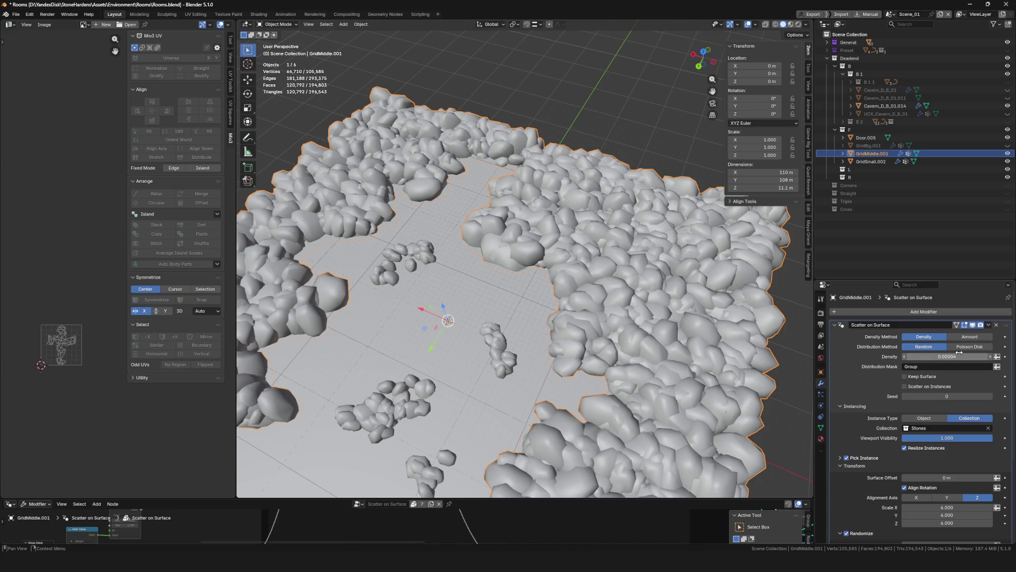
key("ctrl+z")
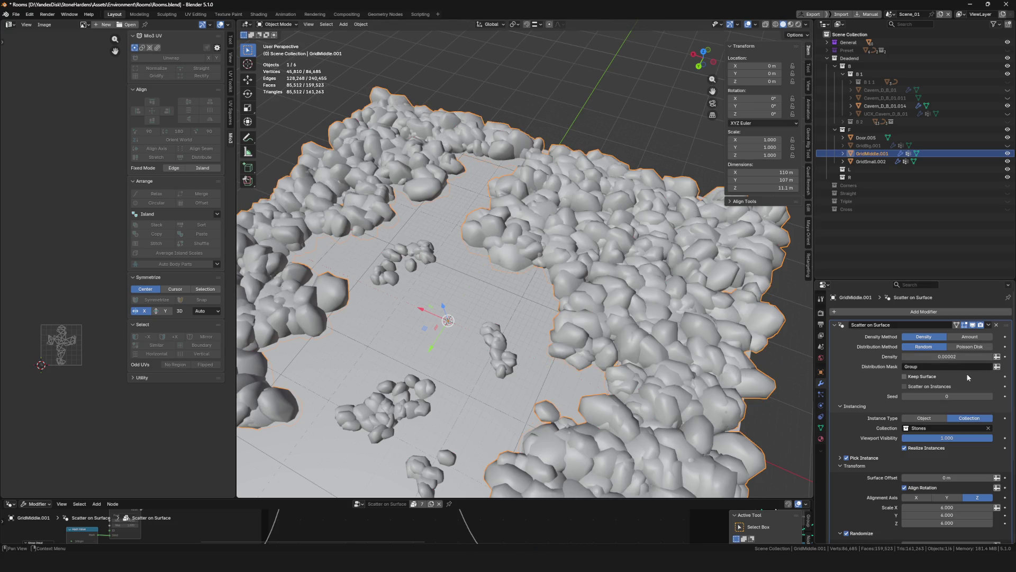
left_click(951, 356)
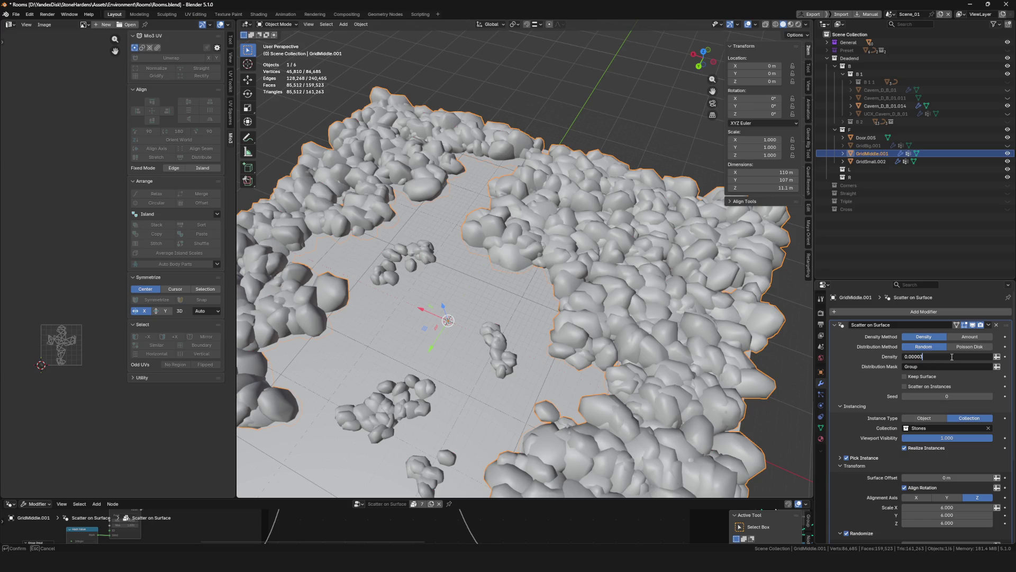
key("Return")
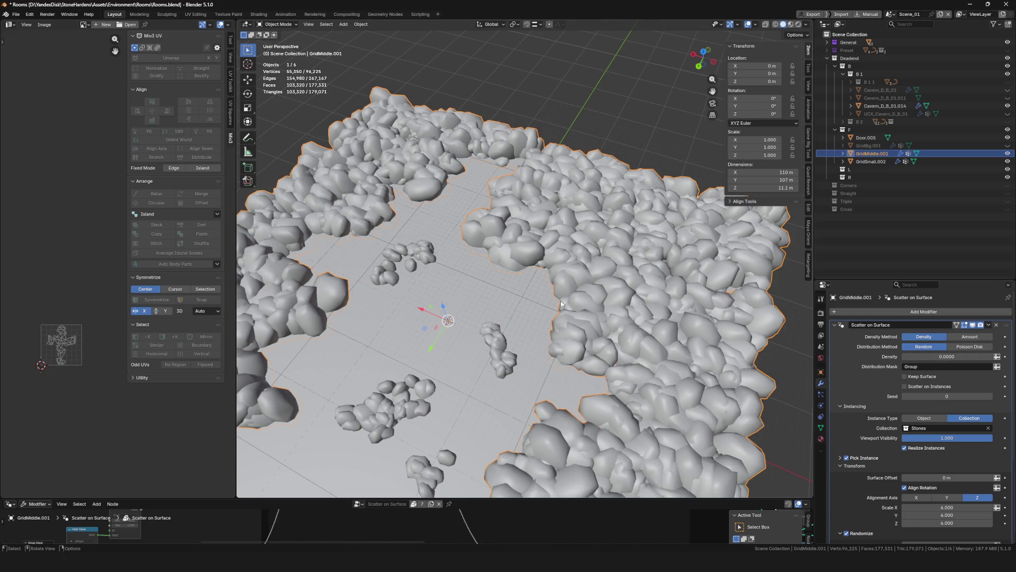
scroll(567, 303, "up", 5)
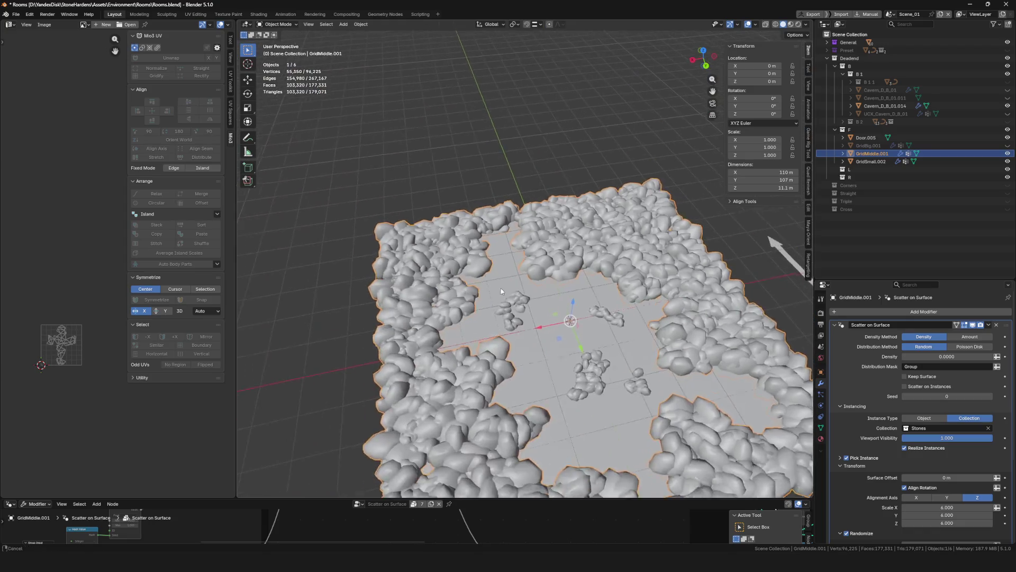
middle_click_drag(568, 302, 809, 292)
key("ctrl+s")
scroll(487, 271, "up", 5)
scroll(502, 272, "down", 8)
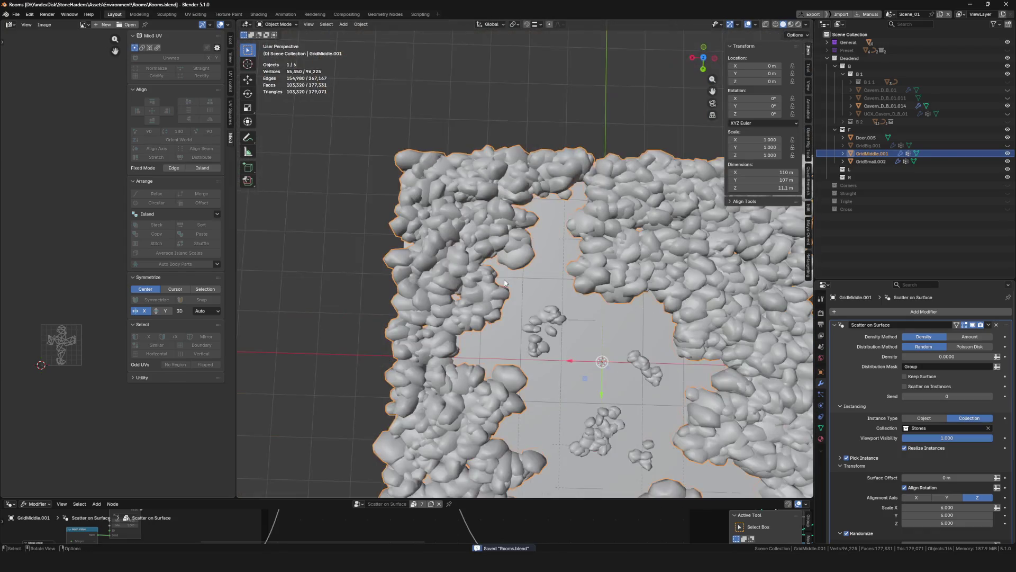
scroll(561, 301, "up", 3)
Switch GridMiddle.001 into Weight Paint mode
key("ctrl+Tab")
left_click(516, 277)
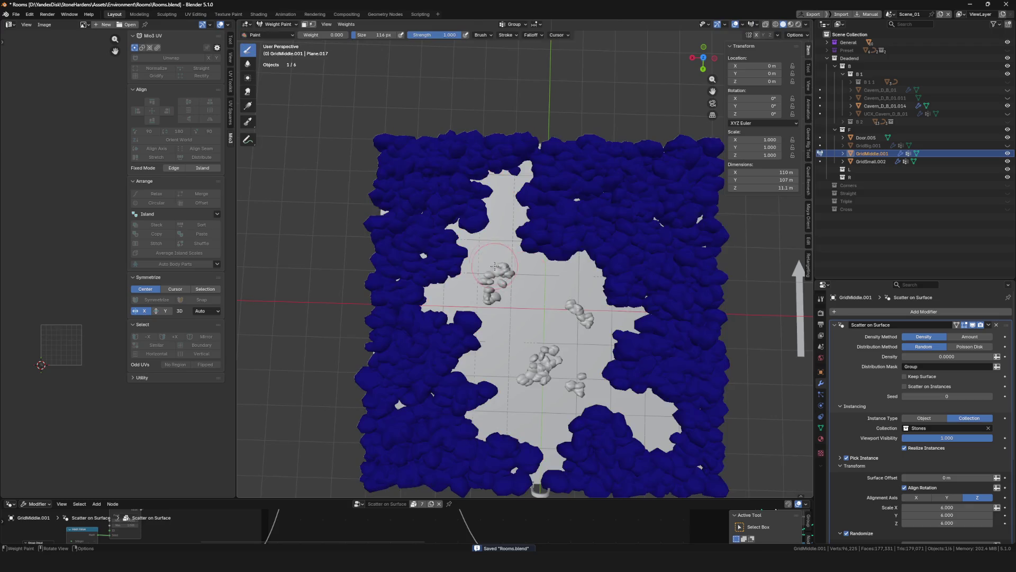
scroll(463, 236, "up", 5)
scroll(463, 236, "down", 5)
Toggle back into Weight Paint and set the paint weight to full with Shift+X
key("ctrl+Tab")
left_click(444, 260)
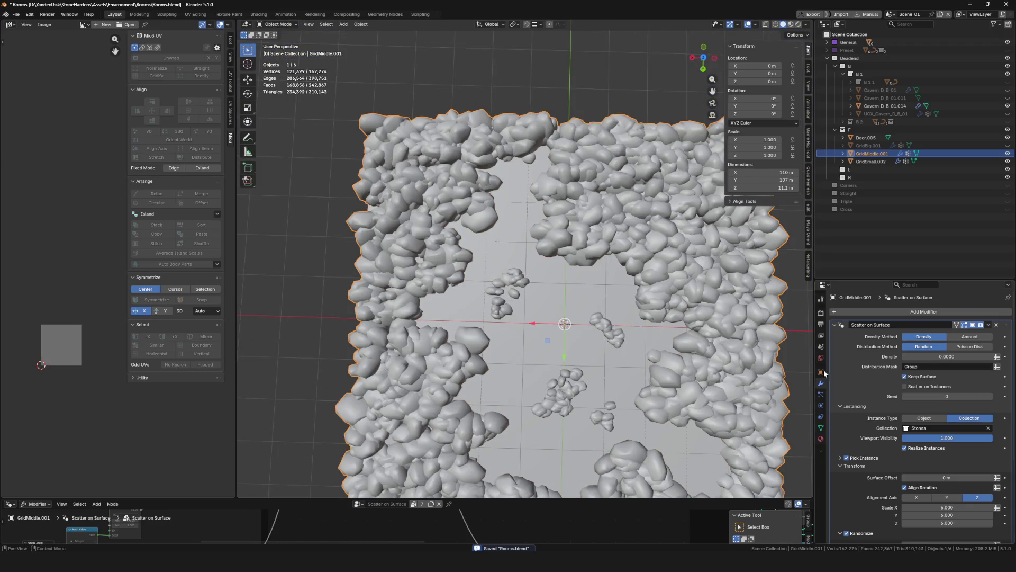
key("ctrl+Tab")
scroll(504, 260, "up", 4)
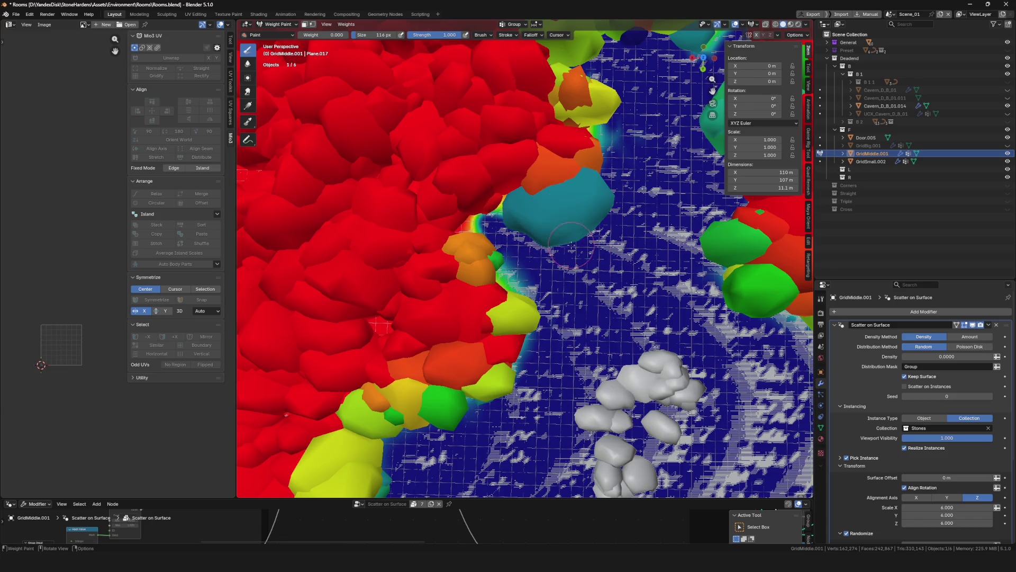
key("shift+x")
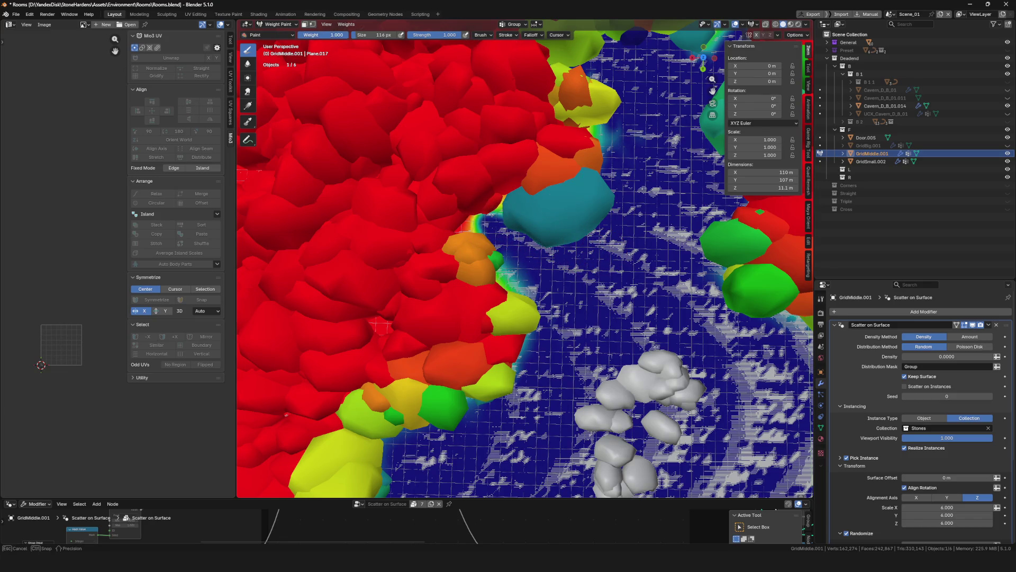
Paint stones in along the rock-wall edge, then return to Object Mode and look over the field
mouse_move(404, 239)
left_mouse_down()
mouse_move(496, 203)
mouse_move(514, 253)
mouse_move(484, 238)
left_mouse_up()
mouse_move(485, 238)
middle_mouse_down()
mouse_move(541, 132)
mouse_move(493, 343)
mouse_move(322, 433)
mouse_move(605, 330)
mouse_move(572, 319)
middle_mouse_up()
key("ctrl+Tab")
mouse_move(576, 161)
middle_mouse_down()
mouse_move(570, 226)
mouse_move(515, 250)
mouse_move(574, 293)
middle_mouse_up()
scroll(538, 197, "down", 8)
scroll(515, 251, "down", 3)
scroll(574, 292, "down", 4)
scroll(515, 327, "down", 5)
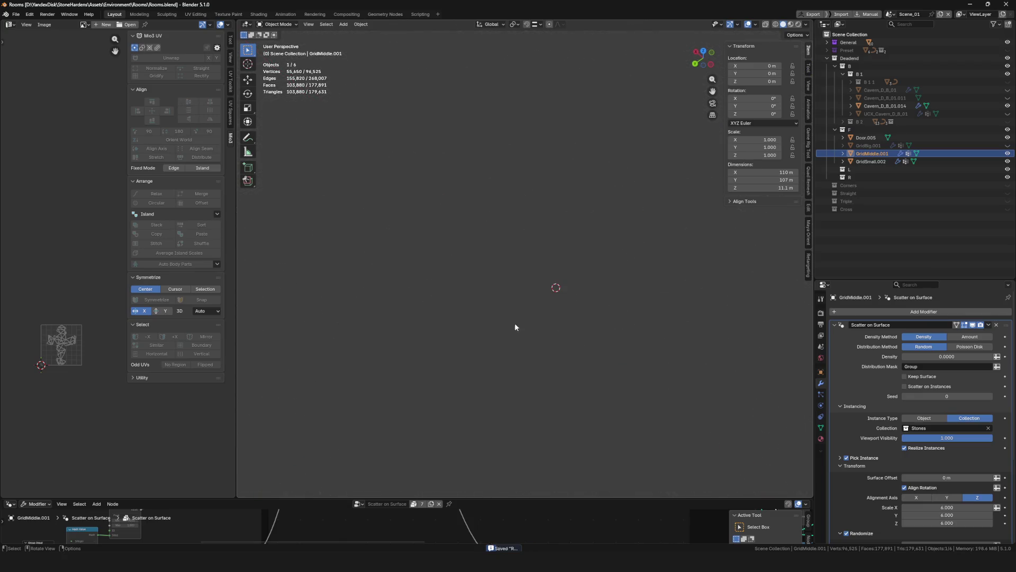
scroll(540, 318, "up", 8)
scroll(540, 318, "up", 4)
Save Rooms.blend and select the GridSmall.002 plane
mouse_move(540, 318)
middle_mouse_down()
mouse_move(482, 270)
mouse_move(449, 288)
mouse_move(543, 236)
middle_mouse_up()
scroll(481, 270, "down", 2)
key("KP_Decimal")
scroll(460, 248, "up", 5)
key("ctrl+s")
scroll(544, 236, "down", 3)
scroll(508, 270, "up", 5)
scroll(473, 299, "up", 2)
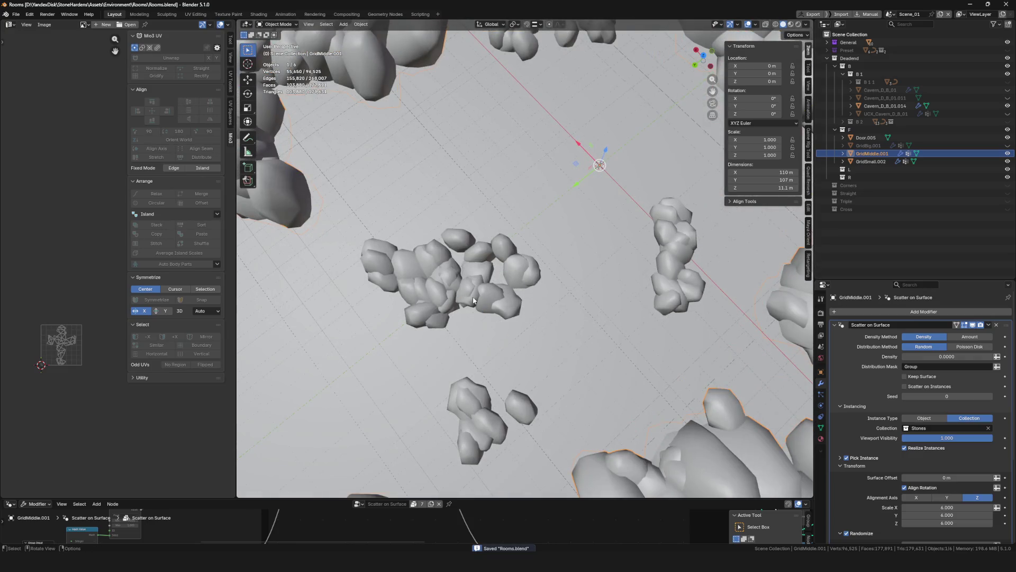
left_click(475, 298)
scroll(474, 298, "down", 4)
scroll(501, 316, "up", 3)
scroll(502, 317, "up", 1)
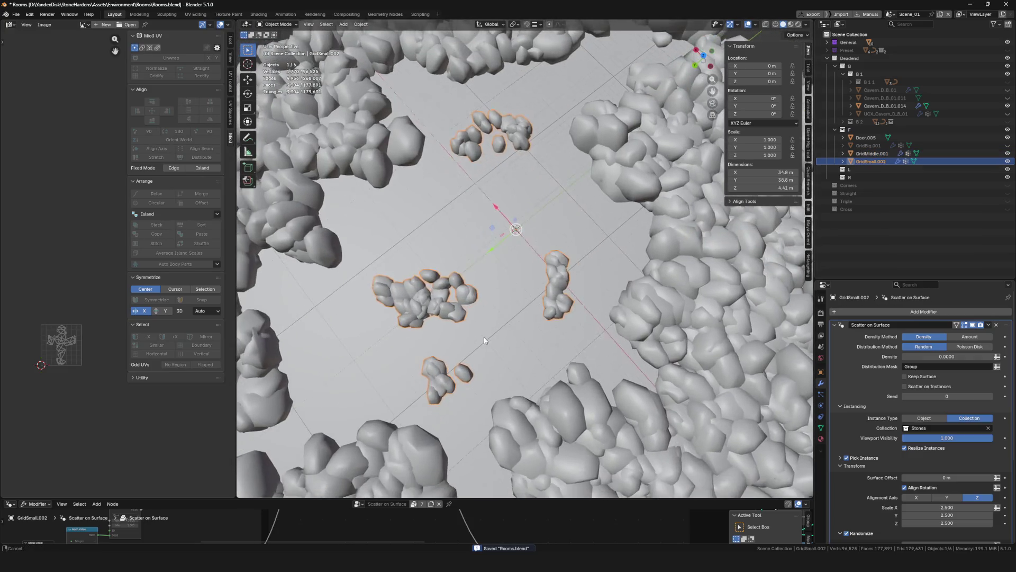
scroll(500, 317, "down", 2)
scroll(501, 316, "up", 5)
Raise GridSmall.002's scatter density to 0.0001 and enter Edit Mode on the plane
key("Tab")
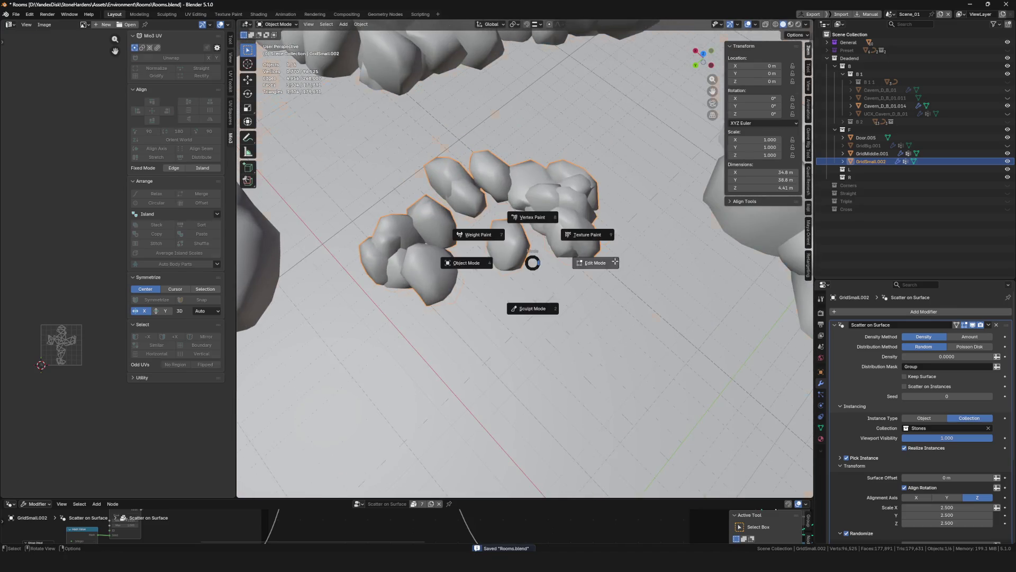
key("Tab")
scroll(487, 257, "down", 4)
middle_click_drag(487, 257, 534, 269)
scroll(534, 269, "up", 3)
scroll(539, 267, "up", 2)
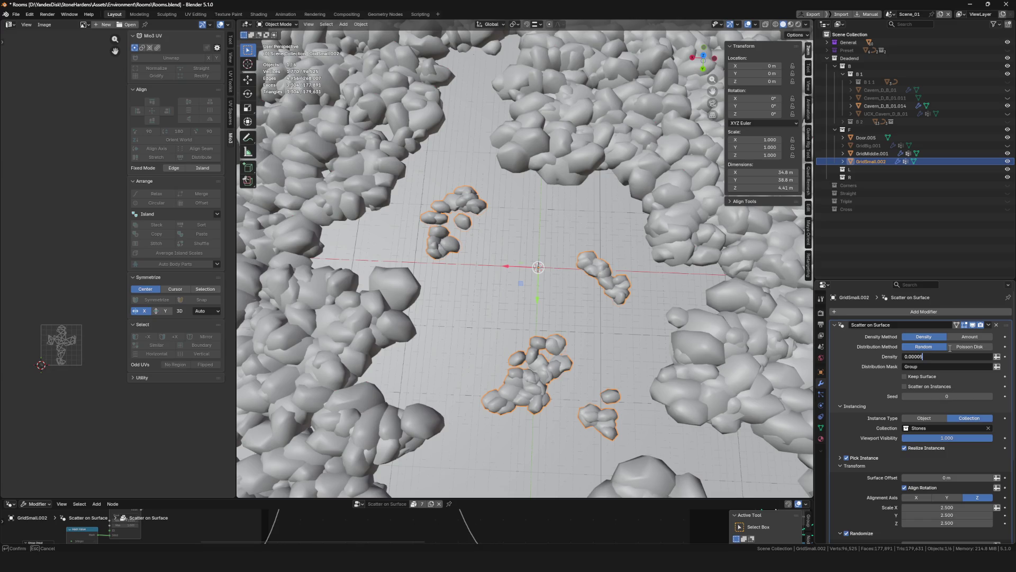
key("Return")
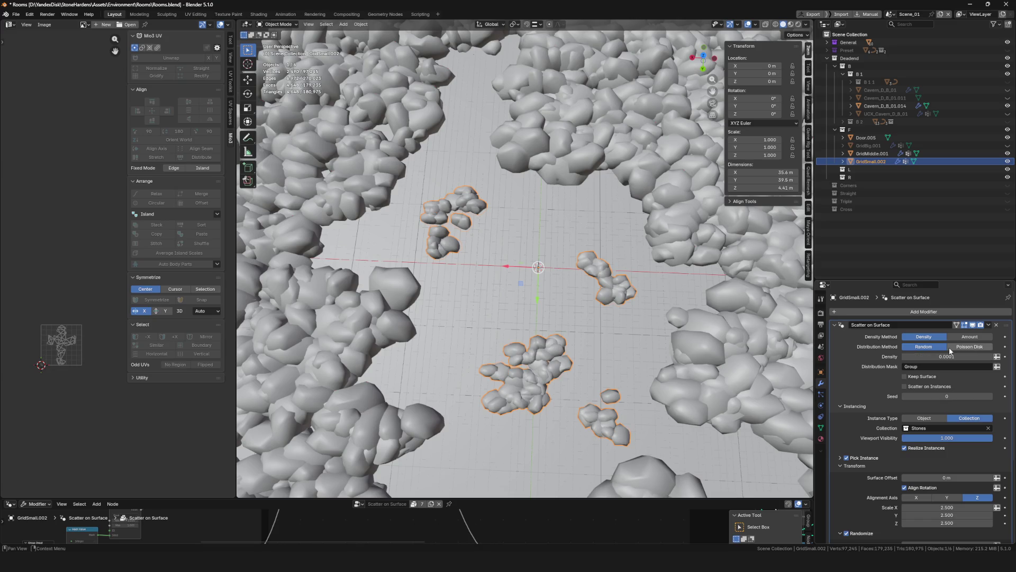
key("Tab")
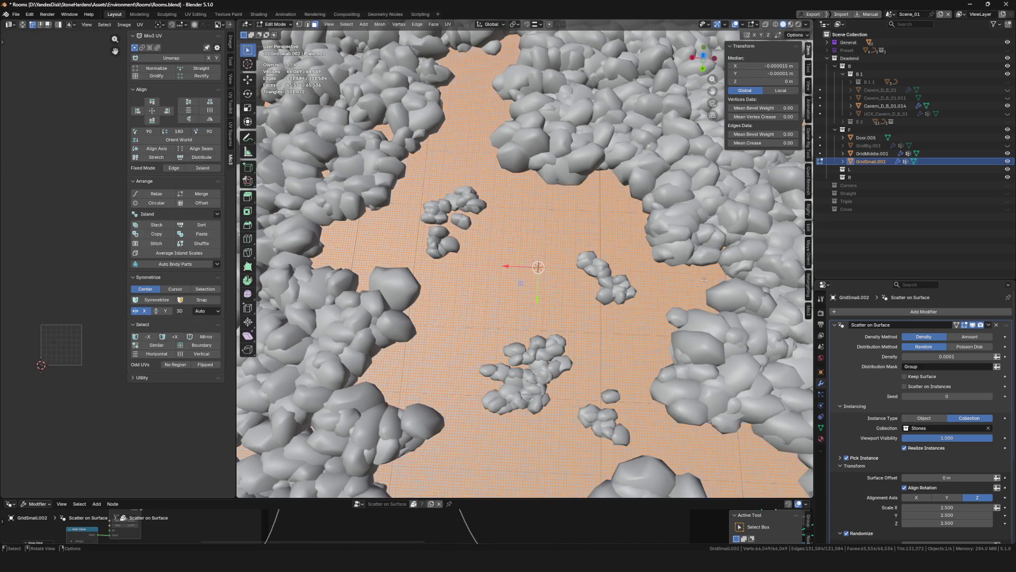
Weight-paint stones linking the upper cluster downward, then check the result in Object Mode
key("ctrl+Tab")
left_click(449, 216)
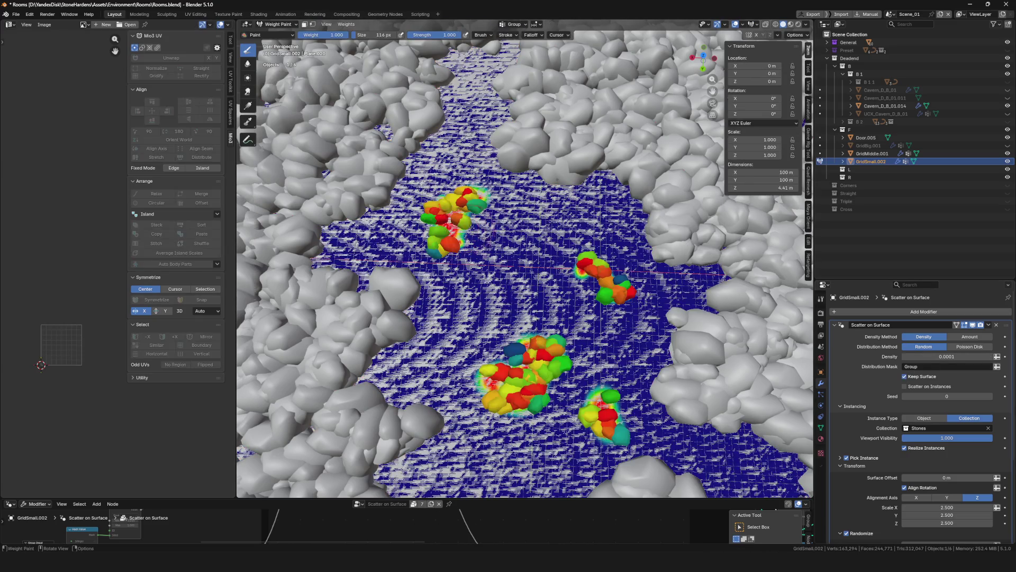
scroll(446, 216, "up", 5)
left_click_drag(454, 213, 376, 295)
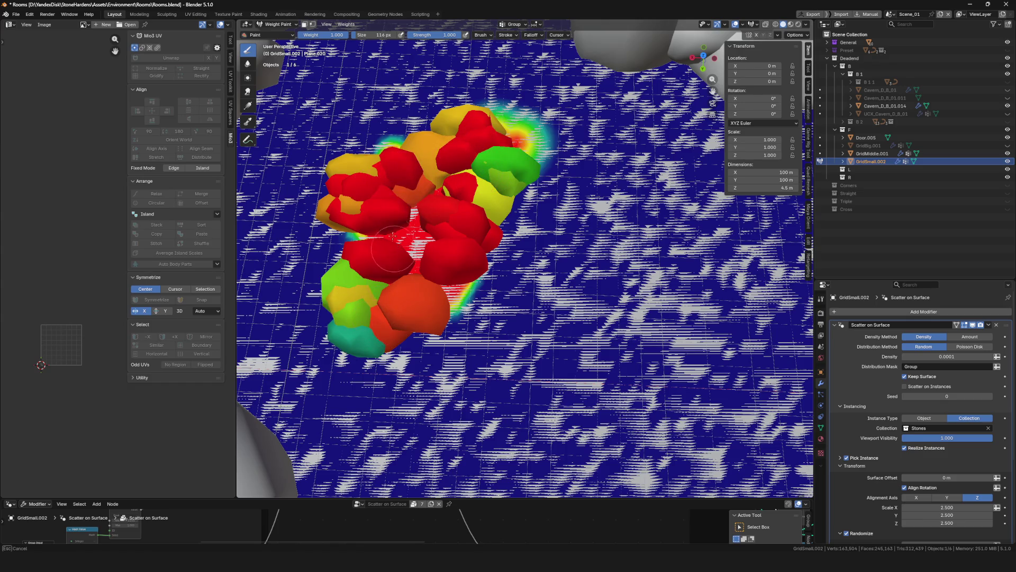
scroll(377, 296, "down", 5)
mouse_move(377, 296)
middle_mouse_down()
mouse_move(488, 278)
mouse_move(545, 347)
middle_mouse_up()
key("ctrl+Tab")
left_click(488, 278)
scroll(483, 281, "down", 4)
scroll(545, 348, "up", 3)
Reselect GridSmall.002 and paint more stones onto the top of the cluster
left_click(545, 347)
scroll(556, 354, "up", 2)
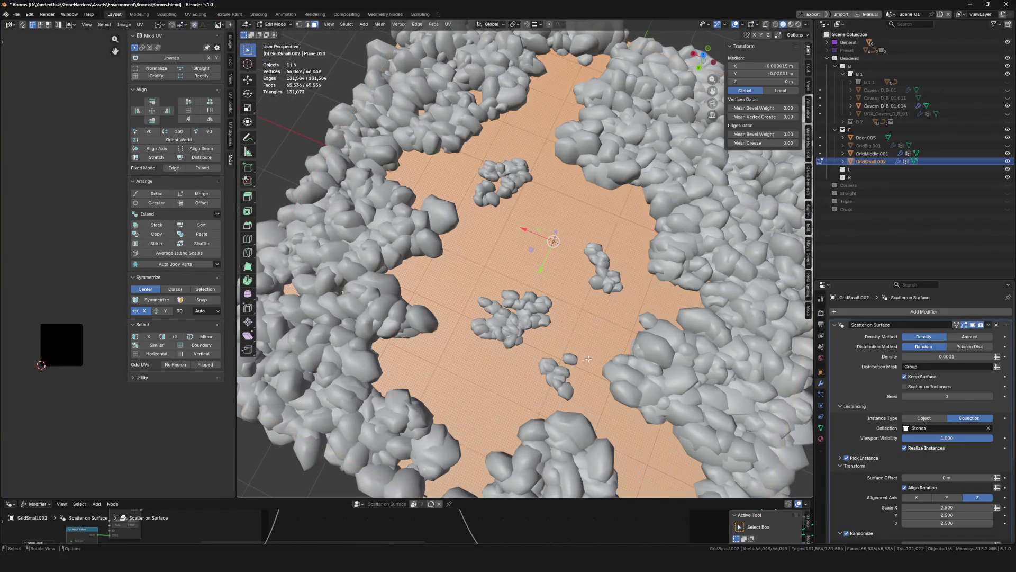
key("ctrl+Tab")
left_click(580, 370)
scroll(580, 369, "up", 3)
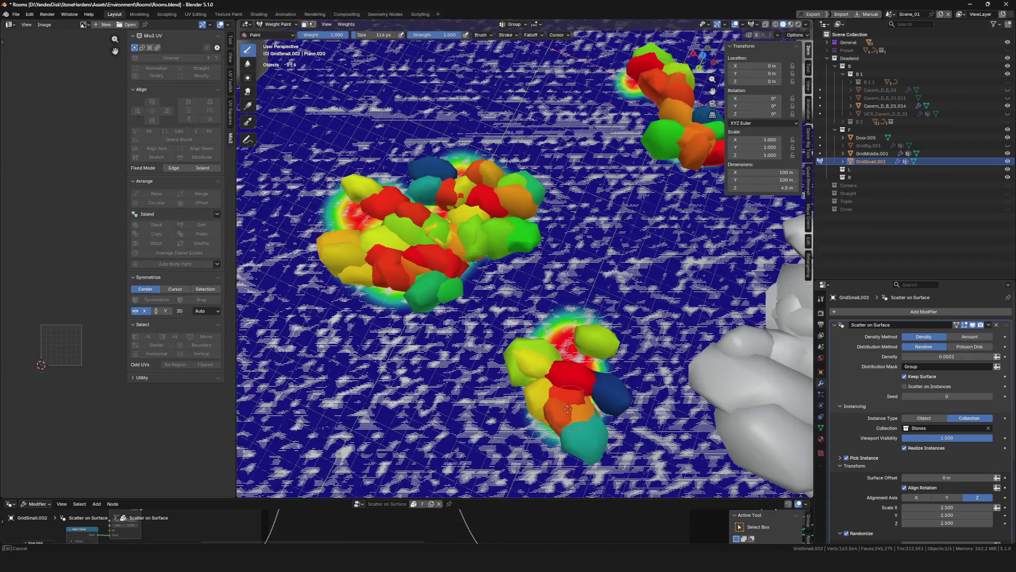
mouse_move(581, 371)
left_mouse_down()
mouse_move(576, 315)
mouse_move(551, 320)
left_mouse_up()
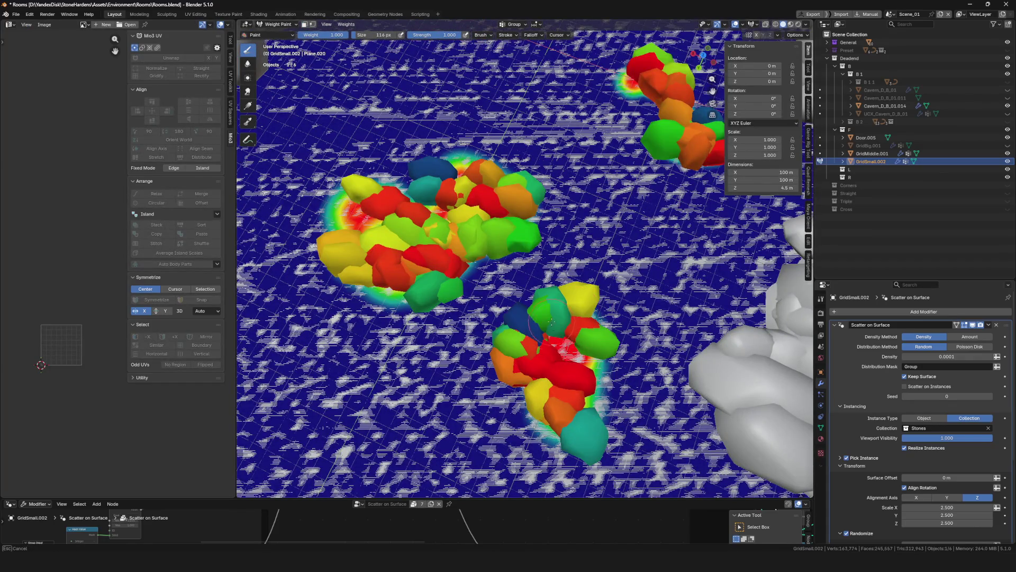
scroll(564, 346, "down", 5)
scroll(565, 346, "up", 5)
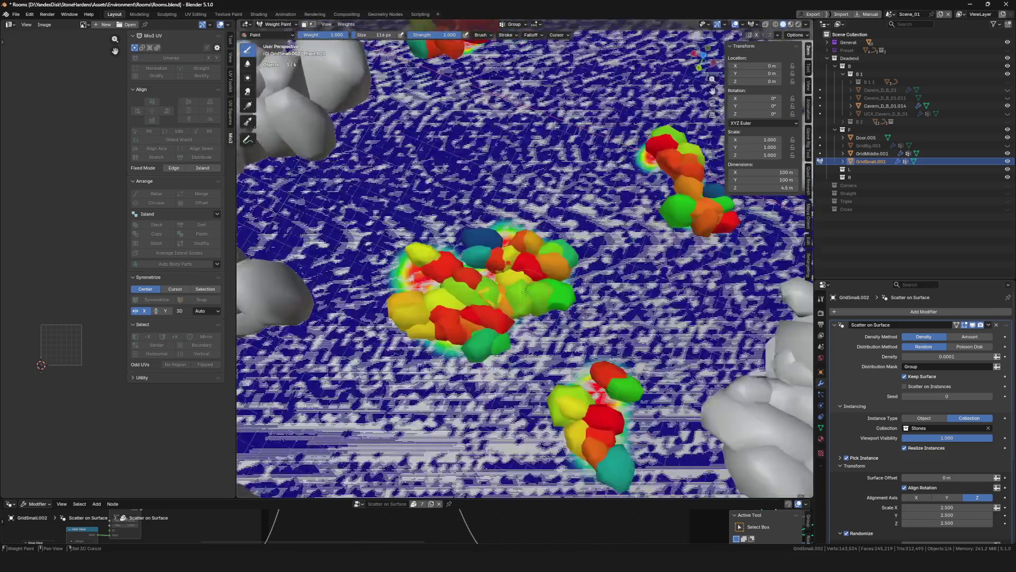
middle_click_drag(564, 346, 555, 318)
key("ctrl+Tab")
scroll(508, 262, "down", 5)
scroll(508, 262, "up", 5)
key("ctrl+Tab")
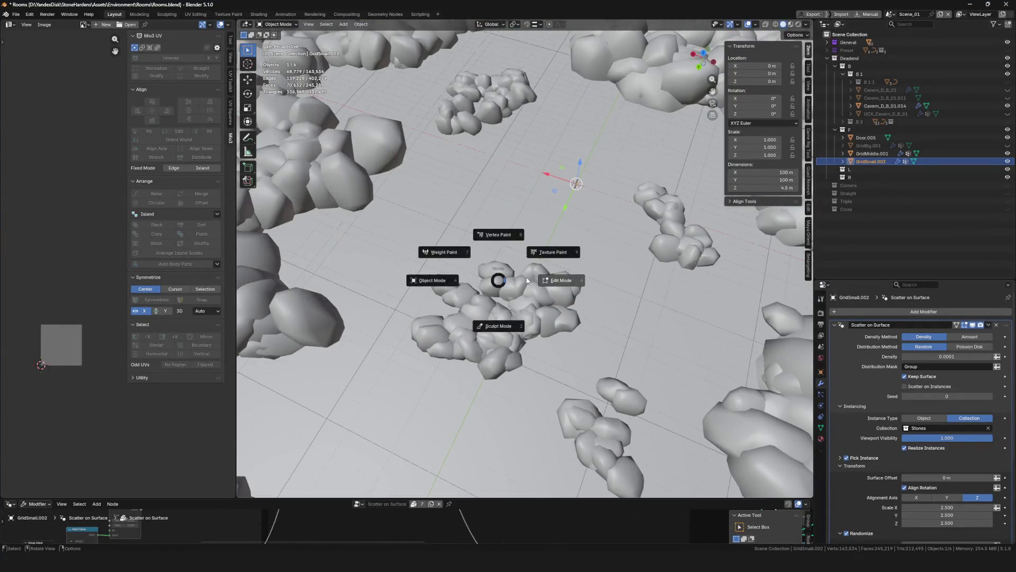
left_click(472, 276)
key("ctrl+Tab")
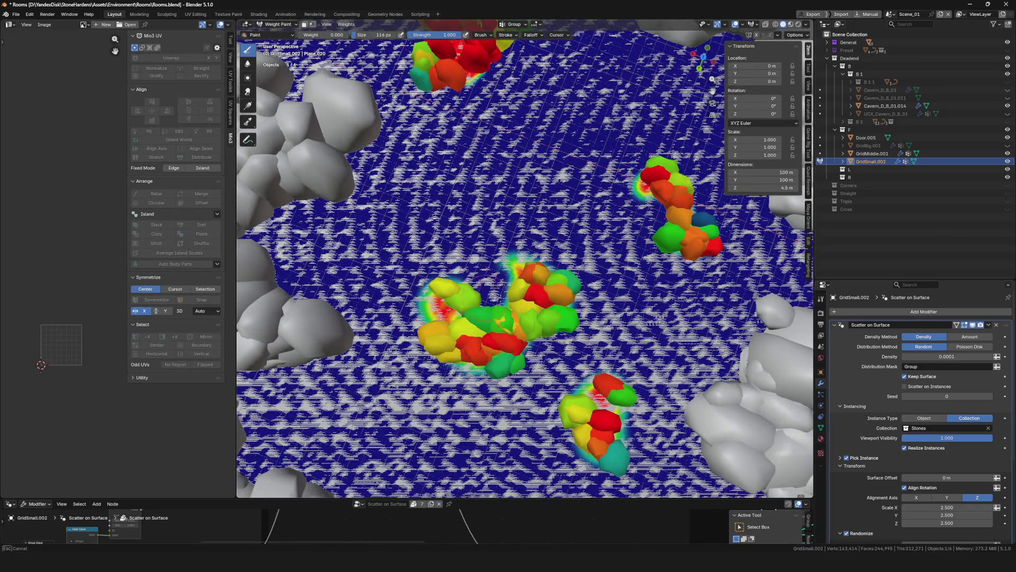
scroll(496, 261, "down", 5)
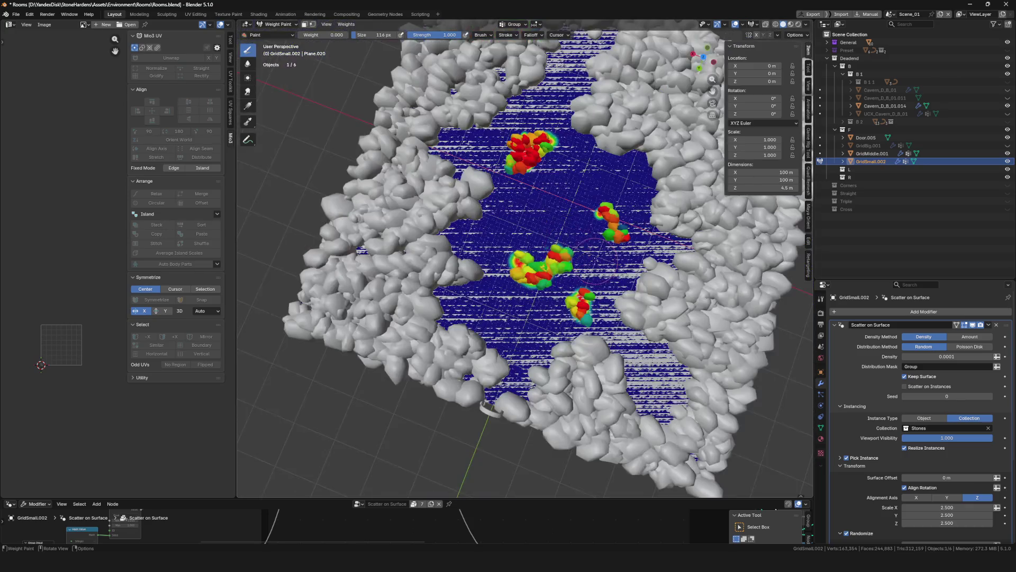
Erase stones from the cluster's lower part and paint new stones into its gap
mouse_move(496, 261)
middle_mouse_down()
mouse_move(428, 192)
mouse_move(445, 239)
middle_mouse_up()
scroll(427, 192, "up", 5)
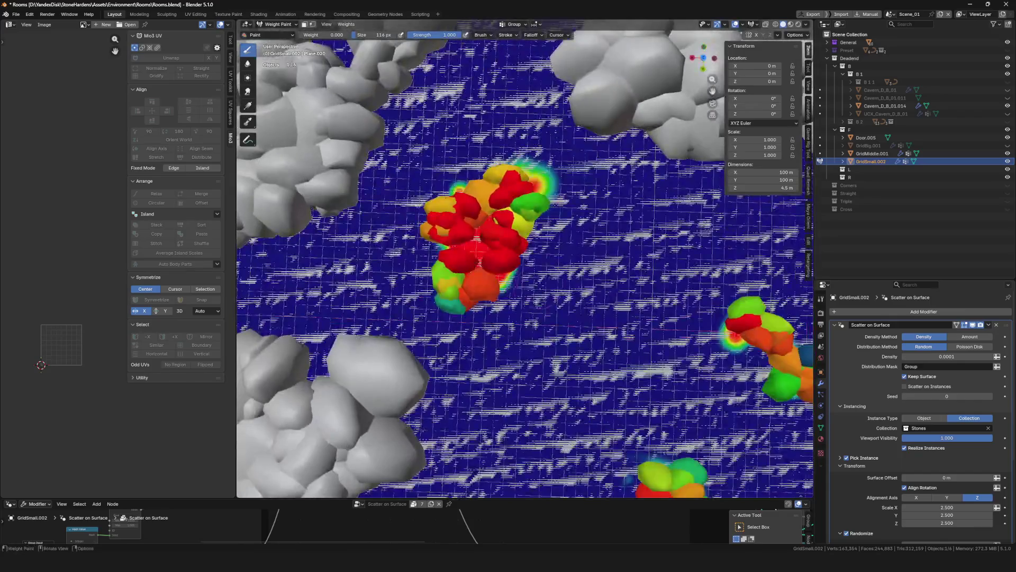
left_click_drag(489, 238, 503, 258)
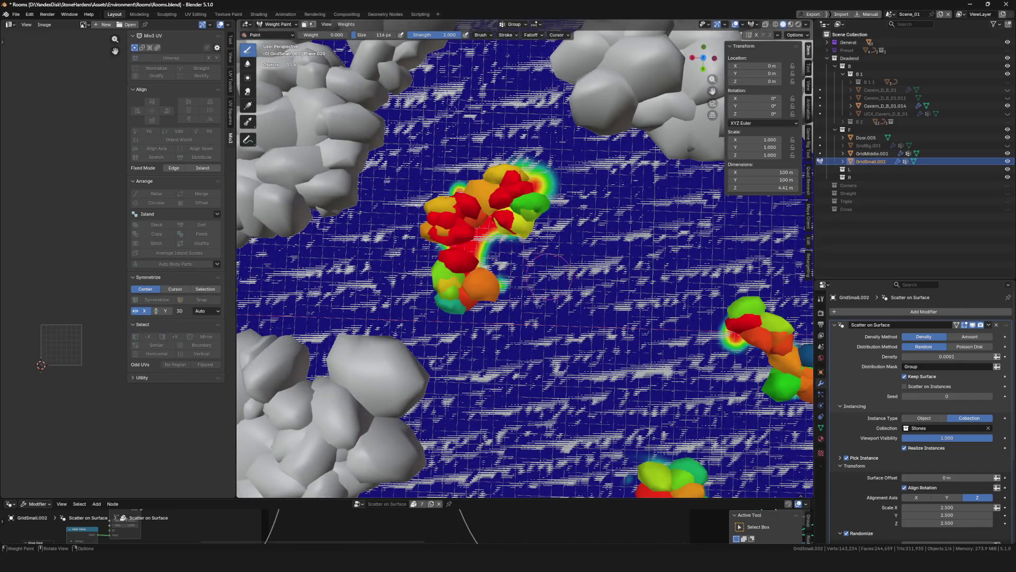
key("ctrl+Tab")
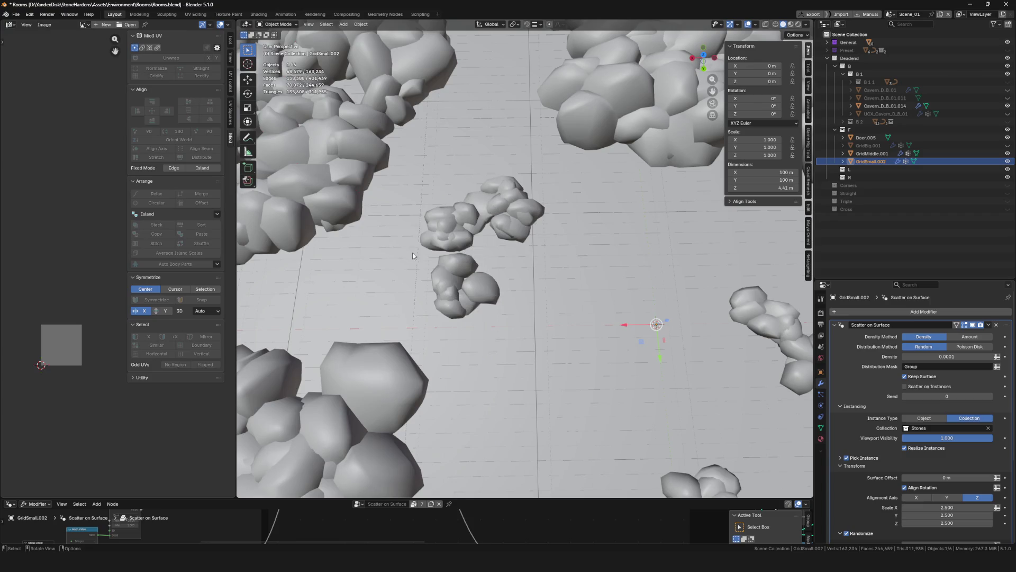
key("ctrl+Tab")
scroll(413, 256, "up", 3)
middle_click_drag(414, 257, 456, 274)
scroll(456, 274, "up", 3)
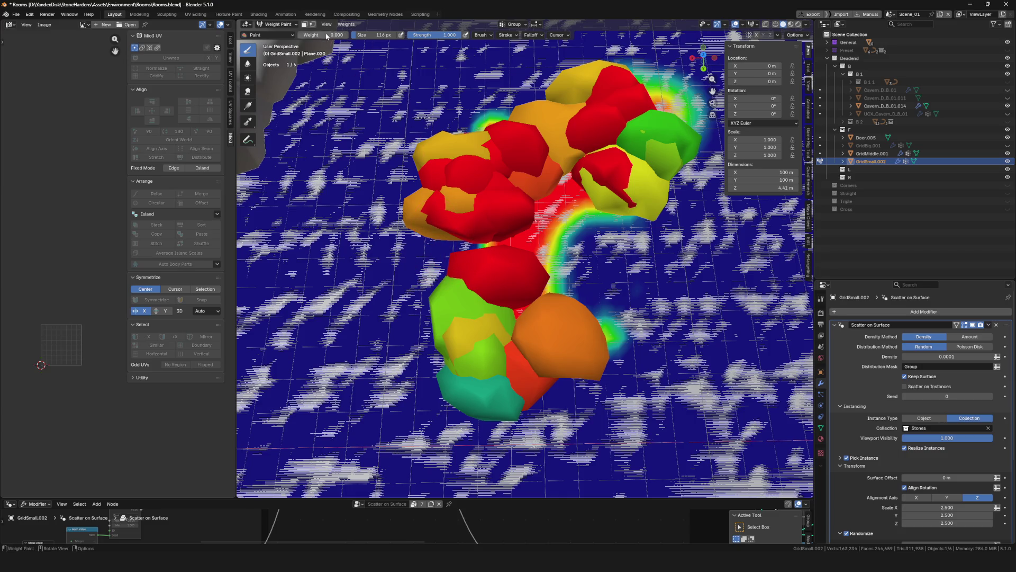
left_click_drag(463, 260, 442, 233)
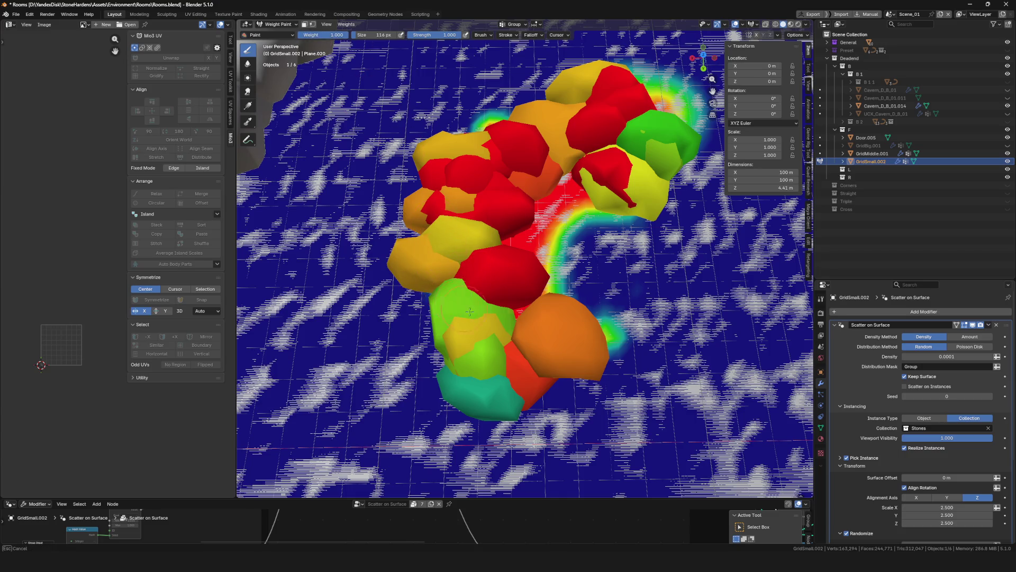
left_click_drag(470, 311, 445, 278)
scroll(445, 278, "down", 3)
scroll(454, 238, "down", 2)
Return GridSmall.002 to Object Mode and save Rooms.blend
key("ctrl+Tab")
left_click(471, 228)
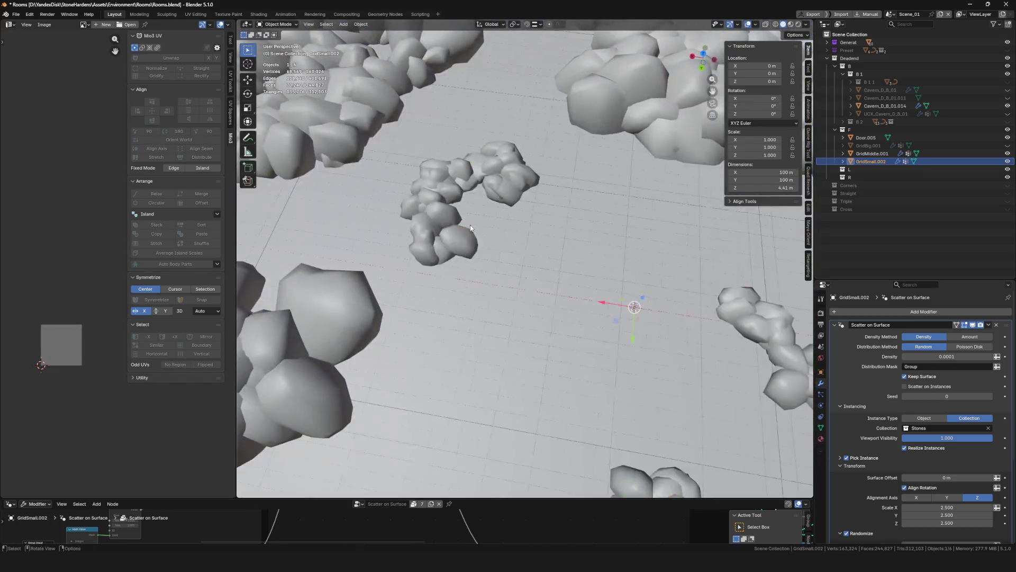
scroll(476, 235, "down", 2)
scroll(509, 263, "down", 4)
scroll(532, 310, "up", 3)
mouse_move(517, 274)
middle_mouse_down()
mouse_move(532, 310)
mouse_move(555, 262)
mouse_move(598, 281)
mouse_move(523, 322)
mouse_move(597, 363)
mouse_move(445, 355)
middle_mouse_up()
key("ctrl+s")
scroll(535, 314, "up", 3)
scroll(535, 313, "down", 3)
scroll(557, 262, "up", 3)
scroll(598, 281, "down", 5)
scroll(598, 280, "up", 5)
scroll(599, 281, "up", 2)
scroll(599, 280, "down", 3)
scroll(523, 322, "up", 3)
scroll(524, 321, "down", 4)
scroll(523, 322, "down", 4)
scroll(445, 355, "up", 4)
scroll(500, 321, "up", 2)
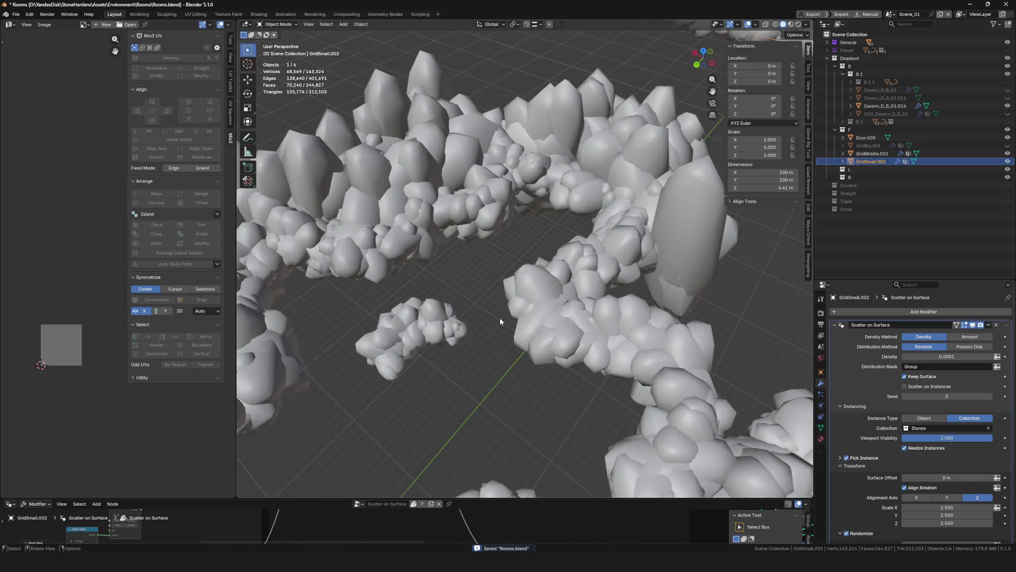
scroll(500, 321, "down", 4)
scroll(403, 374, "up", 3)
scroll(541, 218, "up", 2)
scroll(508, 235, "up", 1)
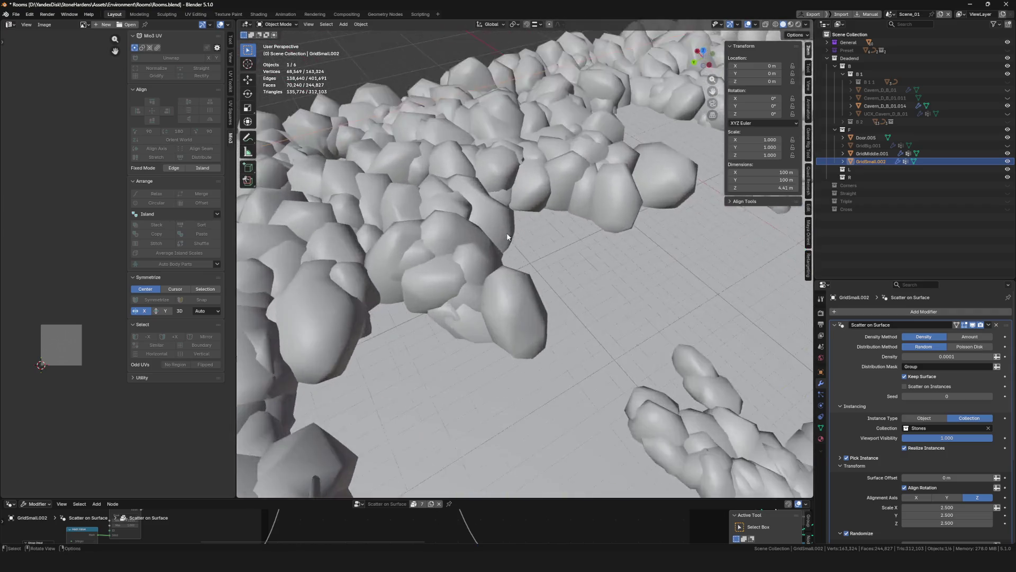
scroll(507, 236, "down", 2)
scroll(610, 294, "down", 2)
scroll(606, 323, "up", 1)
Orbit to a higher angle over the rock ring while the Randomize settings are in view
mouse_move(607, 323)
middle_mouse_down()
mouse_move(597, 312)
mouse_move(665, 329)
middle_mouse_up()
scroll(664, 328, "up", 3)
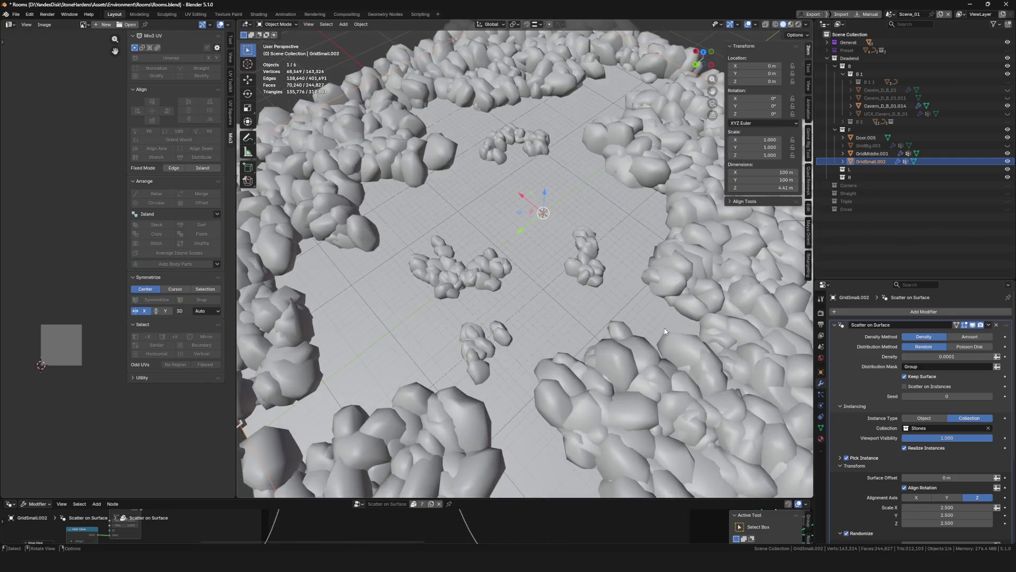
scroll(665, 328, "down", 2)
scroll(656, 326, "down", 1)
scroll(968, 449, "down", 2)
scroll(969, 449, "down", 3)
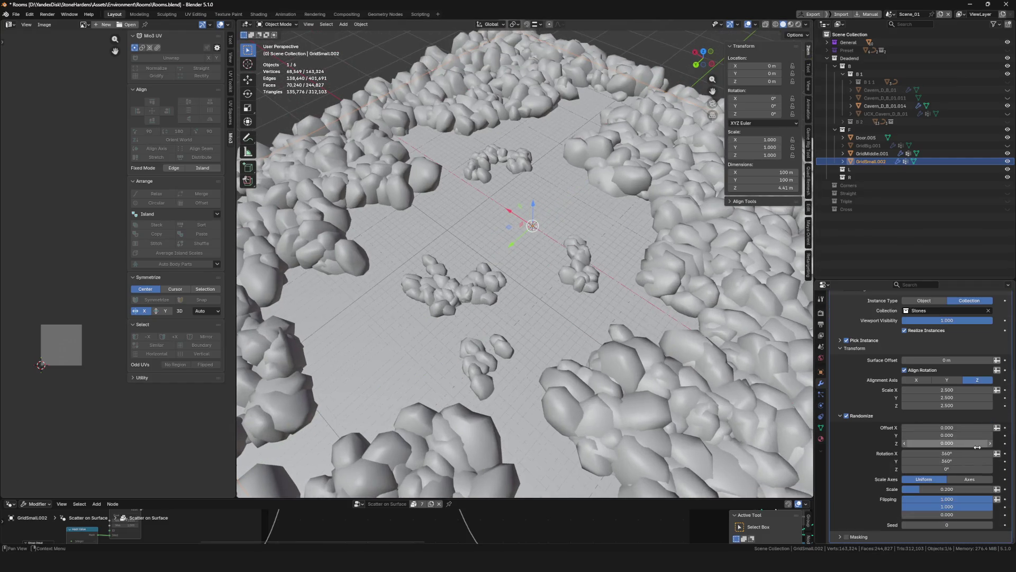
Set the scattered stones' scale to 3 on all three axes after undoing a trial value of 4
left_click_drag(991, 405, 991, 395)
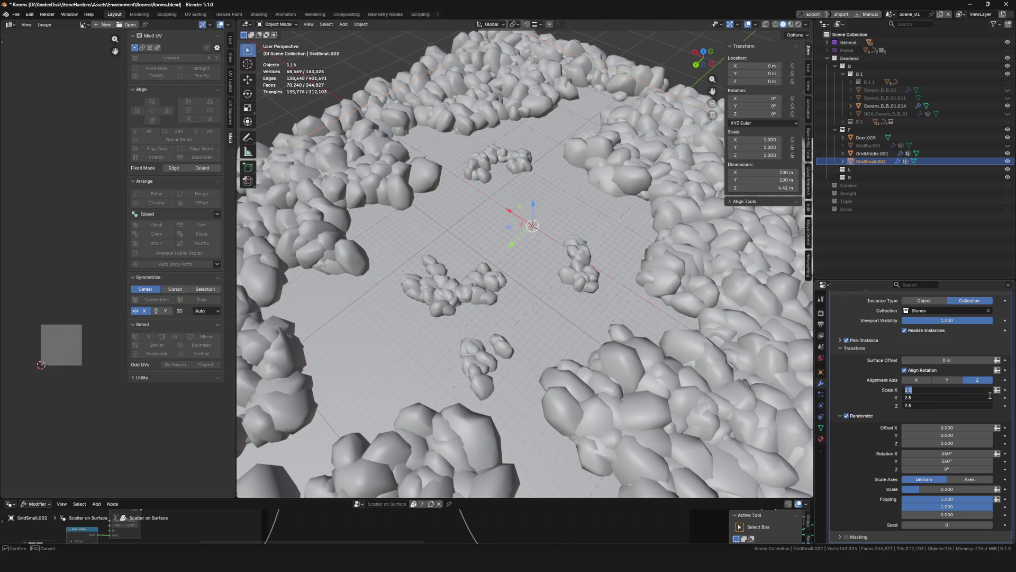
type("4")
key("Return")
key("ctrl+z")
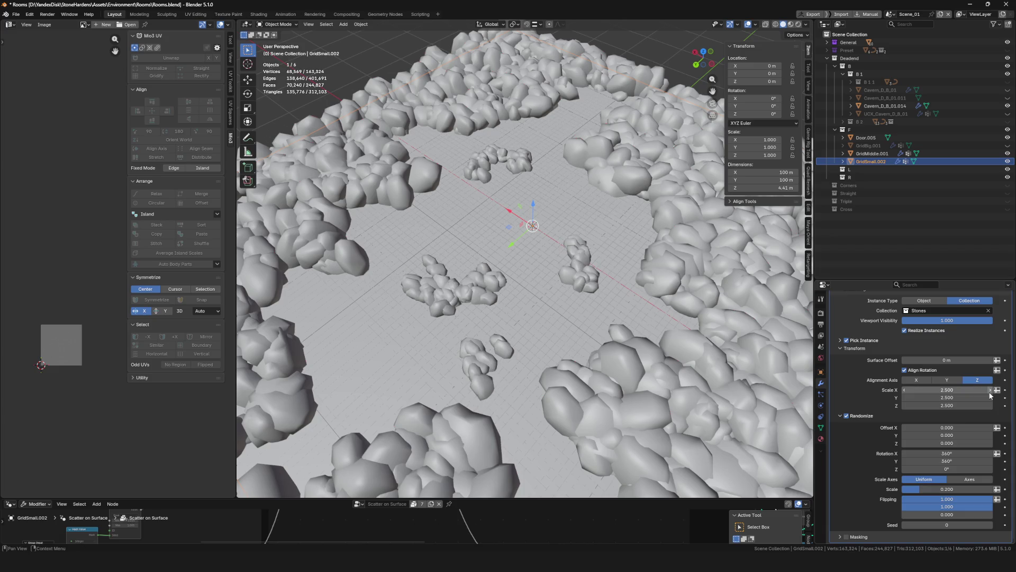
left_click_drag(990, 395, 990, 405)
type("3")
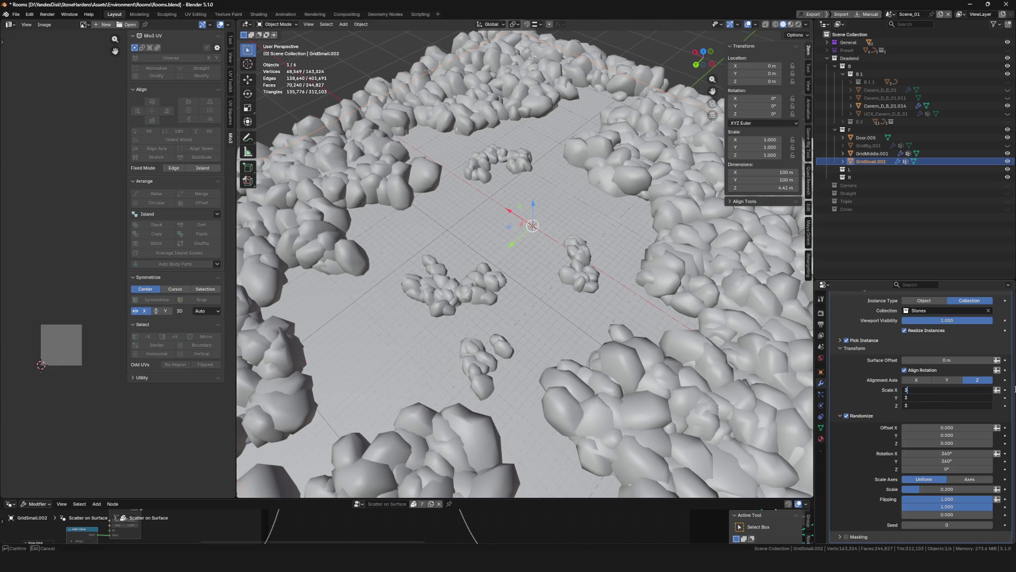
key("Return")
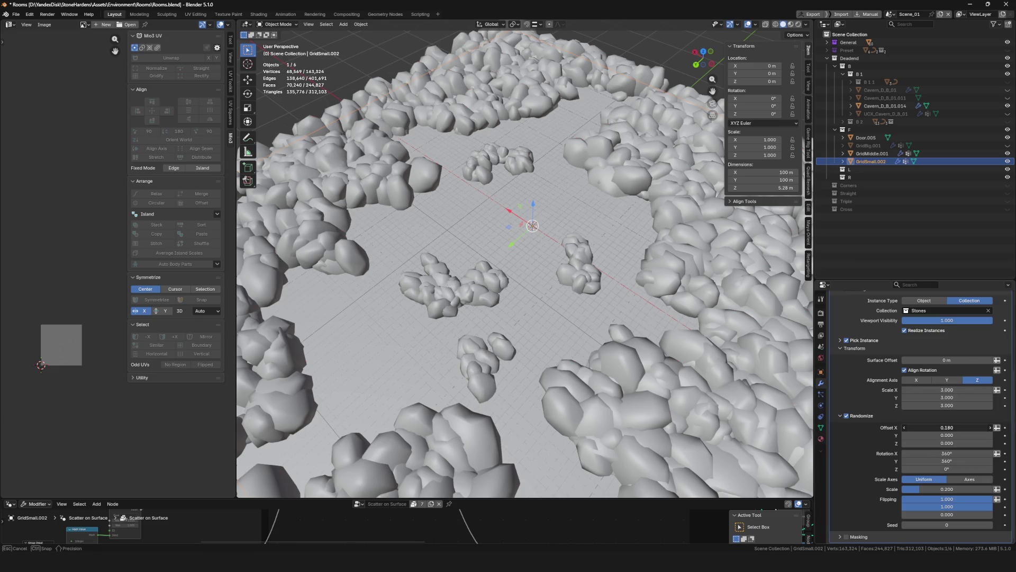
Zero the random X offset and the random X and Y rotation of the stones
mouse_move(945, 427)
left_mouse_down()
mouse_move(981, 428)
mouse_move(950, 427)
left_mouse_up()
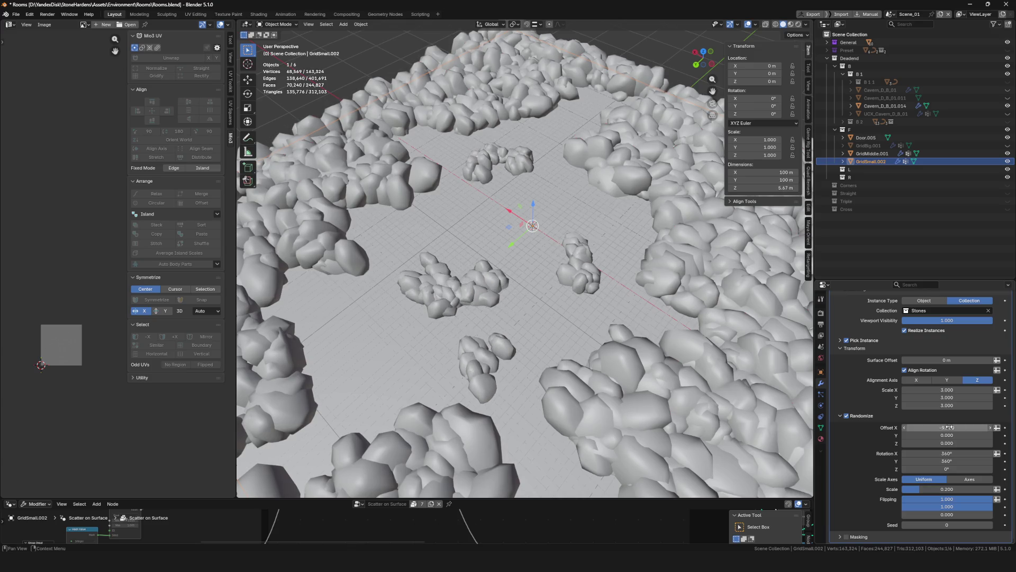
key("Return")
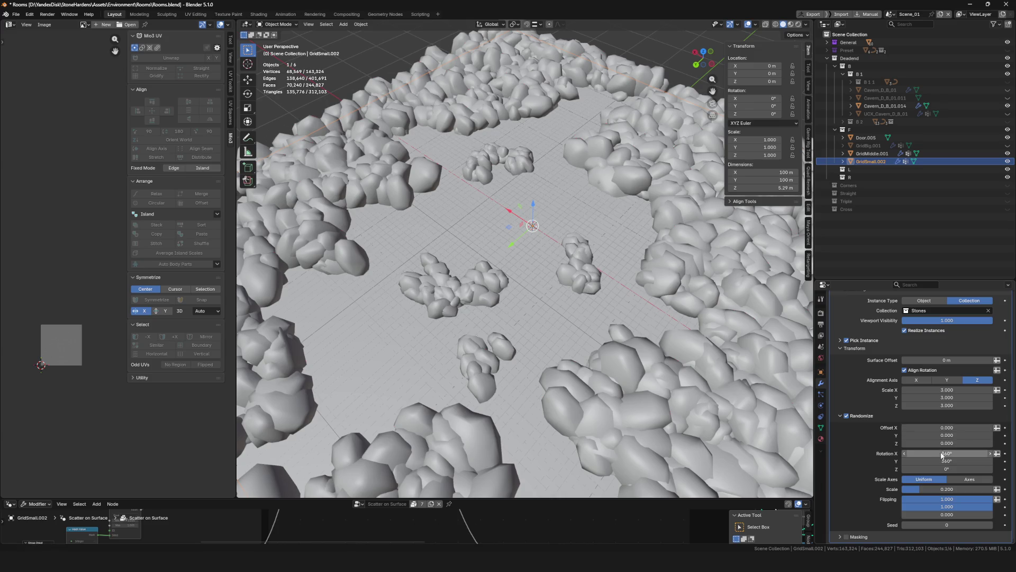
type("0")
key("Return")
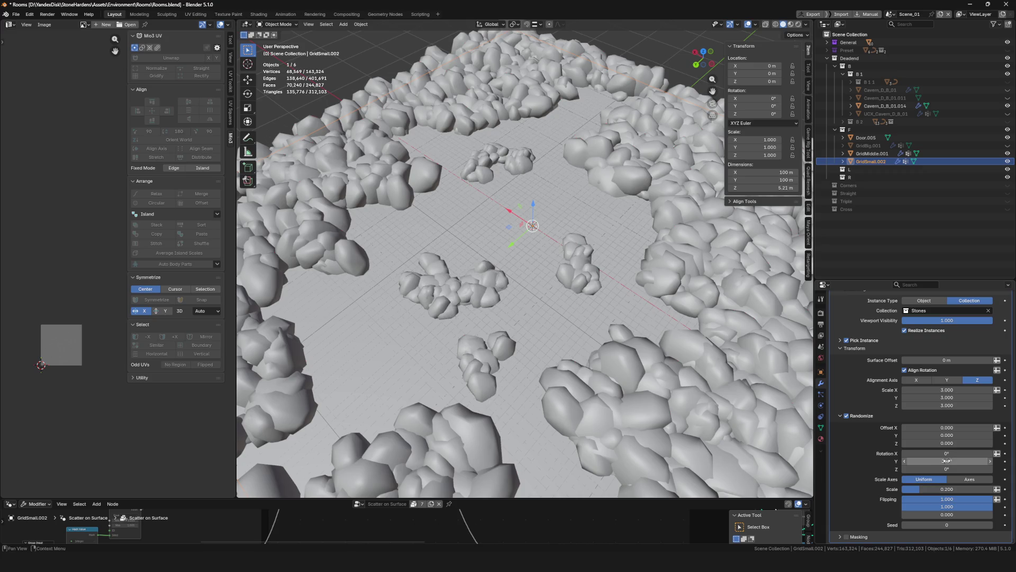
type("0")
key("Return")
scroll(561, 340, "up", 5)
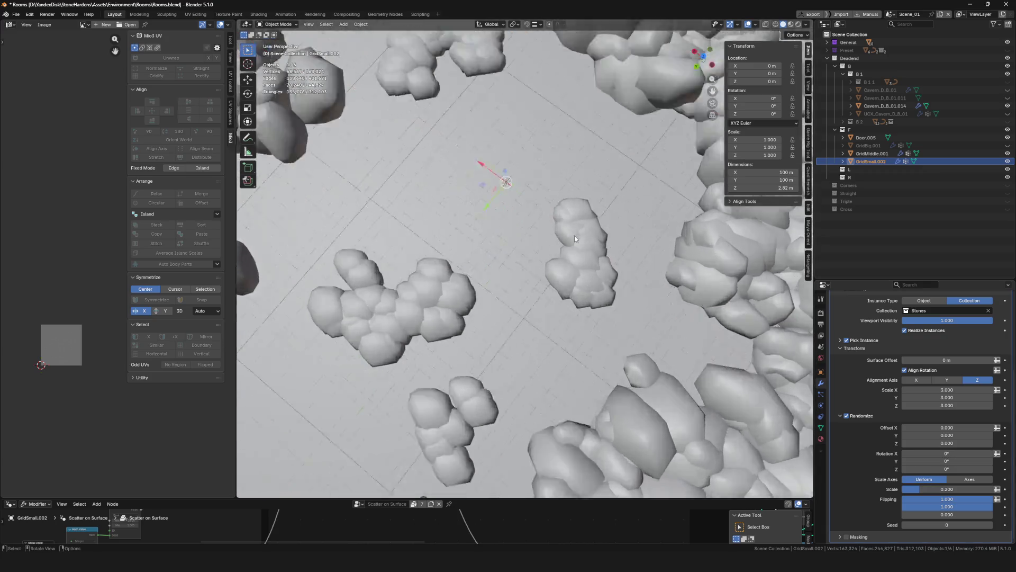
middle_click_drag(560, 340, 580, 326)
scroll(589, 320, "down", 8)
scroll(589, 319, "up", 2)
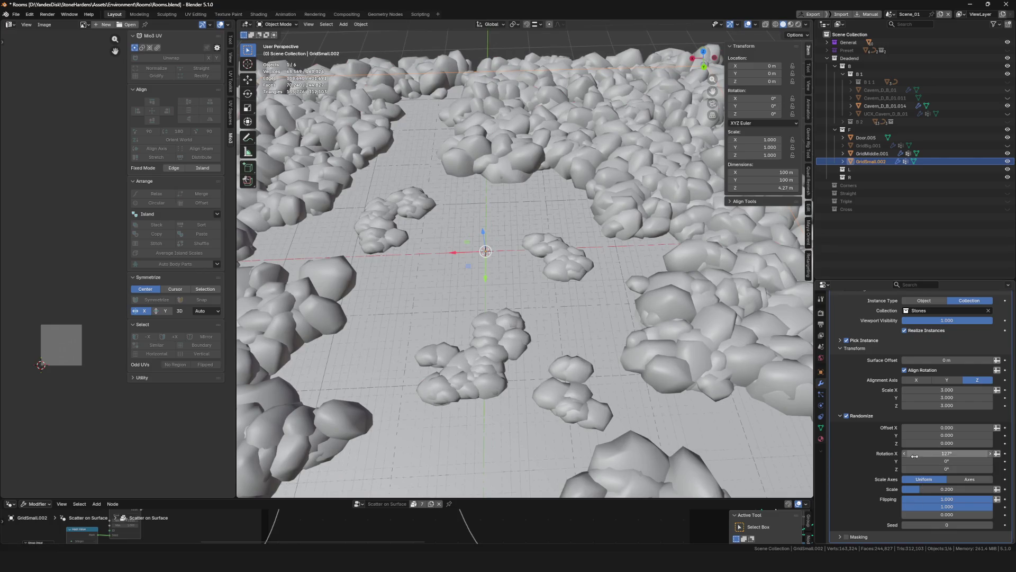
Set the stones' random Z rotation to 120°, briefly trying 120° on X and Y too
left_click_drag(915, 461, 925, 461)
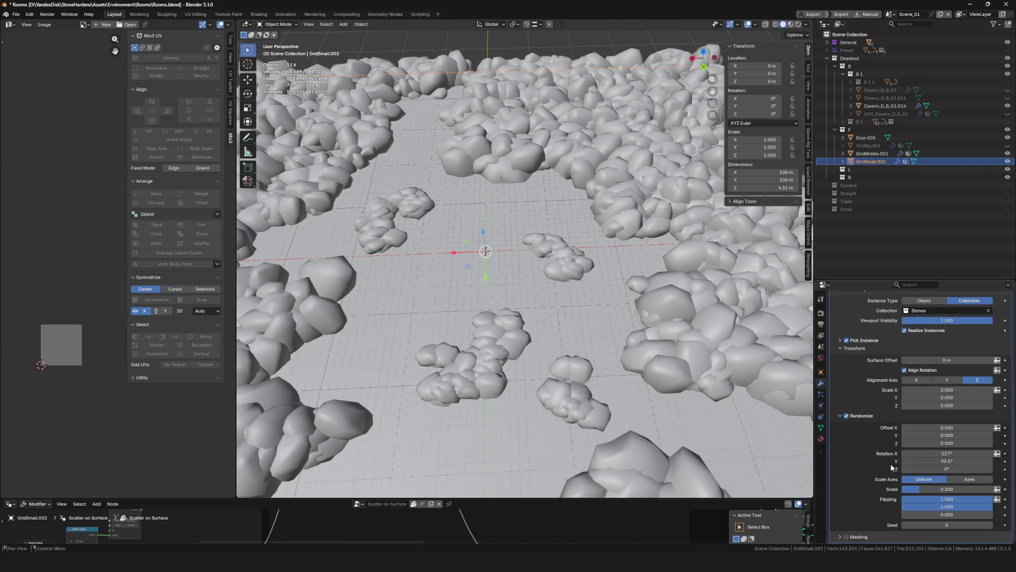
left_click_drag(946, 469, 976, 469)
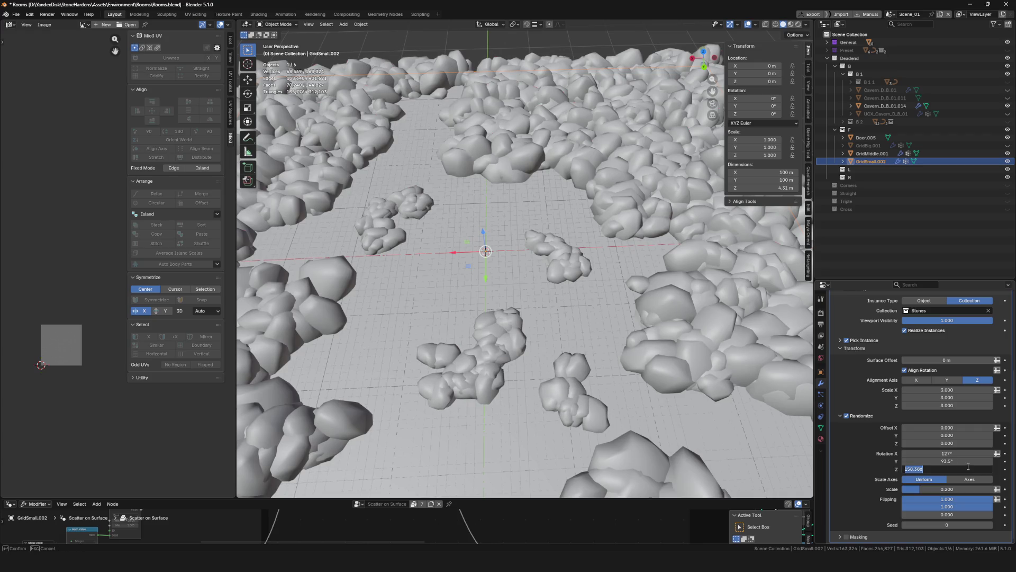
key("Return")
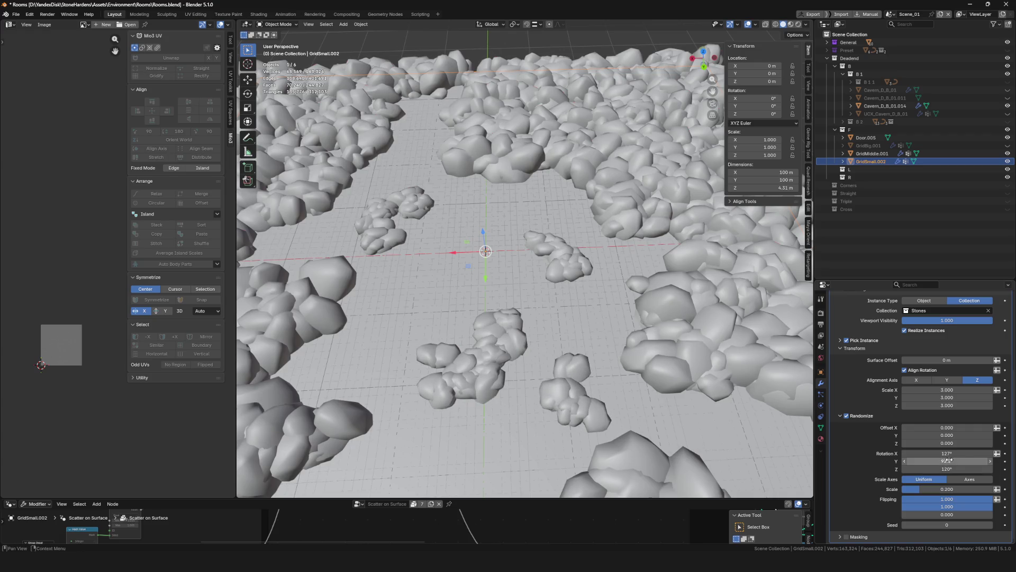
type("120d")
key("Return")
double_click(947, 453)
type("120")
key("Return")
Reset random X and Y rotation to 0° so the stones rotate only around Z
mouse_move(476, 318)
middle_mouse_down()
mouse_move(421, 348)
mouse_move(626, 402)
middle_mouse_up()
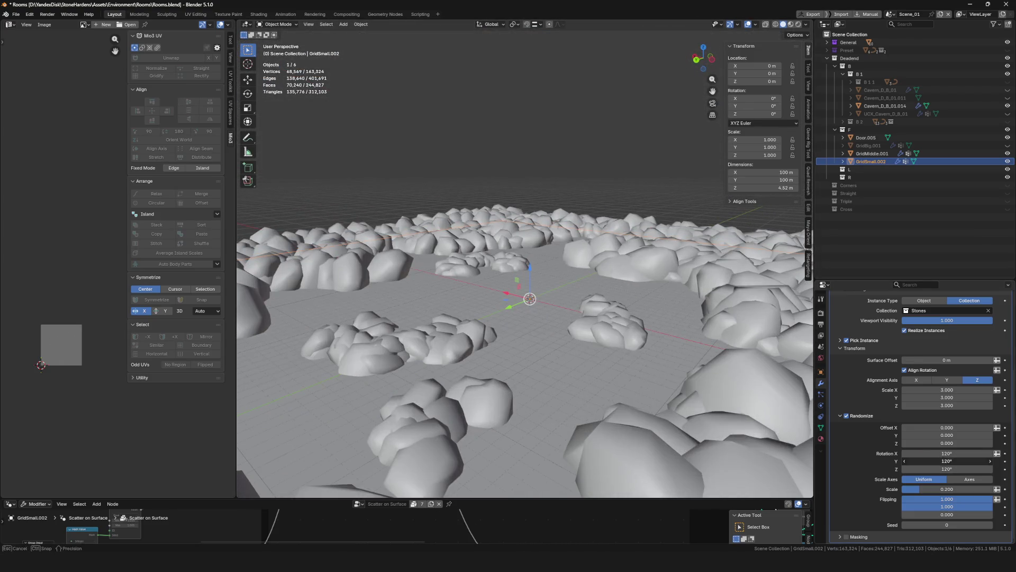
key("Return")
mouse_move(669, 431)
middle_mouse_down()
mouse_move(556, 357)
mouse_move(580, 369)
middle_mouse_up()
scroll(556, 357, "up", 5)
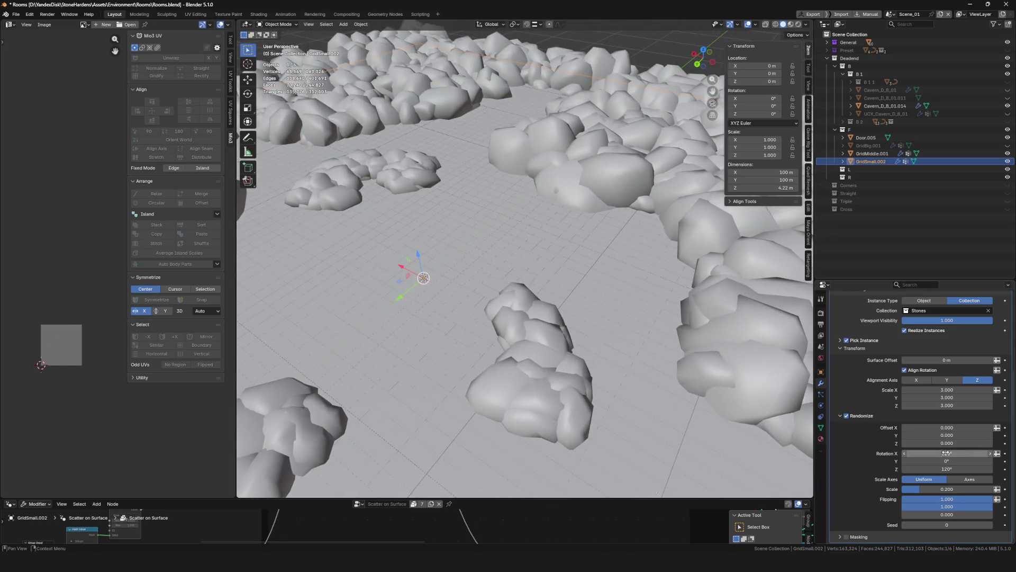
type("0")
key("Return")
scroll(579, 335, "down", 5)
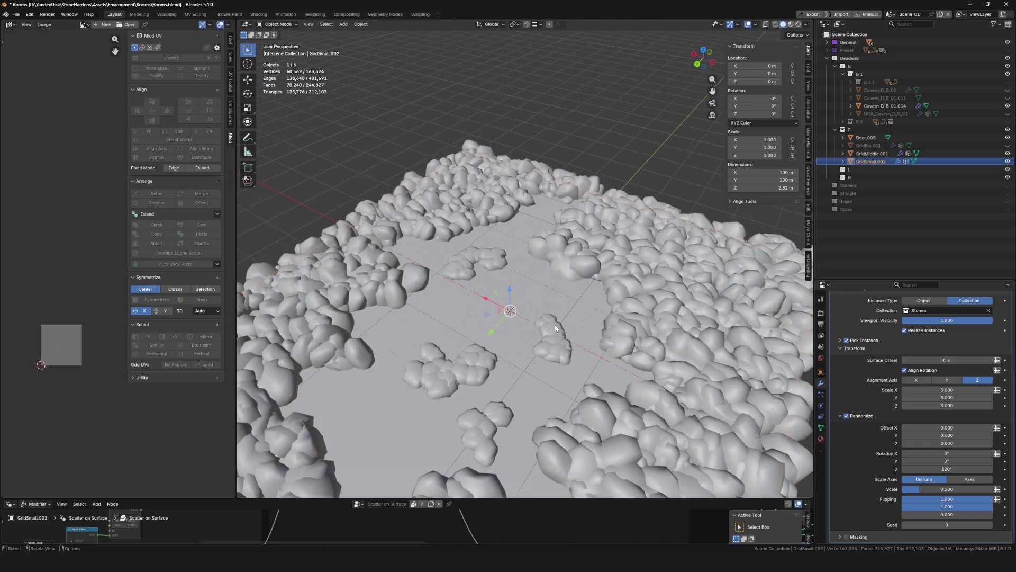
scroll(626, 357, "up", 6)
mouse_move(627, 358)
middle_mouse_down()
mouse_move(520, 323)
mouse_move(612, 442)
middle_mouse_up()
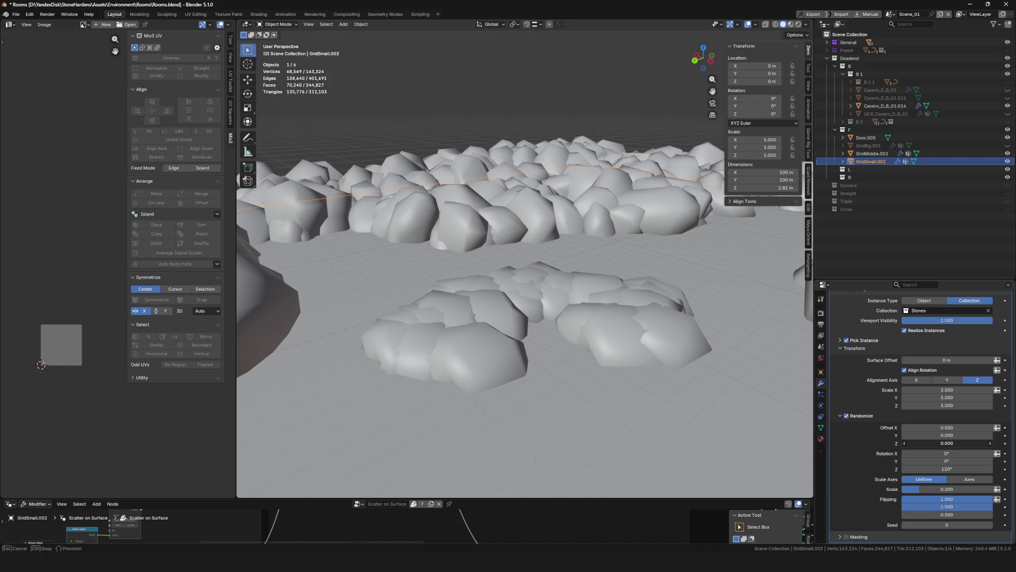
Give the stones a random Z offset of about 12.28
left_click_drag(946, 443, 993, 443)
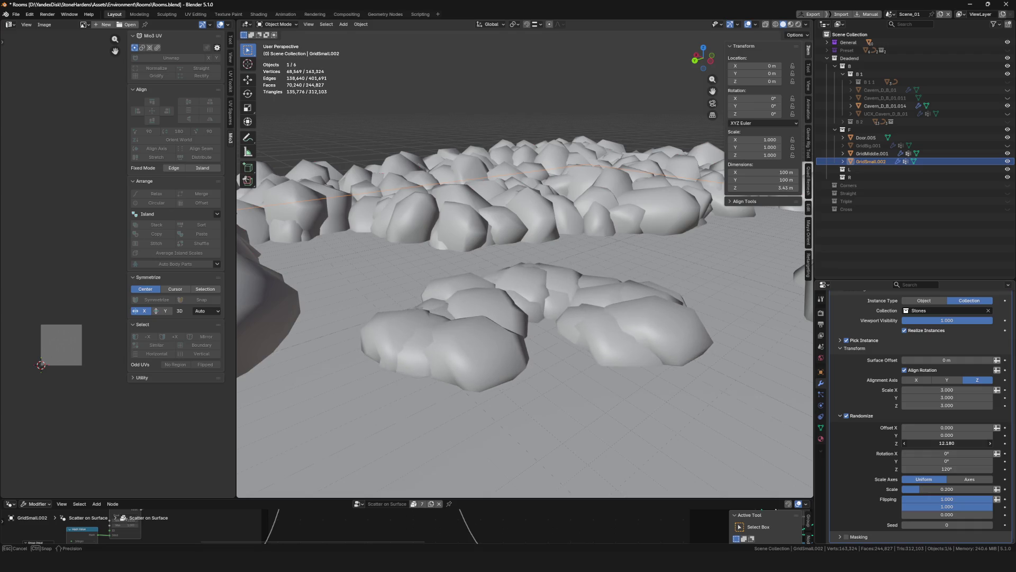
middle_click_drag(314, 330, 299, 344)
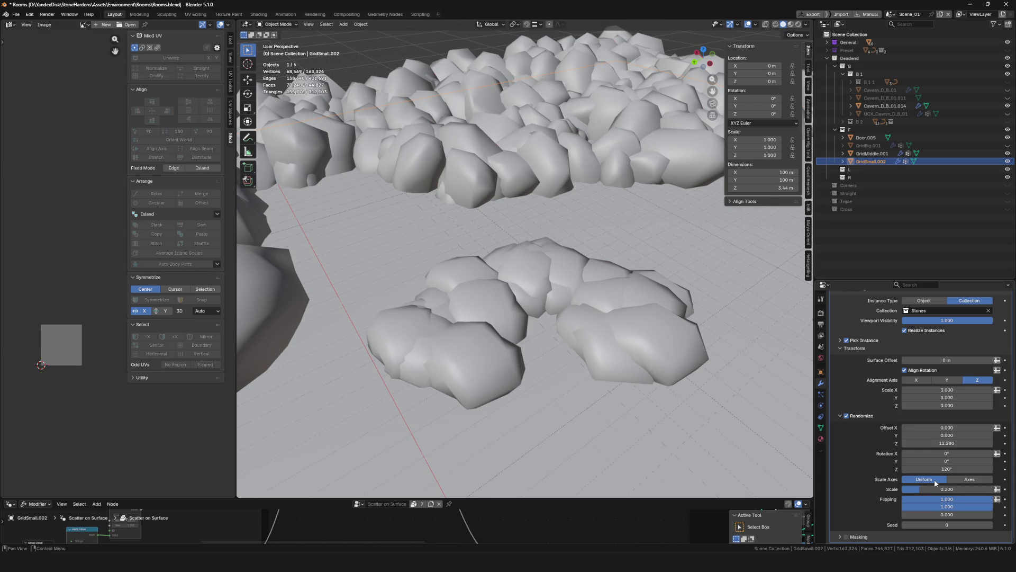
Try per-axis random scale with 0.2 on X/Y and a larger Z, then return to uniform 0.200
left_click(964, 479)
left_click_drag(963, 489, 969, 489)
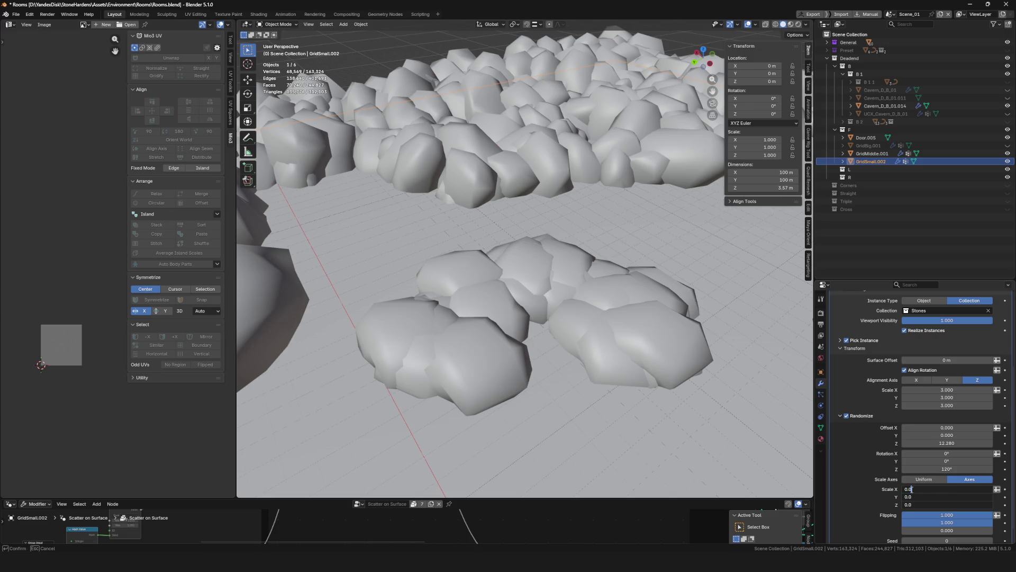
key("Return")
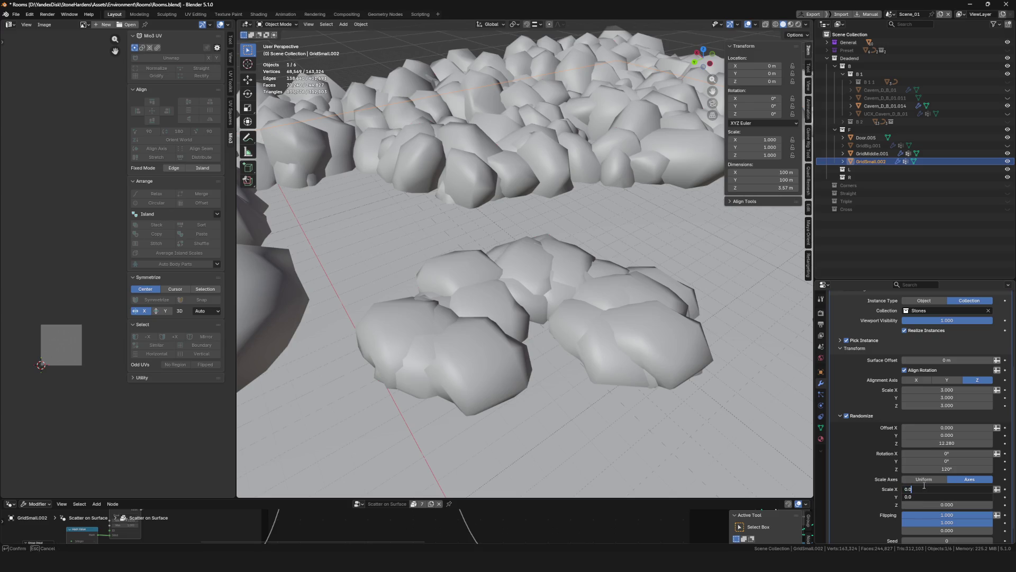
key("BackSpace")
type("2")
key("Return")
mouse_move(947, 504)
left_mouse_down()
mouse_move(976, 505)
mouse_move(914, 504)
left_mouse_up()
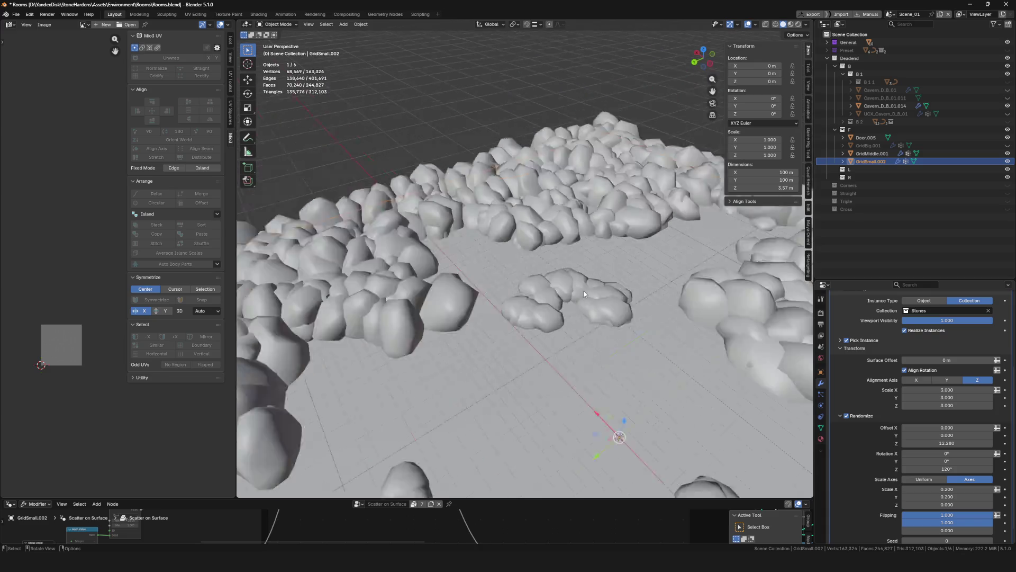
middle_click_drag(602, 333, 654, 345)
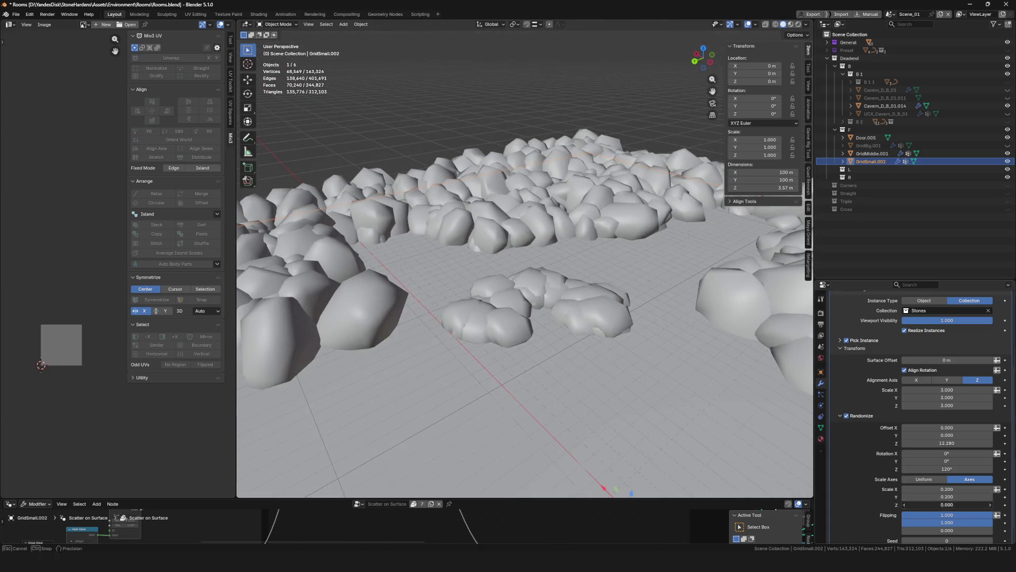
type("2")
key("Return")
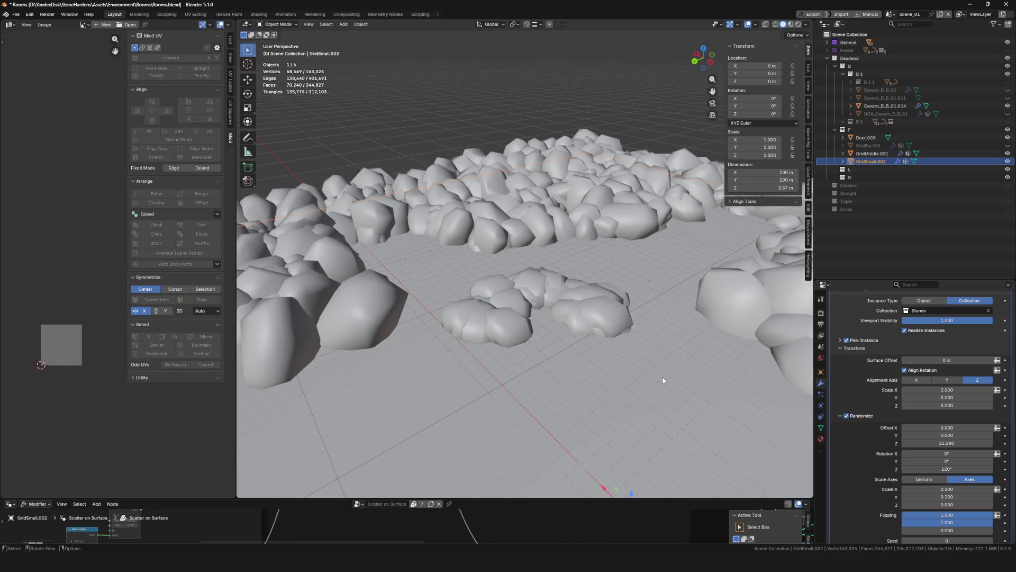
left_click(925, 479)
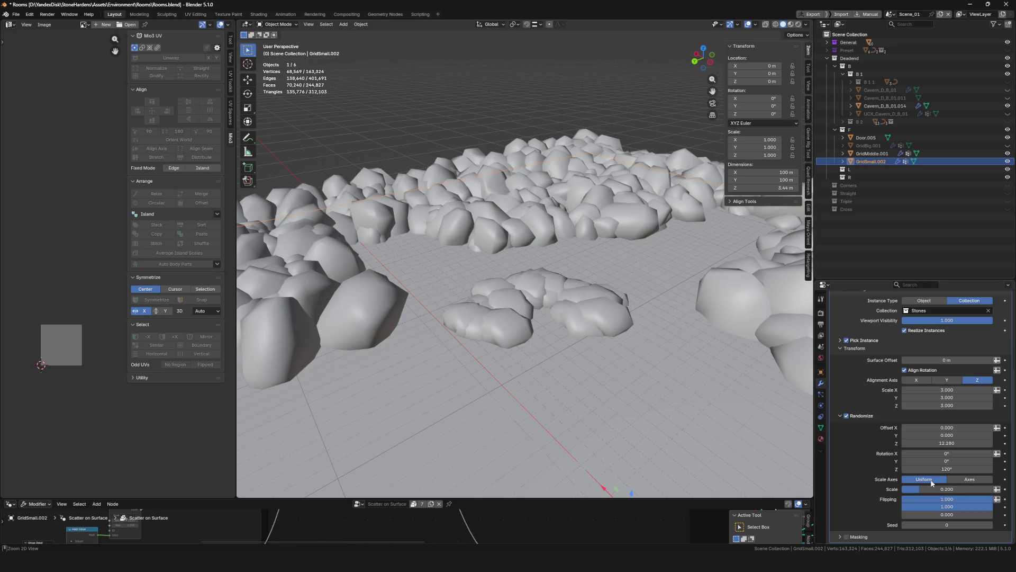
Reset the random Z offset to zero and stretch the stones taller along Z
middle_click_drag(524, 318, 556, 294)
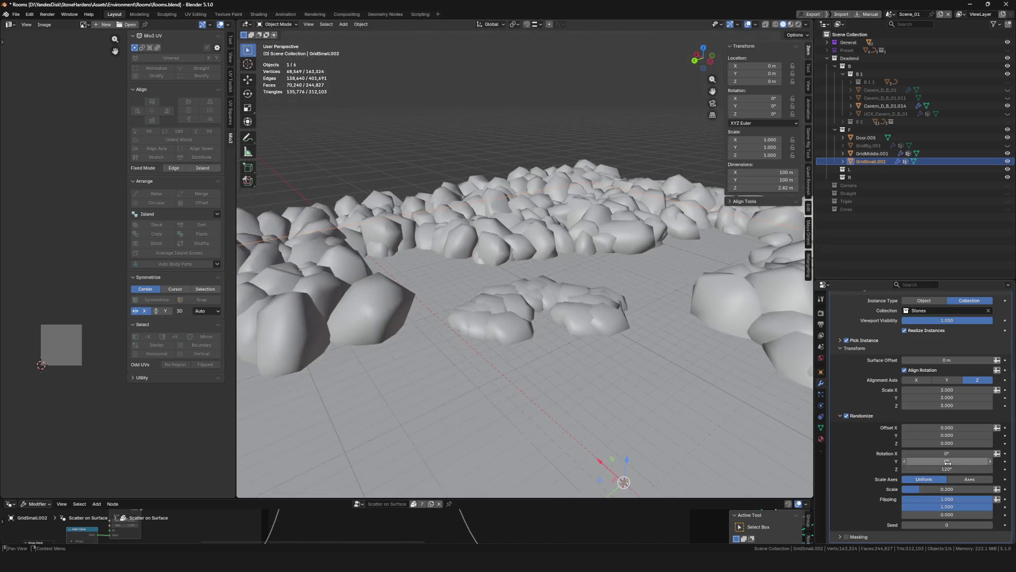
mouse_move(947, 443)
left_mouse_down()
mouse_move(977, 443)
mouse_move(947, 442)
left_mouse_up()
middle_click_drag(770, 394, 765, 412)
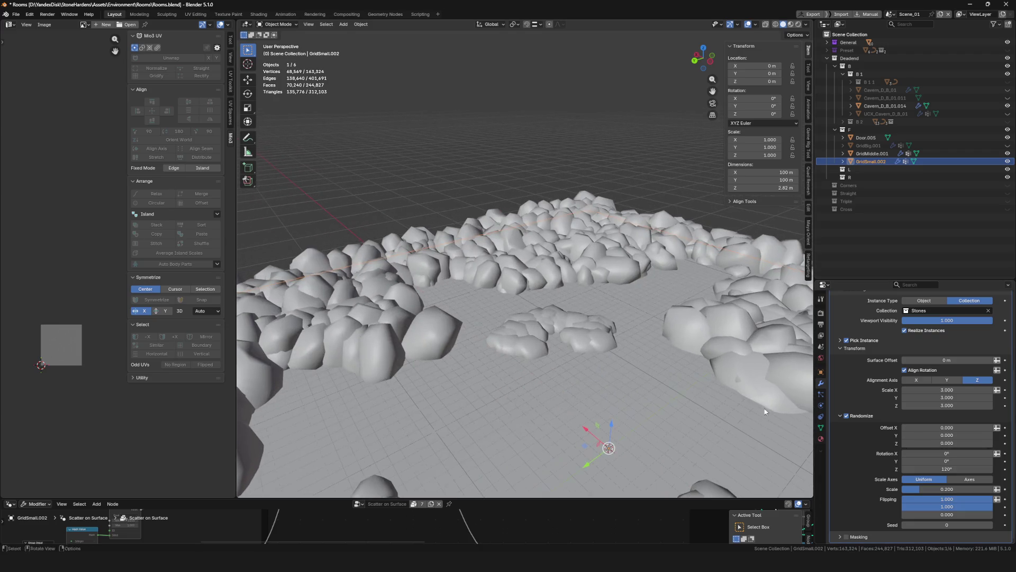
mouse_move(932, 406)
left_mouse_down()
mouse_move(977, 406)
mouse_move(950, 406)
left_mouse_up()
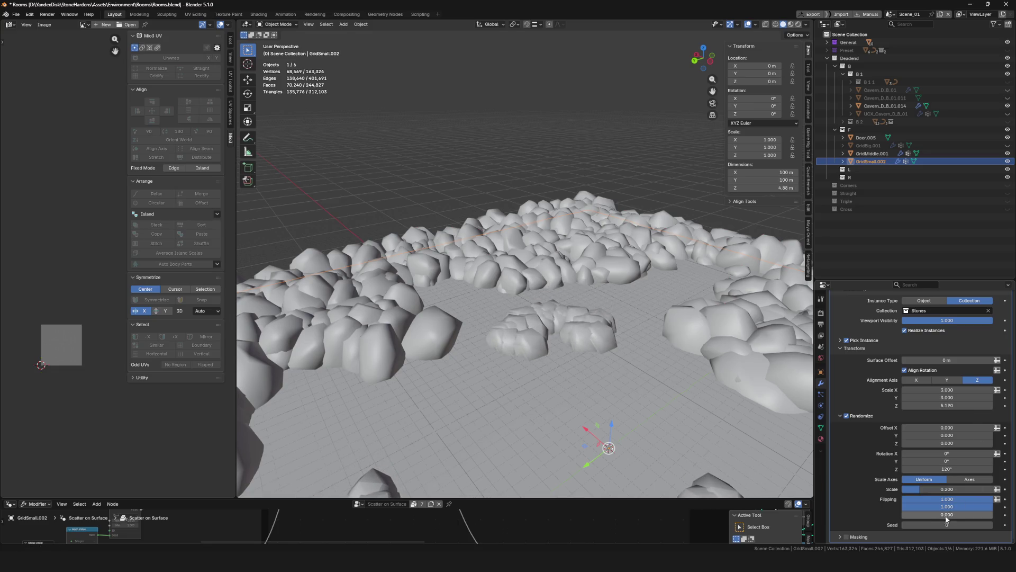
Apply random scale only on Z at 0.750 and set the stones' Z scale to 5.8
left_click(970, 479)
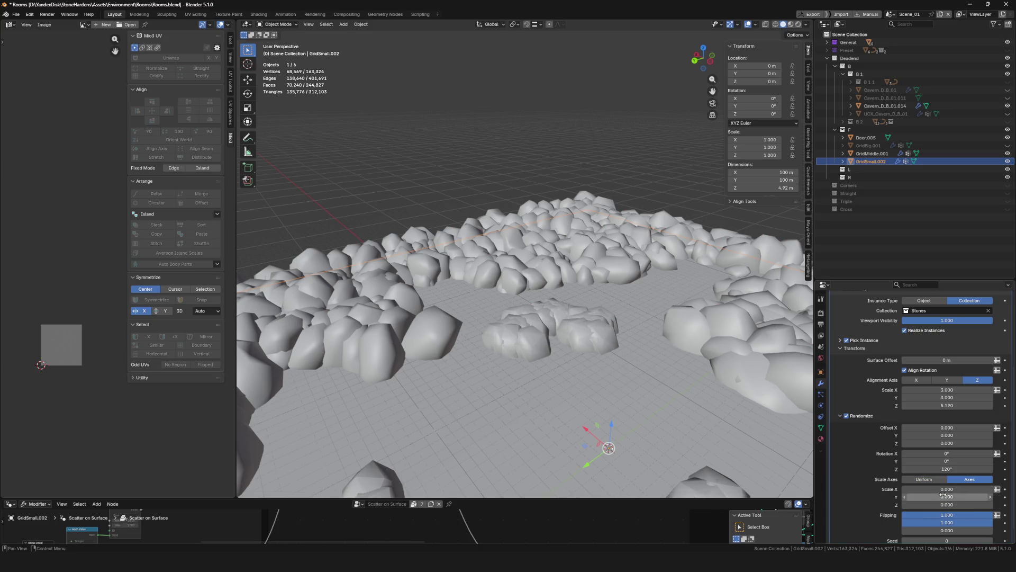
mouse_move(946, 505)
left_mouse_down()
mouse_move(965, 505)
mouse_move(948, 504)
left_mouse_up()
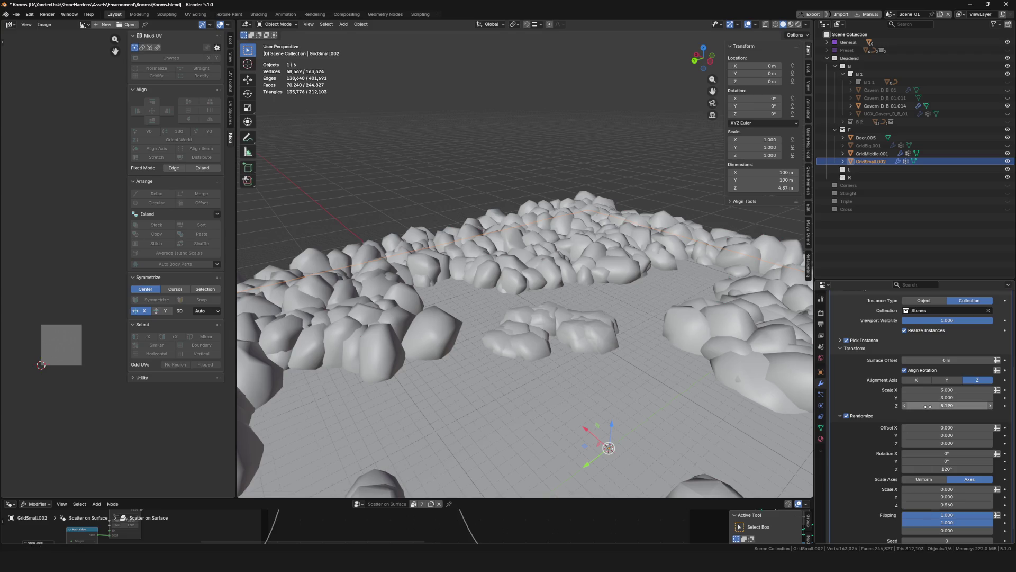
left_click_drag(928, 406, 905, 405)
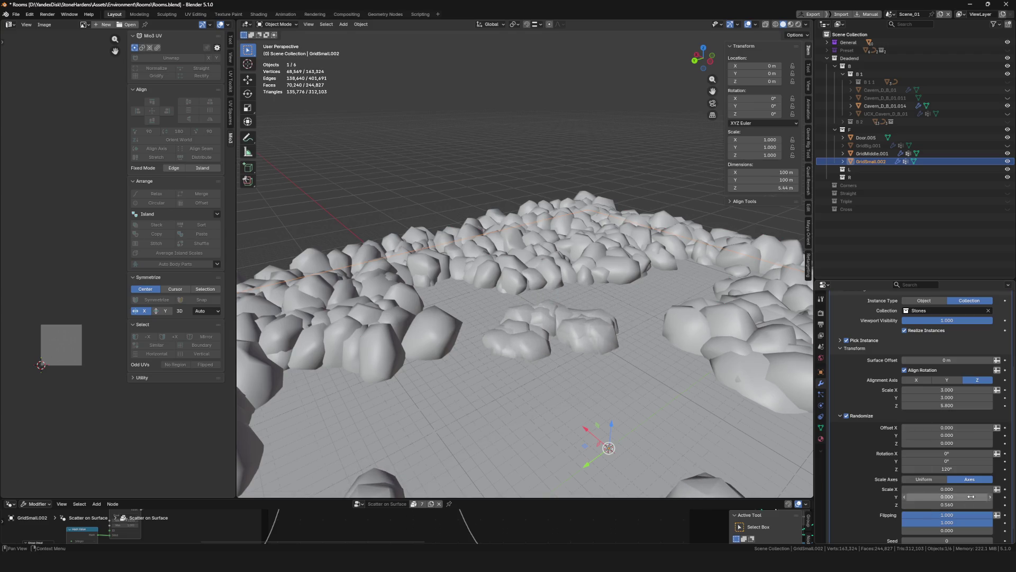
left_click_drag(948, 505, 950, 504)
mouse_move(598, 449)
middle_mouse_down()
mouse_move(619, 317)
mouse_move(653, 380)
middle_mouse_up()
scroll(571, 447, "up", 2)
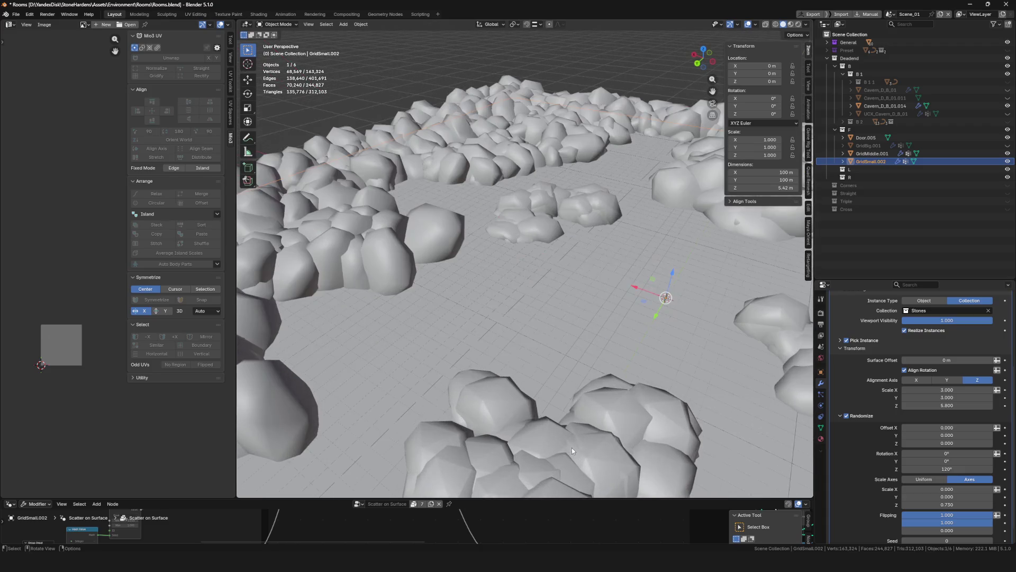
mouse_move(627, 440)
middle_mouse_down()
mouse_move(588, 413)
mouse_move(541, 346)
mouse_move(523, 375)
mouse_move(544, 445)
middle_mouse_up()
scroll(588, 413, "up", 3)
scroll(541, 345, "down", 5)
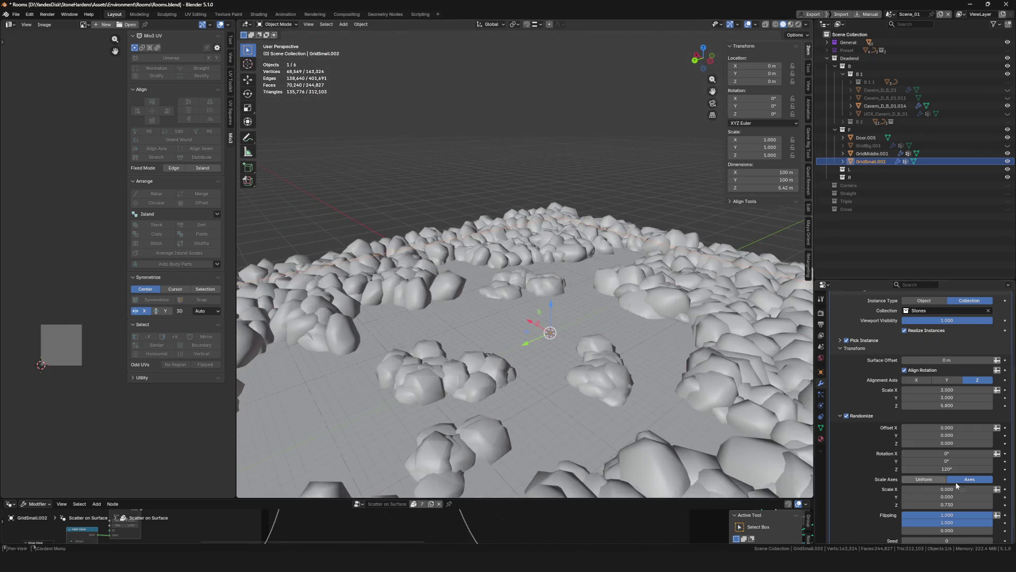
scroll(940, 489, "down", 1)
left_click_drag(947, 489, 953, 489)
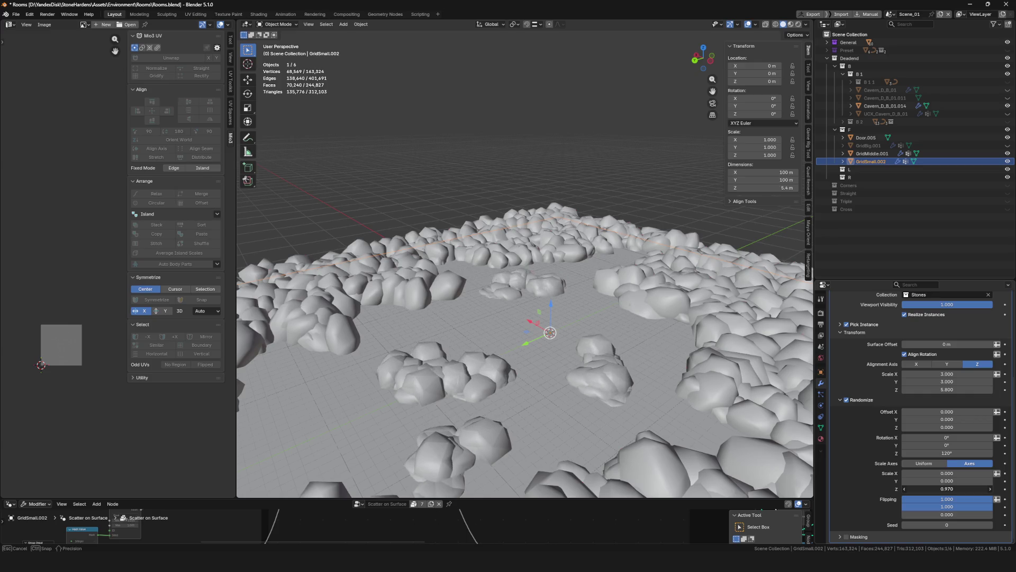
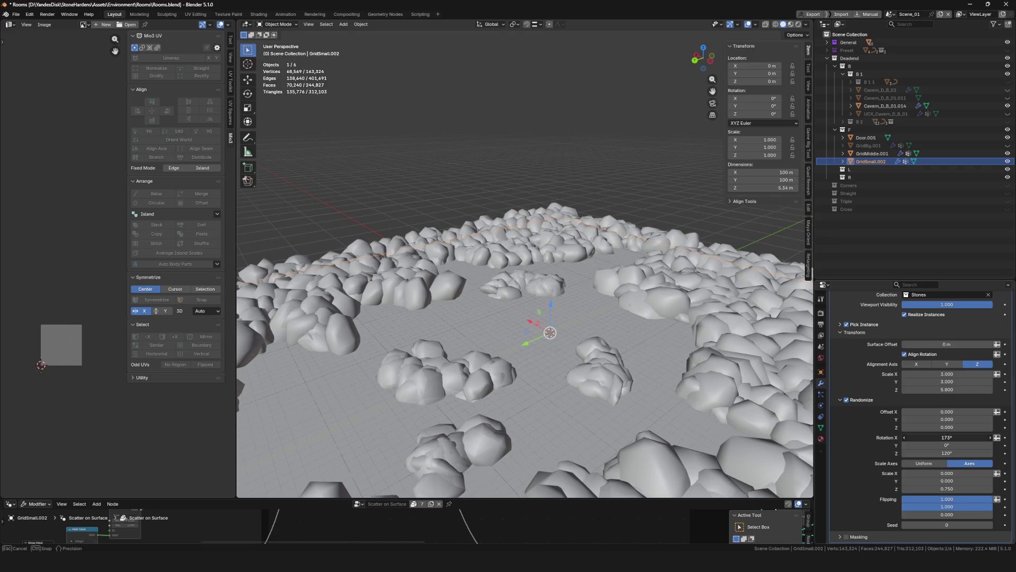
Select the GridMiddle.001 larger-stone scatter layer while looking down over the stone floor
middle_click_drag(518, 365, 488, 396)
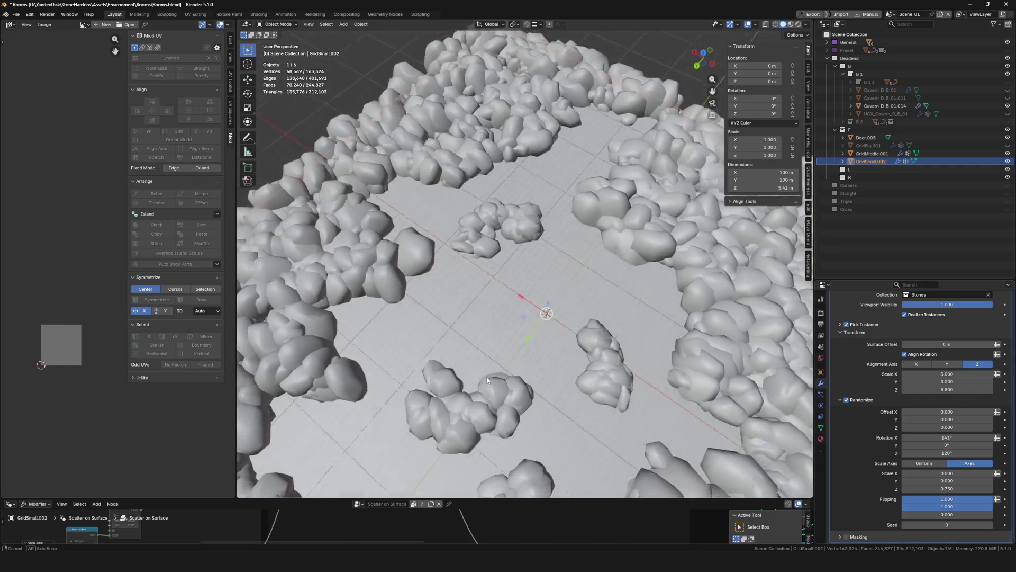
middle_click_drag(533, 299, 450, 238)
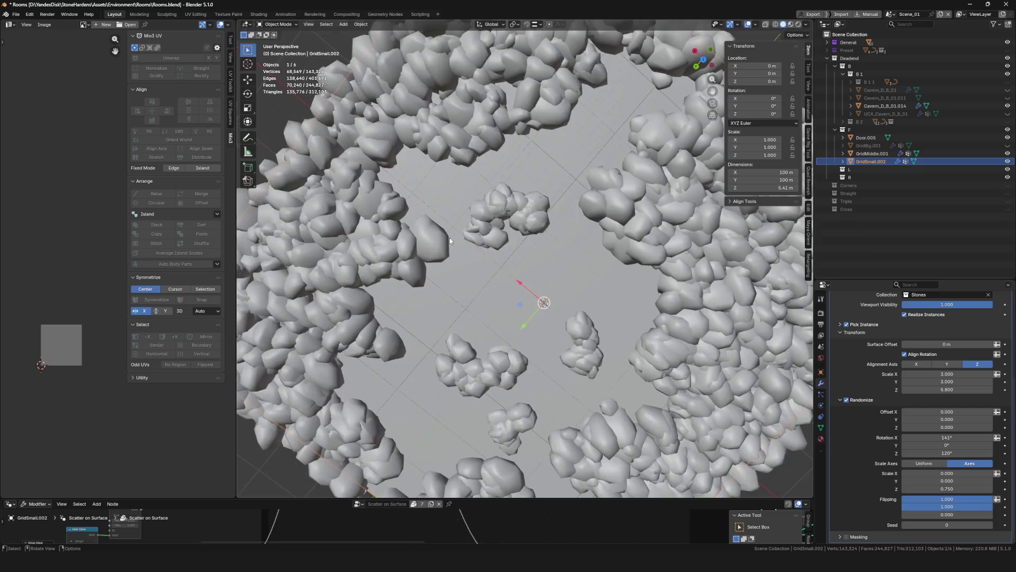
scroll(493, 321, "up", 5)
mouse_move(492, 320)
middle_mouse_down()
mouse_move(486, 290)
mouse_move(529, 277)
middle_mouse_up()
scroll(485, 290, "down", 3)
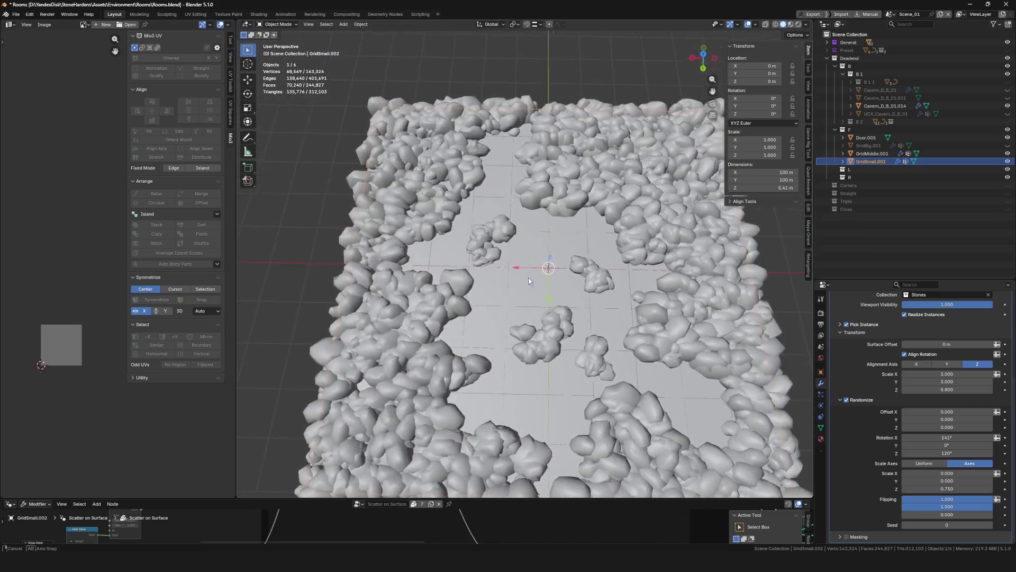
scroll(529, 277, "down", 4)
scroll(557, 324, "up", 4)
scroll(511, 314, "up", 1)
left_click(511, 314)
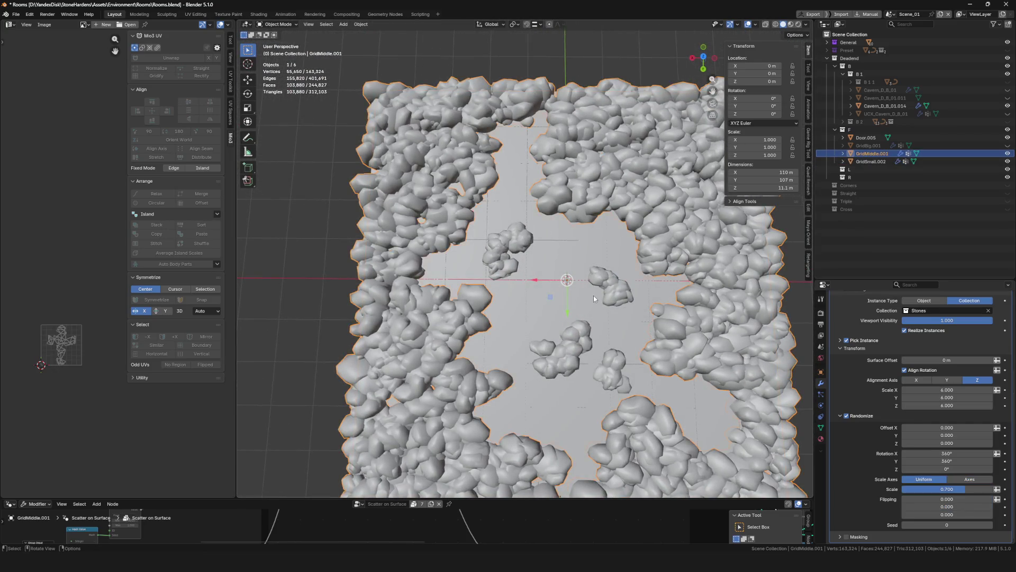
middle_click_drag(510, 314, 592, 293)
scroll(591, 293, "down", 2)
key("ctrl+Tab")
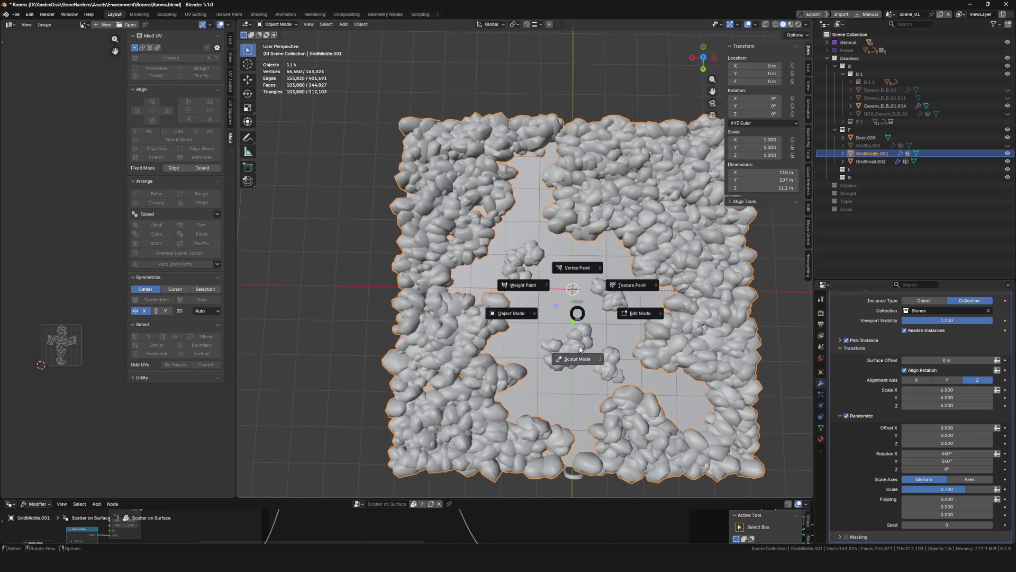
Weight-paint GridMiddle.001 with Keep Surface on to clear the stray stone near the clearing
left_click(521, 268)
scroll(530, 311, "up", 3)
scroll(530, 311, "up", 3)
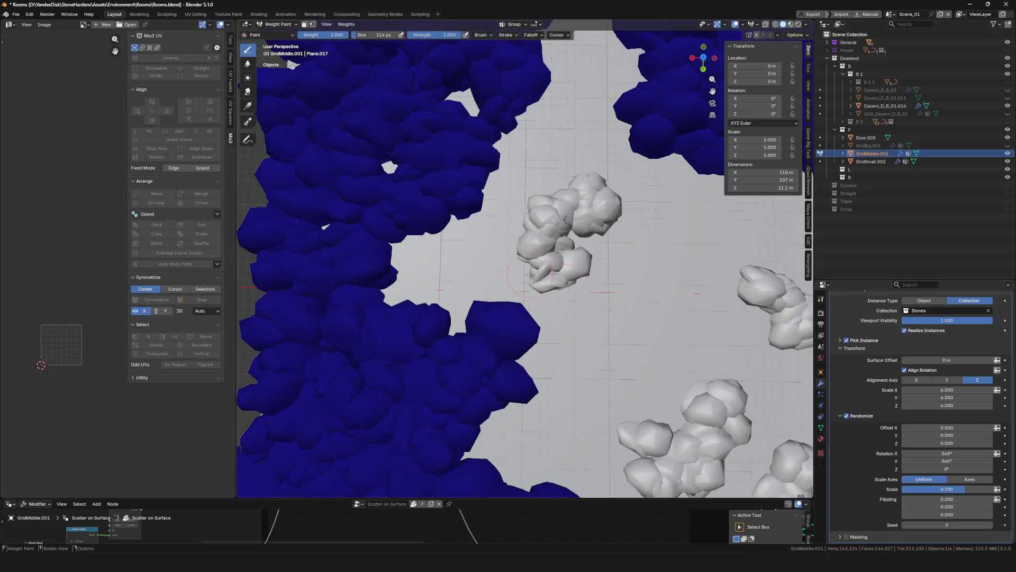
scroll(934, 360, "up", 5)
left_click(915, 339)
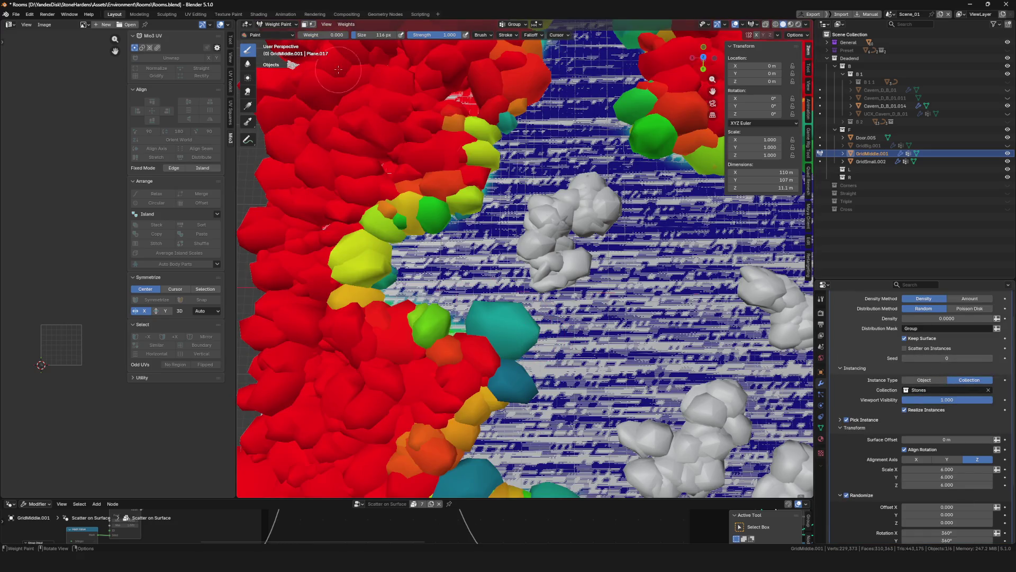
left_click_drag(505, 330, 514, 355)
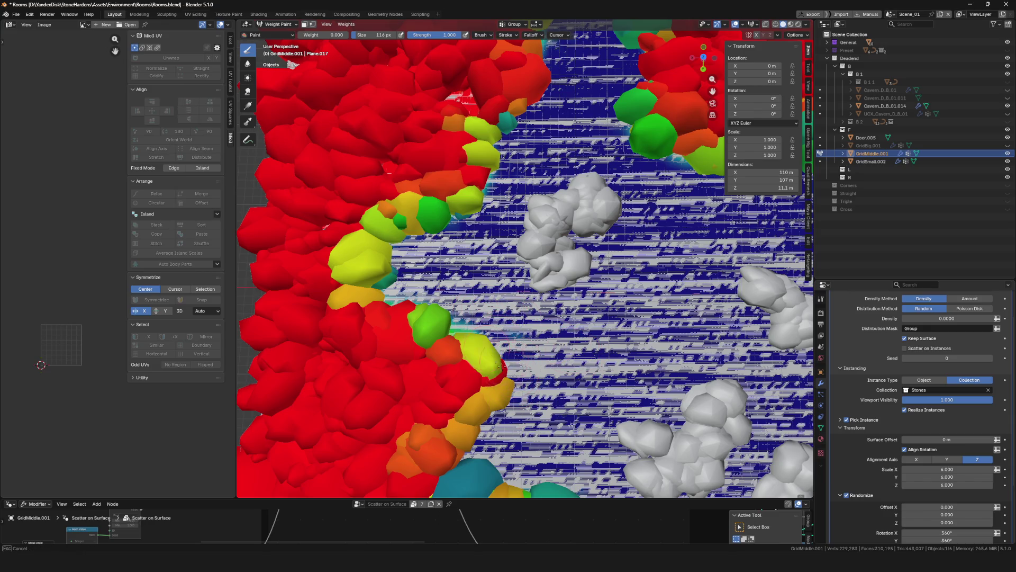
scroll(639, 300, "down", 3)
key("ctrl+Tab")
Weight-paint GridSmall.002 in isolated top view, then return to Object Mode with the full scene
left_click(639, 301)
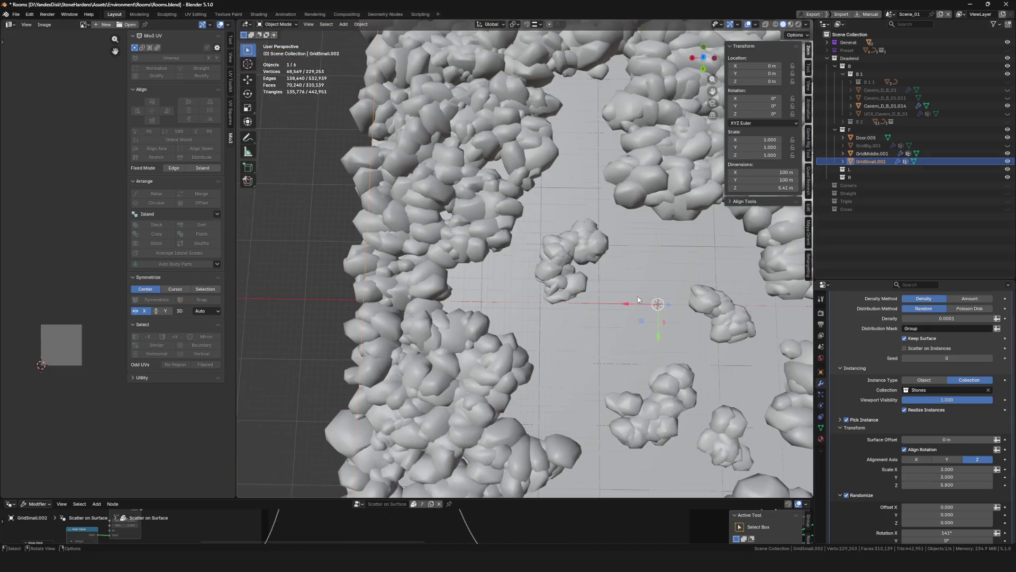
key("ctrl+Tab")
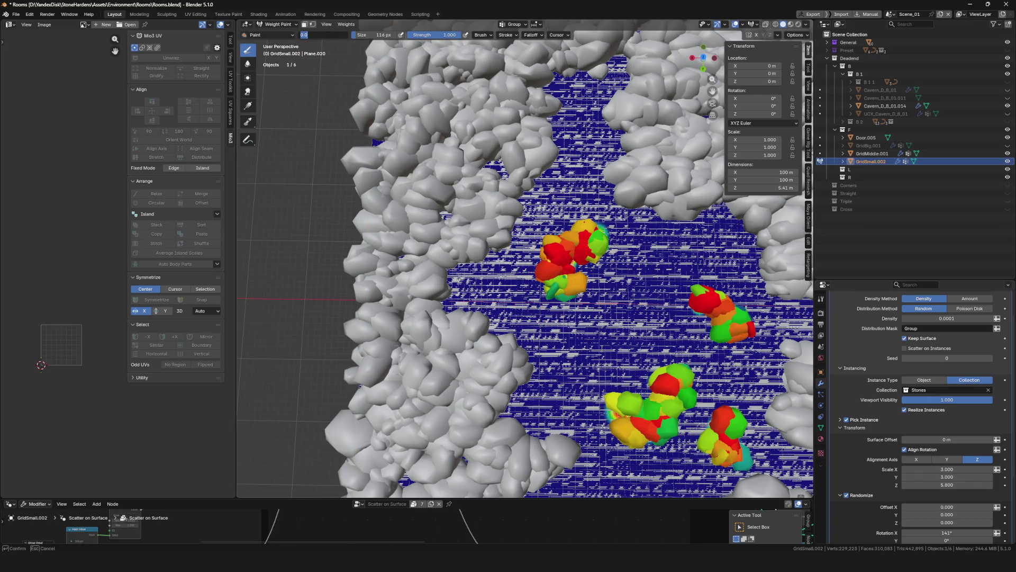
scroll(594, 237, "up", 3)
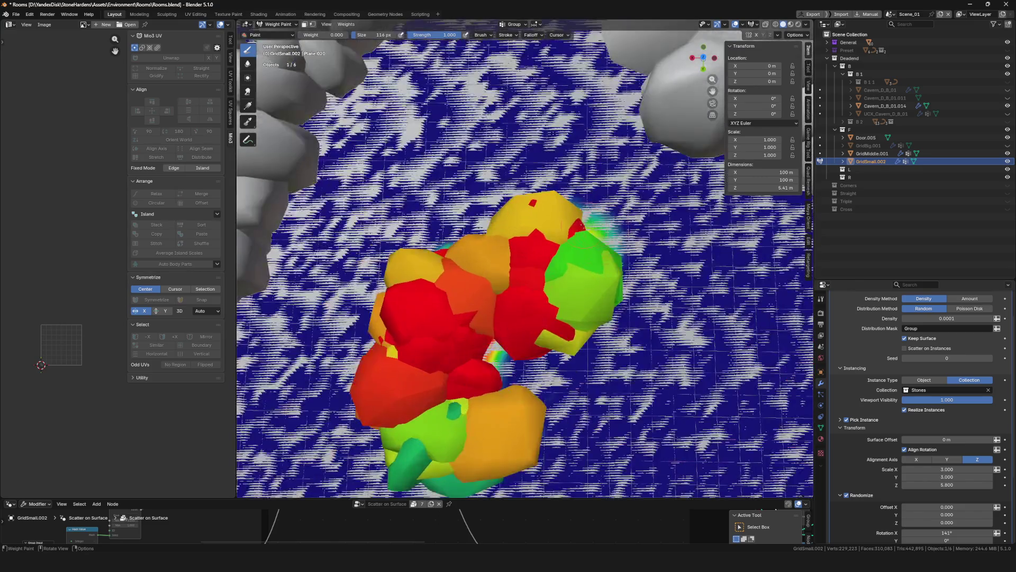
scroll(595, 237, "down", 4)
key("ctrl+Tab")
key("KP_Divide")
key("ctrl+Tab")
scroll(476, 319, "up", 2)
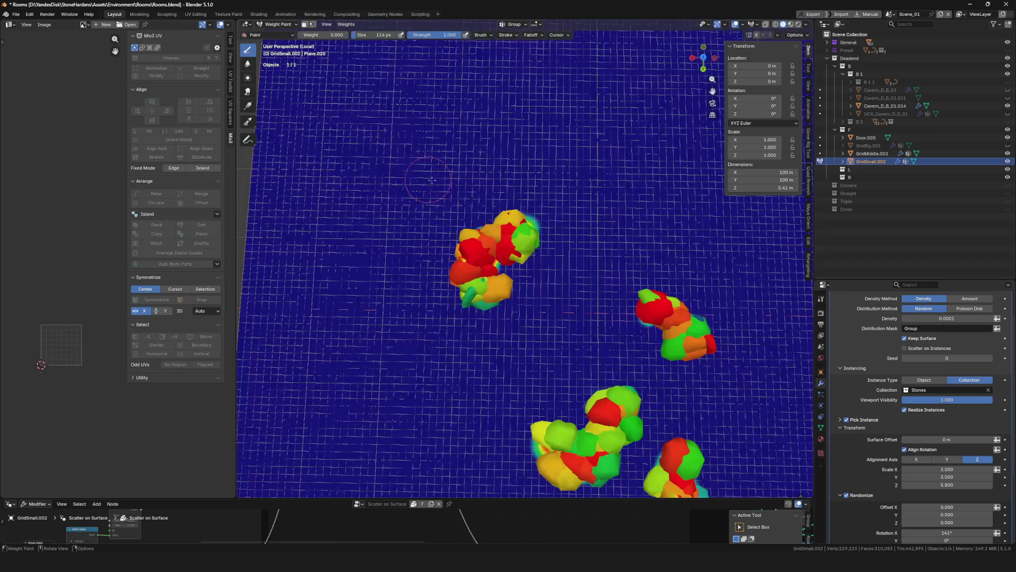
scroll(477, 318, "up", 4)
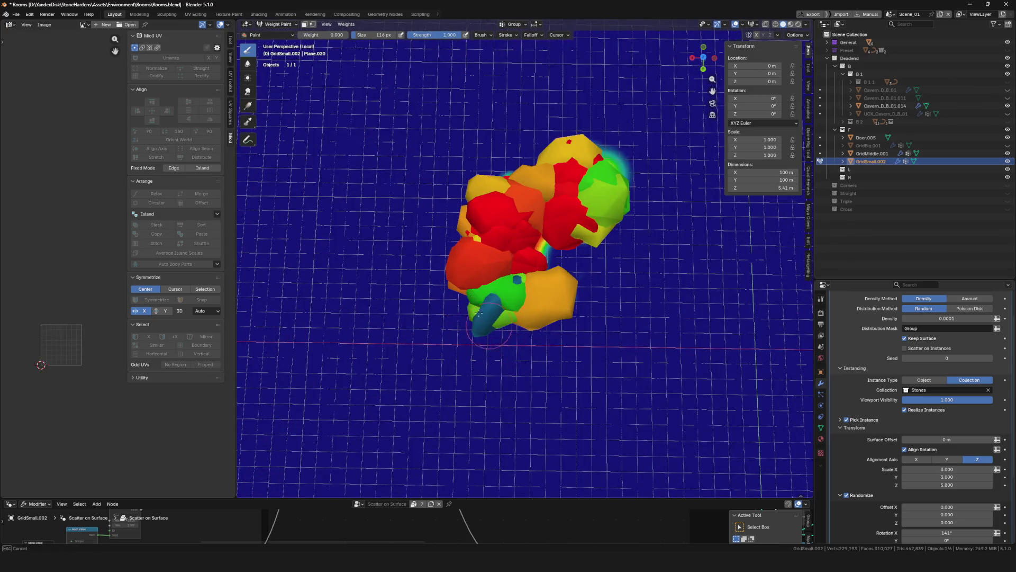
scroll(338, 70, "down", 3)
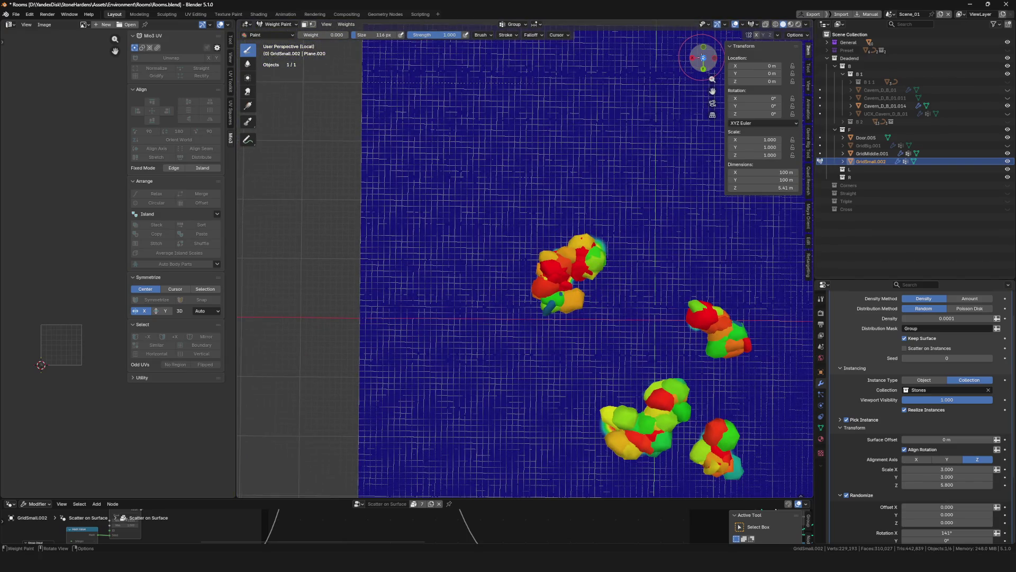
left_click(703, 59)
scroll(415, 250, "up", 3)
scroll(579, 168, "up", 2)
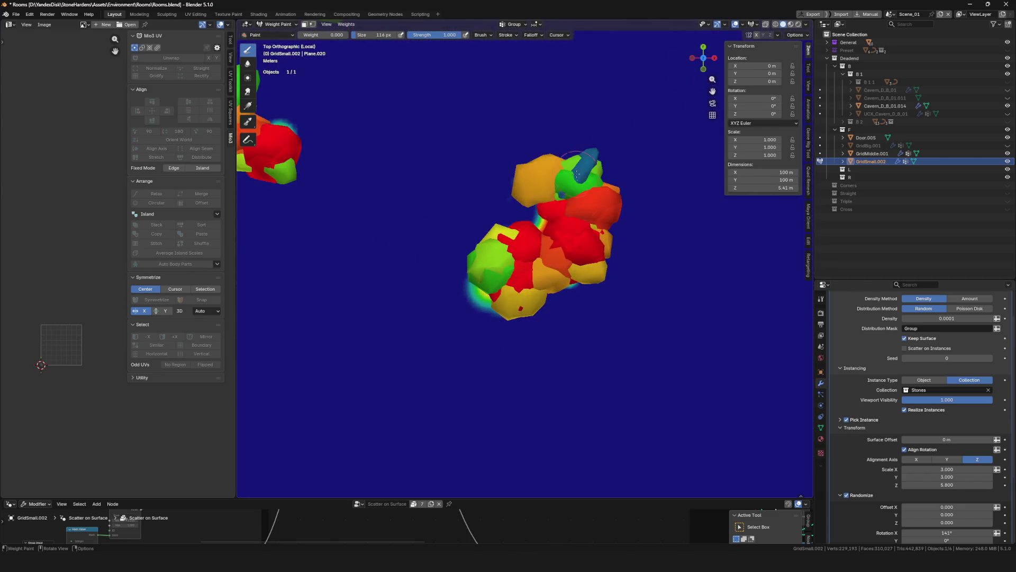
scroll(579, 162, "down", 5)
scroll(590, 273, "down", 2)
scroll(642, 284, "up", 5)
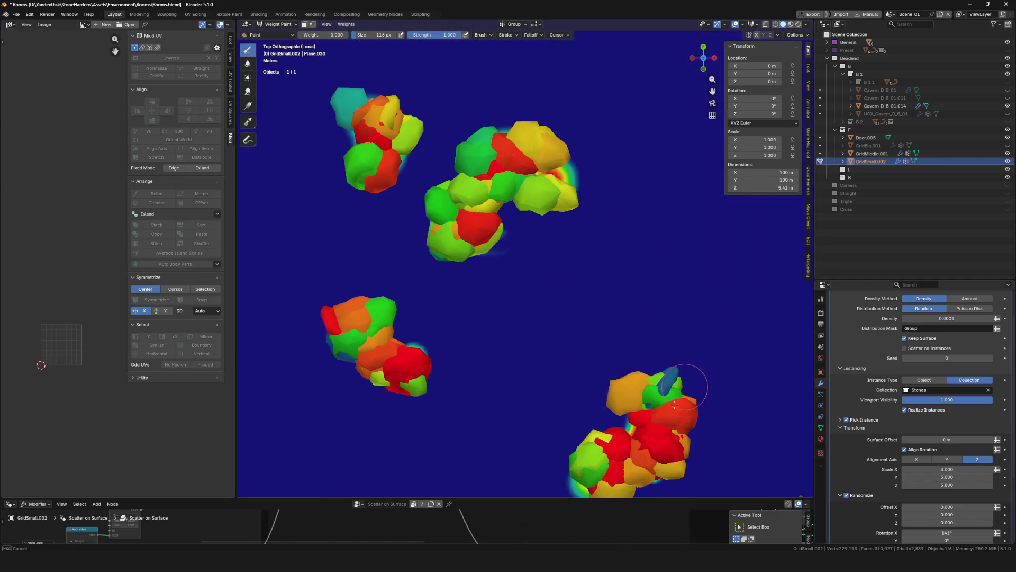
key("KP_Divide")
scroll(589, 302, "down", 3)
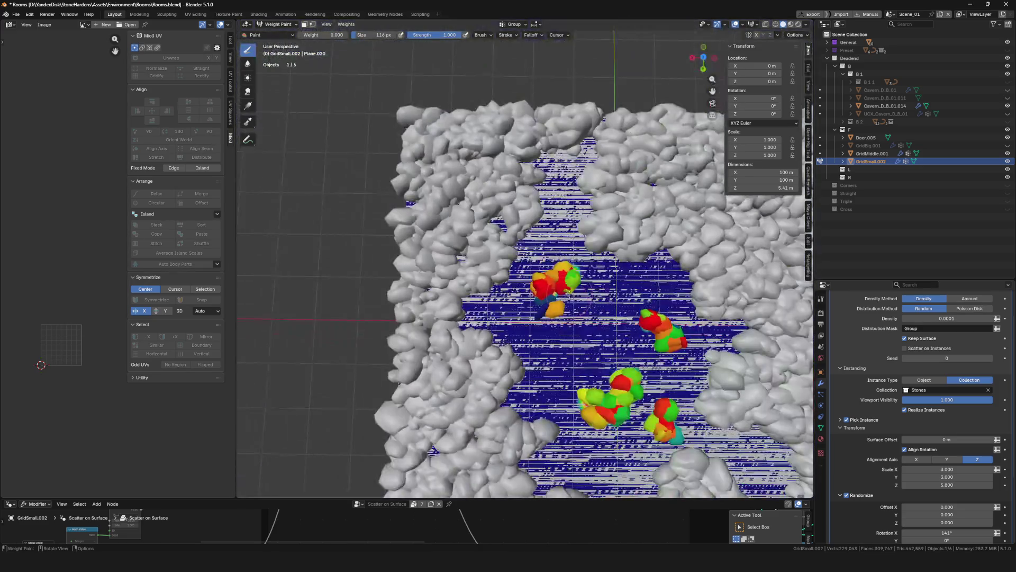
scroll(588, 305, "up", 3)
key("ctrl+Tab")
middle_click_drag(587, 306, 523, 244)
scroll(586, 307, "down", 4)
scroll(586, 307, "up", 4)
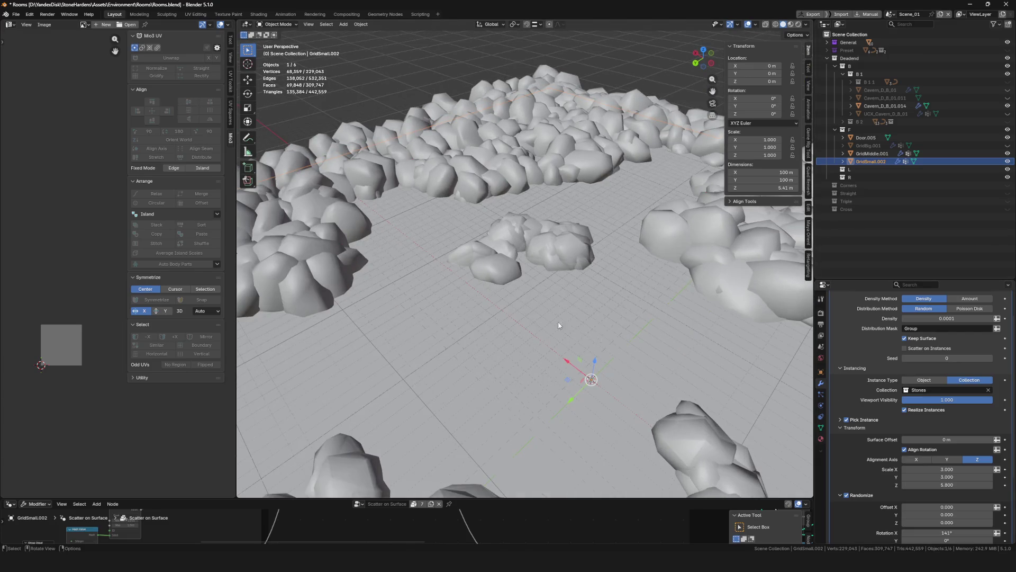
Add a Weighted Normal modifier to the object and save the file
right_click(482, 328)
left_click(483, 347)
middle_click_drag(550, 343, 530, 336)
key("ctrl+s")
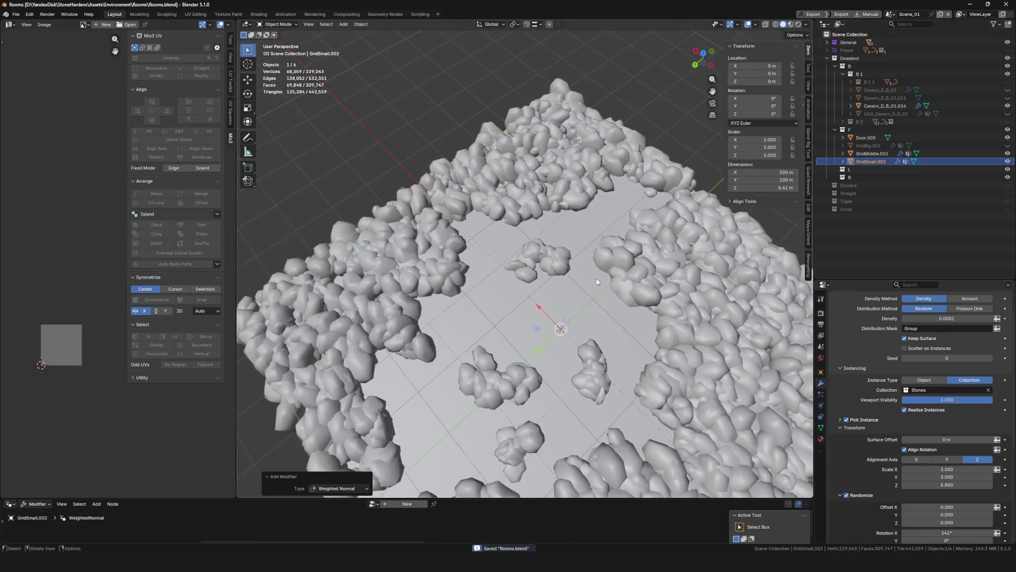
scroll(598, 281, "up", 3)
scroll(567, 266, "up", 3)
scroll(567, 265, "down", 3)
Try scale 5 on GridMiddle.001 and undo back to 6, set GridSmall.002 scale to 2, and save
middle_click_drag(568, 265, 543, 298)
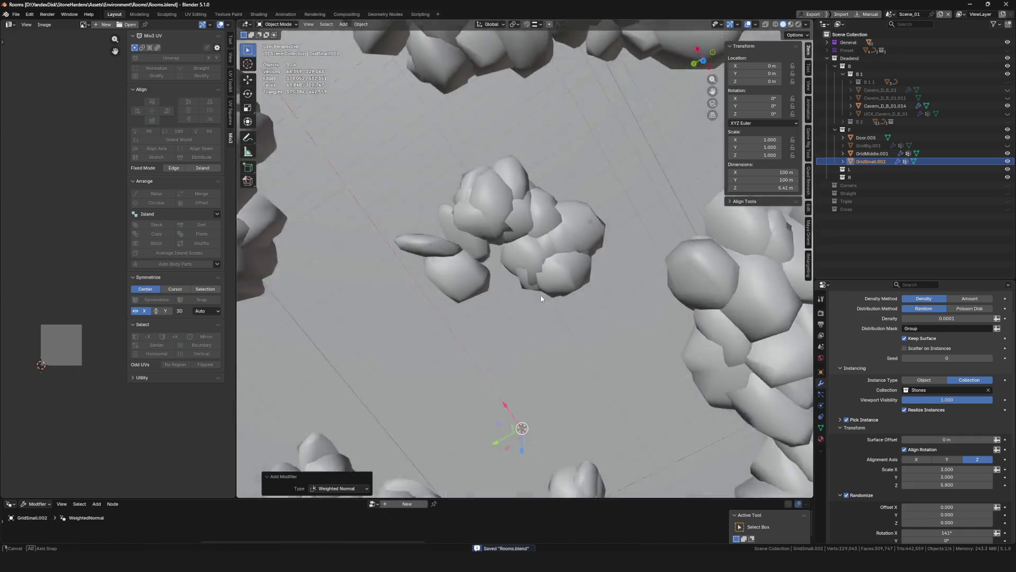
scroll(542, 298, "down", 5)
scroll(543, 390, "up", 2)
scroll(545, 397, "up", 2)
mouse_move(545, 397)
middle_mouse_down()
mouse_move(570, 360)
mouse_move(530, 391)
mouse_move(571, 341)
middle_mouse_up()
scroll(570, 360, "down", 3)
scroll(570, 360, "down", 3)
scroll(570, 360, "up", 4)
left_click(580, 326)
scroll(593, 314, "down", 3)
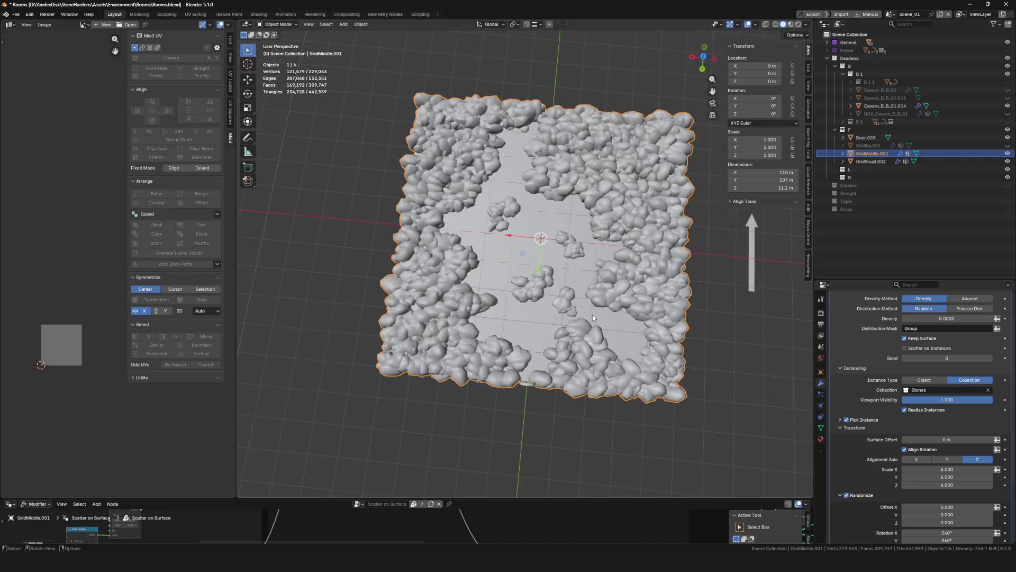
mouse_move(579, 302)
middle_mouse_down()
mouse_move(491, 295)
mouse_move(984, 420)
middle_mouse_up()
scroll(578, 322, "up", 5)
scroll(943, 445, "up", 2)
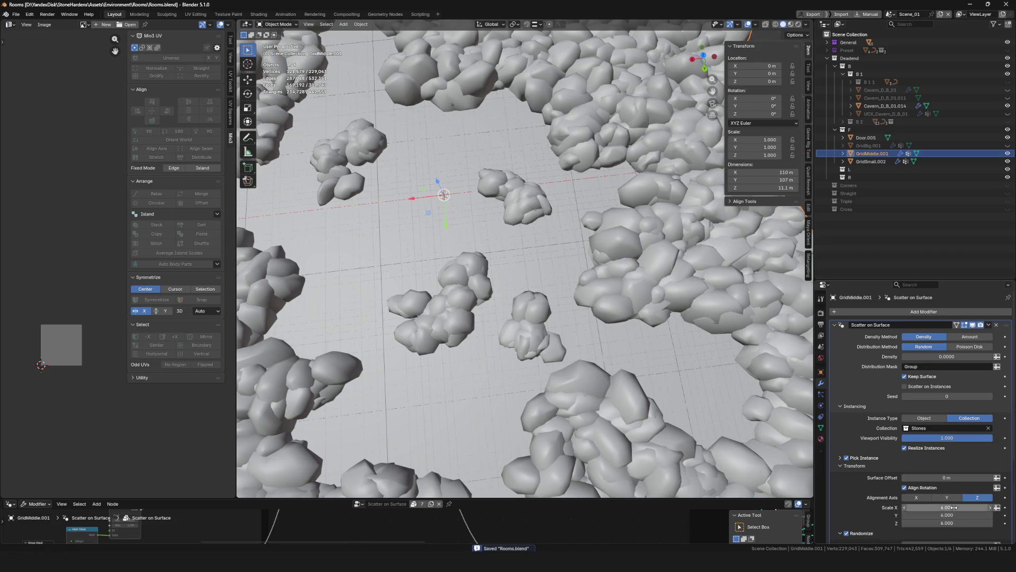
type("5")
key("Return")
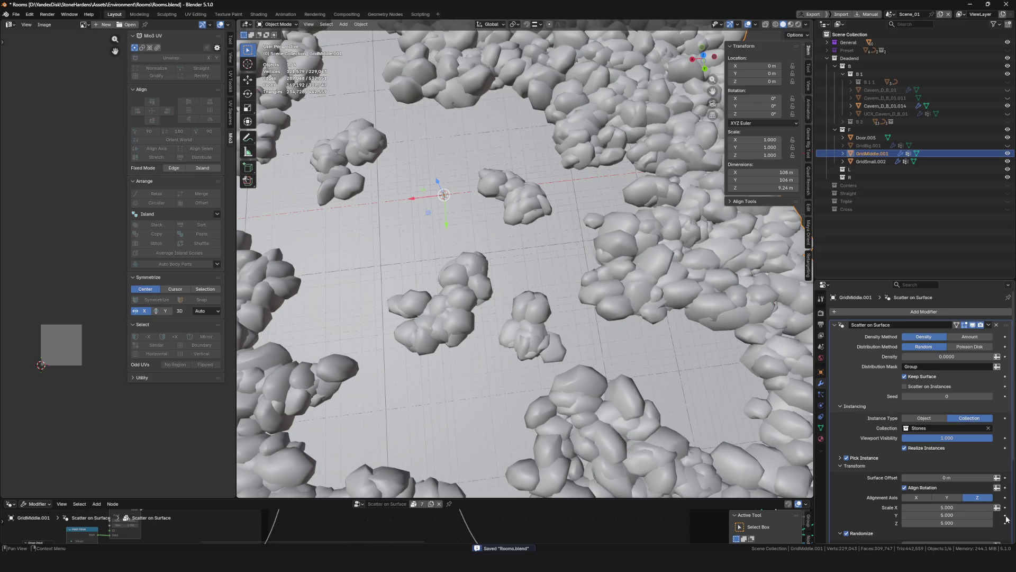
key("ctrl+z")
left_click(556, 345)
type("2")
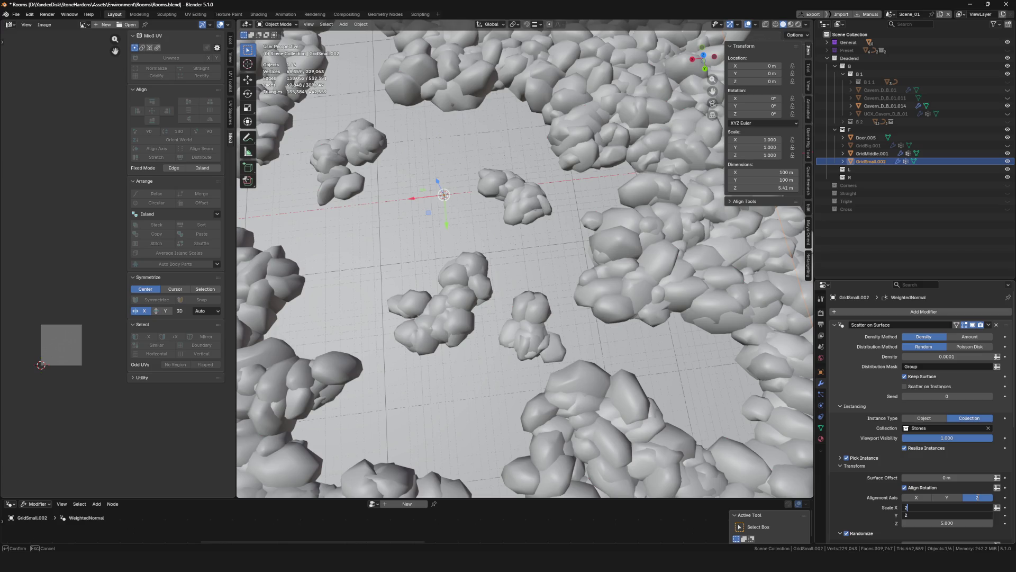
key("Return")
scroll(508, 141, "down", 8)
scroll(509, 142, "up", 8)
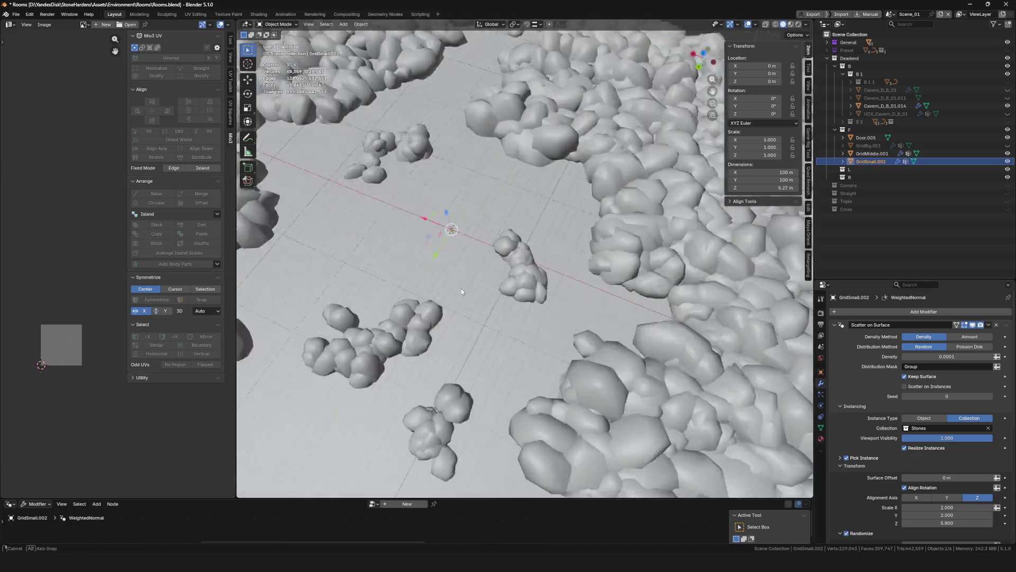
middle_click_drag(509, 199, 509, 141)
key("ctrl+s")
scroll(508, 141, "up", 4)
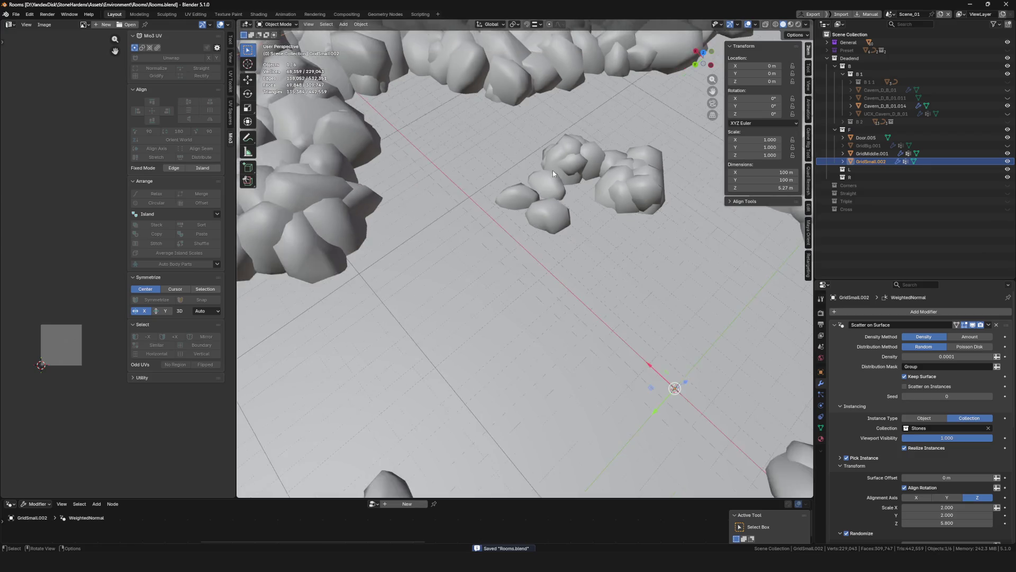
scroll(508, 239, "down", 6)
Turn off Keep Surface in the scatter settings so only the stones remain on the floor
middle_click_drag(508, 239, 522, 320)
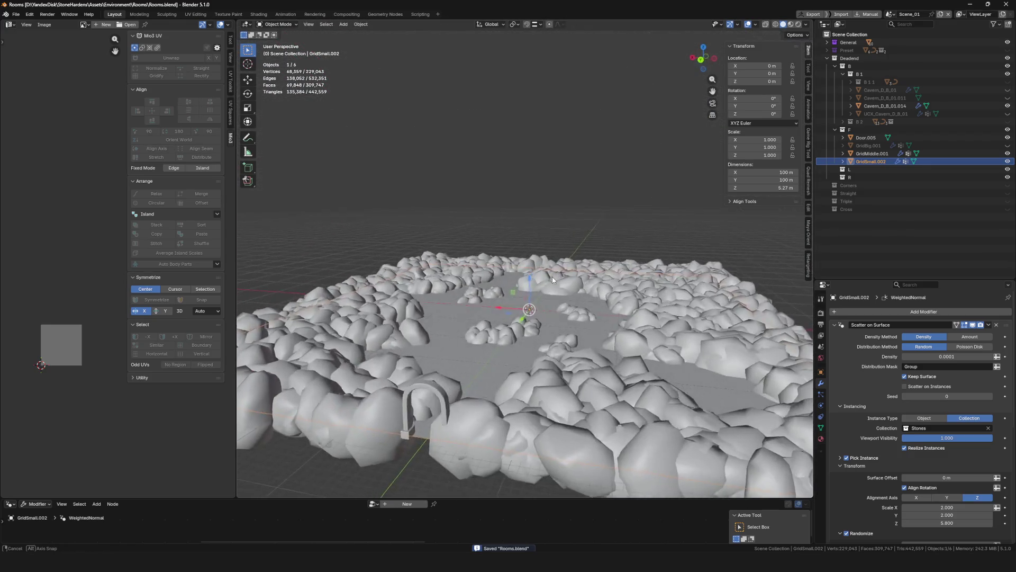
scroll(523, 319, "down", 6)
scroll(553, 337, "up", 1)
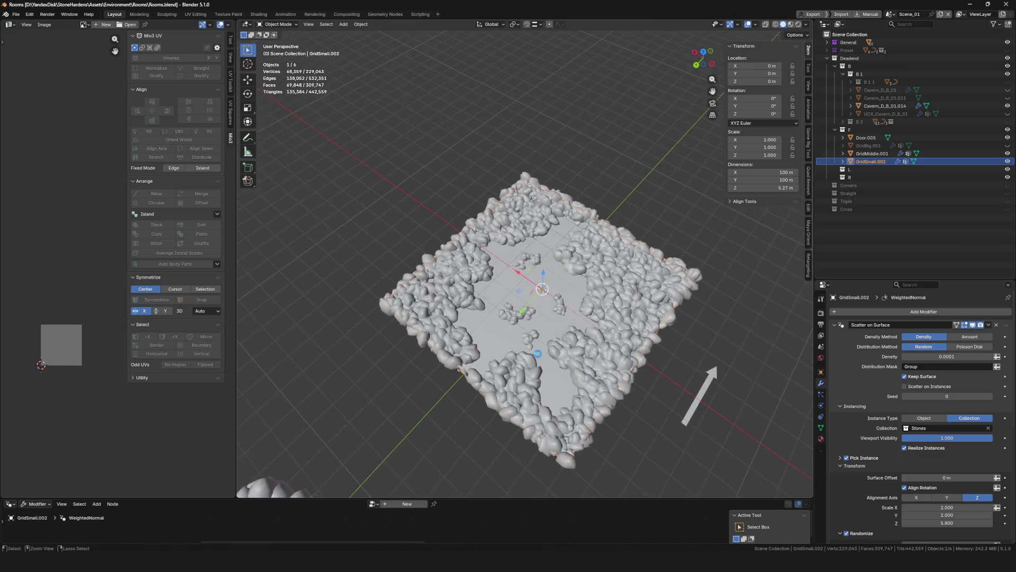
scroll(554, 337, "up", 2)
scroll(554, 336, "up", 2)
left_click(927, 379)
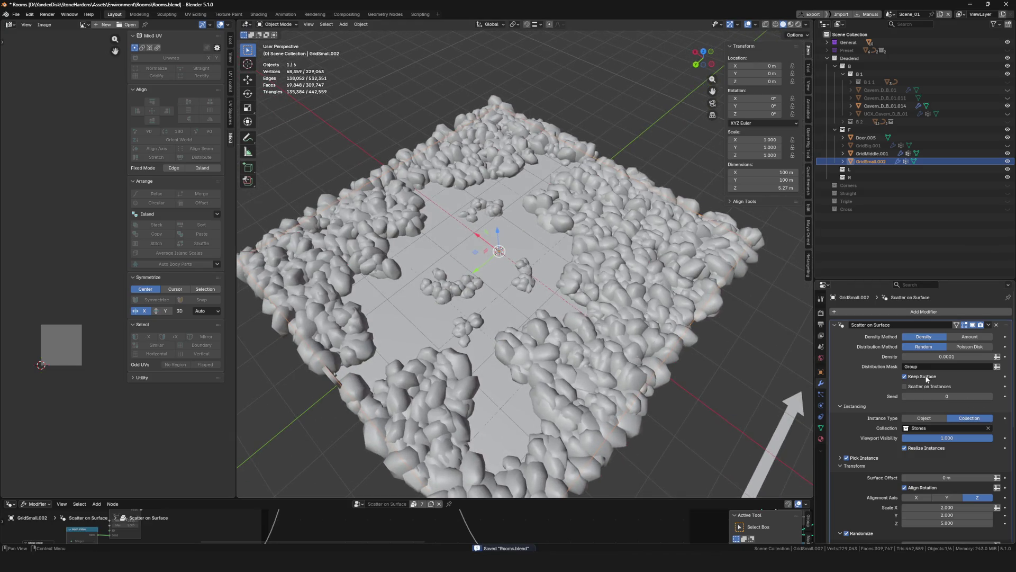
left_click(869, 153)
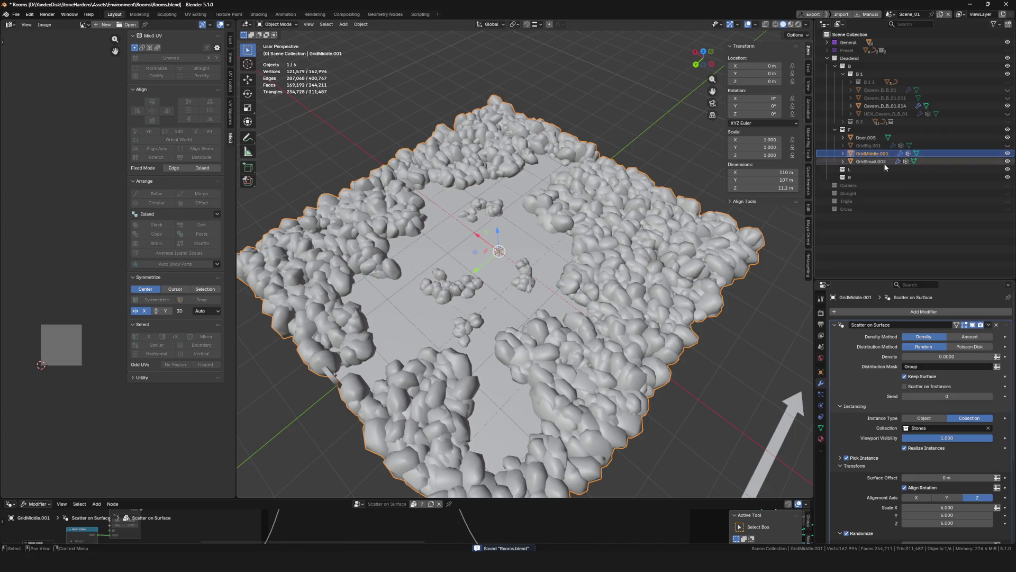
scroll(476, 322, "down", 3)
scroll(476, 321, "up", 3)
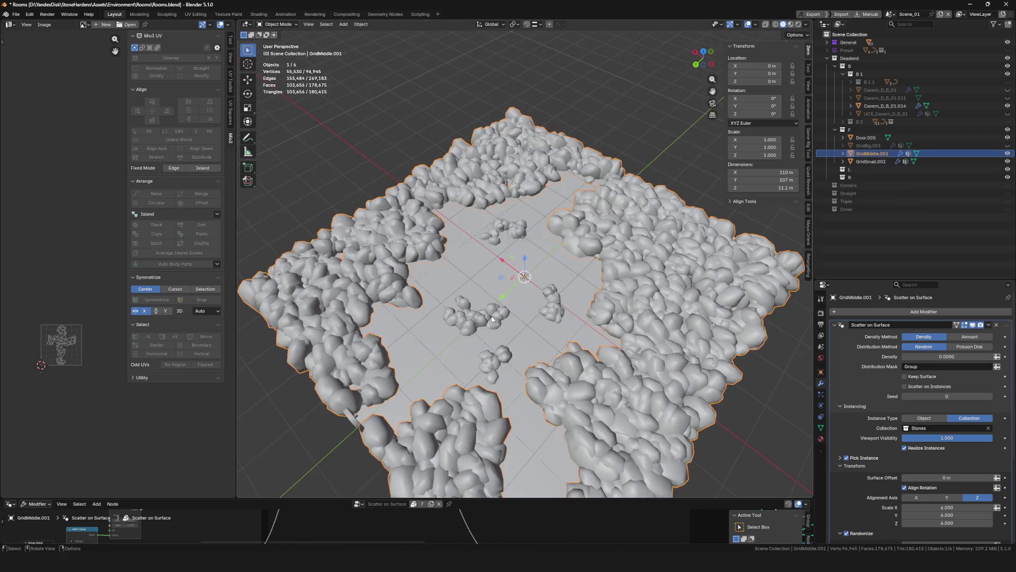
scroll(476, 322, "up", 1)
Select GridSmall.002, GridMiddle.001 and the door together as the export set
left_click(479, 326)
scroll(478, 326, "down", 3)
left_click(508, 321, "shift")
scroll(532, 317, "up", 4)
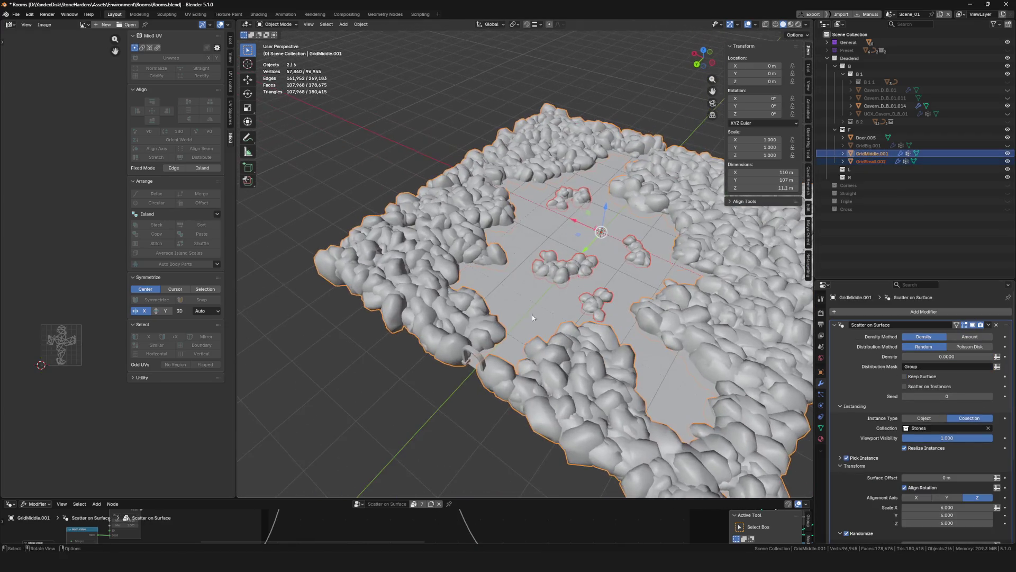
left_click(479, 357, "shift")
key("F4")
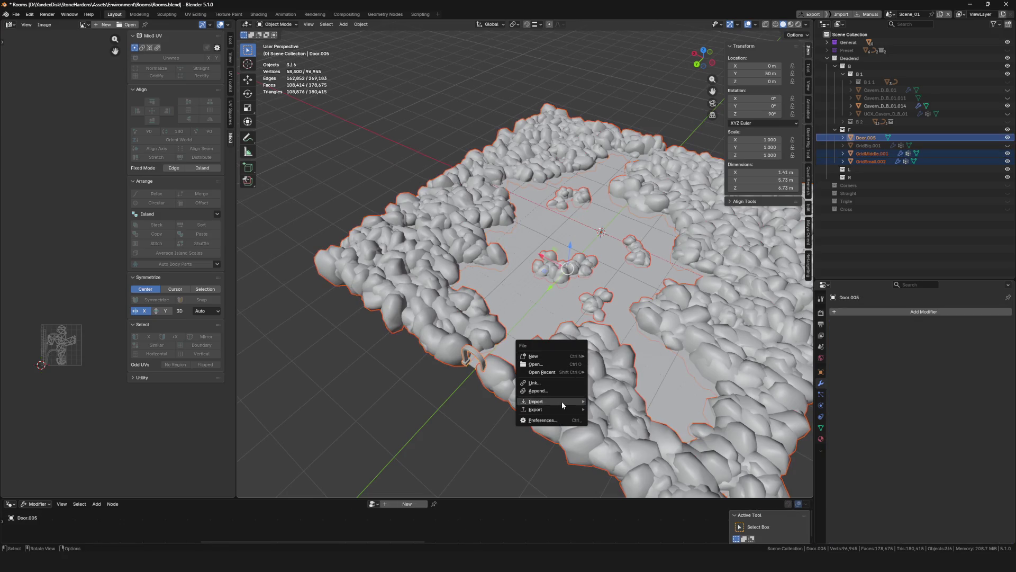
Export the selection as FBX overwriting Cavern_D_B_01.fbx in the Cavern folder, then switch to Unreal Engine
left_click(612, 472)
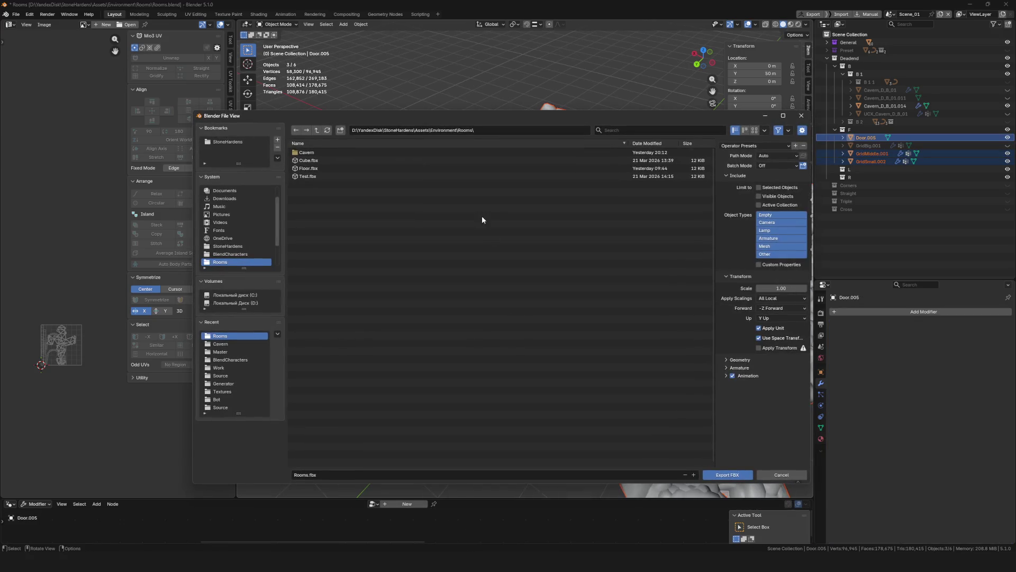
double_click(306, 152)
left_click(316, 152)
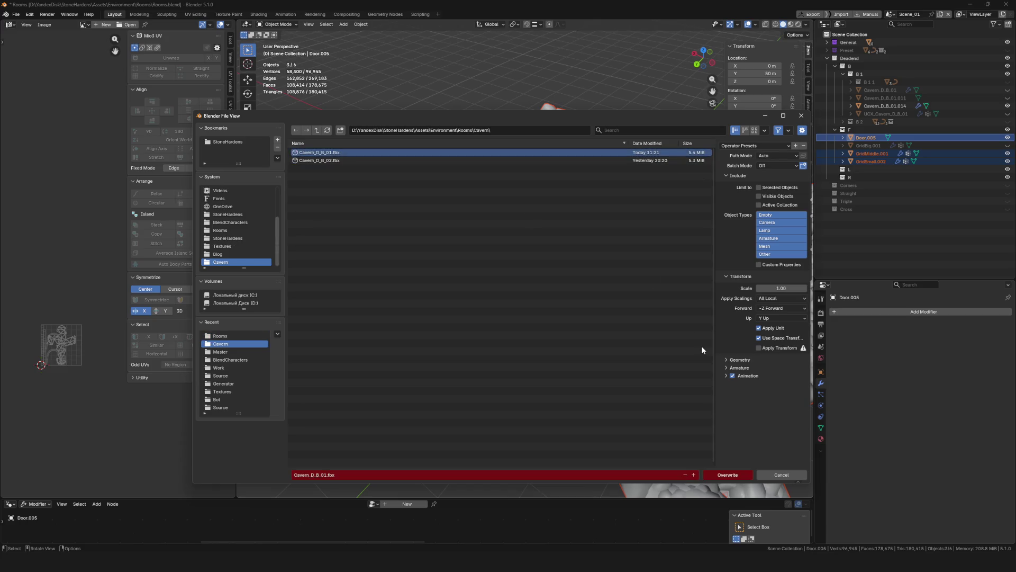
left_click(728, 475)
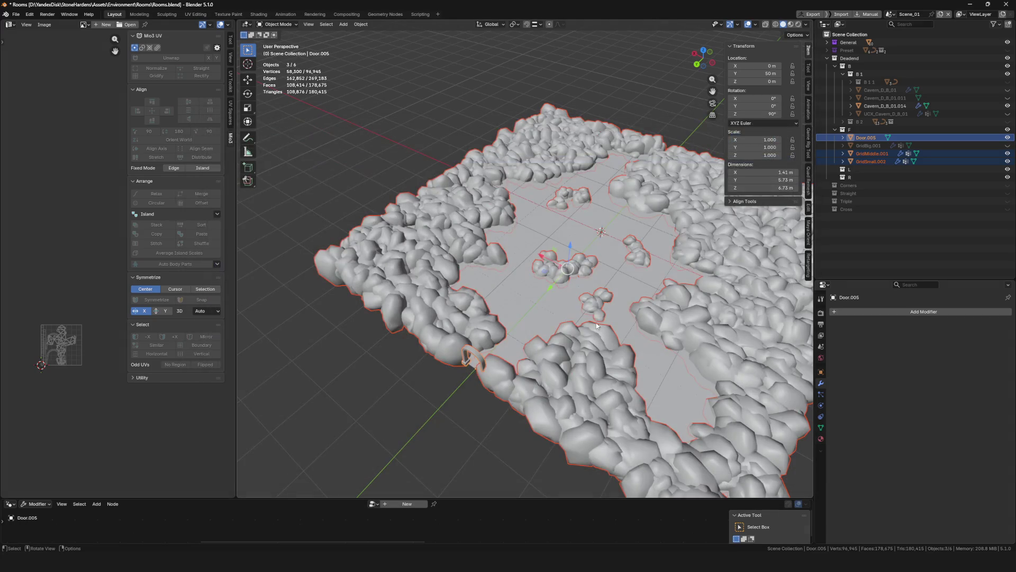
middle_click_drag(600, 326, 516, 278)
scroll(581, 271, "up", 3)
scroll(580, 271, "up", 4)
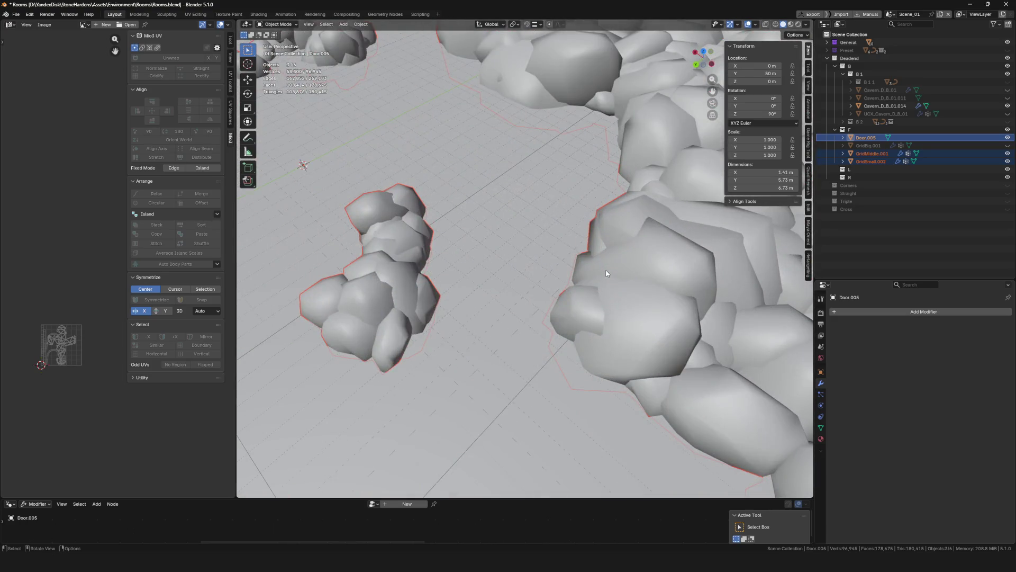
scroll(607, 273, "down", 8)
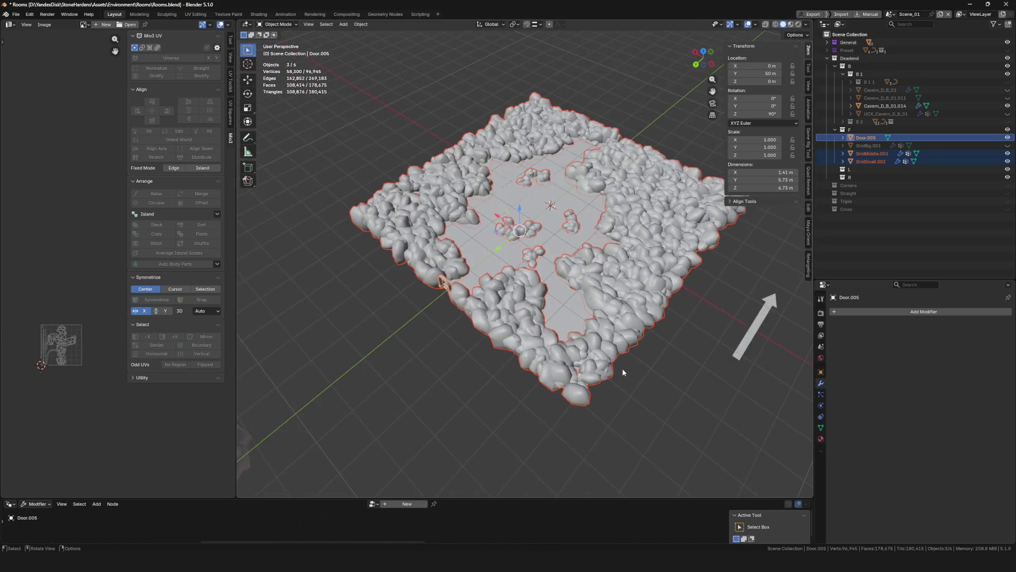
left_click(710, 524)
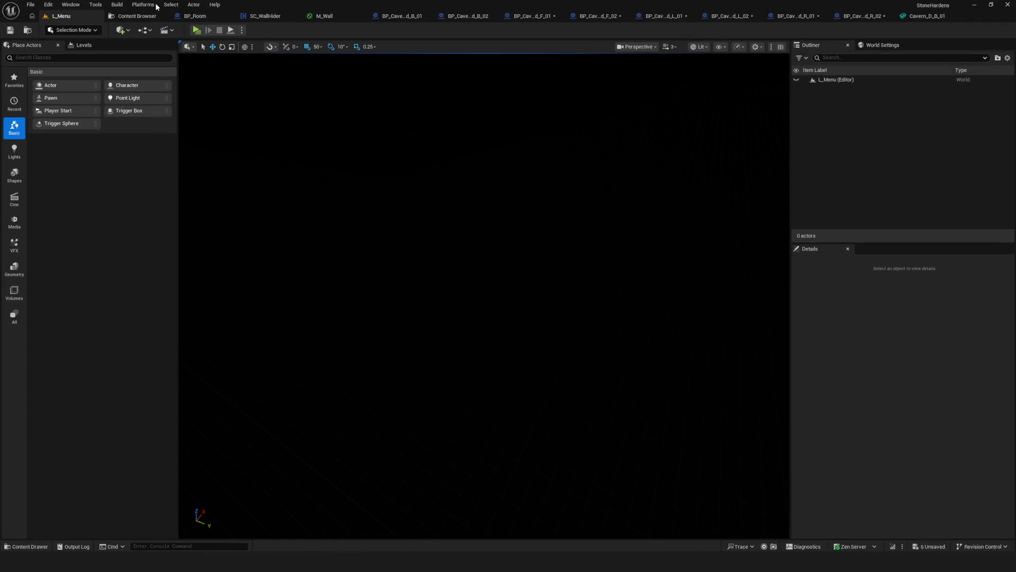
Reimport the Cavern_D_B_01 mesh from its updated FBX in the Content Browser and return to the L_Menu level
left_click(129, 17)
right_click(157, 69)
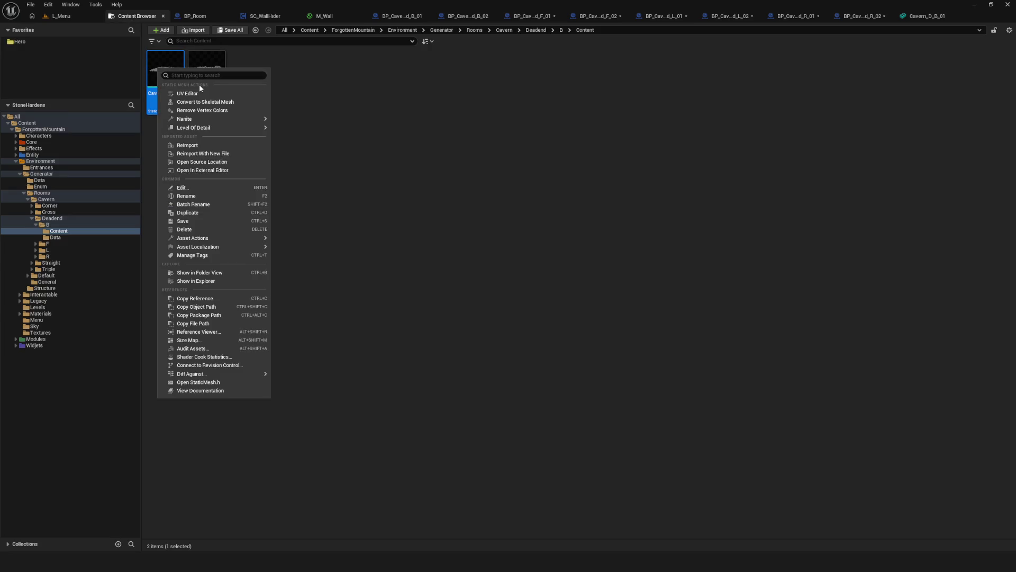
left_click(194, 146)
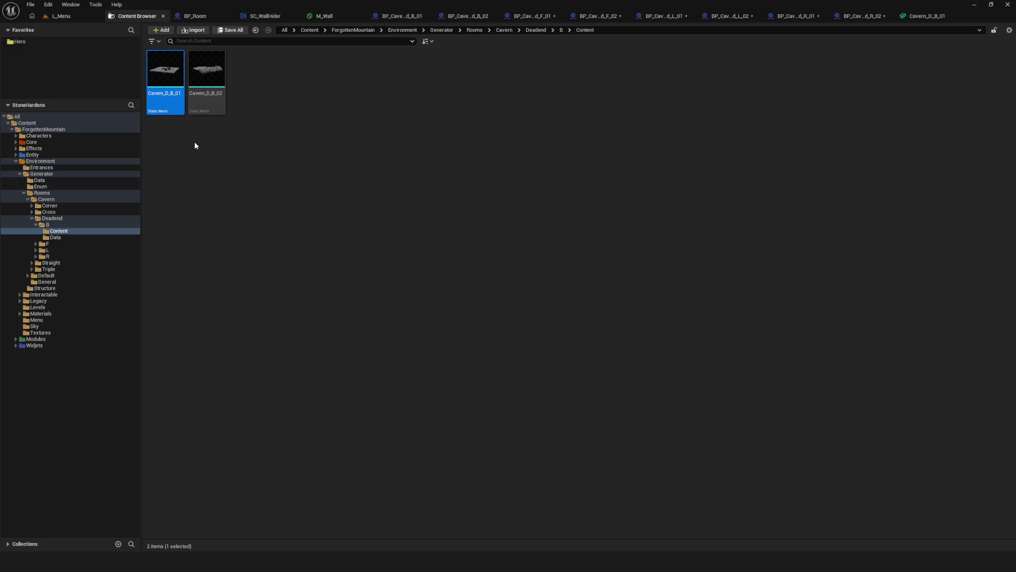
left_click(69, 18)
left_click(124, 17)
left_click(73, 18)
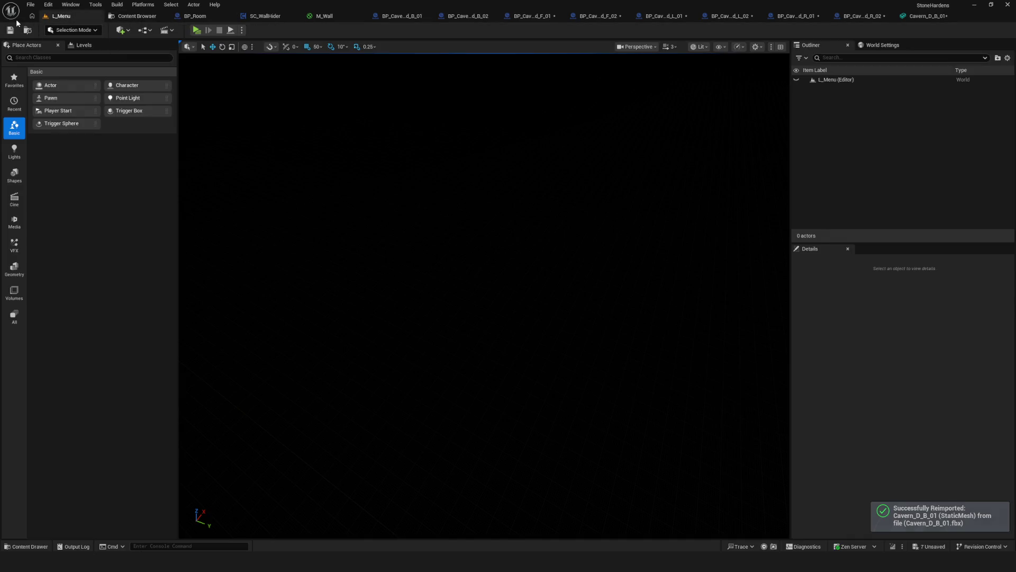
Start a play-test and begin a new game in the cavern from the game menu
left_click(196, 31)
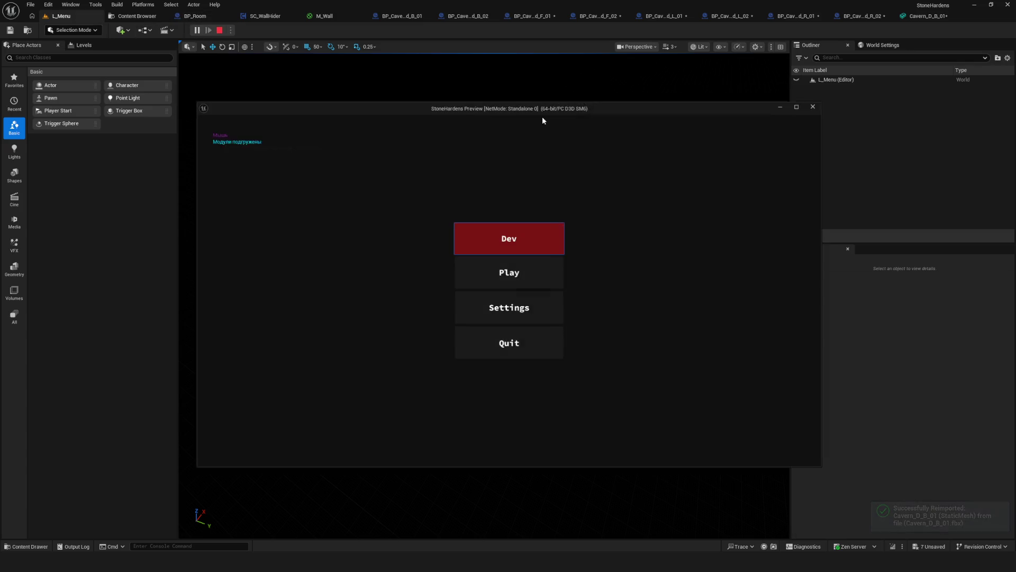
left_click(515, 270)
left_click(536, 242)
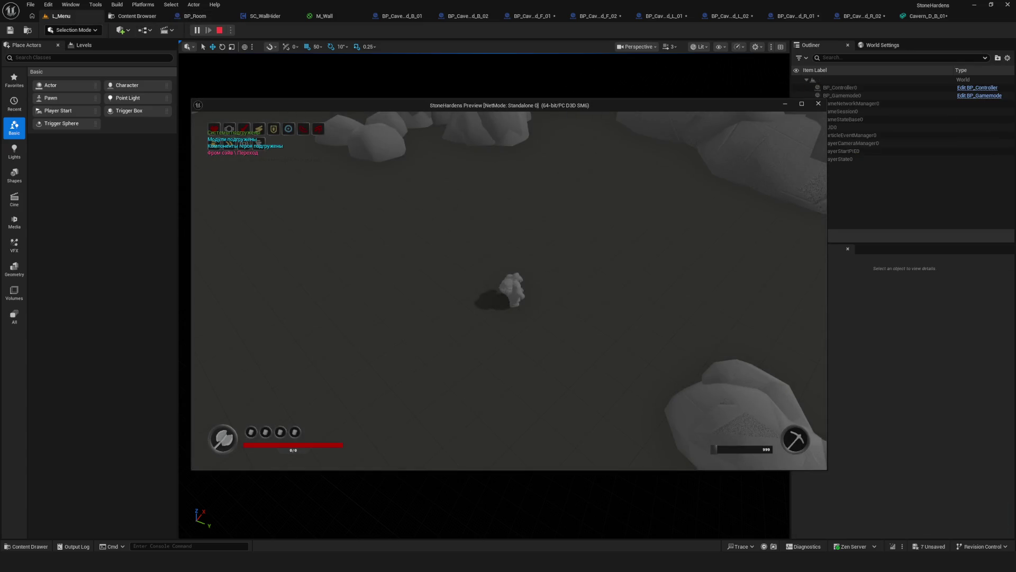
Walk the character around the cavern floor and rock clusters with WASD to test collisions, then end the preview
key("w")
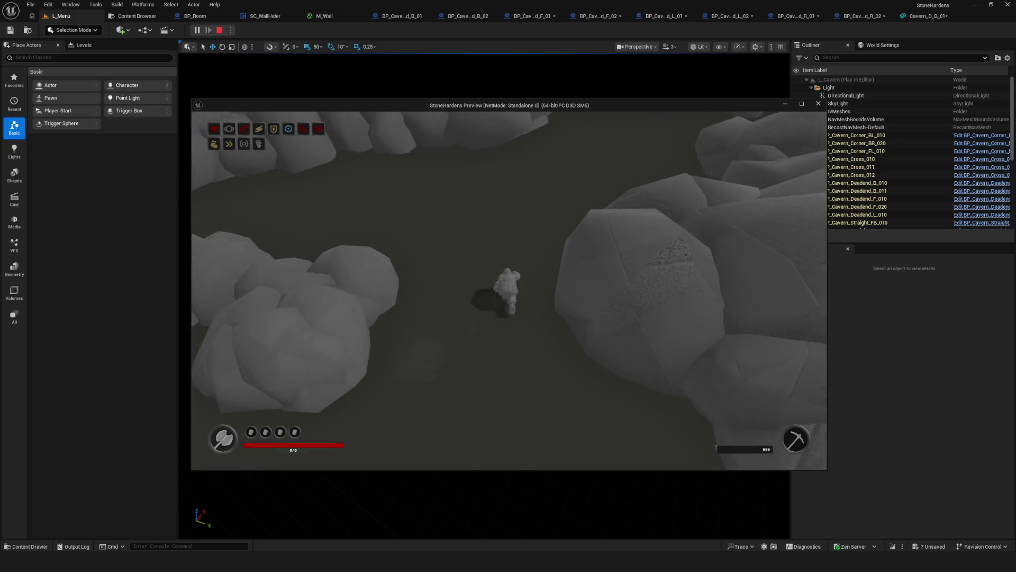
key("w")
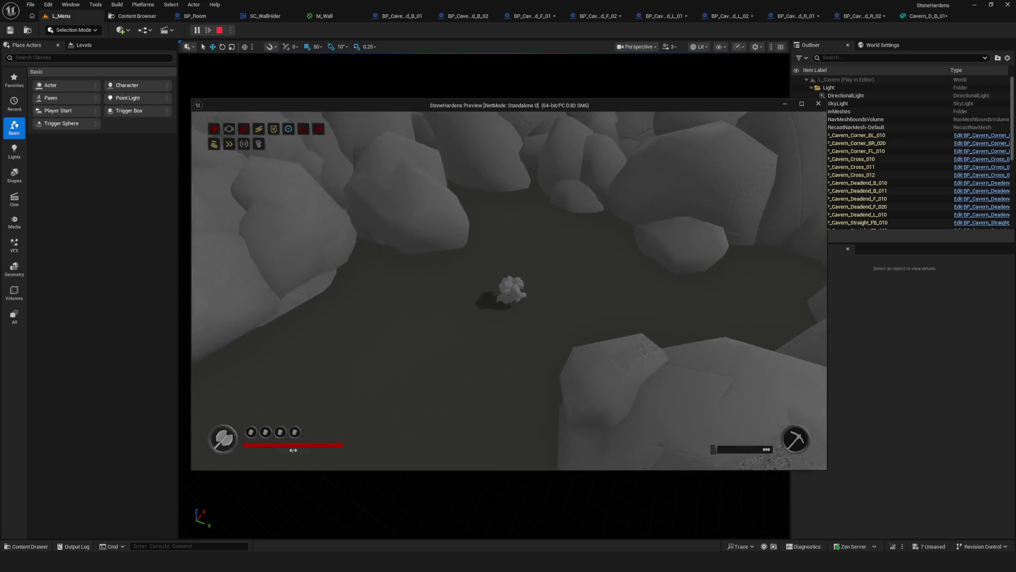
key("w")
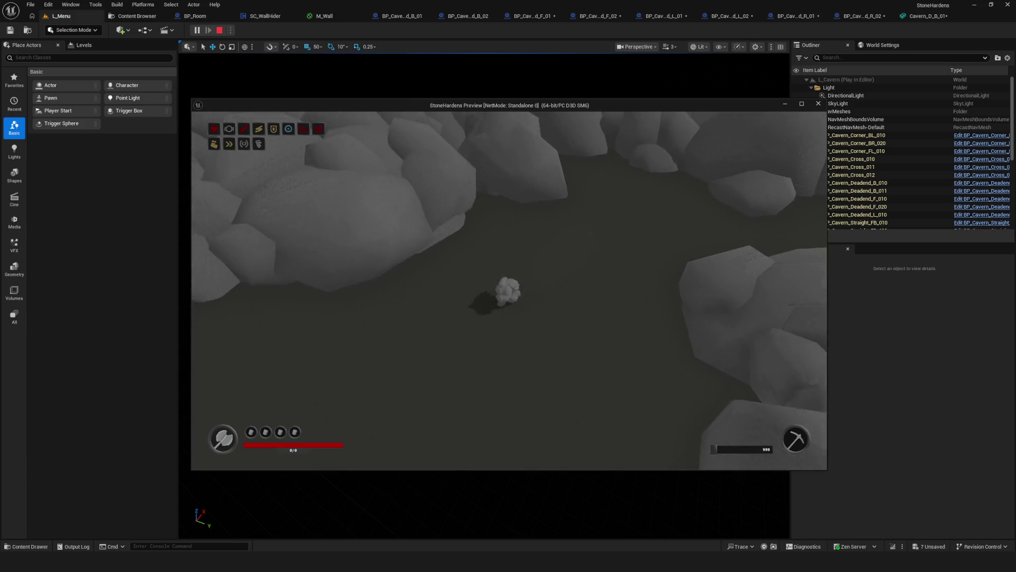
key("w")
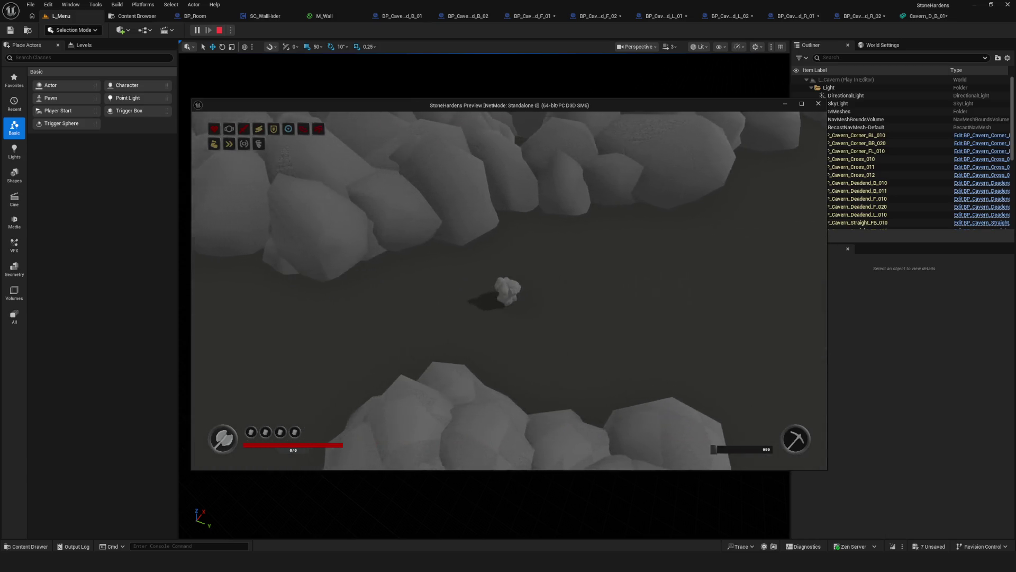
key("w")
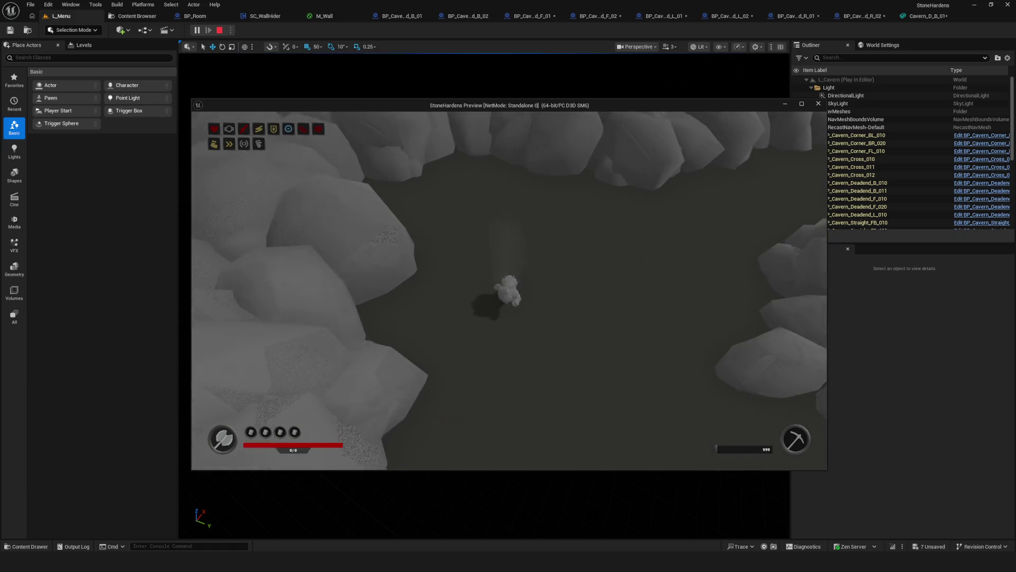
key("w")
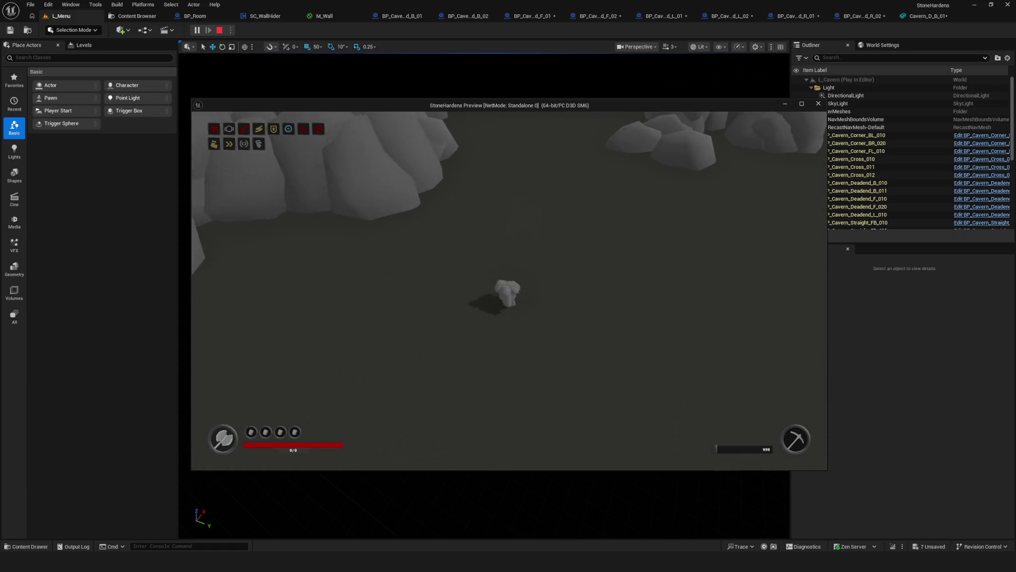
key("d")
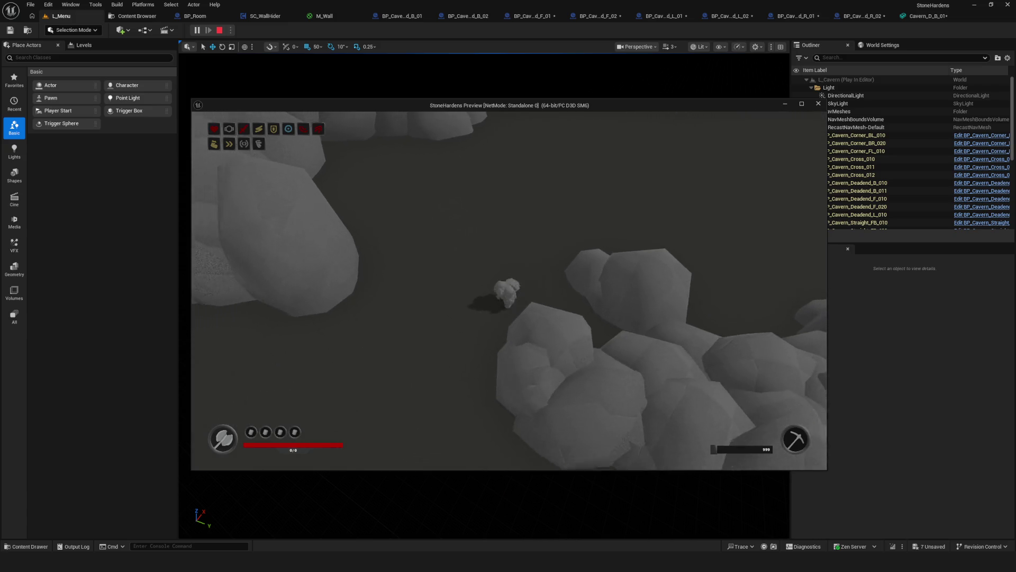
key("s")
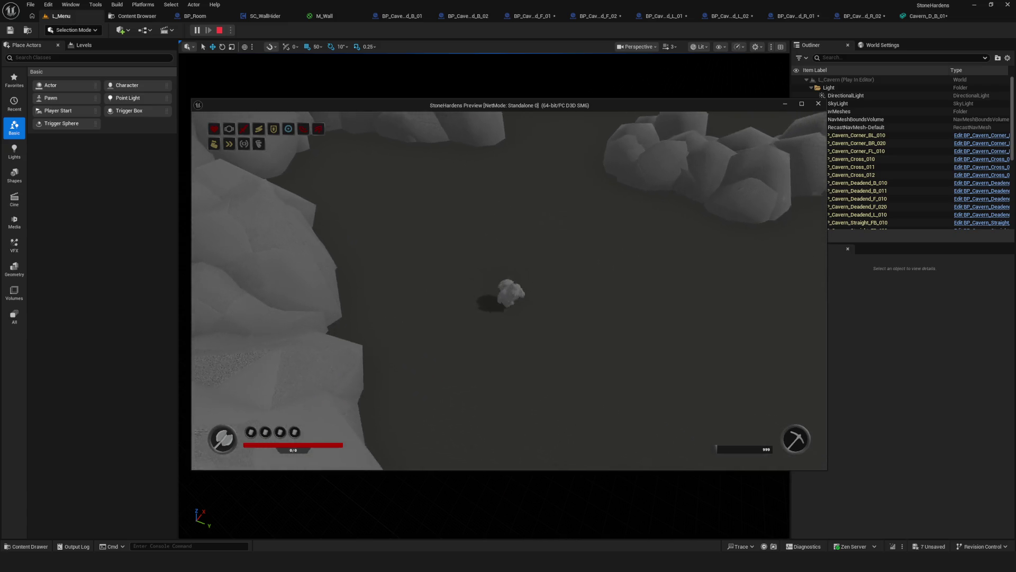
key("d")
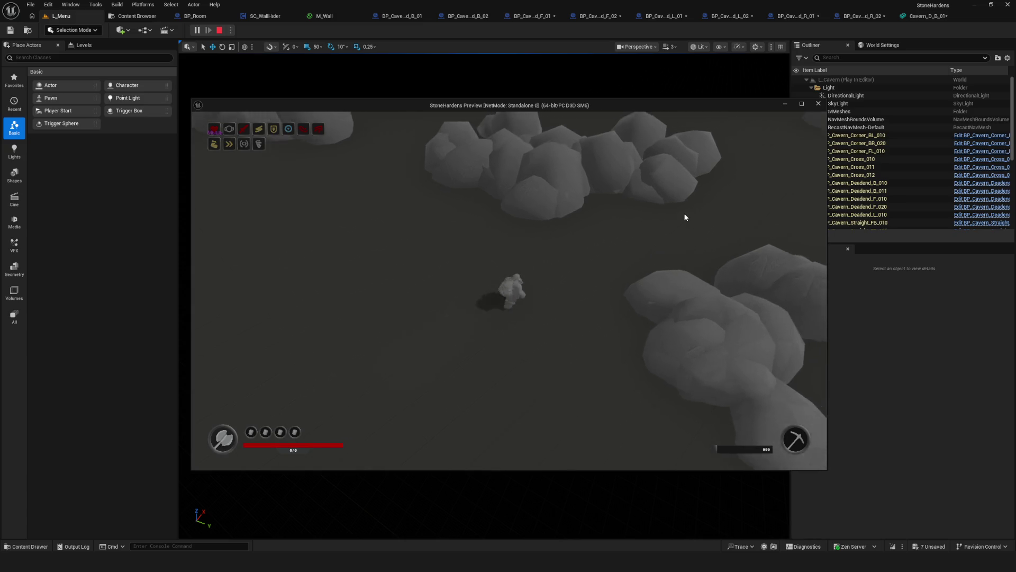
key("s")
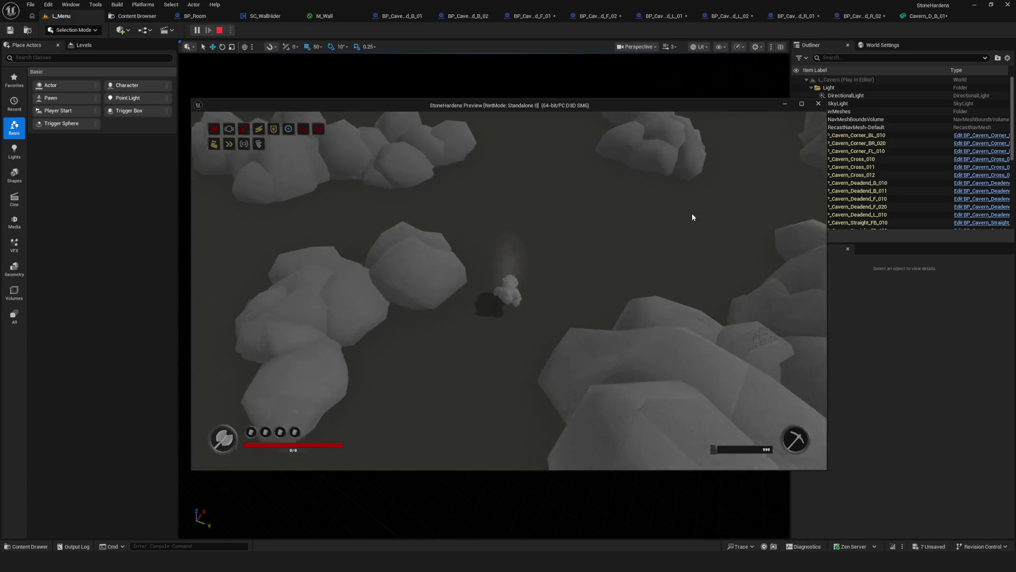
key("s")
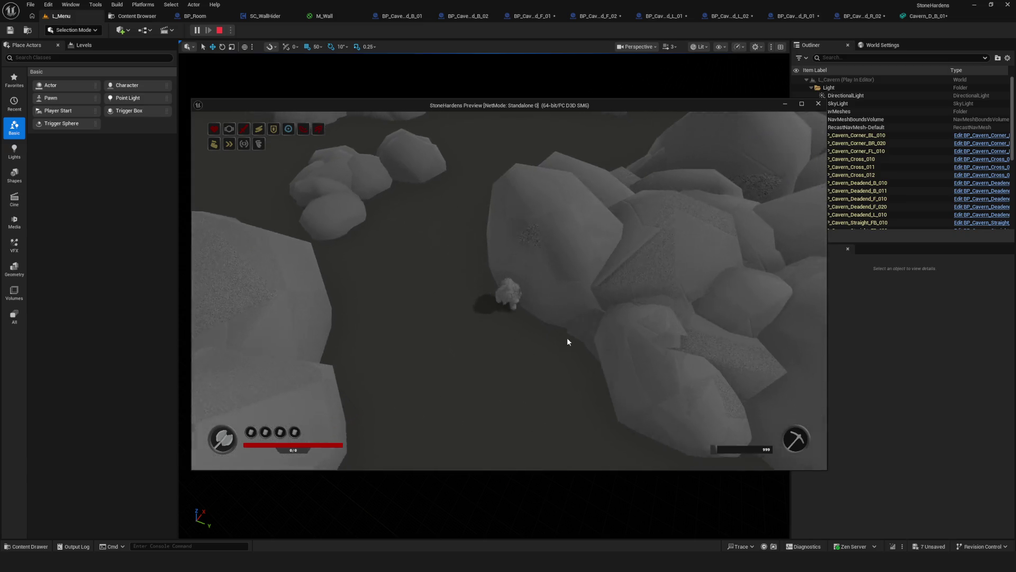
key("w")
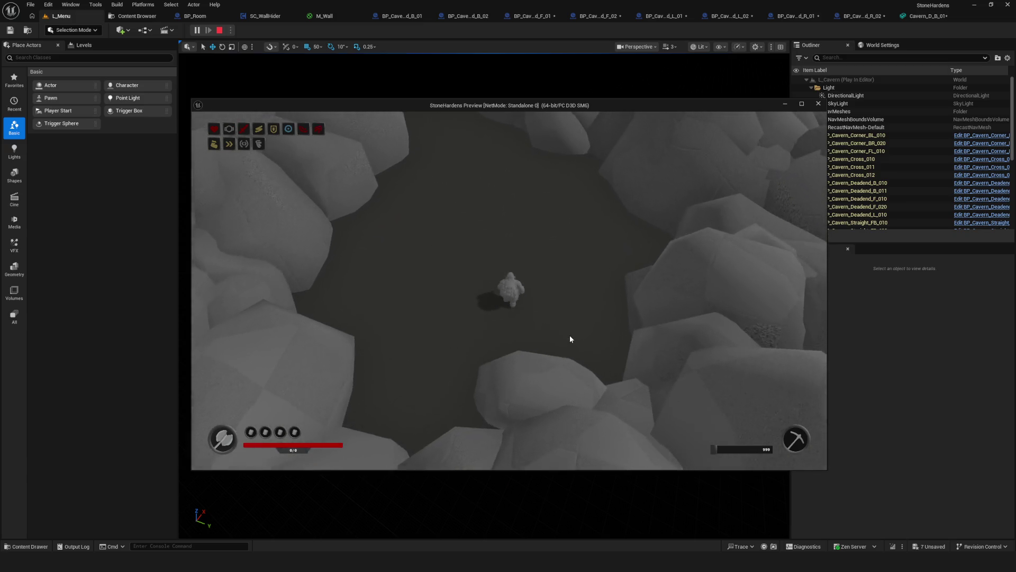
key("w")
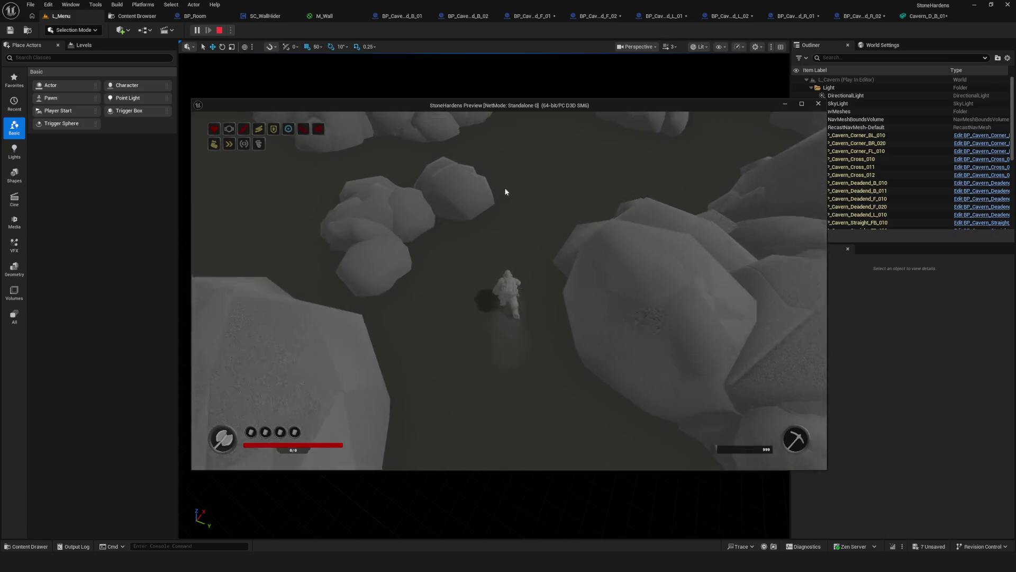
key("w")
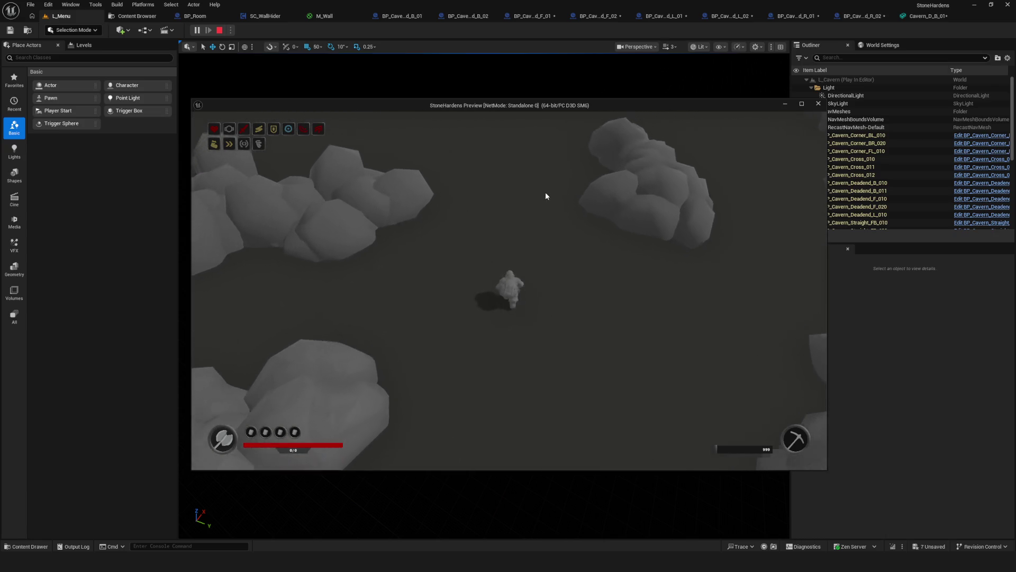
key("w")
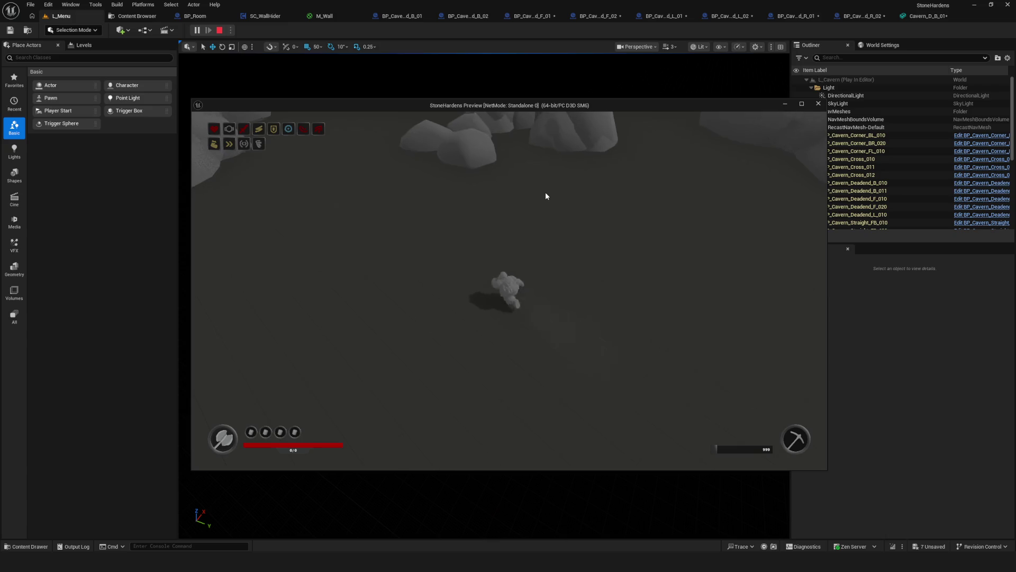
key("w")
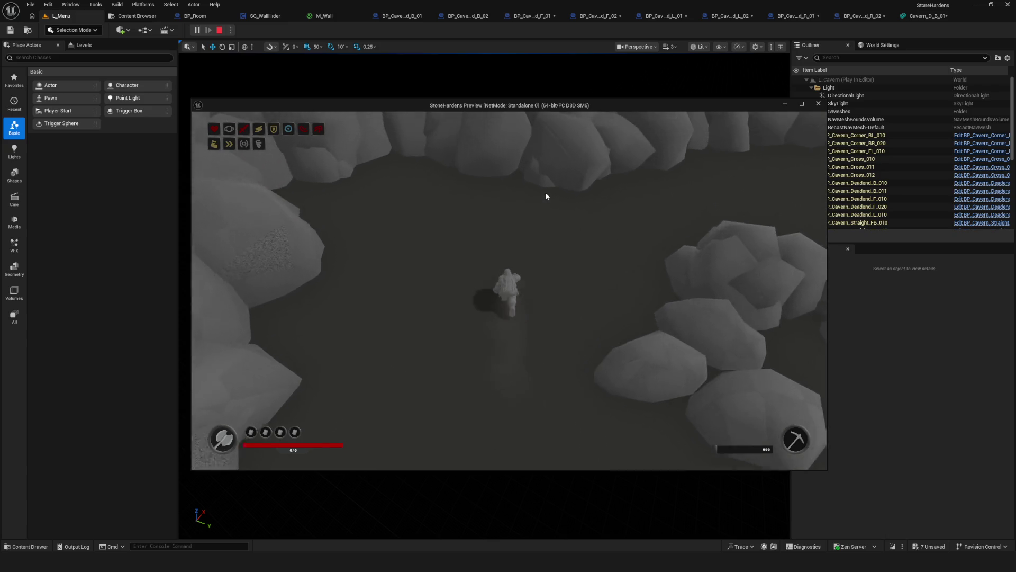
key("d")
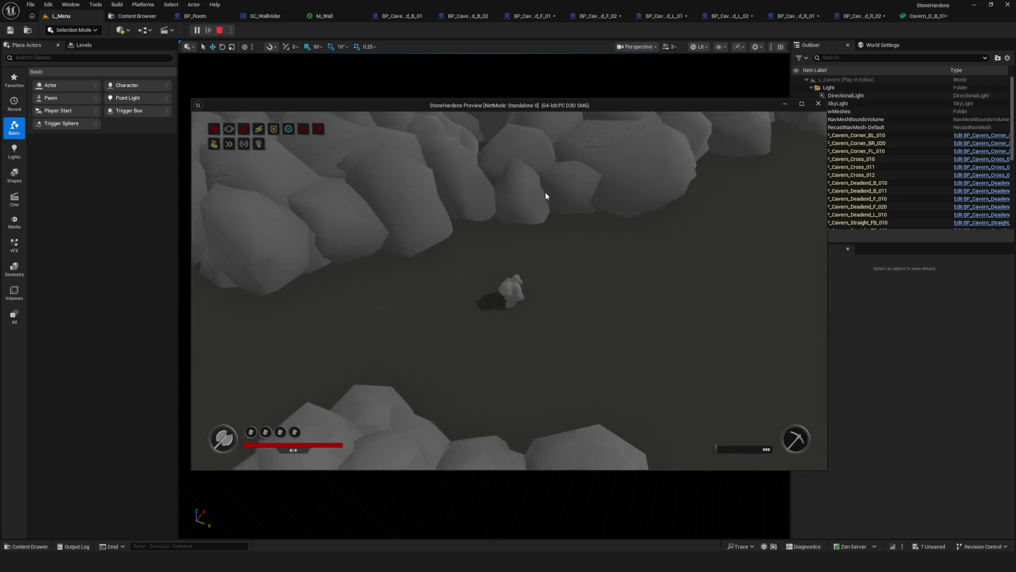
key("w")
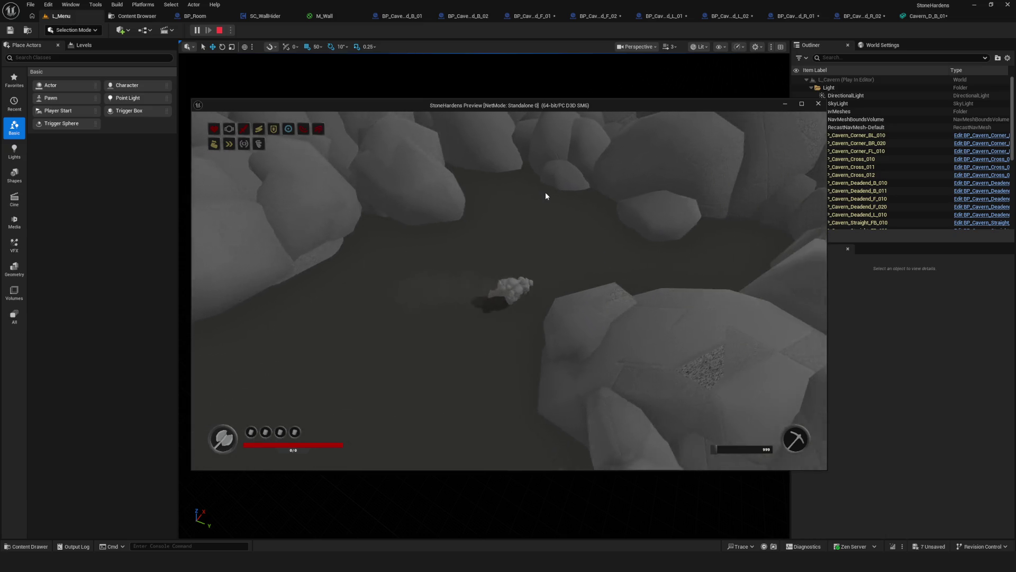
key("s")
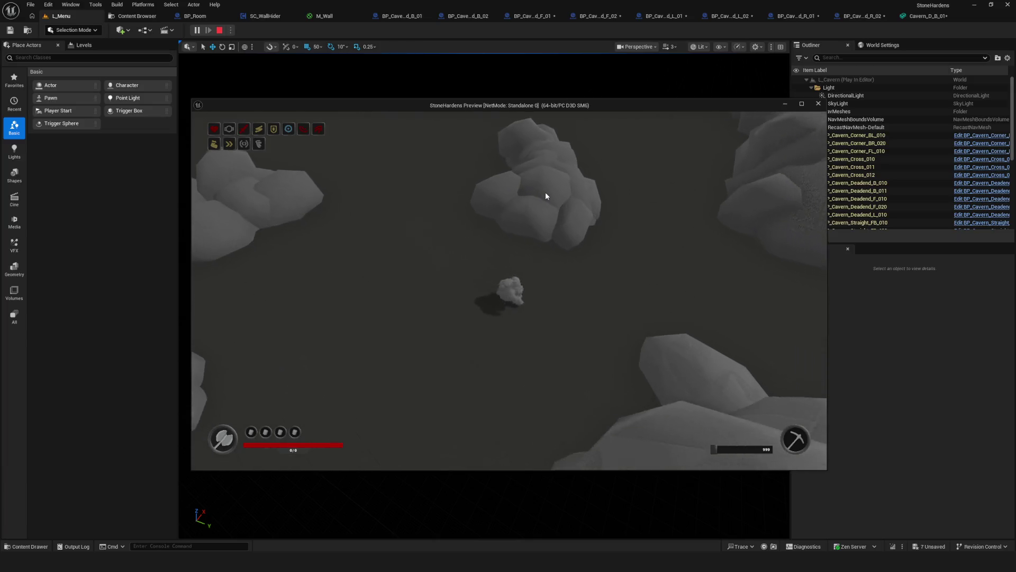
key("Escape")
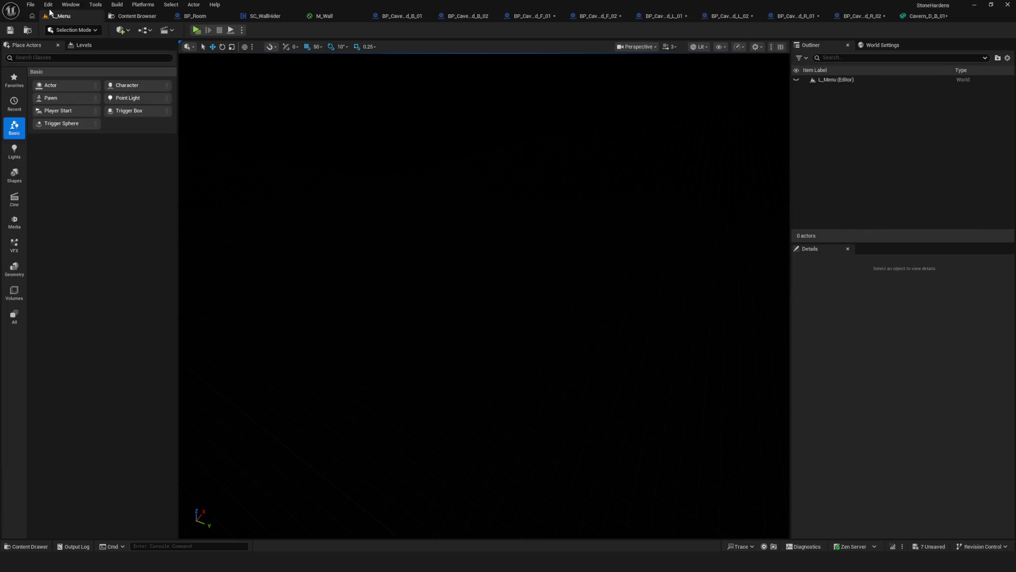
Back in Blender, weight-paint GridSmall.002 in isolated top view to clear a stray small-stone cluster
left_click(976, 5)
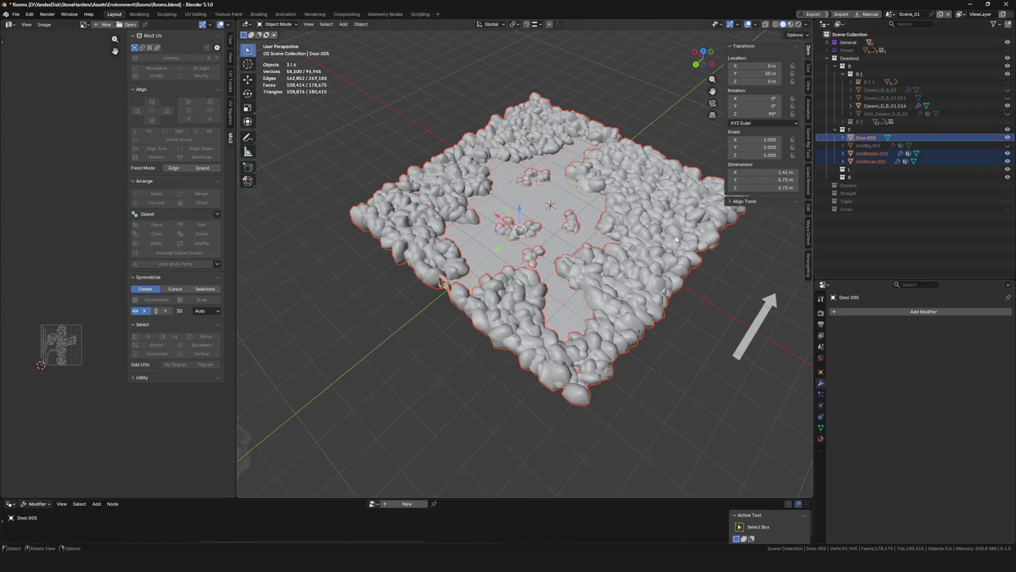
middle_click_drag(572, 263, 529, 276)
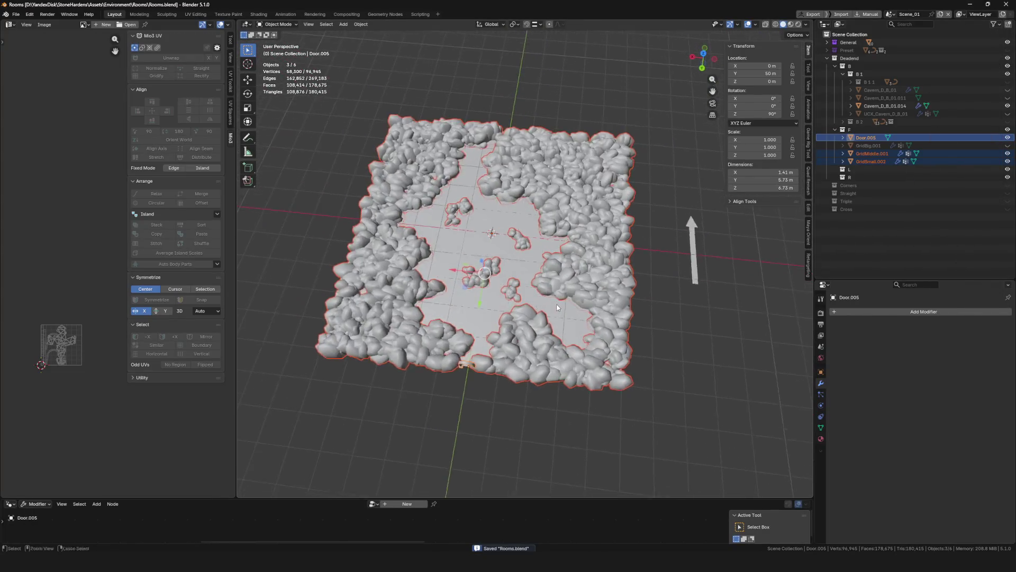
scroll(529, 278, "up", 6)
left_click(512, 296)
middle_click_drag(528, 290, 542, 276)
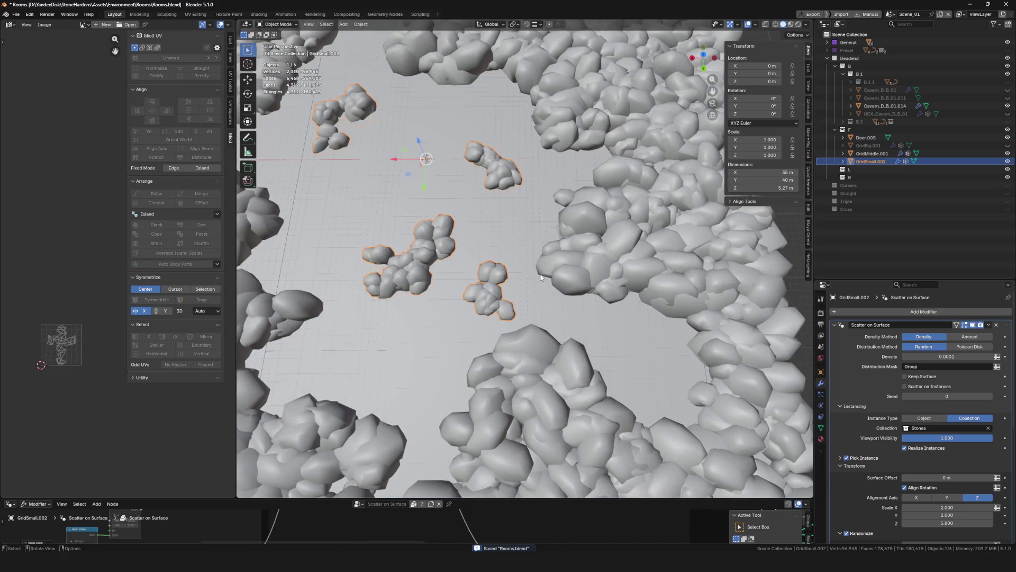
key("ctrl+Tab")
left_click(590, 300)
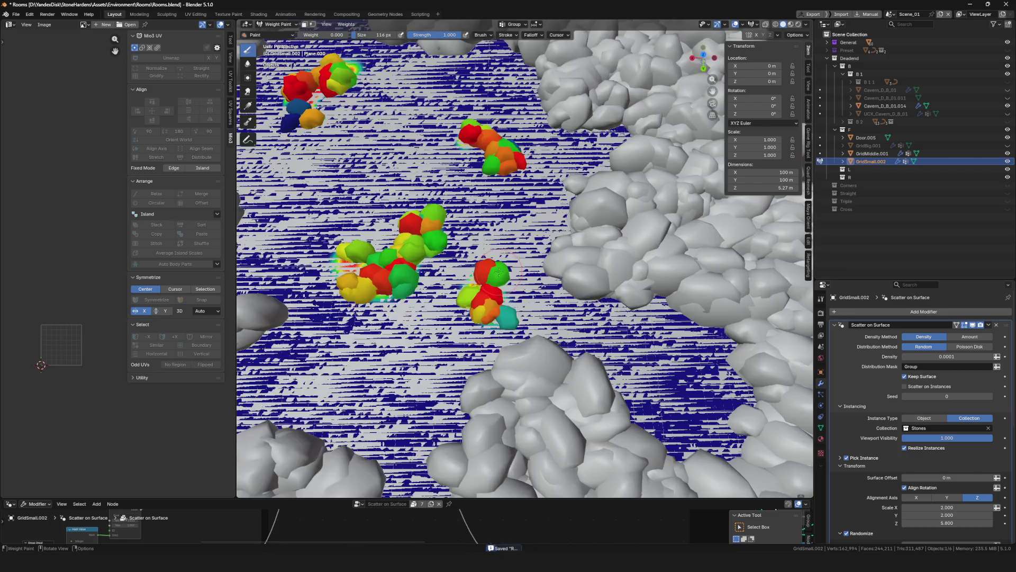
key("KP_Divide")
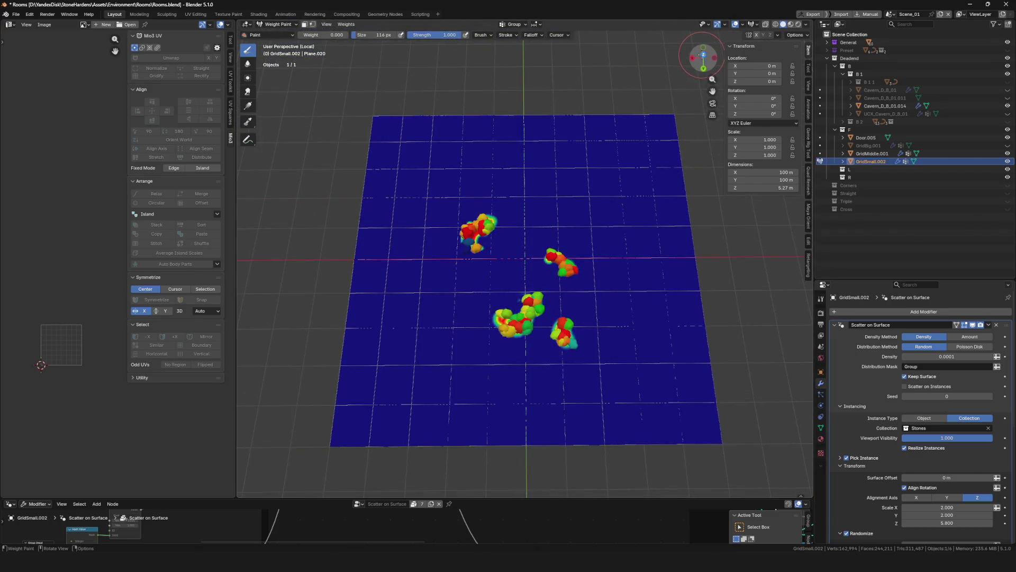
left_click(703, 55)
scroll(408, 130, "up", 5)
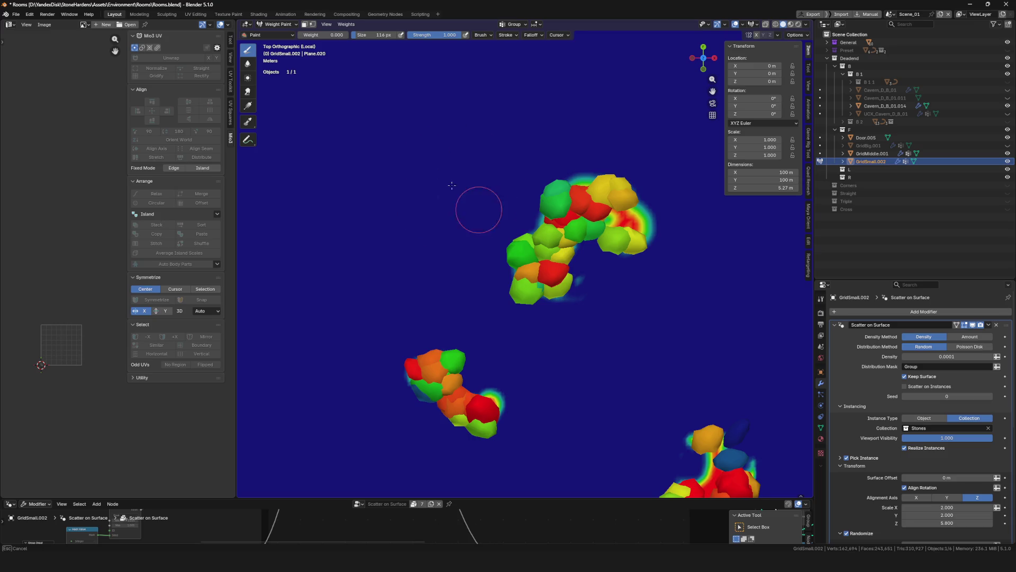
scroll(612, 265, "down", 4)
Return to Object Mode with the whole scene visible and save Rooms.blend
key("ctrl+Tab")
key("KP_Divide")
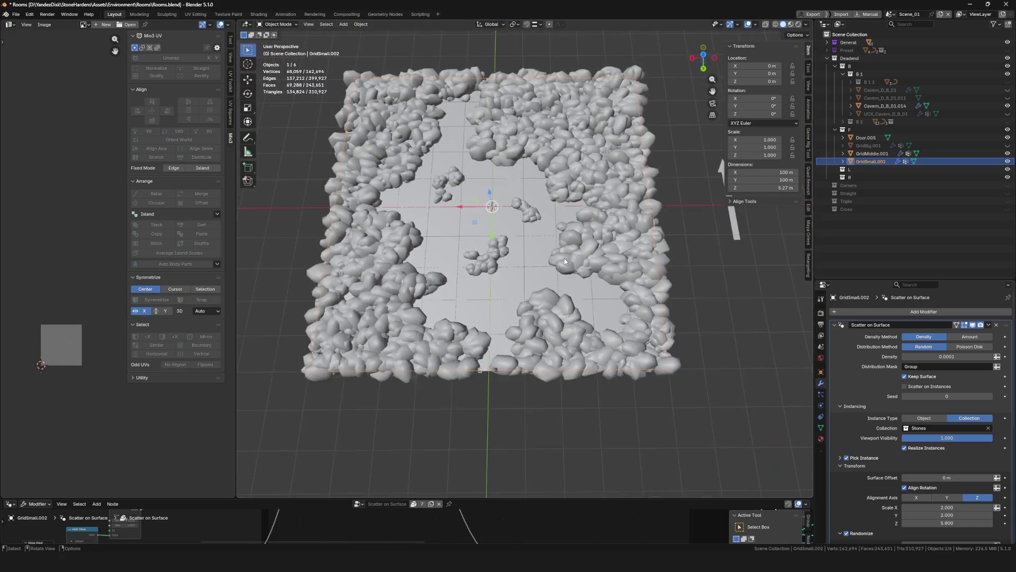
mouse_move(565, 262)
middle_mouse_down()
mouse_move(563, 278)
mouse_move(588, 291)
mouse_move(723, 98)
middle_mouse_up()
key("ctrl+s")
left_click(703, 53)
scroll(487, 201, "up", 3)
key("ctrl+Tab")
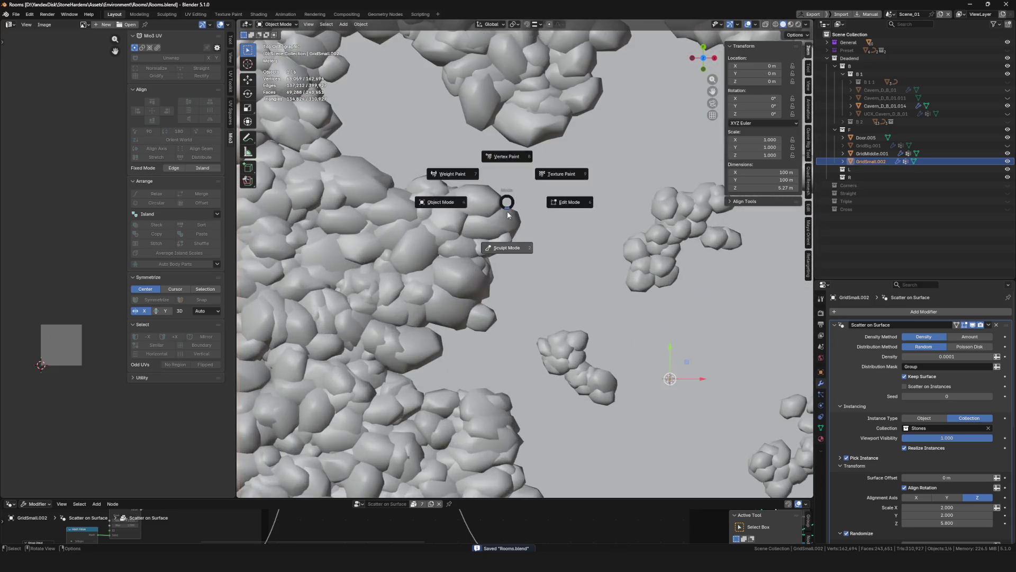
Select GridMiddle.001, enable Keep Surface on its scatter, and enter Weight Paint
left_click(486, 200)
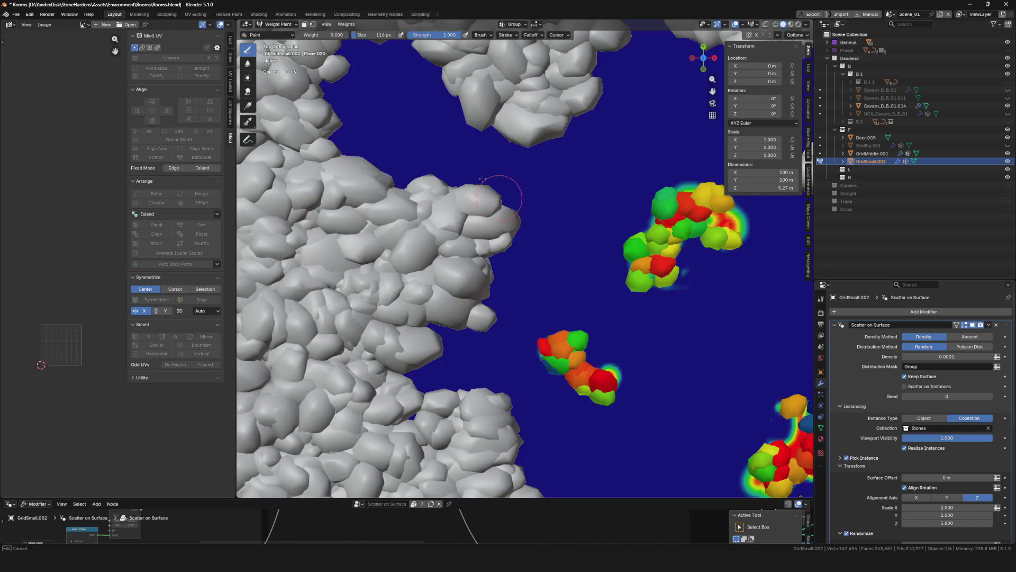
key("ctrl+Tab")
left_click(475, 233)
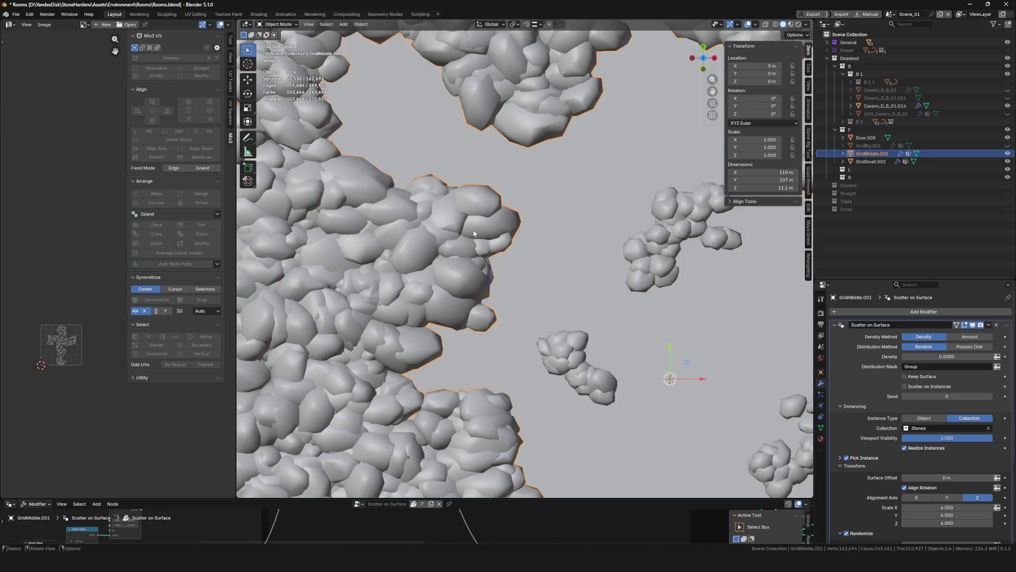
left_click(918, 379)
key("ctrl+Tab")
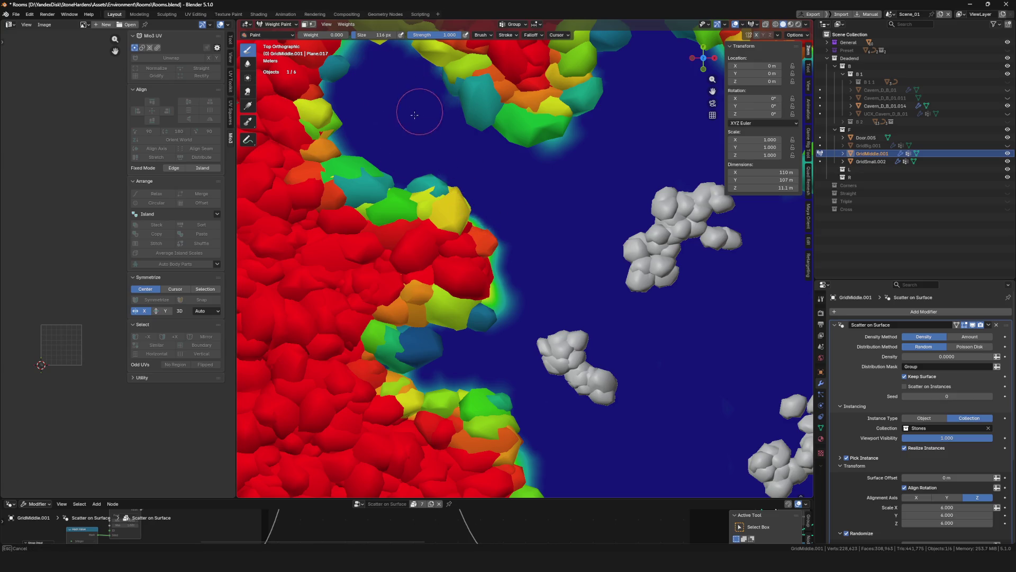
scroll(601, 249, "down", 5)
scroll(533, 204, "up", 2)
scroll(481, 273, "up", 2)
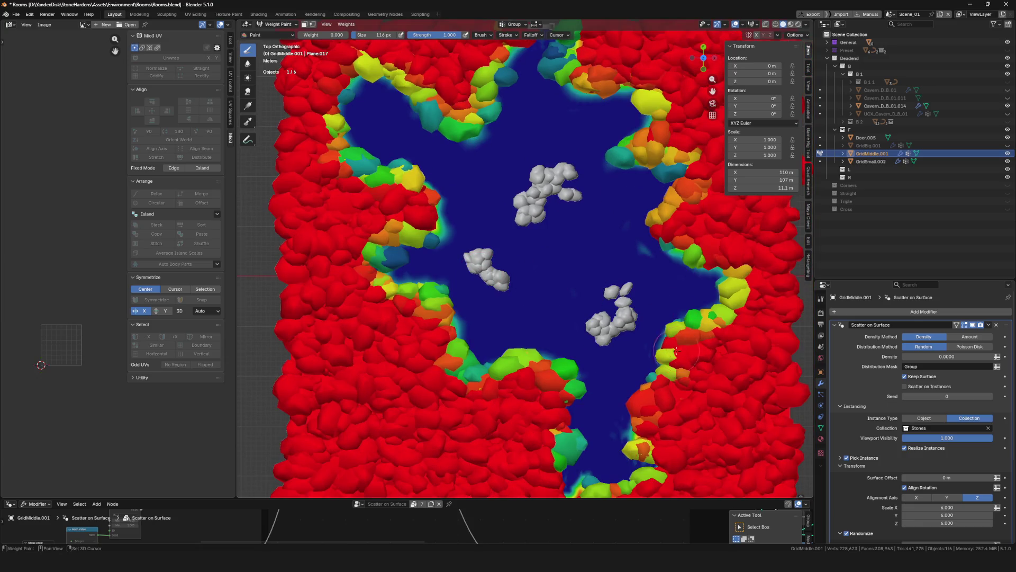
Paint zero weight along the upper, right and lower floor edges to push the medium stones back
middle_click_drag(675, 350, 651, 298, "shift")
mouse_move(660, 255)
left_mouse_down()
mouse_move(610, 235)
mouse_move(649, 243)
mouse_move(659, 306)
mouse_move(681, 273)
left_mouse_up()
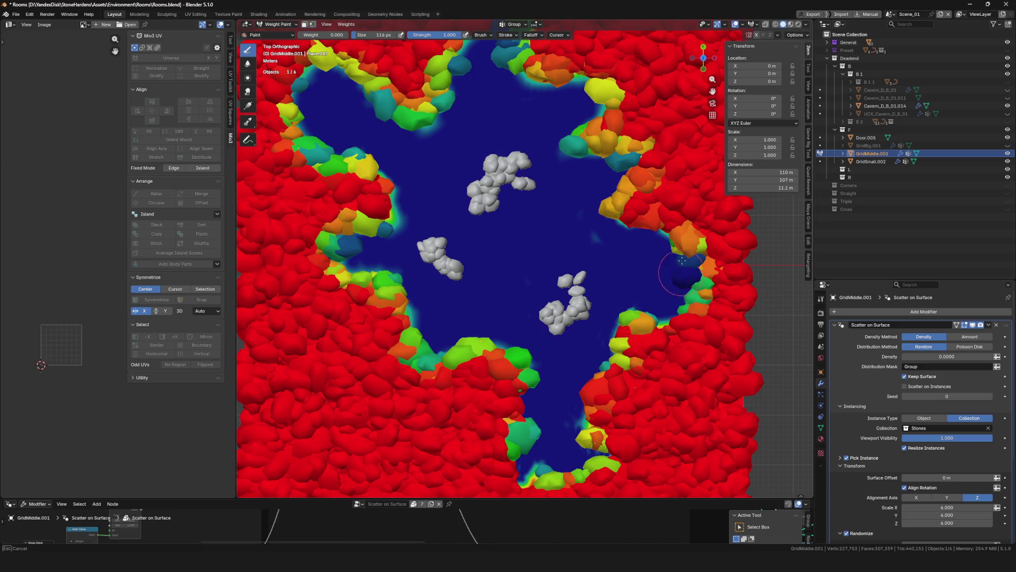
mouse_move(449, 319)
left_mouse_down()
mouse_move(390, 295)
mouse_move(443, 353)
left_mouse_up()
mouse_move(400, 327)
left_mouse_down()
mouse_move(538, 362)
mouse_move(545, 424)
mouse_move(509, 375)
mouse_move(488, 369)
mouse_move(526, 397)
mouse_move(512, 409)
mouse_move(518, 447)
mouse_move(491, 433)
mouse_move(489, 409)
mouse_move(508, 393)
mouse_move(489, 343)
left_mouse_up()
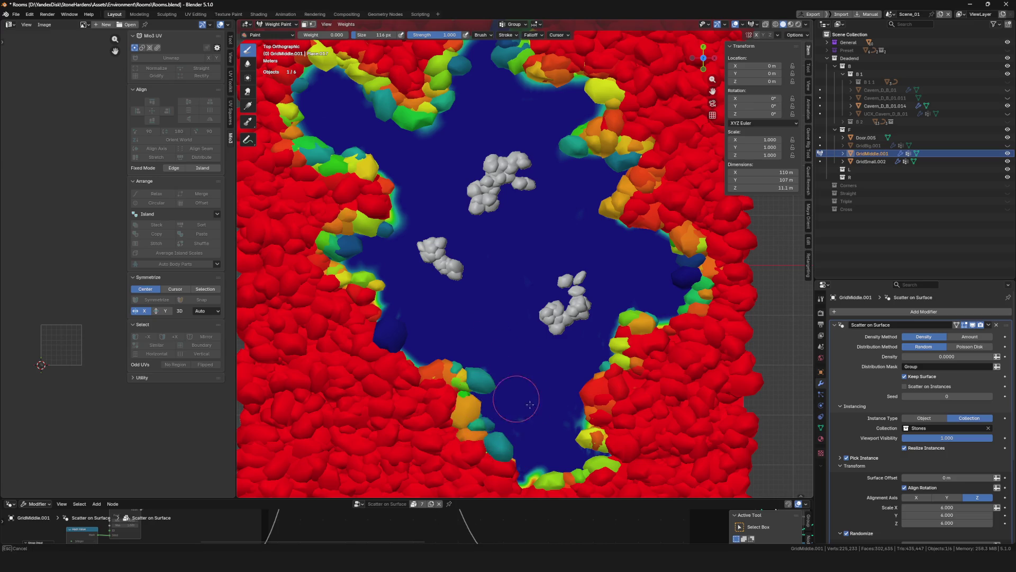
mouse_move(573, 431)
left_mouse_down()
mouse_move(563, 431)
mouse_move(569, 398)
left_mouse_up()
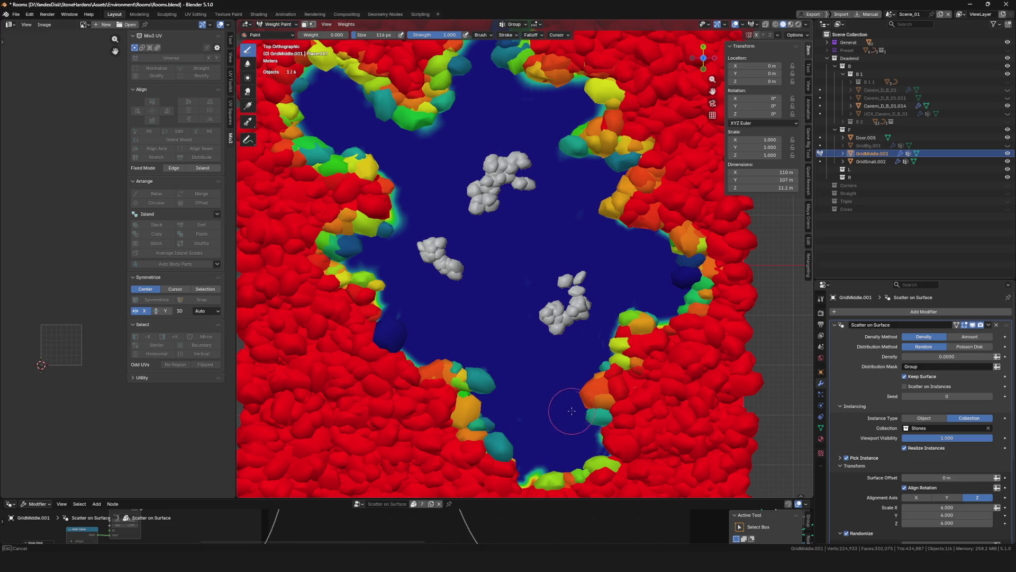
scroll(563, 357, "down", 3)
scroll(551, 328, "up", 2)
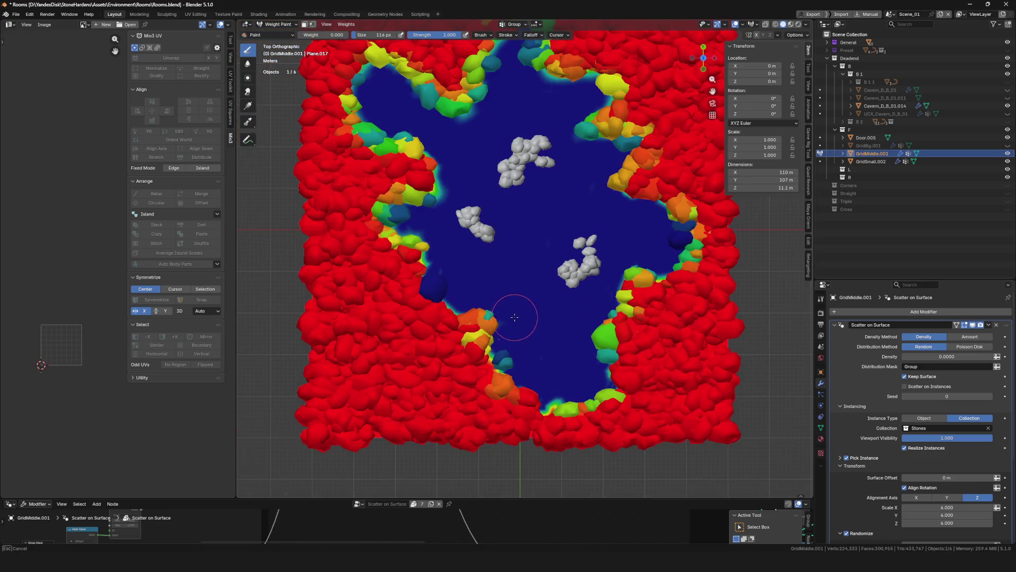
left_click_drag(493, 369, 567, 404)
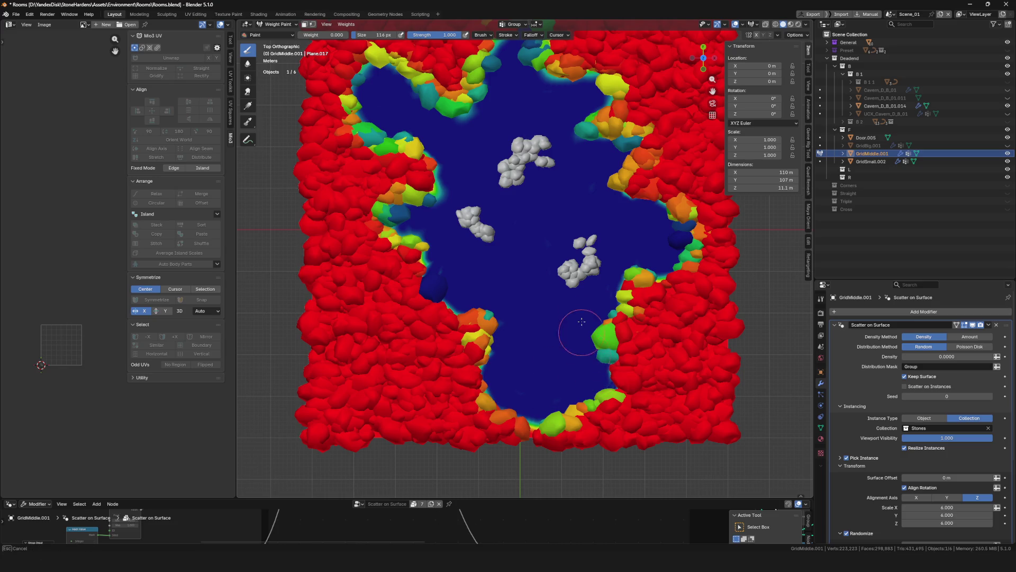
scroll(582, 321, "down", 3)
Touch up the edge of the open floor area and return to Object Mode to check the stones
mouse_move(581, 321)
middle_mouse_down()
mouse_move(600, 286)
mouse_move(342, 464)
mouse_move(429, 333)
middle_mouse_up()
scroll(342, 465, "up", 3)
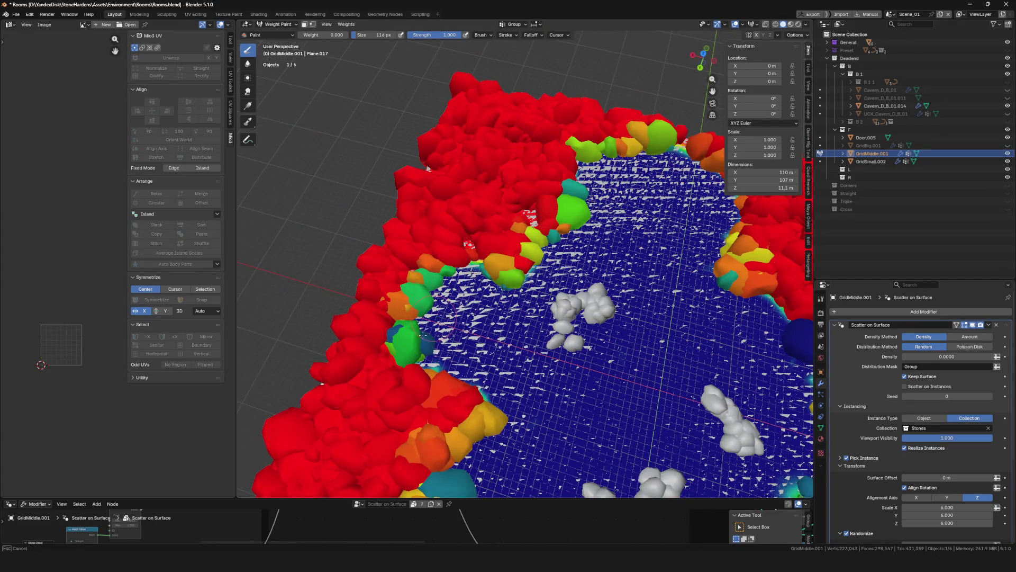
left_click_drag(502, 402, 488, 408)
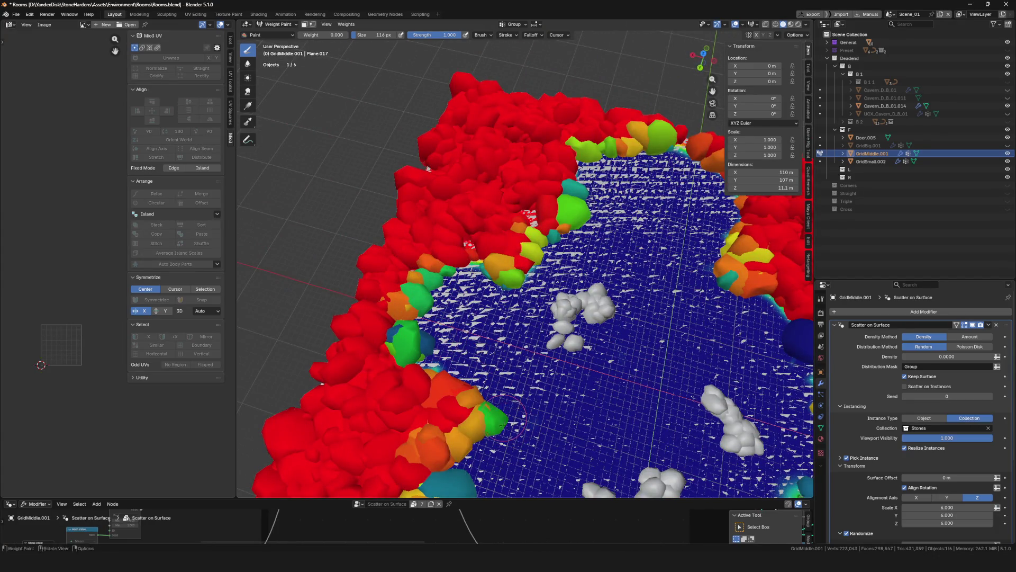
scroll(480, 406, "down", 4)
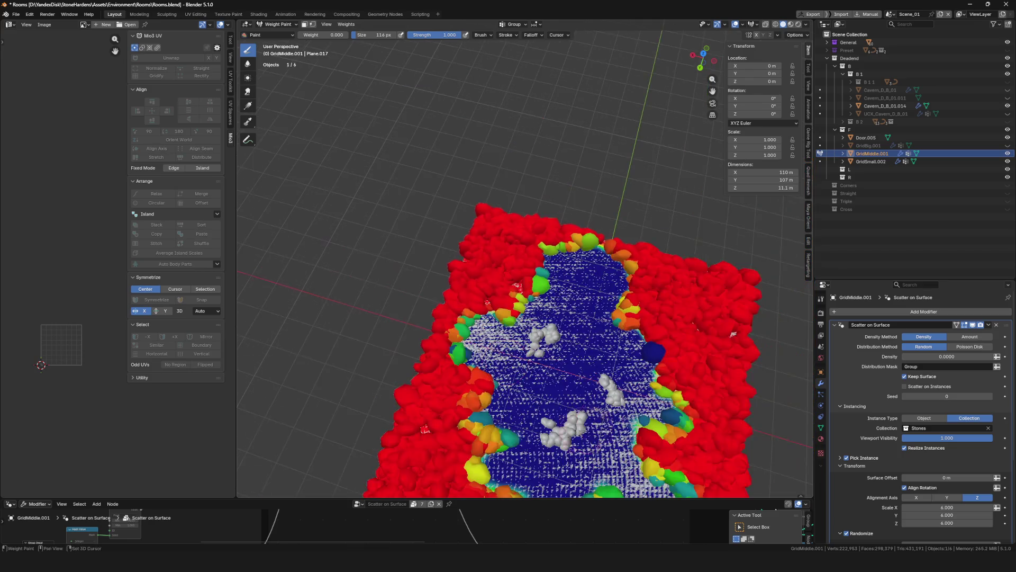
middle_click_drag(480, 405, 344, 316)
scroll(344, 315, "up", 4)
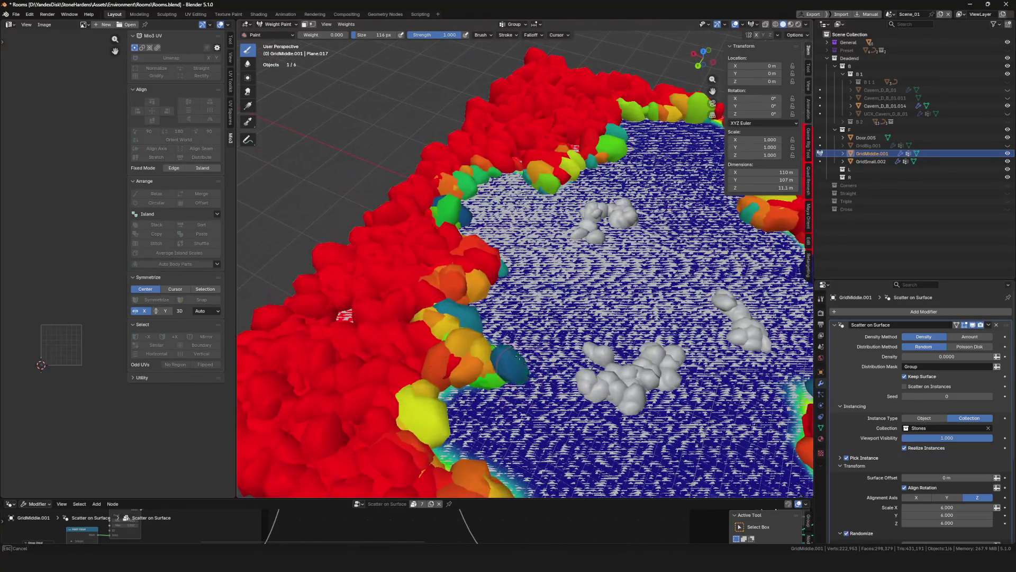
scroll(344, 315, "down", 4)
mouse_move(344, 315)
middle_mouse_down()
mouse_move(747, 401)
mouse_move(556, 238)
mouse_move(496, 322)
middle_mouse_up()
key("ctrl+Tab")
scroll(497, 321, "down", 3)
scroll(496, 322, "up", 3)
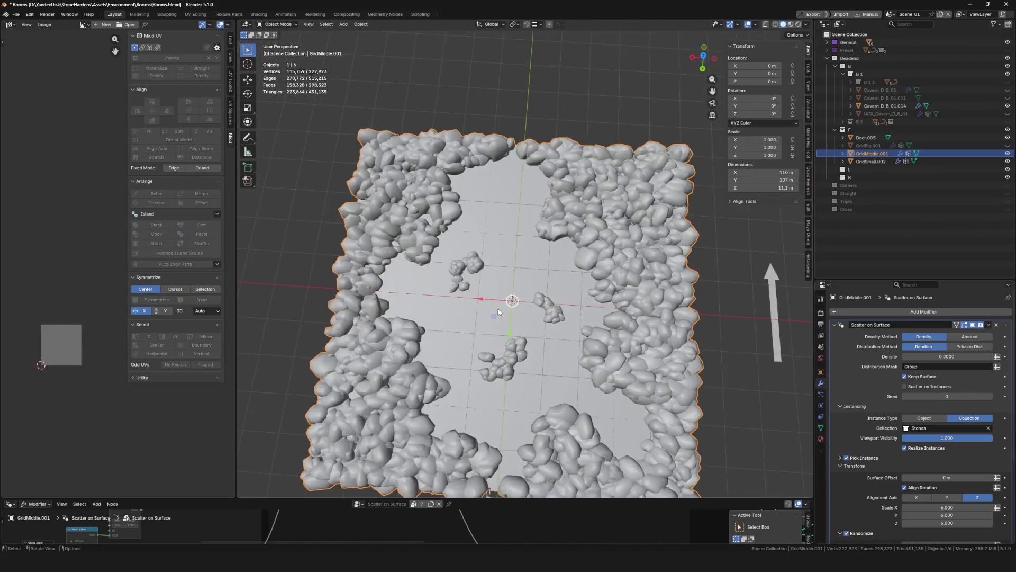
scroll(496, 322, "up", 2)
Erase weight along the clearing boundary to remove stray rocks, then save
key("ctrl+Tab")
key("ctrl+Tab")
key("ctrl+Tab")
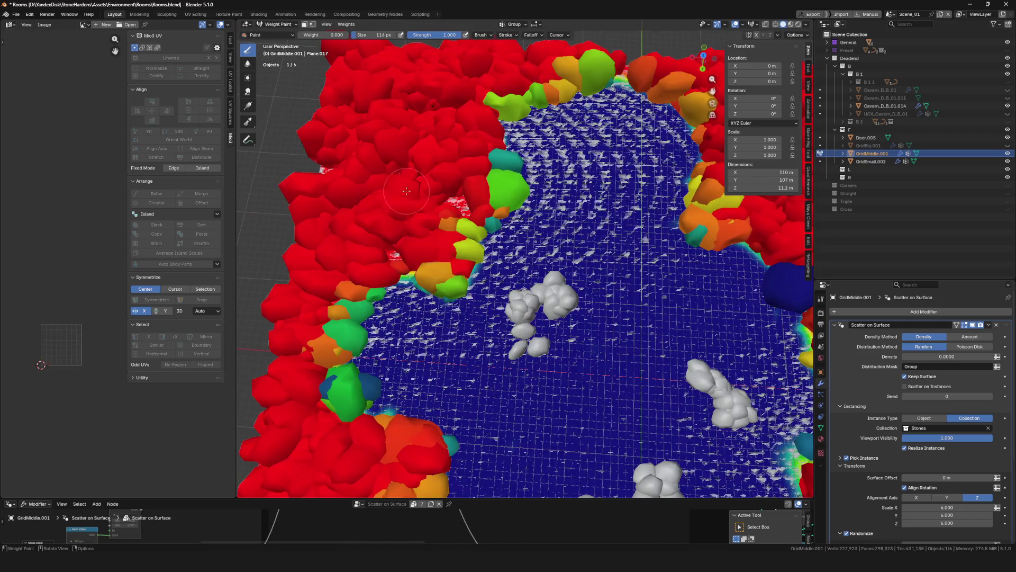
scroll(413, 239, "up", 1)
left_click_drag(449, 268, 499, 229)
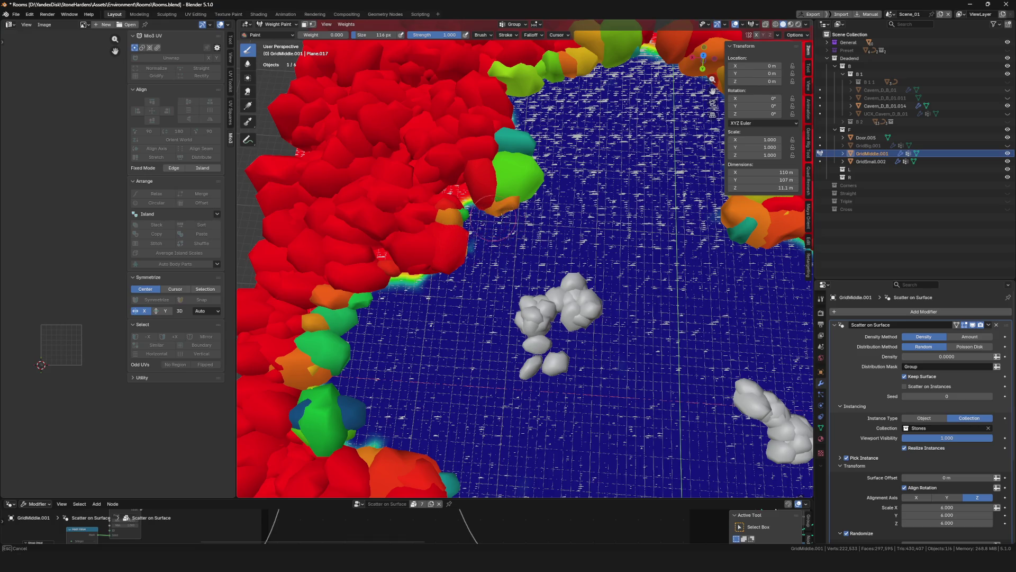
scroll(491, 216, "down", 4)
mouse_move(491, 216)
middle_mouse_down()
mouse_move(433, 285)
mouse_move(489, 279)
mouse_move(540, 254)
middle_mouse_up()
key("ctrl+Tab")
scroll(433, 285, "up", 2)
scroll(433, 285, "down", 3)
key("ctrl+s")
scroll(486, 272, "up", 2)
Paint full weight 1 along the upper rim to add stones there, then save
key("ctrl+Tab")
left_click(517, 223)
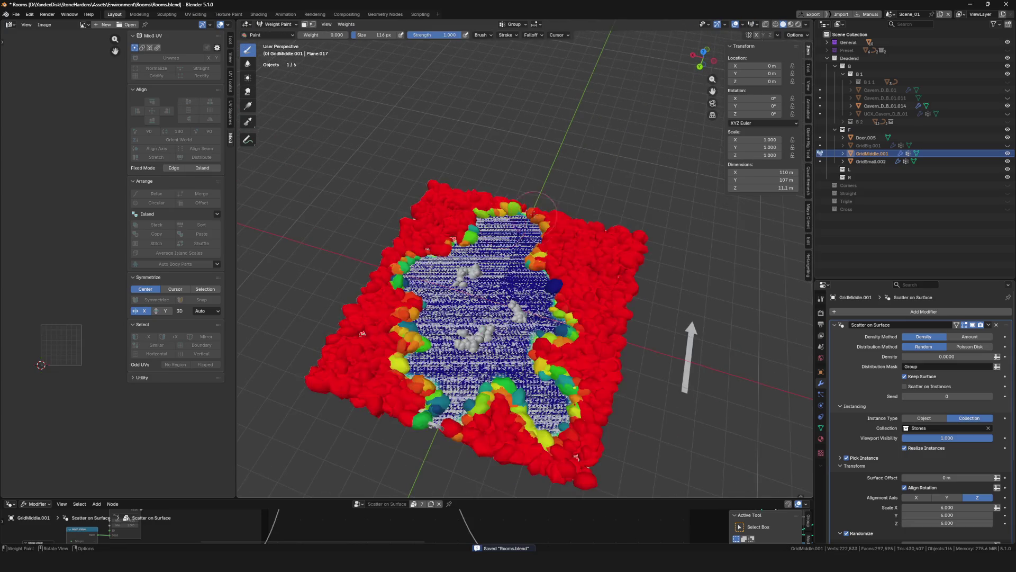
scroll(540, 205, "up", 3)
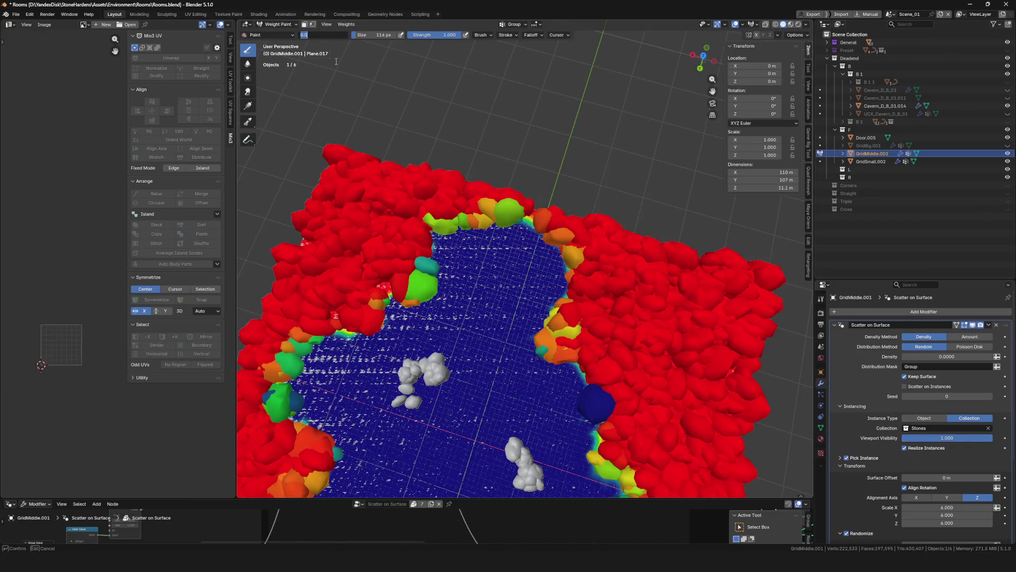
type("1")
key("Return")
left_click_drag(529, 196, 537, 227)
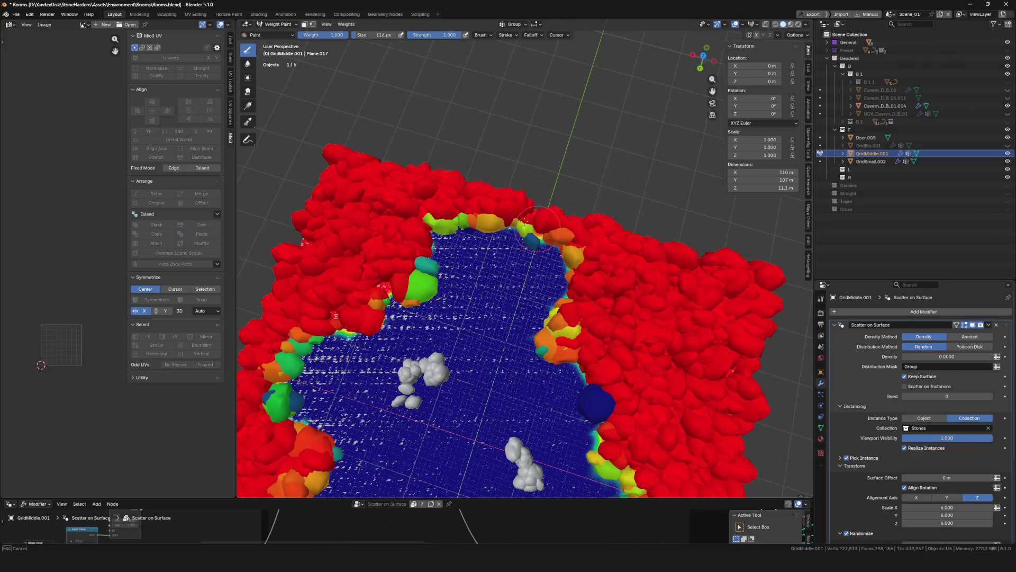
left_click_drag(422, 215, 429, 227)
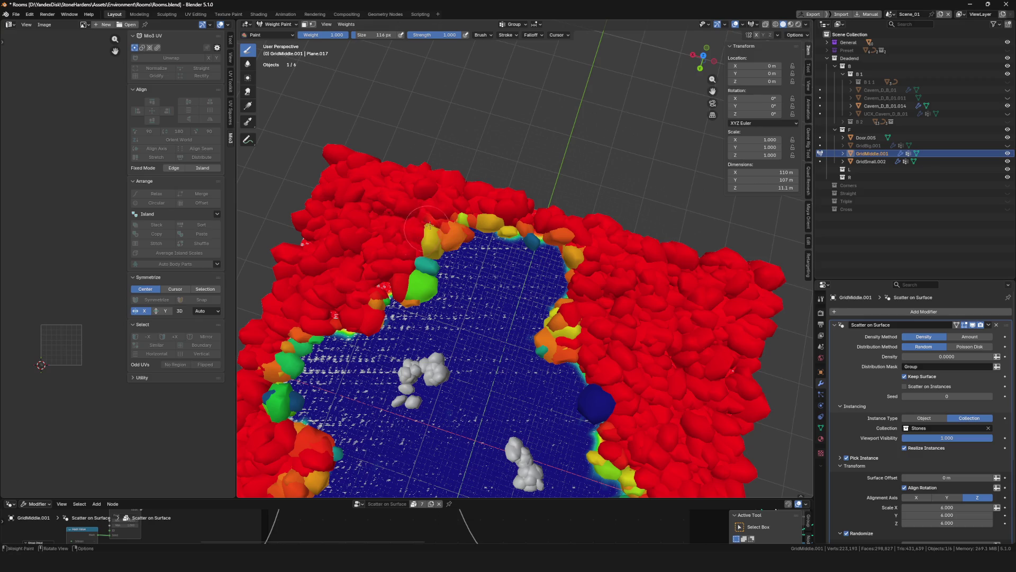
scroll(483, 219, "down", 3)
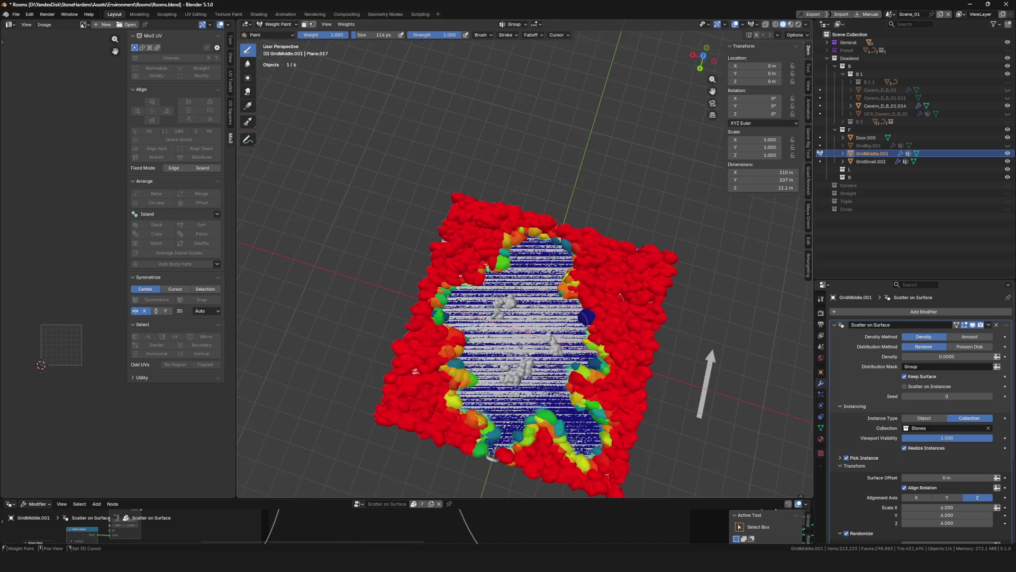
scroll(504, 253, "down", 2)
key("ctrl+Tab")
key("ctrl+s")
scroll(459, 296, "up", 3)
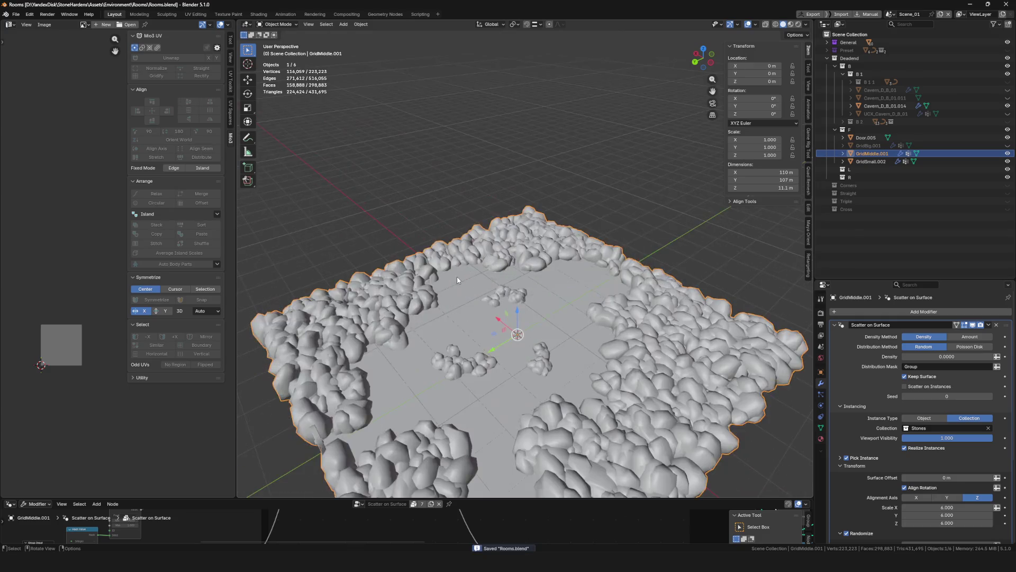
scroll(460, 297, "up", 2)
scroll(460, 296, "down", 5)
Inspect the stone floor from several angles and save the file
middle_click_drag(565, 355, 568, 395)
scroll(573, 387, "up", 6)
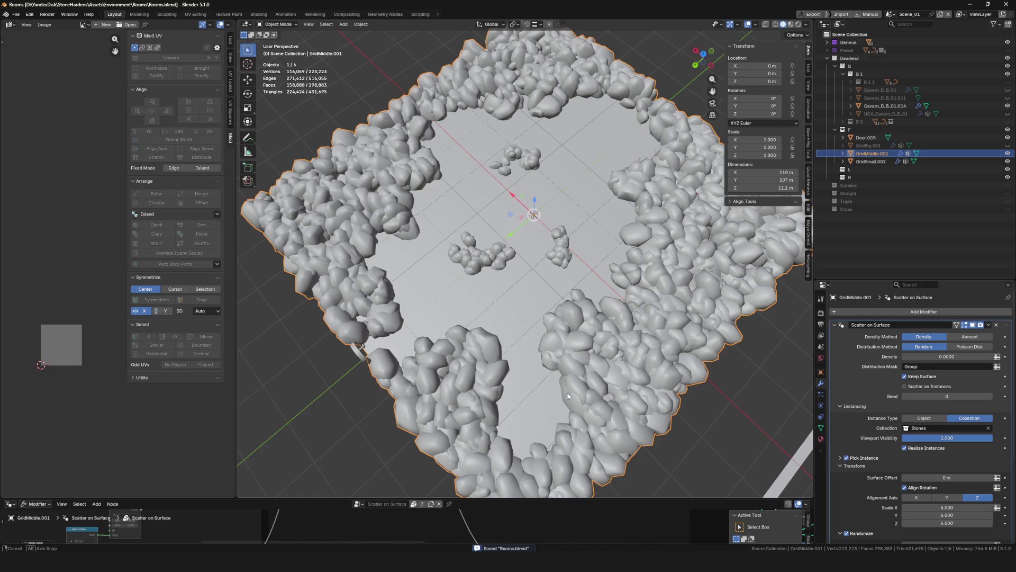
key("ctrl+s")
scroll(497, 284, "down", 5)
scroll(497, 284, "up", 3)
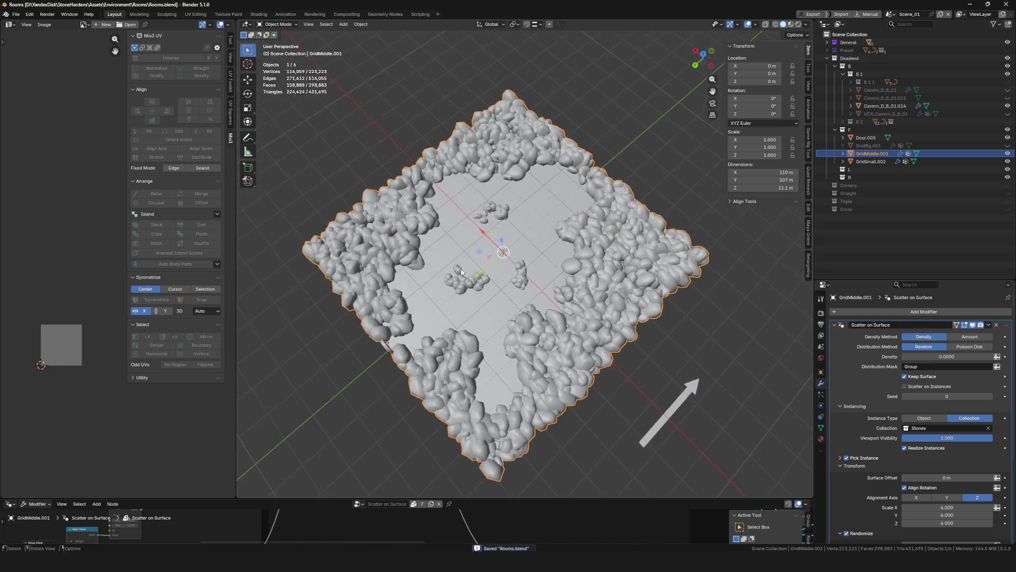
mouse_move(498, 284)
middle_mouse_down()
mouse_move(452, 290)
mouse_move(361, 253)
middle_mouse_up()
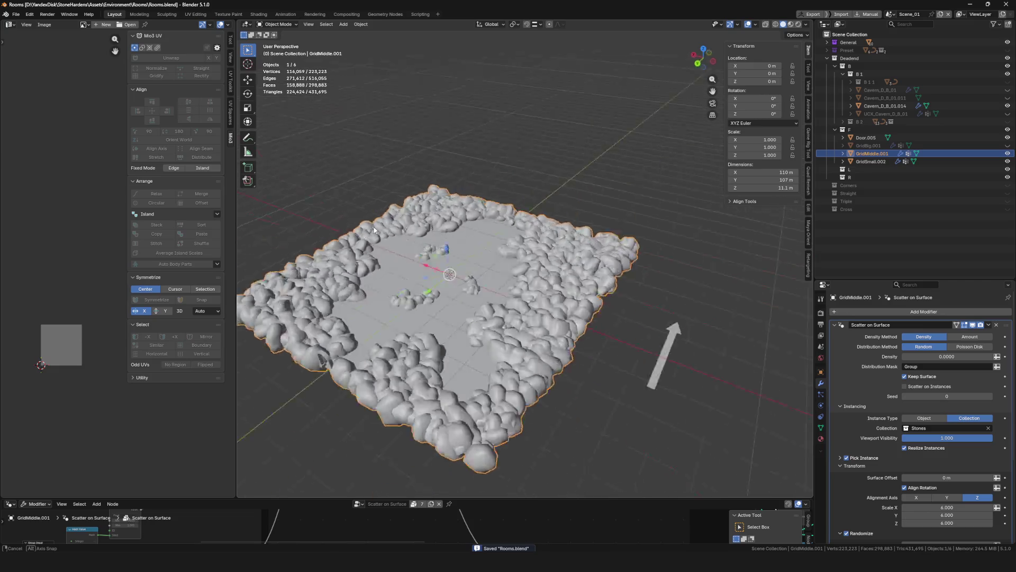
scroll(537, 294, "down", 5)
scroll(484, 315, "up", 4)
scroll(469, 326, "up", 2)
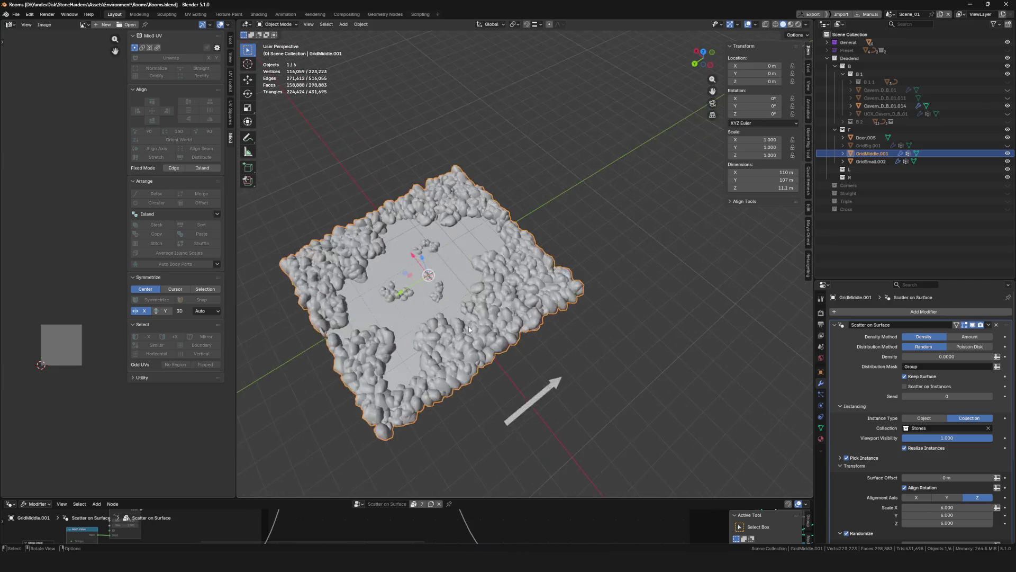
middle_click_drag(469, 327, 462, 344)
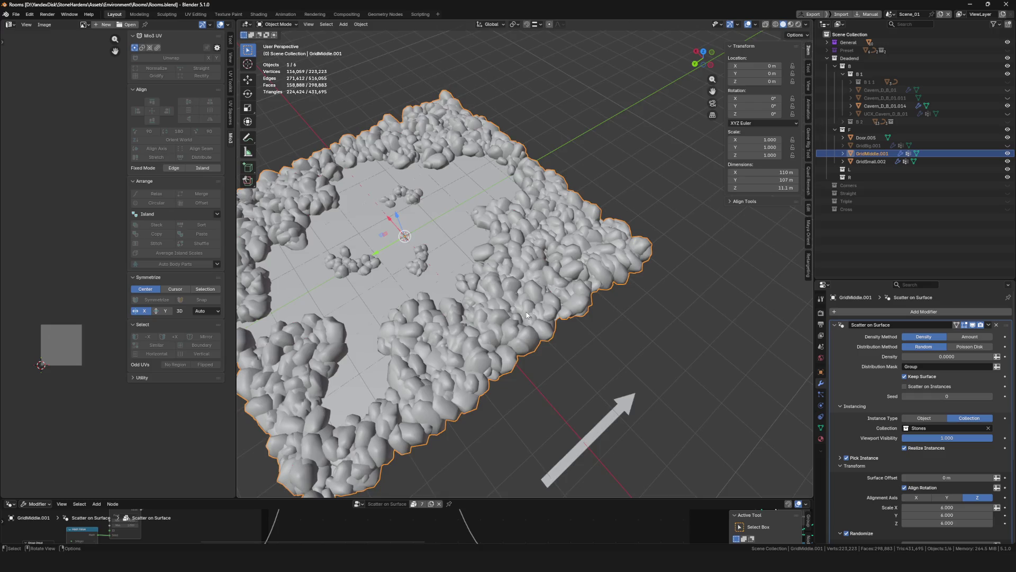
middle_click_drag(526, 313, 607, 327)
Pick GridMiddle.001 alone, check its weights, save, and duplicate it in place as GridMiddle.002
key("a")
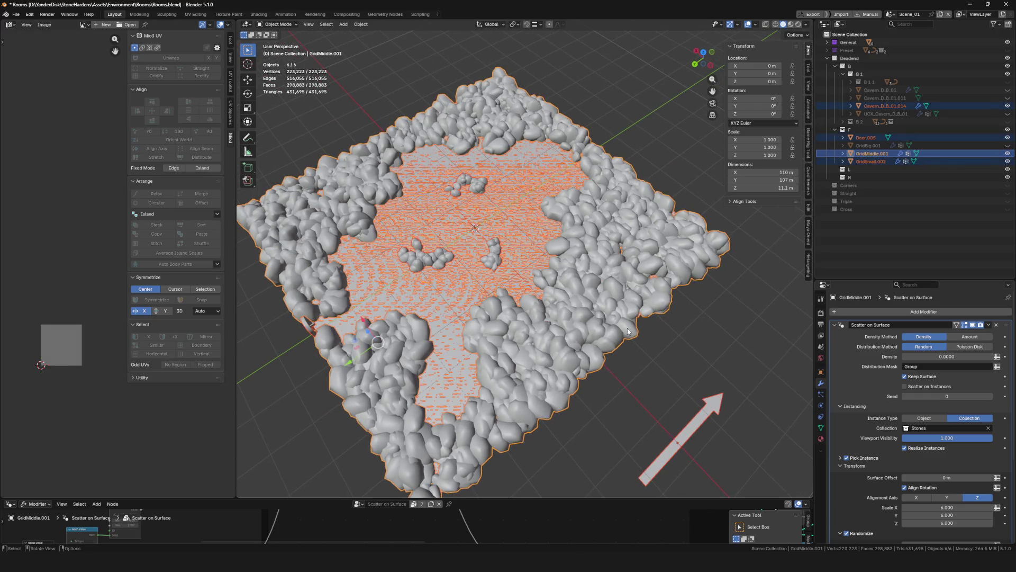
left_click(697, 350)
key("ctrl+Tab")
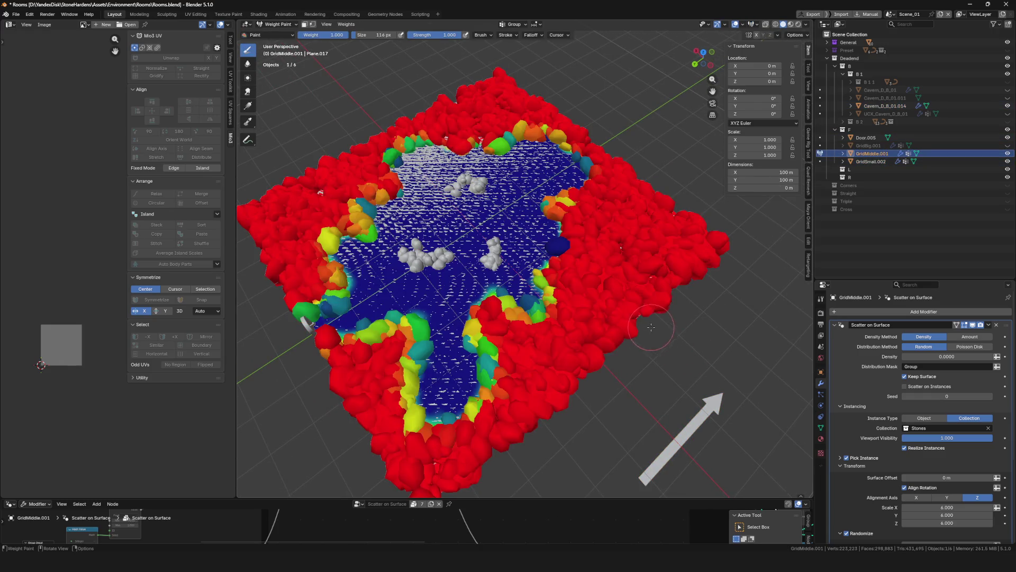
key("ctrl+Tab")
mouse_move(692, 348)
middle_mouse_down()
mouse_move(727, 343)
mouse_move(694, 301)
middle_mouse_up()
key("ctrl+s")
key("shift+d")
right_click(694, 301)
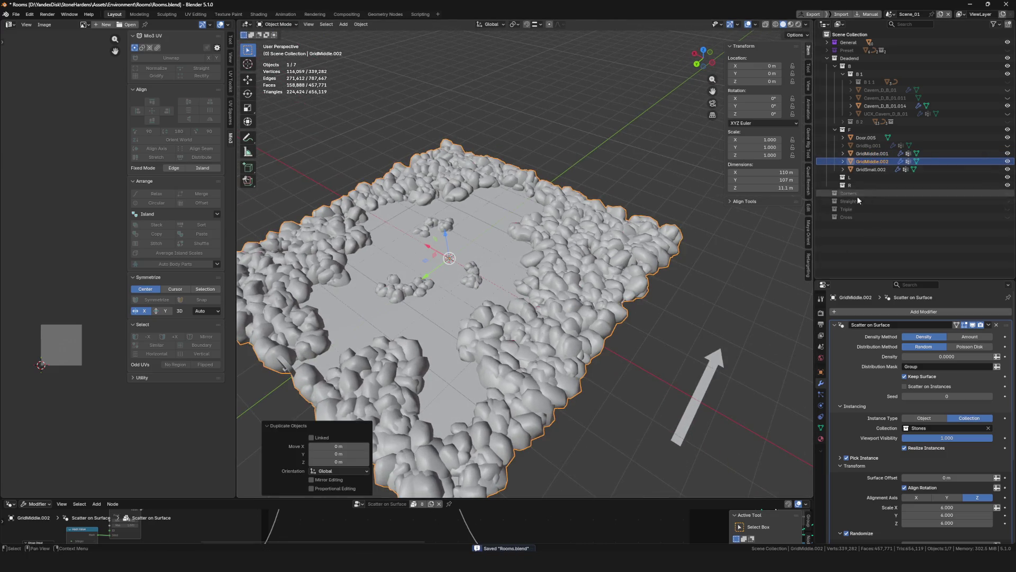
Rename the duplicate to GridBig.002, lower its Scatter on Surface density, and show it in local view
key("F2")
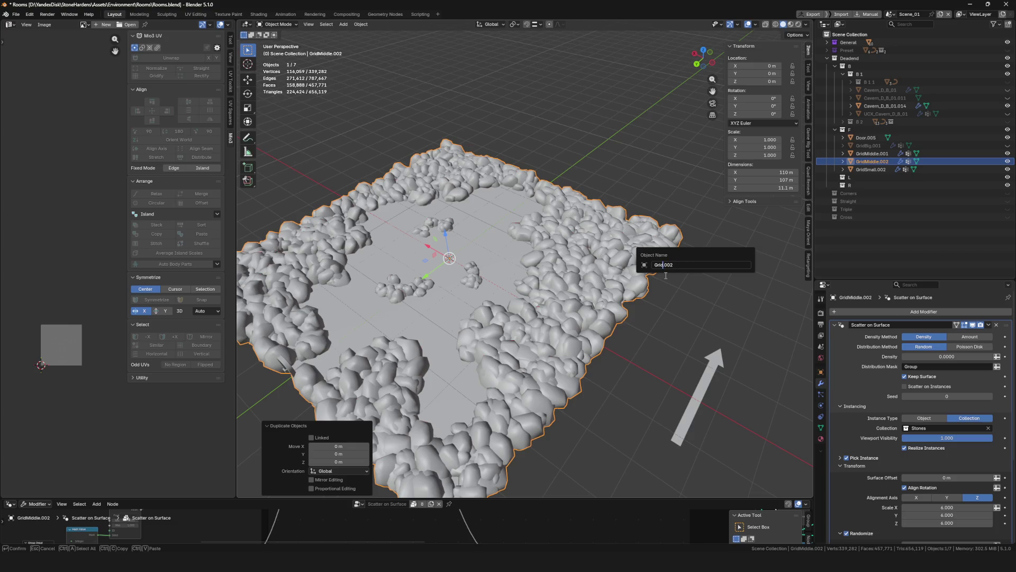
type("Big")
key("Return")
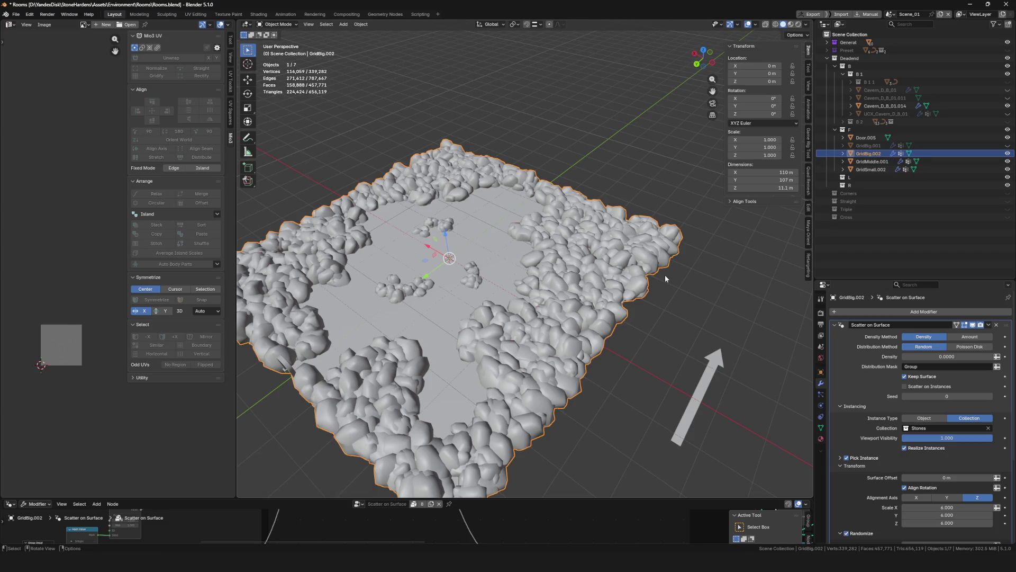
mouse_move(665, 274)
middle_mouse_down()
mouse_move(563, 263)
mouse_move(882, 372)
middle_mouse_up()
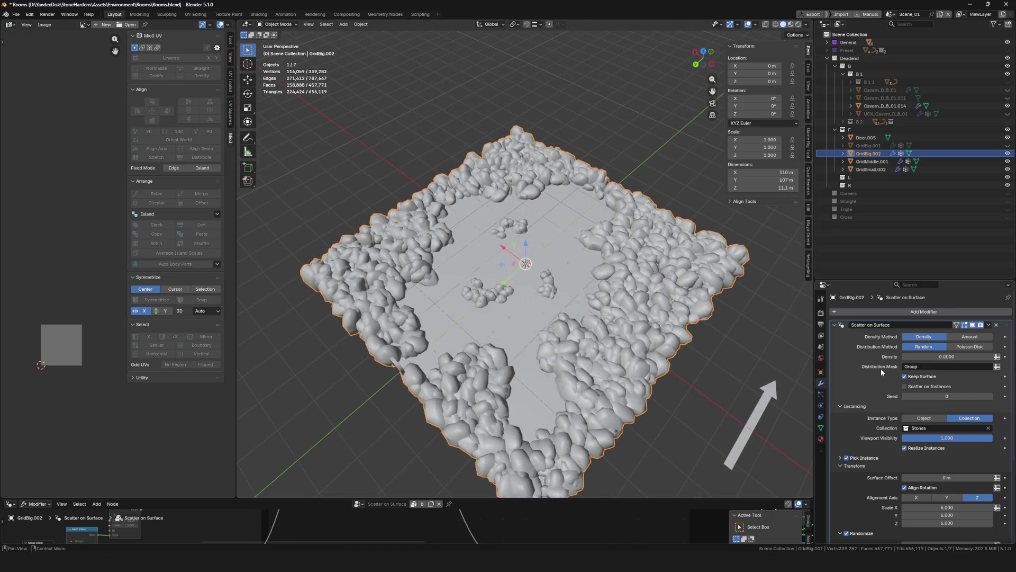
double_click(947, 359)
key("Return")
key("KP_Divide")
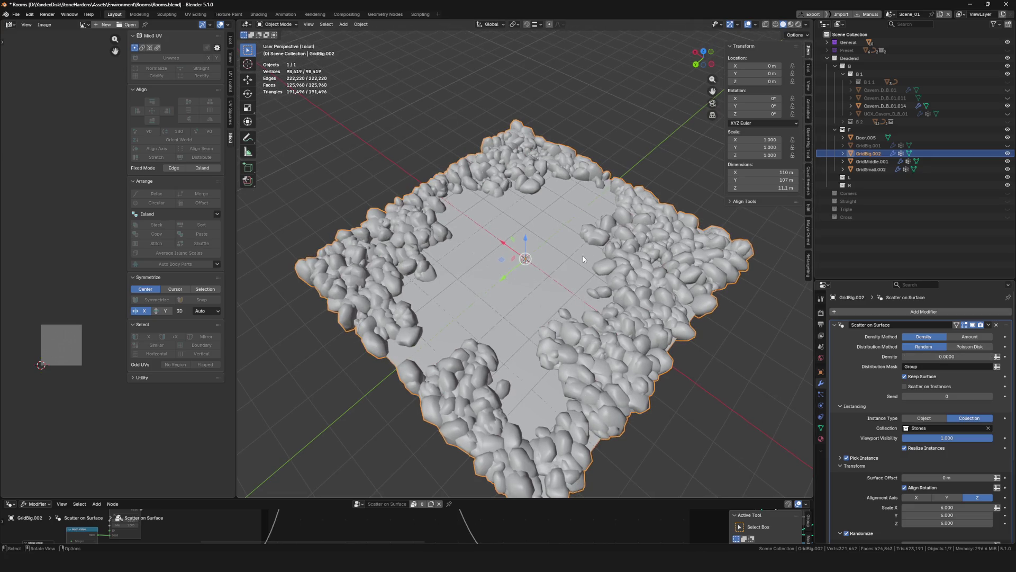
Double GridBig.002's scatter stone scale to 12 on X, Y and Z for big edge stones
double_click(952, 356)
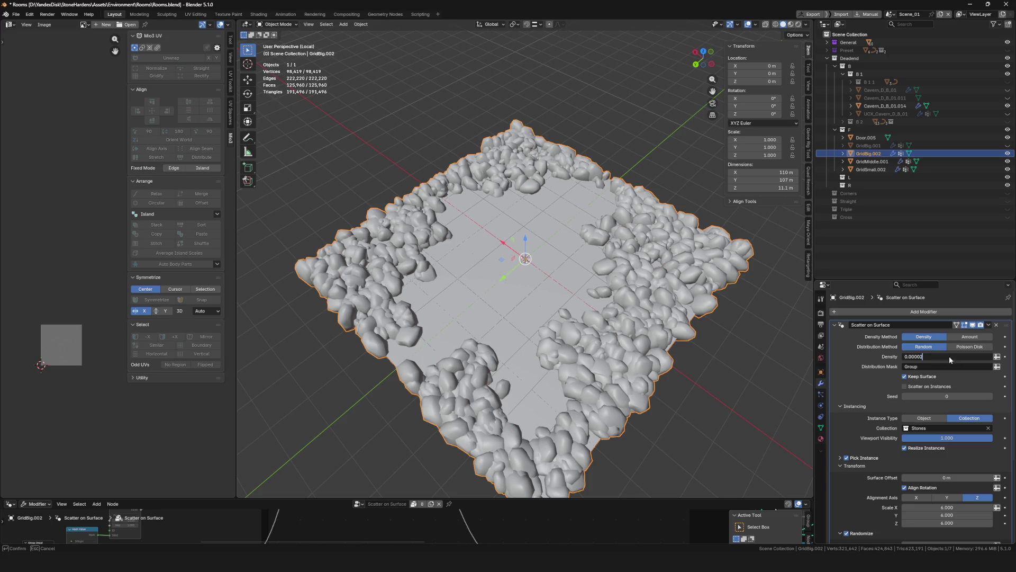
scroll(945, 374, "down", 4)
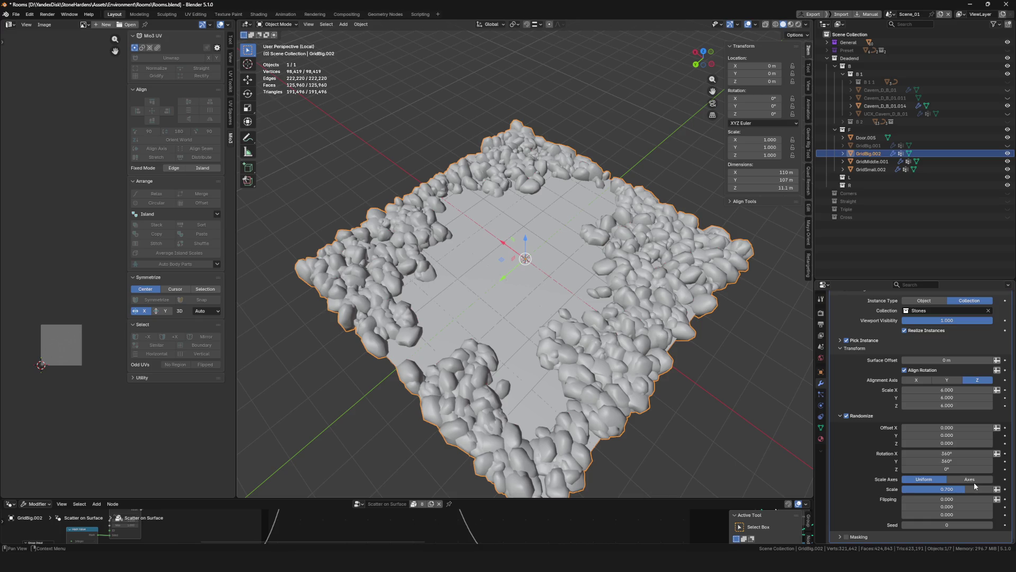
left_click_drag(946, 390, 1003, 408)
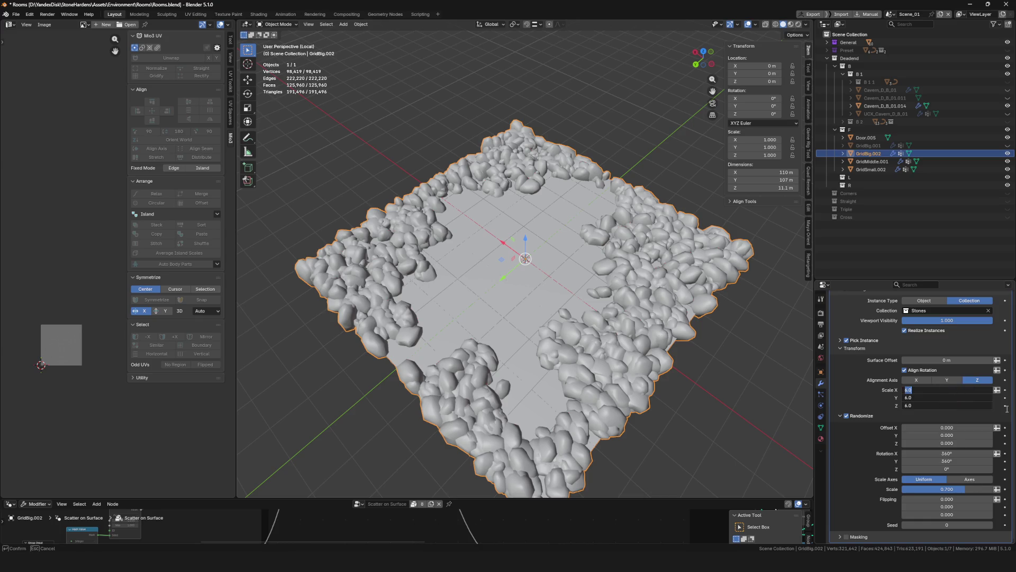
type("12")
key("Return")
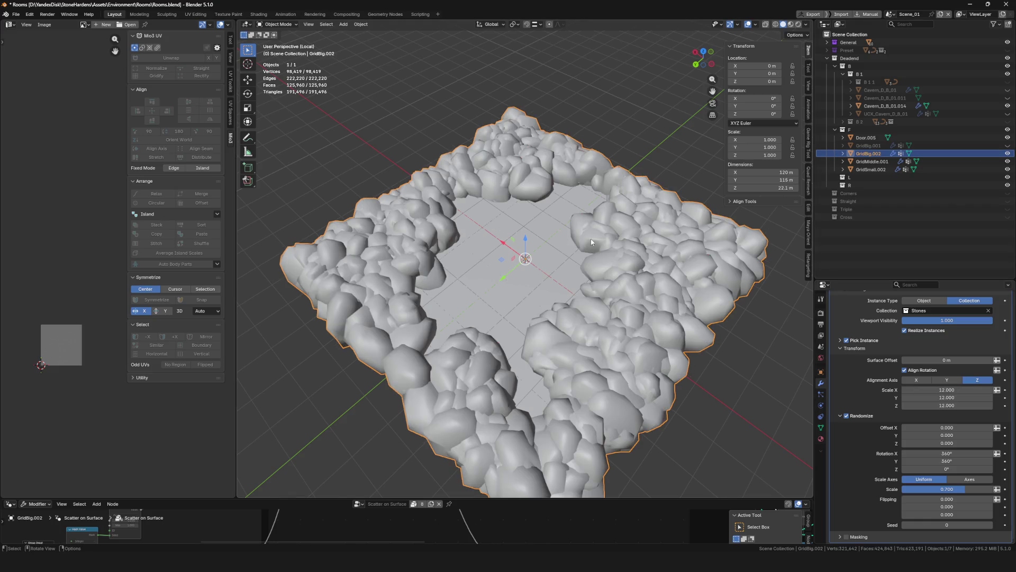
scroll(592, 242, "down", 4)
scroll(556, 223, "up", 5)
scroll(943, 382, "up", 4)
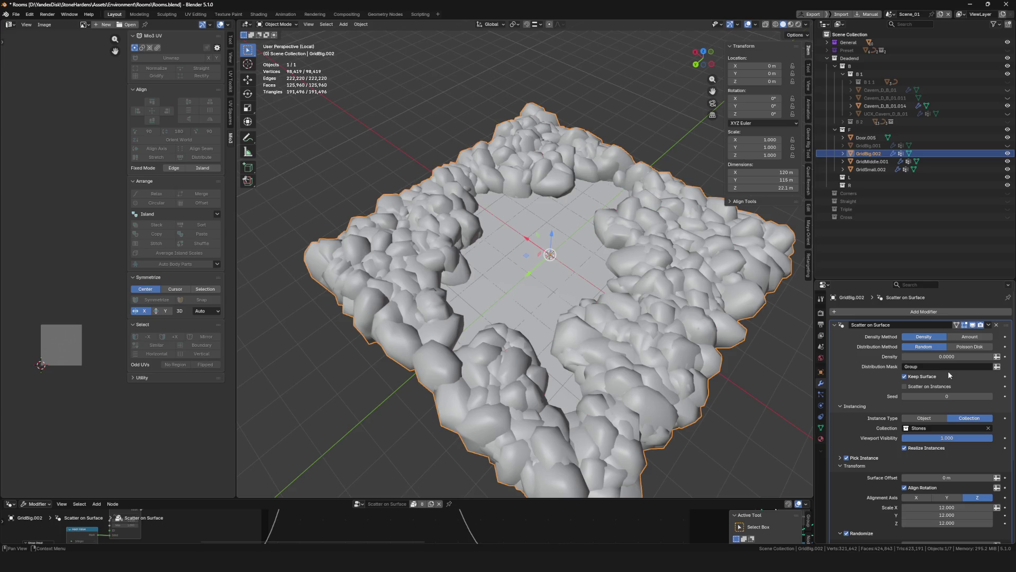
mouse_move(580, 284)
middle_mouse_down()
mouse_move(561, 220)
mouse_move(571, 230)
mouse_move(511, 246)
middle_mouse_up()
scroll(922, 420, "down", 4)
scroll(510, 246, "down", 4)
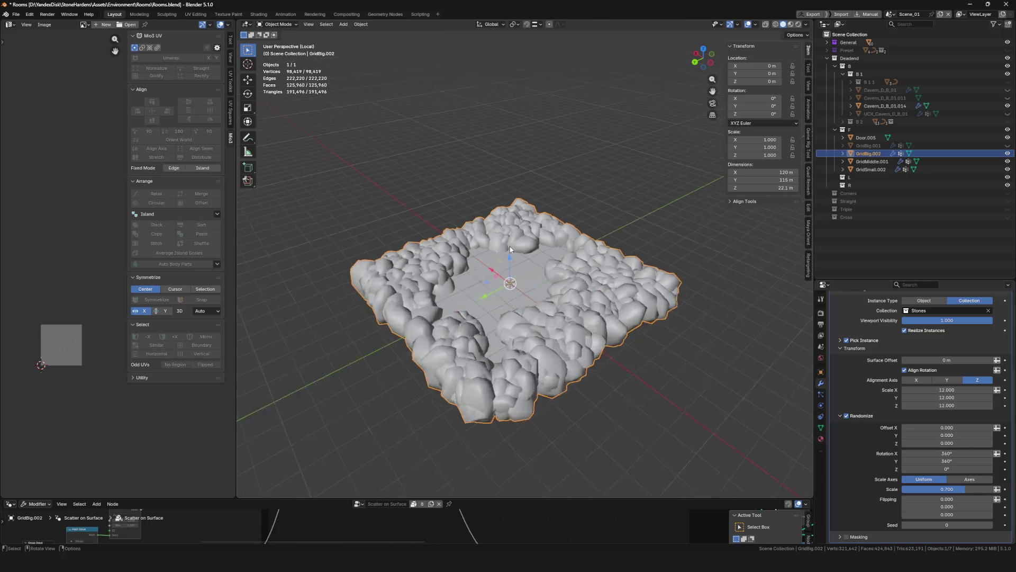
scroll(511, 247, "up", 6)
scroll(596, 301, "down", 3)
scroll(596, 300, "up", 3)
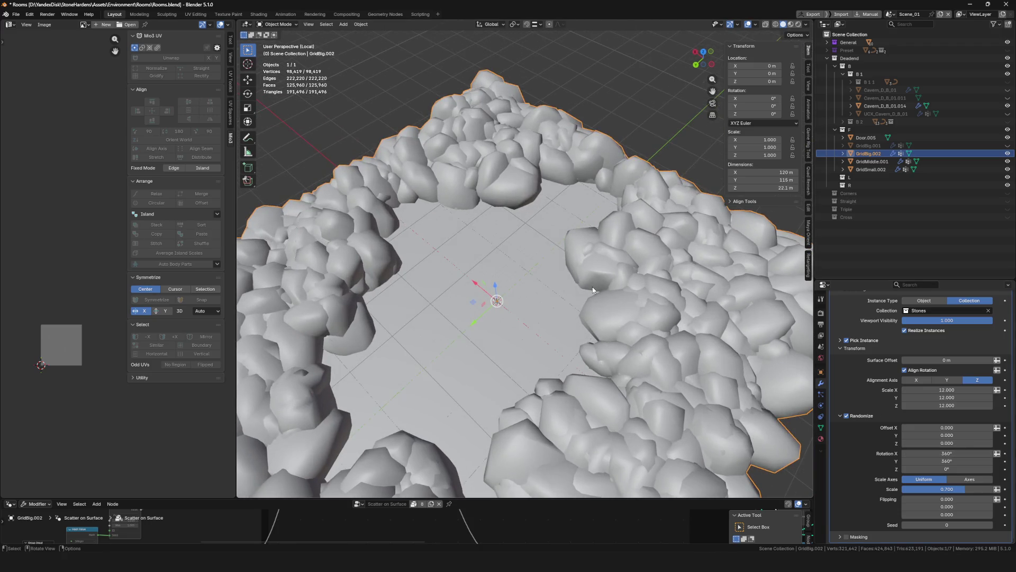
scroll(711, 369, "down", 3)
Assign weight 0 to all floor faces in the Group vertex group, then enter Weight Paint mode
left_click(821, 428)
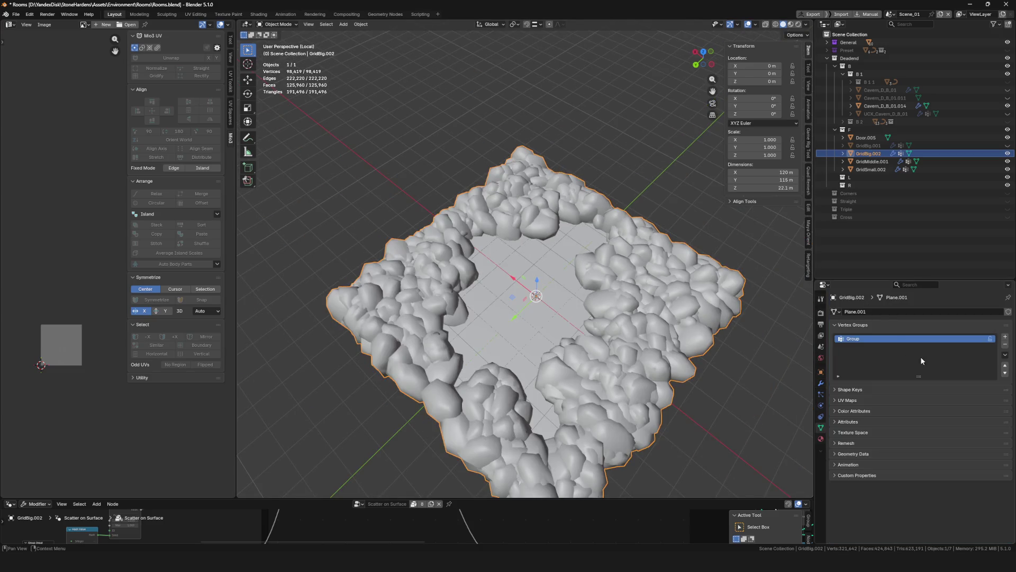
key("Tab")
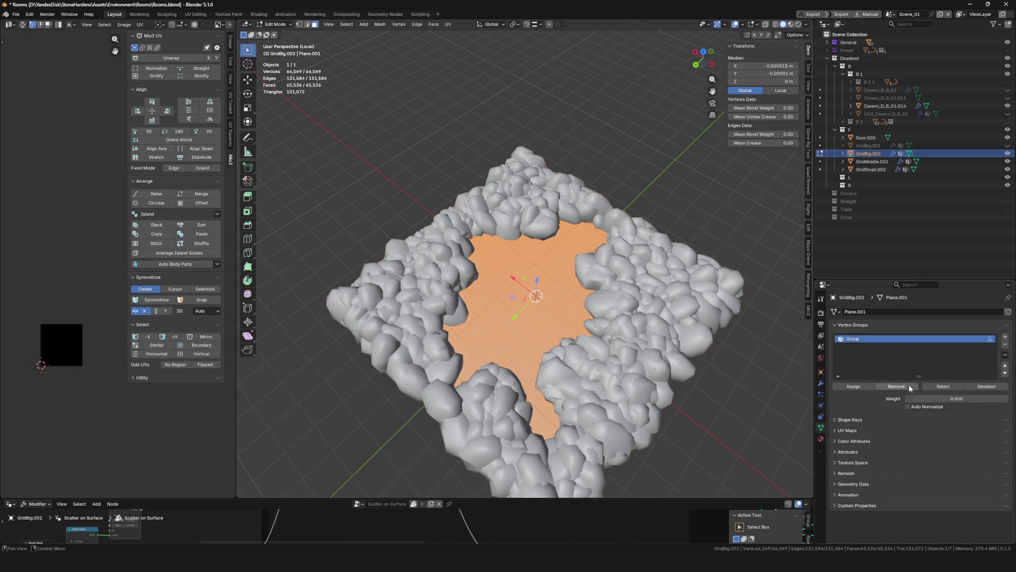
left_click(853, 386)
middle_click_drag(525, 285, 557, 273)
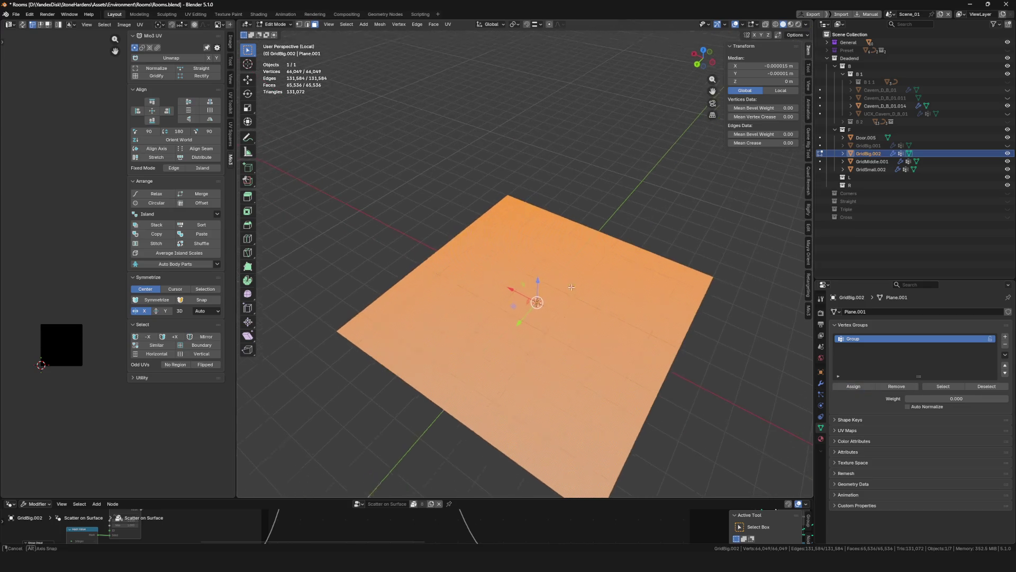
key("Tab")
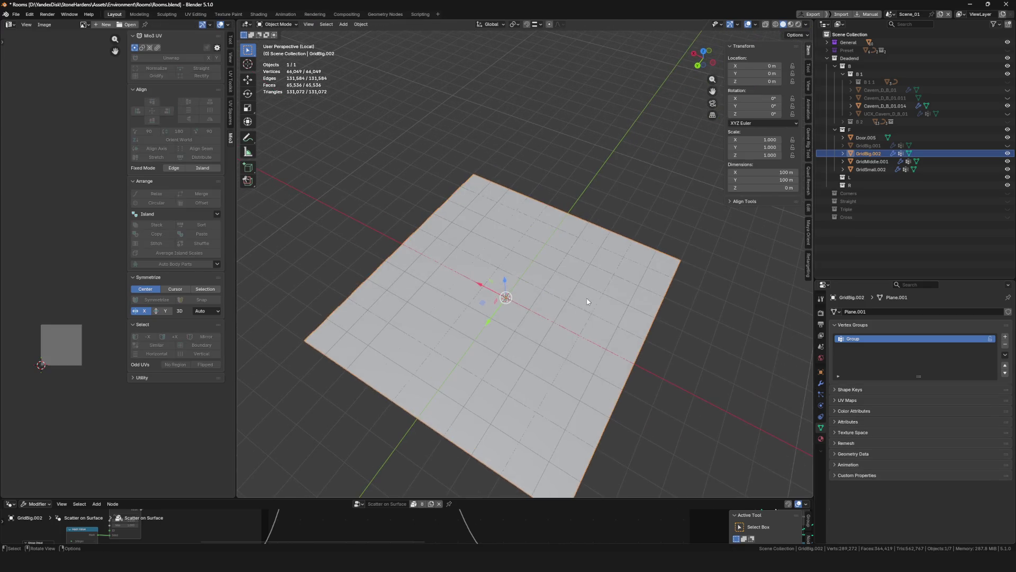
key("ctrl+Tab")
middle_click_drag(374, 136, 469, 204)
scroll(469, 205, "down", 3)
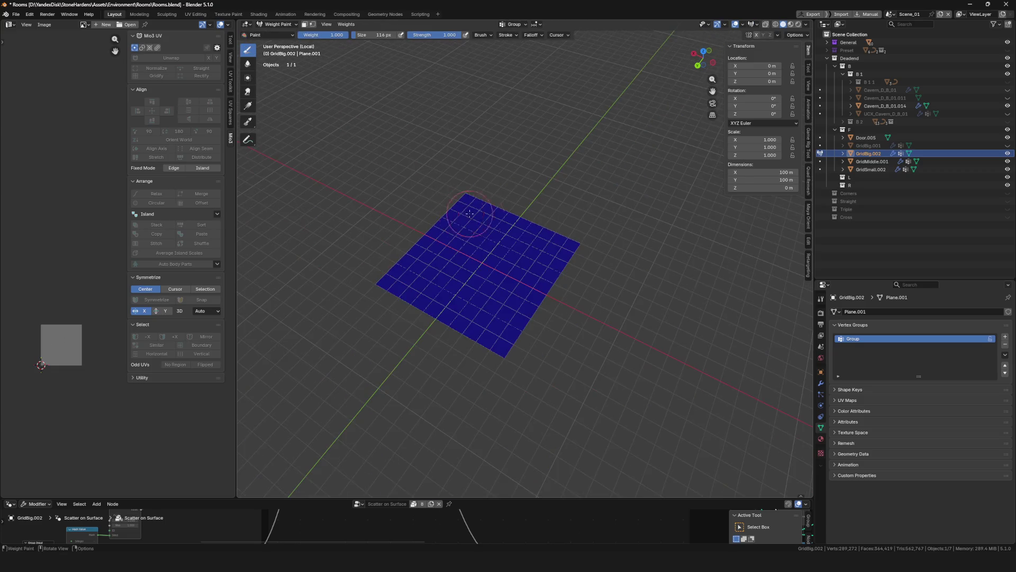
scroll(546, 230, "up", 5)
Paint weight along the back and right rim to spawn a run of large stones
middle_click_drag(546, 229, 537, 136)
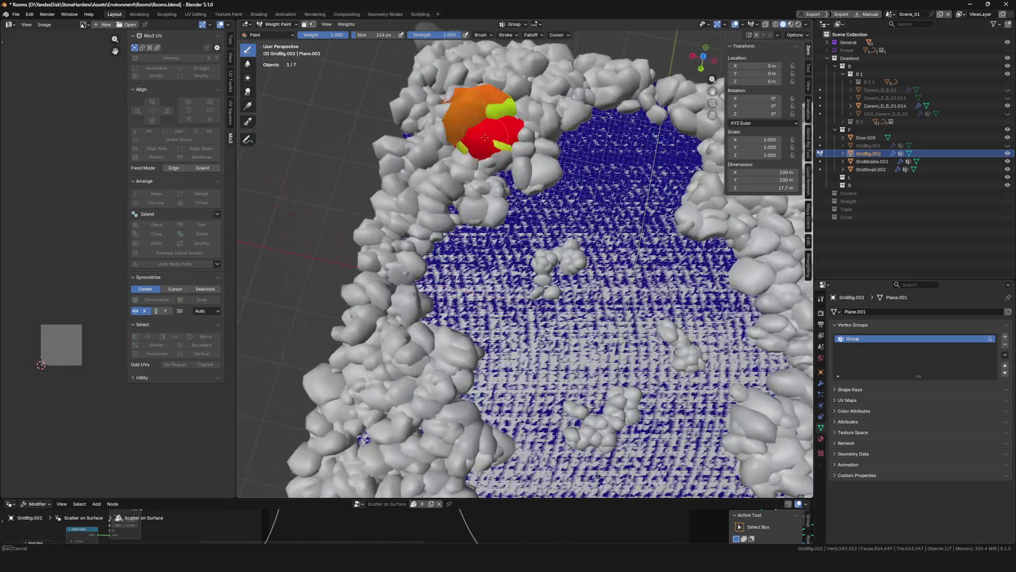
scroll(538, 136, "down", 2)
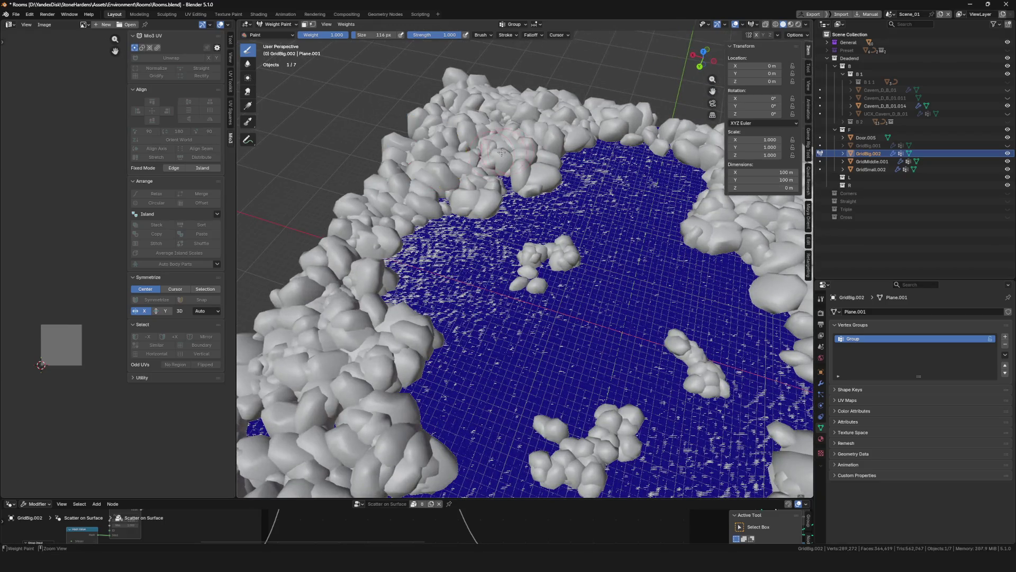
left_click(452, 179)
left_click(438, 181)
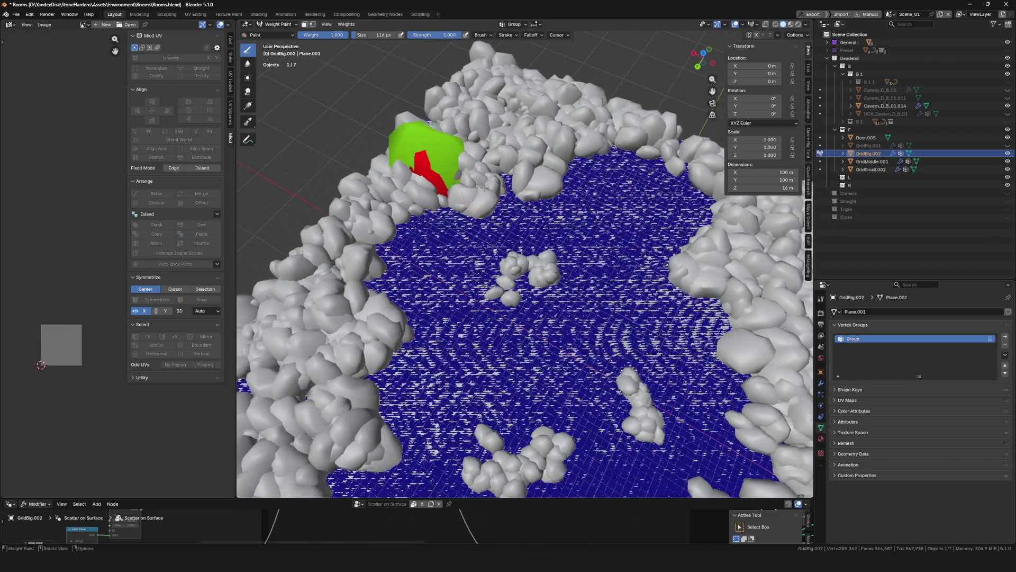
mouse_move(439, 181)
middle_mouse_down()
mouse_move(548, 157)
mouse_move(631, 174)
middle_mouse_up()
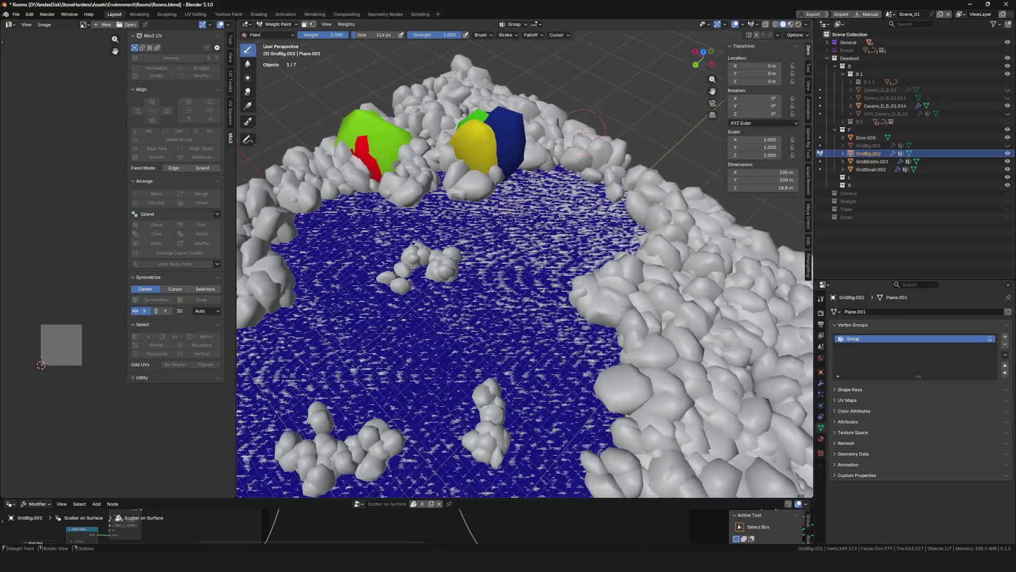
left_click(627, 168)
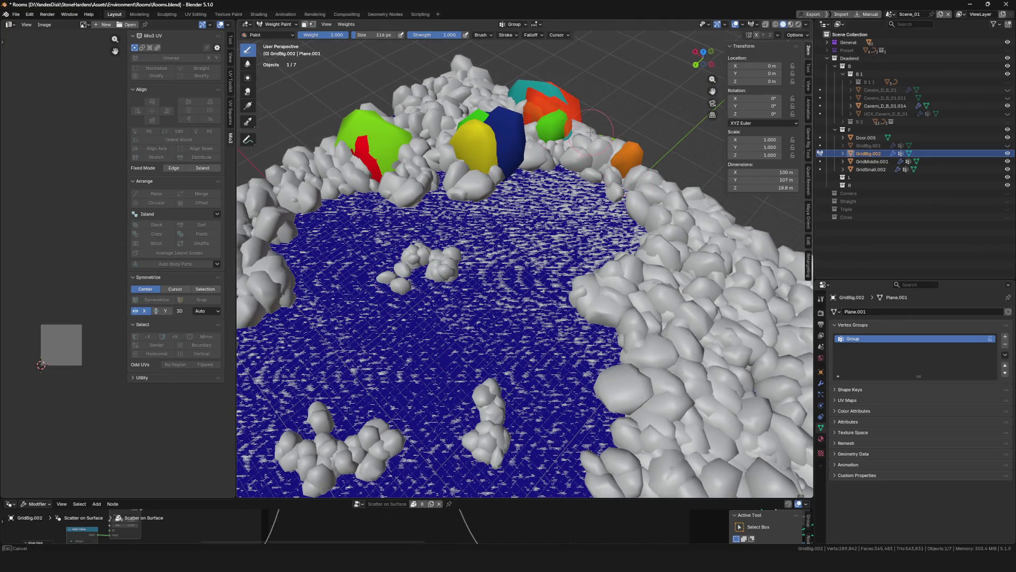
left_click(659, 185)
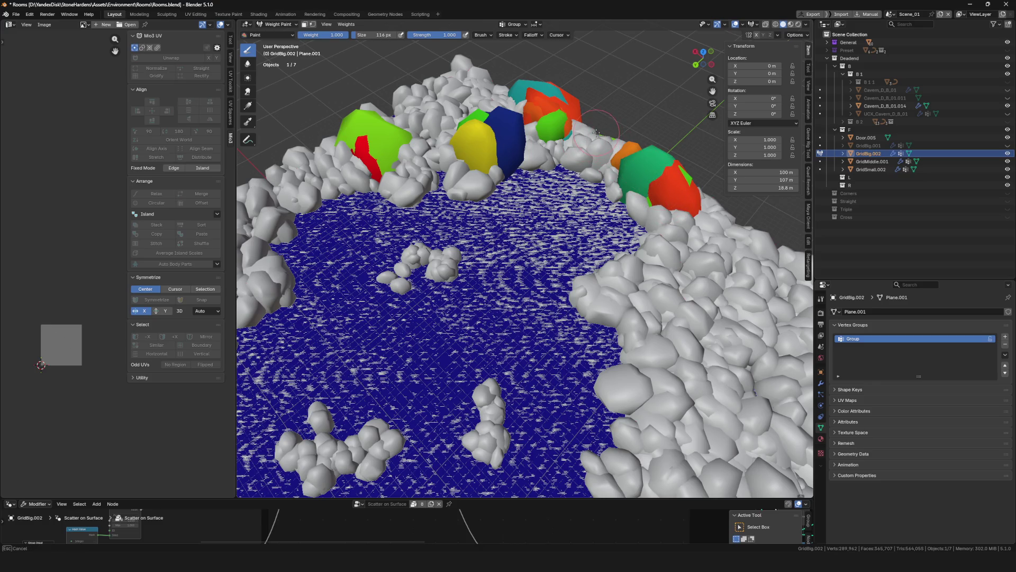
left_click(582, 123)
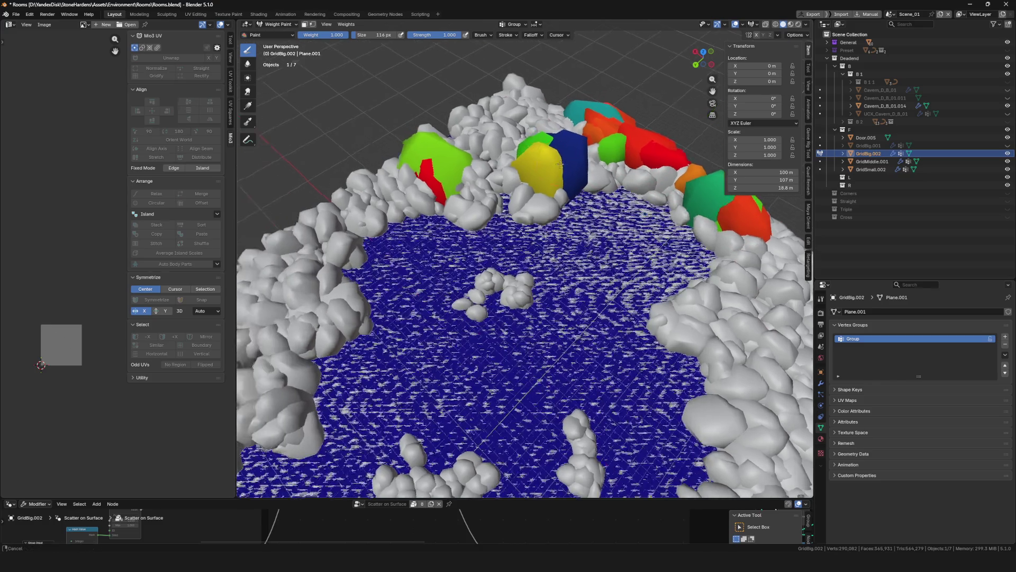
left_click_drag(474, 164, 536, 176)
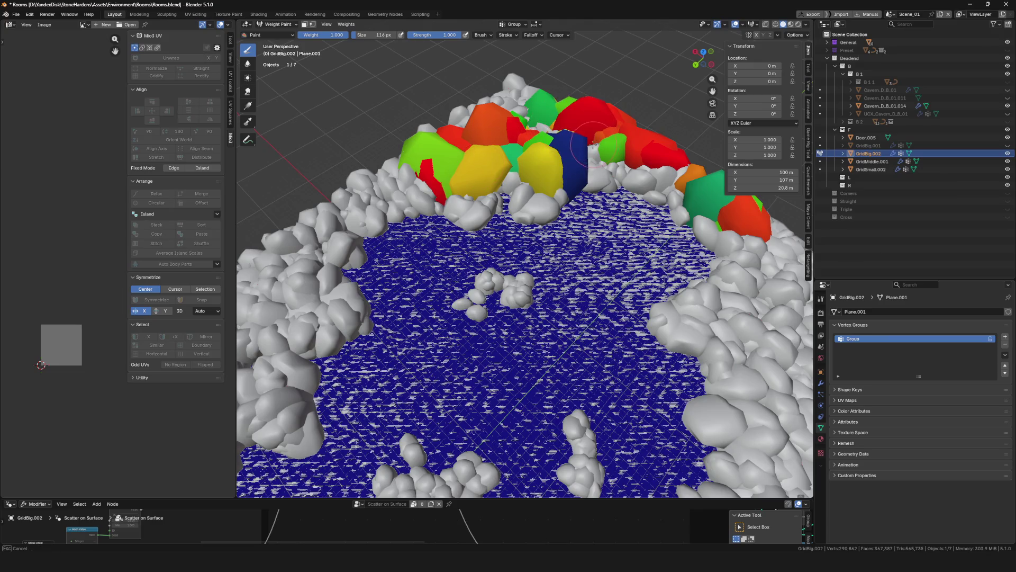
scroll(534, 175, "down", 3)
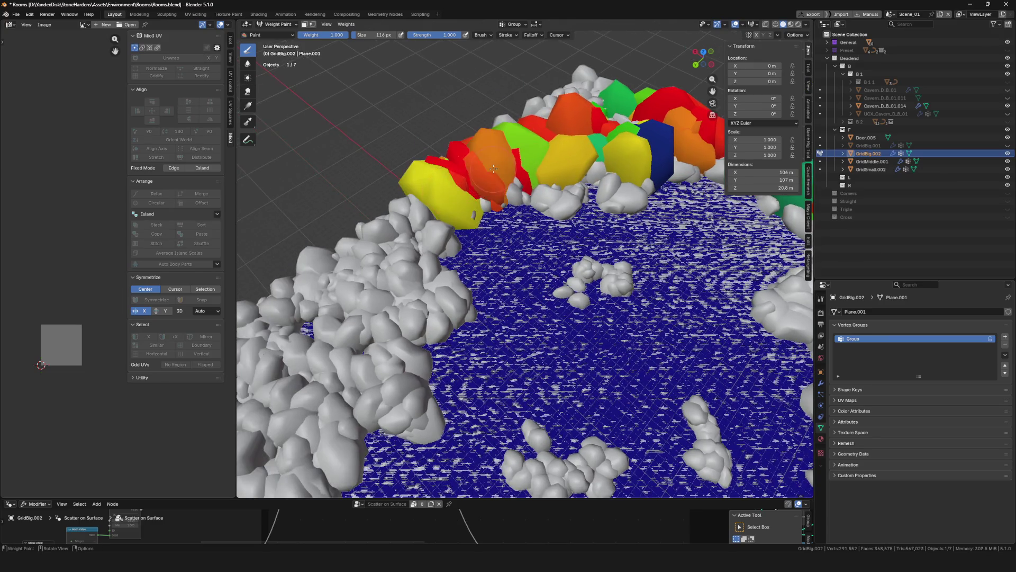
scroll(534, 175, "down", 4)
Extend the stone line along the left edge, inspect it, and return to Object Mode
middle_click_drag(535, 175, 476, 168)
scroll(524, 271, "up", 3)
scroll(525, 270, "up", 3)
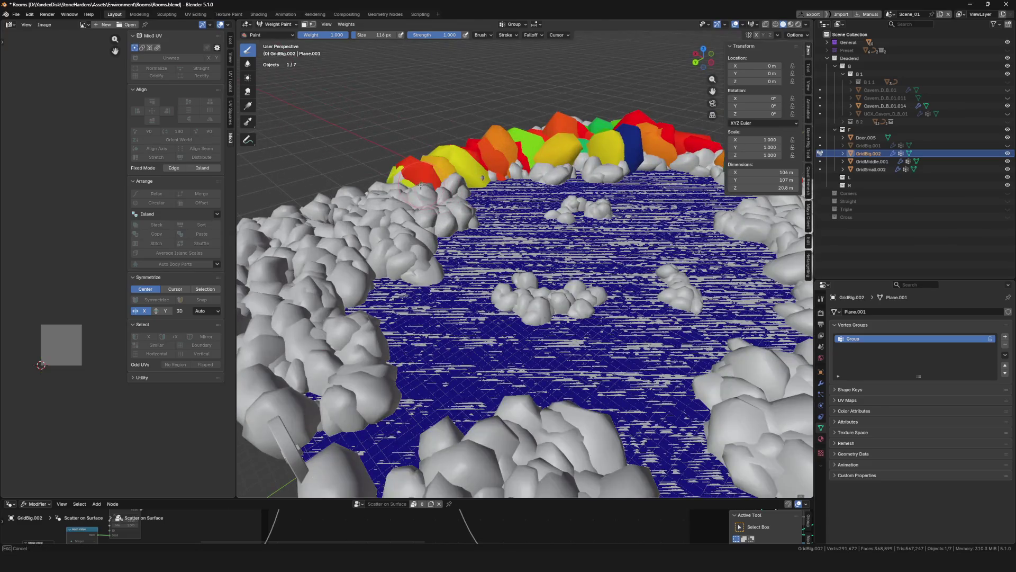
left_click_drag(405, 232, 405, 233)
scroll(405, 233, "down", 3)
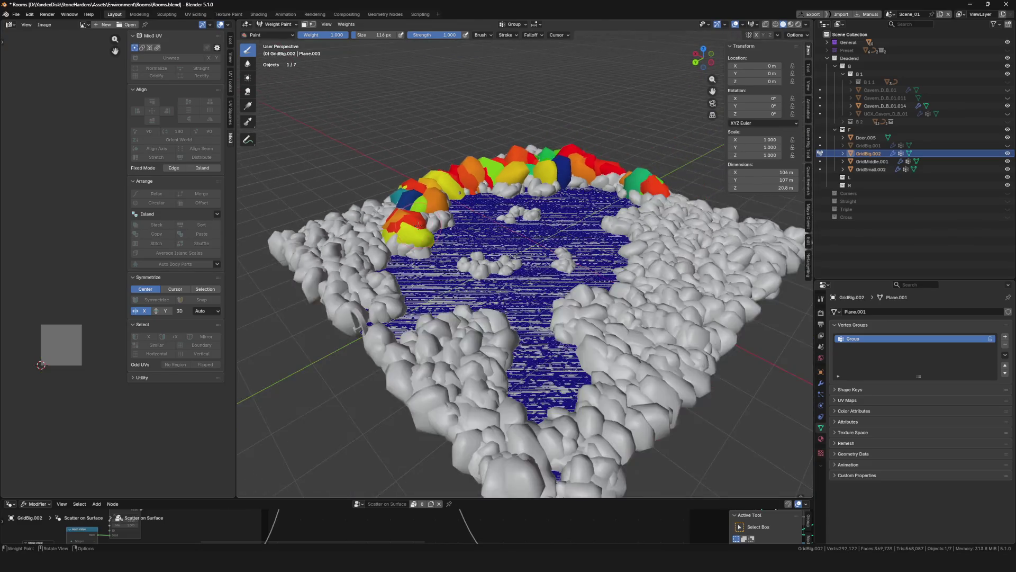
scroll(406, 232, "up", 3)
left_click_drag(332, 239, 357, 241)
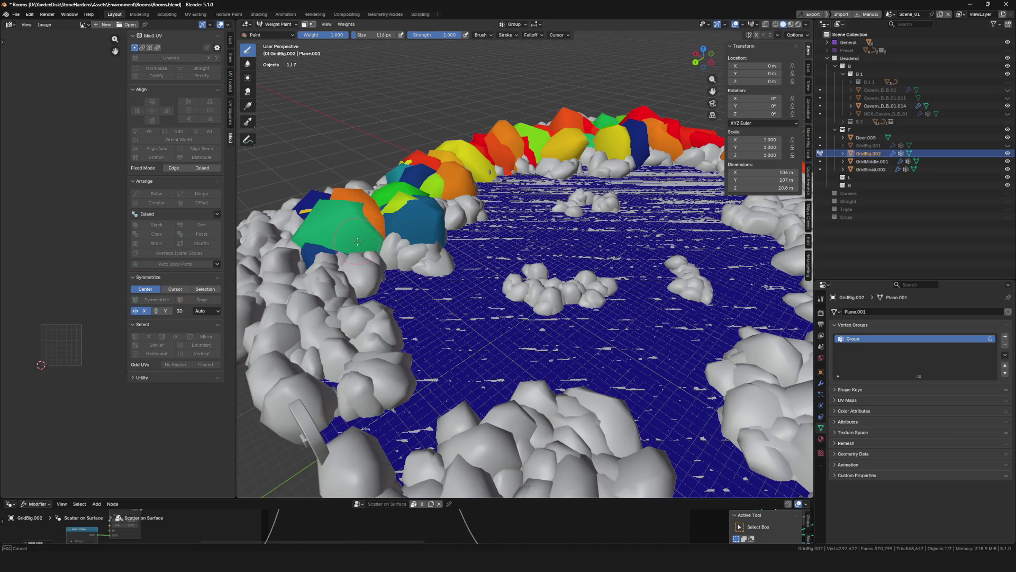
scroll(324, 274, "down", 3)
middle_click_drag(324, 275, 433, 195)
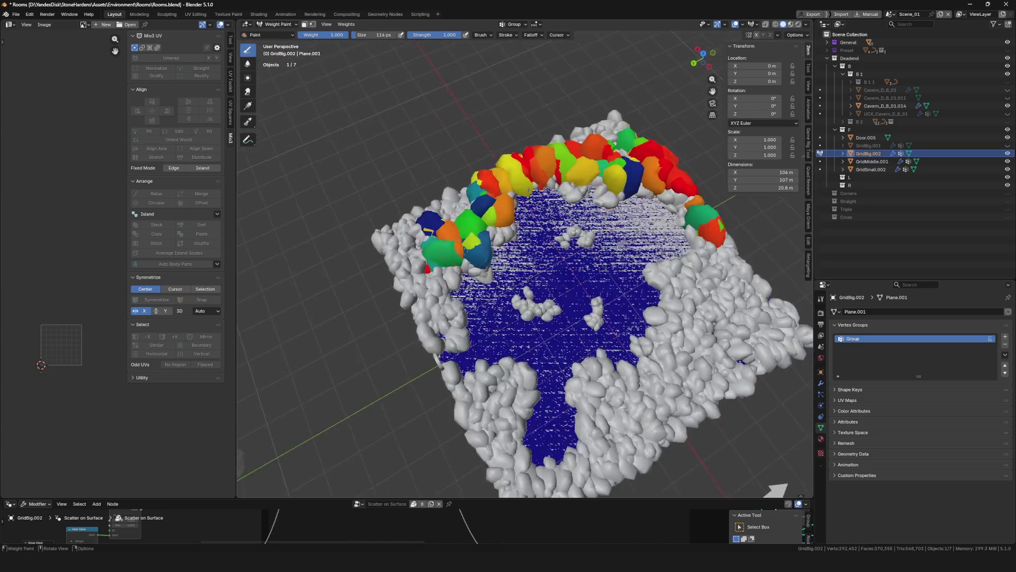
scroll(433, 194, "up", 3)
left_click_drag(433, 194, 432, 195)
scroll(435, 187, "down", 4)
mouse_move(436, 187)
middle_mouse_down()
mouse_move(491, 161)
mouse_move(526, 202)
middle_mouse_up()
scroll(491, 161, "up", 4)
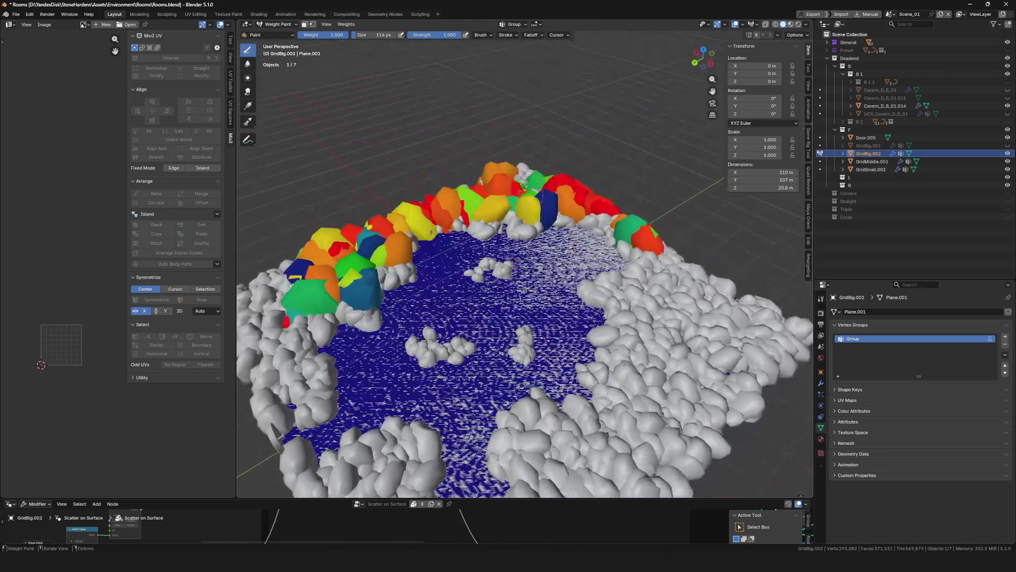
key("ctrl+Tab")
scroll(576, 261, "down", 3)
scroll(577, 264, "up", 4)
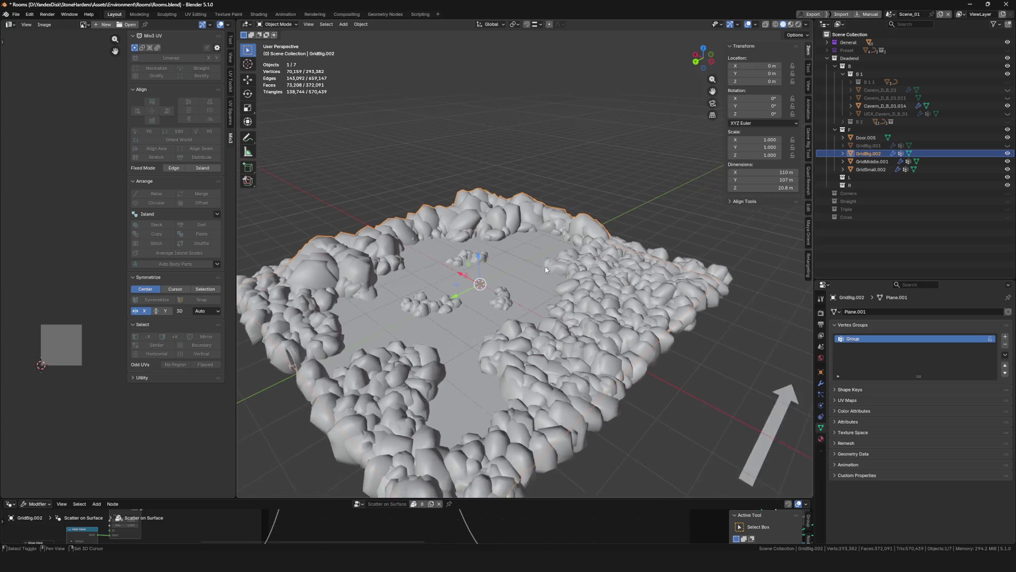
scroll(454, 238, "up", 3)
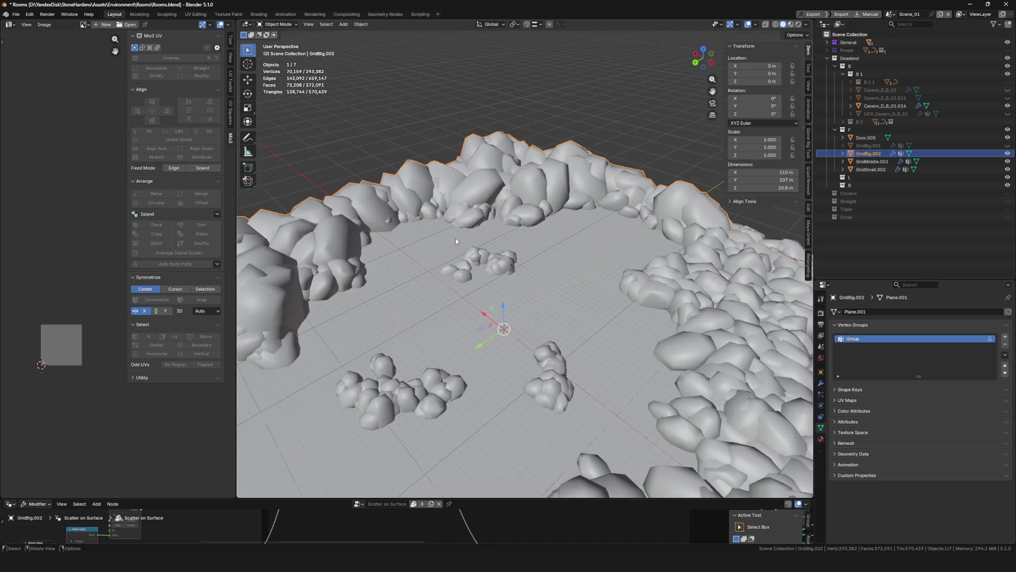
scroll(455, 237, "up", 1)
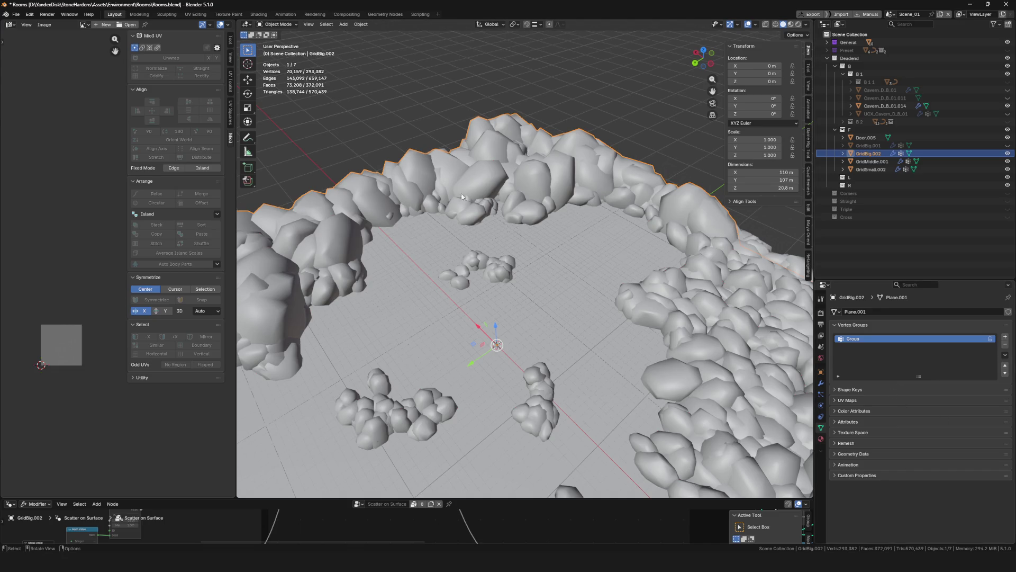
Show GridBig.002's Scatter on Surface modifier settings down to the Randomize options
left_click(820, 385)
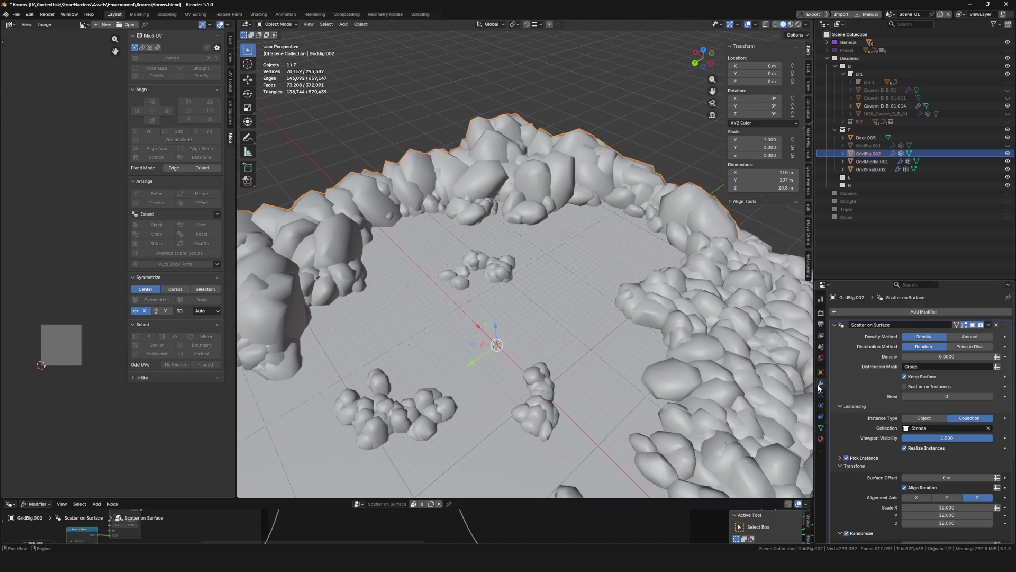
scroll(935, 423, "down", 4)
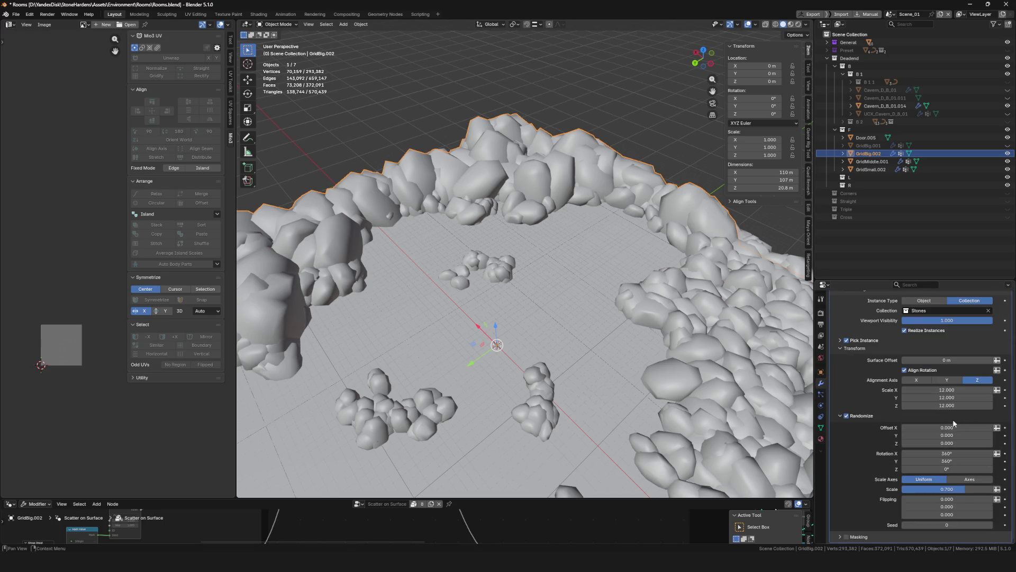
Try stretching the stones' Z scale and random rotation, then revert to Scale Z 12 and X rotation 0
left_click_drag(940, 405, 922, 407)
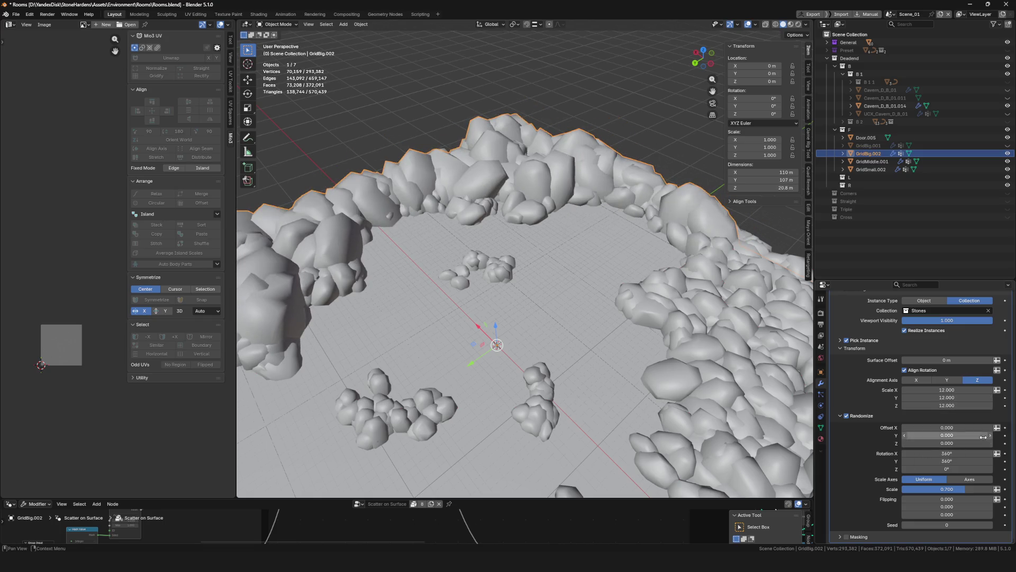
left_click_drag(945, 469, 965, 476)
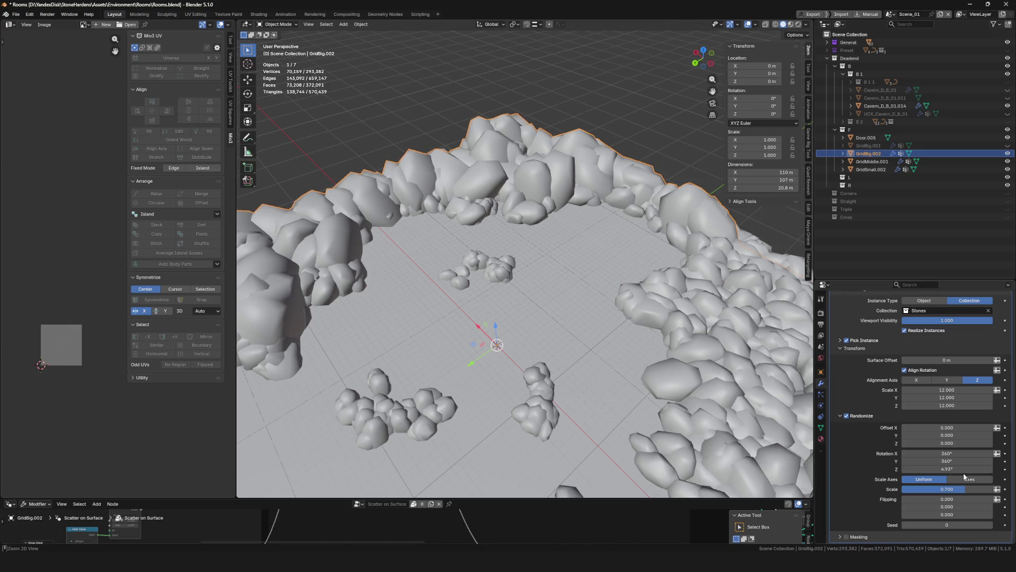
left_click_drag(947, 406, 993, 405)
key("Escape")
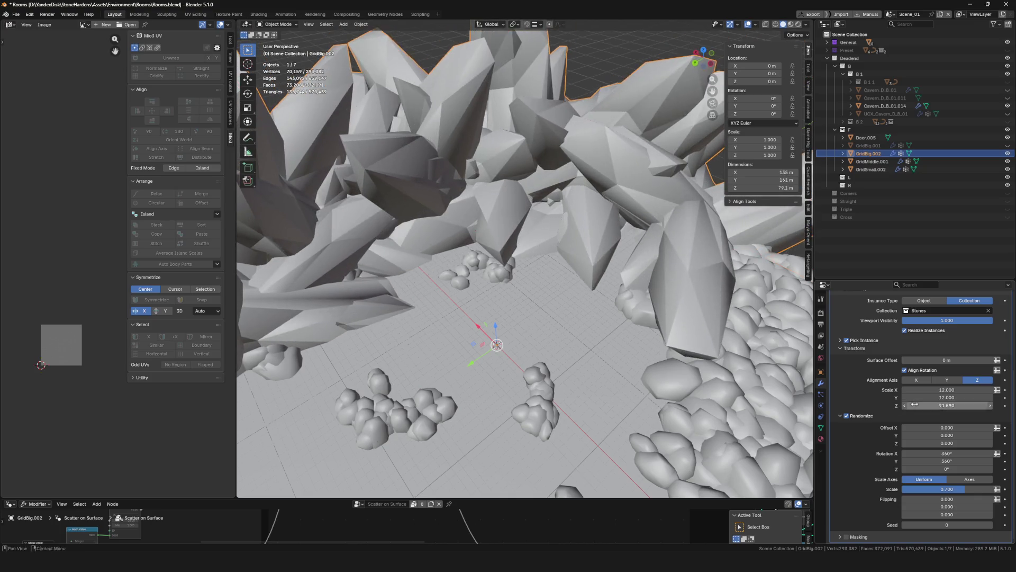
key("Escape")
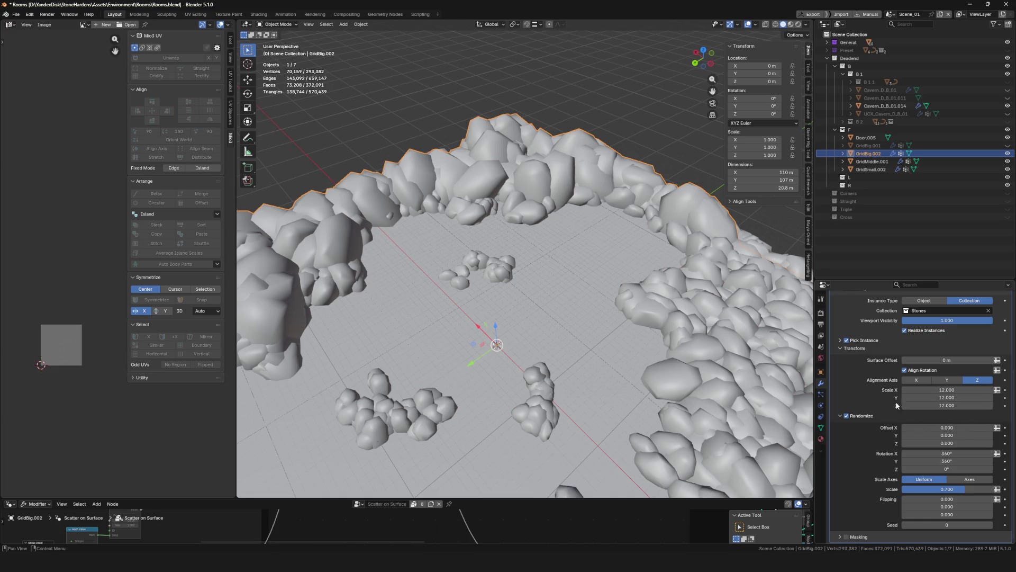
scroll(609, 370, "down", 5)
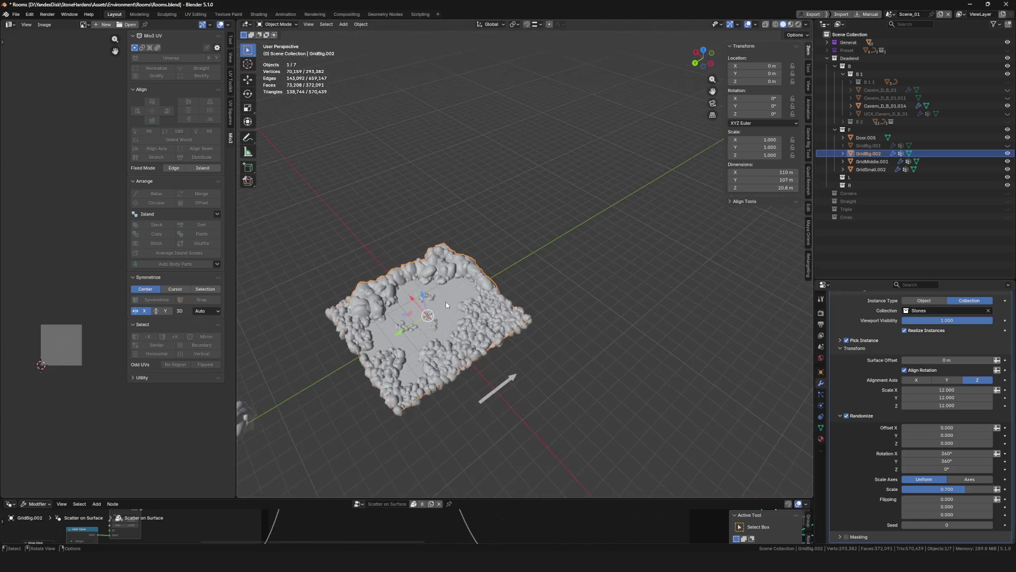
scroll(446, 304, "up", 3)
scroll(531, 310, "up", 3)
scroll(515, 284, "up", 3)
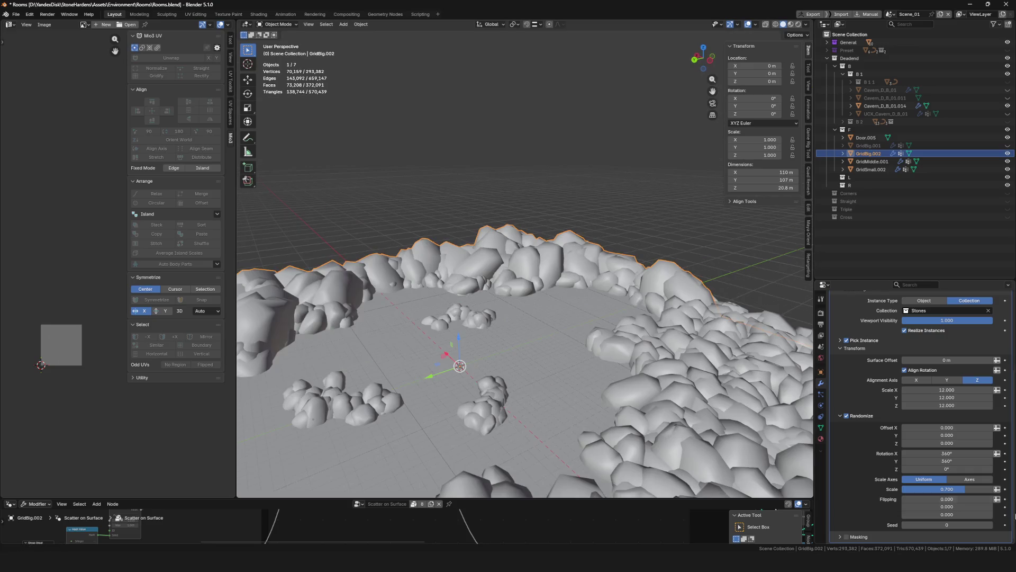
left_click(955, 453)
key("Return")
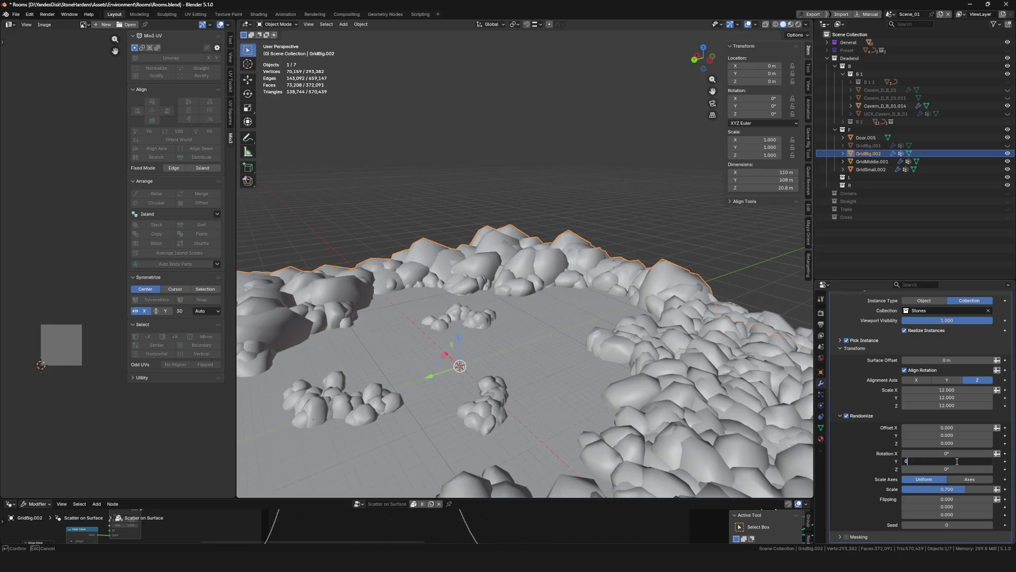
Set Scale Z to 24.89 with random rotations of 64.4°, 48.2° and 360°
mouse_move(947, 405)
left_mouse_down()
mouse_move(985, 405)
mouse_move(906, 405)
left_mouse_up()
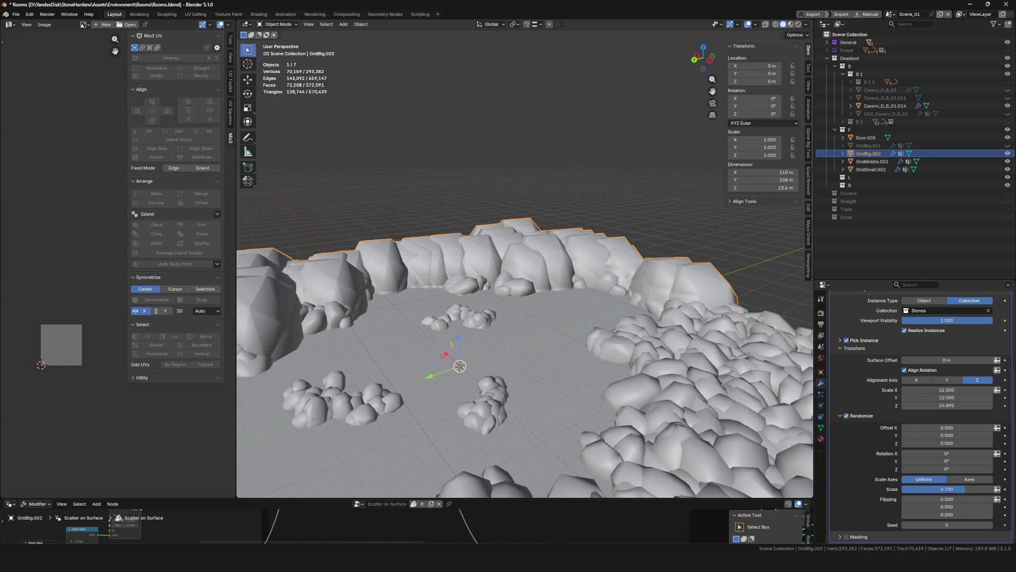
left_click_drag(942, 468, 970, 474)
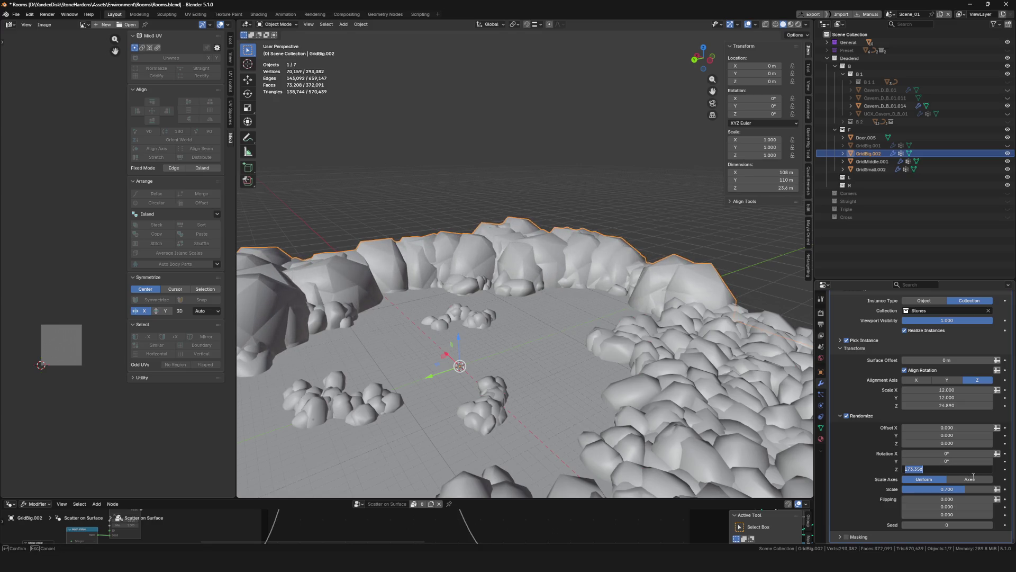
type("360")
key("Return")
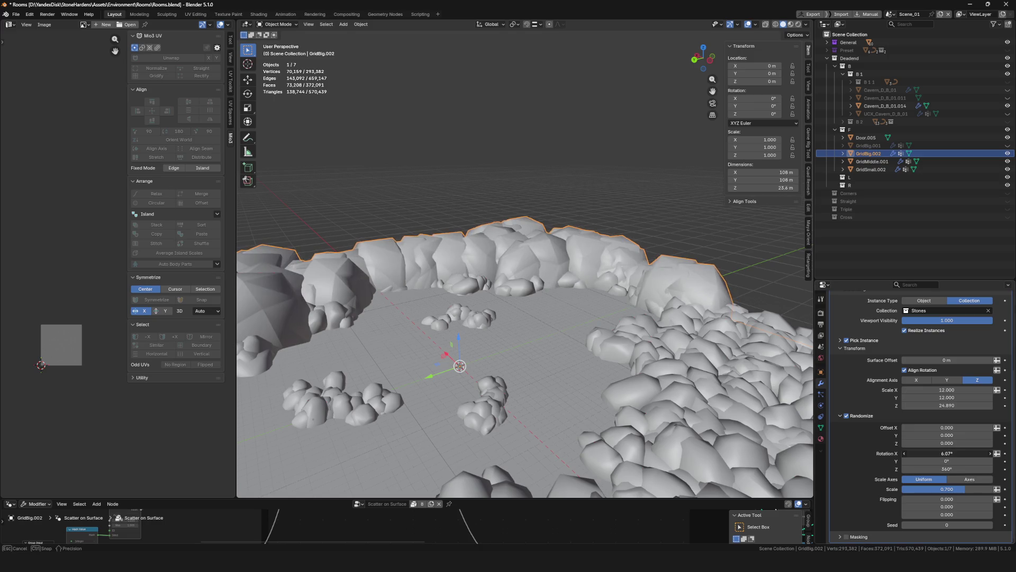
mouse_move(946, 453)
left_mouse_down()
mouse_move(977, 453)
mouse_move(930, 460)
mouse_move(989, 488)
left_mouse_up()
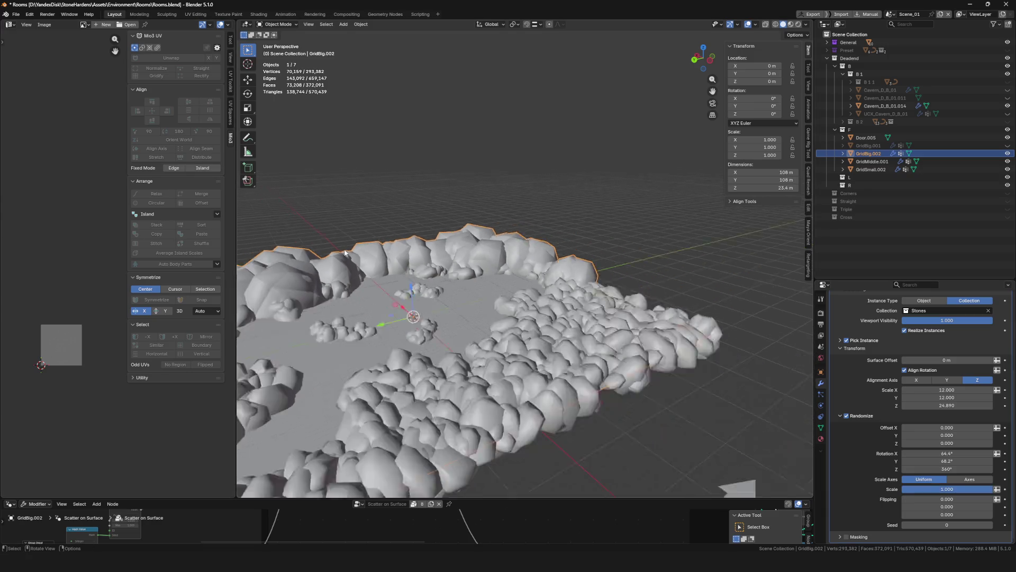
scroll(547, 308, "down", 5)
scroll(548, 310, "up", 6)
mouse_move(509, 334)
middle_mouse_down()
mouse_move(547, 309)
mouse_move(564, 278)
middle_mouse_up()
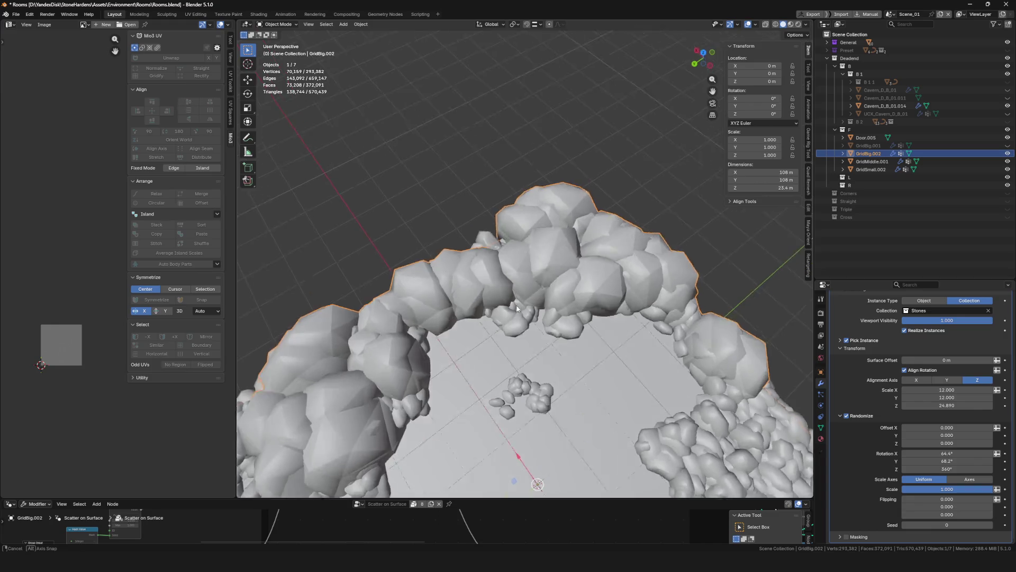
scroll(963, 391, "up", 5)
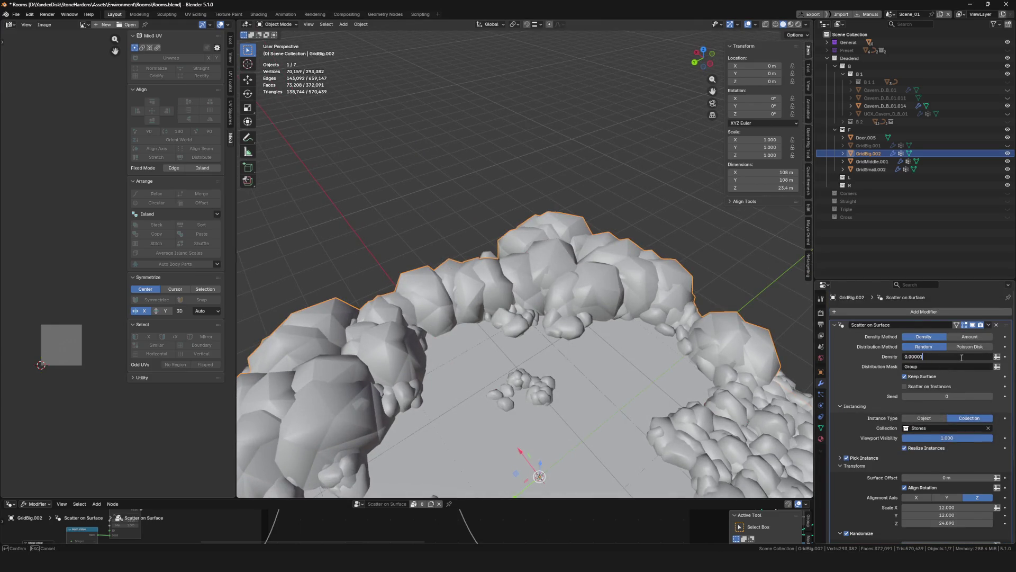
Adjust the scatter density, add a Weighted Normal modifier to the stones, and save
key("Return")
scroll(771, 431, "down", 4)
scroll(772, 432, "up", 4)
middle_click_drag(771, 431, 715, 397)
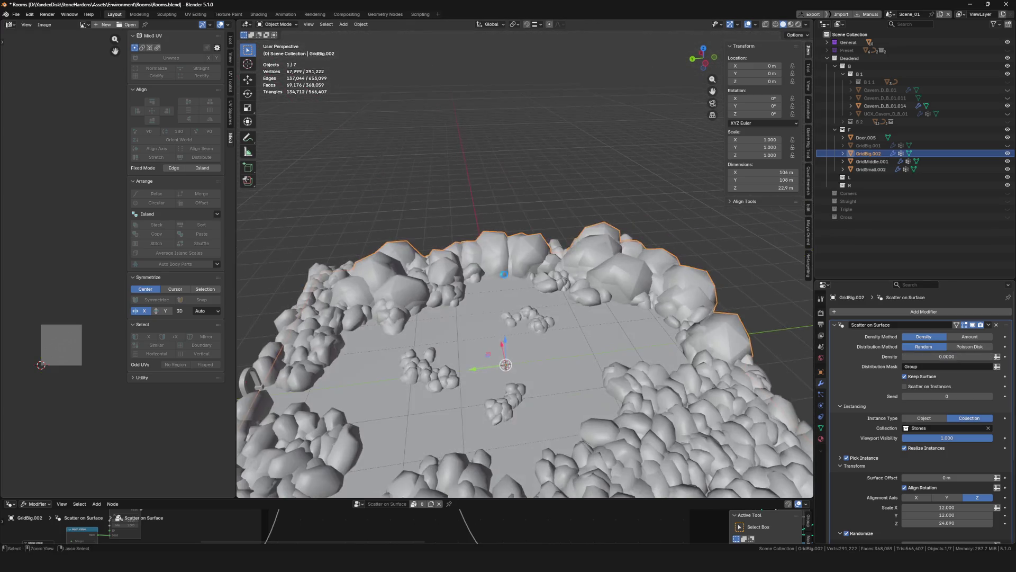
key("ctrl+s")
scroll(562, 325, "up", 3)
scroll(561, 325, "up", 5)
scroll(562, 325, "up", 3)
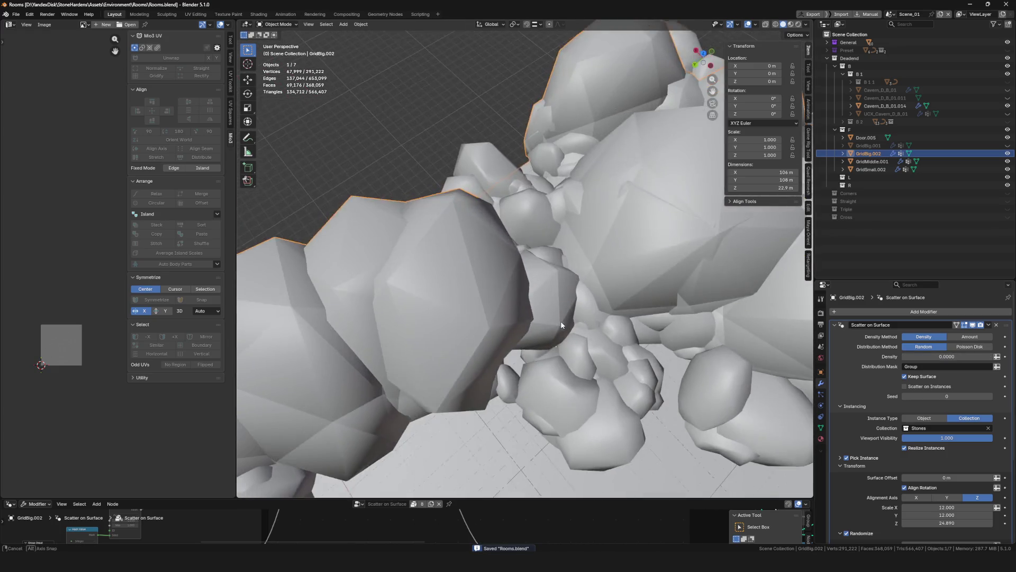
scroll(561, 325, "down", 8)
middle_click_drag(561, 325, 548, 286)
scroll(537, 268, "up", 5)
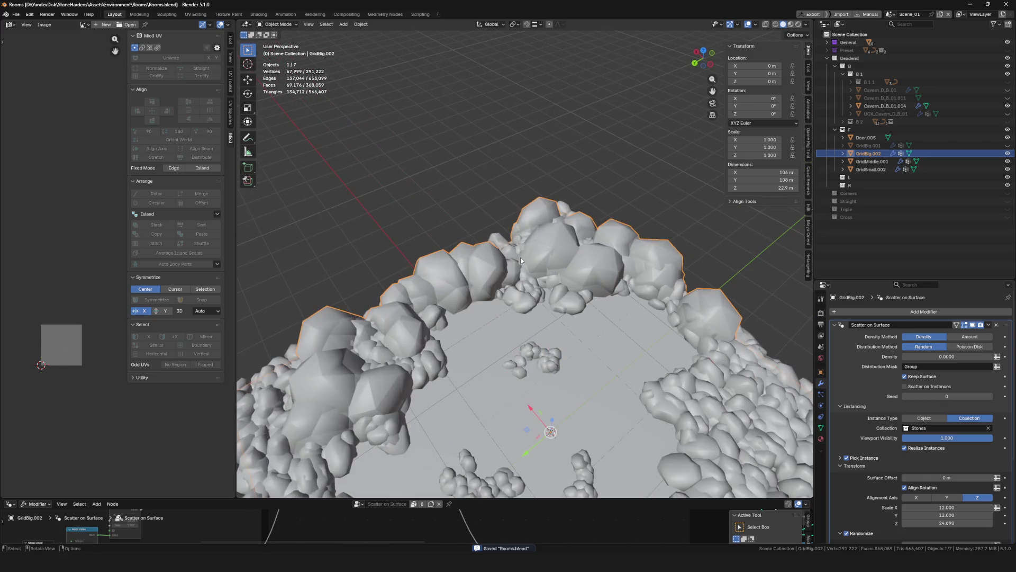
left_click(718, 310)
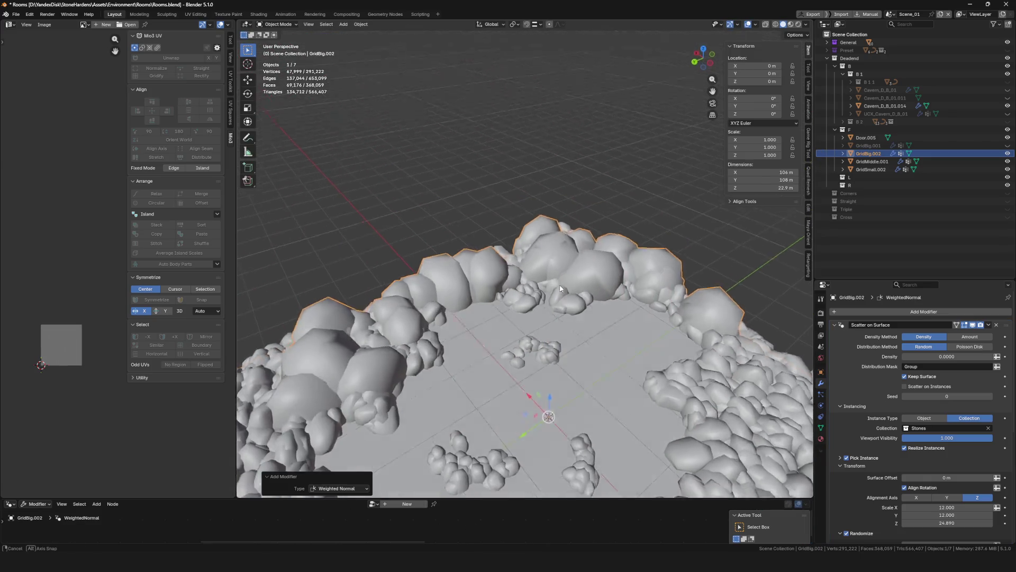
scroll(562, 290, "down", 2)
key("ctrl+s")
key("alt+a")
scroll(562, 290, "down", 6)
scroll(562, 289, "up", 6)
mouse_move(561, 290)
middle_mouse_down()
mouse_move(457, 286)
mouse_move(603, 255)
mouse_move(553, 266)
middle_mouse_up()
scroll(457, 286, "down", 3)
scroll(457, 286, "down", 3)
scroll(603, 256, "up", 2)
Rescale GridBig.002's stones to 8, 8, 32 with a tweaked density, and save Rooms.blend
left_click(554, 266)
key("KP_Decimal")
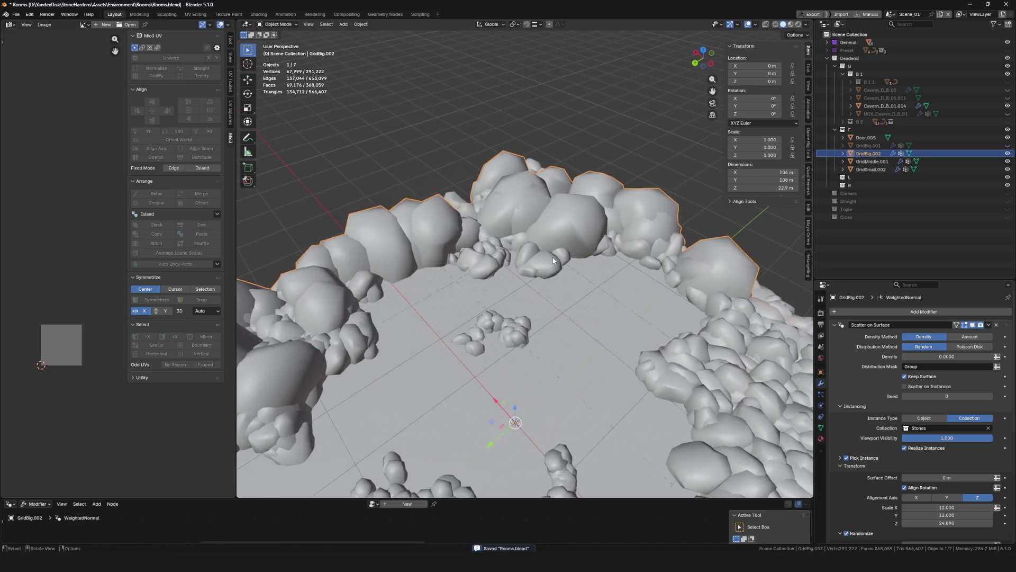
scroll(553, 261, "down", 2)
key("grave")
mouse_move(606, 243)
middle_mouse_down()
mouse_move(599, 288)
mouse_move(814, 356)
middle_mouse_up()
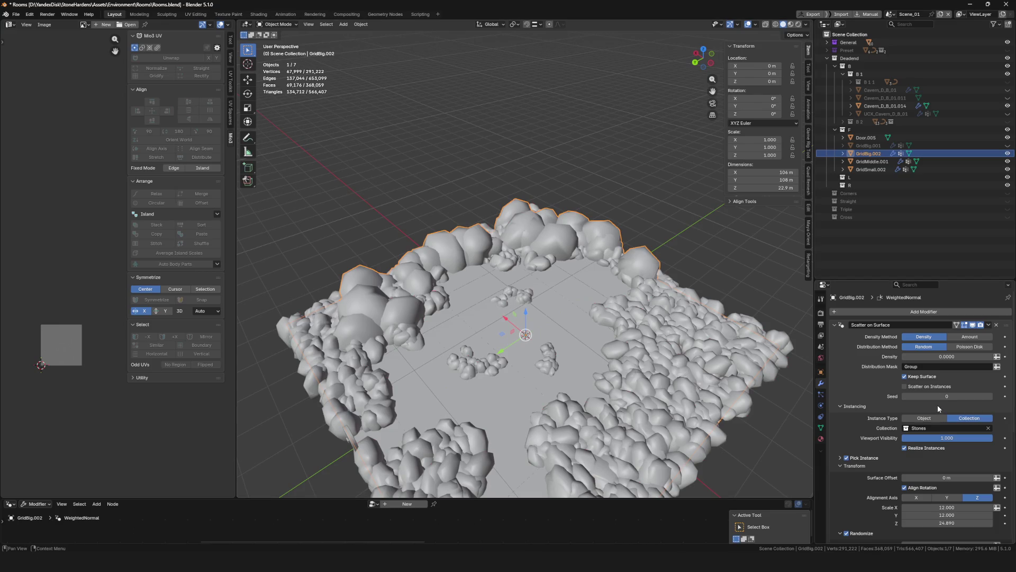
scroll(938, 405, "down", 4)
left_click_drag(929, 408, 993, 408)
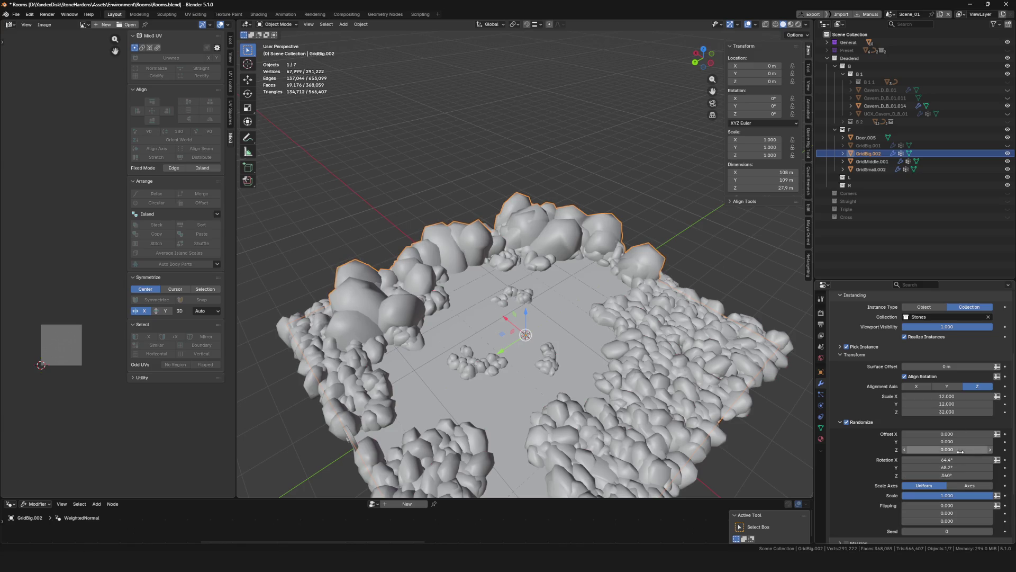
left_click_drag(955, 395, 954, 404)
type("8")
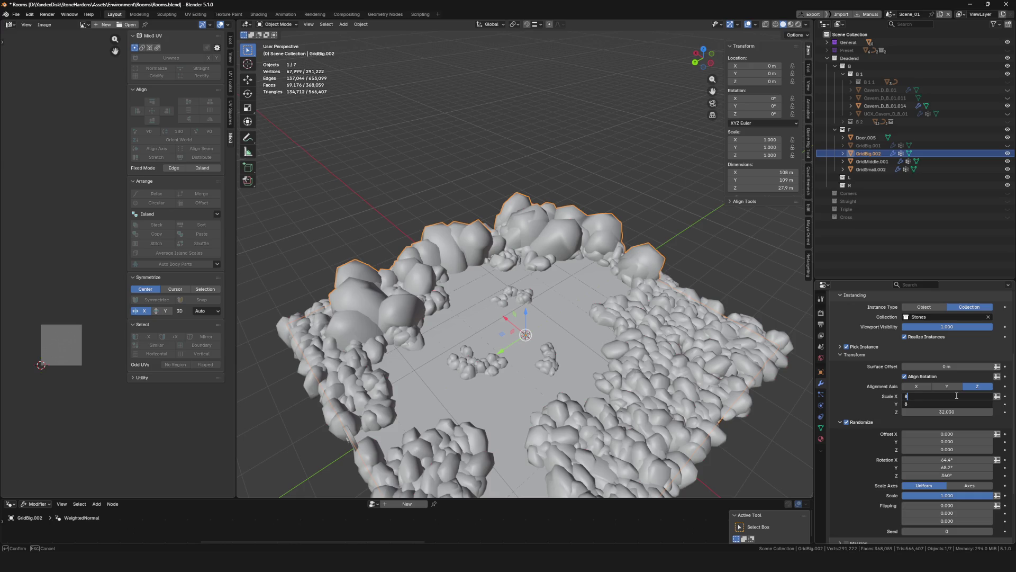
key("Return")
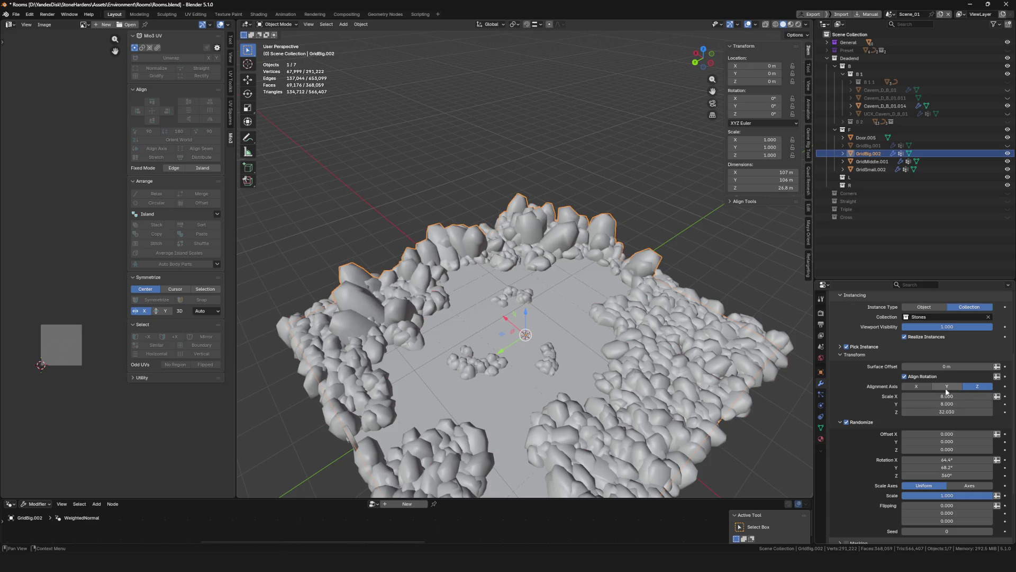
scroll(947, 391, "up", 5)
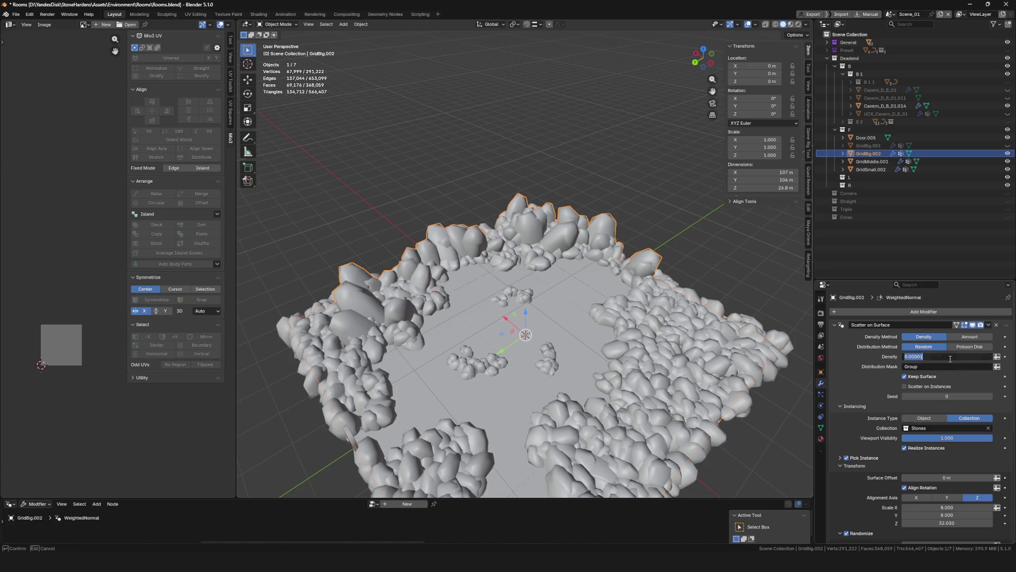
key("Return")
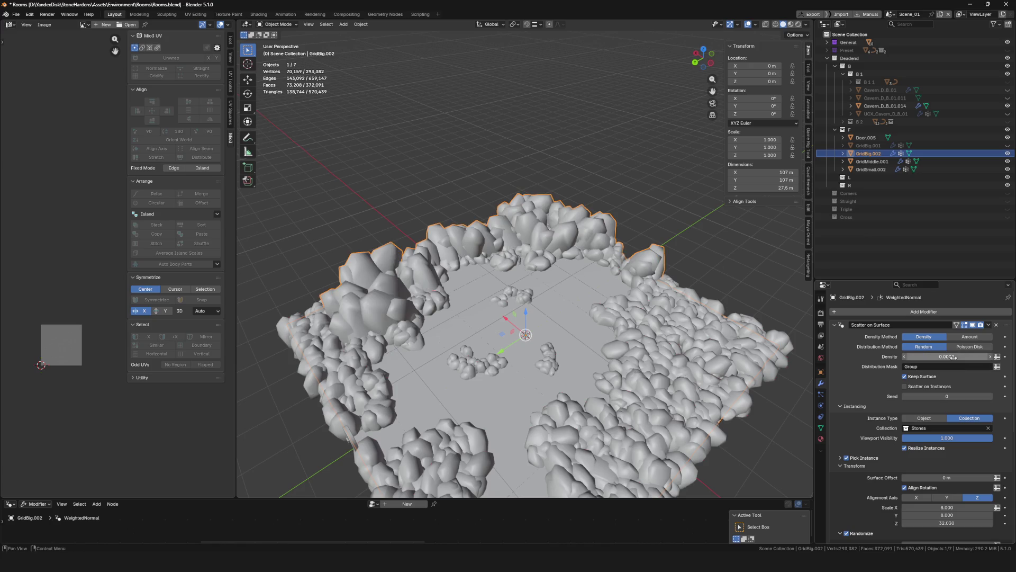
middle_click_drag(520, 293, 574, 258, "ctrl")
key("ctrl+s")
key("ctrl+Tab")
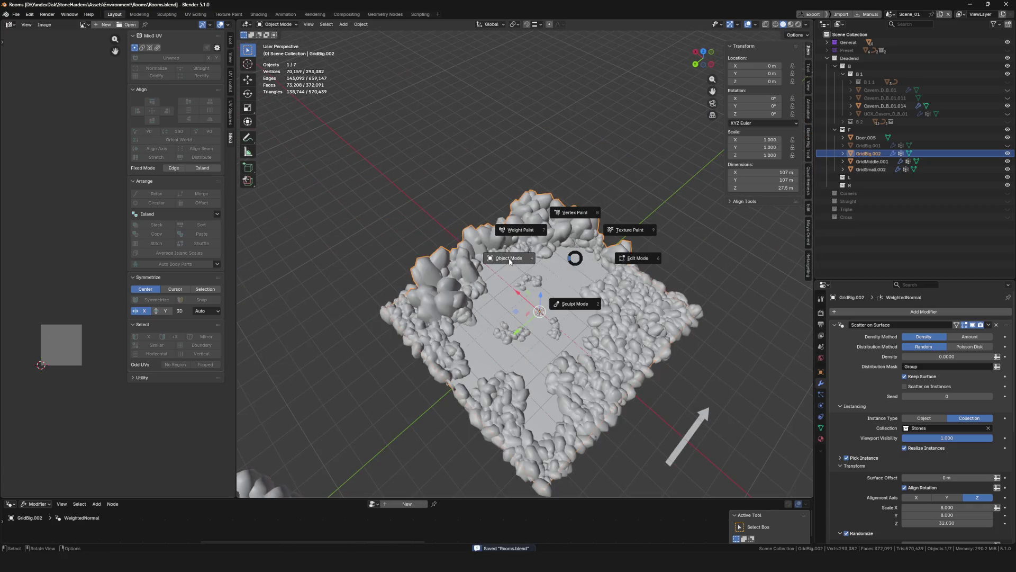
Repaint weights along the back-right rim to reshape the tall stones, return to Object Mode, and save
left_click(516, 233)
middle_click_drag(516, 232, 603, 259, "ctrl")
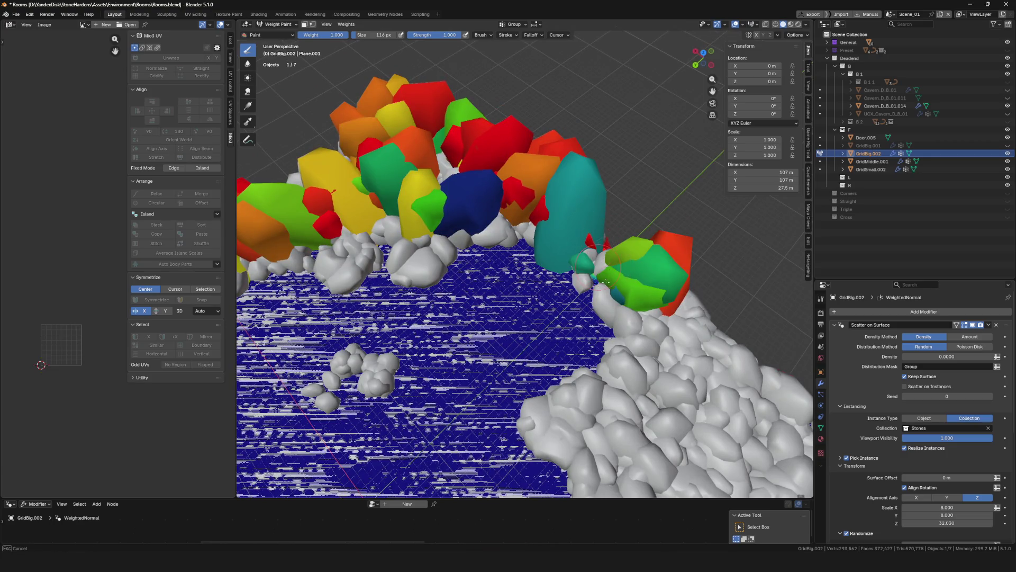
left_click_drag(597, 286, 592, 266)
scroll(609, 257, "down", 5)
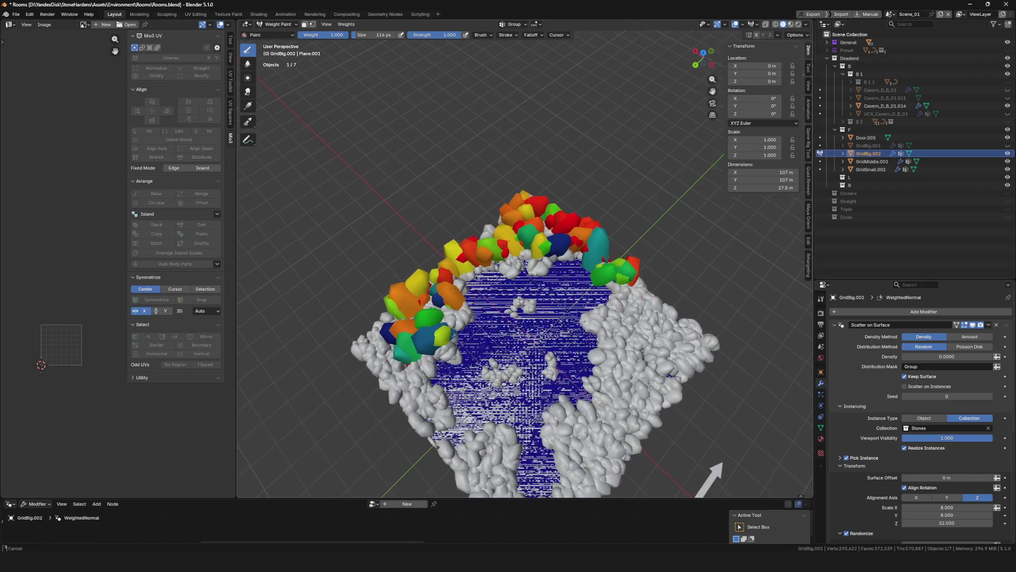
middle_click_drag(609, 256, 591, 234)
scroll(592, 234, "up", 5)
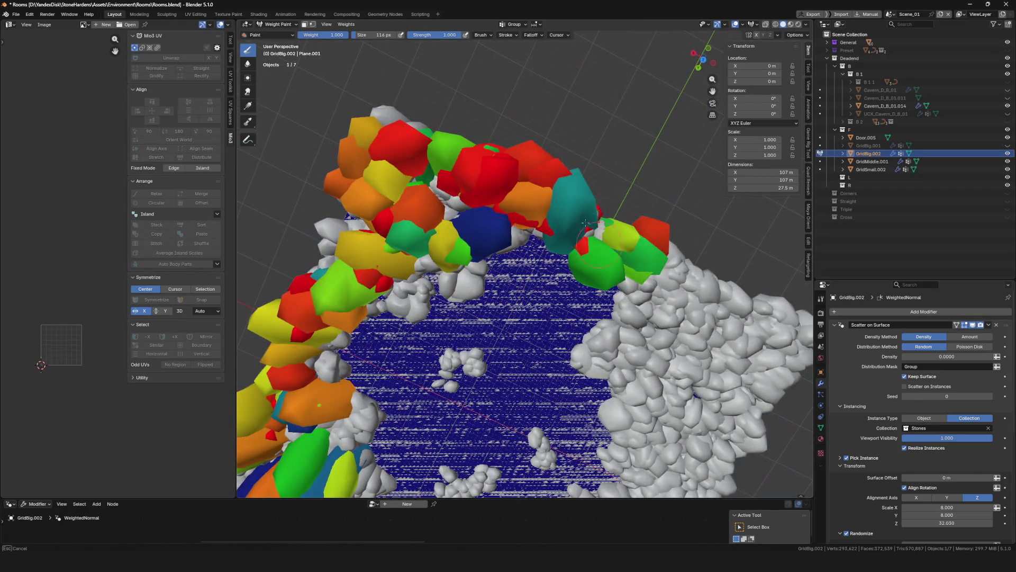
left_click_drag(586, 222, 592, 247)
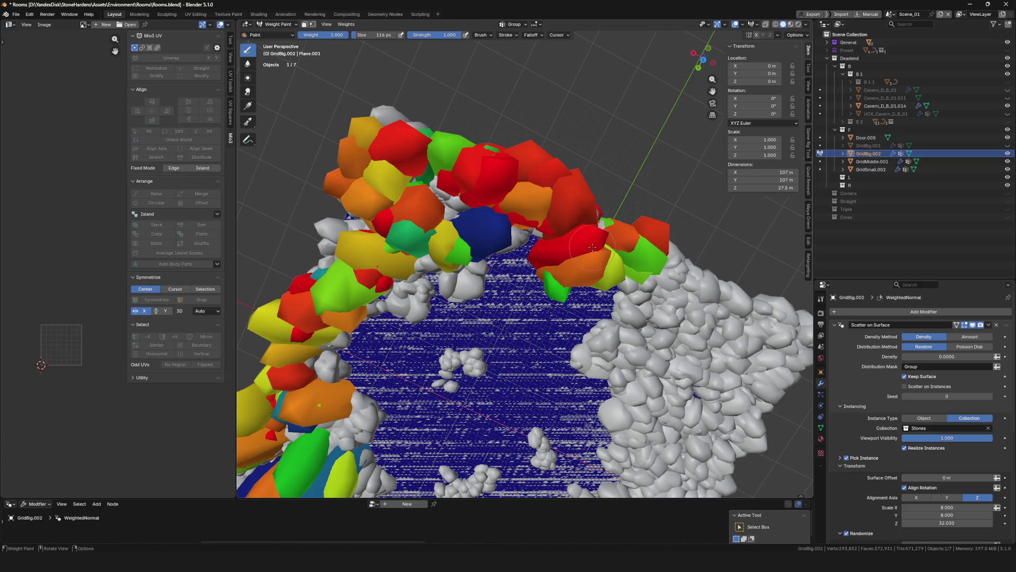
left_click(592, 248)
mouse_move(592, 247)
middle_mouse_down()
mouse_move(590, 208)
mouse_move(591, 238)
mouse_move(517, 302)
middle_mouse_up()
scroll(591, 238, "down", 5)
key("ctrl+Tab")
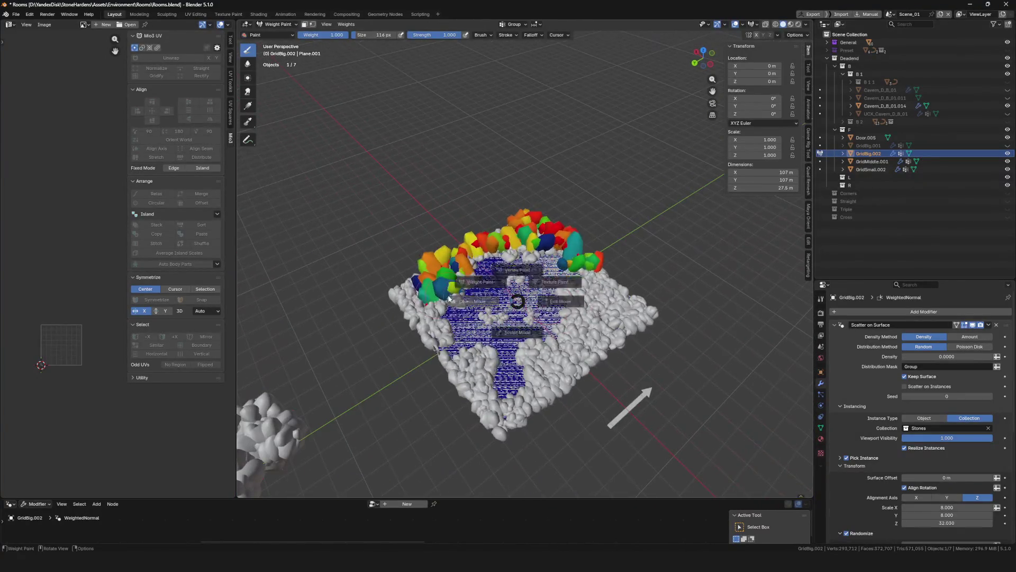
left_click(449, 298)
scroll(448, 298, "up", 4)
scroll(449, 298, "up", 2)
key("ctrl+s")
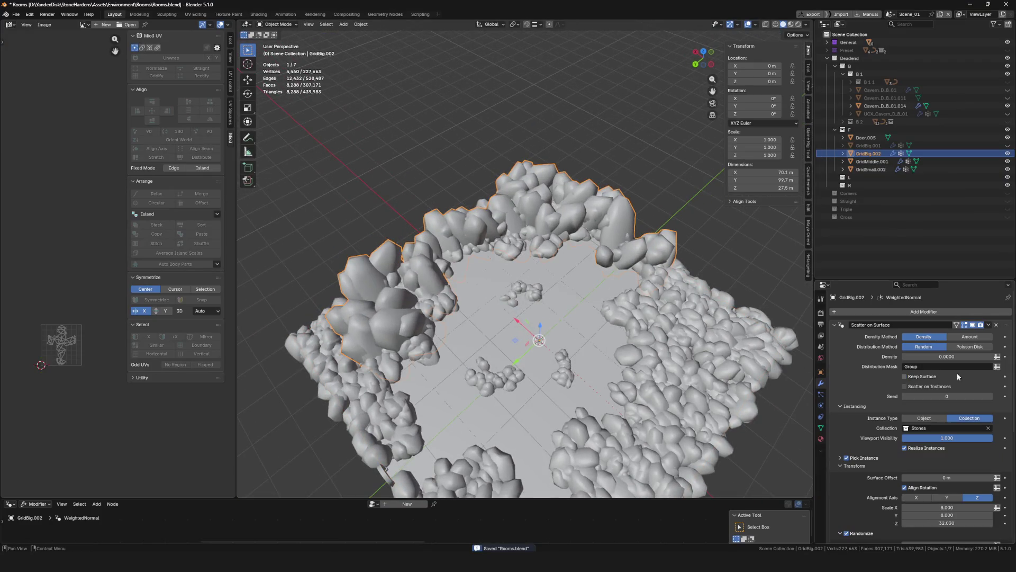
Collapse the scatter modifiers and add Weighted Normal shading to the small and middle stone layers, then save
left_click(890, 163)
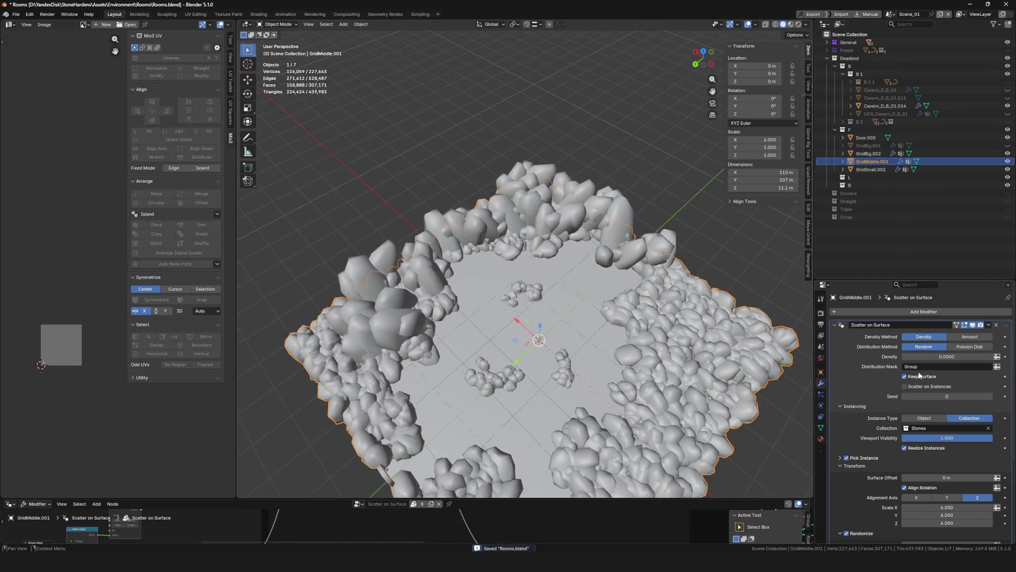
left_click(891, 169)
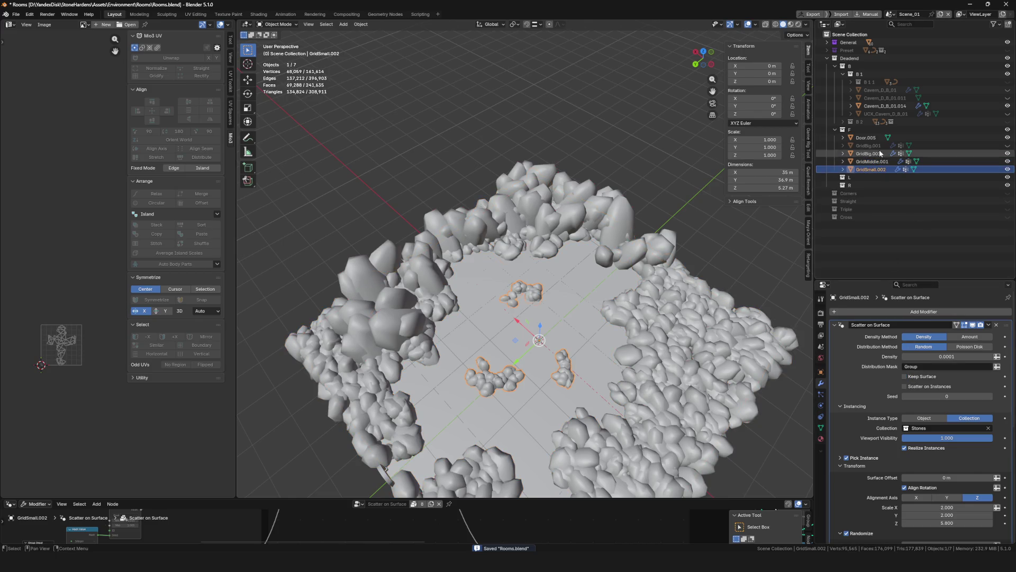
left_click(867, 137, "ctrl")
key("F4")
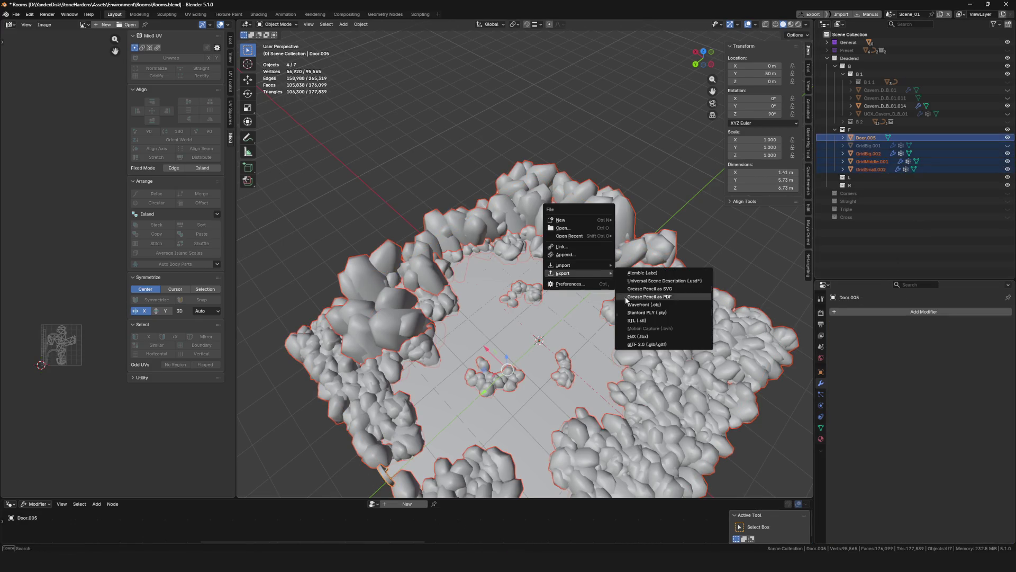
left_click(868, 154)
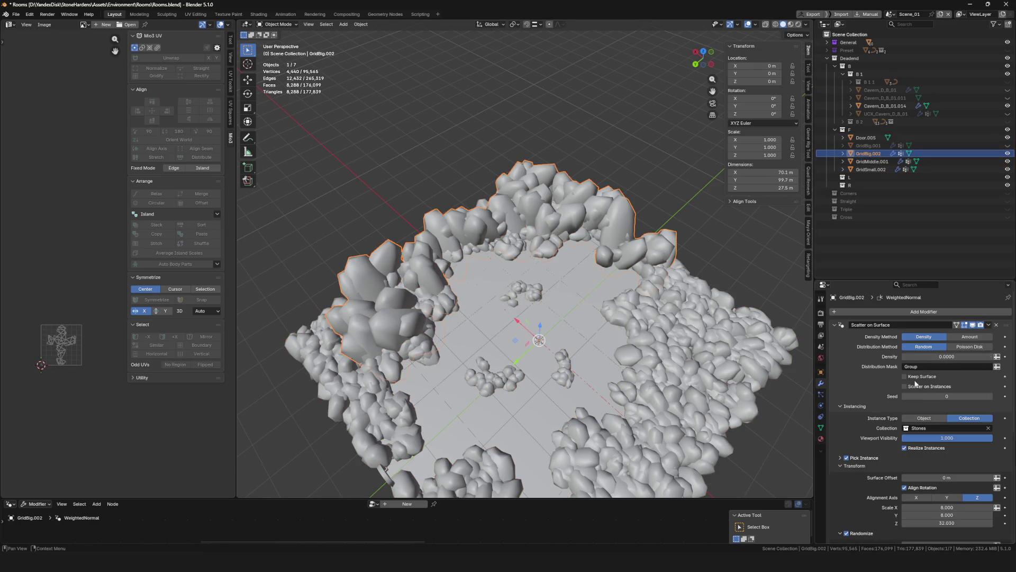
left_click(838, 325)
left_click(526, 289)
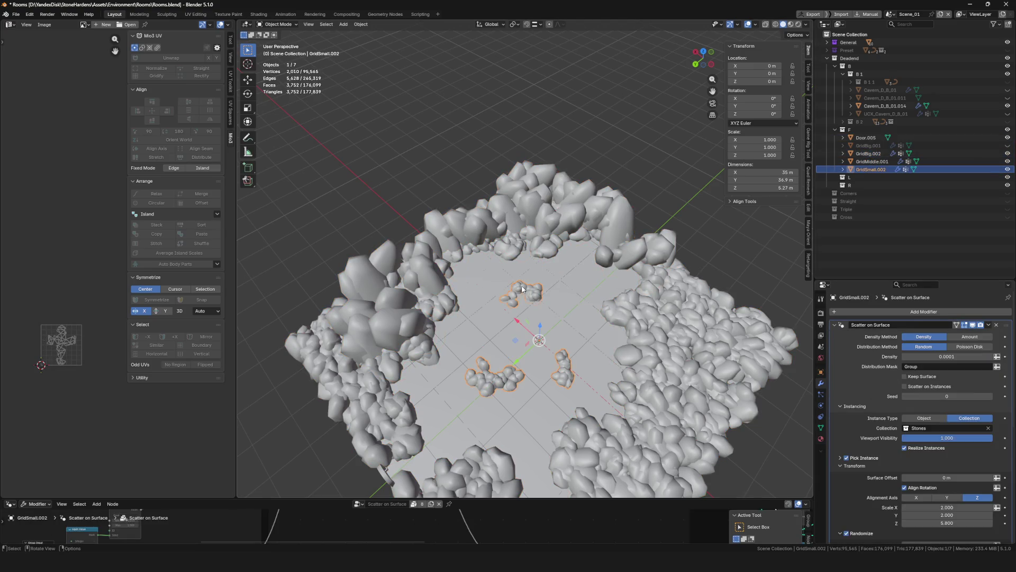
left_click(835, 325)
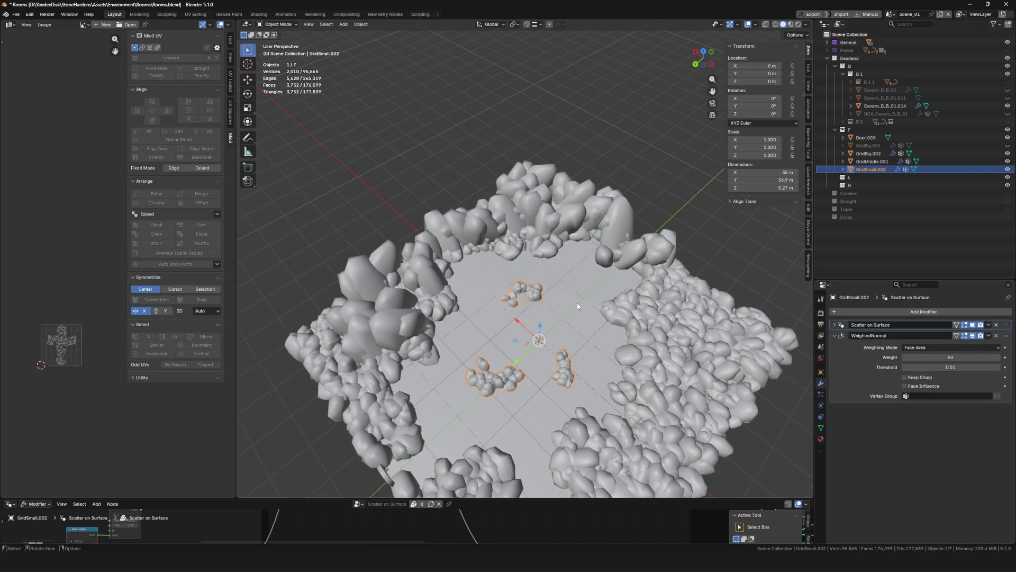
left_click(656, 316)
left_click(838, 326)
key("q")
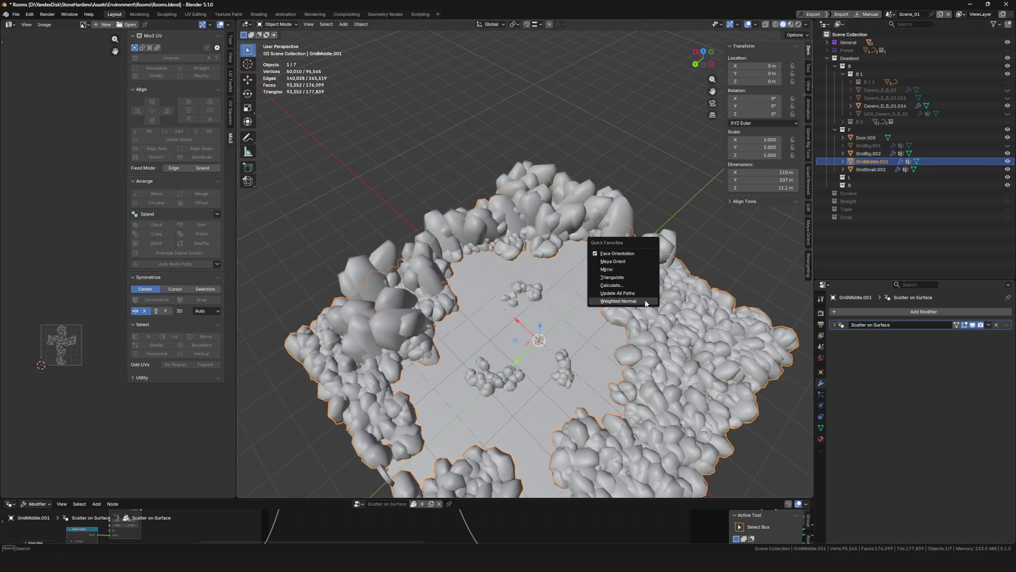
left_click(656, 302)
key("ctrl+s")
Export the door and grid objects as FBX, overwriting Cavern_D_B_01.fbx
left_click(865, 137)
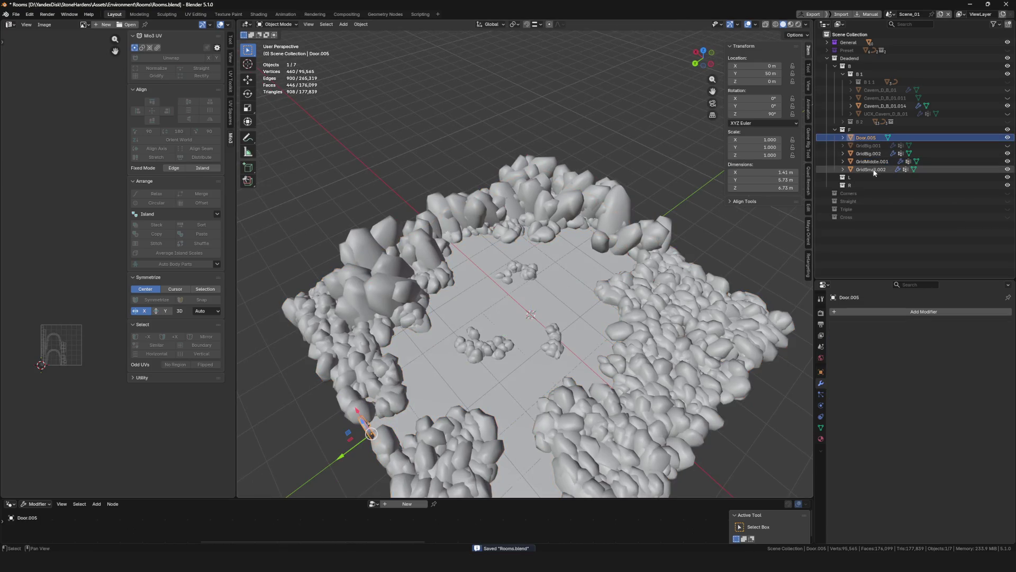
left_click(870, 169, "ctrl")
key("F4")
left_click(636, 339)
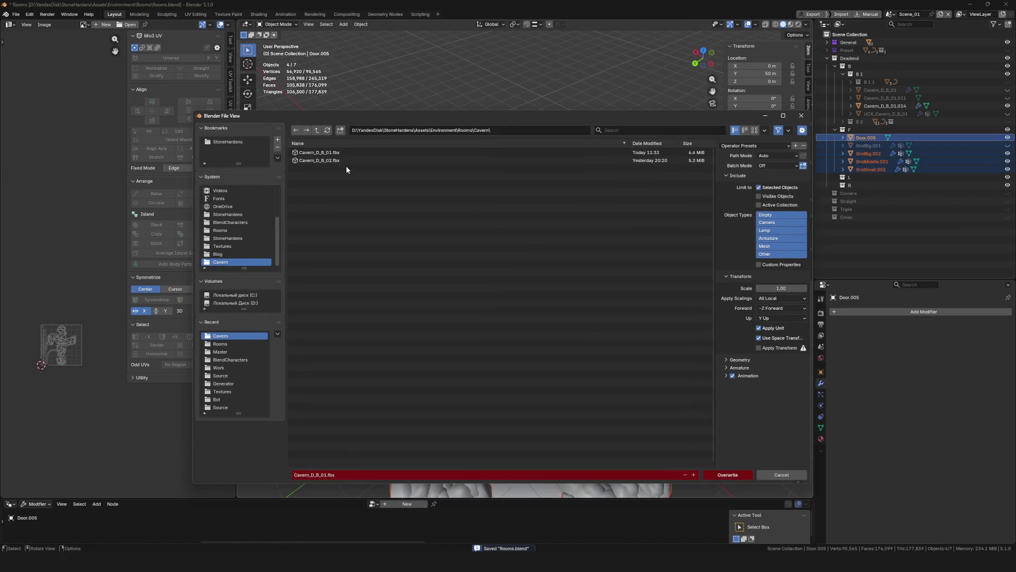
left_click(341, 153)
left_click(736, 474)
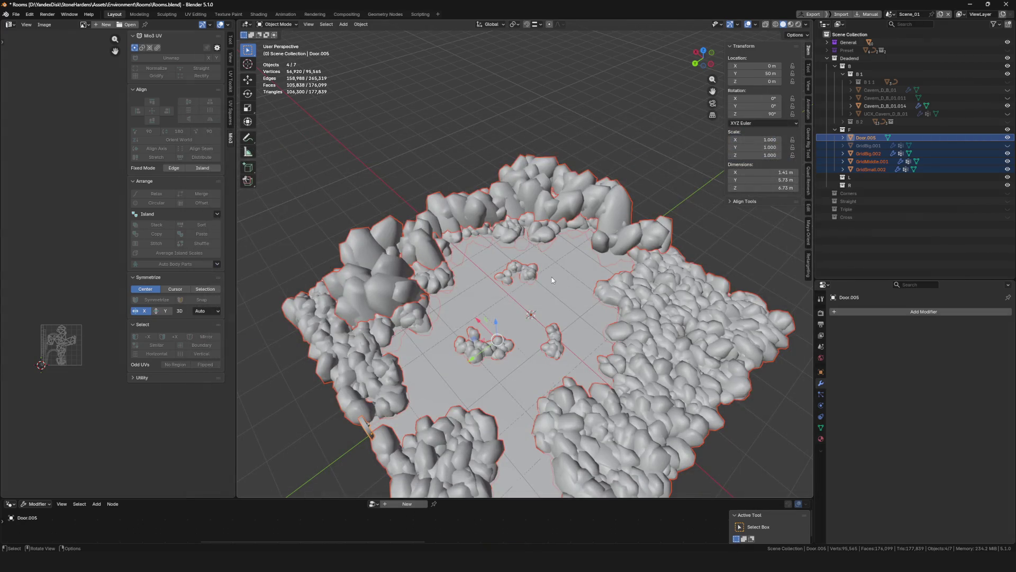
scroll(552, 277, "down", 5)
scroll(560, 271, "up", 3)
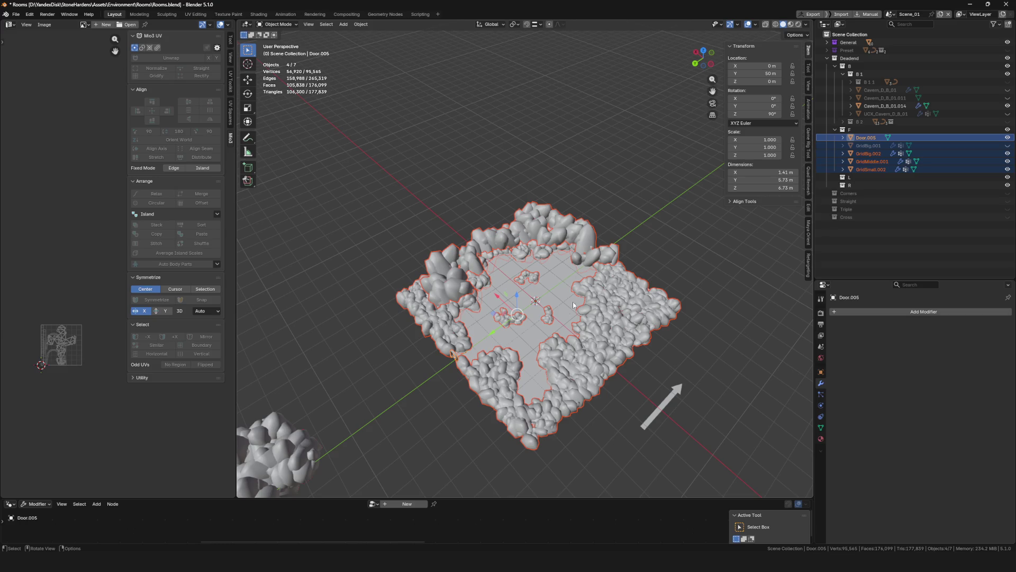
scroll(556, 302, "down", 3)
scroll(550, 319, "up", 5)
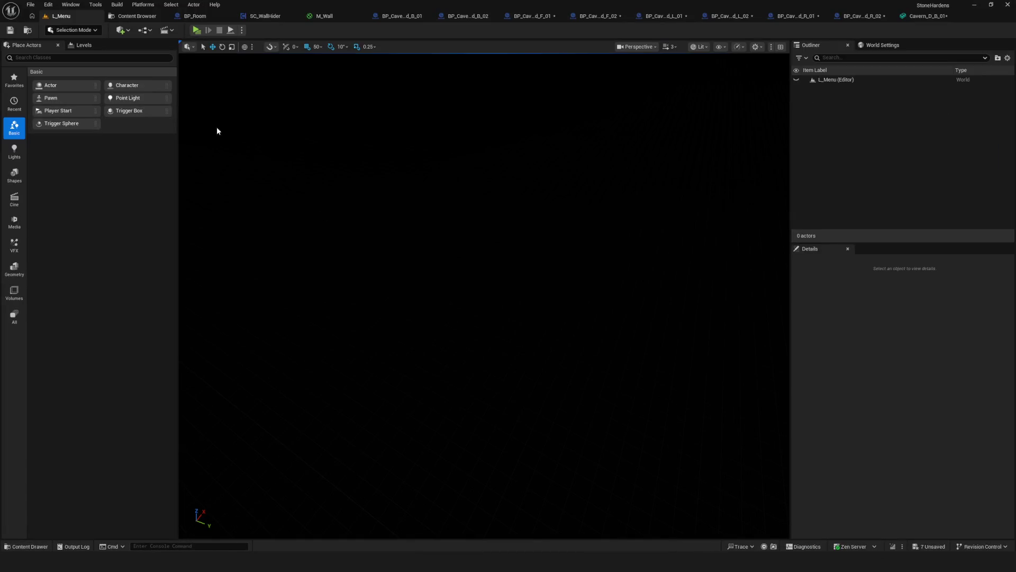
Reimport the cavern mesh asset from the new FBX and start a play-test from the L_Menu level
left_click(136, 16)
right_click(155, 70)
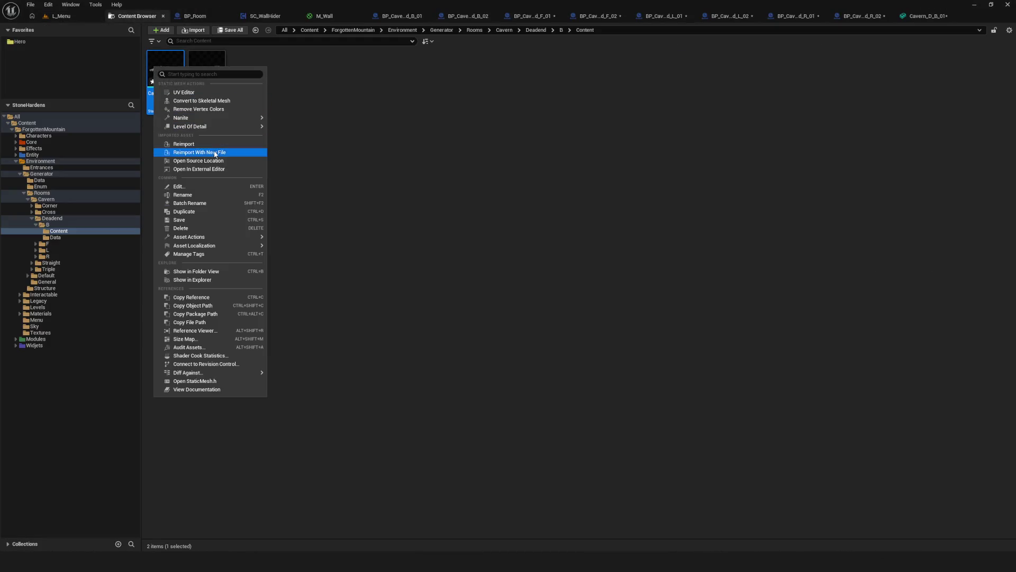
left_click(205, 145)
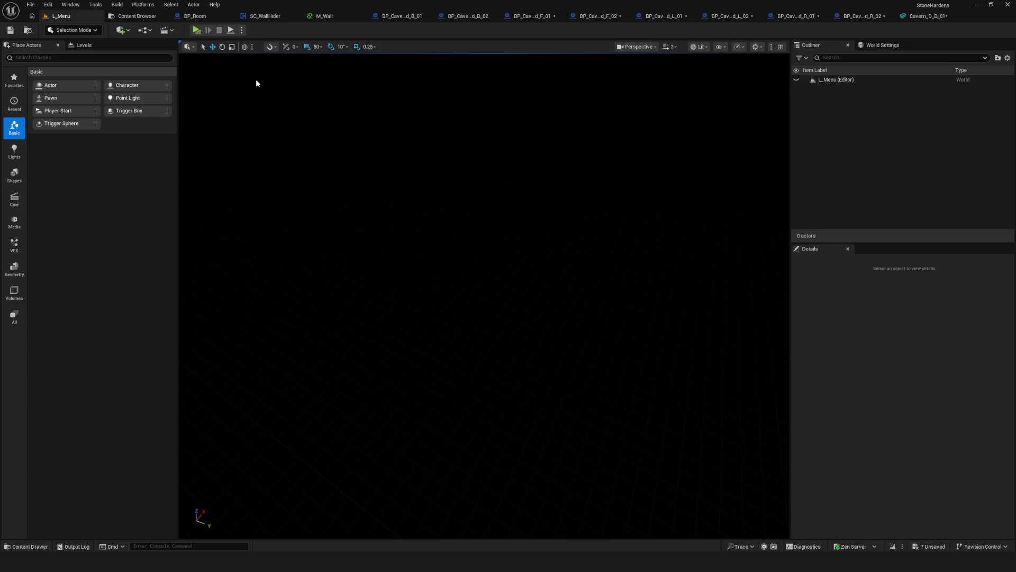
left_click(137, 16)
left_click(80, 16)
left_click(197, 30)
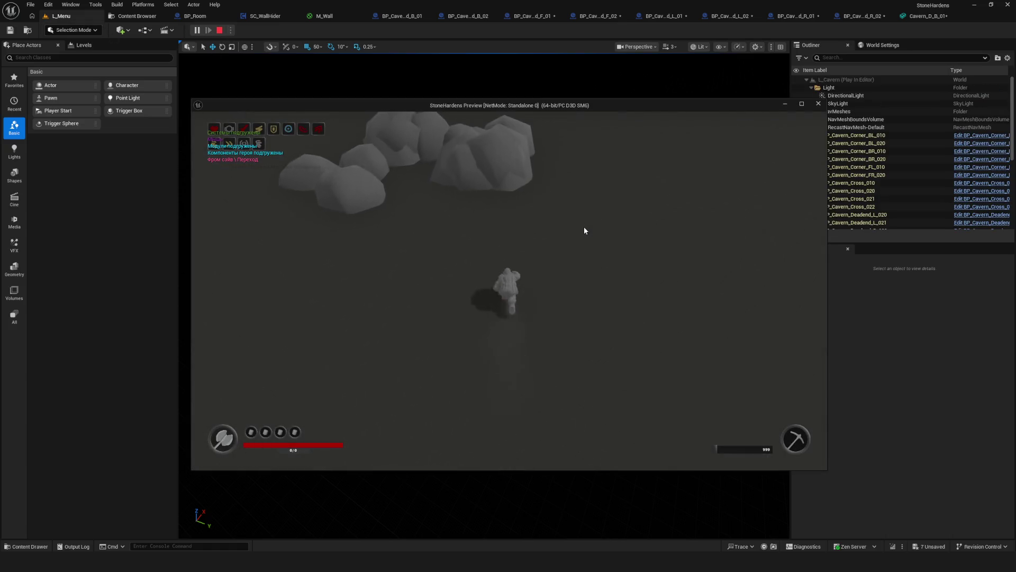
Walk the character around the boulders with WASD, then end the play session with Escape
key("w")
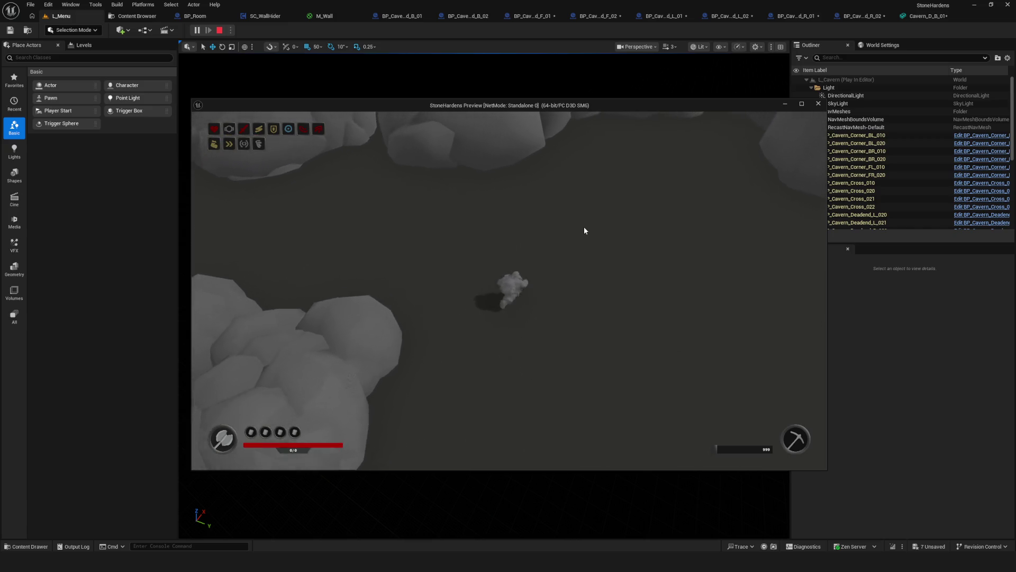
key("w")
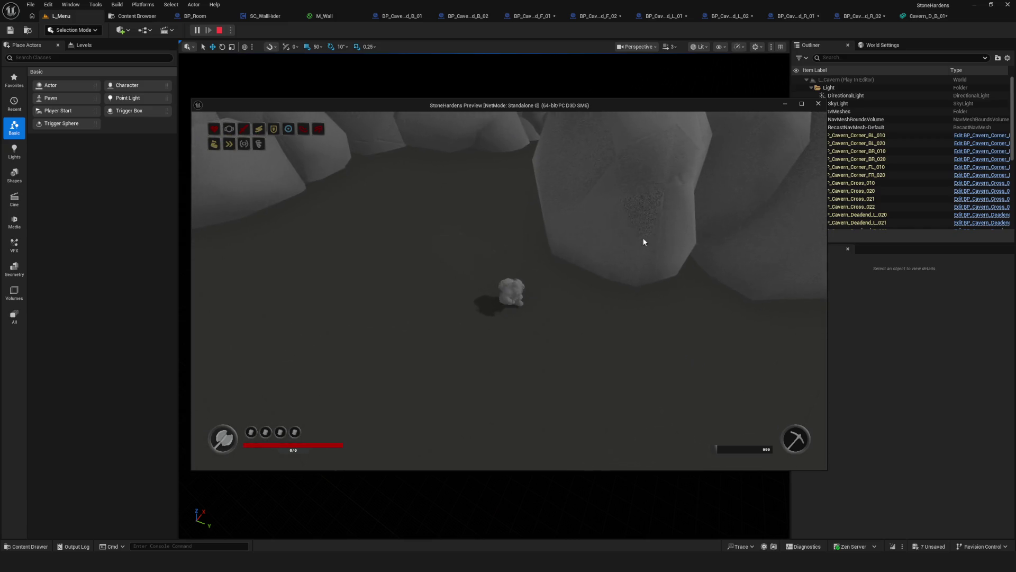
key("a")
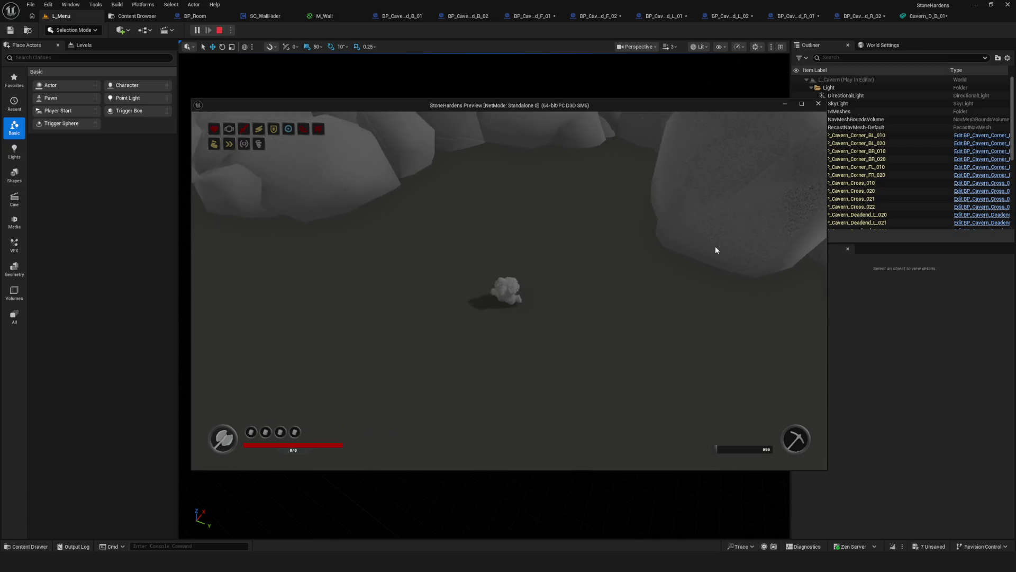
key("s")
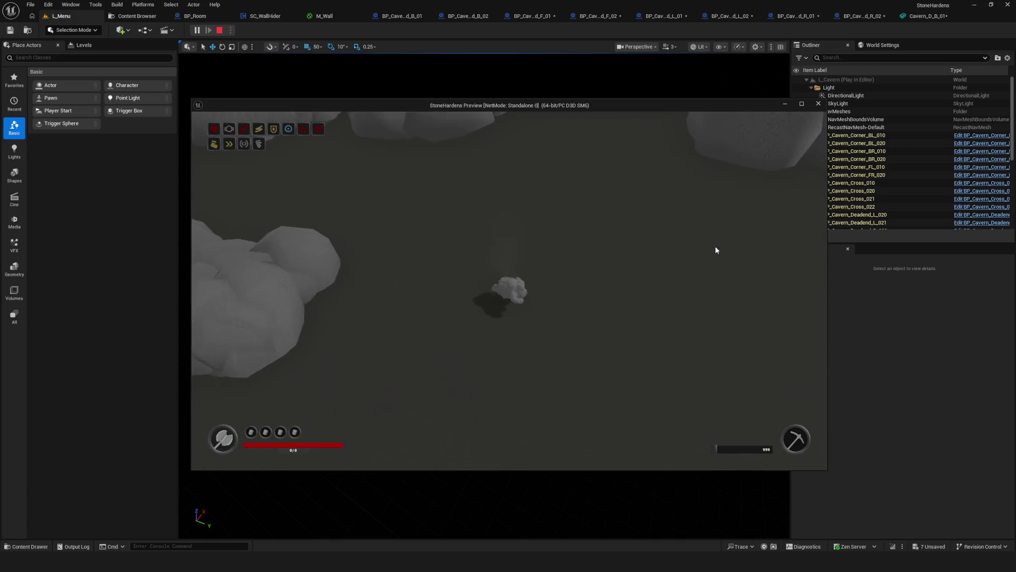
key("d")
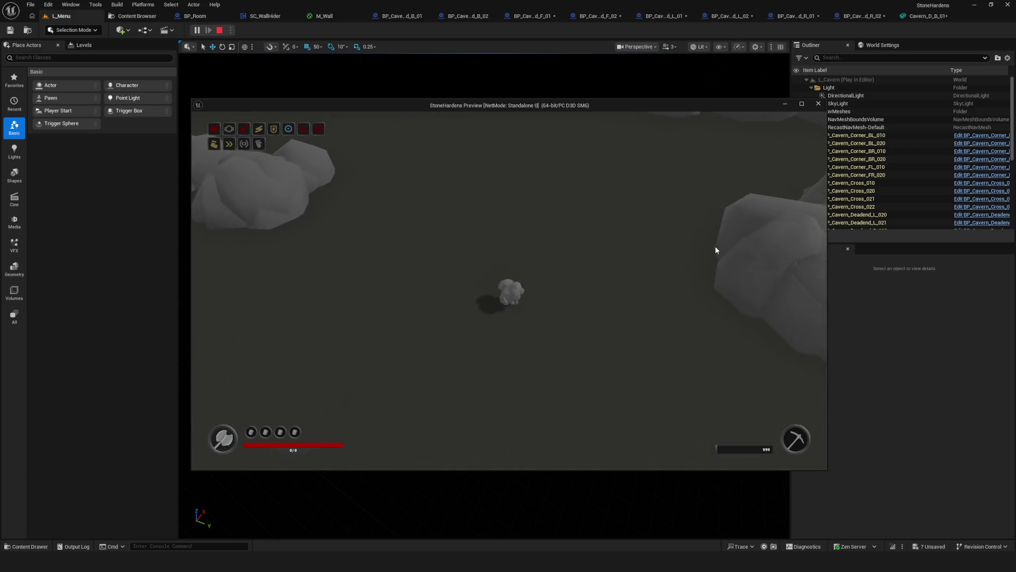
key("s")
key("a")
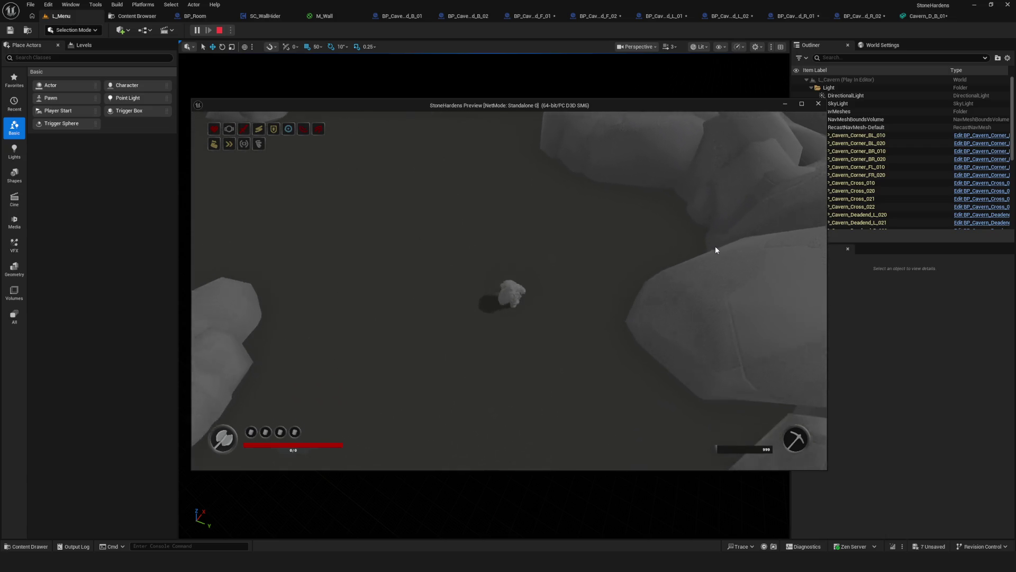
key("a")
key("s")
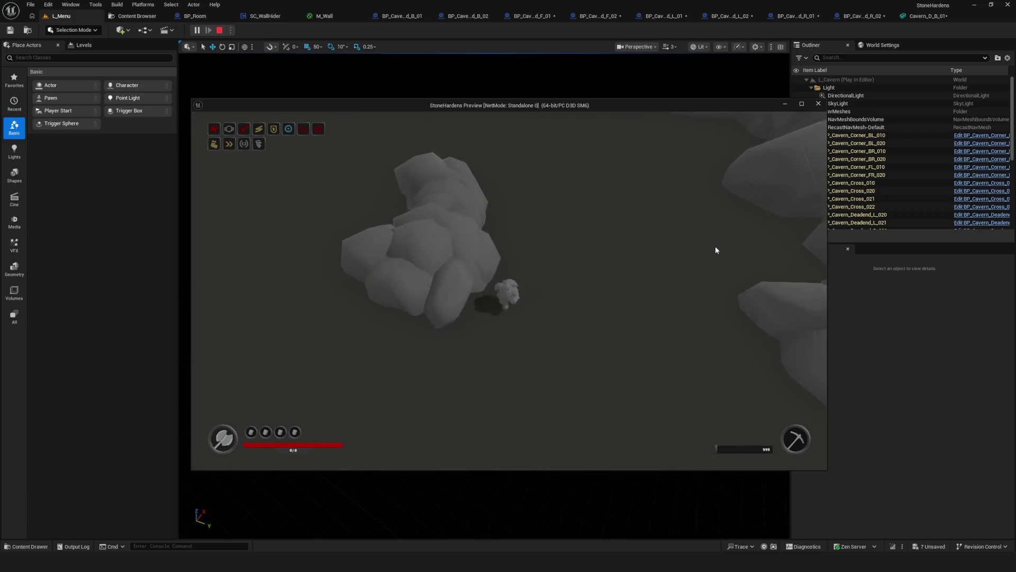
key("s")
key("a")
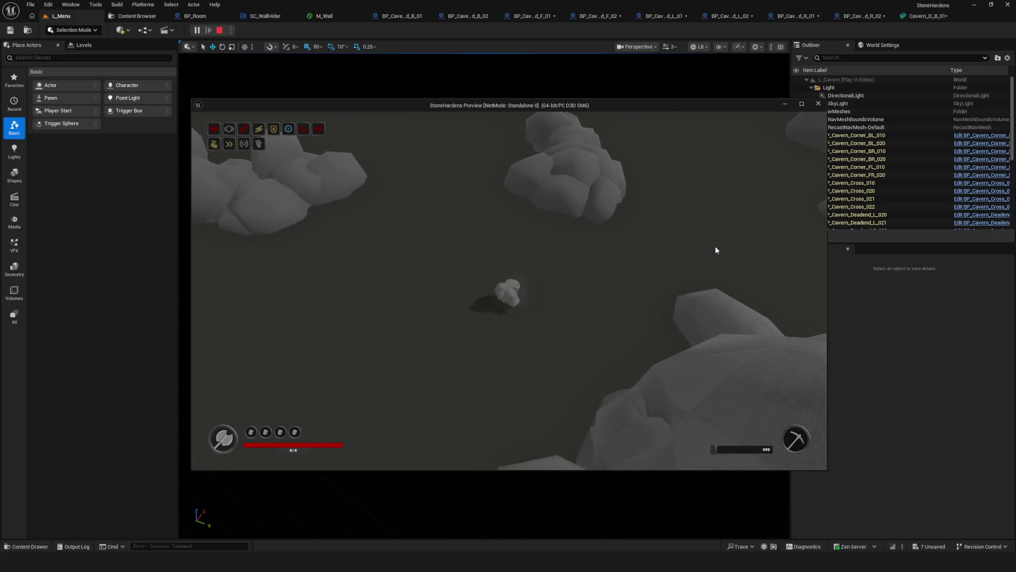
key("a")
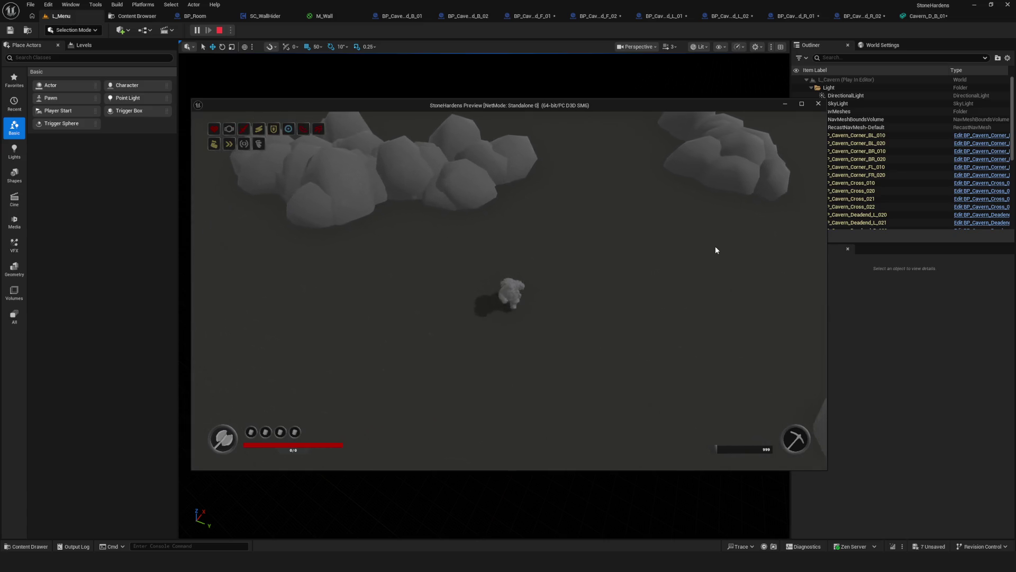
key("Escape")
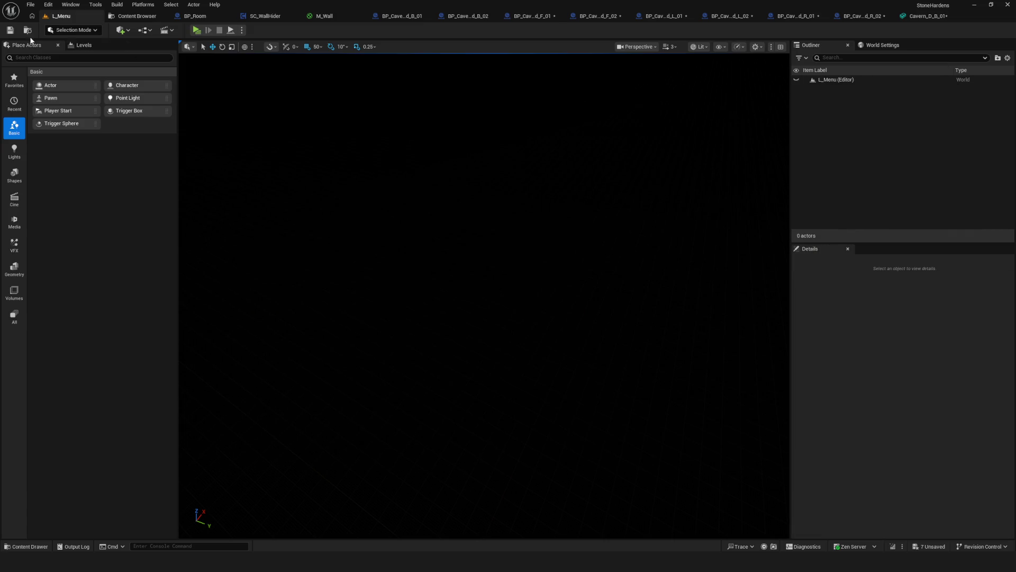
Duplicate the three stone scatter grid objects and move the copies into the Preset collection
left_click(981, 9)
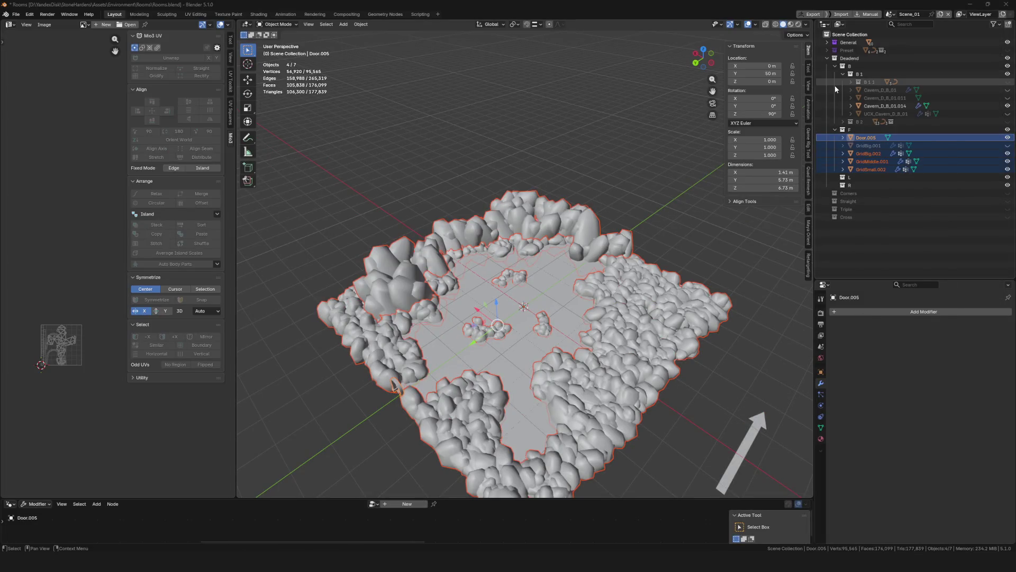
left_click(834, 49)
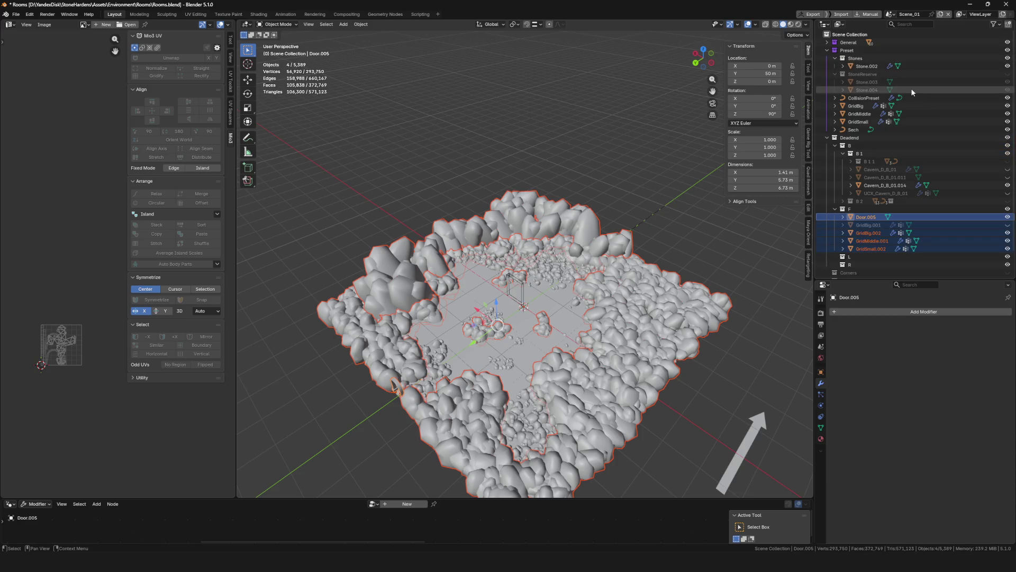
left_click(855, 99)
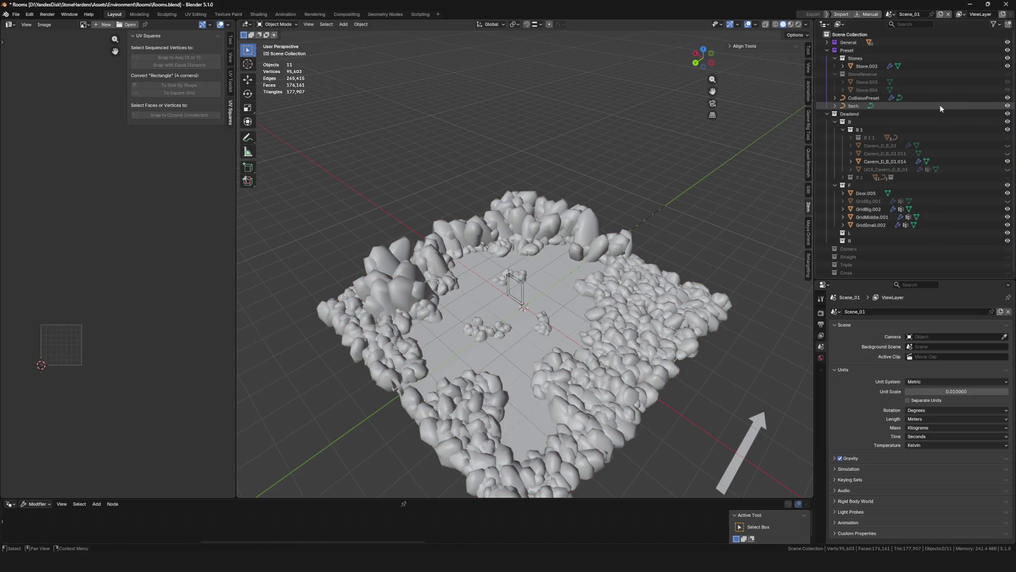
left_click(867, 208)
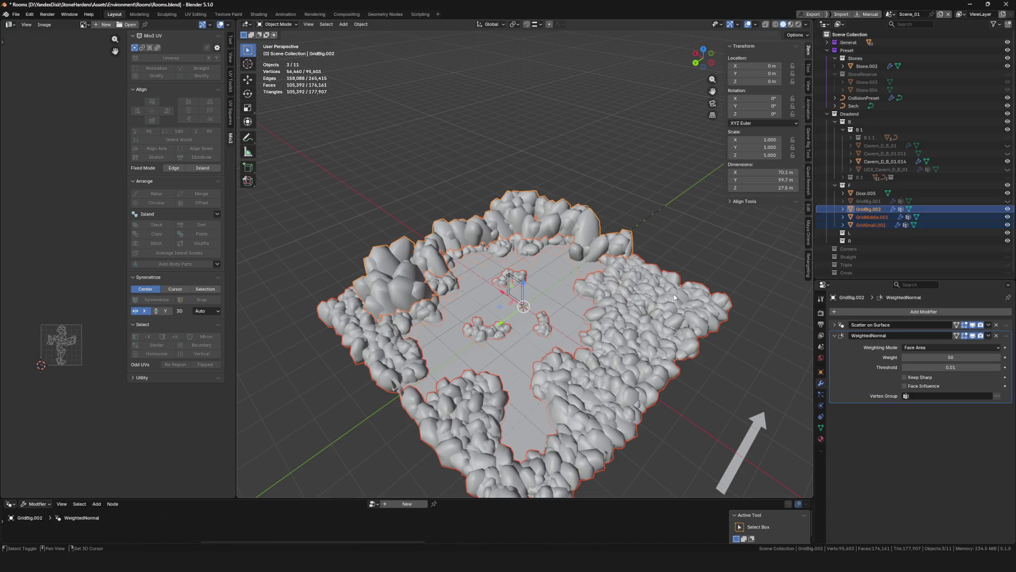
key("shift+d")
key("Escape")
left_click_drag(868, 217, 868, 58)
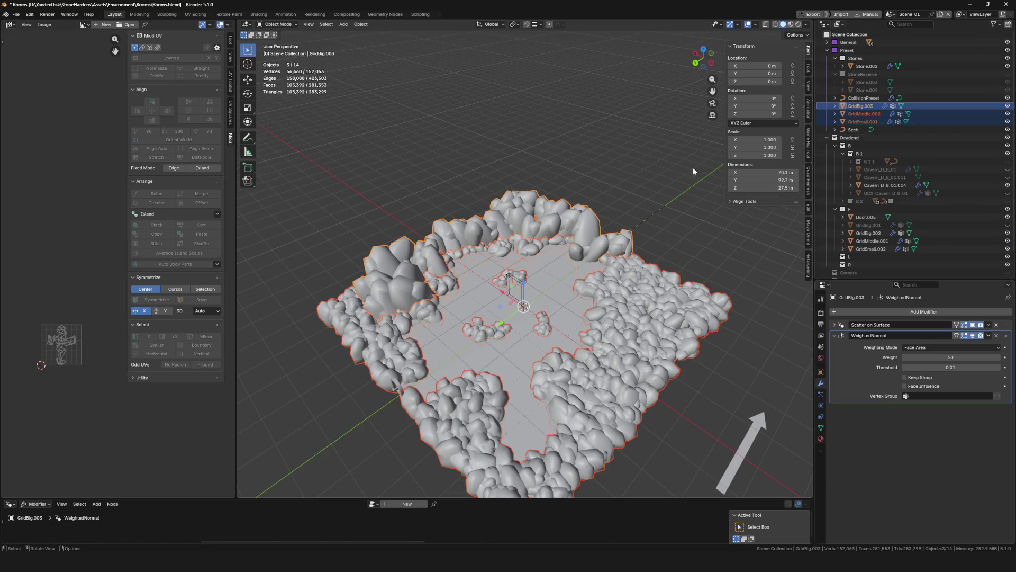
Rename the copies GridBig, GridMiddle and GridSmall, then save the blend file
double_click(877, 107)
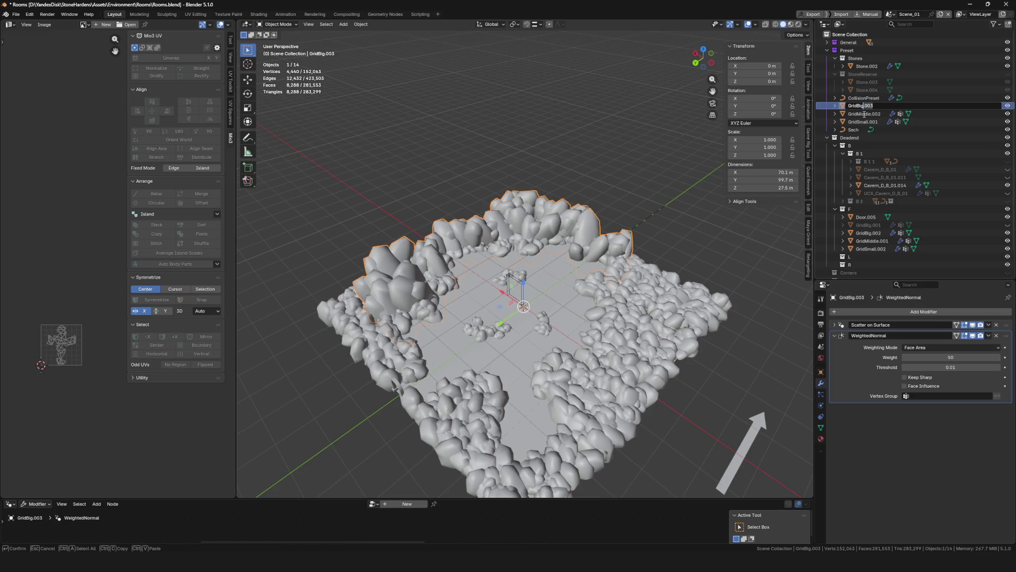
key("Return")
double_click(886, 115)
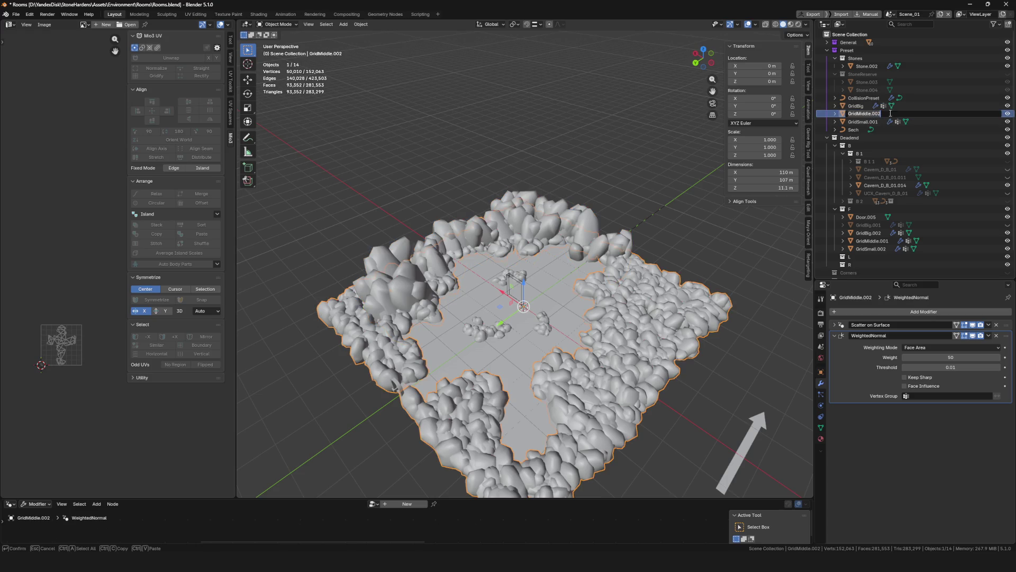
key("Return")
double_click(886, 121)
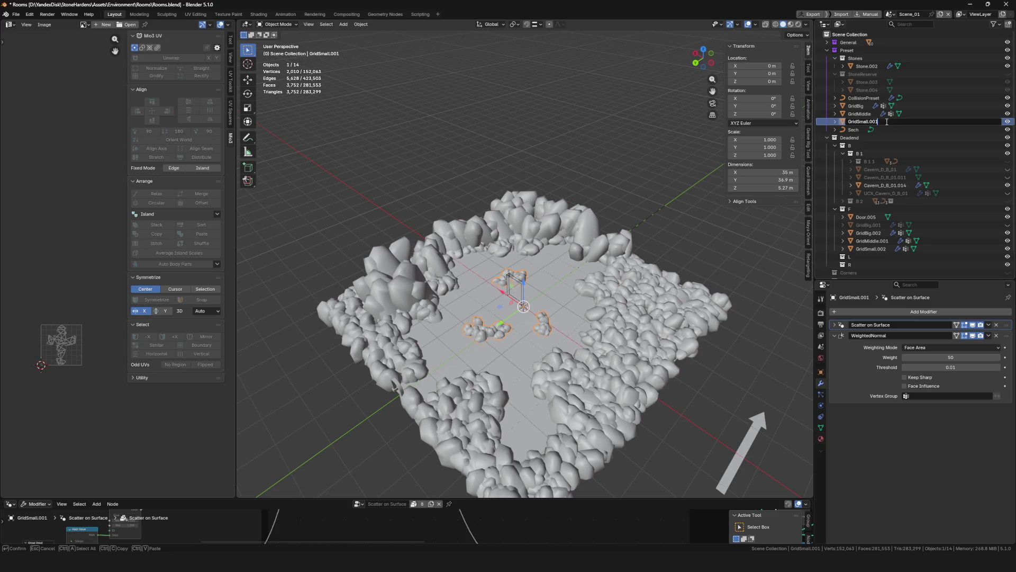
key("Return")
key("ctrl+s")
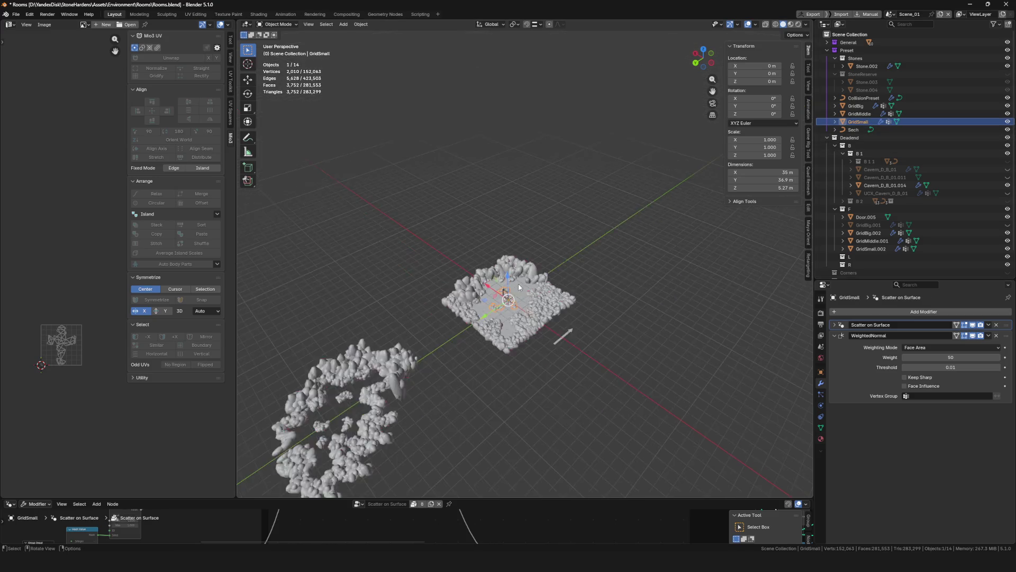
scroll(537, 276, "down", 5)
scroll(537, 275, "up", 2)
Delete the rock ring object, save, and select the GridMiddle floor object
left_click(520, 294)
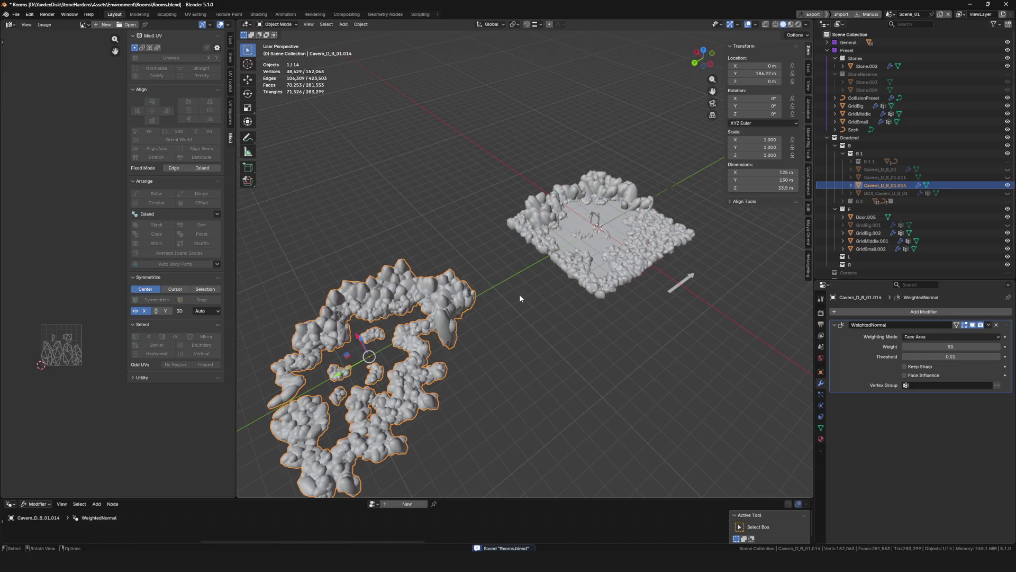
key("Delete")
scroll(583, 295, "up", 3)
scroll(565, 271, "up", 3)
key("ctrl+s")
mouse_move(564, 270)
middle_mouse_down()
mouse_move(596, 298)
mouse_move(552, 311)
middle_mouse_up()
left_click(596, 297)
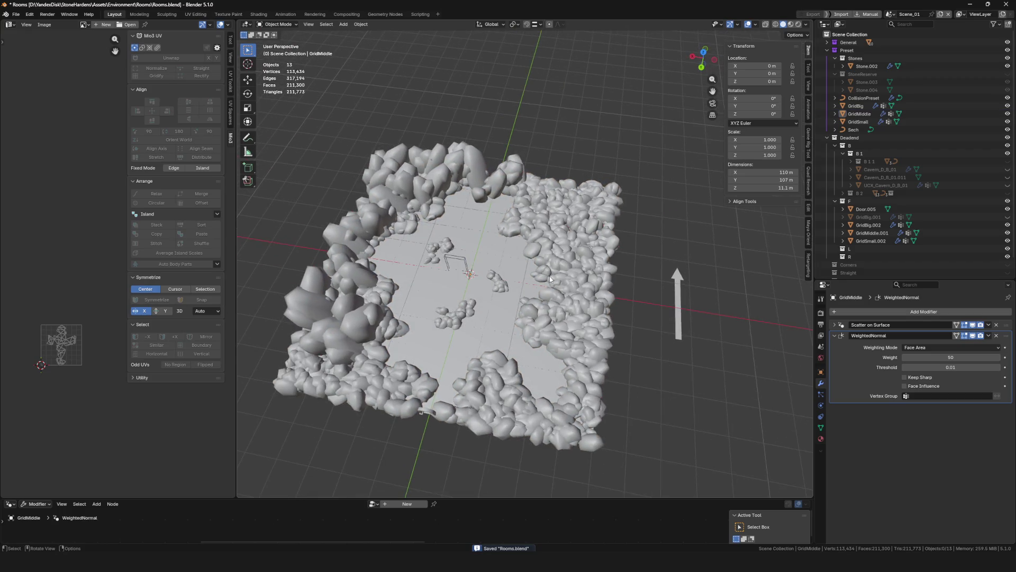
scroll(550, 278, "up", 4)
left_click(474, 450)
scroll(475, 449, "down", 3)
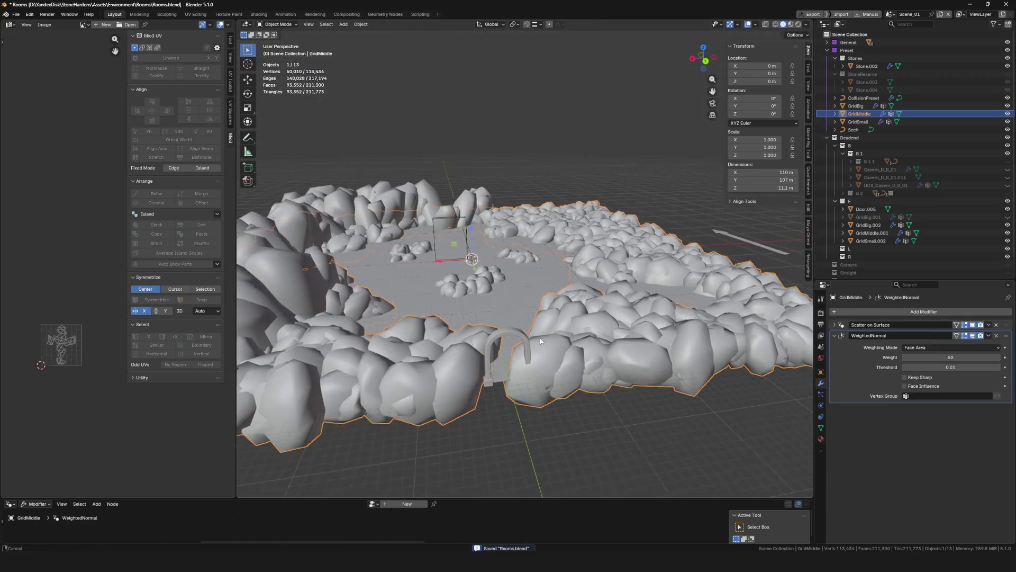
left_click(540, 338)
scroll(540, 338, "down", 3)
scroll(540, 337, "up", 4)
middle_click_drag(540, 338, 516, 290)
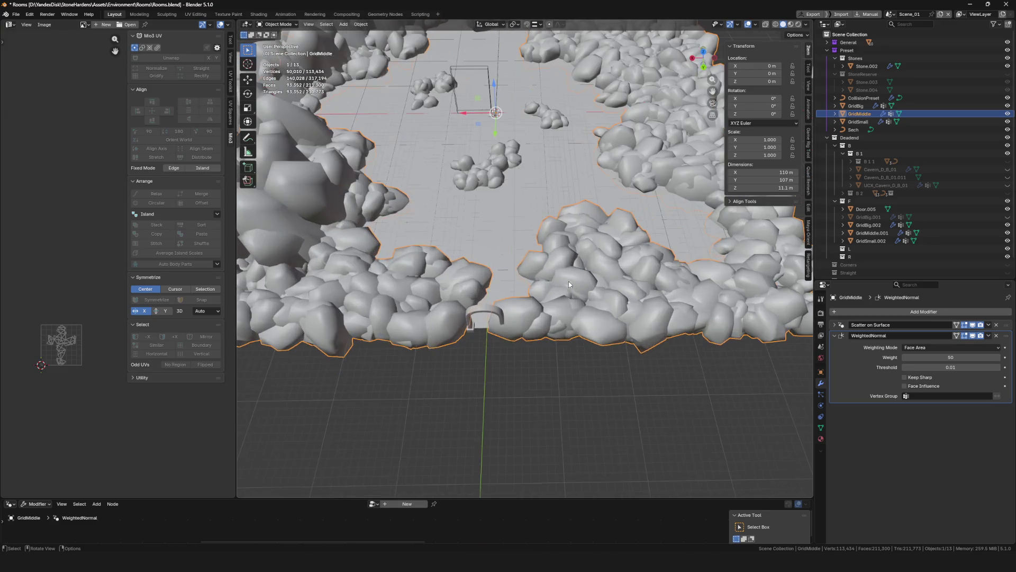
Enable Keep Surface on GridMiddle's scatter and weight-paint stones away from the central floor, returning to Object Mode
left_click(838, 324)
left_click(922, 376)
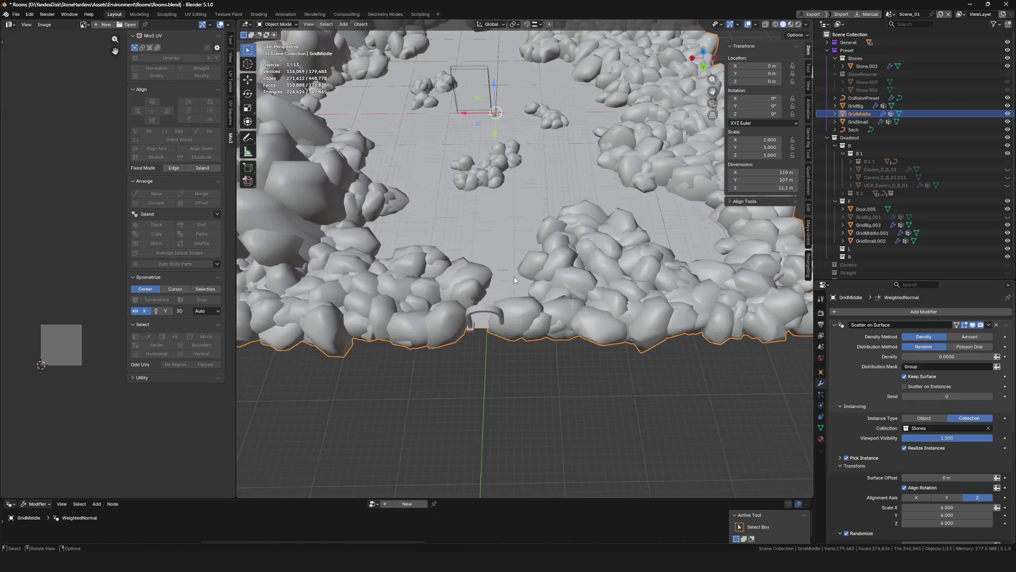
key("ctrl+Tab")
left_click(424, 226)
middle_click_drag(508, 286, 505, 337)
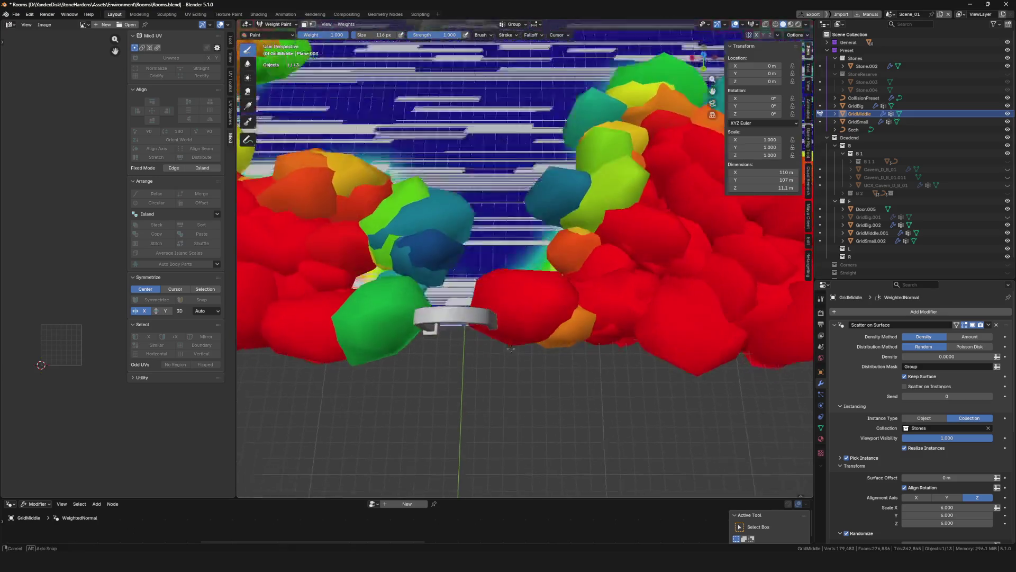
left_click(514, 318)
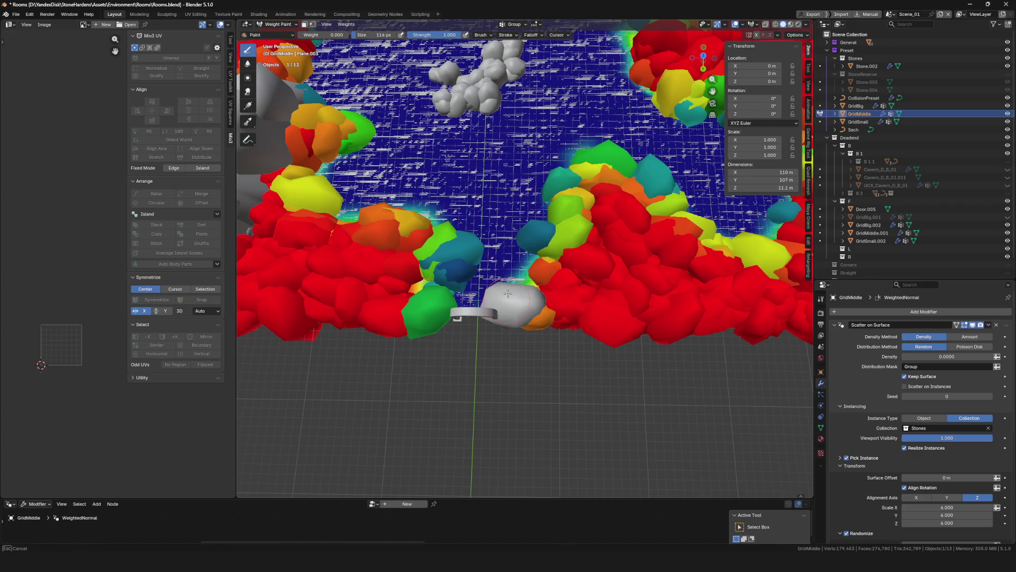
middle_click_drag(514, 311, 613, 268)
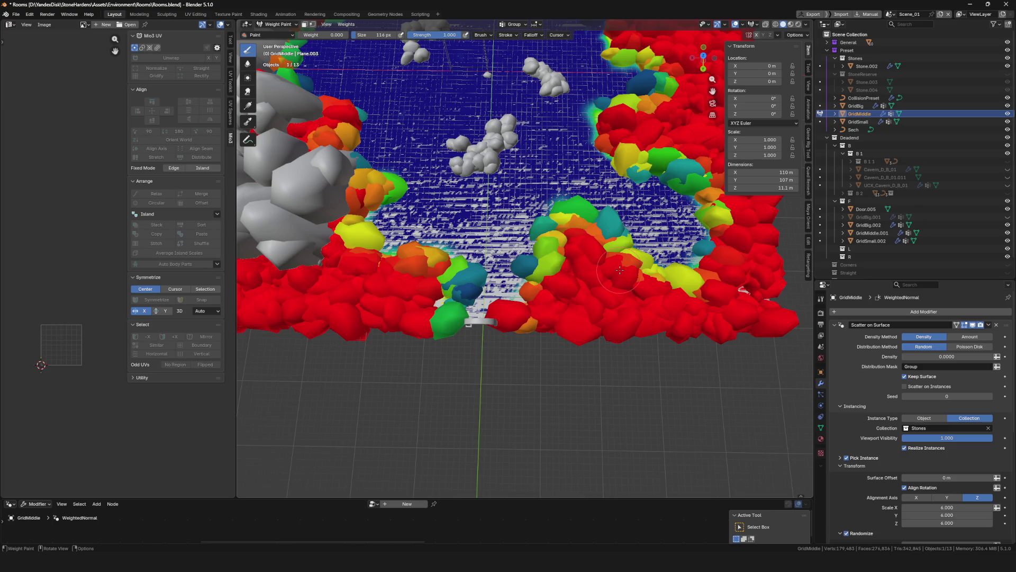
left_click(441, 264)
left_click(826, 49)
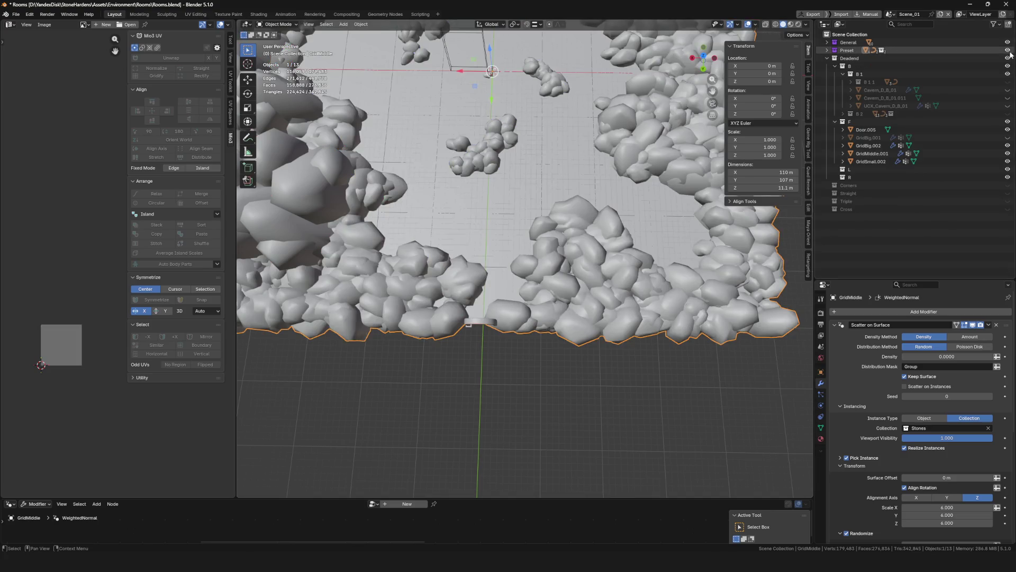
Inspect GridMiddle.001's scatter weights in Weight Paint from above, then return to Object Mode
left_click(563, 284)
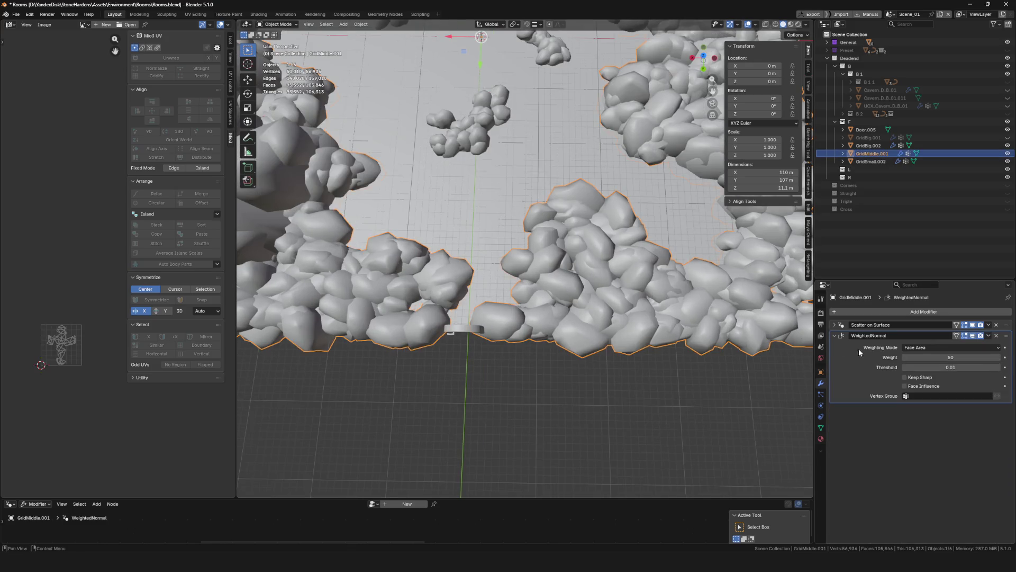
left_click(834, 325)
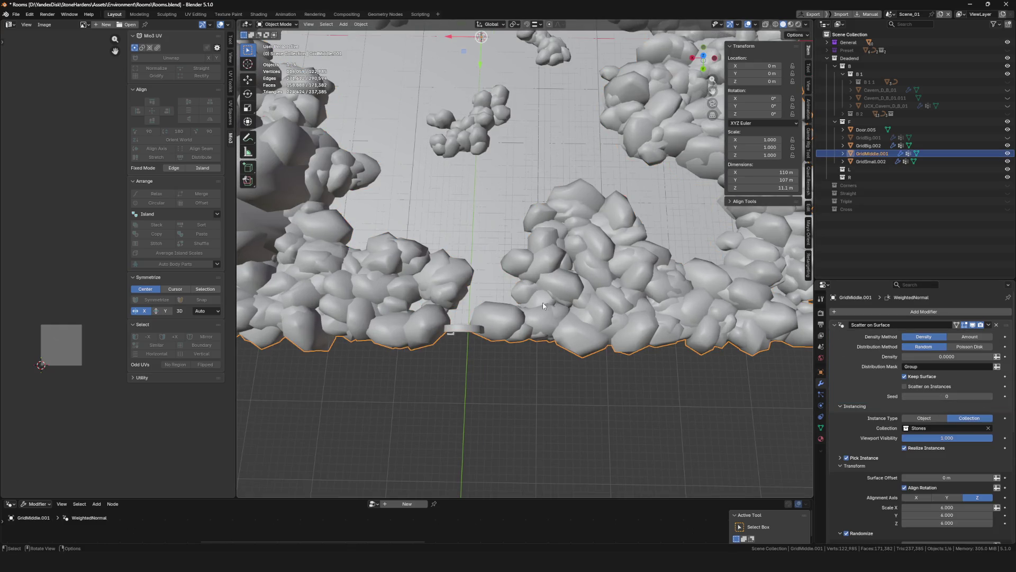
left_click(488, 281)
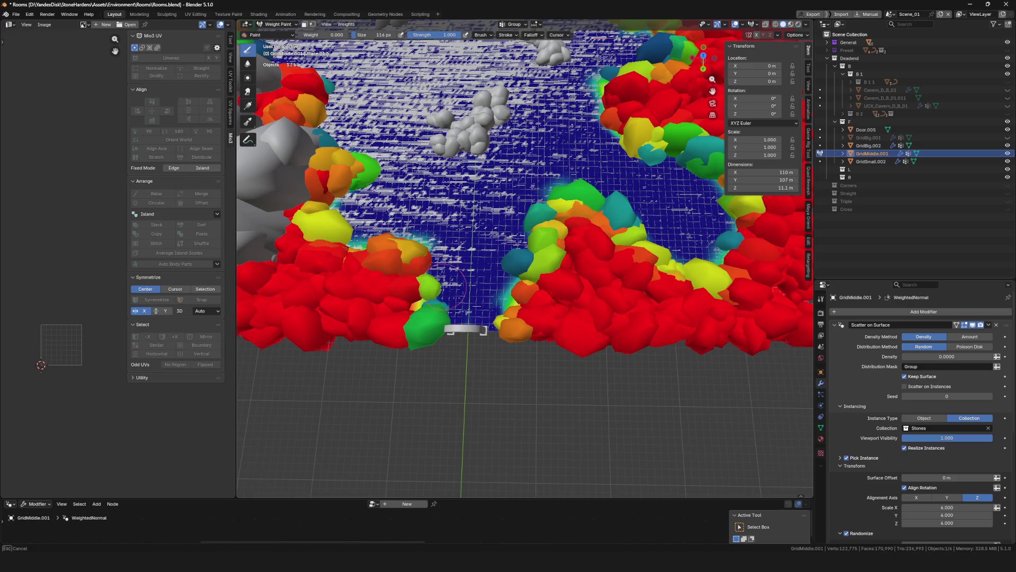
scroll(461, 286, "up", 2)
scroll(492, 310, "up", 2)
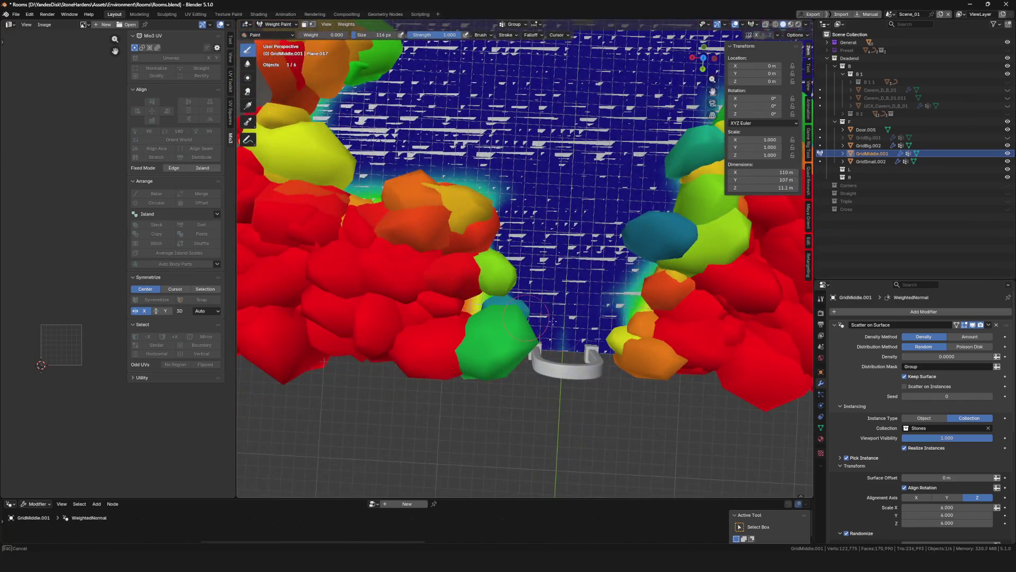
mouse_move(524, 316)
middle_mouse_down()
mouse_move(538, 267)
mouse_move(508, 286)
mouse_move(758, 486)
mouse_move(303, 405)
middle_mouse_up()
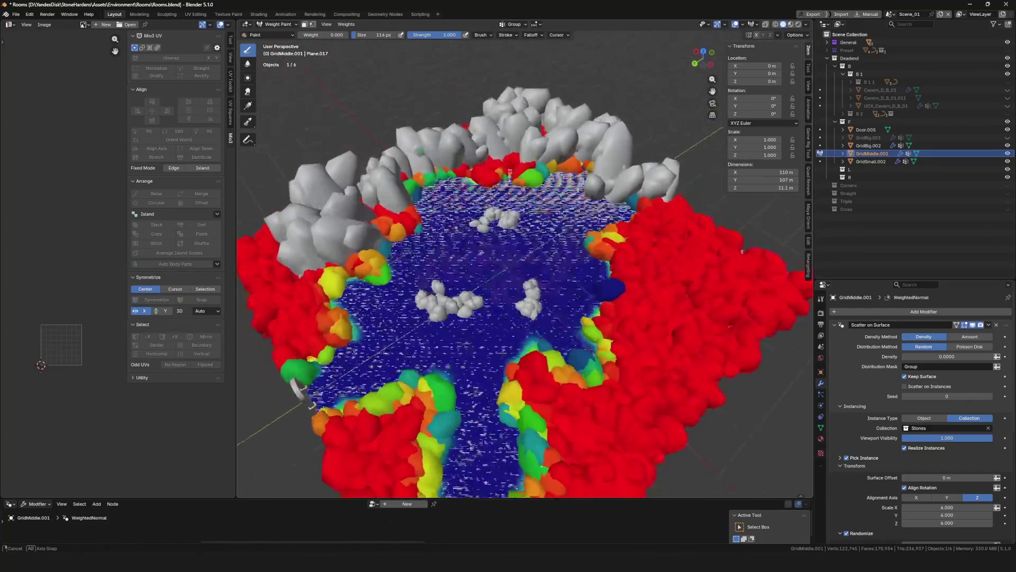
key("ctrl+Tab")
scroll(699, 397, "up", 5)
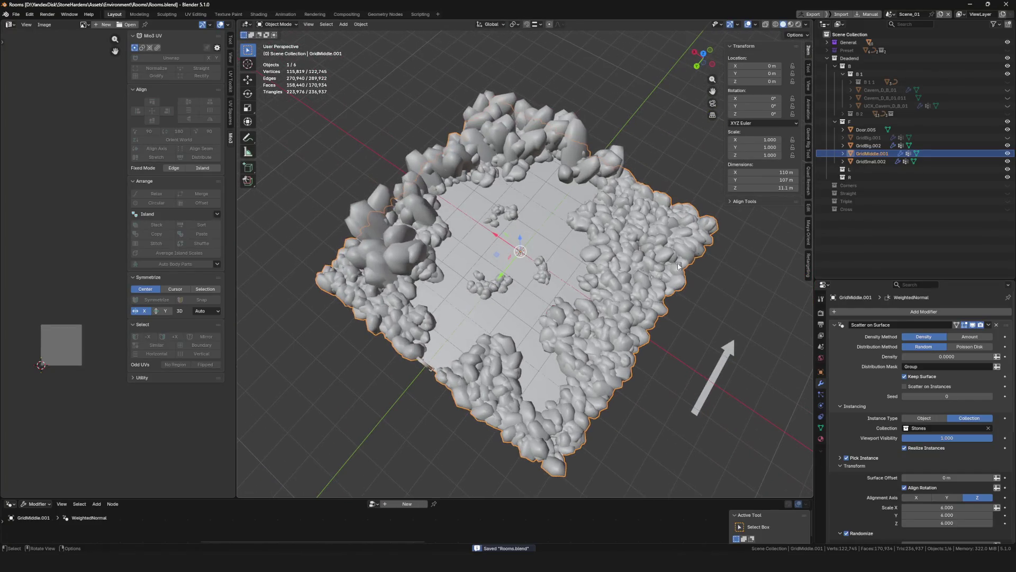
Save Rooms.blend, reselect GridMiddle.001 and expand the General collection listing Arrow, Door, Floor and Stone
key("alt+a")
mouse_move(574, 301)
middle_mouse_down()
mouse_move(599, 256)
mouse_move(542, 249)
middle_mouse_up()
key("ctrl+s")
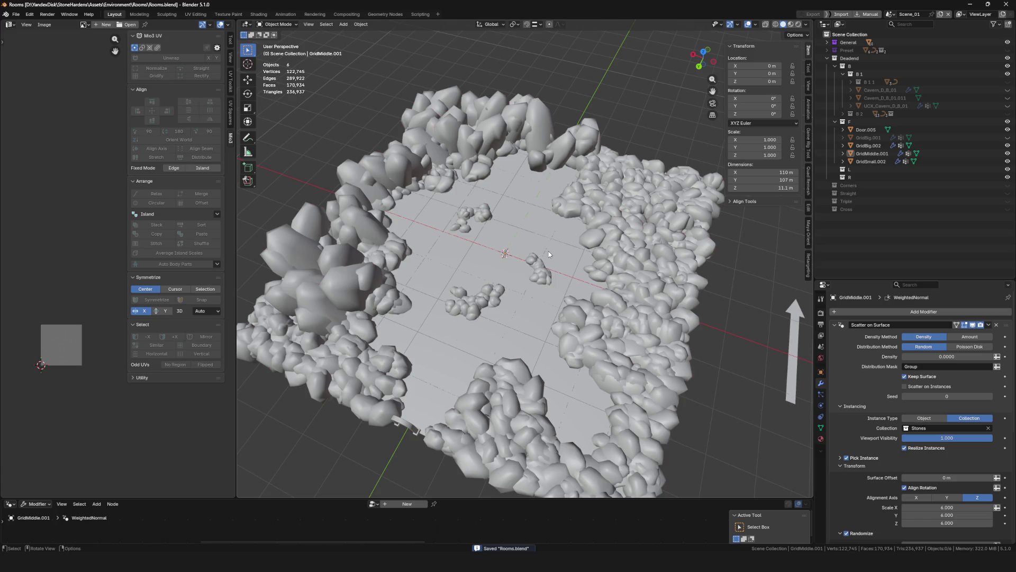
middle_click_drag(585, 249, 520, 293)
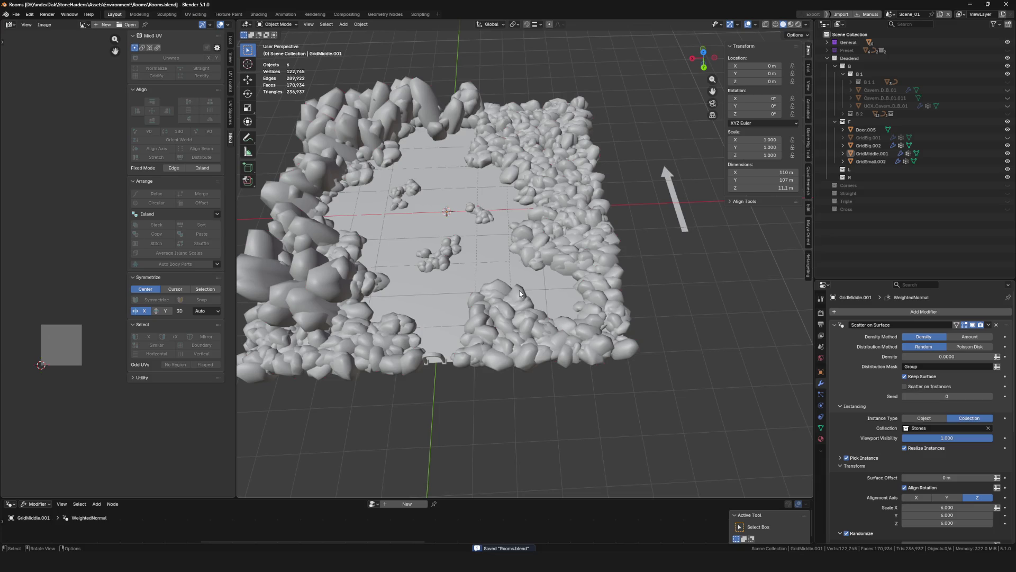
left_click(516, 299)
middle_click_drag(517, 299, 530, 362)
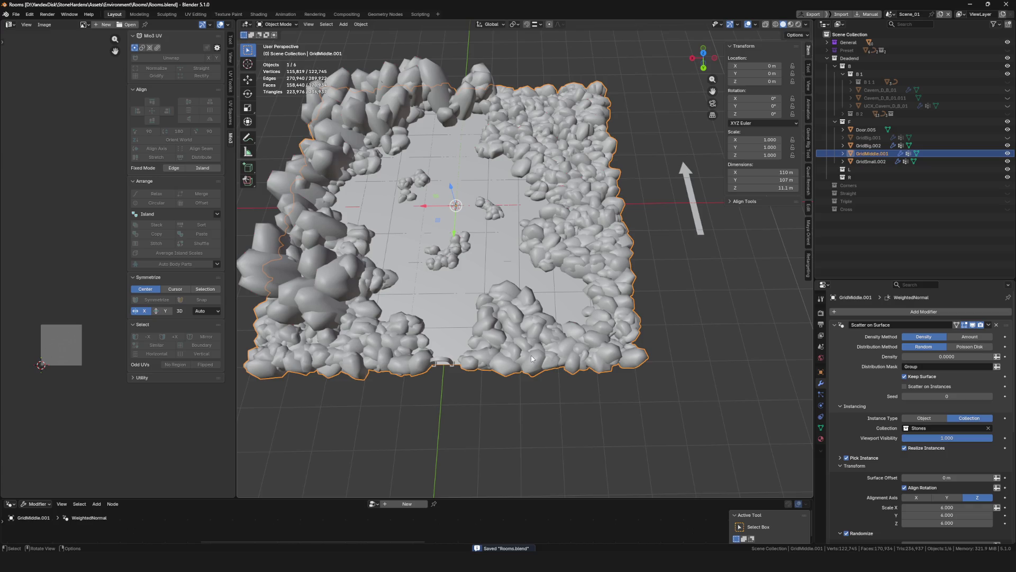
left_click(828, 42)
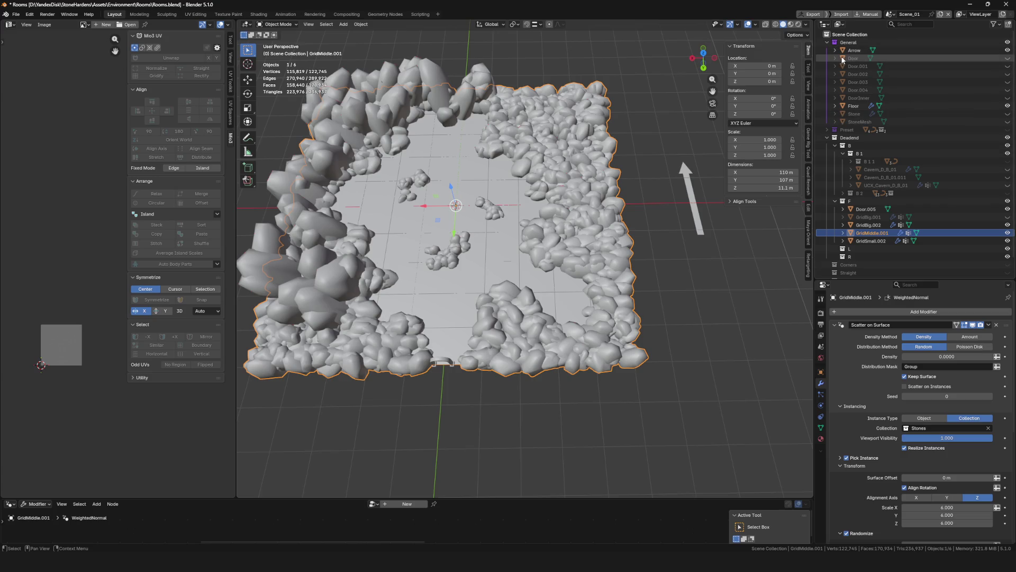
Duplicate Stone.002 in place as Stone.005 and move it out of Stones to sit after Sech in Preset
left_click(827, 43)
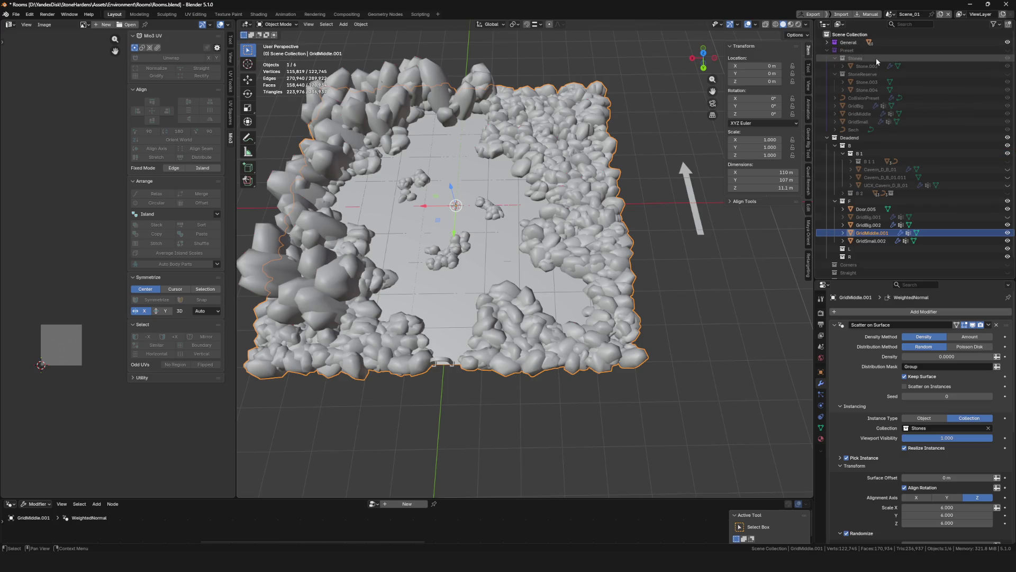
left_click(874, 66)
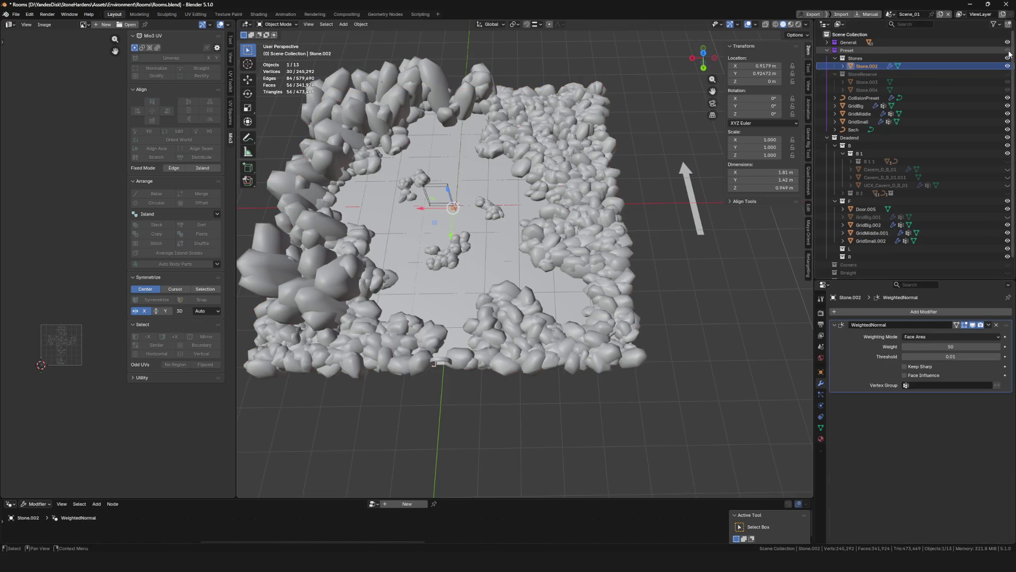
scroll(479, 193, "up", 5)
scroll(469, 213, "down", 3)
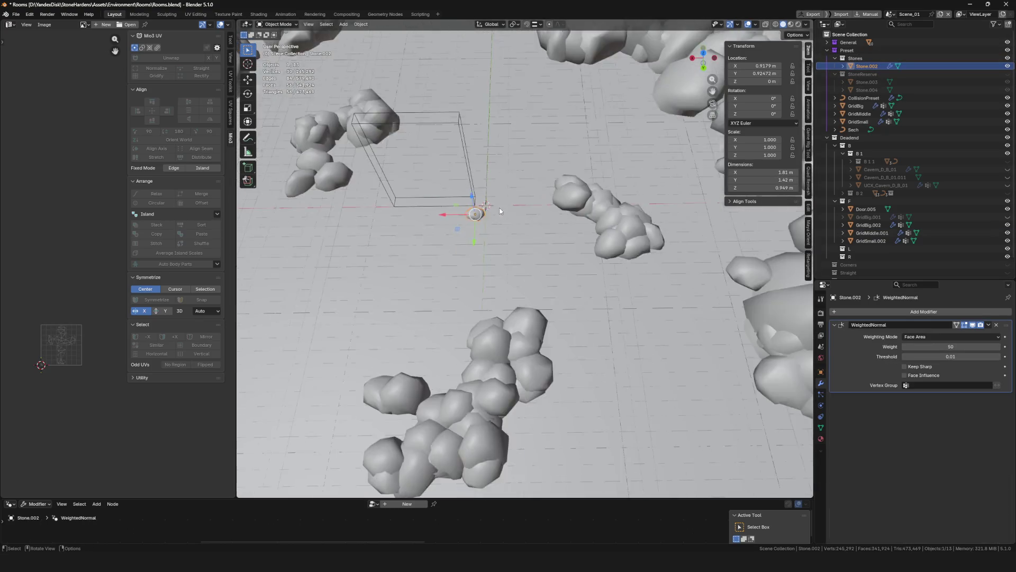
middle_click_drag(469, 213, 559, 201)
key("shift+d")
right_click(558, 201)
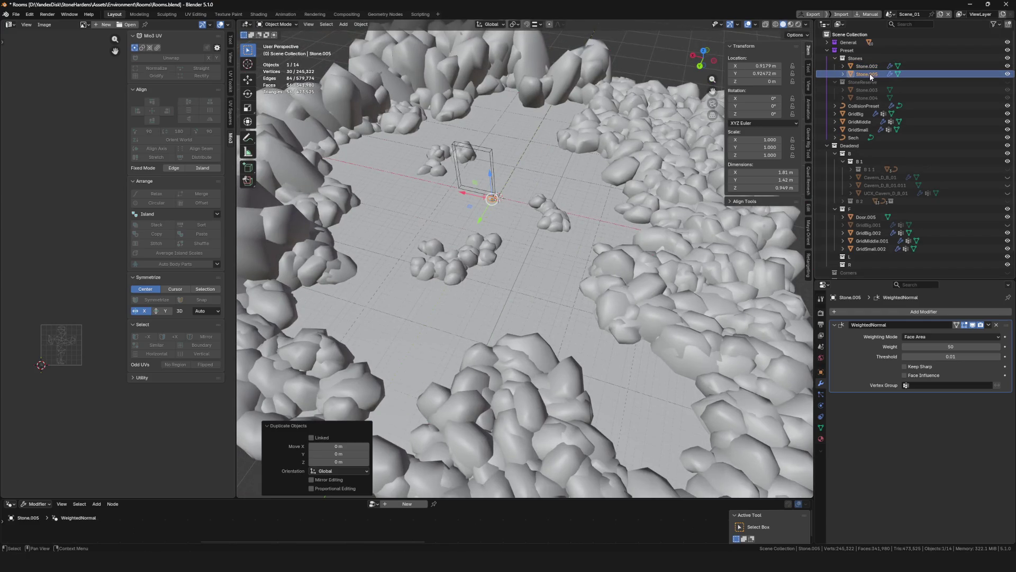
left_click_drag(865, 56, 899, 129)
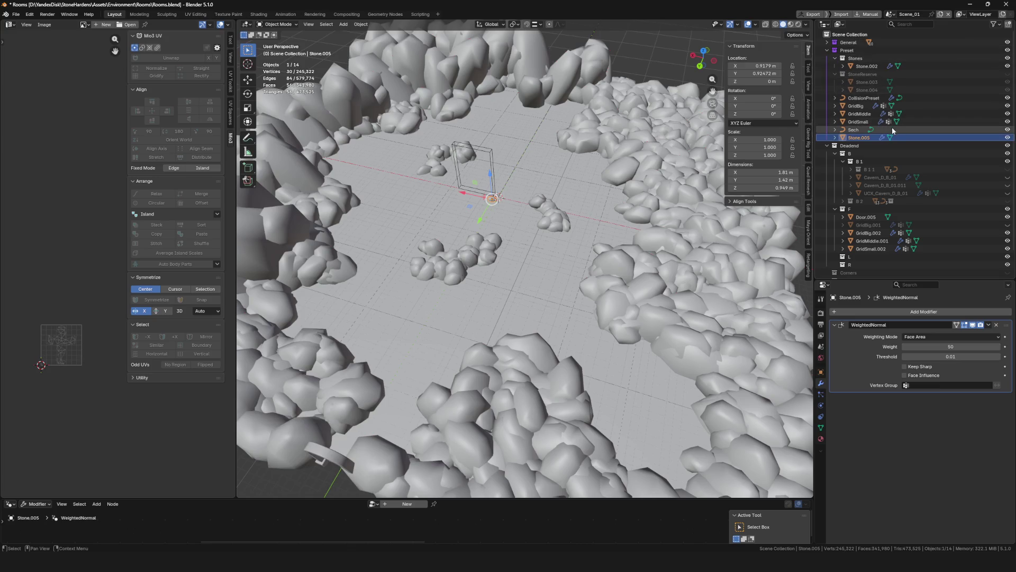
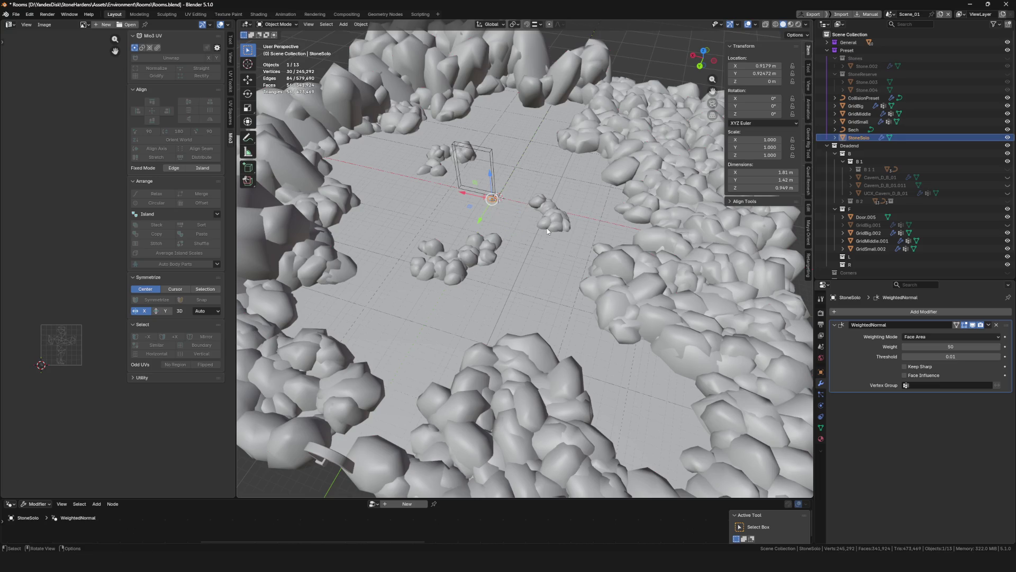
Apply the WeightedNormal modifier, duplicate the rock into collection F and shift the copy along Y
key("ctrl+a")
scroll(637, 241, "down", 5)
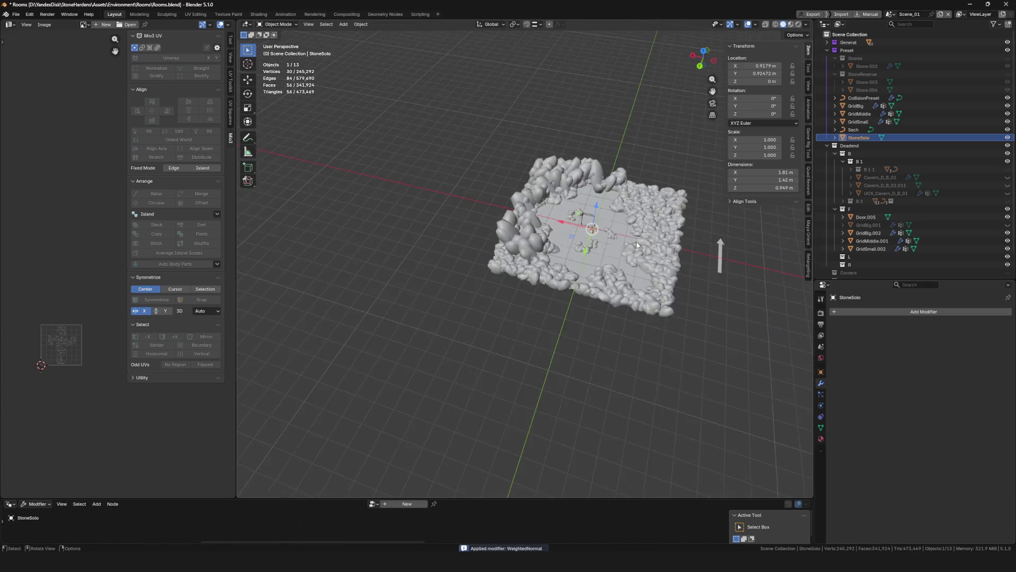
scroll(581, 239, "up", 4)
mouse_move(581, 239)
middle_mouse_down()
mouse_move(646, 255)
mouse_move(519, 238)
mouse_move(549, 243)
middle_mouse_up()
scroll(577, 246, "down", 3)
scroll(577, 247, "up", 3)
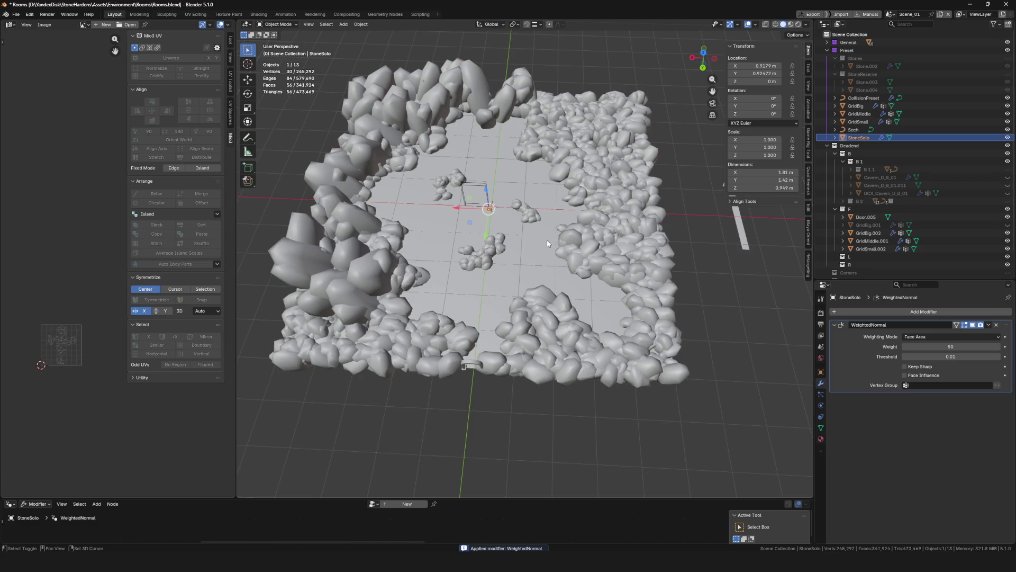
key("shift+d")
key("Escape")
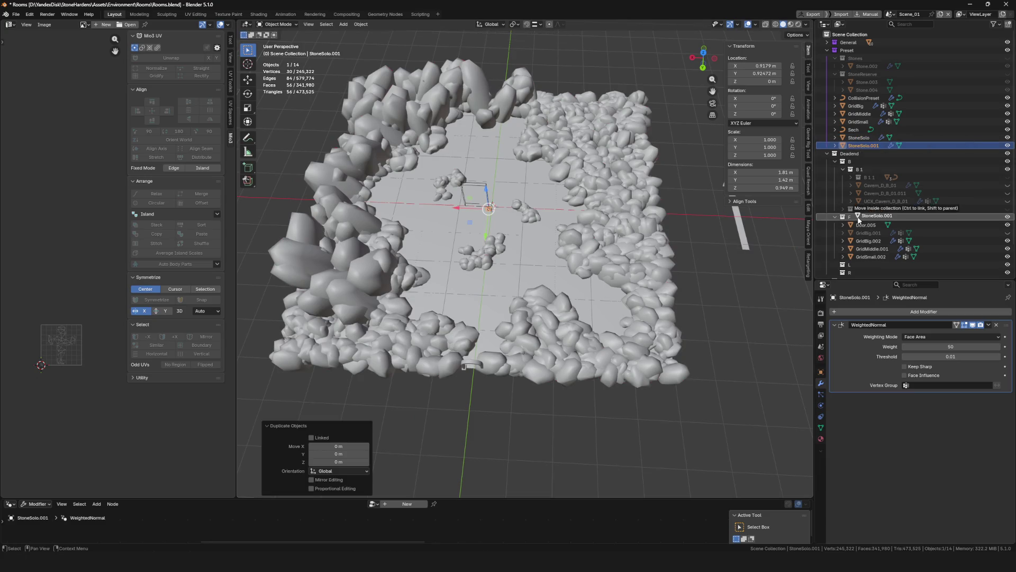
left_click_drag(858, 218, 858, 219)
middle_click_drag(509, 239, 406, 229)
key("g")
key("y")
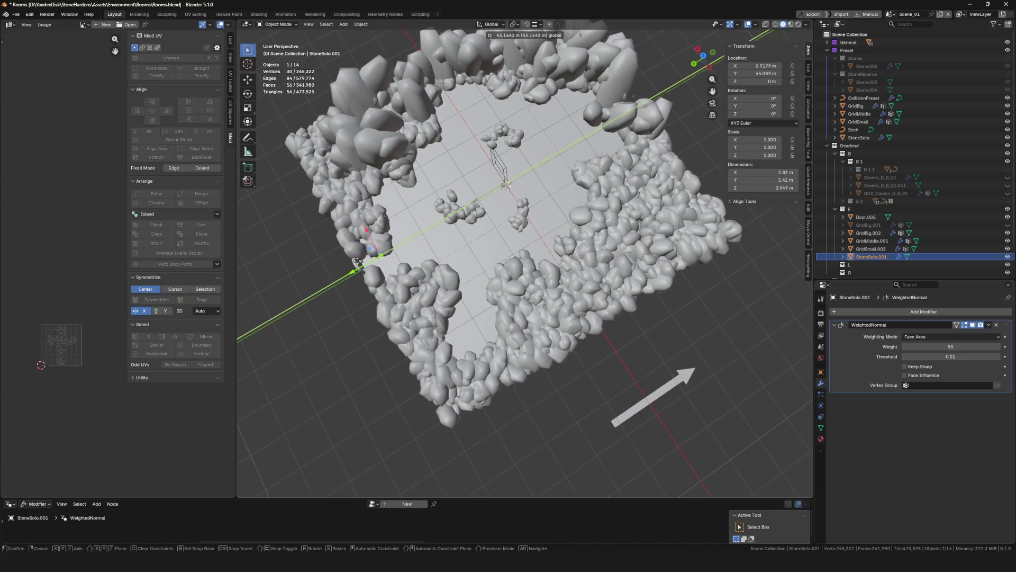
left_click(357, 262)
middle_click_drag(356, 263, 499, 231)
Hide the Preset collection, then enlarge, rotate and set the duplicate rock into the cave wall
left_click(830, 50)
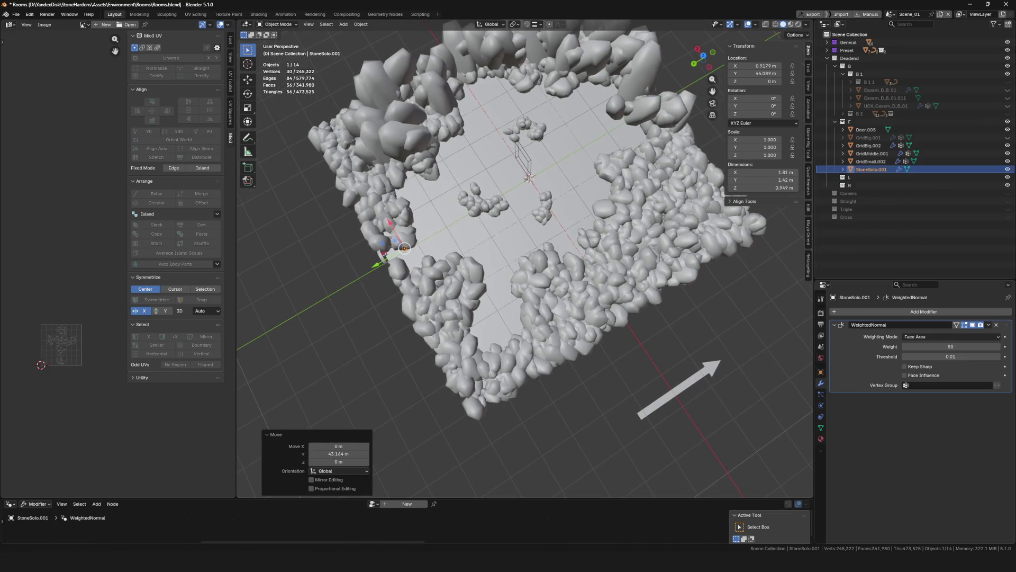
left_click(1007, 50)
scroll(360, 212, "up", 5)
mouse_move(360, 213)
middle_mouse_down()
mouse_move(513, 250)
mouse_move(580, 220)
mouse_move(533, 268)
middle_mouse_up()
key("s")
left_click(573, 236)
key("r")
left_click(533, 268)
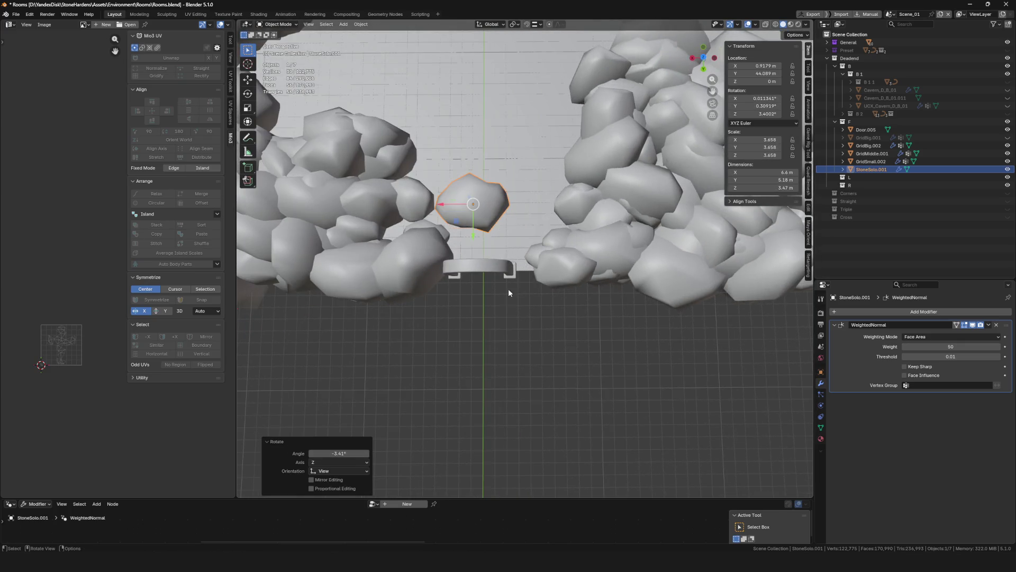
key("g")
left_click(557, 328)
mouse_move(556, 328)
middle_mouse_down()
mouse_move(551, 294)
mouse_move(517, 325)
mouse_move(546, 273)
mouse_move(413, 272)
middle_mouse_up()
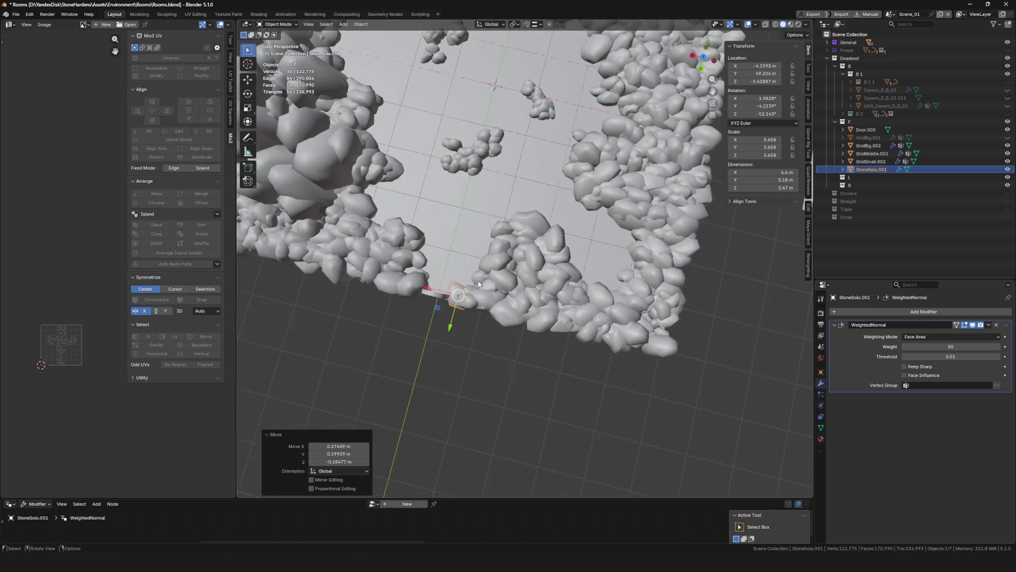
Duplicate the large rock twice more and place the copies along the wall
key("shift+d")
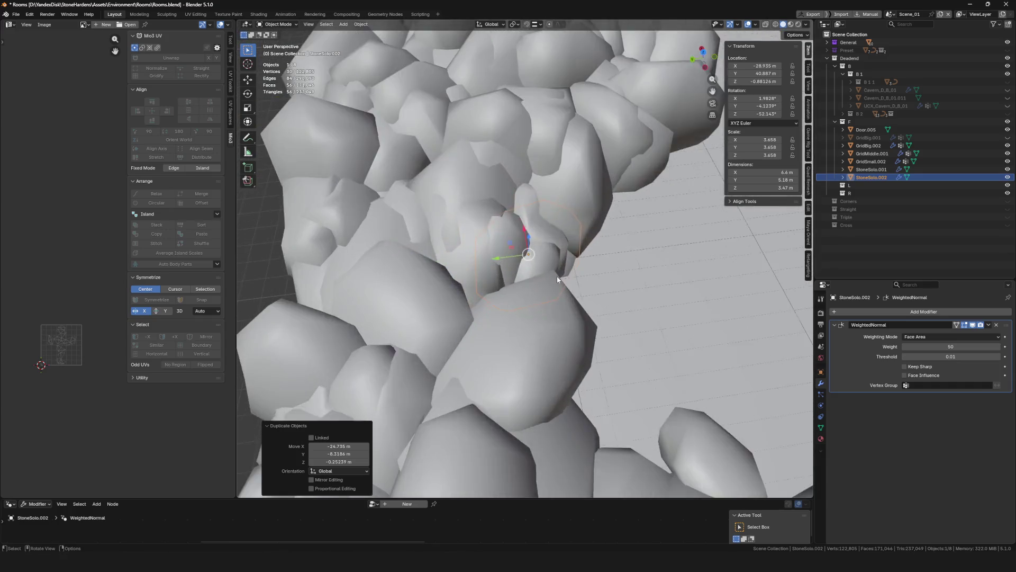
scroll(557, 276, "up", 5)
mouse_move(623, 280)
middle_mouse_down()
mouse_move(636, 241)
mouse_move(577, 263)
middle_mouse_up()
scroll(577, 264, "down", 4)
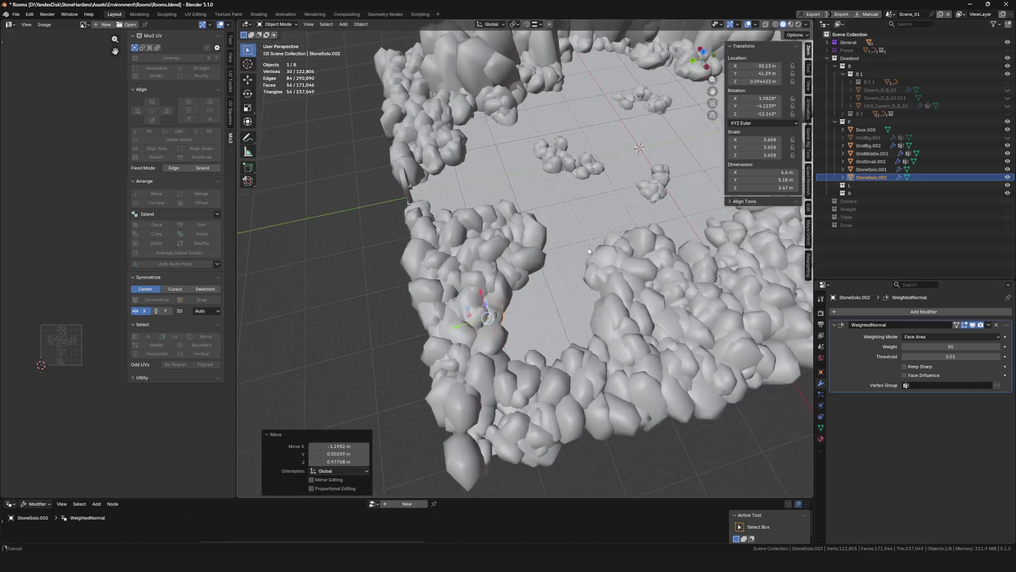
key("shift+d")
left_click(645, 25)
mouse_move(604, 104)
middle_mouse_down()
mouse_move(435, 146)
mouse_move(606, 139)
middle_mouse_up()
scroll(520, 200, "up", 5)
middle_click_drag(391, 210, 525, 164)
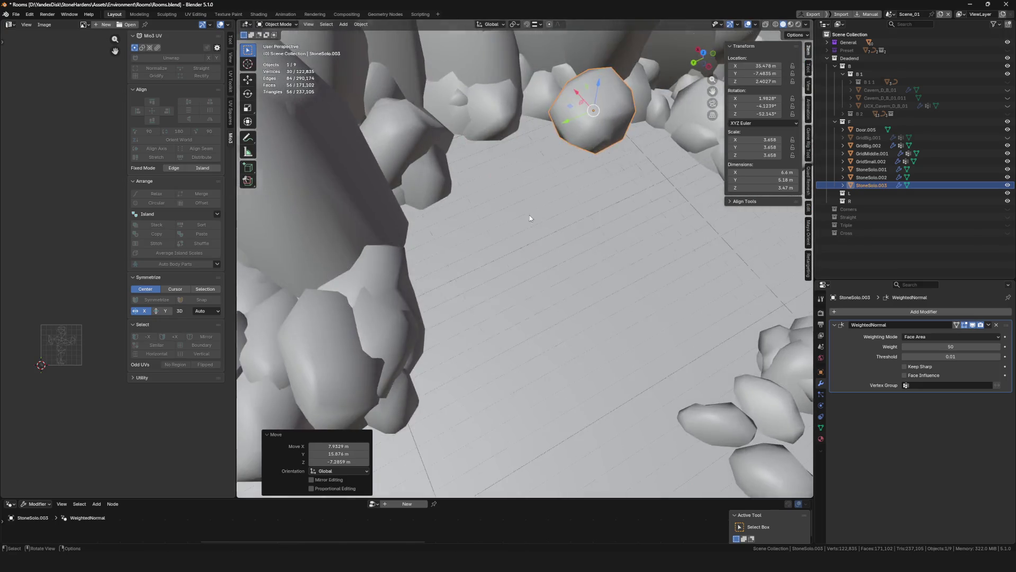
scroll(525, 165, "up", 5)
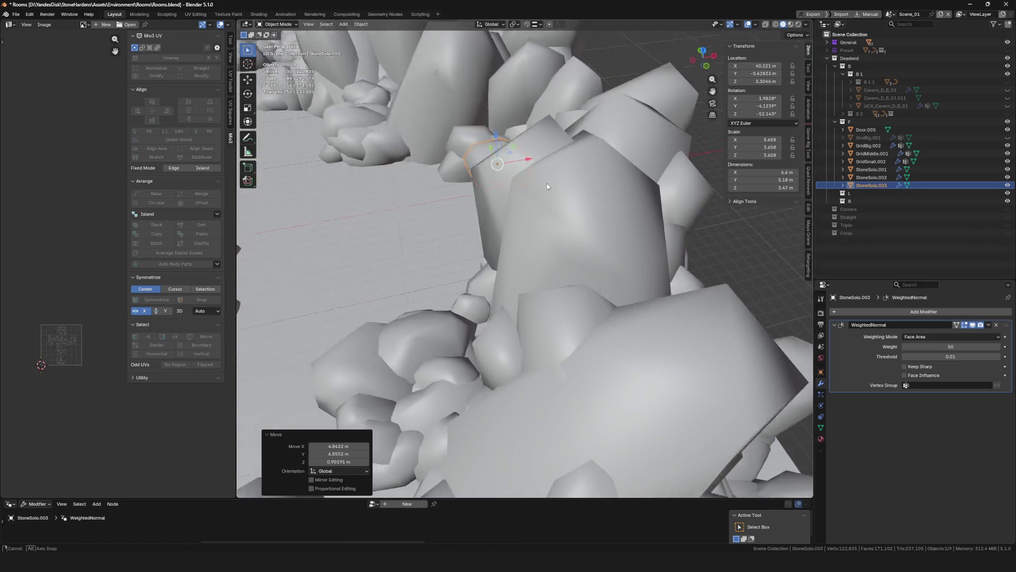
left_click(547, 184)
Reposition and stretch a rock taller, then duplicate it and lower the copy along Z
mouse_move(547, 184)
middle_mouse_down()
mouse_move(501, 169)
mouse_move(525, 207)
middle_mouse_up()
key("g")
left_click(555, 222)
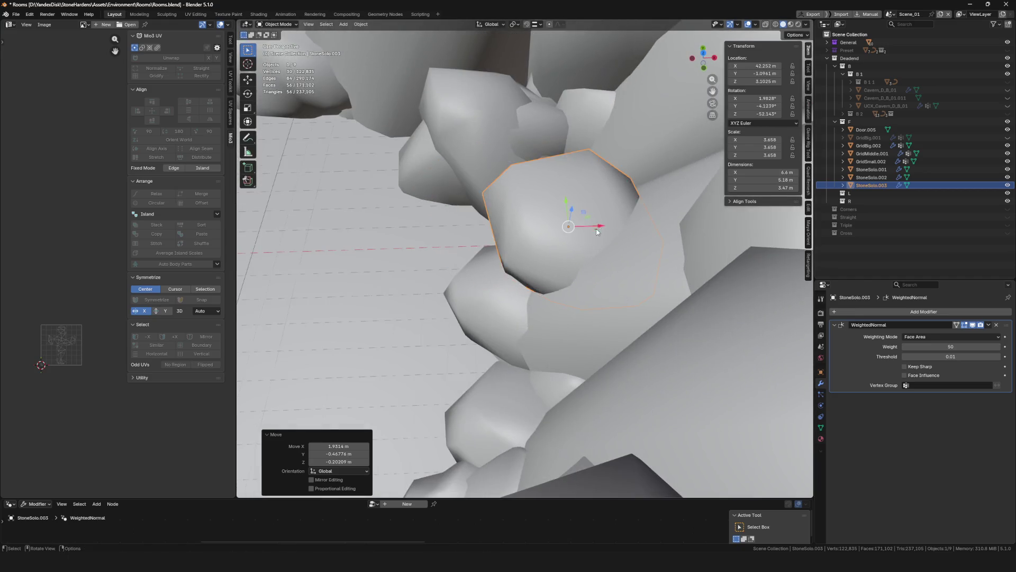
key("g")
mouse_move(597, 235)
middle_mouse_down()
mouse_move(548, 298)
mouse_move(534, 279)
mouse_move(495, 275)
middle_mouse_up()
key("g")
left_click(534, 279)
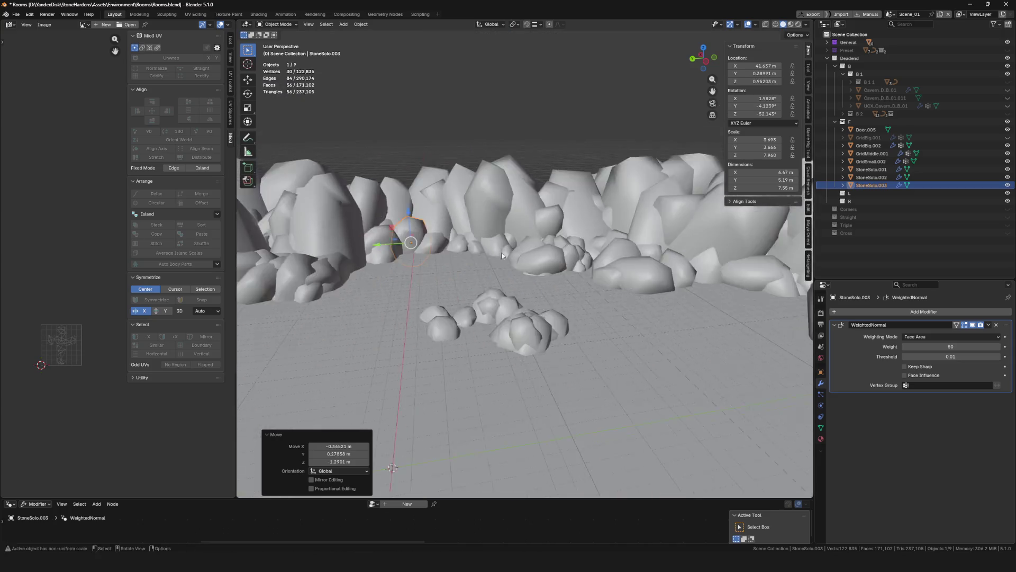
key("shift+d")
key("z")
left_click(763, 262)
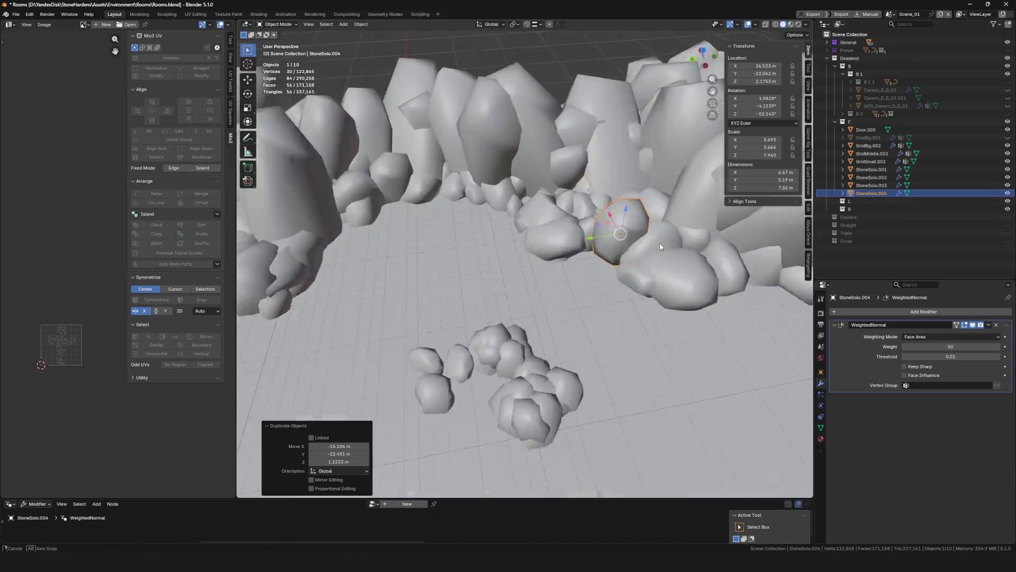
Rotate the newest rock copy to sit naturally in the wall
mouse_move(762, 261)
middle_mouse_down()
mouse_move(661, 227)
mouse_move(672, 277)
middle_mouse_up()
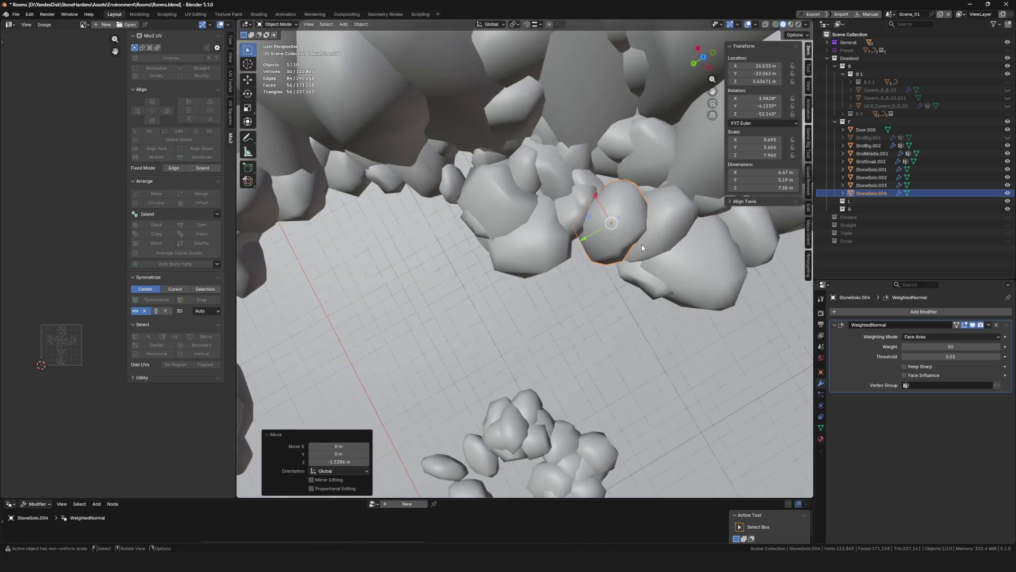
middle_click_drag(642, 246, 681, 276)
key("r")
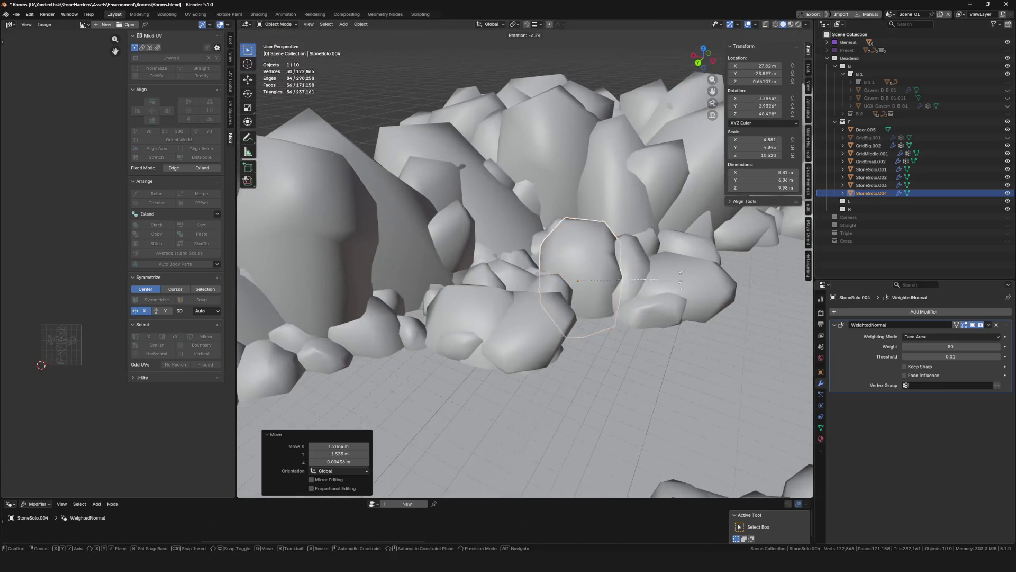
left_click(588, 190)
mouse_move(588, 191)
middle_mouse_down()
mouse_move(610, 271)
mouse_move(509, 294)
mouse_move(519, 366)
mouse_move(516, 280)
mouse_move(434, 269)
middle_mouse_up()
Duplicate the rock again and rotate and nudge the copy into position
key("shift+d")
left_click(492, 306)
key("r")
left_click(512, 323)
key("g")
left_click(518, 366)
key("g")
scroll(520, 284, "down", 3)
scroll(434, 269, "up", 2)
Duplicate another rock copy and set it into the wall
key("shift+d")
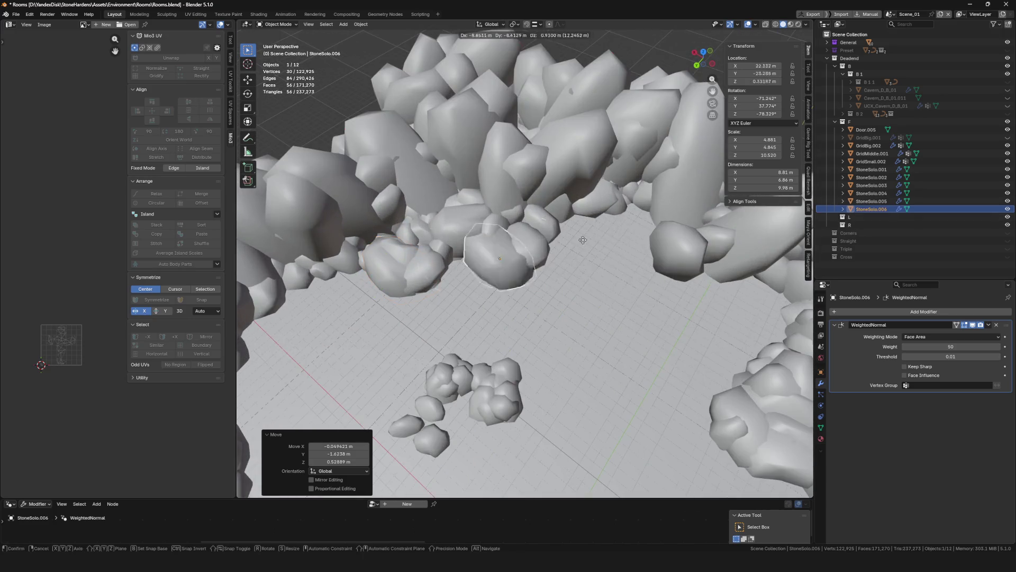
scroll(697, 191, "up", 4)
left_click(725, 224)
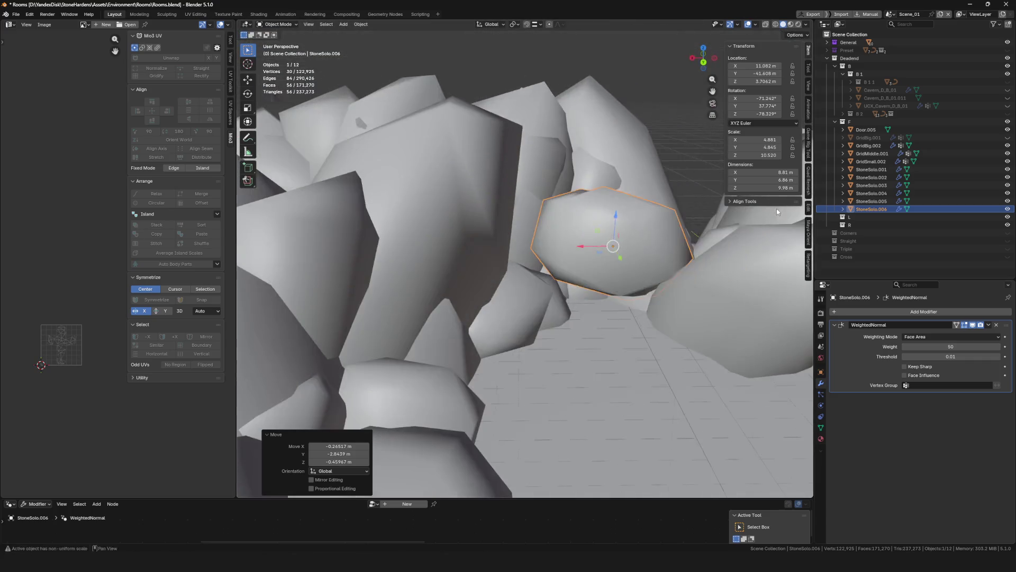
key("g")
left_click(619, 302)
scroll(620, 301, "down", 3)
middle_click_drag(619, 302, 645, 304)
key("g")
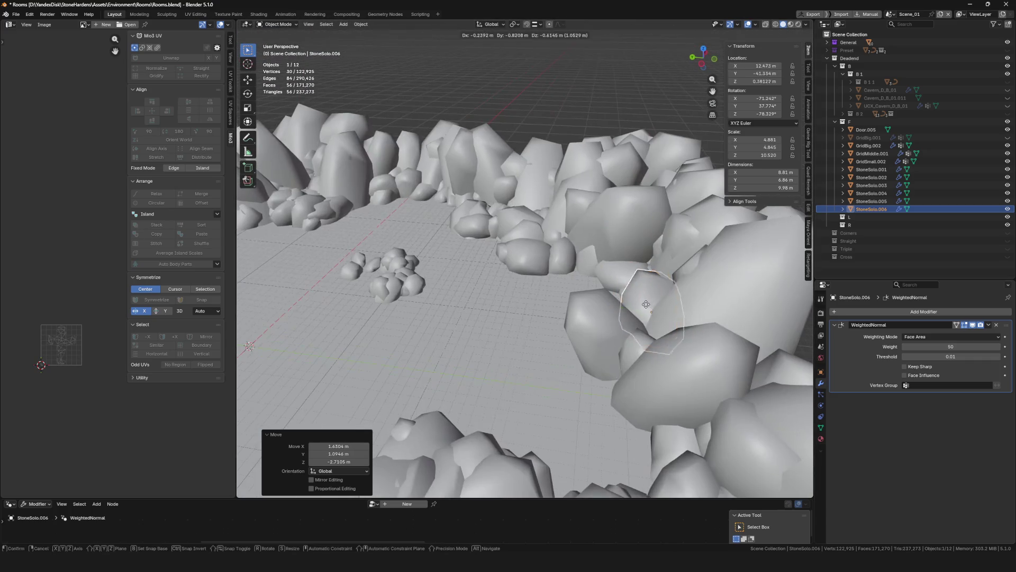
scroll(663, 312, "down", 5)
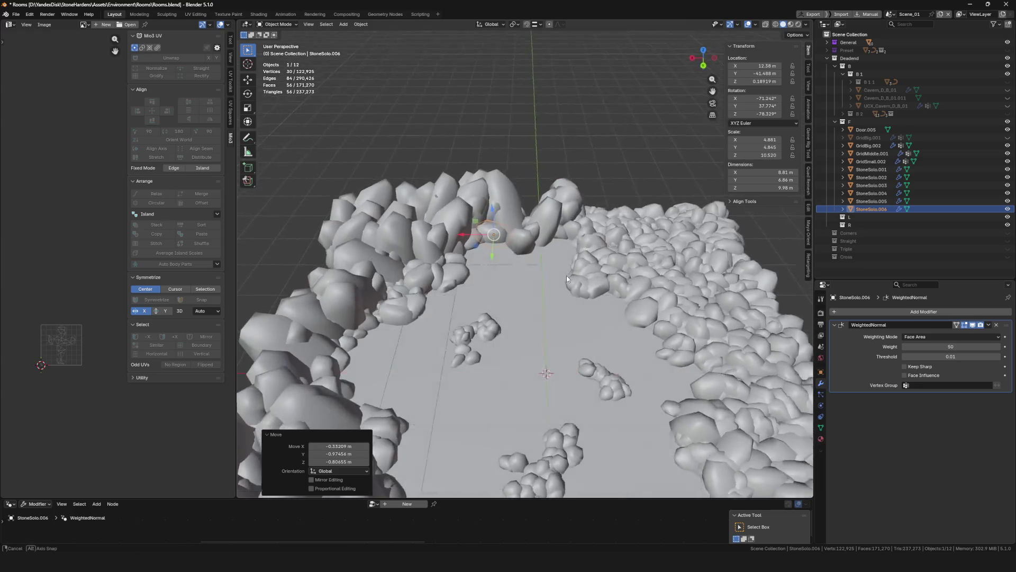
Duplicate a rock and move it down beside the floor rock cluster
middle_click_drag(717, 325, 534, 287)
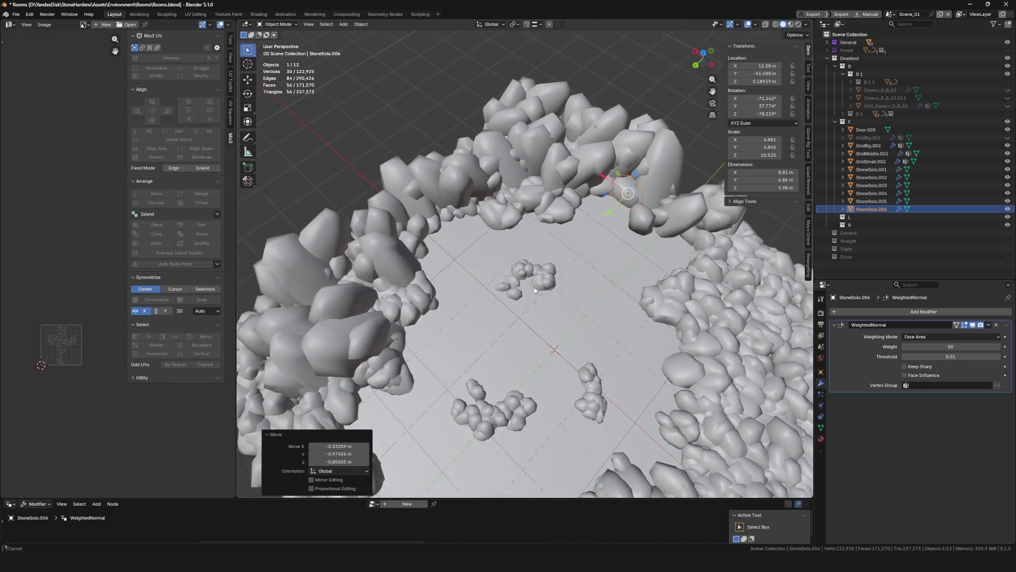
key("shift+d")
scroll(481, 382, "up", 5)
middle_click_drag(481, 383, 556, 367)
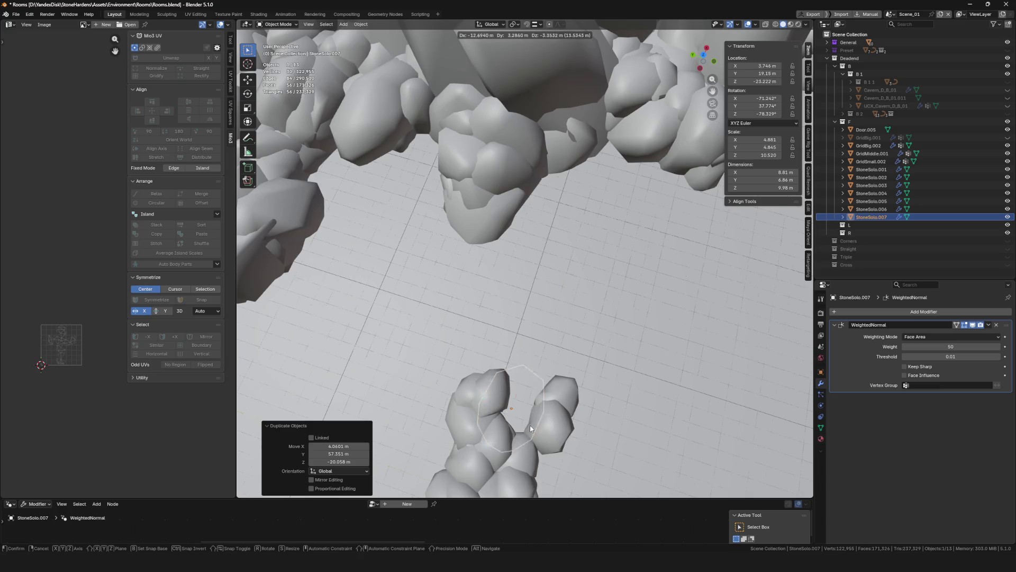
left_click(530, 426)
middle_click_drag(530, 425, 469, 367)
scroll(555, 350, "down", 5)
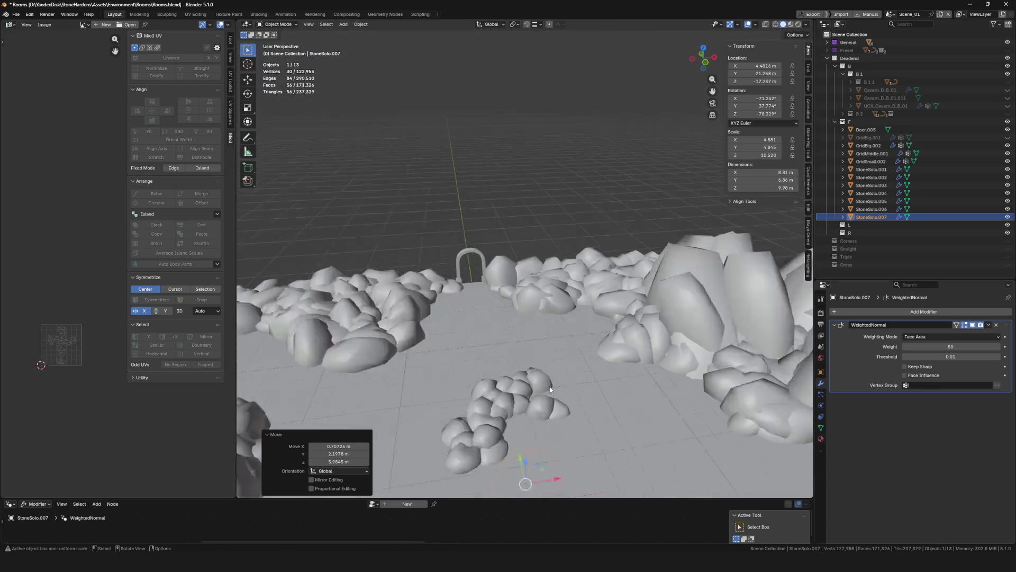
middle_click_drag(556, 350, 583, 427)
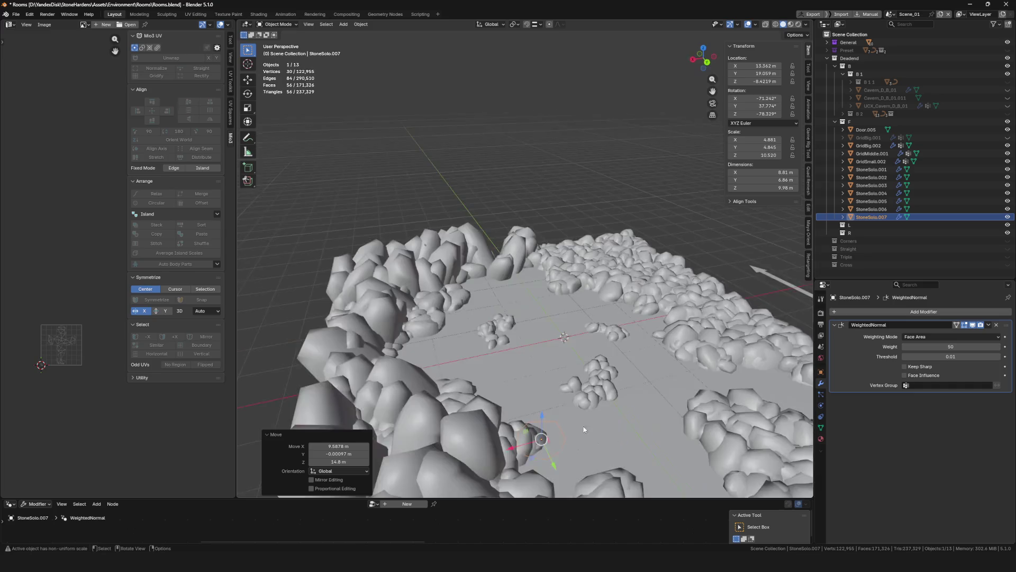
key("g")
scroll(601, 358, "up", 4)
Shrink, rotate and settle the rock into the floor cluster
key("s")
left_click(596, 381)
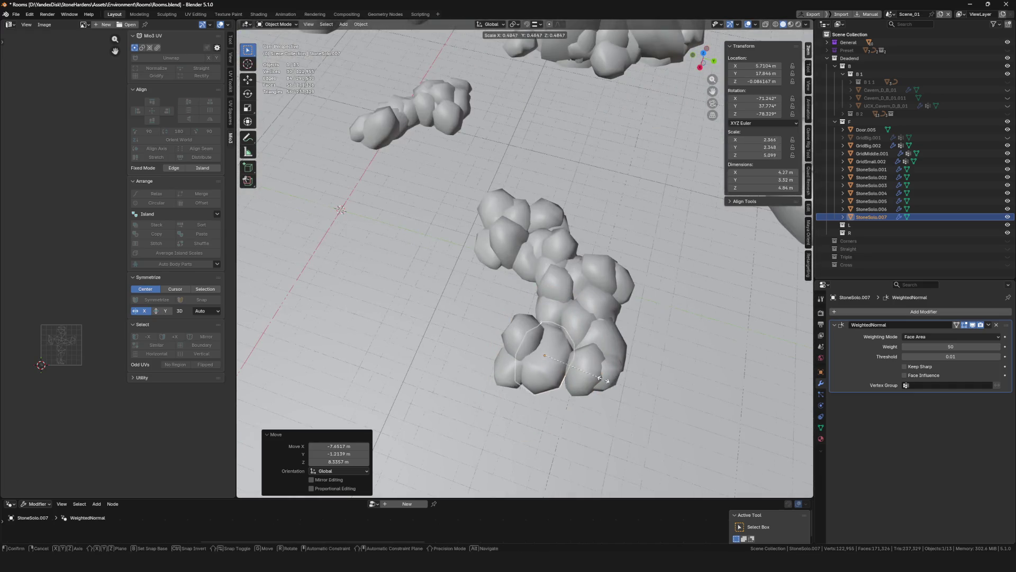
key("g")
scroll(619, 393, "down", 5)
mouse_move(620, 393)
middle_mouse_down()
mouse_move(536, 339)
mouse_move(511, 353)
mouse_move(548, 350)
middle_mouse_up()
scroll(536, 339, "up", 3)
key("r")
left_click(523, 313)
scroll(511, 354, "down", 3)
scroll(549, 350, "up", 5)
key("g")
left_click(548, 341)
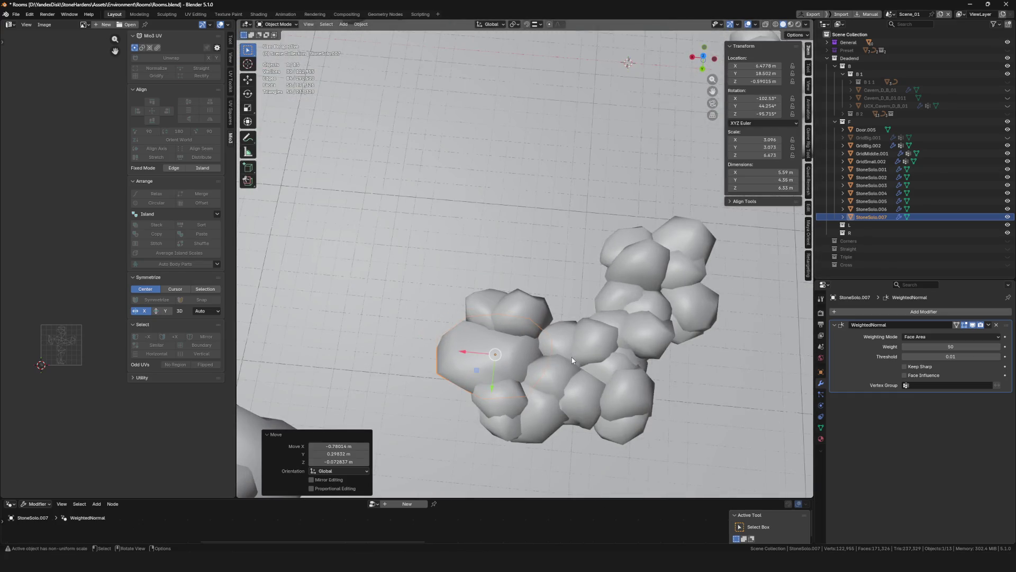
scroll(540, 330, "down", 5)
Save Rooms.blend and duplicate another rock from the cluster
key("ctrl+s")
middle_click_drag(540, 327, 556, 318)
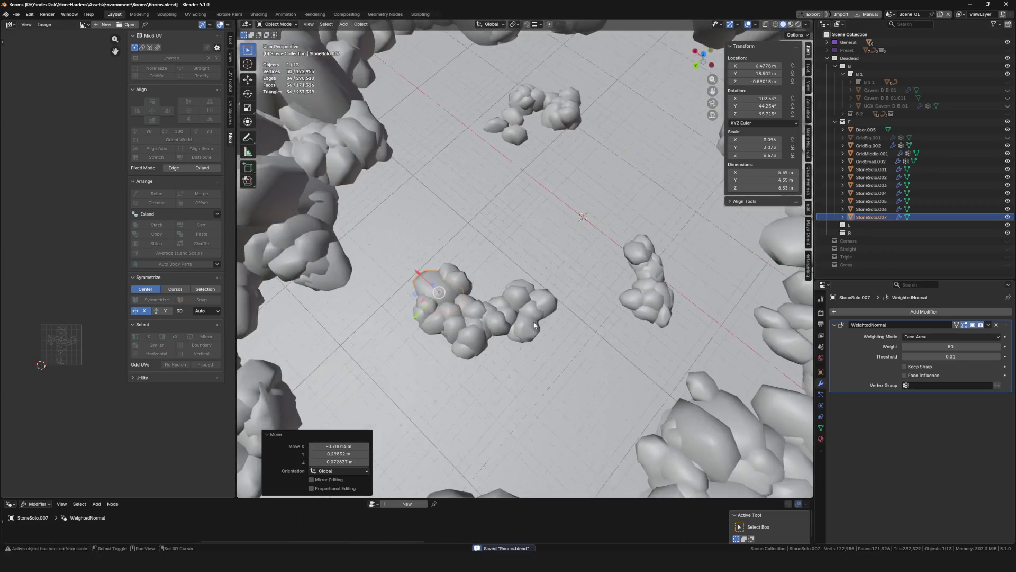
key("shift+d")
left_click(604, 290)
middle_click_drag(604, 290, 610, 296)
scroll(610, 295, "up", 4)
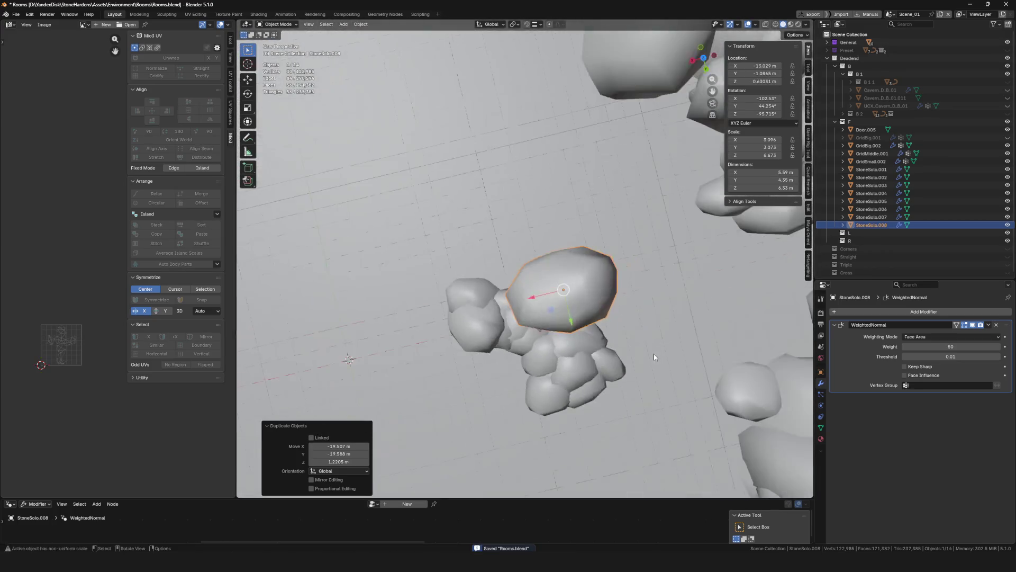
Rotate, move and resize the StoneSolo.009 copy into place
key("r")
left_click(578, 345)
scroll(578, 346, "down", 3)
key("g")
left_click(579, 346)
mouse_move(579, 345)
middle_mouse_down()
mouse_move(628, 349)
mouse_move(588, 334)
middle_mouse_up()
key("s")
left_click(639, 329)
scroll(639, 330, "down", 4)
key("r")
left_click(611, 351)
scroll(612, 351, "up", 1)
scroll(611, 352, "down", 4)
scroll(588, 317, "up", 4)
scroll(582, 372, "down", 3)
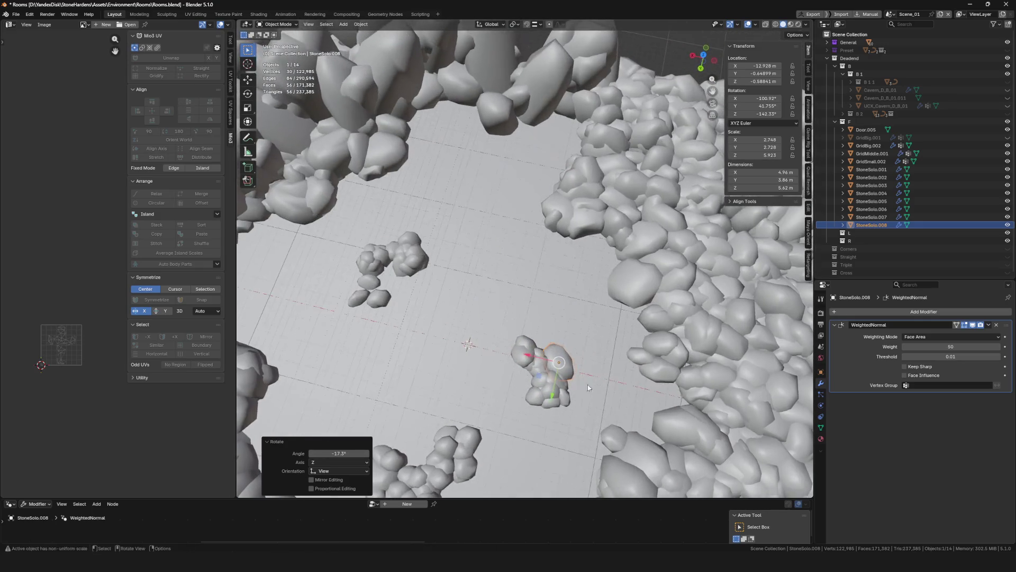
Duplicate the rock to the left and lower the copy along Z into position
key("shift+d")
left_click(342, 278)
key("KP_Decimal")
mouse_move(459, 292)
middle_mouse_down()
mouse_move(556, 309)
mouse_move(566, 354)
middle_mouse_up()
key("g")
key("z")
left_click(524, 302)
key("g")
left_click(556, 309)
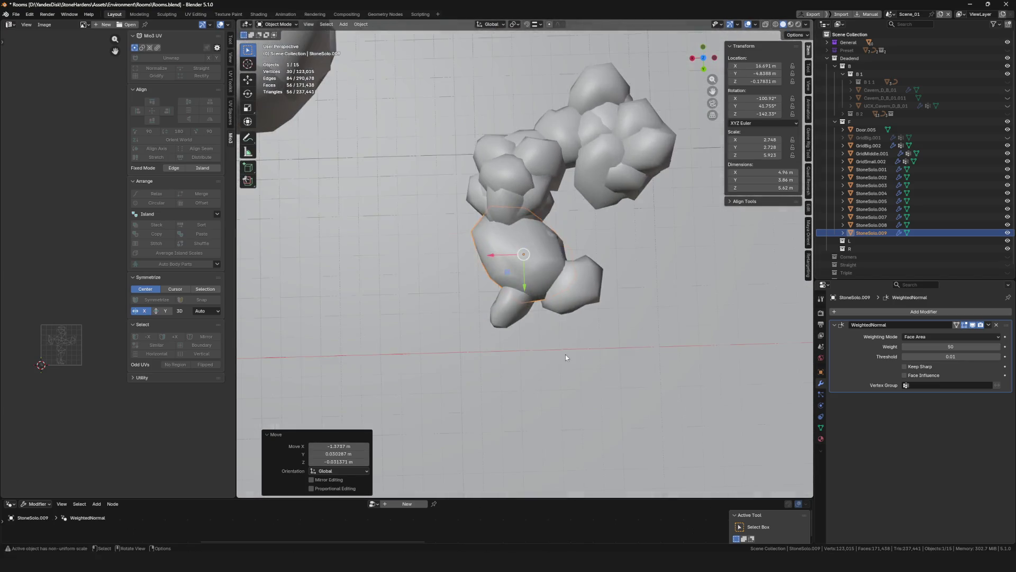
Resize, turn and shift the copy sideways to fit the wall, then save the file
key("s")
left_click(565, 342)
key("g")
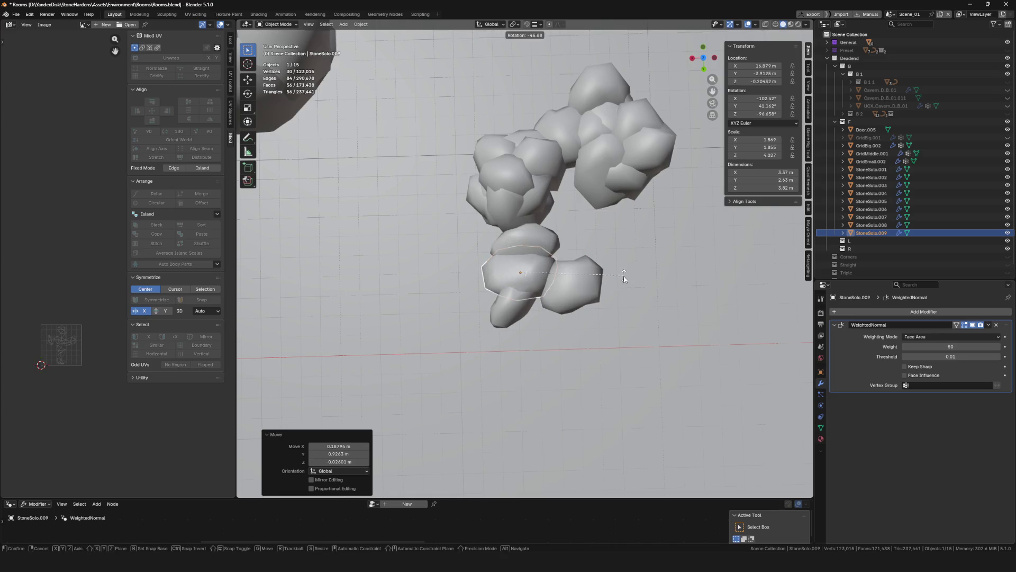
left_click(623, 276)
key("s")
left_click(643, 292)
key("g")
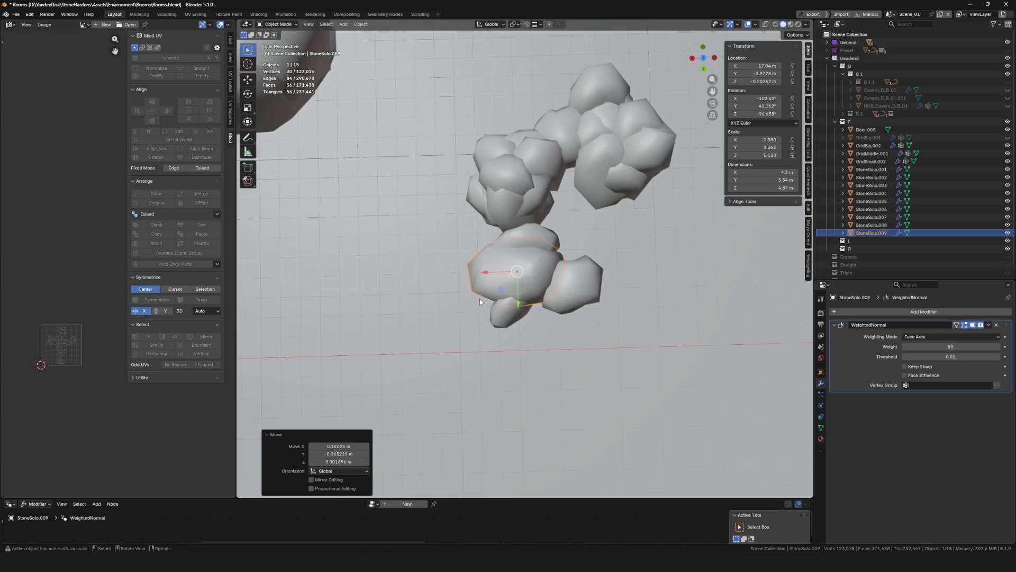
scroll(480, 298, "down", 10)
middle_click_drag(480, 299, 722, 221)
key("ctrl+s")
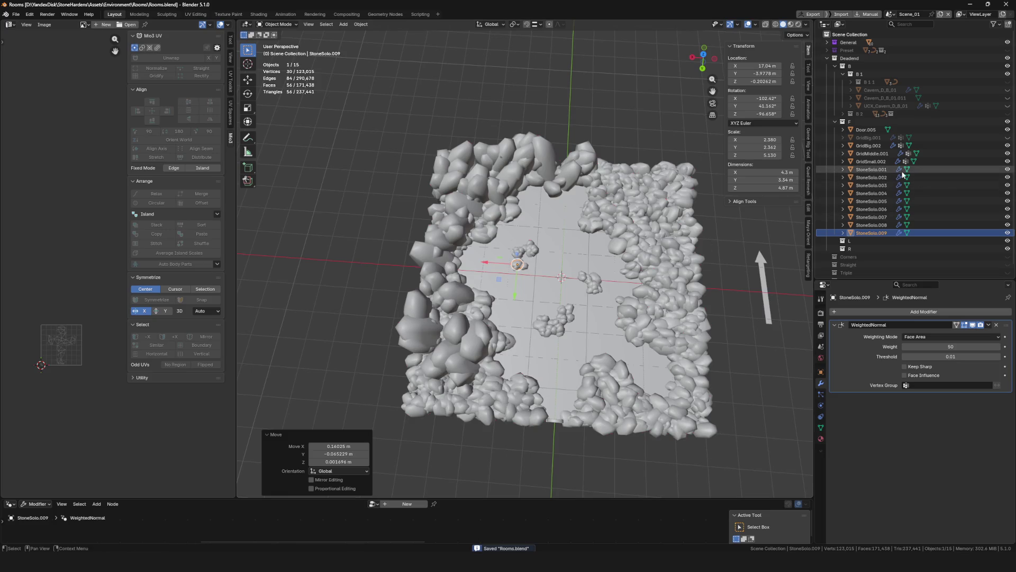
Duplicate the rock as StoneSolo.010 and move it against the wall near the doorway
middle_click_drag(618, 235, 545, 227, "shift")
mouse_move(549, 275)
middle_mouse_down()
mouse_move(480, 285)
mouse_move(548, 266)
middle_mouse_up()
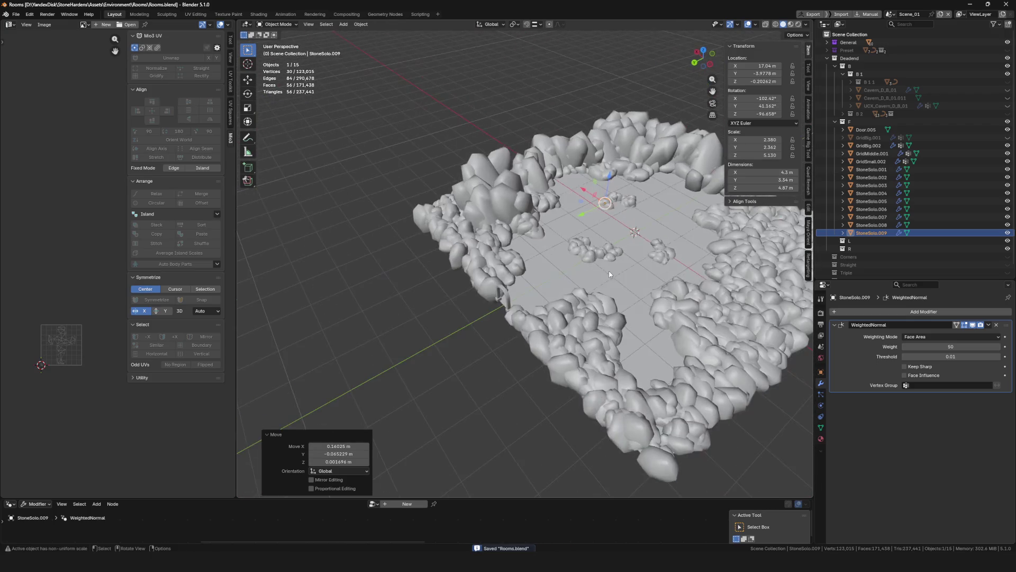
scroll(680, 192, "up", 8)
key("shift+d")
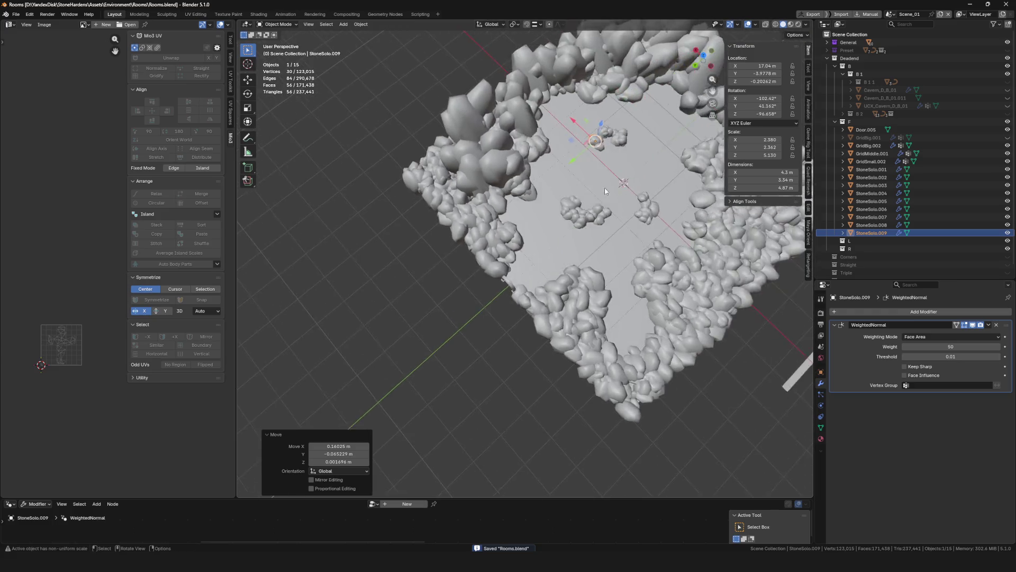
scroll(551, 334, "down", 3)
left_click(487, 453)
middle_click_drag(488, 453, 517, 381)
key("g")
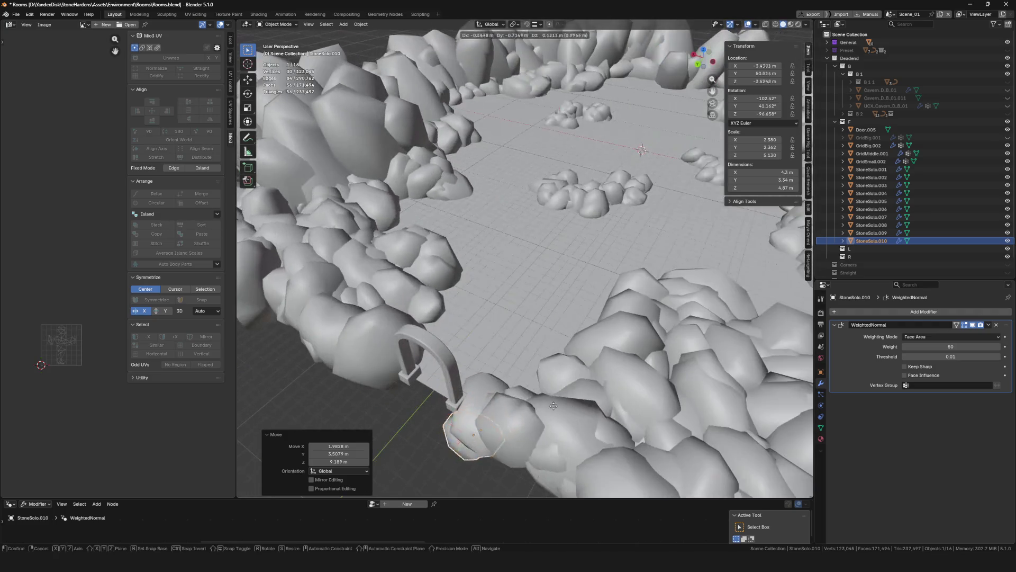
left_click(517, 381)
scroll(523, 411, "up", 3)
left_click(523, 409)
scroll(566, 360, "down", 3)
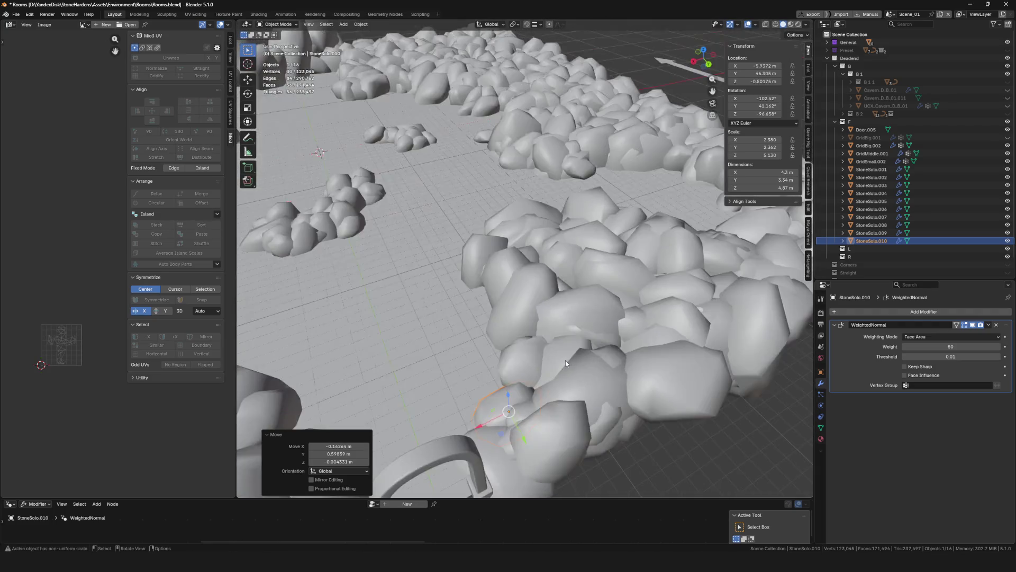
Duplicate StoneSolo.011, enlarge it and set it beside the doorway
mouse_move(566, 360)
middle_mouse_down()
mouse_move(556, 390)
mouse_move(493, 329)
middle_mouse_up()
scroll(493, 332, "up", 3)
key("shift+d")
left_click(493, 333)
key("s")
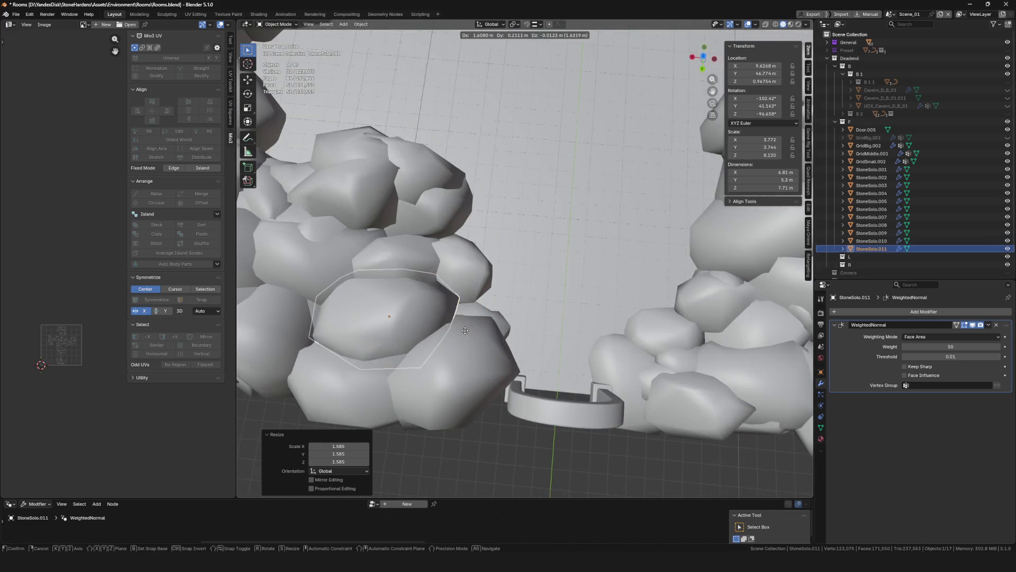
left_click(492, 336)
key("g")
left_click(483, 339)
mouse_move(482, 338)
middle_mouse_down()
mouse_move(404, 309)
mouse_move(494, 362)
mouse_move(445, 350)
middle_mouse_up()
key("g")
key("g")
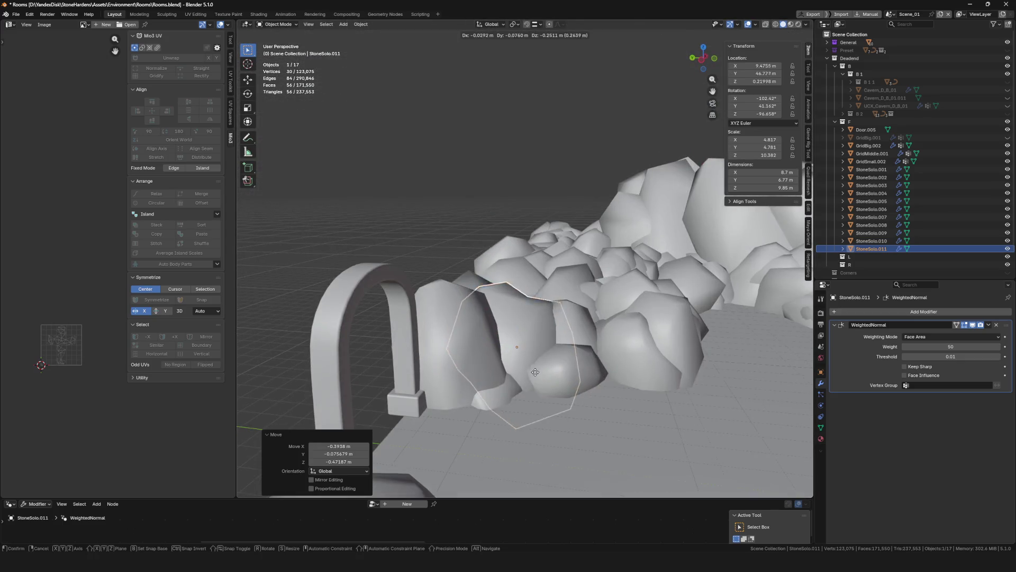
left_click(517, 381)
mouse_move(516, 381)
middle_mouse_down()
mouse_move(553, 399)
mouse_move(502, 337)
middle_mouse_up()
scroll(553, 396, "down", 5)
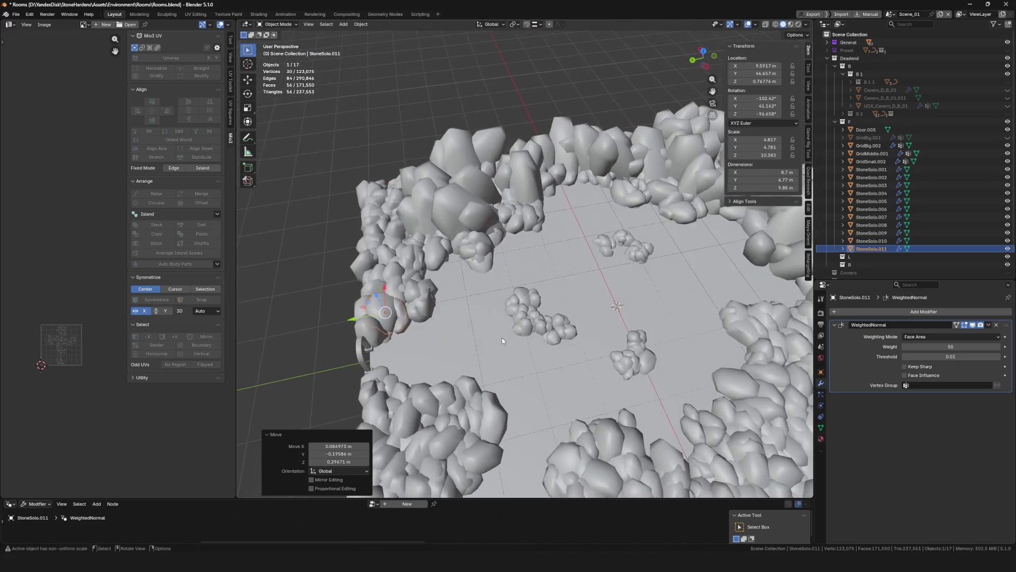
scroll(587, 344, "down", 5)
Save the file, then unhide and expand the Preset collection and select CollisionPreset
key("ctrl+s")
key("z")
mouse_move(587, 344)
middle_mouse_down()
mouse_move(542, 314)
mouse_move(611, 254)
middle_mouse_up()
left_click(666, 210)
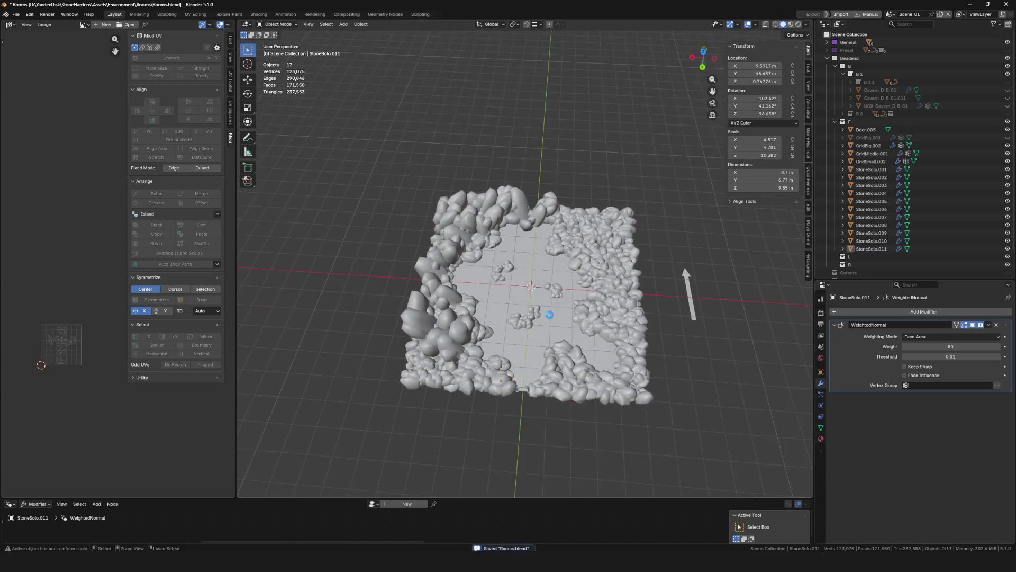
scroll(532, 341, "up", 3)
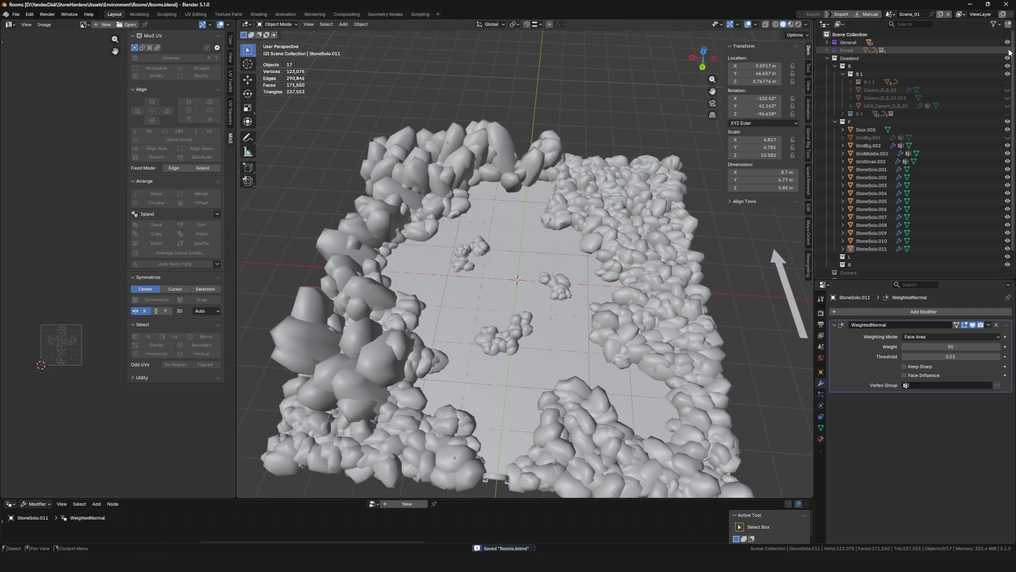
left_click(1007, 51)
left_click(827, 51)
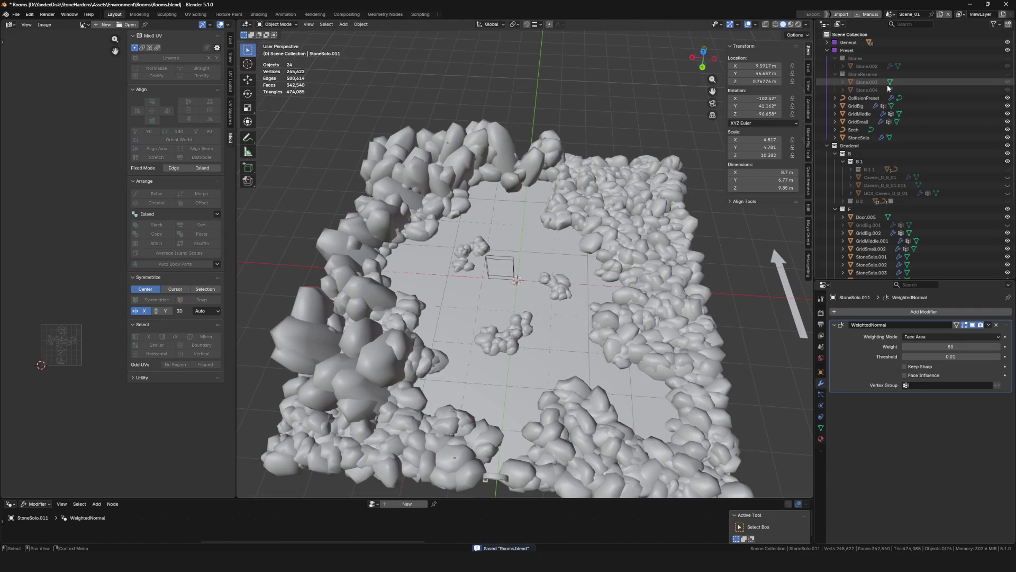
left_click(864, 97)
Duplicate CollisionPreset into collection F, hide the Preset collection again and save
key("shift+d")
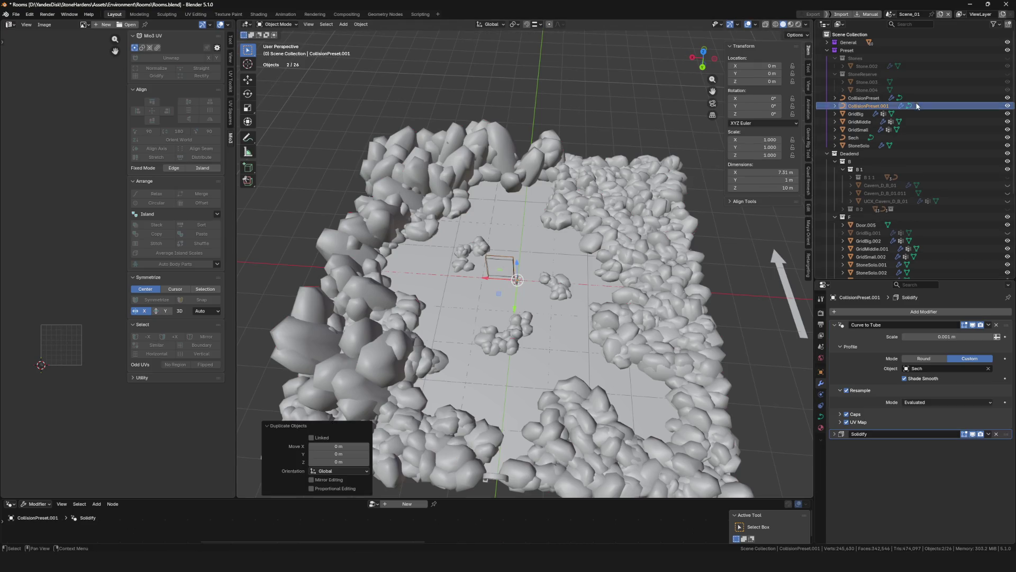
left_click_drag(874, 106, 889, 216)
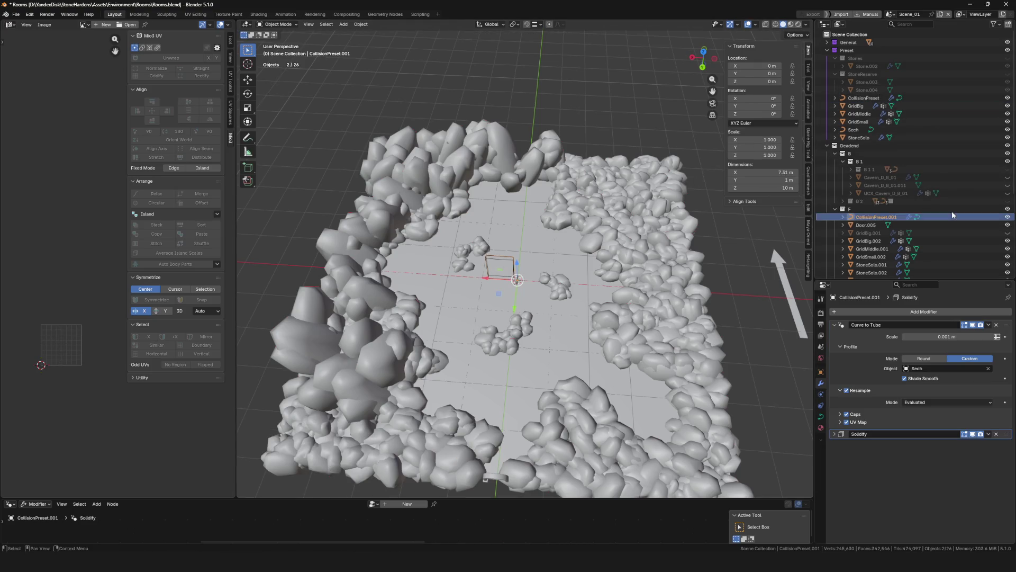
left_click(828, 51)
left_click(1008, 50)
scroll(491, 233, "up", 2)
scroll(492, 233, "up", 3)
key("ctrl+s")
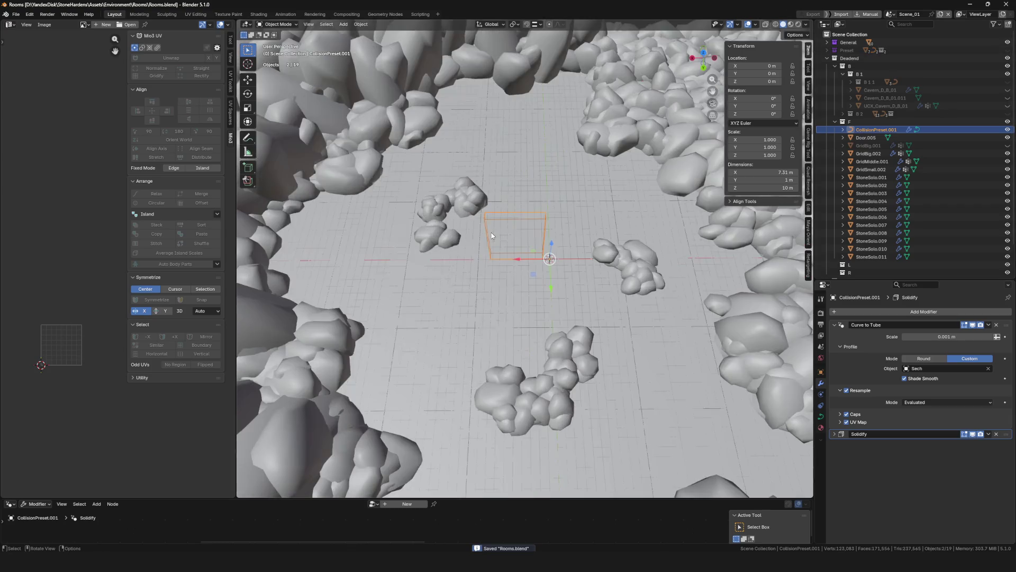
scroll(492, 233, "down", 3)
Switch to a top-down view and enter Edit Mode on the curve copy
middle_click_drag(502, 256, 692, 84)
scroll(691, 84, "up", 1)
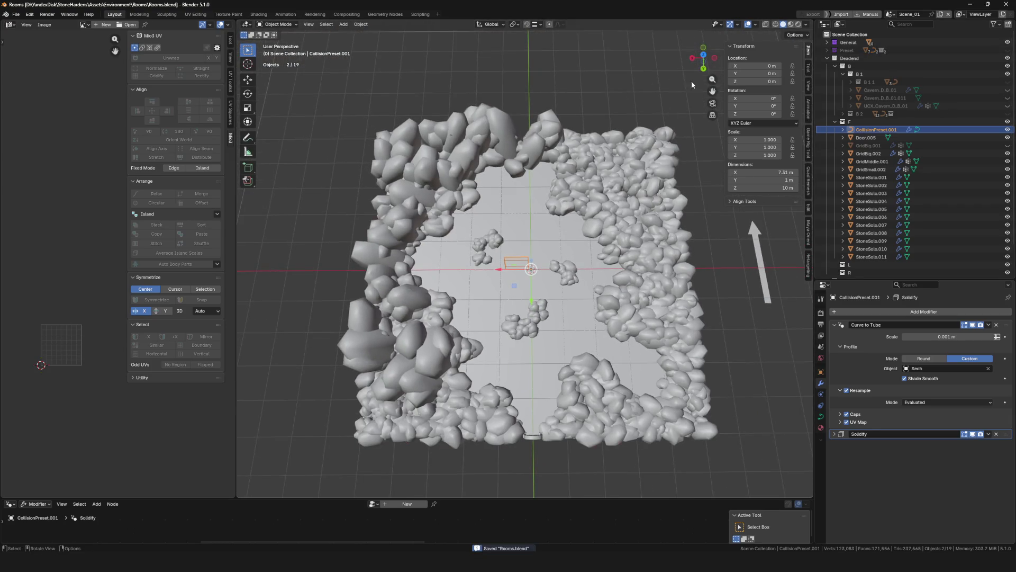
middle_click_drag(524, 270, 547, 241)
scroll(546, 241, "up", 2)
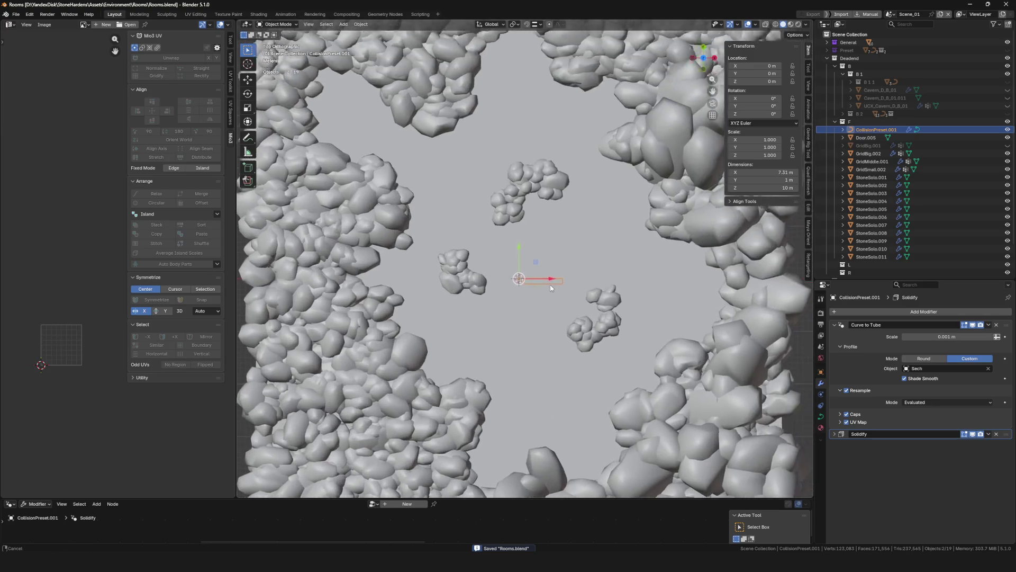
key("KP_7")
scroll(558, 266, "down", 3)
middle_click_drag(558, 270, 560, 270)
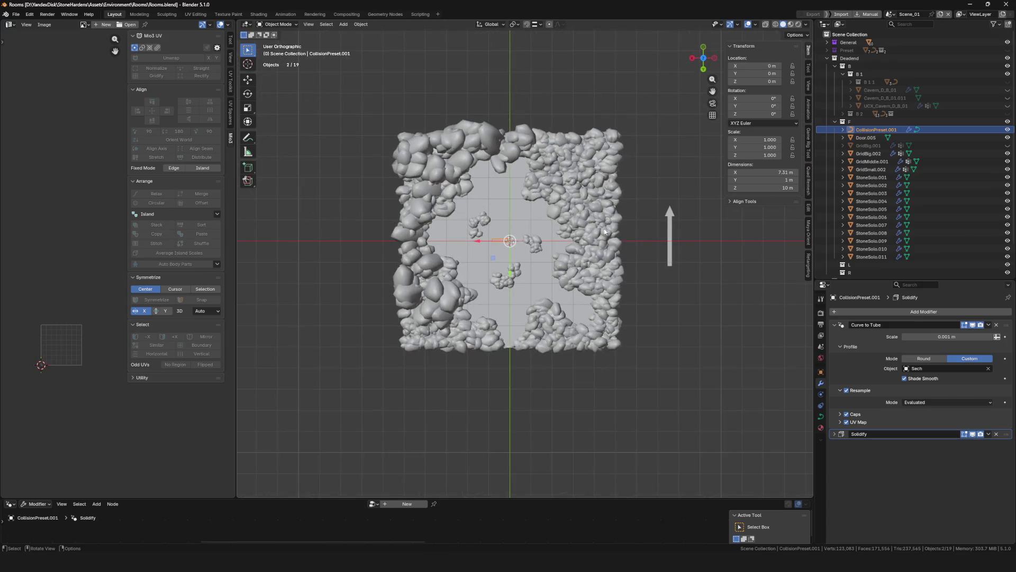
scroll(605, 231, "up", 5)
key("Tab")
scroll(605, 232, "down", 1)
scroll(605, 233, "up", 3)
scroll(607, 234, "up", 1)
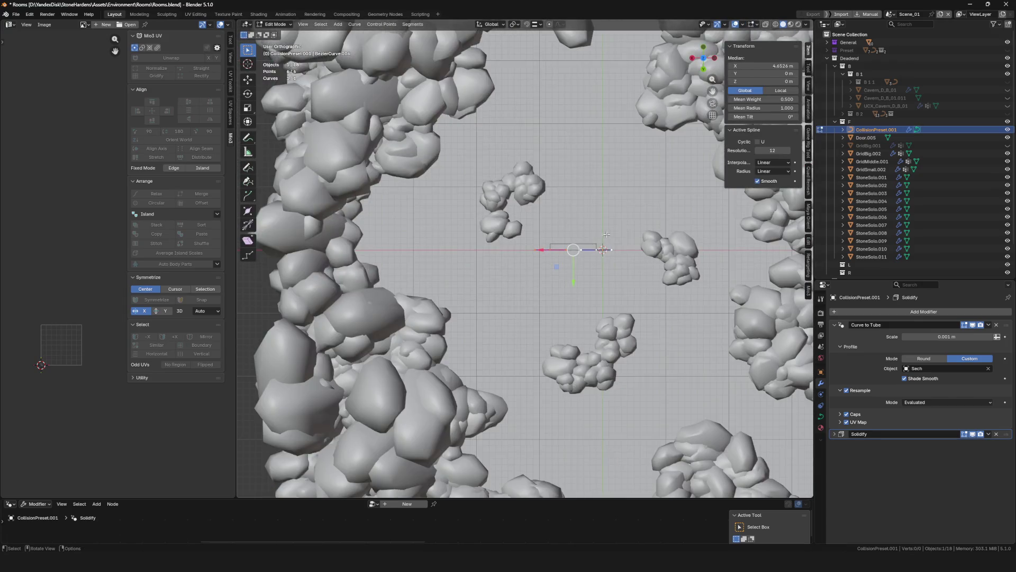
Rotate the copied curve segment upright and move it to the wall edge beside the doorway
middle_click_drag(607, 234, 603, 198, "shift")
key("g")
left_click(500, 262)
key("r")
left_click(495, 303)
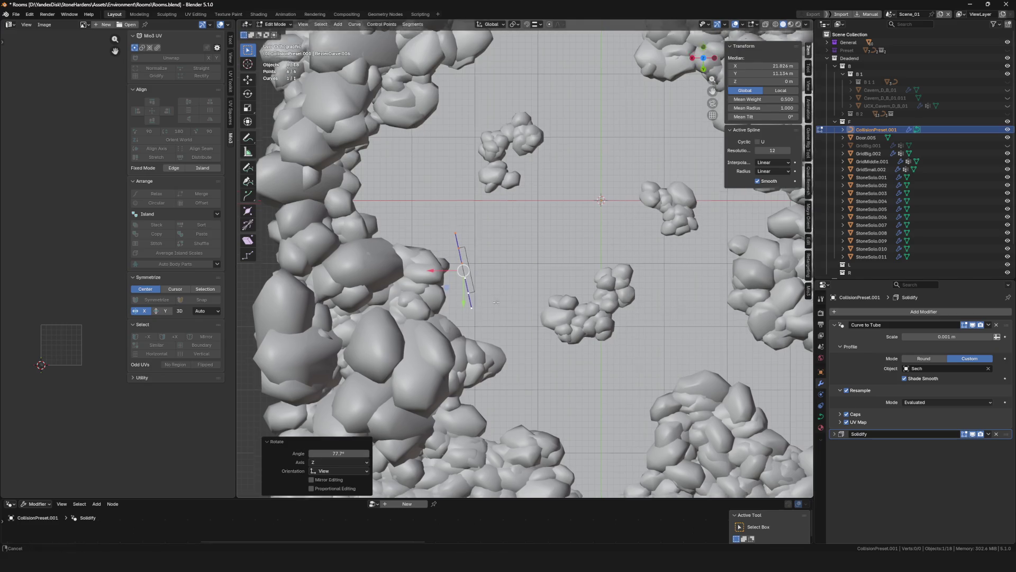
middle_click_drag(497, 302, 497, 231, "shift")
key("g")
left_click(588, 382)
scroll(570, 311, "up", 3)
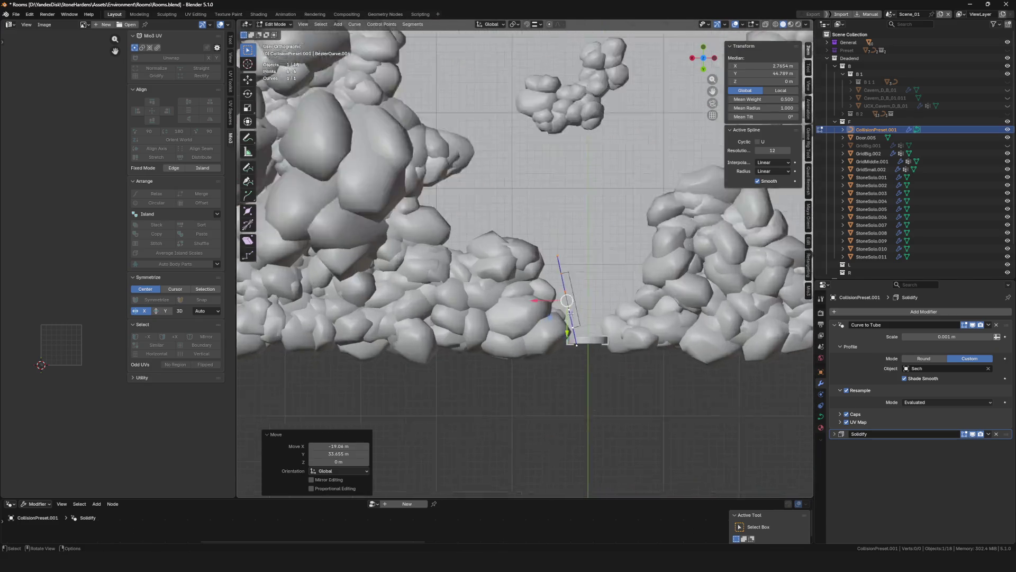
scroll(567, 301, "up", 3)
Align the curve points along the rock edge from top view and start a new point up the wall
key("g")
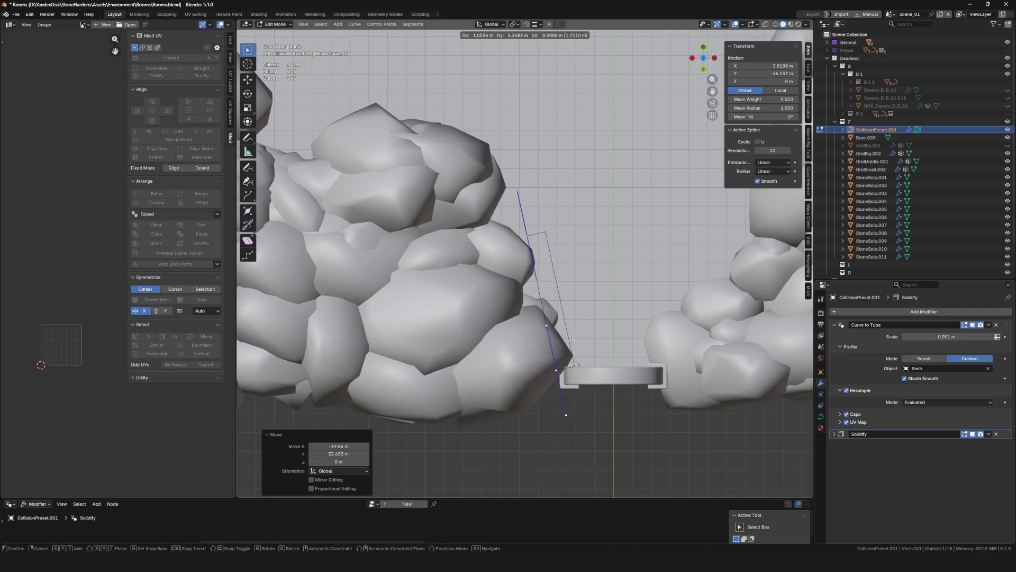
left_click(571, 339)
middle_click_drag(572, 339, 699, 88)
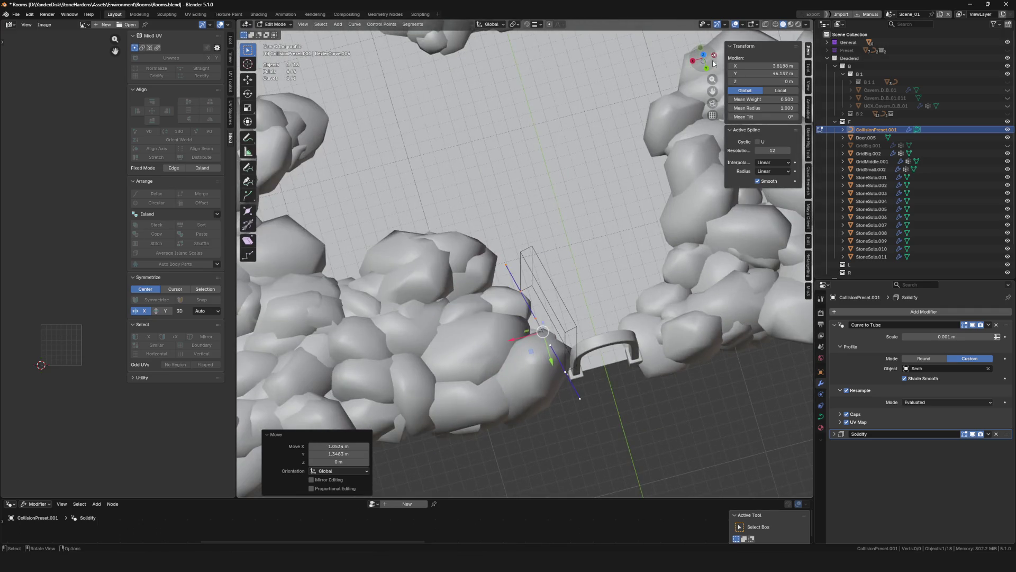
left_click(703, 56)
scroll(508, 239, "down", 1)
key("r")
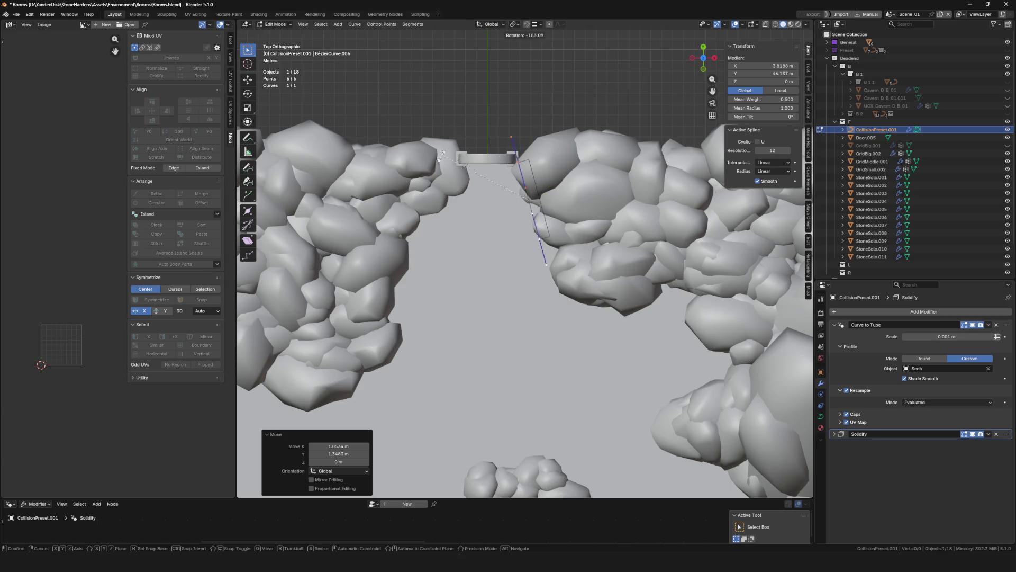
left_click(443, 154)
mouse_move(442, 153)
middle_mouse_down()
mouse_move(719, 229)
mouse_move(694, 65)
middle_mouse_up()
left_click(704, 57)
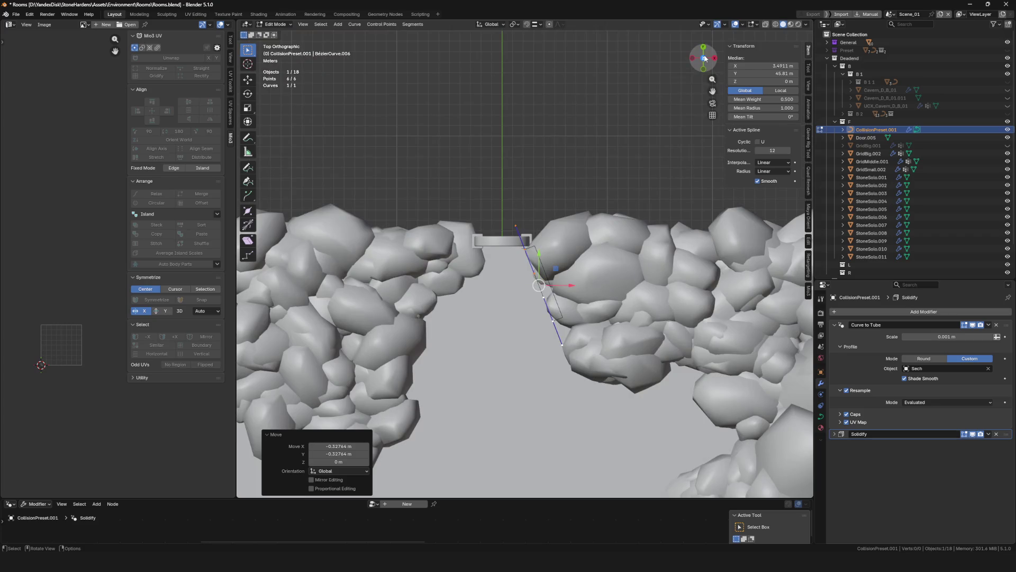
left_click(703, 57)
left_click_drag(703, 58, 703, 58)
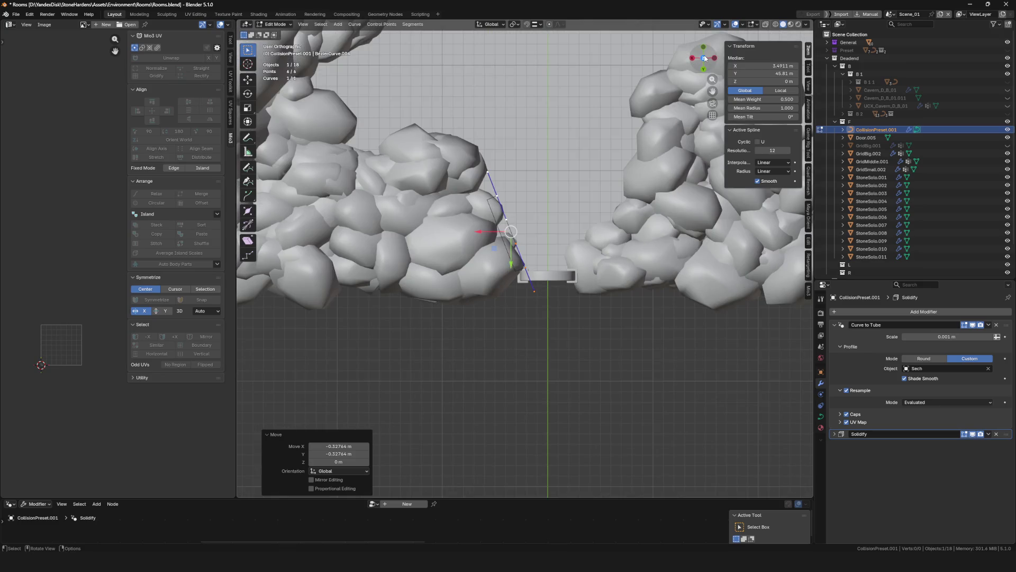
scroll(582, 284, "up", 1)
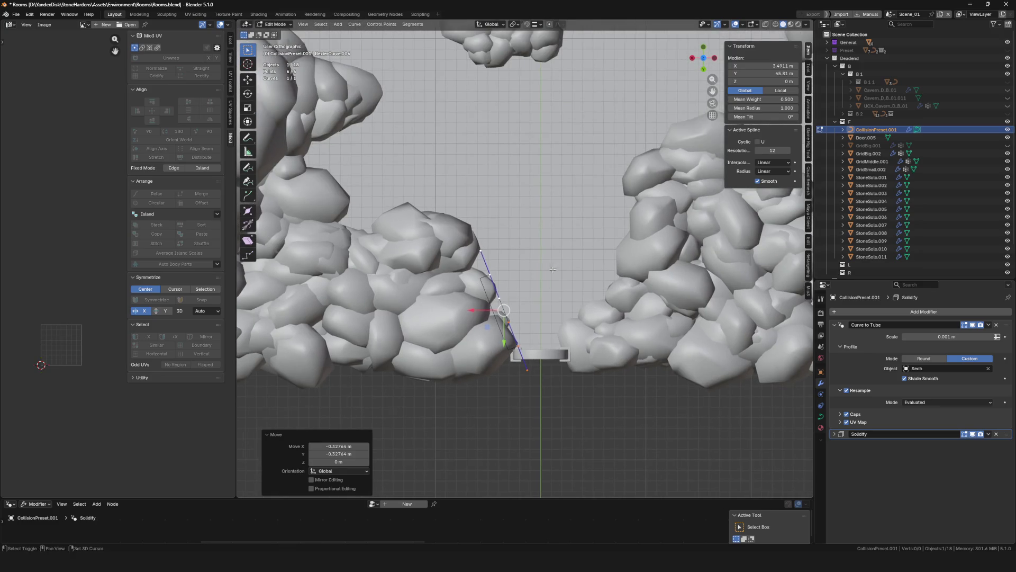
scroll(582, 283, "up", 1)
scroll(581, 284, "up", 1)
key("e")
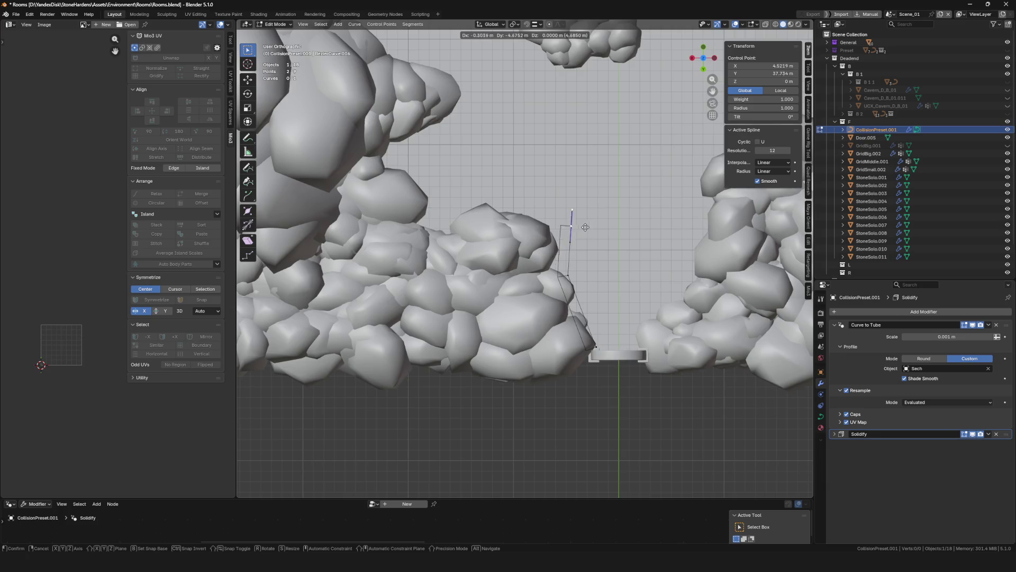
Extrude the first run of collision points around the rock corner, dip and tip near the doorway
left_click(562, 225)
scroll(562, 225, "up", 1)
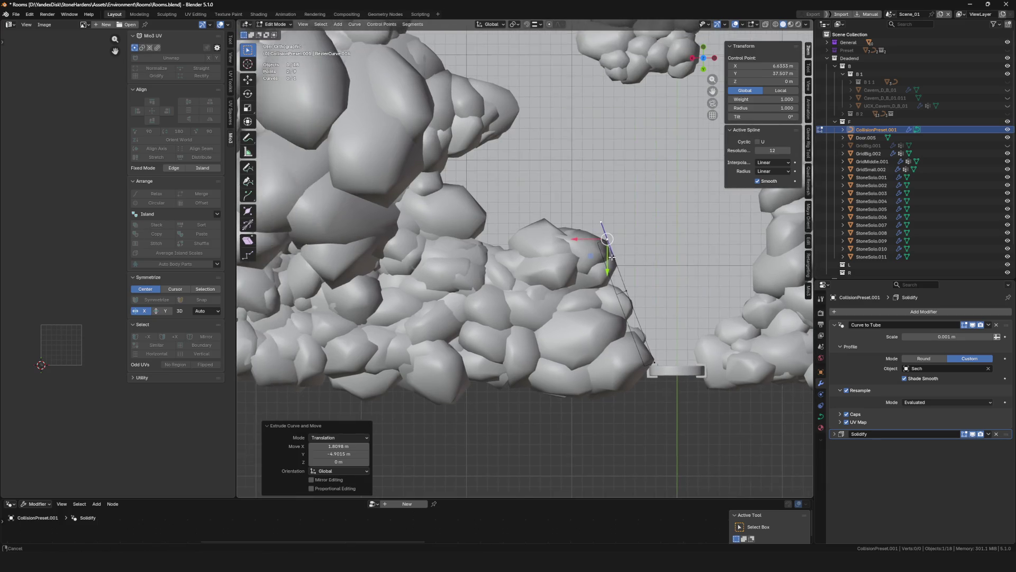
scroll(557, 225, "up", 1)
key("e")
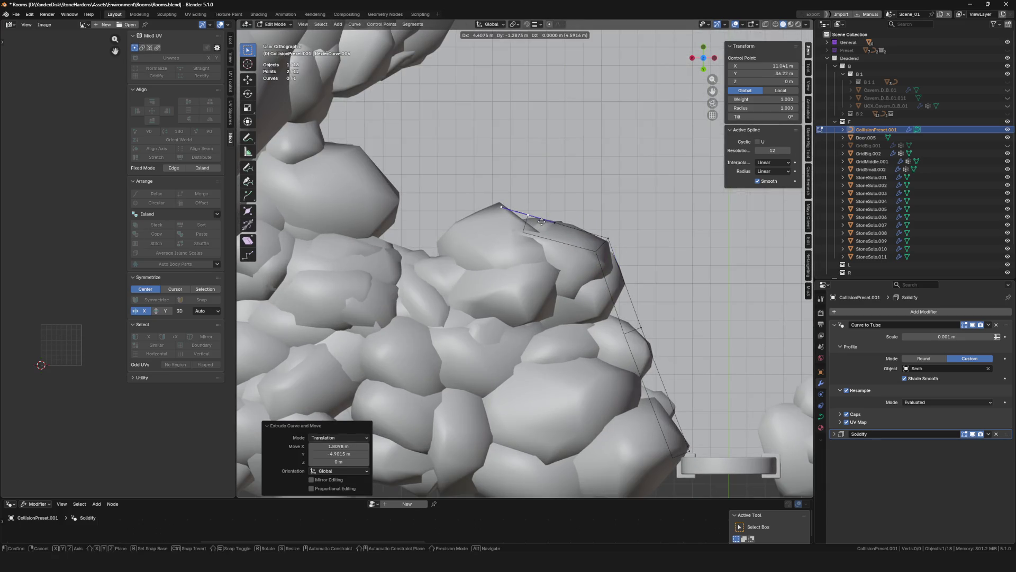
left_click(542, 222)
key("e")
left_click(432, 266)
key("e")
left_click(379, 232)
key("e")
left_click(411, 198)
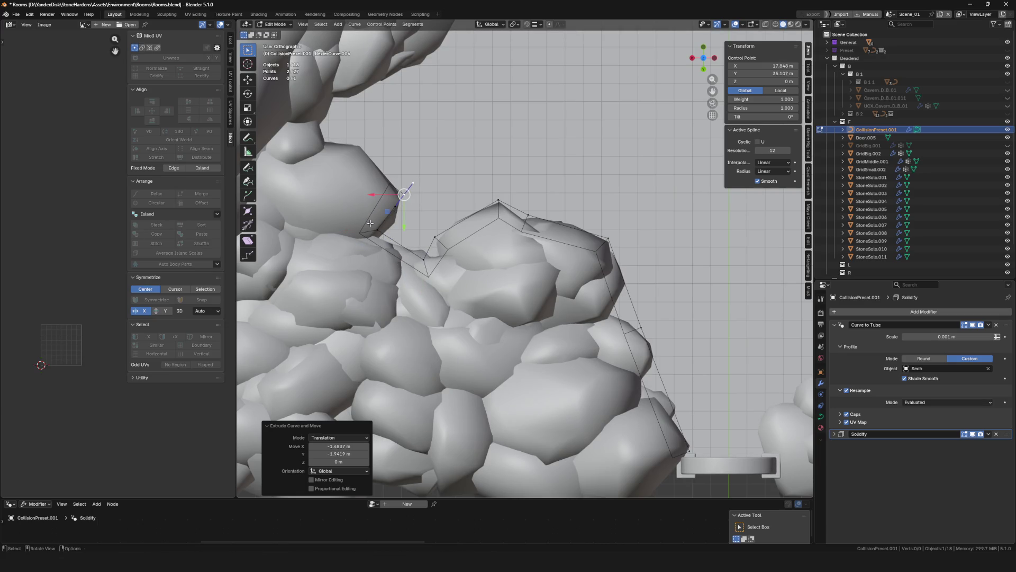
key("e")
left_click(408, 241)
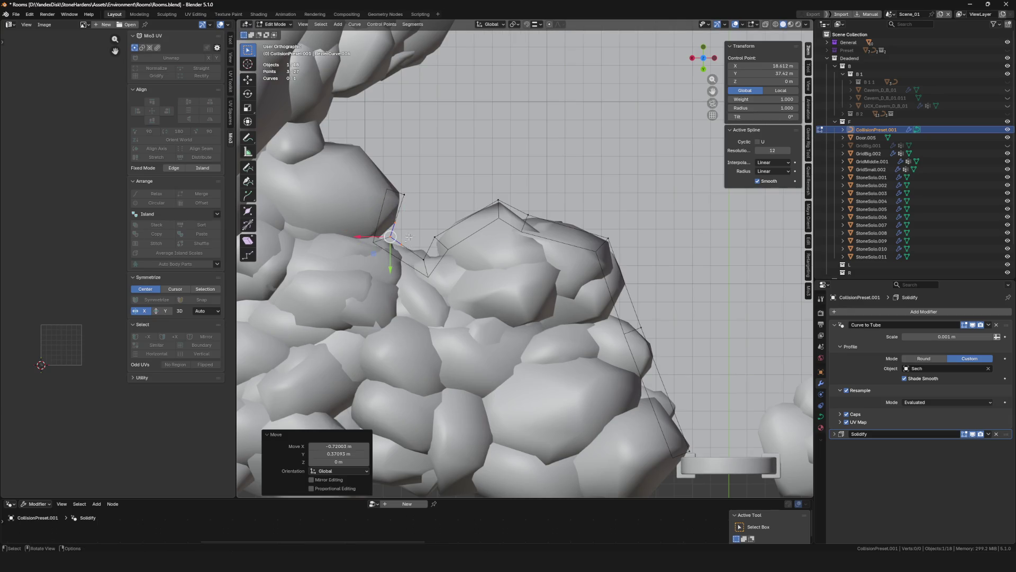
Continue the curve up the rock edge and around the bulge along the next stretch of wall
middle_click_drag(408, 242, 550, 259)
key("e")
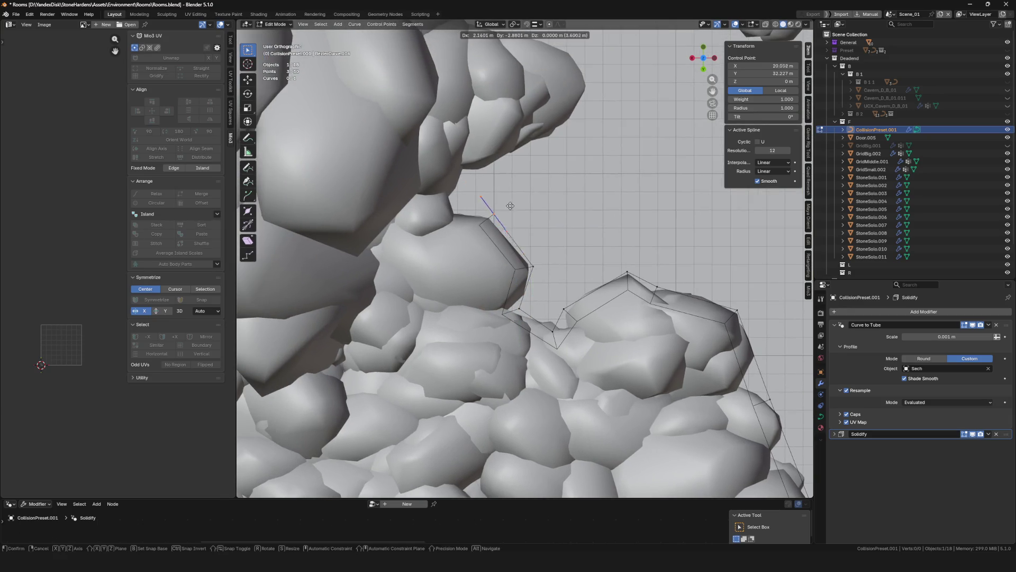
left_click(463, 199)
left_click(463, 200)
key("e")
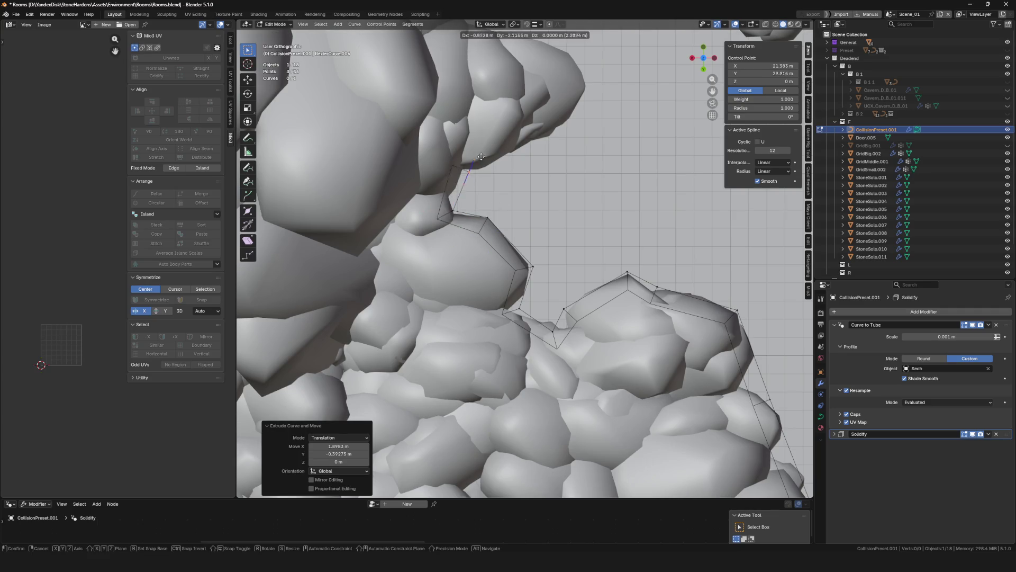
middle_click_drag(501, 156, 484, 235, "shift")
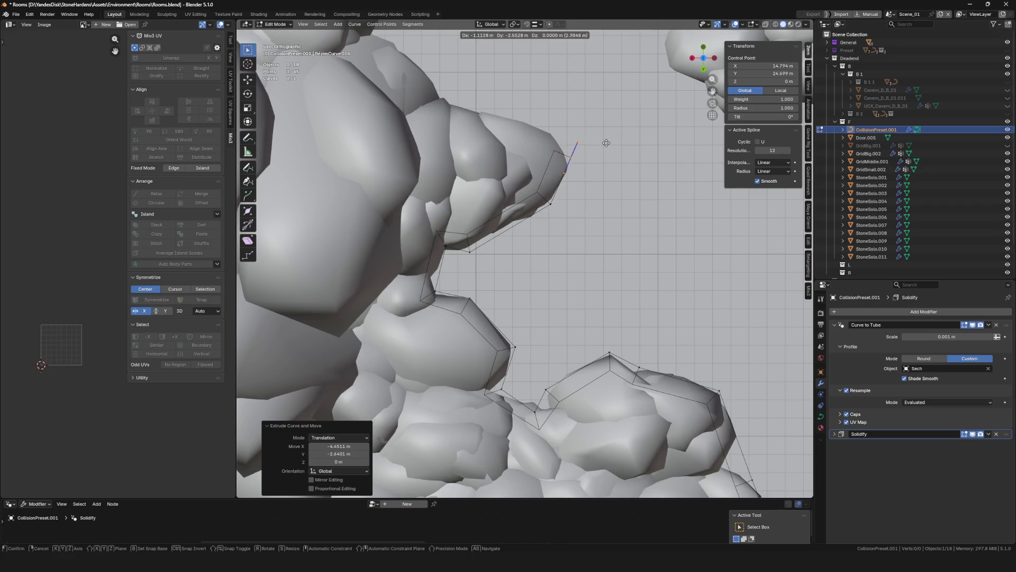
middle_click_drag(606, 143, 616, 256, "shift")
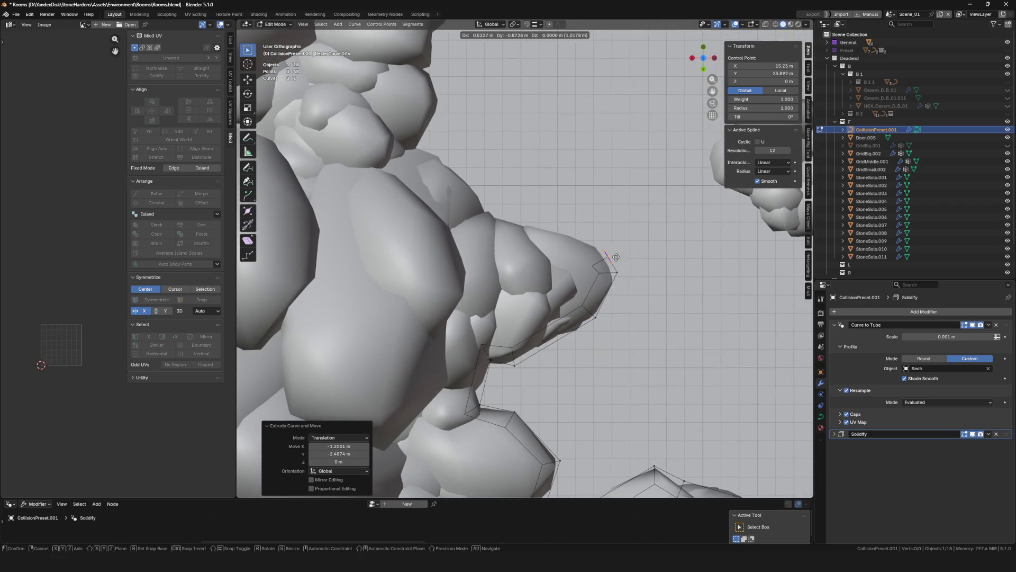
left_click(592, 240)
key("e")
left_click(500, 213)
key("e")
middle_click_drag(500, 214, 517, 240, "shift")
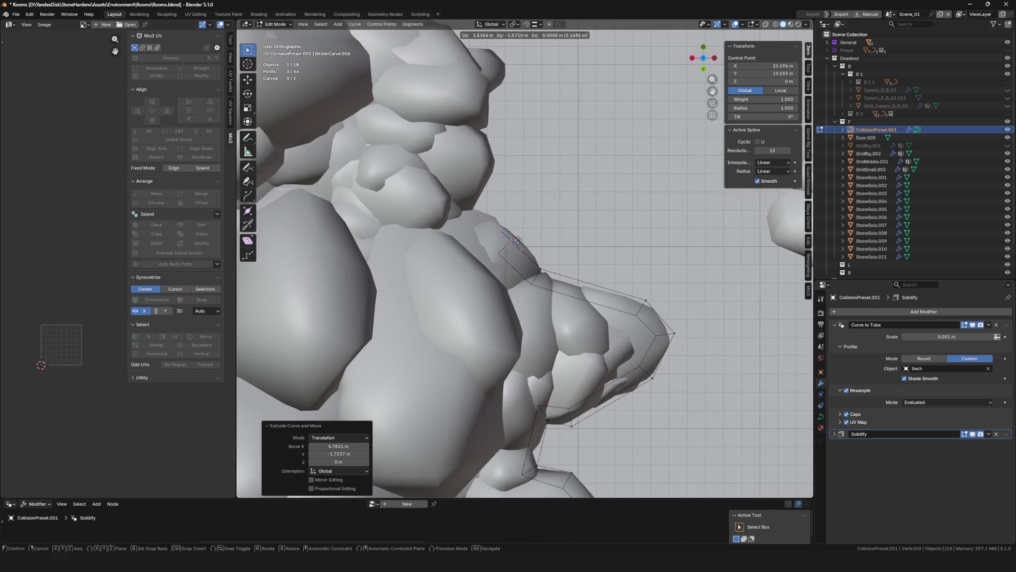
left_click(486, 206)
Carry the collision curve higher along the wall, hugging each rock tip and edge
key("e")
middle_click_drag(487, 206, 509, 217, "shift")
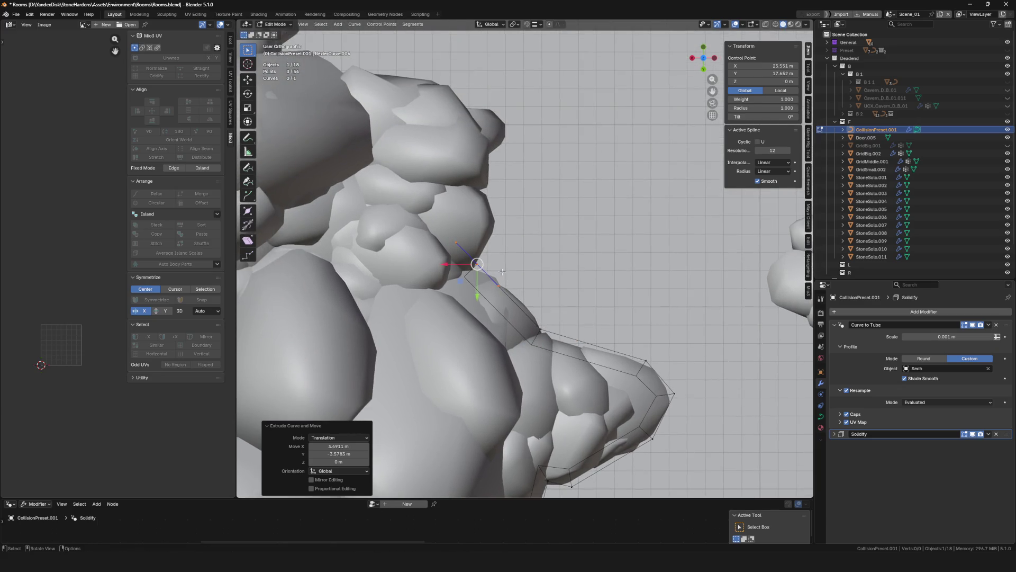
left_click(516, 220)
key("e")
left_click(491, 154)
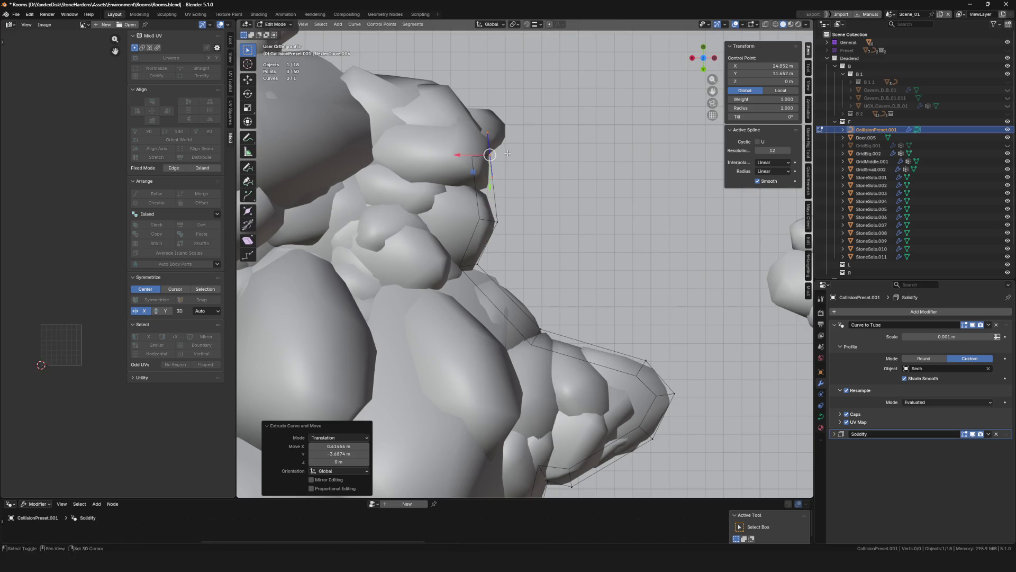
middle_click_drag(491, 154, 533, 212, "shift")
key("e")
left_click(543, 184)
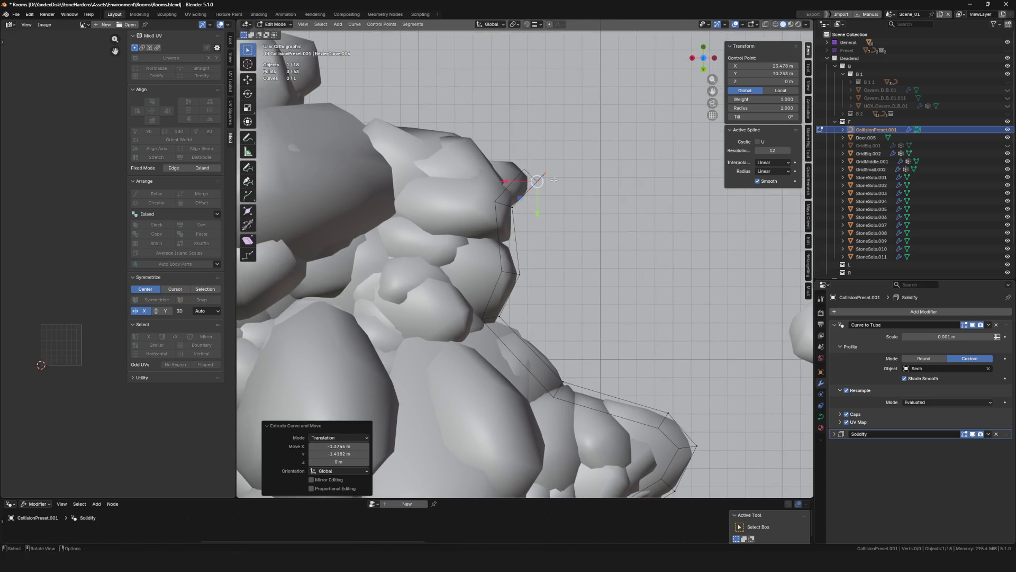
key("e")
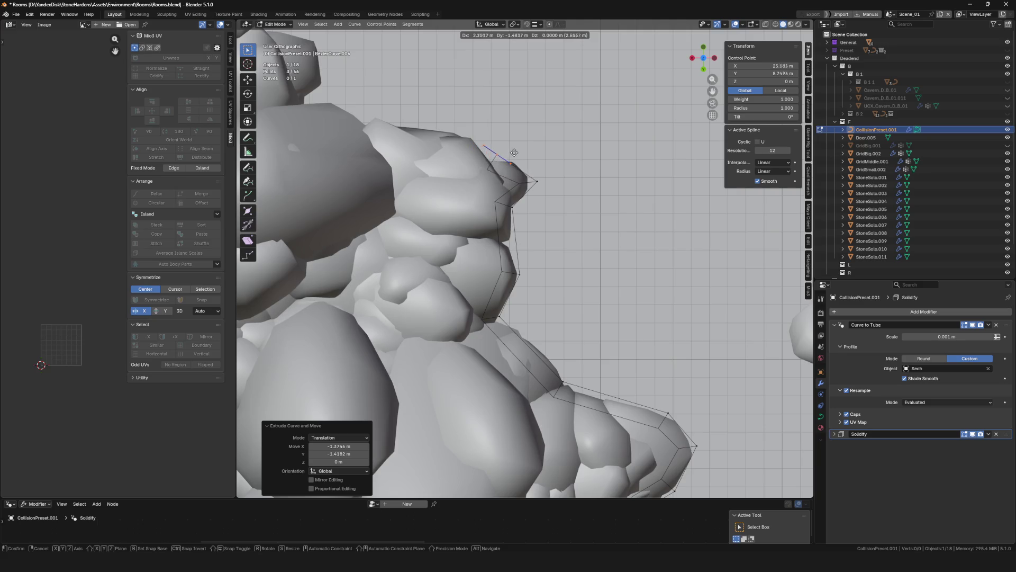
middle_click_drag(515, 153, 581, 233, "shift")
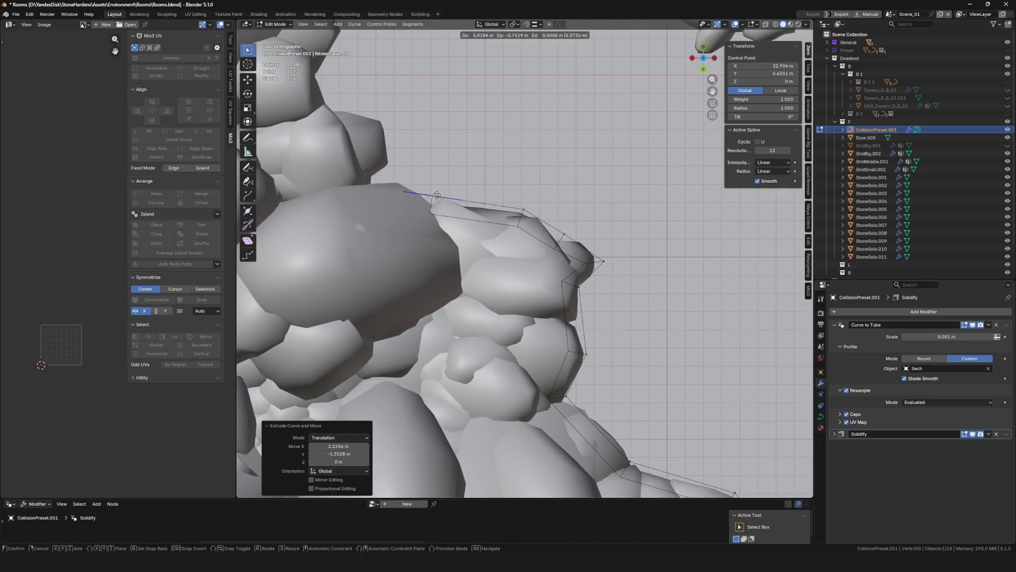
middle_click_drag(437, 195, 515, 256, "shift")
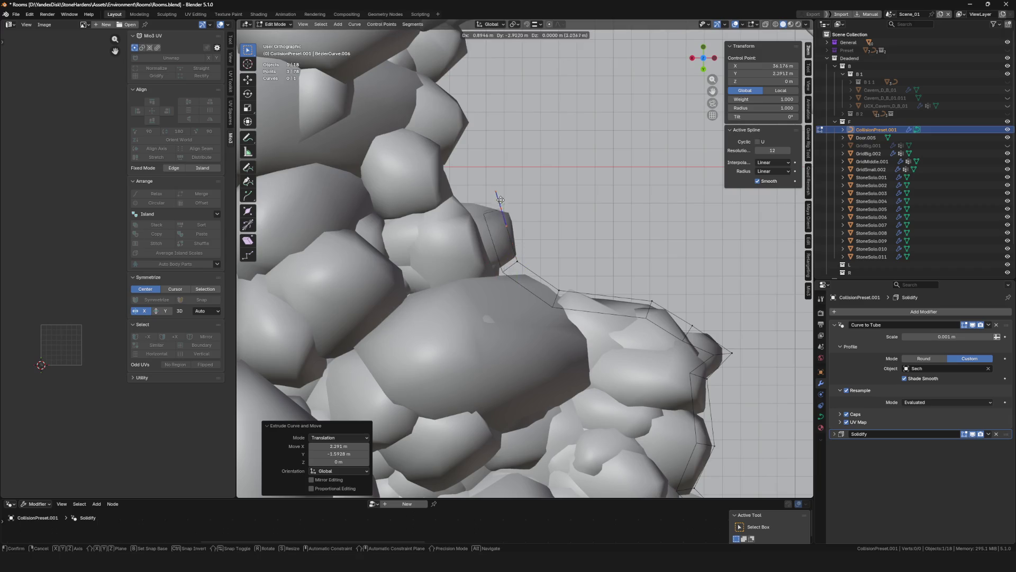
left_click(510, 209)
Finish the run of points through the rock gap up to the upper rocks of the inner wall
key("e")
left_click(446, 202)
key("e")
left_click(442, 152)
key("e")
middle_click_drag(473, 112, 546, 280, "shift")
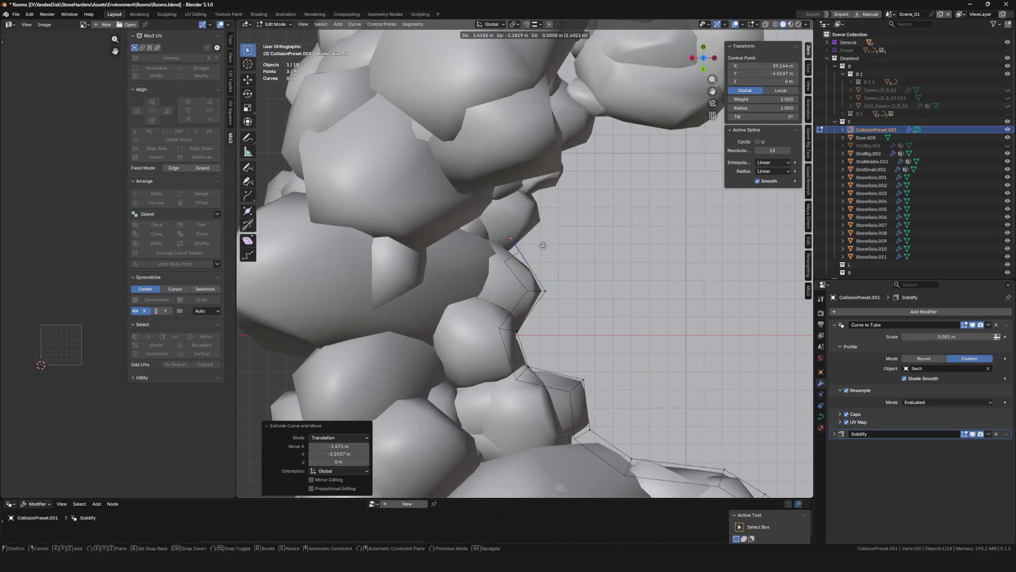
left_click(545, 291)
key("e")
left_click(512, 247)
key("e")
left_click(561, 223)
key("e")
left_click(621, 129)
key("e")
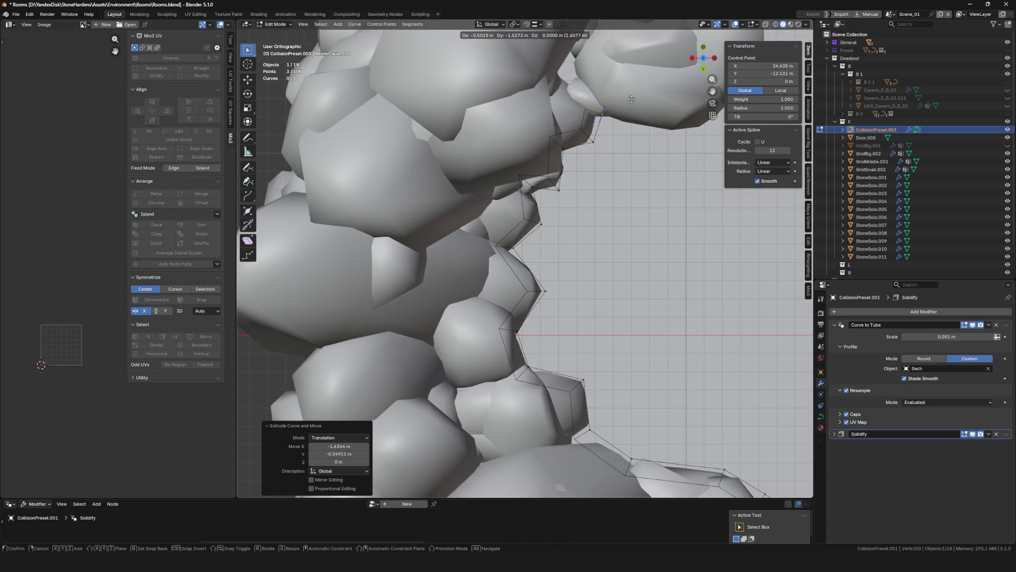
left_click(719, 123)
scroll(636, 199, "down", 5)
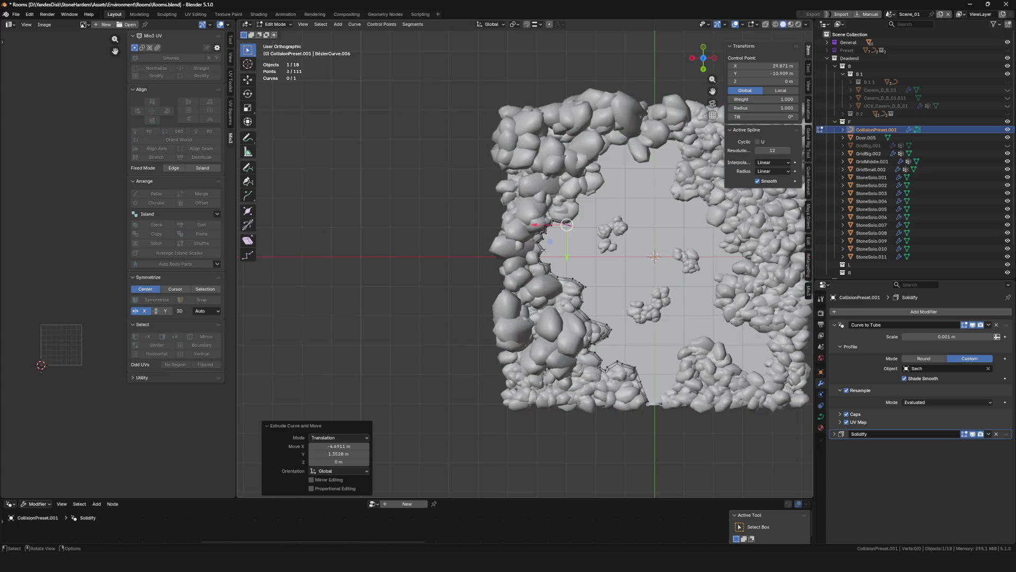
scroll(522, 233, "up", 1)
scroll(522, 232, "up", 4)
Extrude curve points up the rock edge to the corner at the top of the wall
key("e")
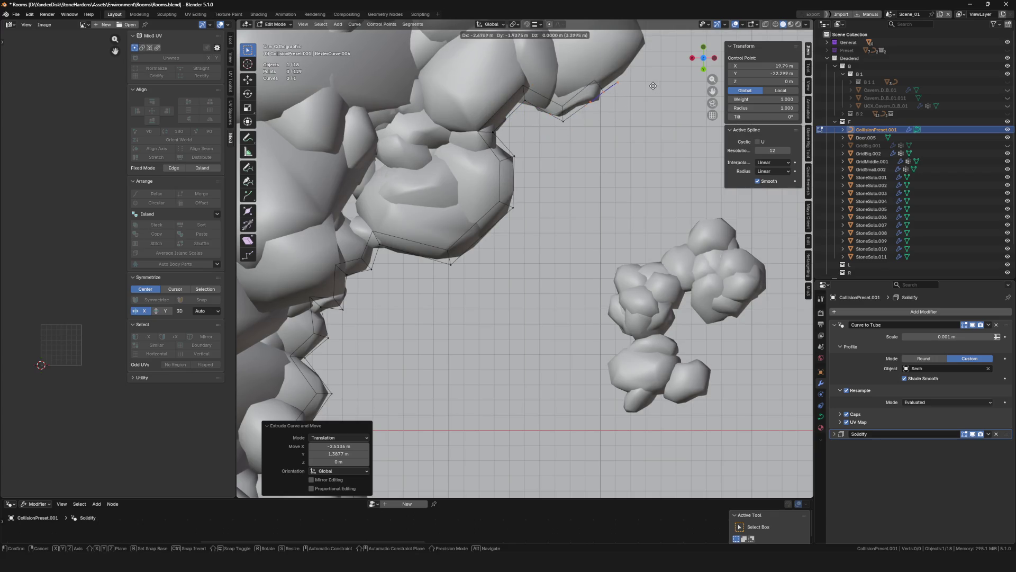
scroll(549, 234, "up", 3)
left_click(596, 176)
key("e")
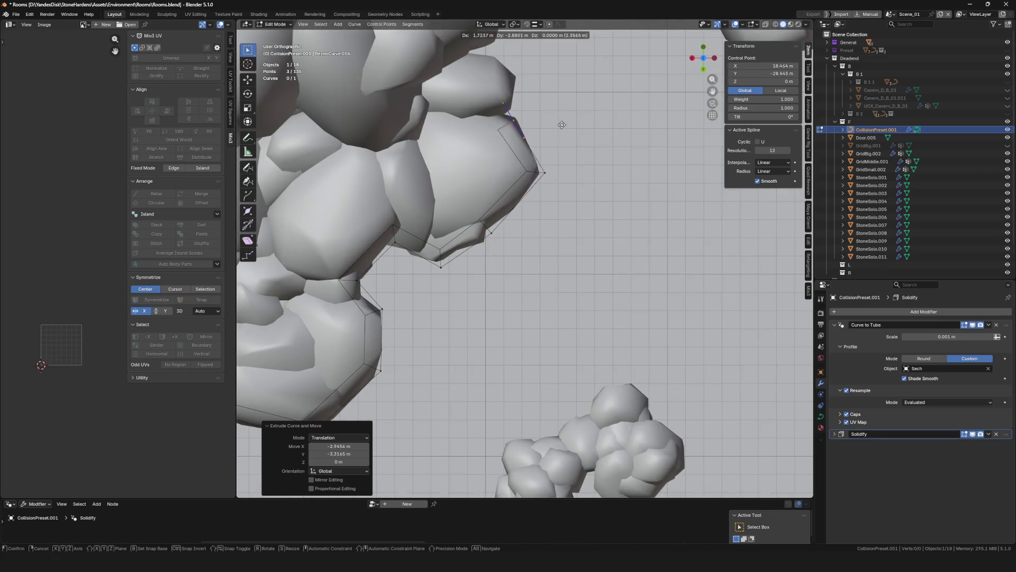
middle_click_drag(565, 113, 586, 207, "shift")
left_click(586, 208)
key("e")
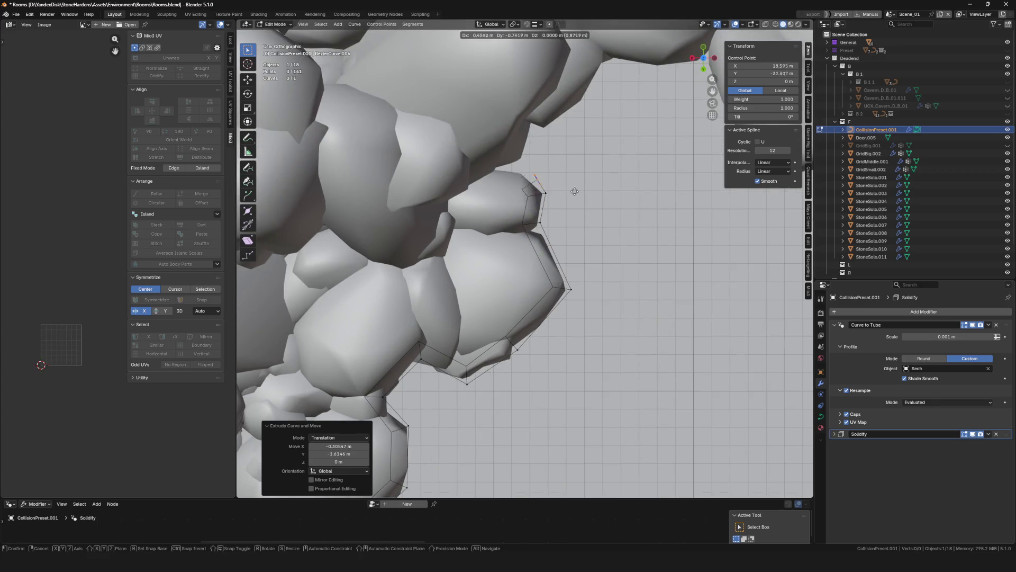
left_click(582, 129)
key("e")
left_click(631, 103)
key("e")
left_click(749, 81)
Continue the curve along the upper wall under the large rock up to the rock gap
middle_click_drag(616, 192, 453, 240, "shift")
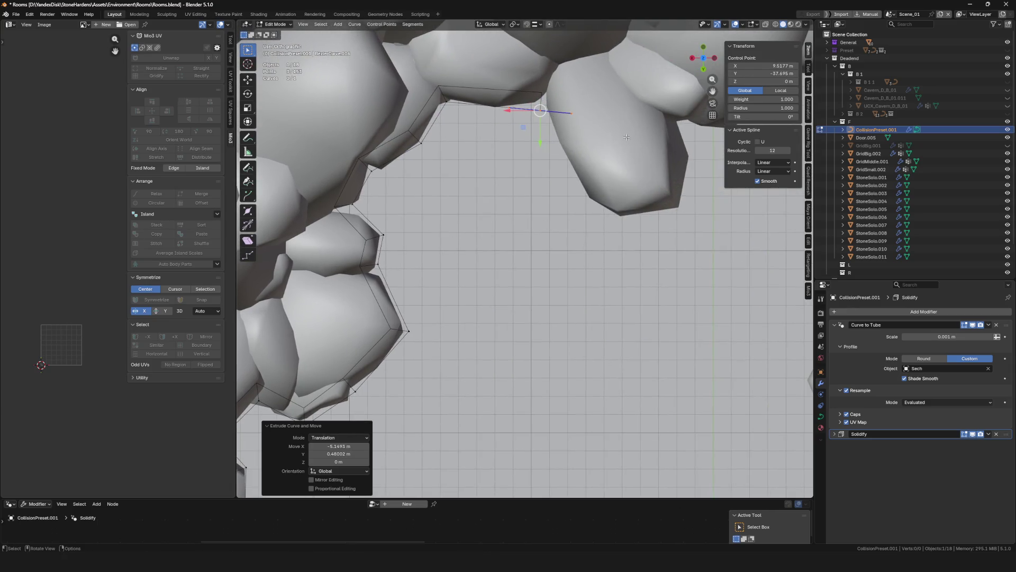
key("e")
left_click(621, 205)
key("e")
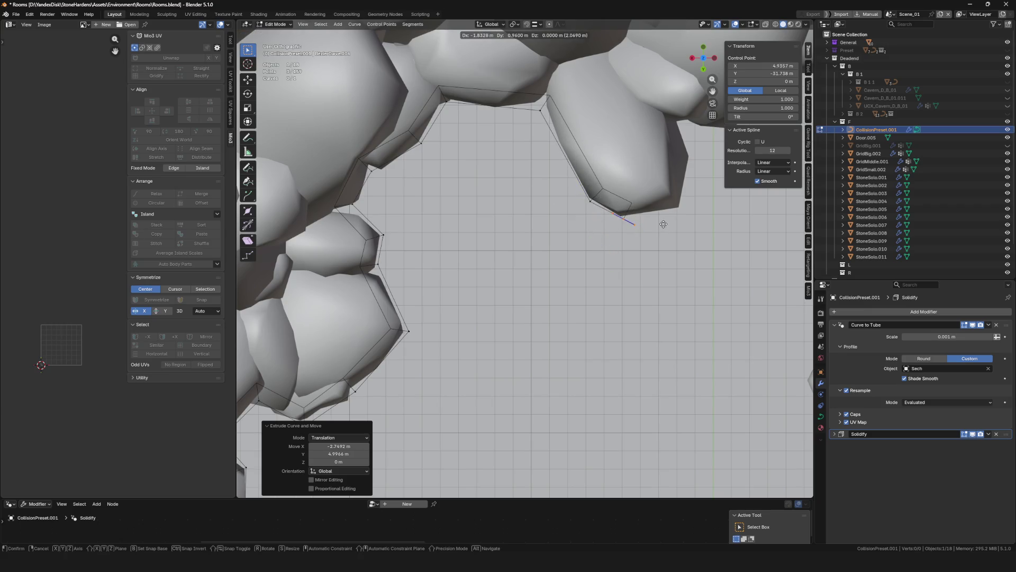
left_click(653, 216)
key("e")
left_click(725, 215)
middle_click_drag(724, 215, 602, 251, "shift")
key("e")
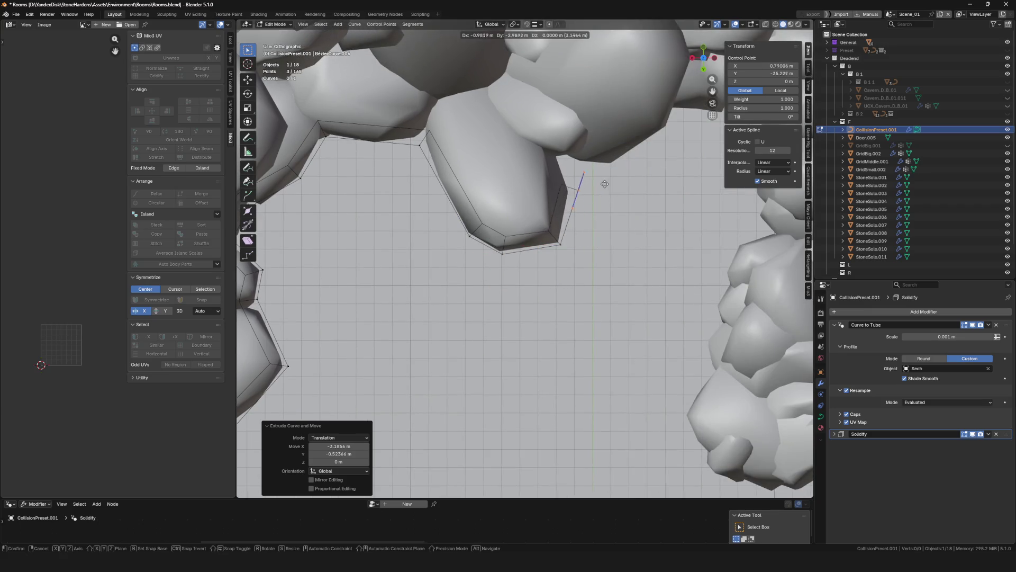
left_click(598, 189)
key("e")
left_click(547, 143)
key("e")
left_click(624, 156)
key("e")
left_click(640, 164)
middle_click_drag(640, 163, 514, 203, "shift")
key("e")
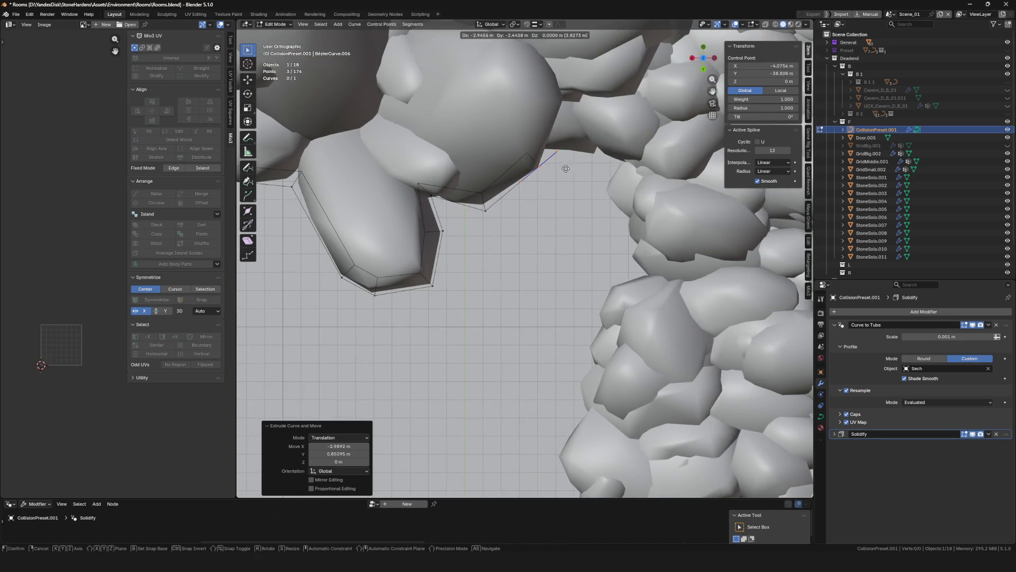
left_click(561, 159)
key("e")
key("e")
left_click(637, 171)
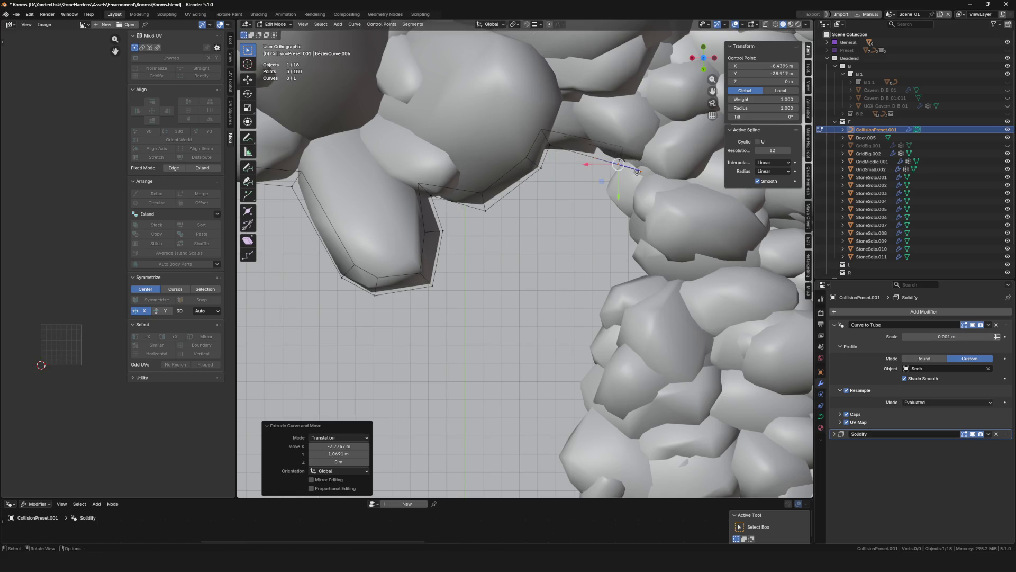
Trace the curve down the right rock side to the rock's bottom and beside it
key("e")
left_click(623, 195)
key("e")
left_click(656, 277)
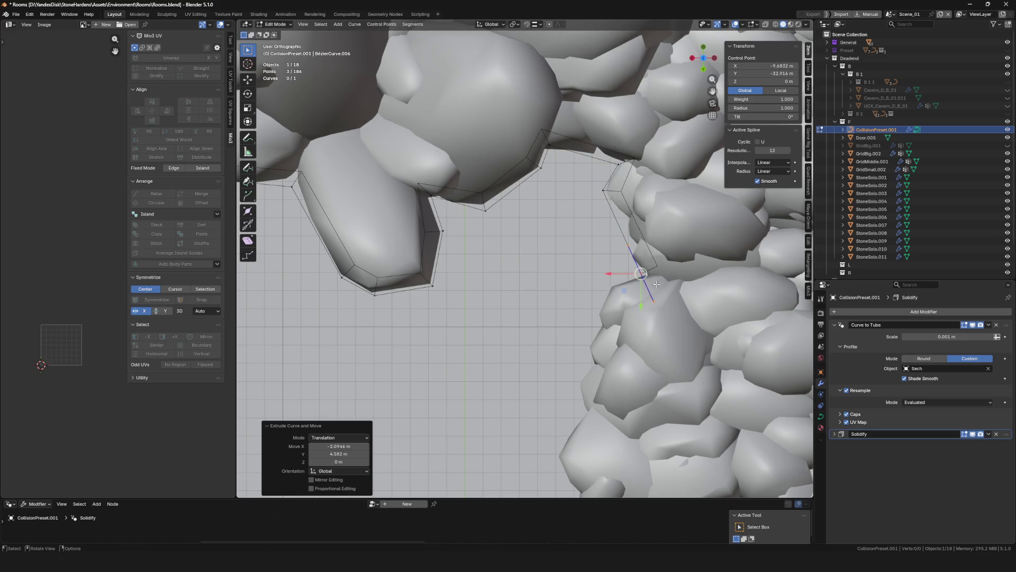
key("e")
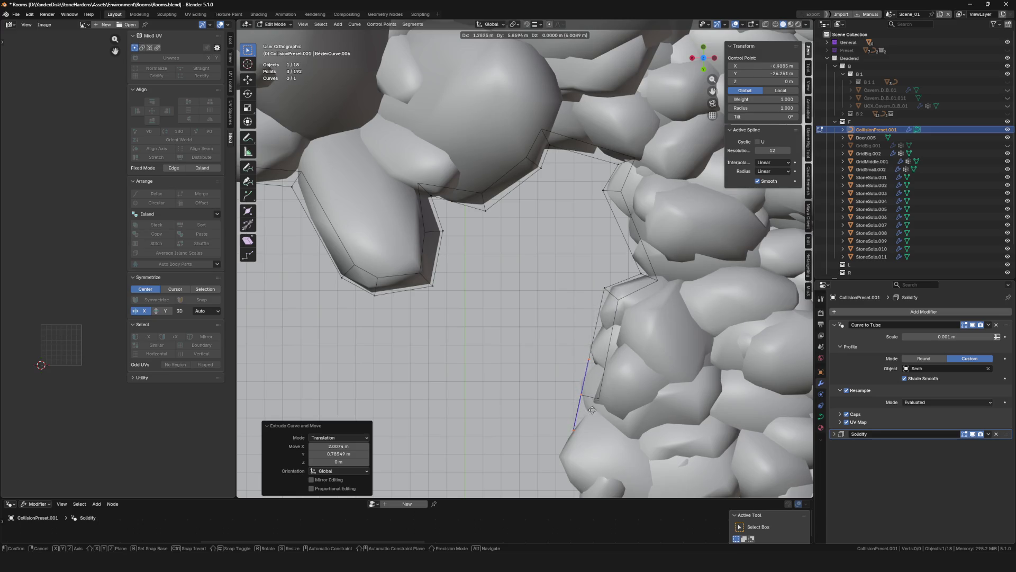
left_click(580, 382)
key("e")
middle_click_drag(579, 382, 608, 238, "shift")
left_click(585, 306)
key("e")
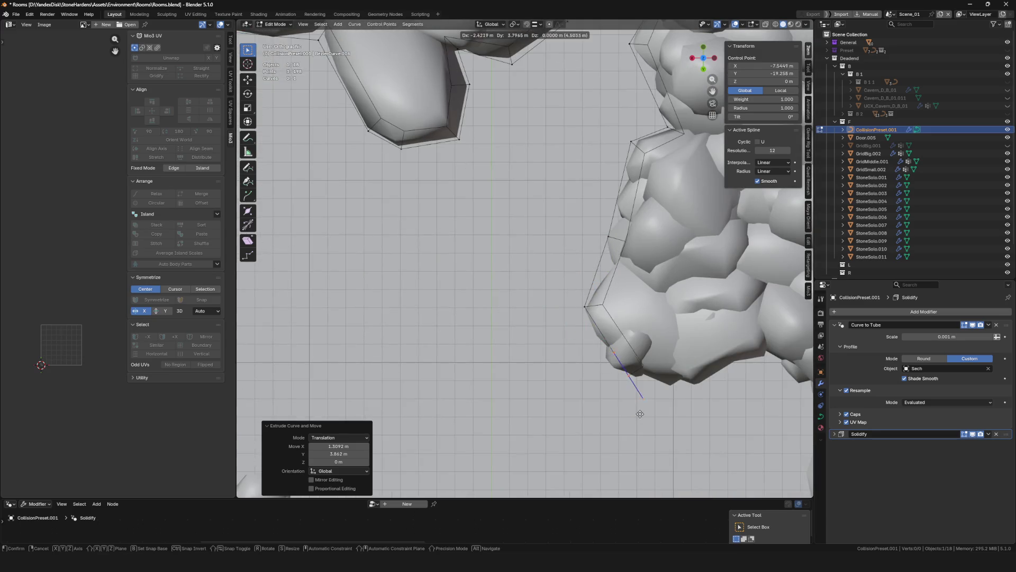
left_click(674, 404)
middle_click_drag(673, 404, 637, 331, "shift")
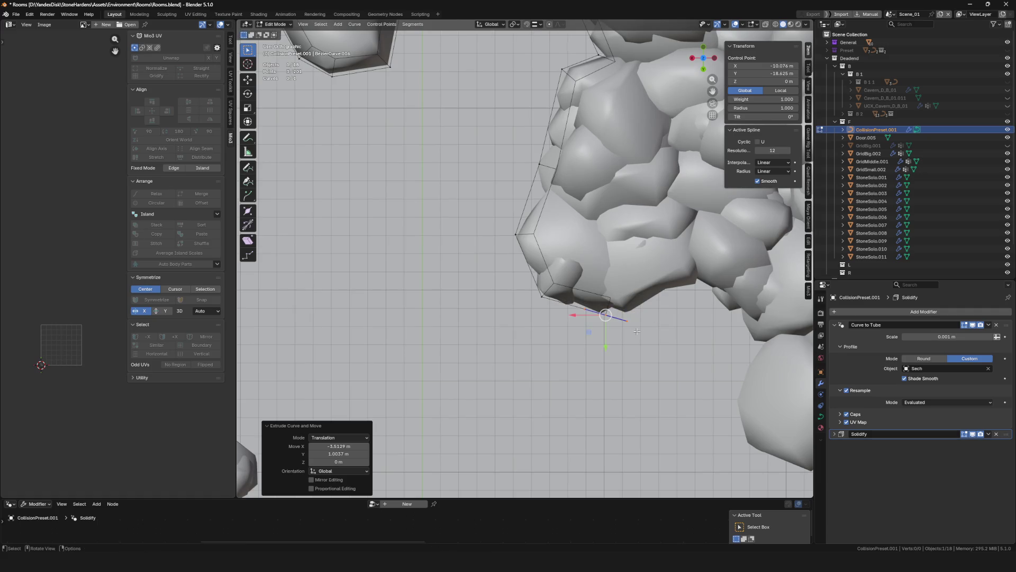
key("e")
left_click(685, 282)
key("e")
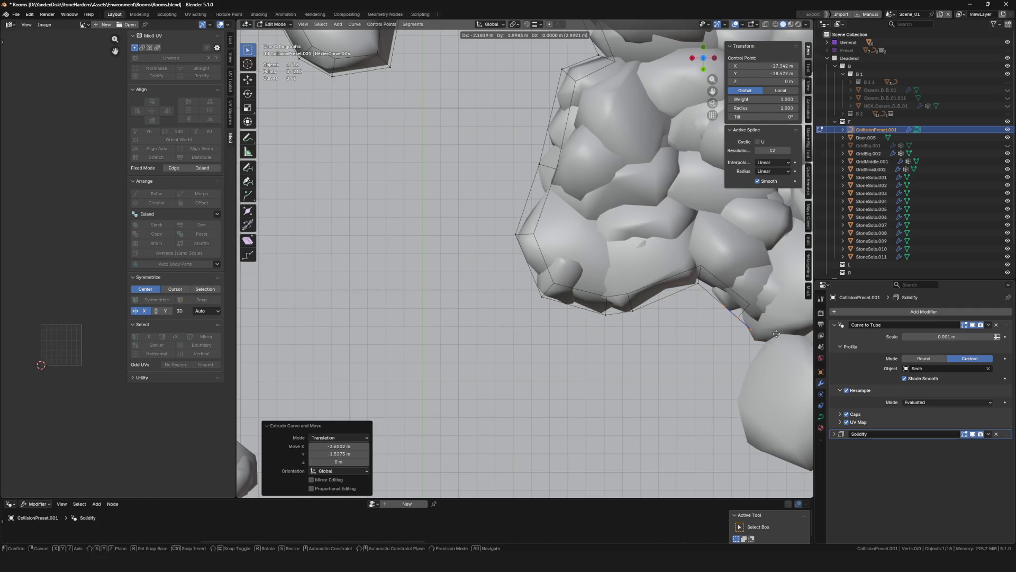
left_click(739, 318)
middle_click_drag(739, 317, 697, 274, "shift")
key("e")
left_click(697, 276)
key("e")
middle_click_drag(659, 308, 640, 246, "shift")
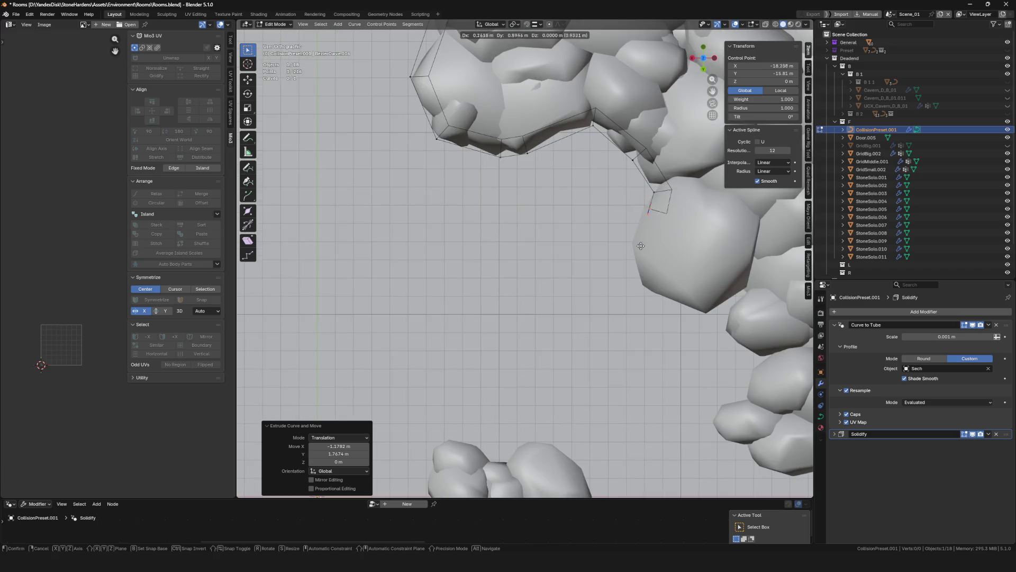
left_click(717, 364)
middle_click_drag(717, 364, 639, 168, "shift")
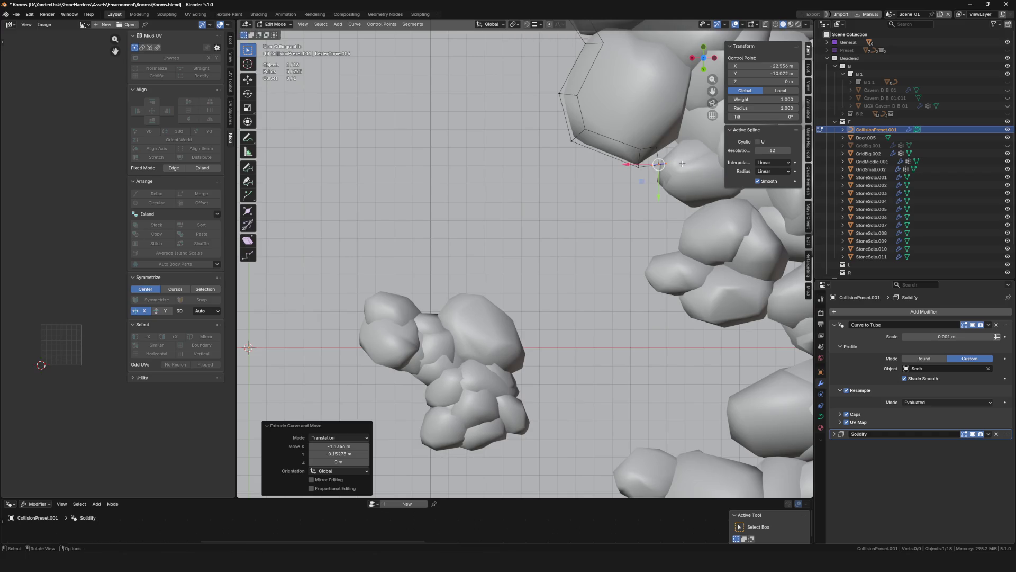
Wrap the curve around the protruding rock bulge and on past its left side
key("e")
left_click(690, 190)
key("e")
left_click(716, 215)
key("e")
left_click(675, 262)
key("e")
left_click(657, 271)
key("e")
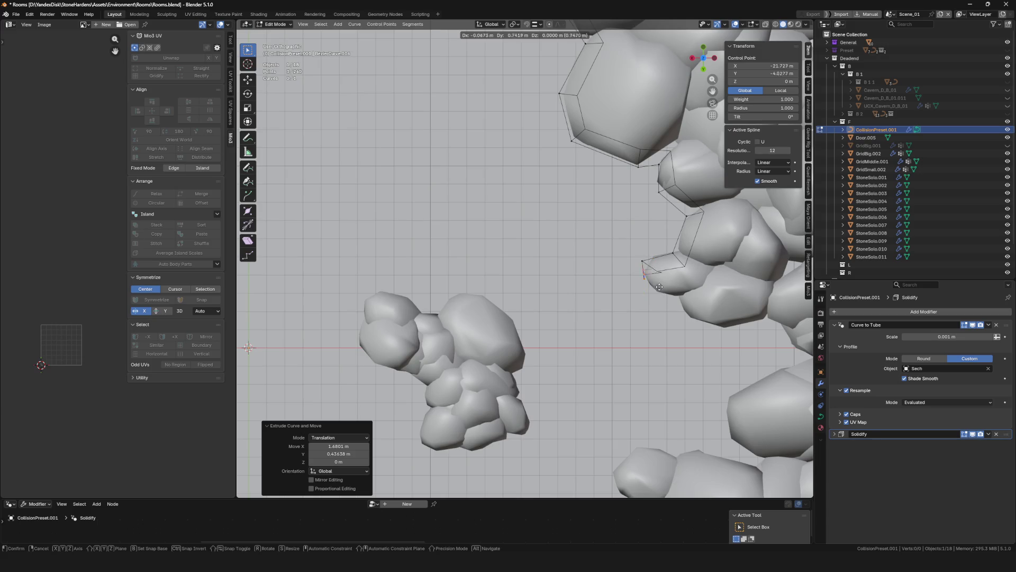
left_click(706, 302)
key("e")
left_click(699, 326)
key("e")
left_click(744, 338)
key("e")
middle_click_drag(744, 338, 645, 256, "shift")
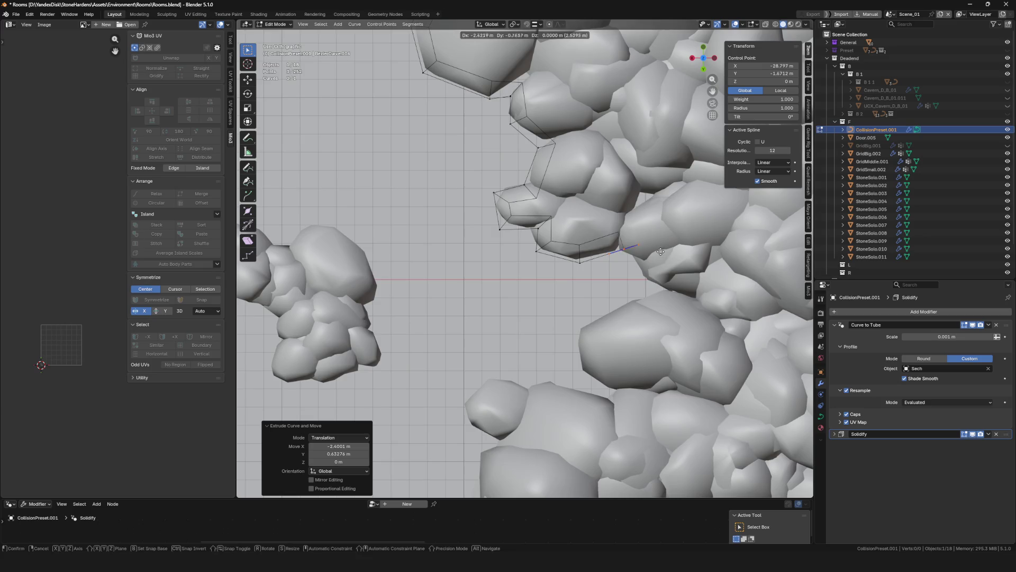
left_click(574, 322)
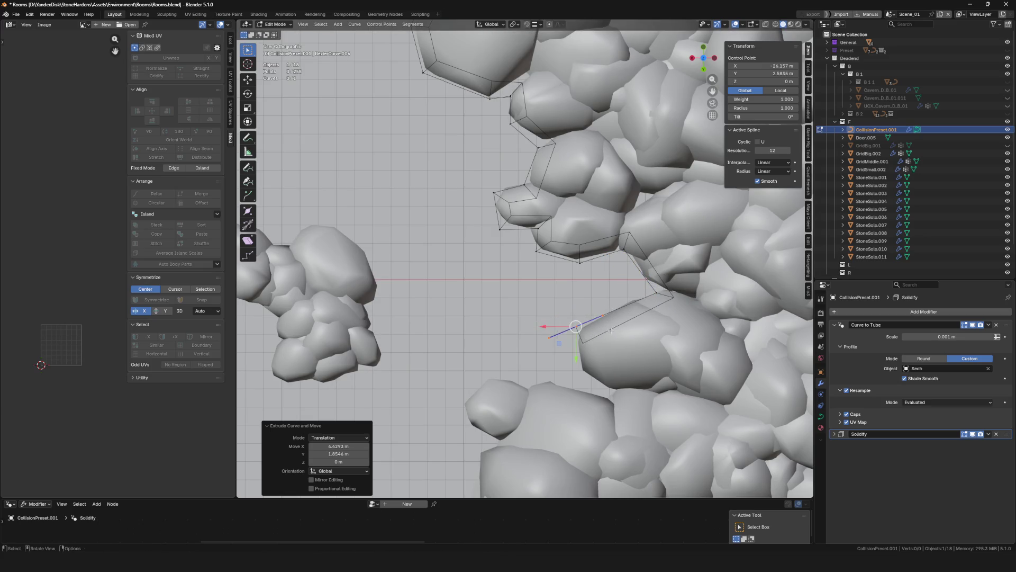
middle_click_drag(573, 322, 573, 278, "shift")
key("e")
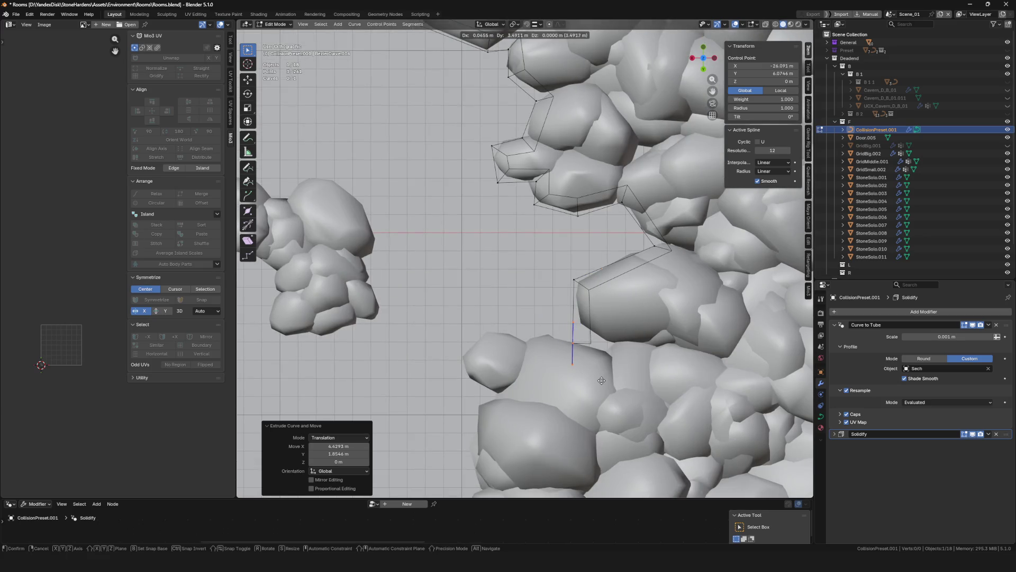
left_click(503, 365)
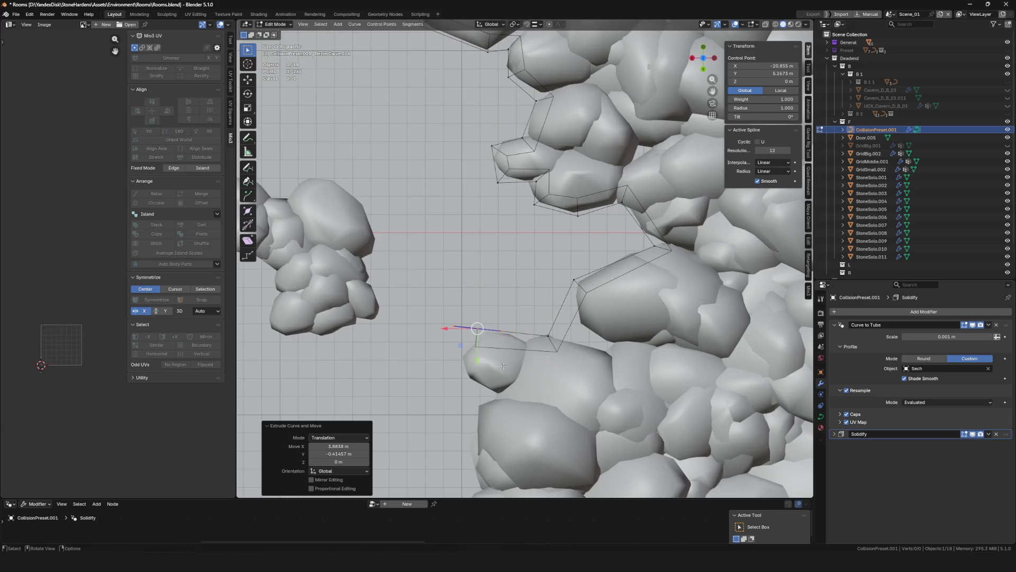
middle_click_drag(563, 339, 624, 254, "shift")
key("e")
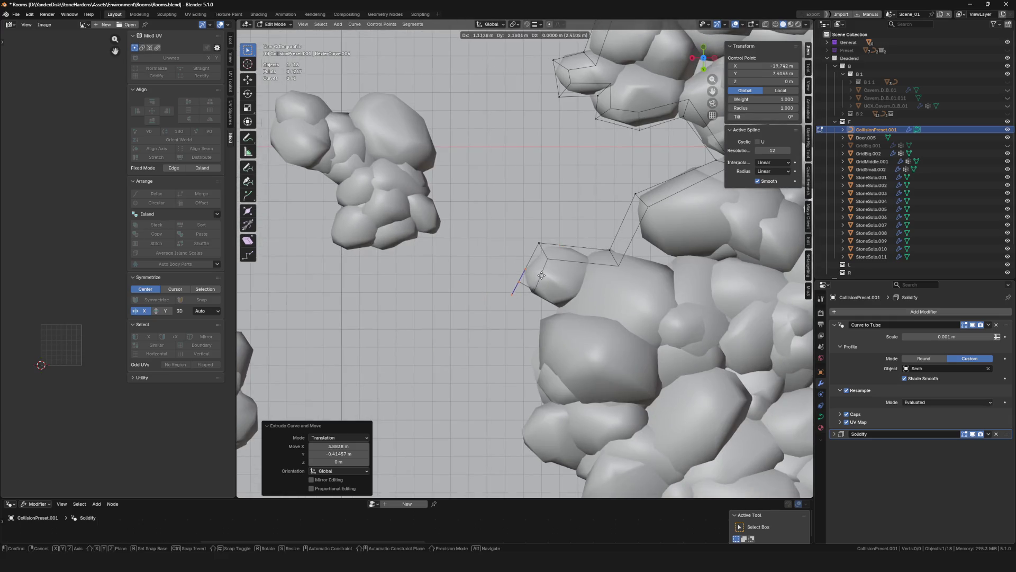
left_click(544, 276)
key("e")
scroll(566, 314, "down", 3, "shift")
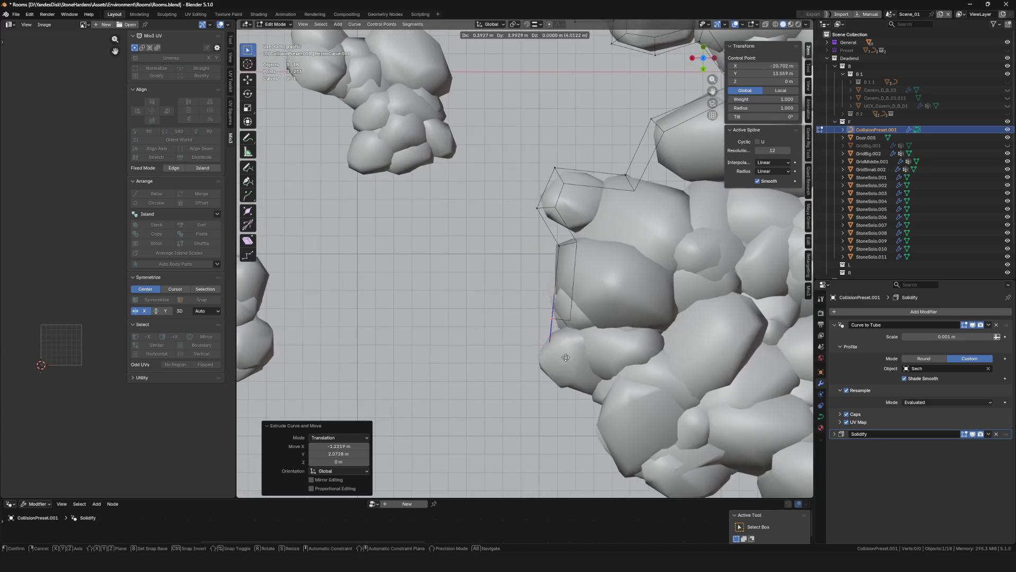
left_click(566, 433)
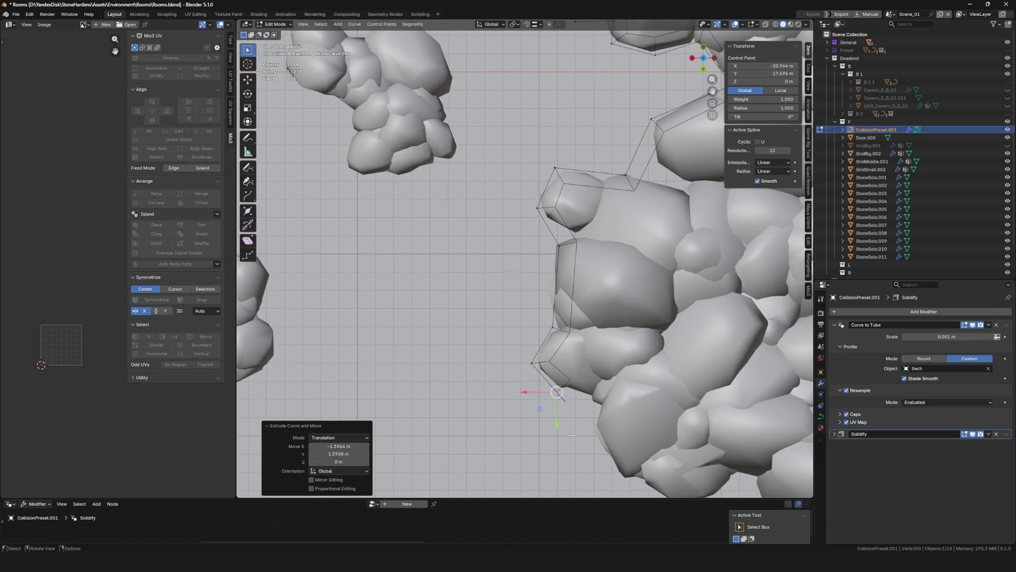
middle_click_drag(565, 433, 496, 99, "shift")
key("e")
left_click(567, 262)
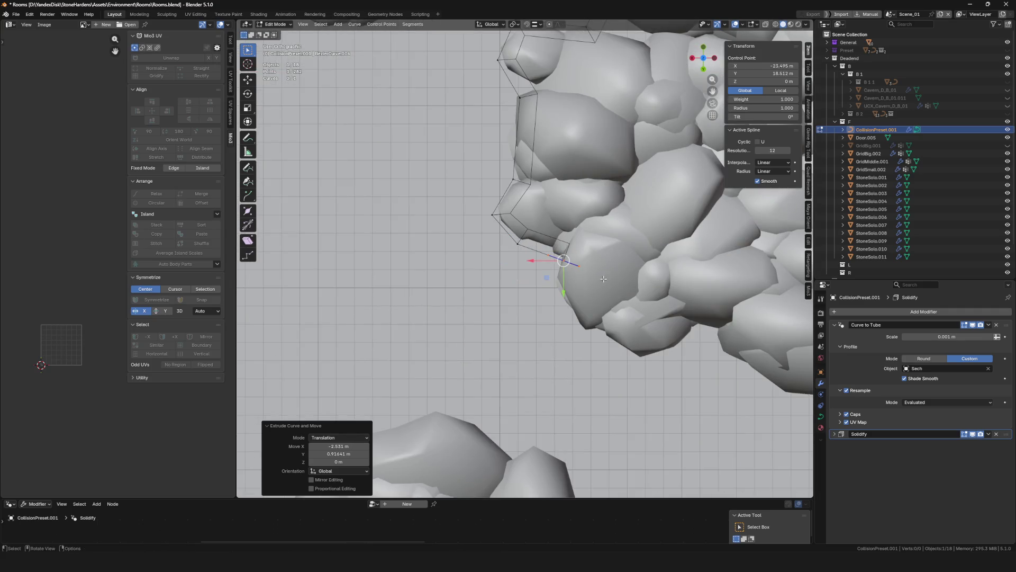
scroll(565, 263, "down", 2)
scroll(565, 263, "down", 3)
scroll(555, 217, "up", 2)
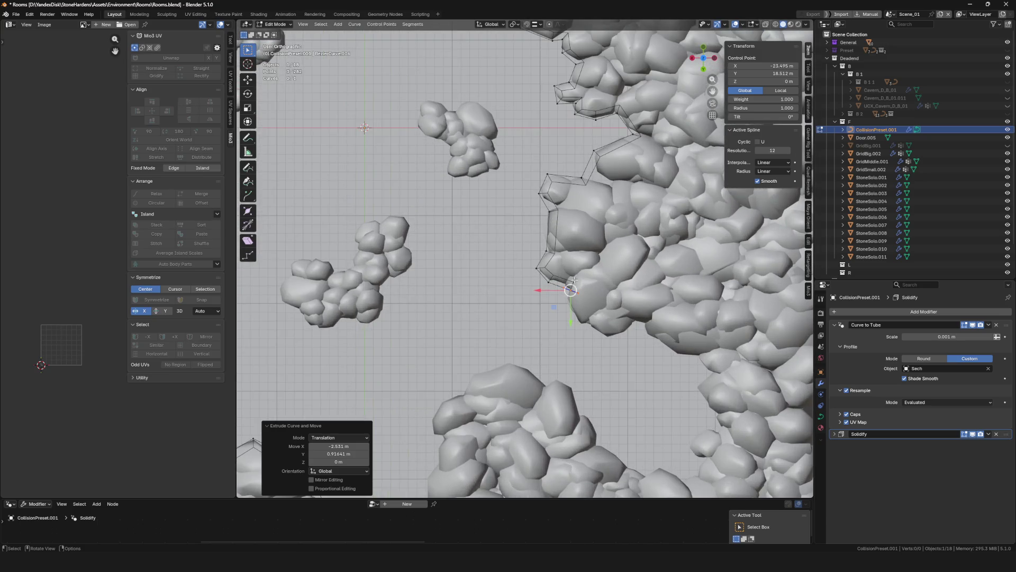
scroll(565, 184, "up", 3)
Box-select groups of curve points and move them onto the rock edge
left_click_drag(505, 159, 563, 225)
key("g")
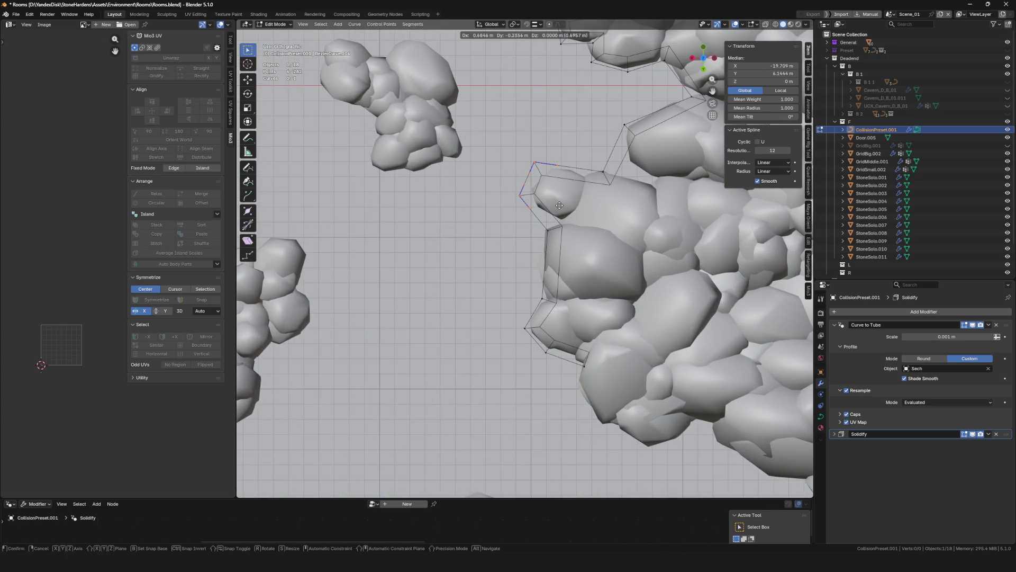
left_click(595, 169)
left_click_drag(596, 168, 622, 198)
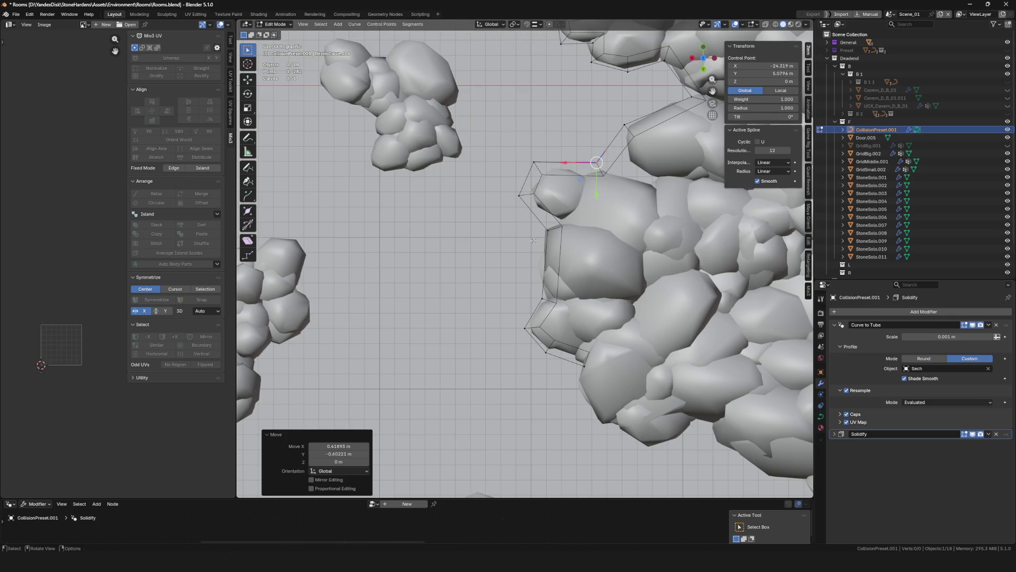
left_click_drag(531, 225, 590, 305)
key("g")
left_click(504, 257)
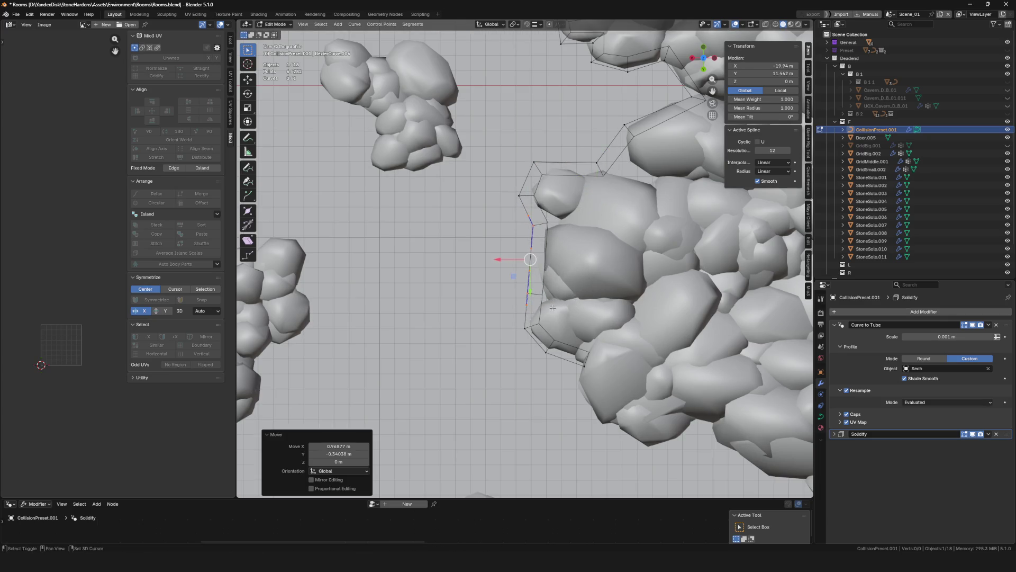
Shift the points near the lower rocks and the curve's end snug against the wall
middle_click_drag(479, 306, 467, 262, "shift")
left_click_drag(467, 262, 497, 287)
key("g")
left_click(568, 323)
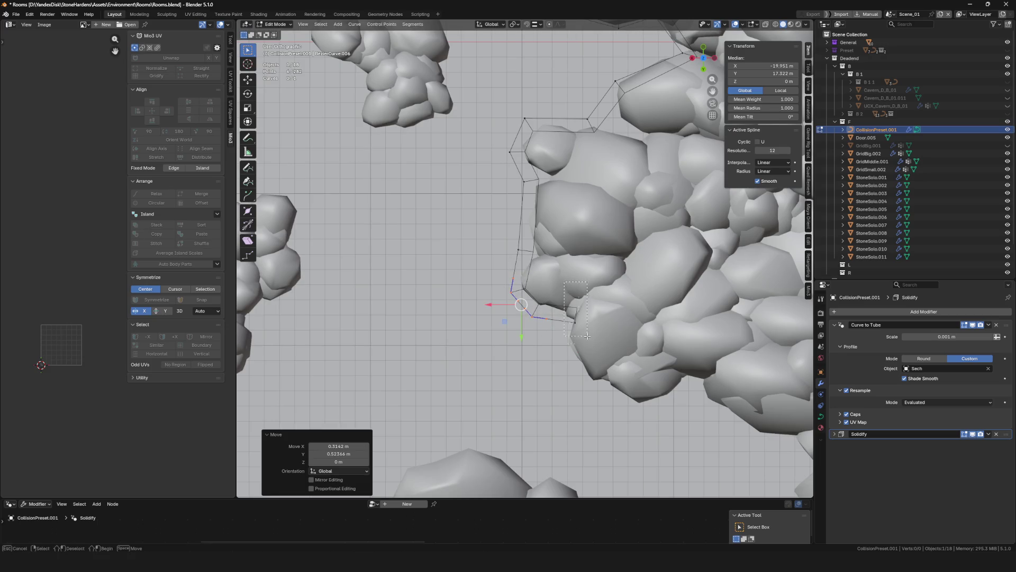
key("g")
left_click(590, 346)
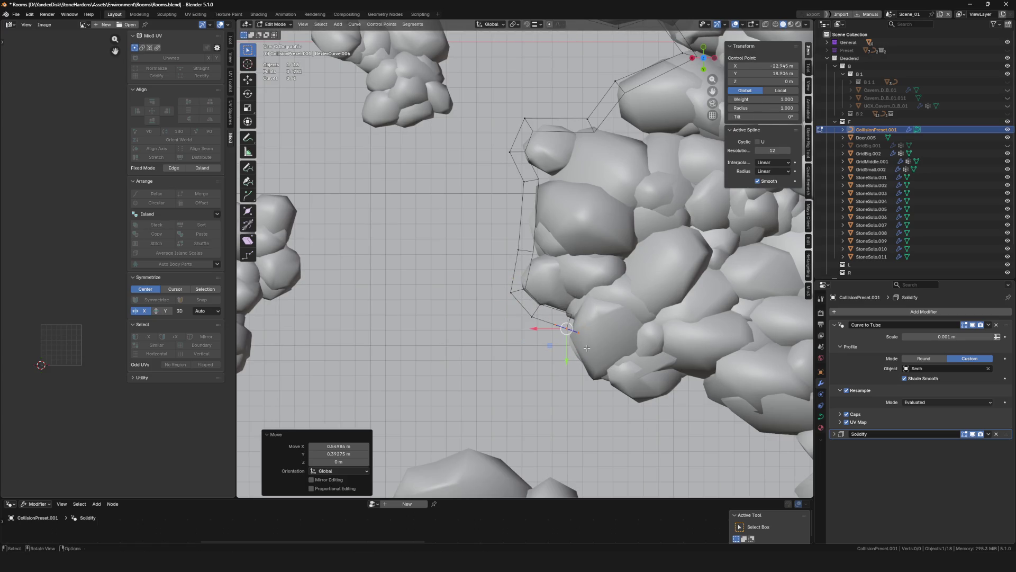
middle_click_drag(592, 346, 575, 270, "shift")
key("g")
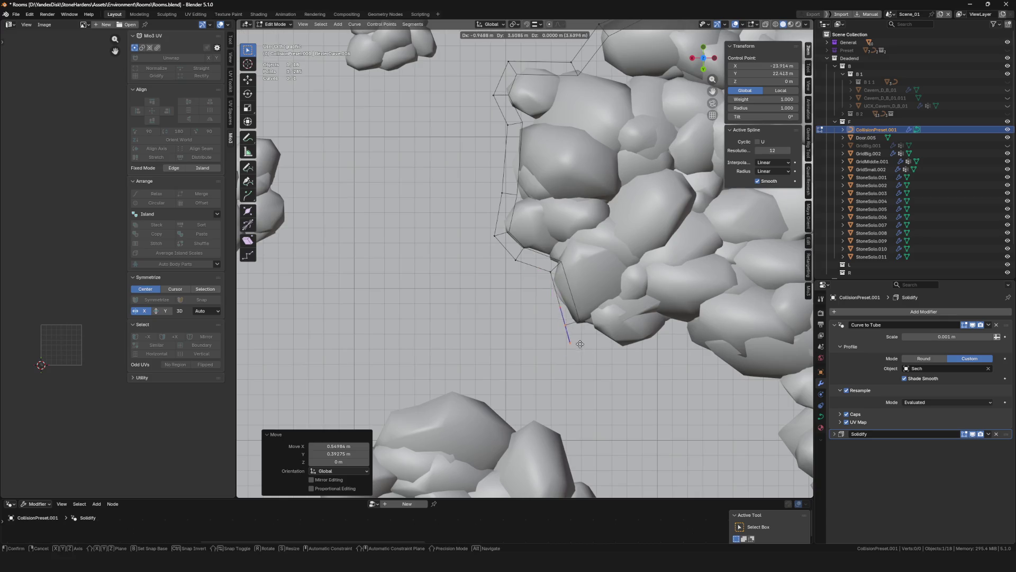
Extrude curve points down around the bottom of the lower rock cluster
left_click(580, 343)
key("e")
left_click(637, 356)
key("e")
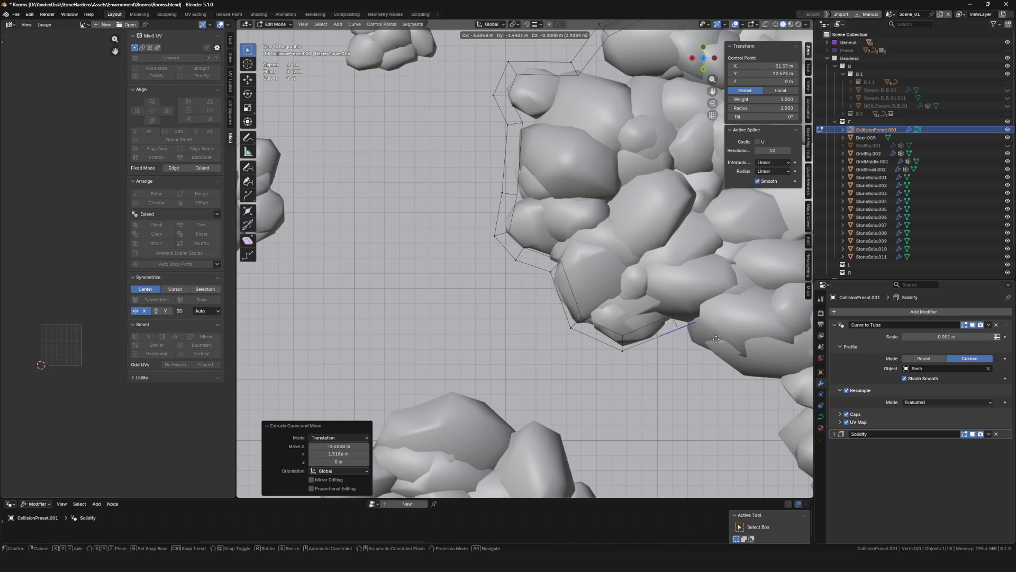
left_click(765, 385)
scroll(684, 333, "down", 4)
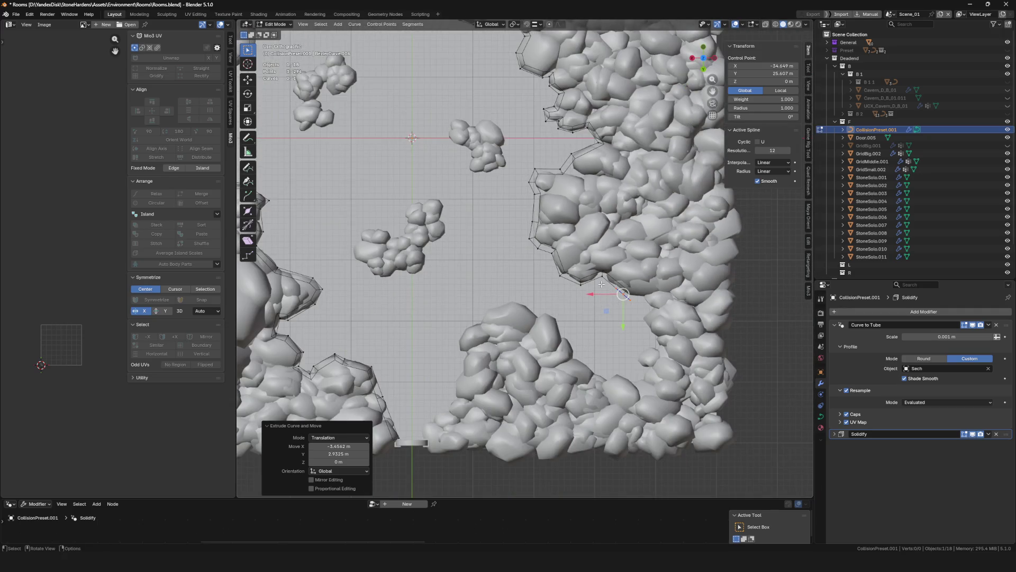
scroll(623, 294, "up", 4)
key("e")
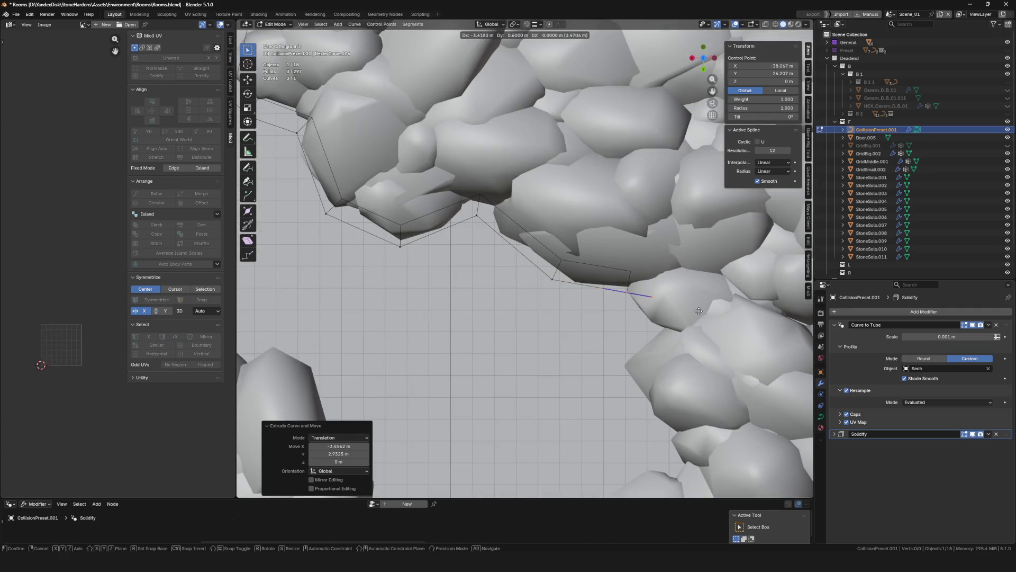
left_click(700, 348)
key("e")
left_click(675, 405)
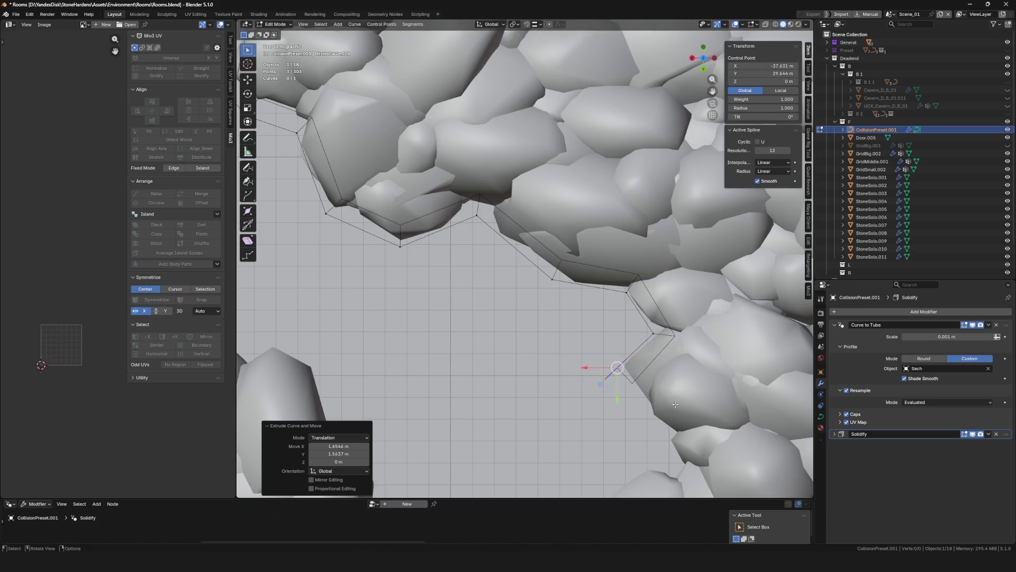
key("e")
left_click(663, 428)
middle_click_drag(662, 428, 649, 329, "shift")
key("e")
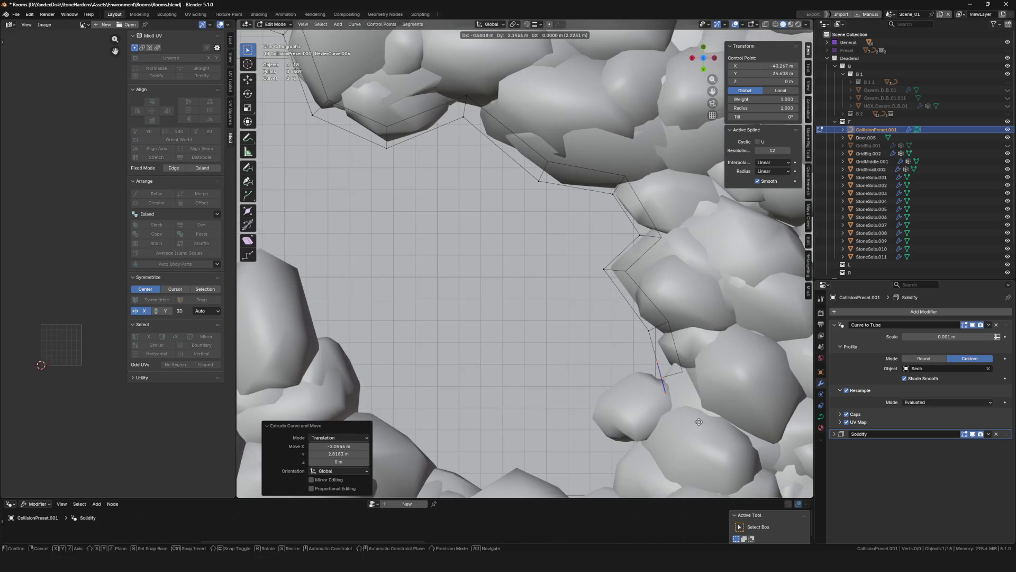
left_click(662, 408)
Trace the curve leftward along the lower rocks toward the room's lower-left wall
middle_click_drag(662, 407, 663, 305, "shift")
key("e")
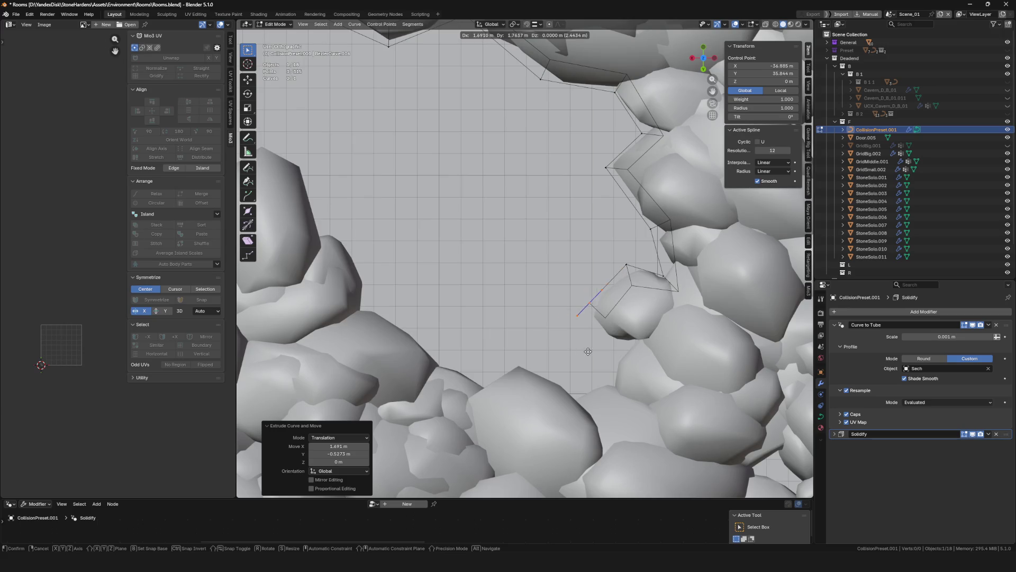
left_click(594, 343)
key("e")
left_click(639, 409)
key("e")
left_click(567, 447)
key("e")
left_click(509, 405)
key("e")
left_click(469, 440)
key("e")
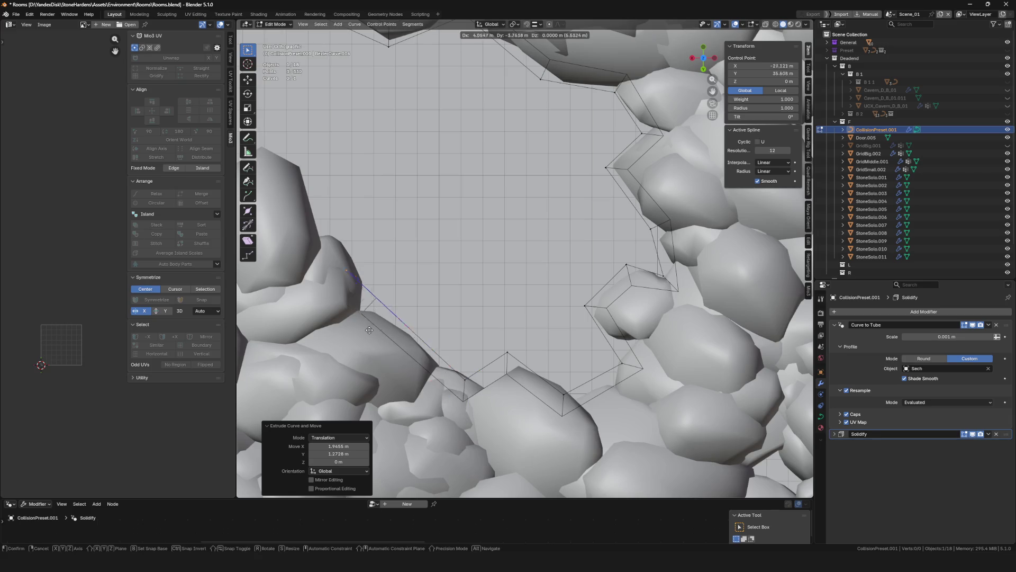
left_click(363, 313)
key("e")
left_click(294, 169)
scroll(421, 220, "down", 5)
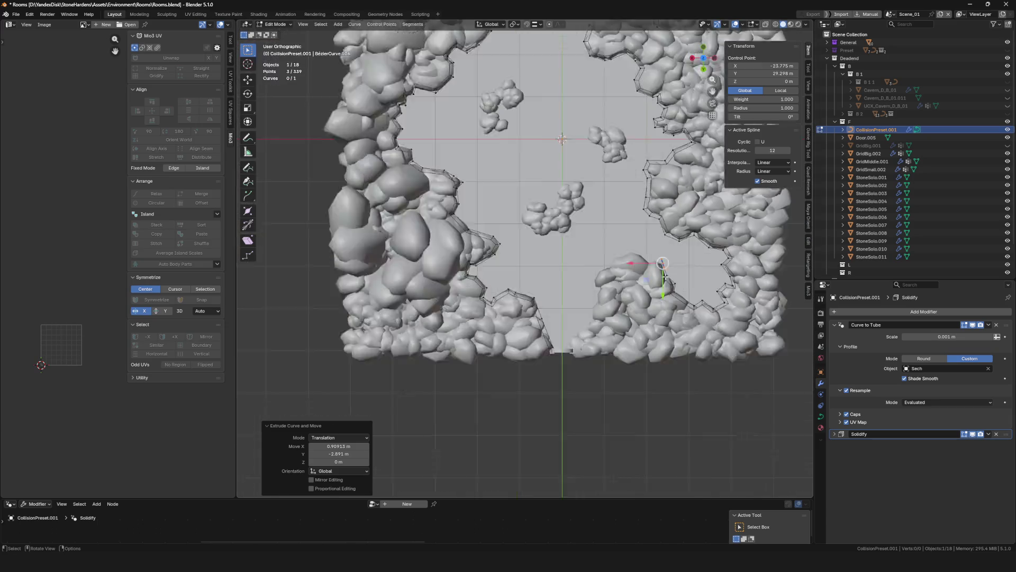
scroll(664, 266, "up", 2)
scroll(663, 266, "up", 5)
Extrude collision-curve points along the rock tops and onto the wall leading toward the doorway
key("e")
left_click(554, 219)
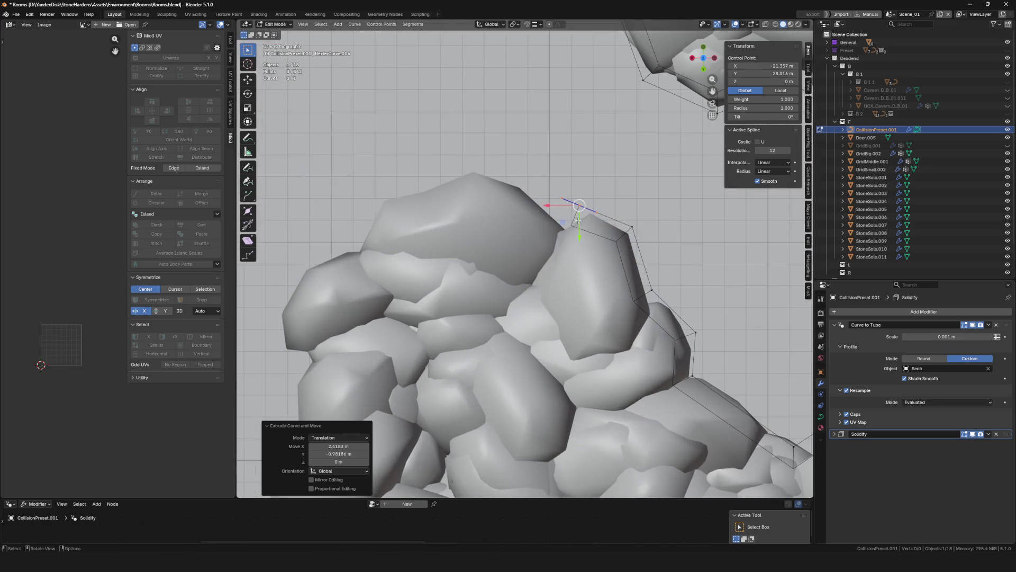
key("e")
left_click(505, 188)
key("e")
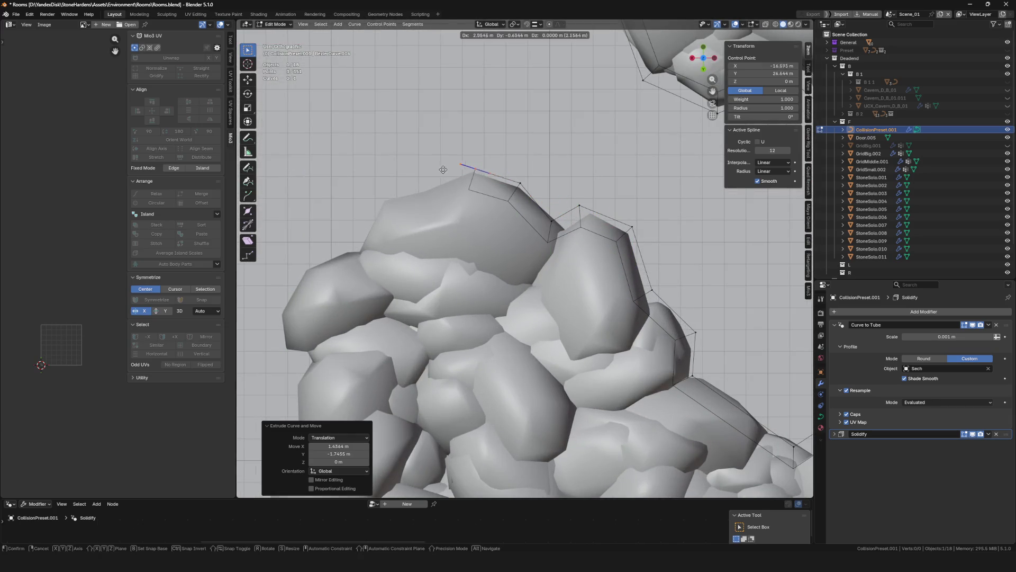
left_click(380, 193)
key("e")
left_click(340, 204)
key("e")
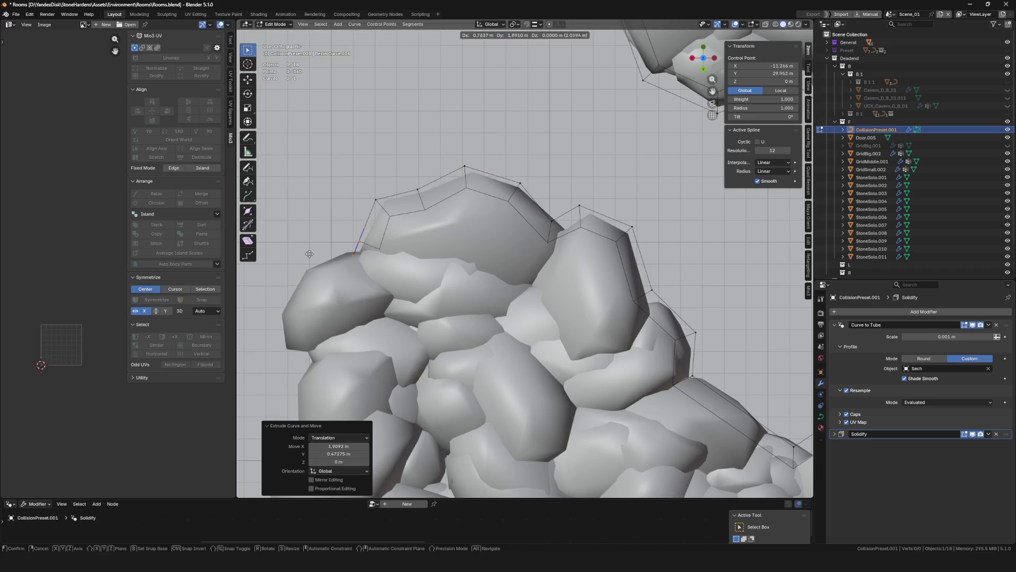
scroll(250, 278, "up", 2)
scroll(250, 278, "up", 3)
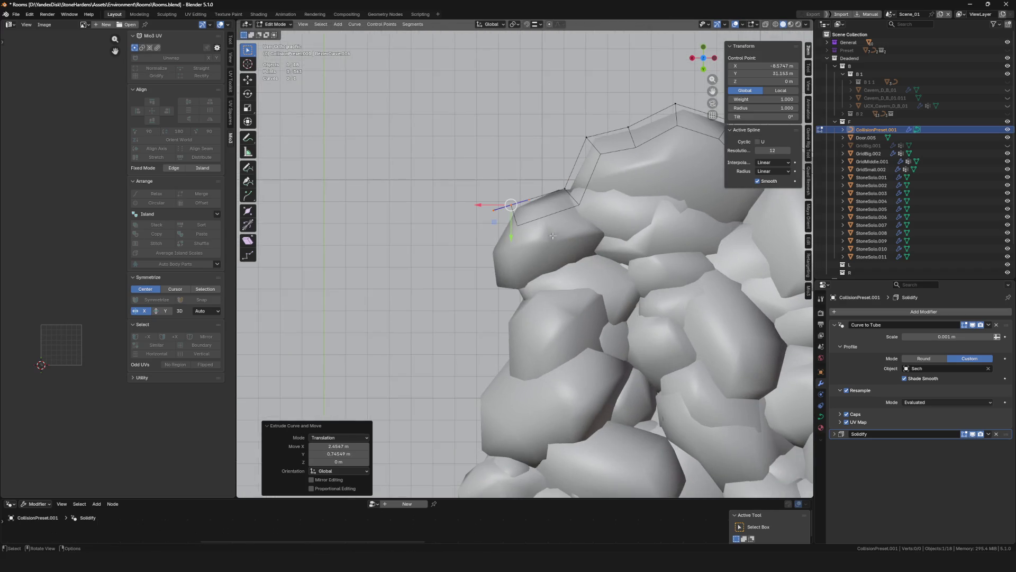
left_click(507, 287)
key("e")
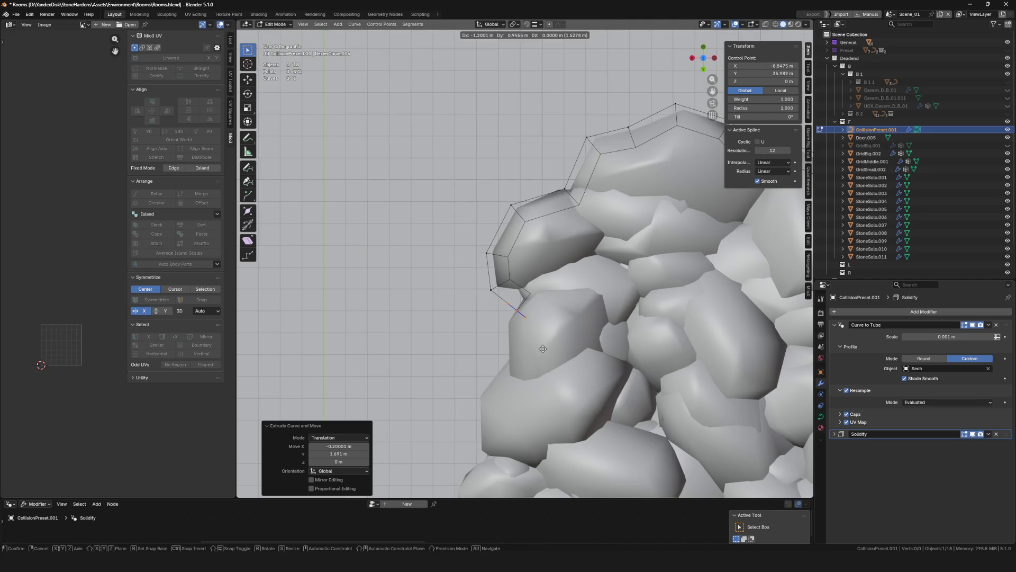
left_click(512, 401)
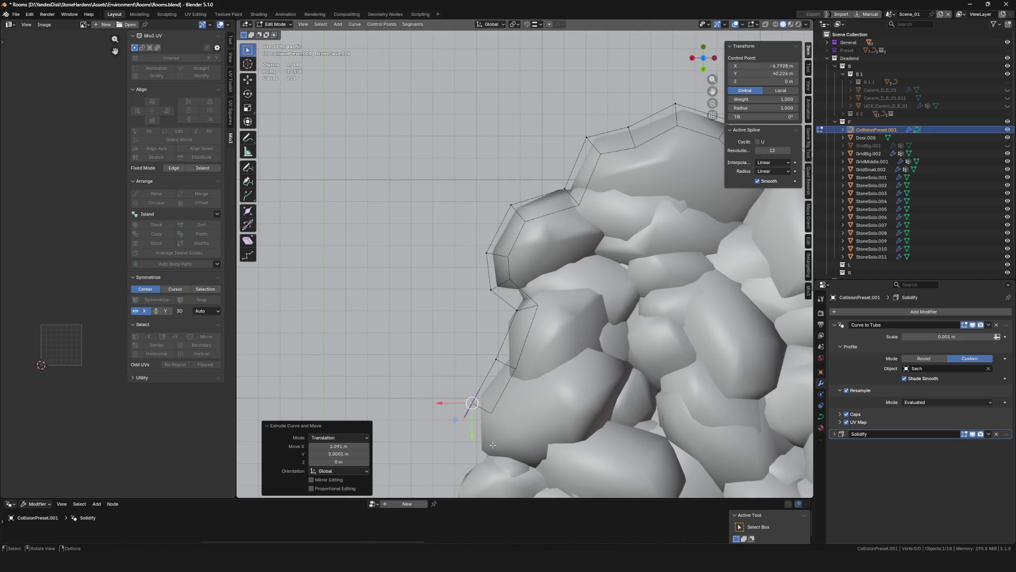
Continue the curve down the wall, nudging a point, until its last point sits at the bottom doorway
middle_click_drag(513, 401, 548, 312, "shift")
key("e")
left_click(516, 314)
key("e")
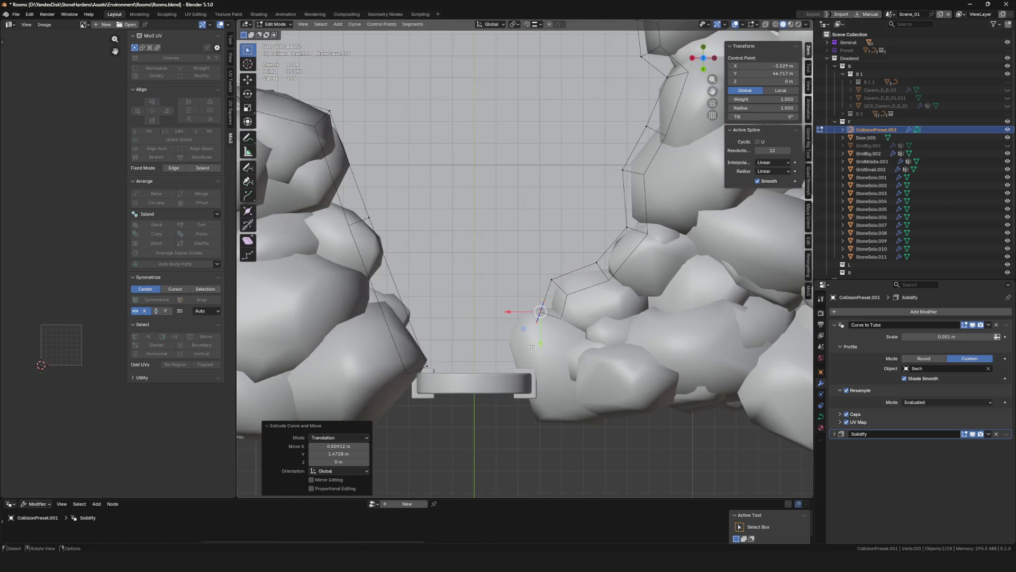
left_click(499, 345)
key("e")
left_click(524, 425)
middle_click_drag(524, 425, 524, 329)
key("g")
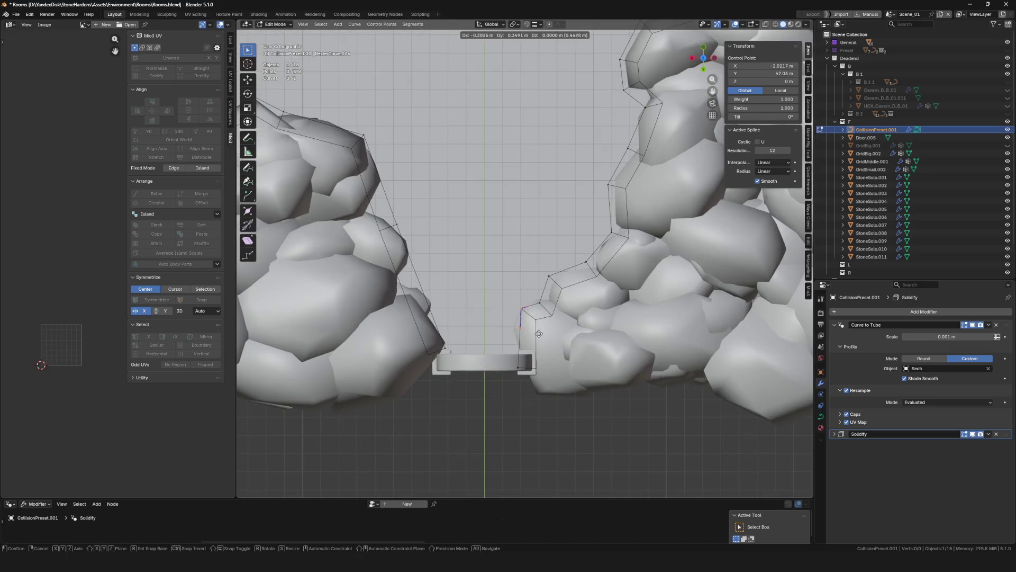
left_click(538, 330)
key("e")
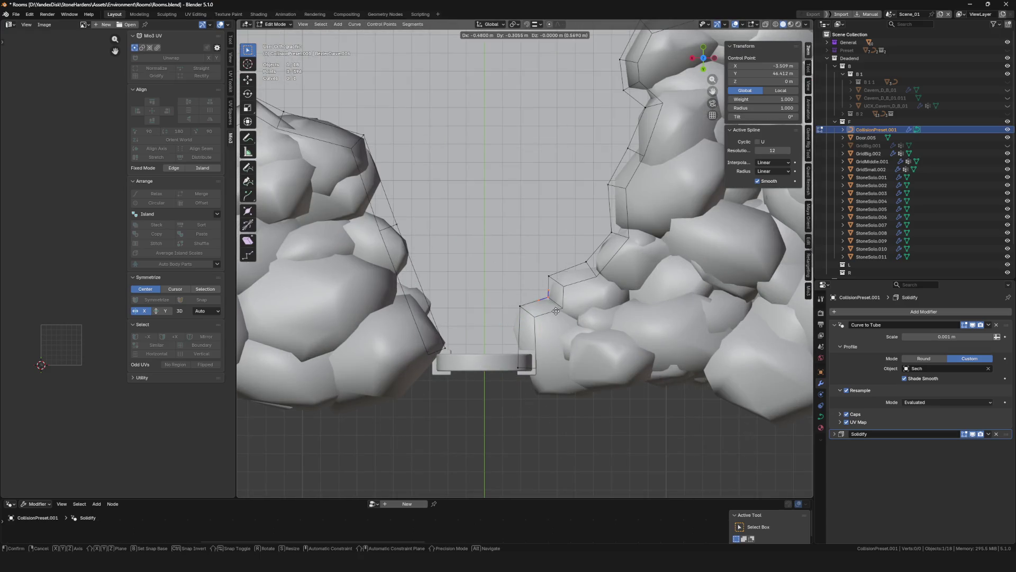
left_click(559, 272)
left_click(601, 278)
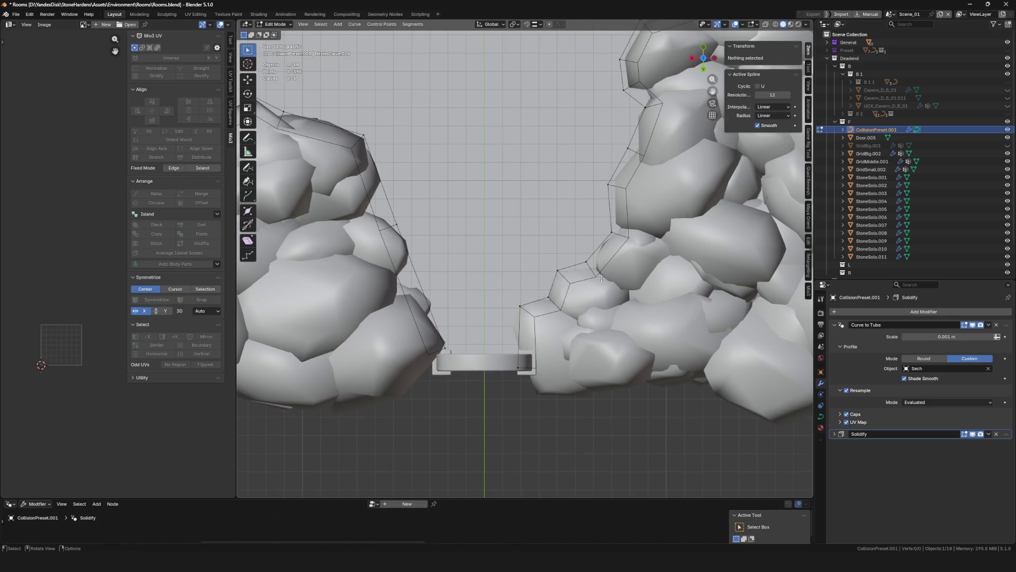
scroll(613, 259, "down", 2)
scroll(544, 170, "up", 4)
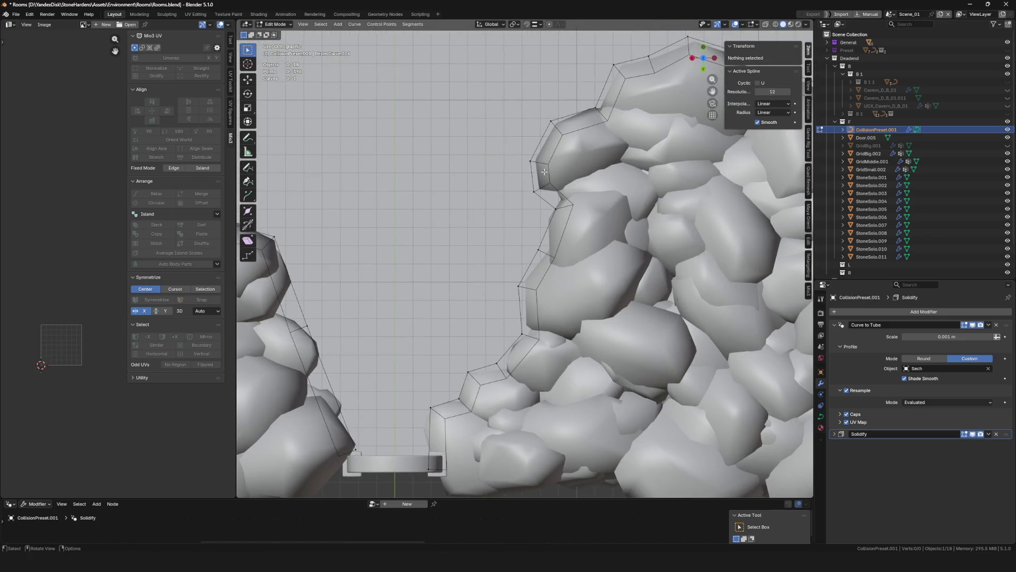
Box-select the run of doorway wall points and move them closer against the rocks
left_click_drag(646, 273, 646, 274)
key("g")
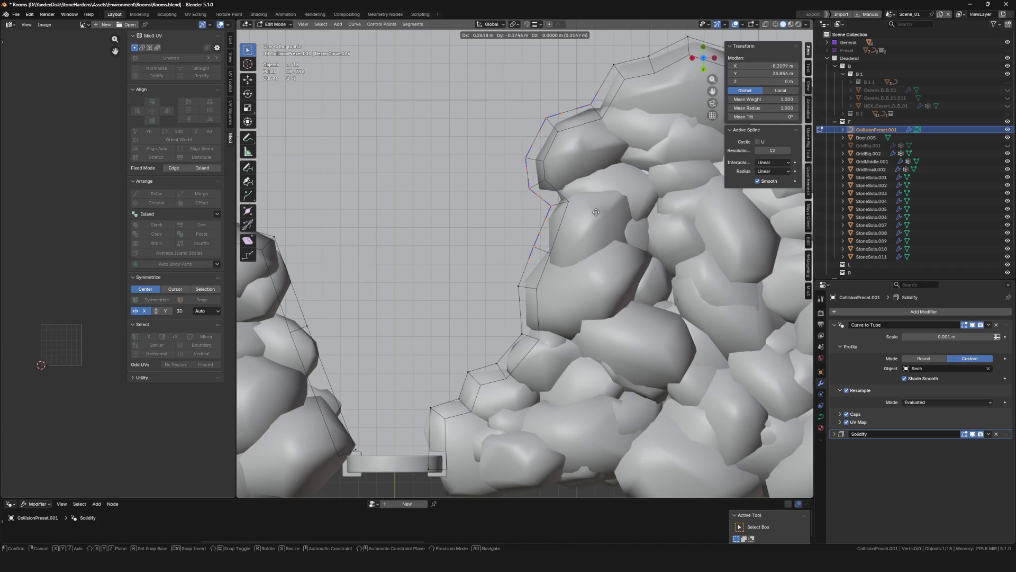
left_click(553, 271)
key("g")
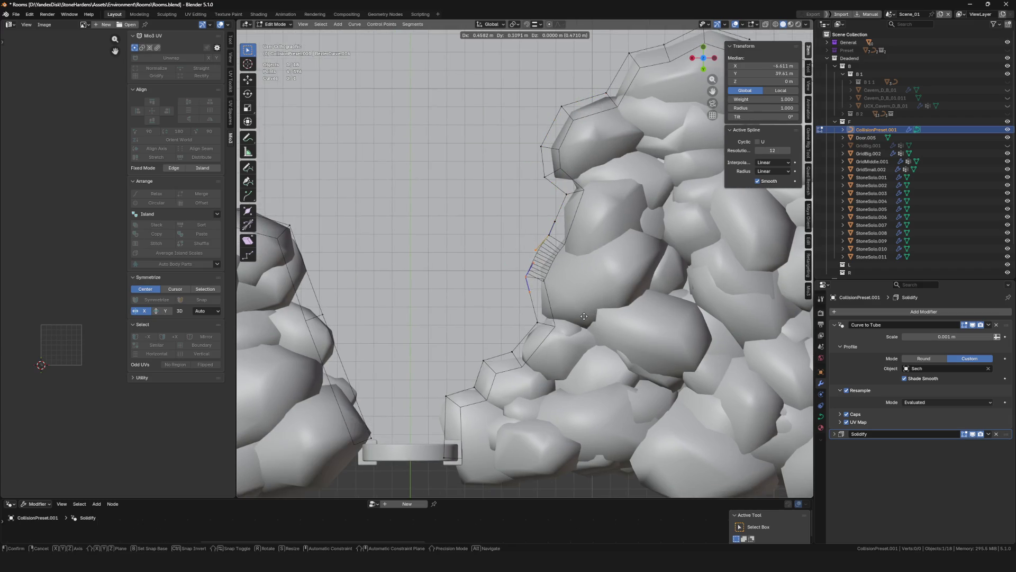
left_click(584, 316)
key("shift+s")
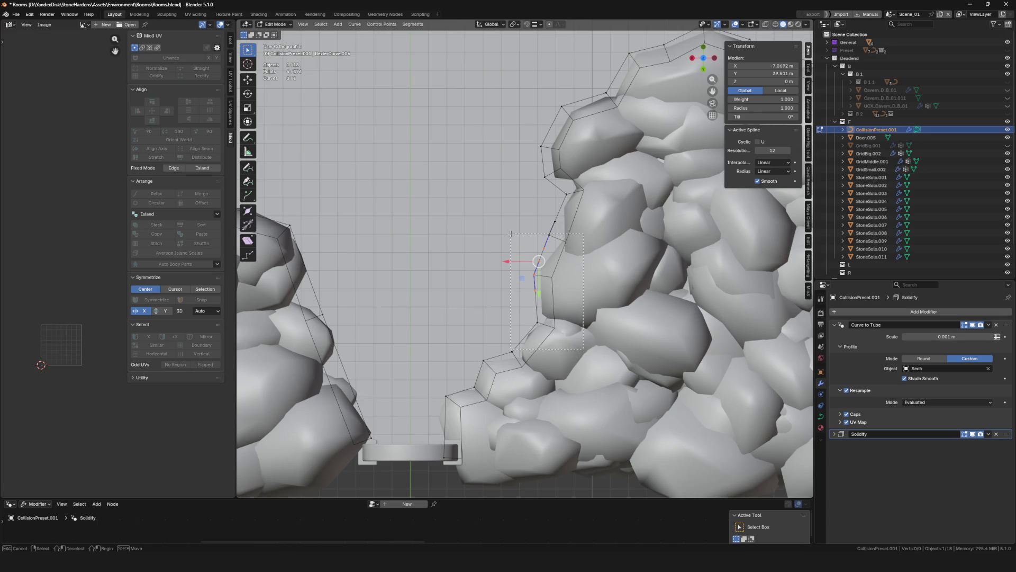
key("g")
left_click(592, 280)
scroll(592, 279, "down", 5)
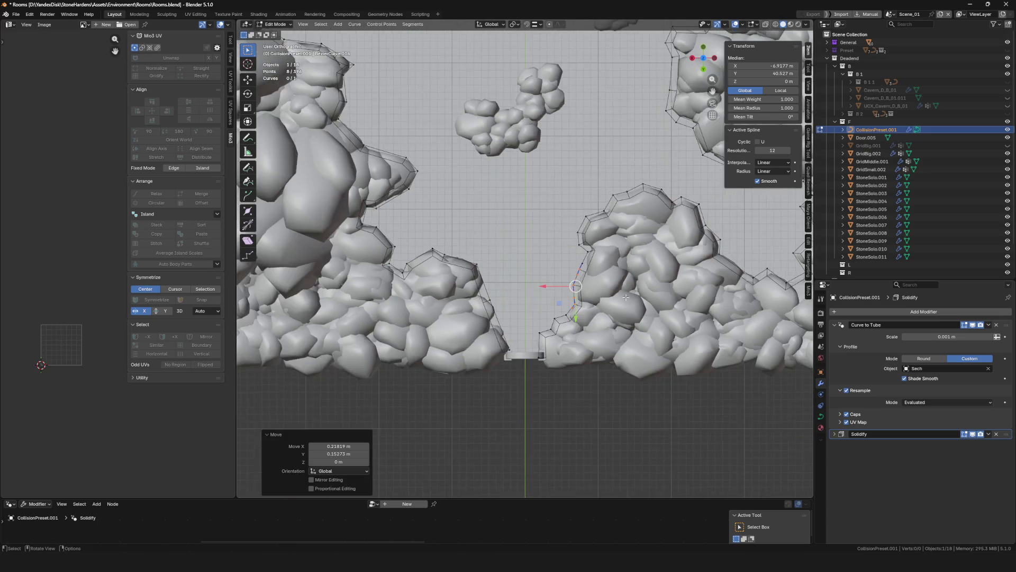
scroll(585, 370, "up", 3)
Save Rooms.blend and review the curve in Object Mode with see-through display
key("ctrl+s")
scroll(586, 370, "down", 4)
scroll(586, 370, "up", 2)
mouse_move(586, 371)
middle_mouse_down()
mouse_move(522, 281)
mouse_move(550, 361)
mouse_move(692, 150)
middle_mouse_up()
key("Tab")
key("alt+z")
key("alt+z")
scroll(529, 357, "up", 2)
scroll(528, 357, "down", 4)
scroll(693, 150, "up", 3)
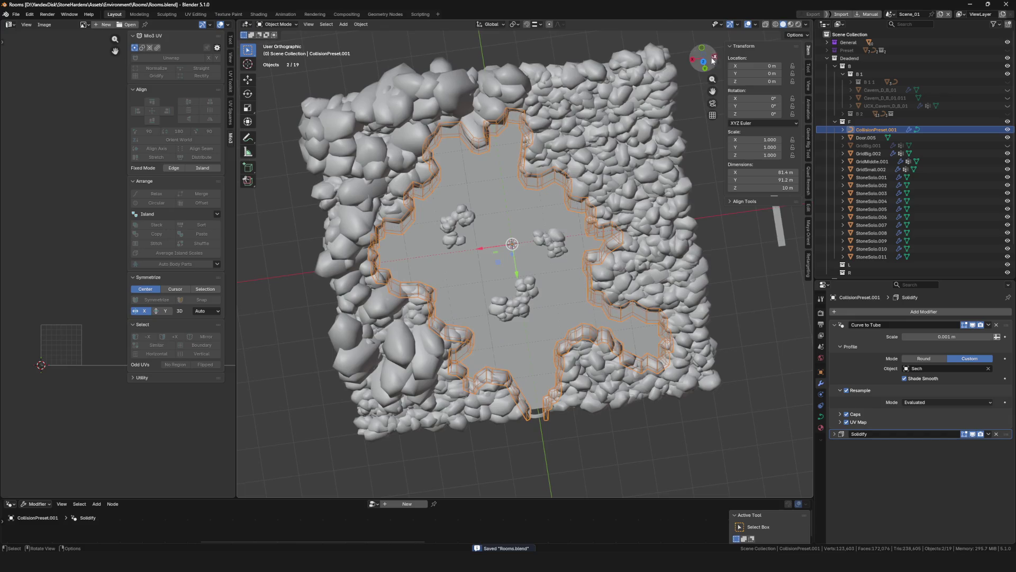
scroll(693, 149, "up", 2)
scroll(692, 149, "up", 1)
scroll(560, 133, "up", 3)
Duplicate a short doorway stretch of the curve onto the floor and separate it as its own object
key("Tab")
scroll(516, 103, "up", 2)
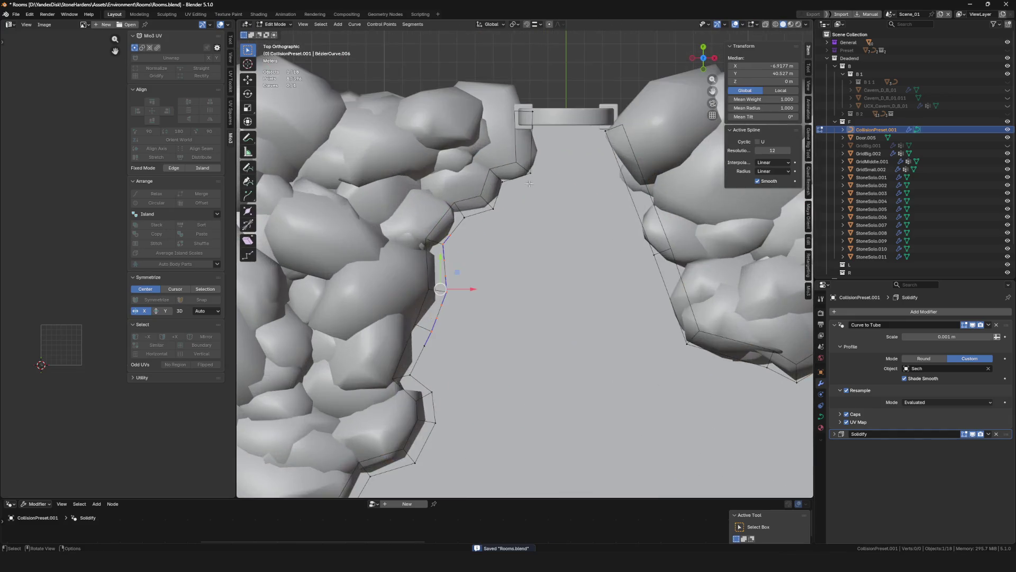
key("alt+z")
left_click_drag(502, 91, 561, 200)
scroll(520, 154, "down", 1)
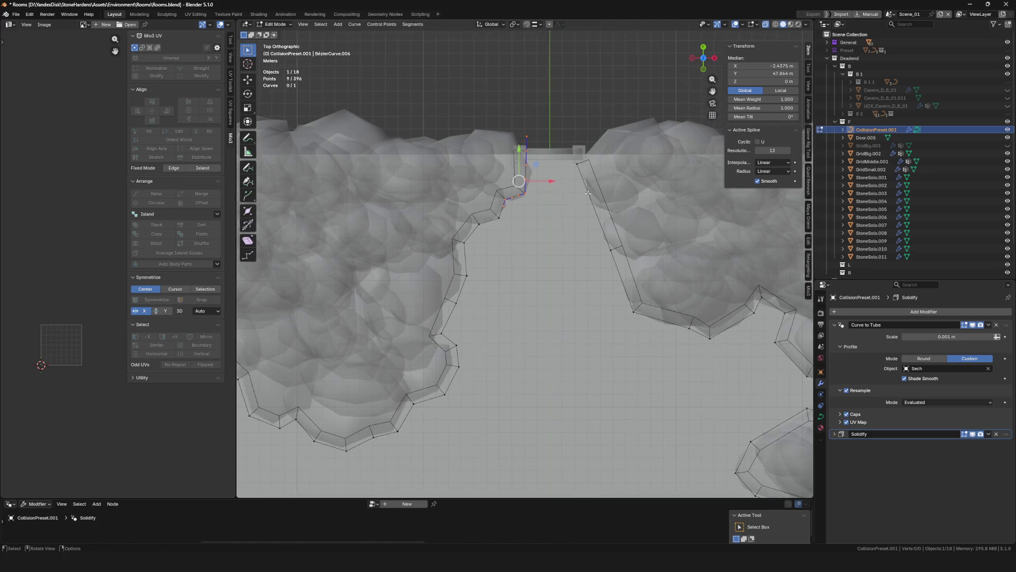
scroll(516, 155, "up", 1)
mouse_move(560, 124)
left_mouse_down()
mouse_move(647, 299)
mouse_move(649, 285)
left_mouse_up()
scroll(649, 285, "down", 1)
key("shift+d")
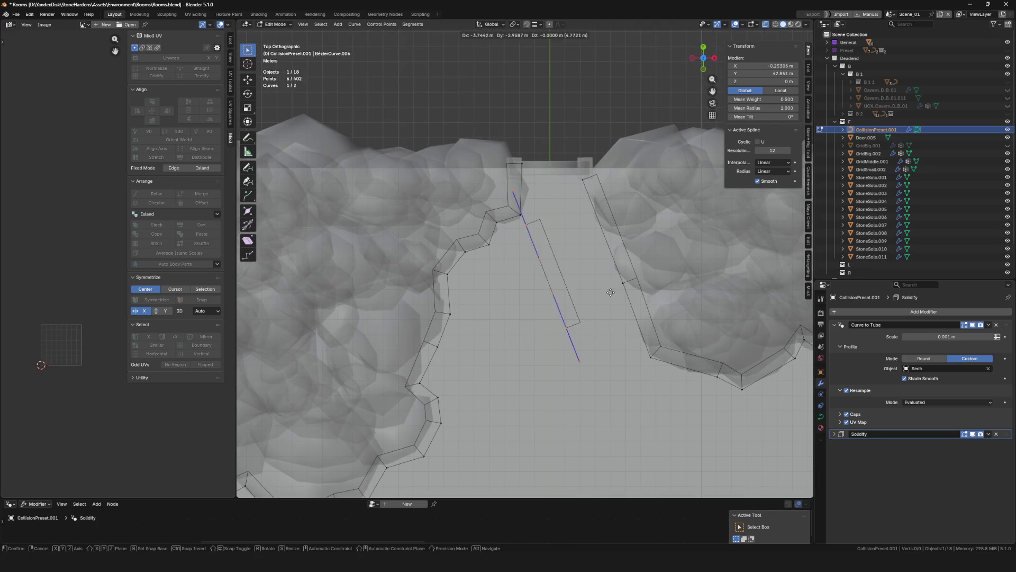
left_click(619, 291)
key("p")
Switch to the new CollisionPreset.002 object and start moving it in Edit Mode
key("ctrl+Tab")
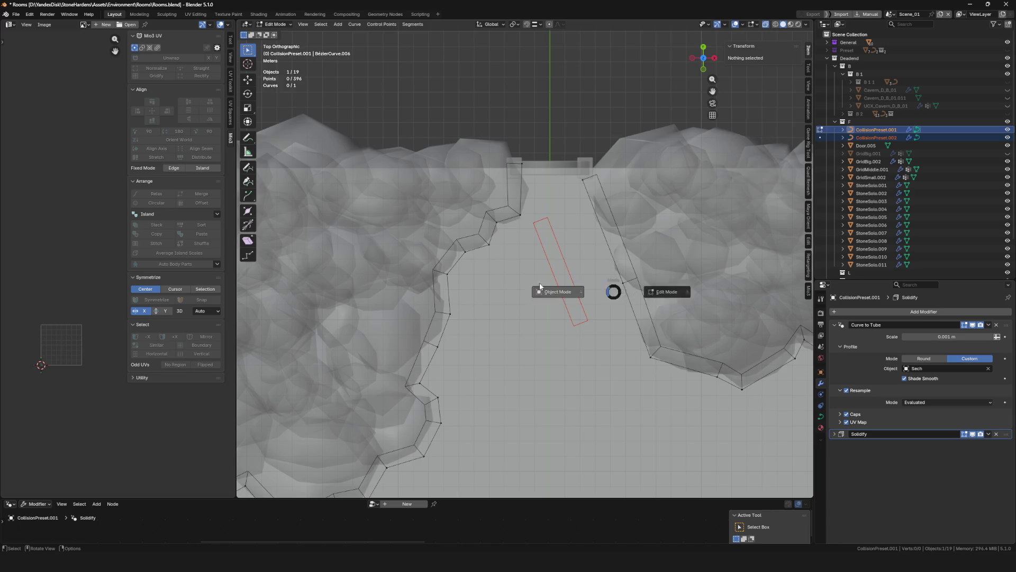
left_click(556, 291)
scroll(555, 281, "down", 3)
scroll(554, 280, "up", 2)
key("Tab")
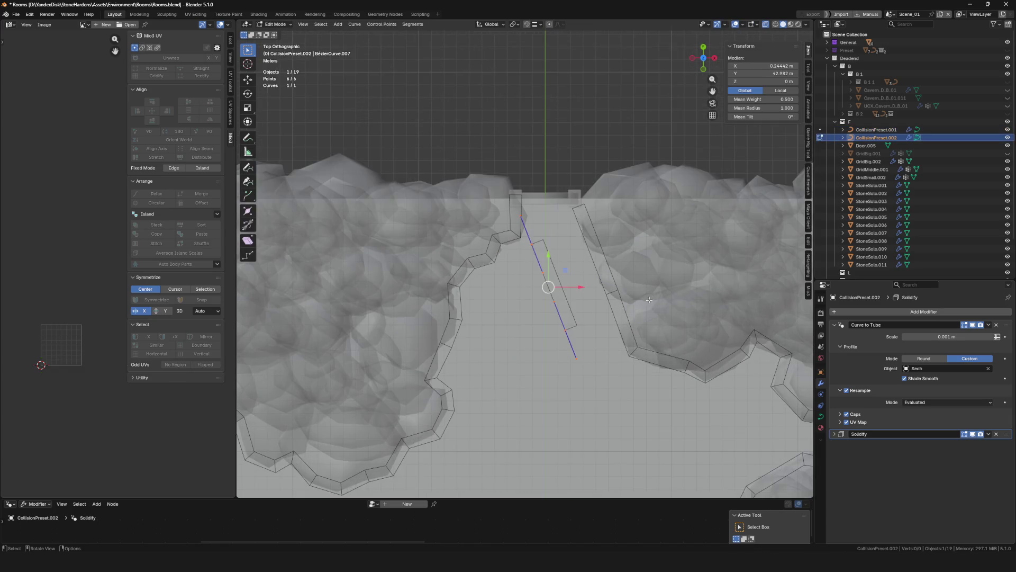
scroll(596, 254, "down", 2)
scroll(655, 211, "down", 2)
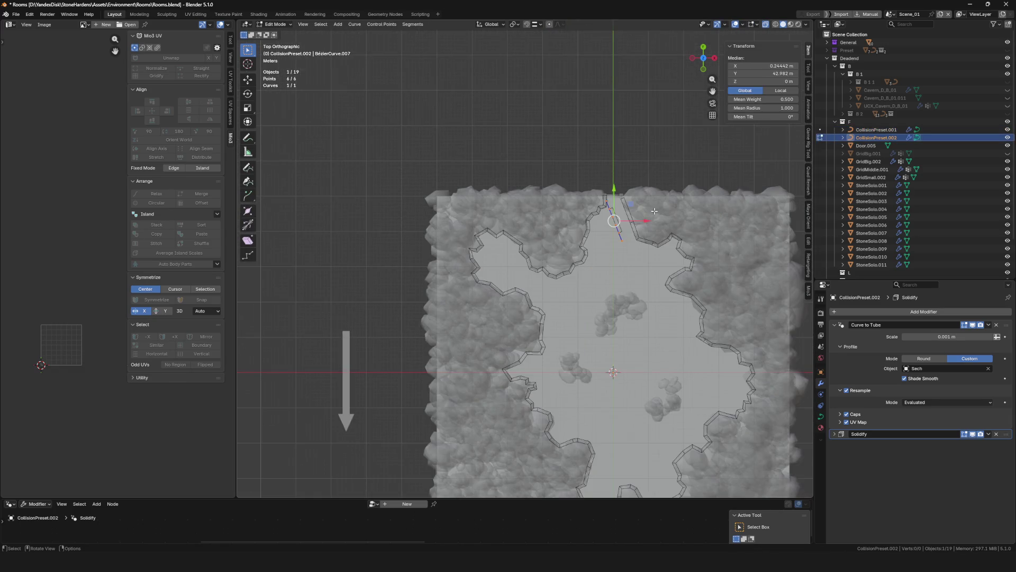
middle_click_drag(655, 211, 654, 210)
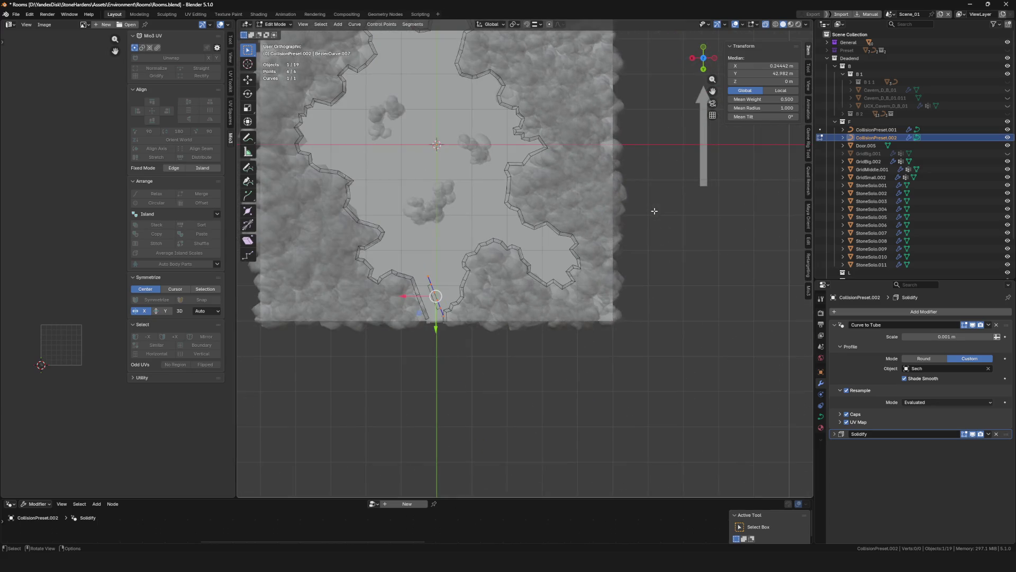
scroll(513, 239, "up", 3)
key("g")
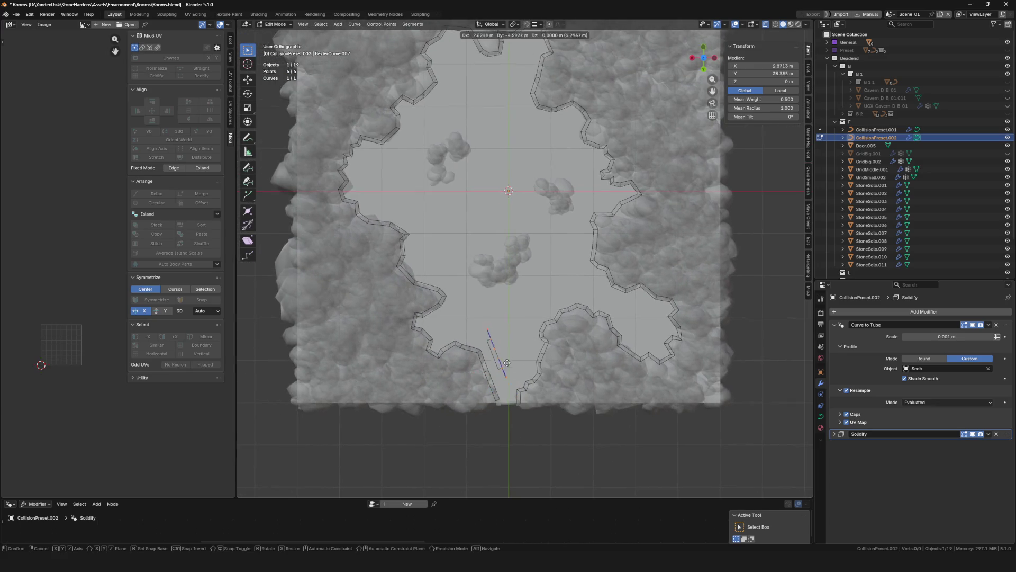
Drop the copied piece, adjust one end point and extrude a first new point from it
left_click(489, 282)
scroll(491, 272, "up", 2)
scroll(493, 274, "up", 1)
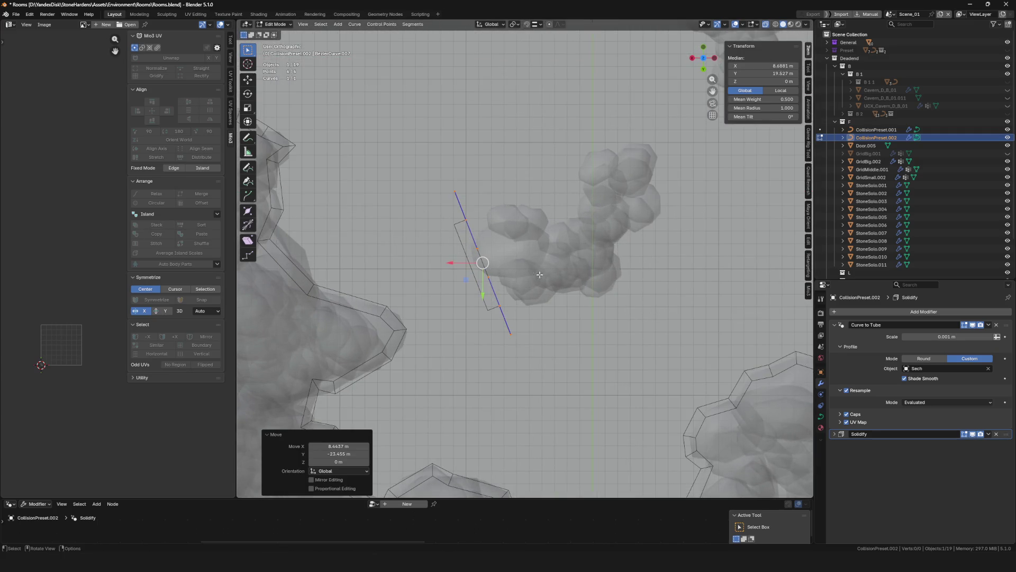
scroll(540, 275, "up", 3)
left_click_drag(486, 237, 486, 239)
key("g")
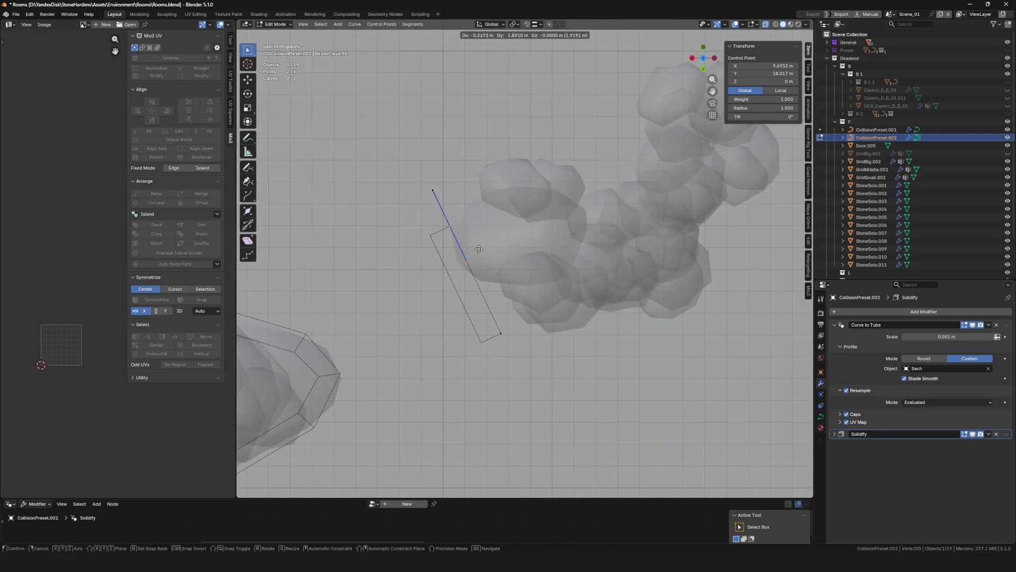
left_click(479, 249)
key("e")
left_click(471, 278)
key("e")
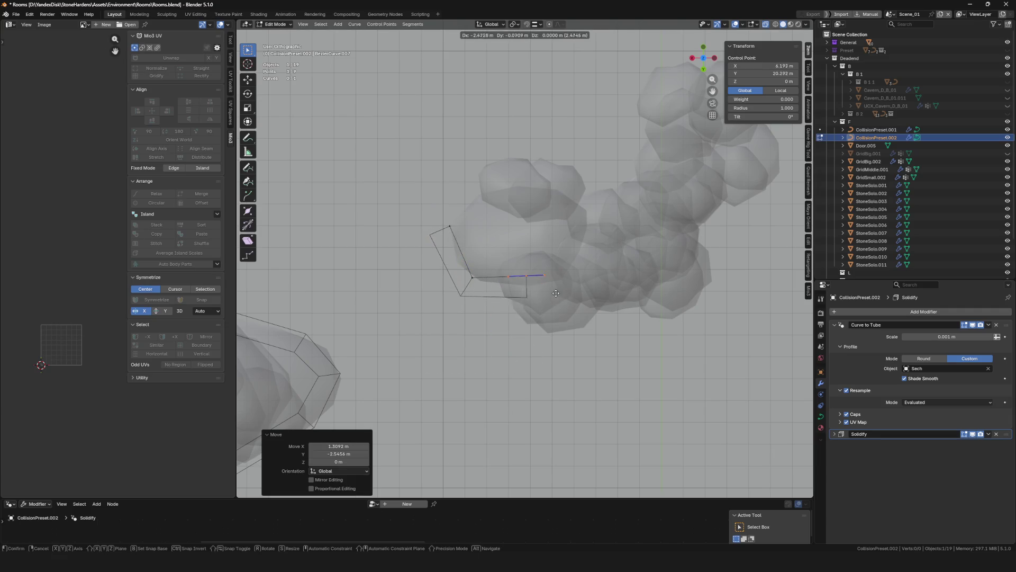
key("Escape")
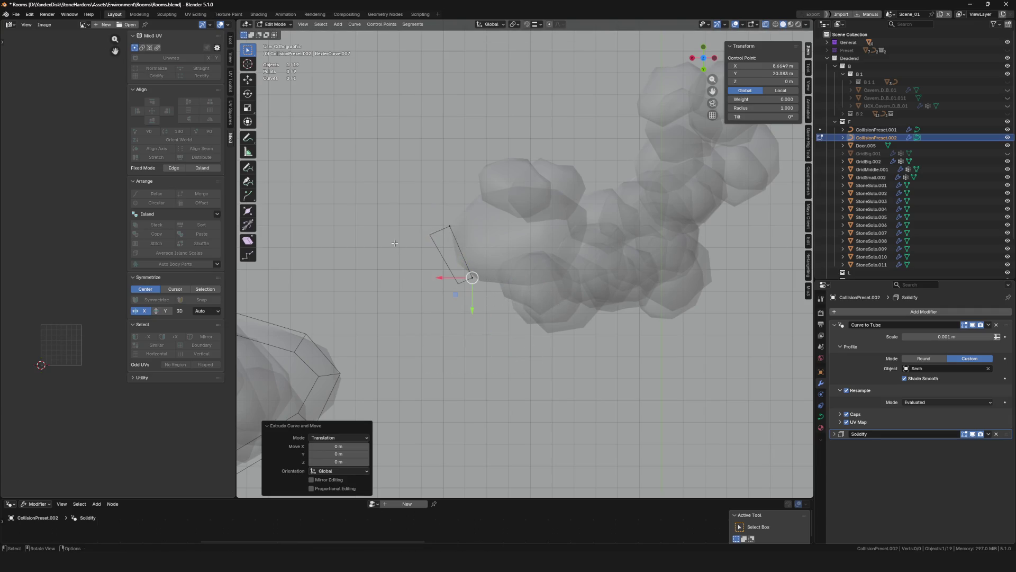
Rotate and move the piece against the small rock cluster, setting its end point on the cluster edge
key("r")
key("g")
left_click(782, 153)
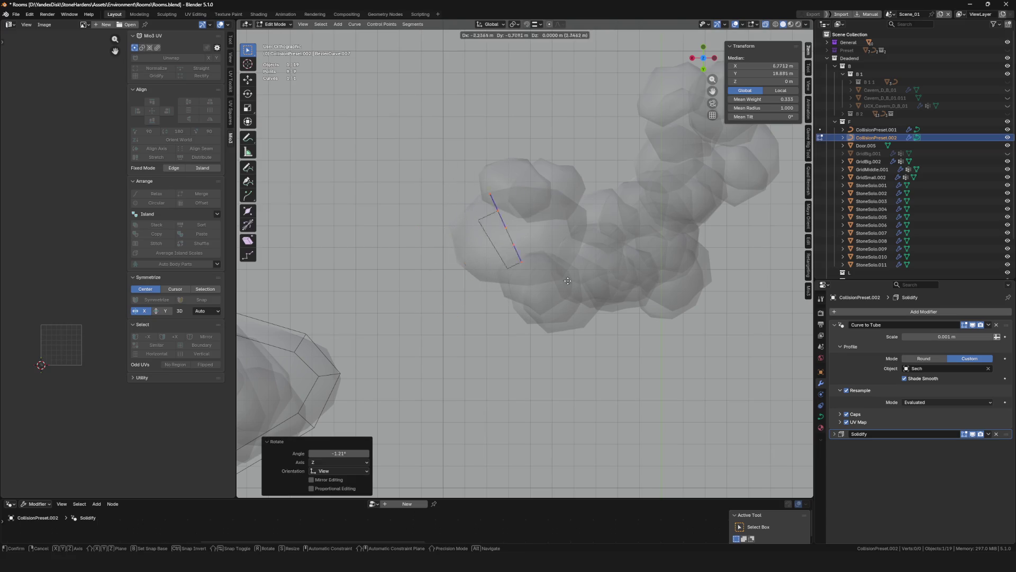
key("g")
mouse_move(782, 152)
middle_mouse_down("shift")
mouse_move(600, 228)
mouse_move(570, 222)
middle_mouse_up("shift")
left_click(601, 220)
scroll(579, 226, "up", 2)
left_click(582, 195)
key("g")
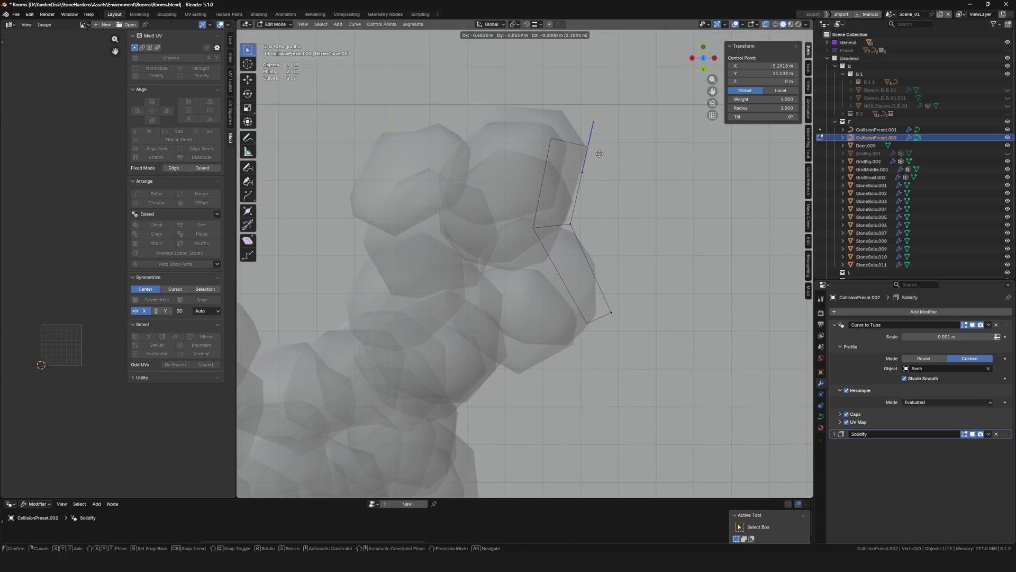
left_click(599, 153)
Extrude curve points leftward around the top of the rock cluster
key("e")
middle_click_drag(590, 143, 586, 159, "shift")
key("e")
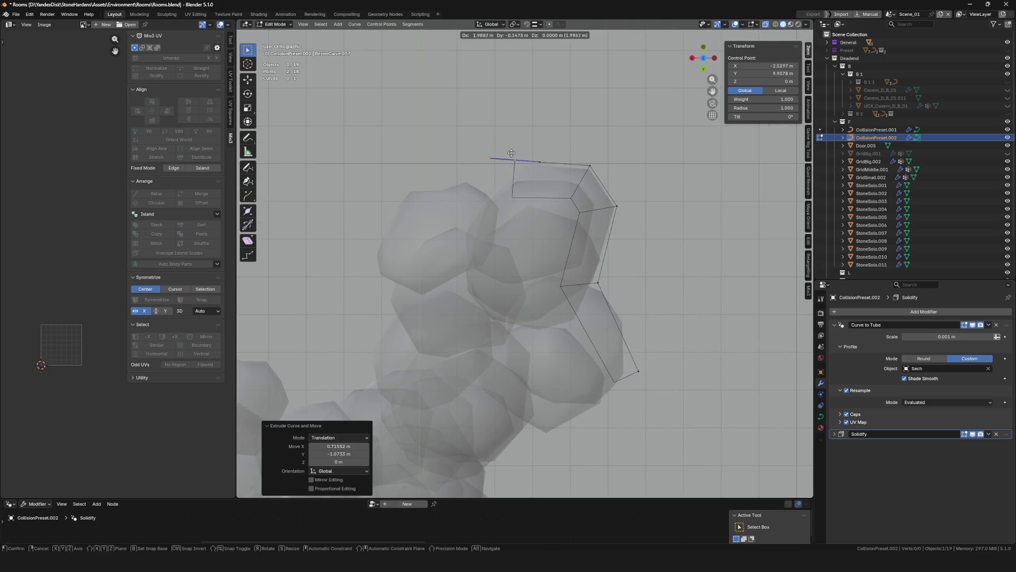
left_click(511, 153)
key("e")
left_click(489, 195)
key("e")
left_click(462, 175)
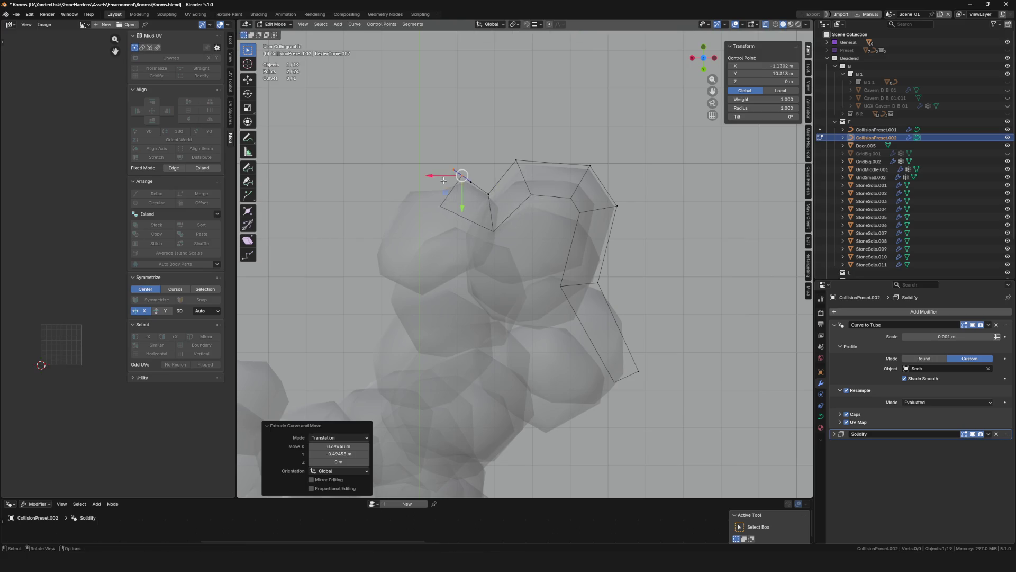
Extrude the newest points downward along the cluster and show the rocks solid again
key("e")
left_click(373, 193)
middle_click_drag(373, 192, 536, 239, "shift")
key("e")
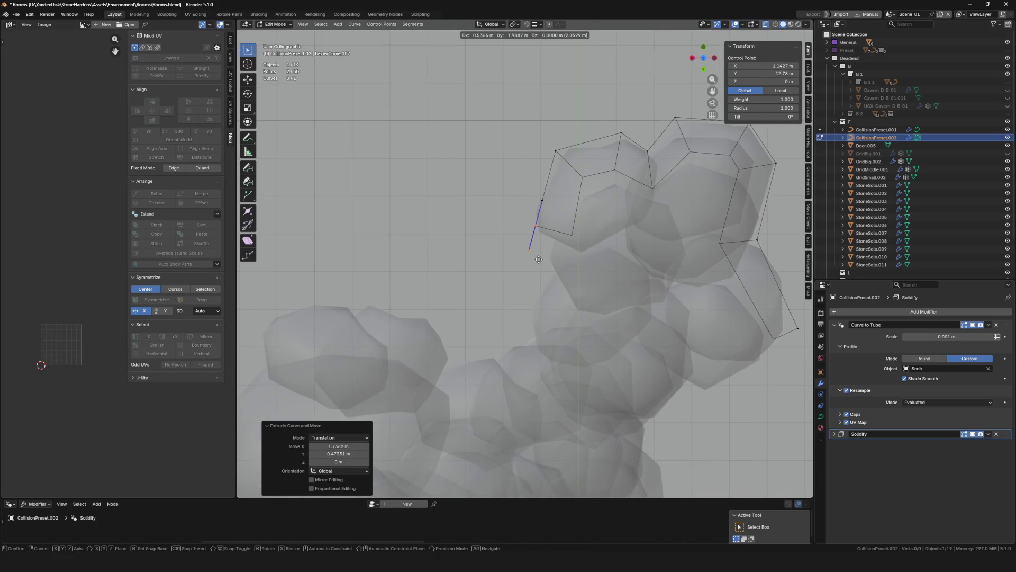
left_click(542, 256)
key("e")
left_click(557, 263)
key("e")
left_click(547, 350)
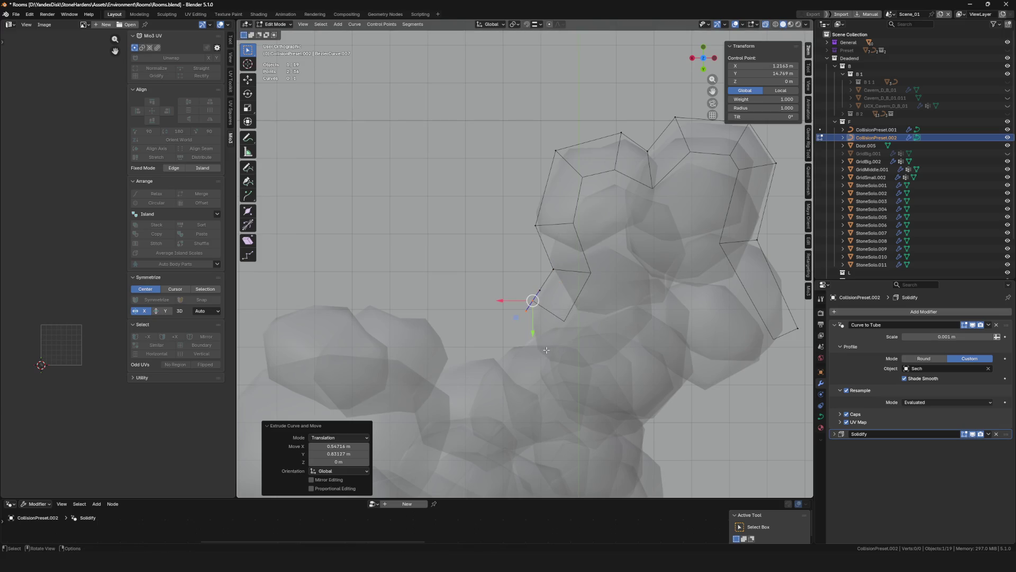
key("alt+z")
scroll(547, 350, "down", 2)
scroll(630, 240, "down", 3)
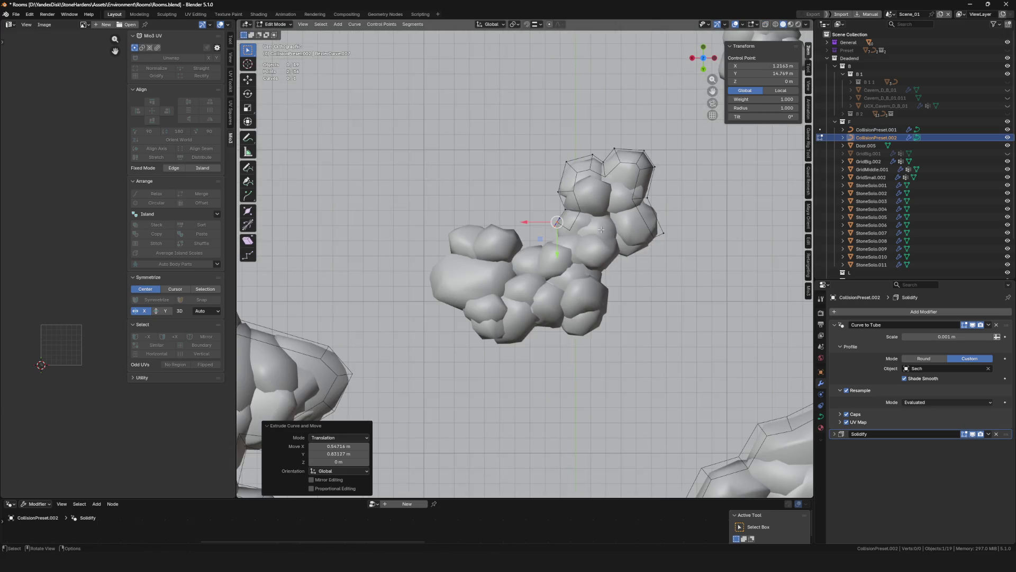
scroll(601, 230, "up", 4)
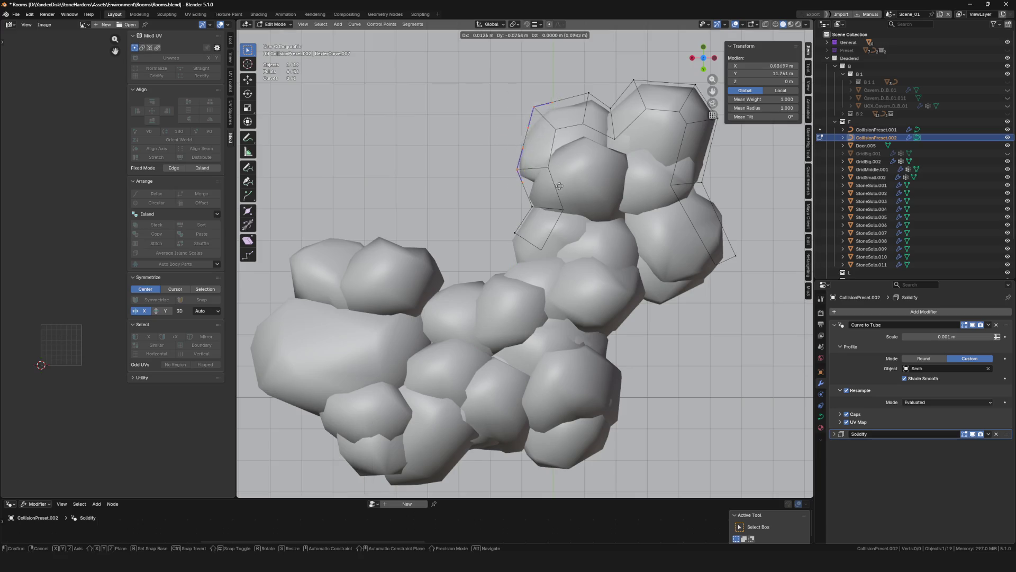
From the curve's open end, extrude points along the cluster's upper edge toward its top left
left_click_drag(508, 151, 556, 199)
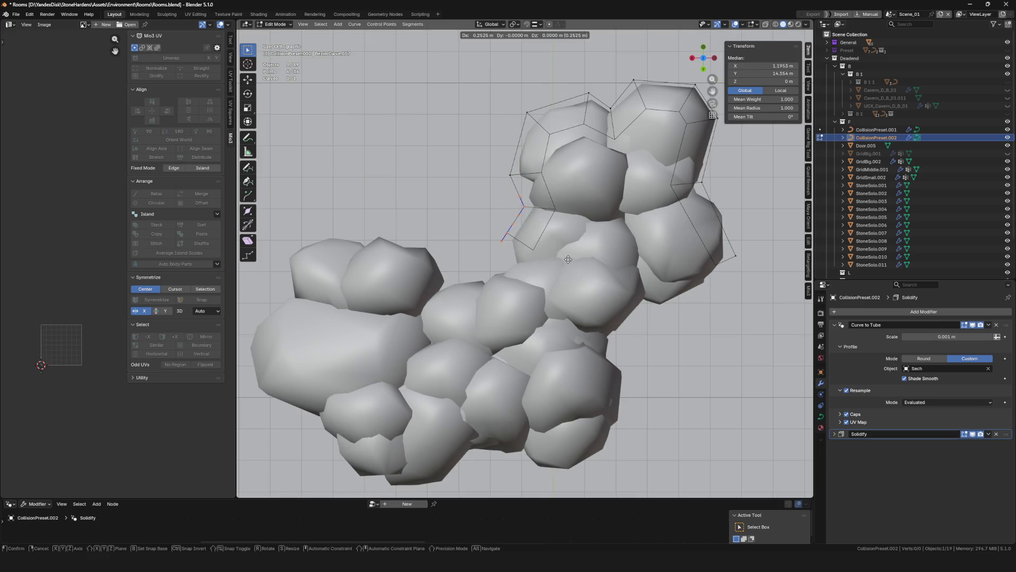
key("e")
right_click(493, 222)
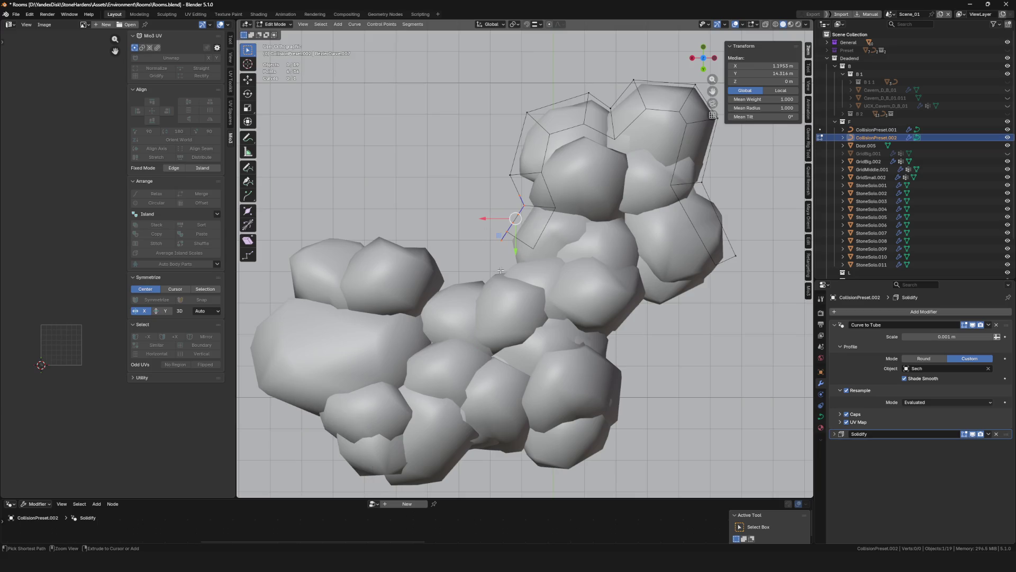
key("g")
left_click(553, 243)
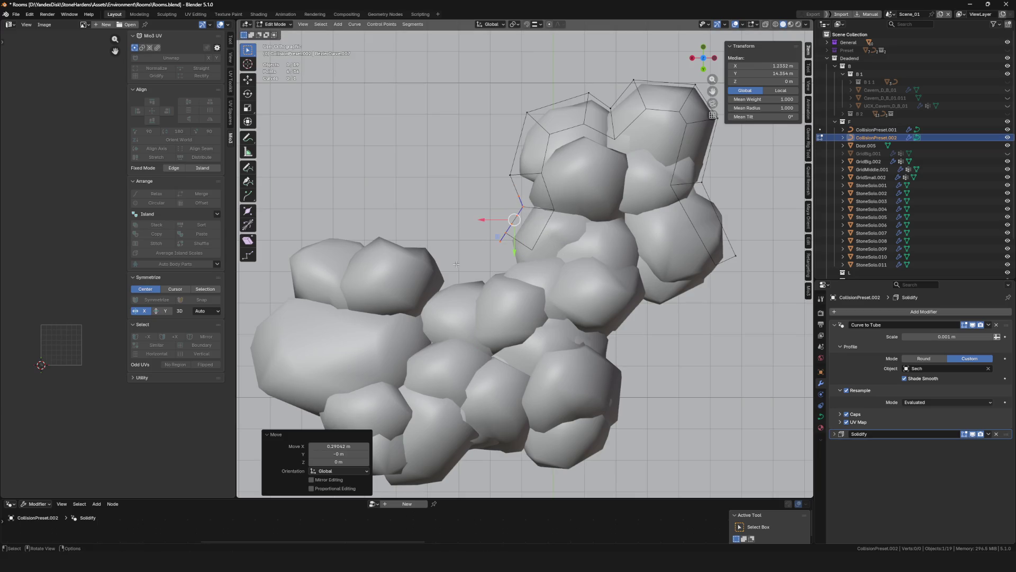
key("e")
left_click(553, 286)
key("e")
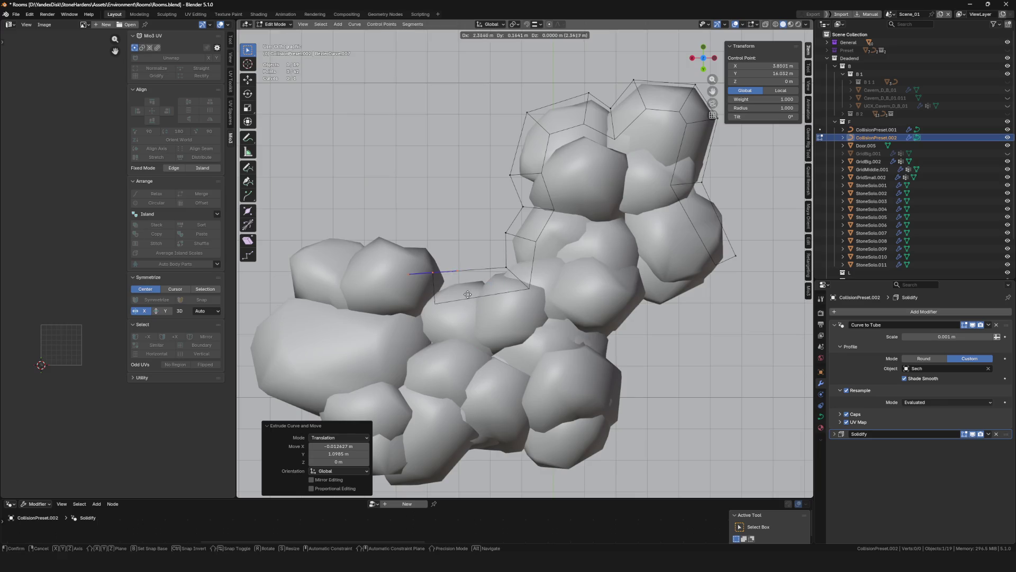
left_click(485, 302)
key("e")
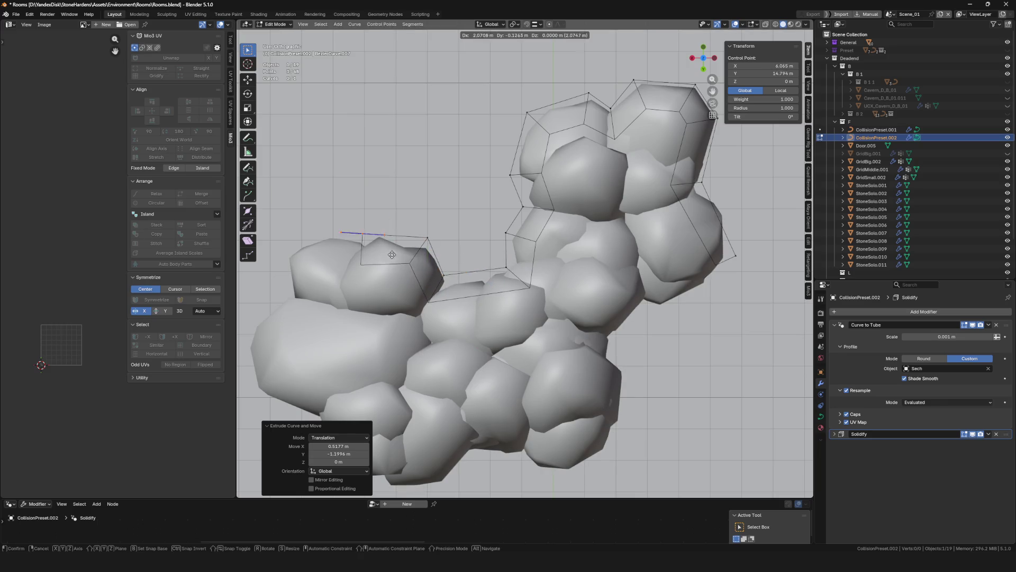
Extrude points down the left side of the rock cluster to its lower left
middle_click_drag(339, 239, 508, 199, "shift")
left_click(469, 218)
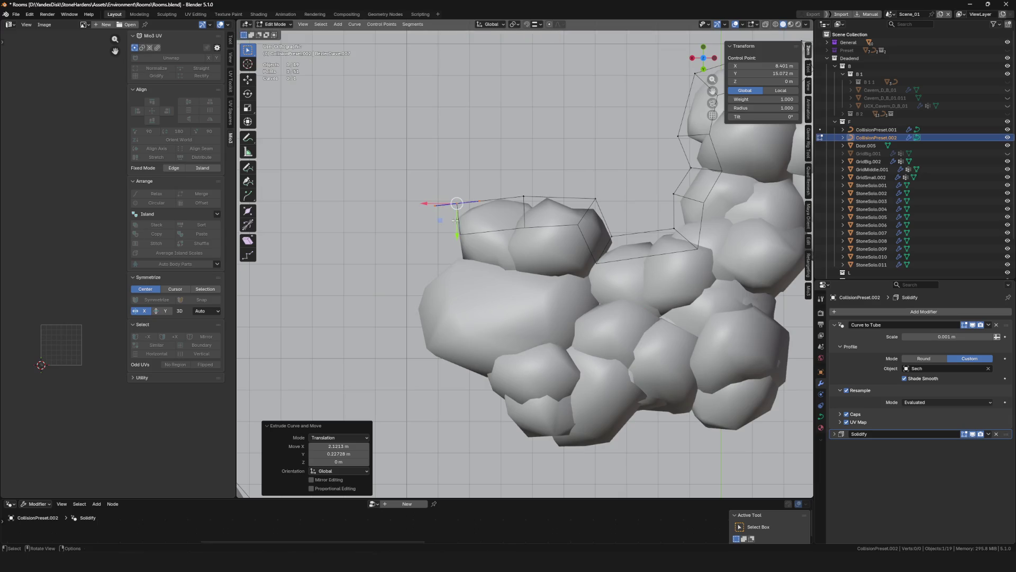
key("e")
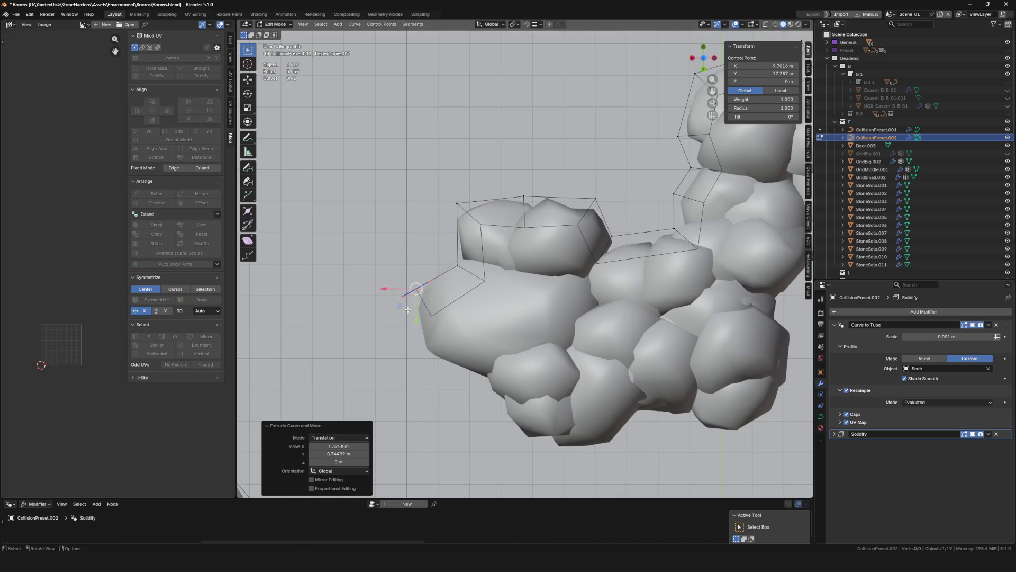
middle_click_drag(455, 372, 498, 291, "shift")
left_click(500, 287)
key("e")
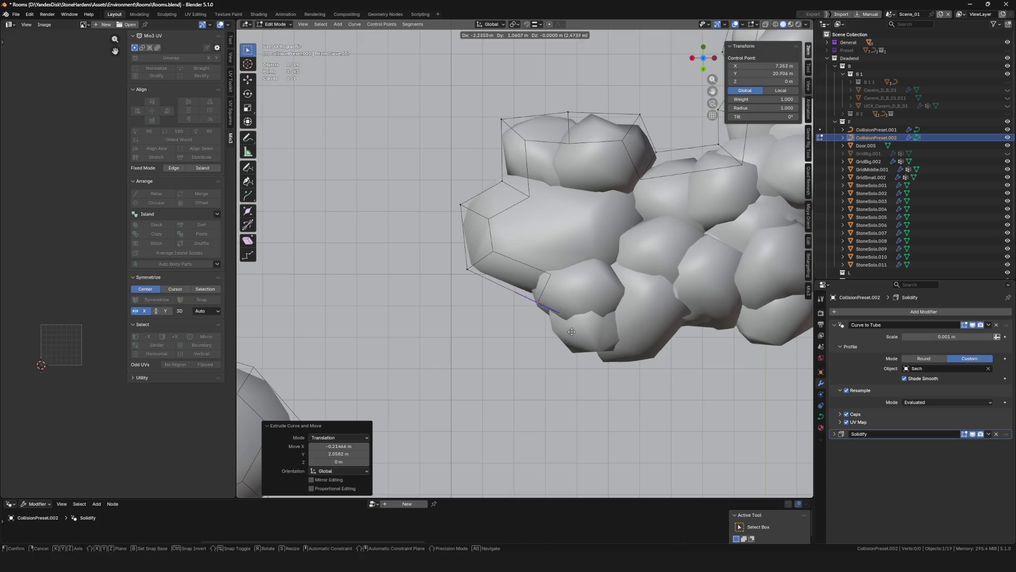
left_click(544, 353)
Extrude points along the bottom of the cluster, repositioning one along the way
middle_click_drag(545, 354, 598, 293)
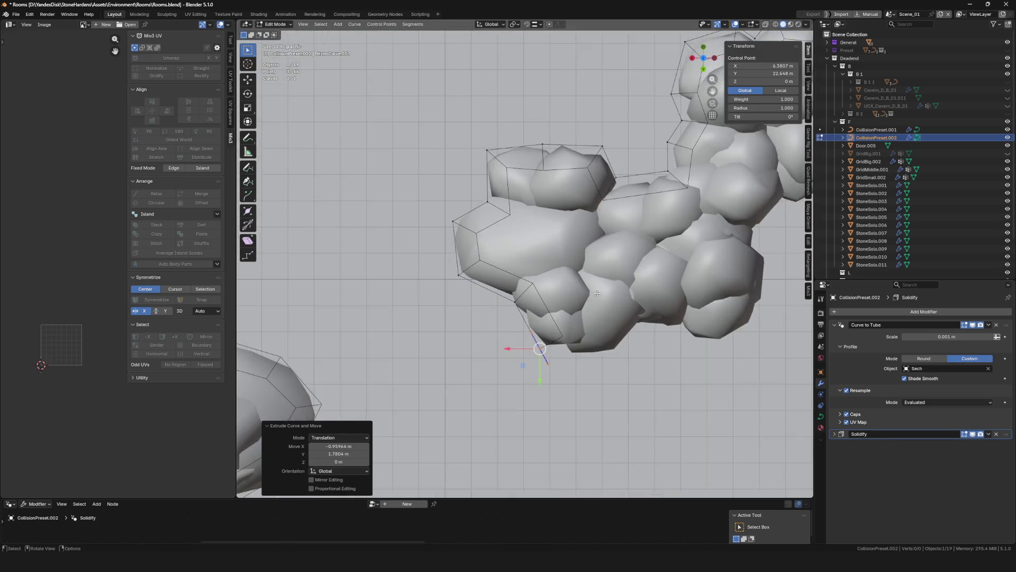
key("e")
left_click(569, 309)
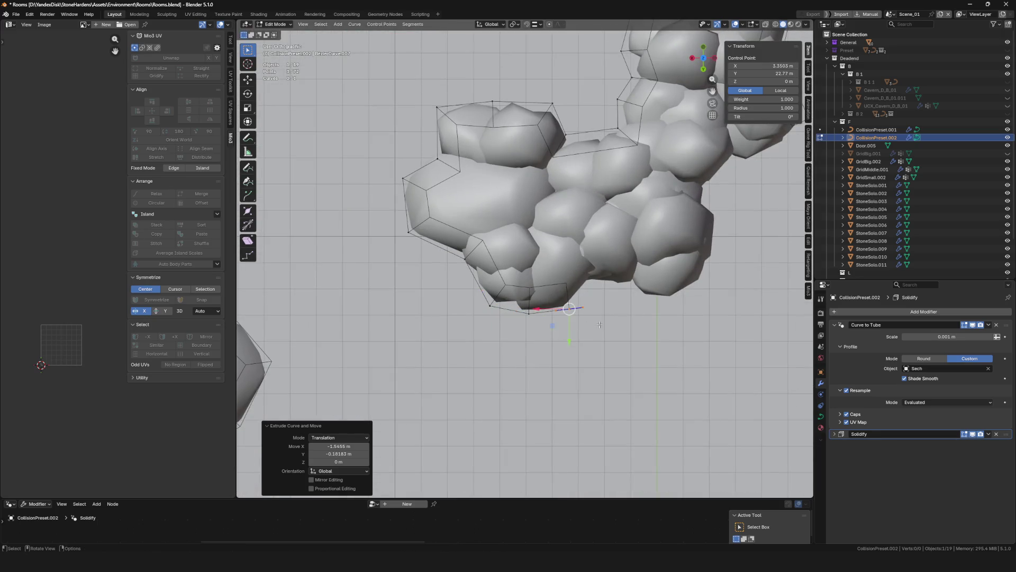
key("e")
left_click(674, 304)
key("g")
left_click(612, 296)
middle_click_drag(608, 298, 573, 294, "shift")
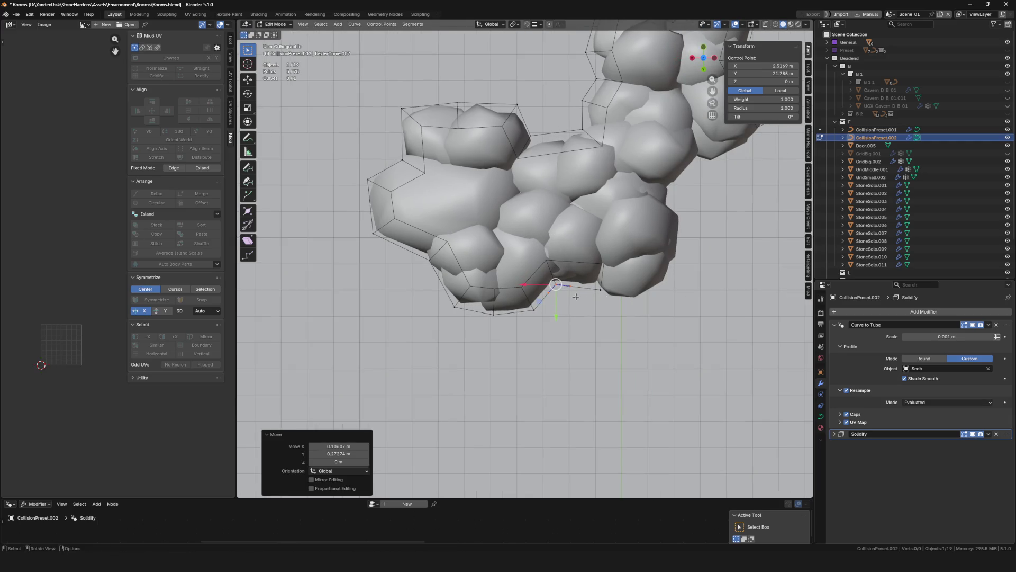
key("e")
left_click(540, 323)
key("e")
left_click(635, 325)
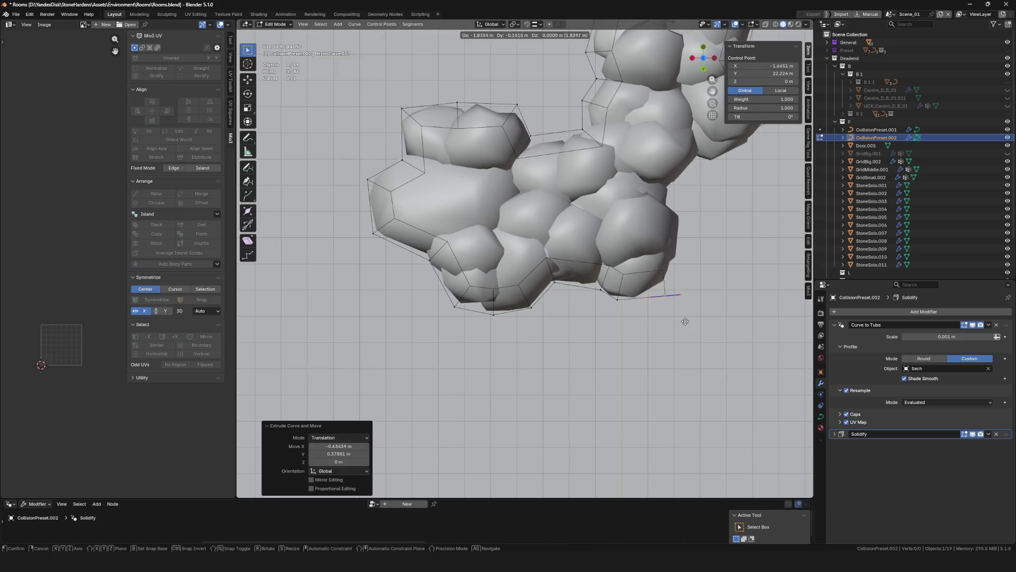
Extrude points up the cluster's right side
middle_click_drag(727, 264, 627, 291, "shift")
key("e")
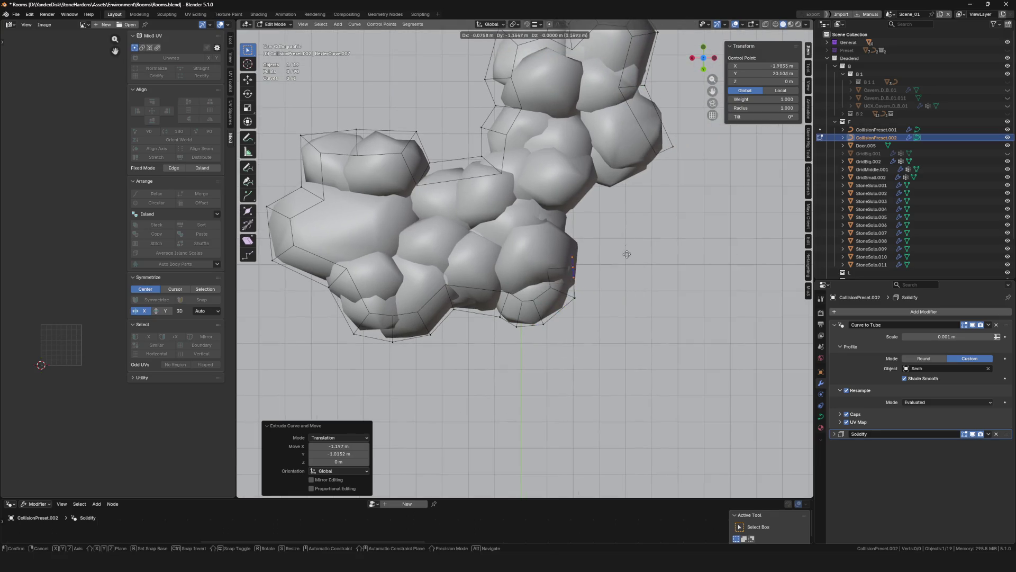
left_click(629, 192)
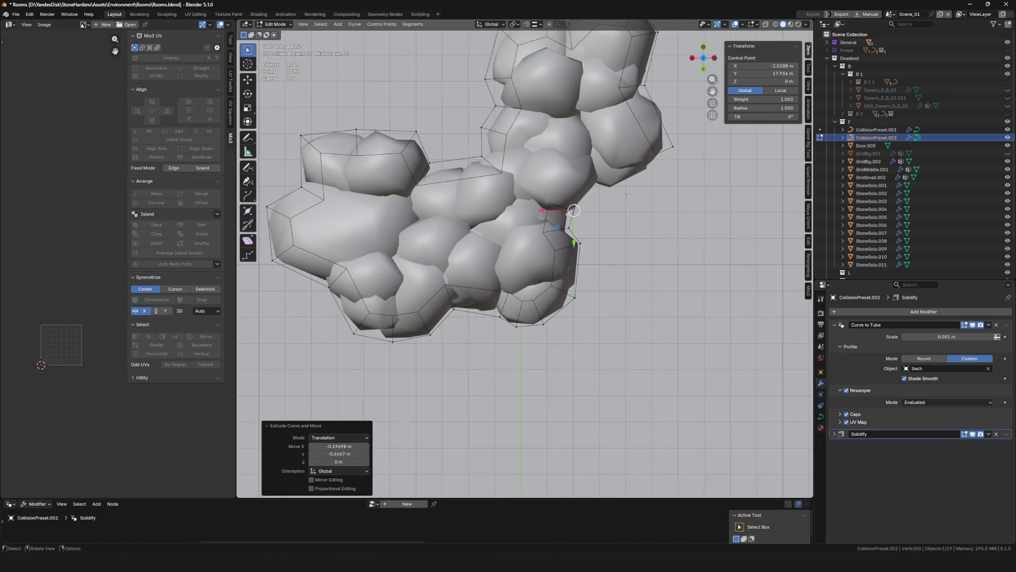
key("e")
left_click(681, 176)
scroll(681, 176, "up", 2)
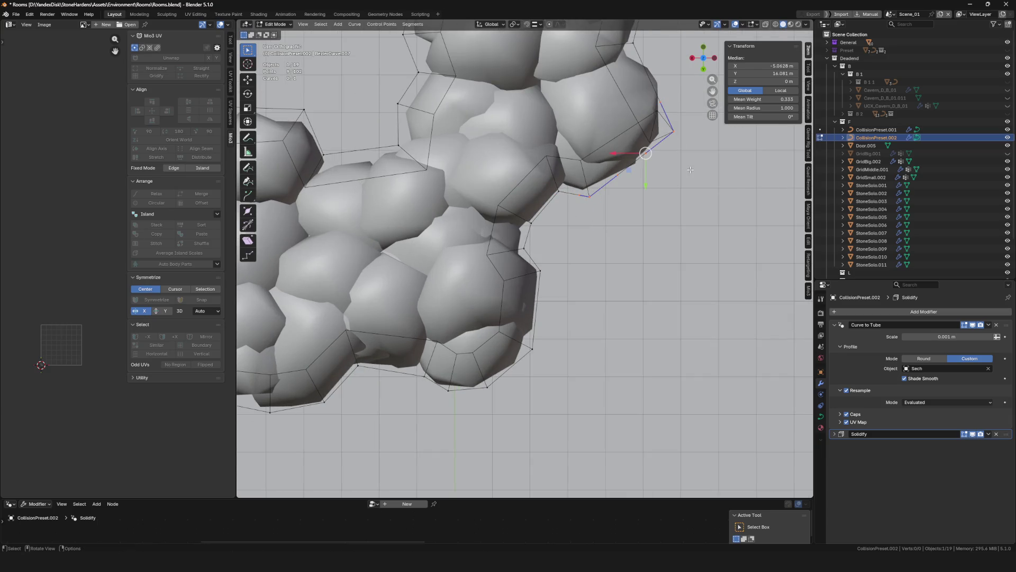
scroll(691, 169, "down", 3)
scroll(690, 169, "down", 3)
scroll(518, 214, "up", 8)
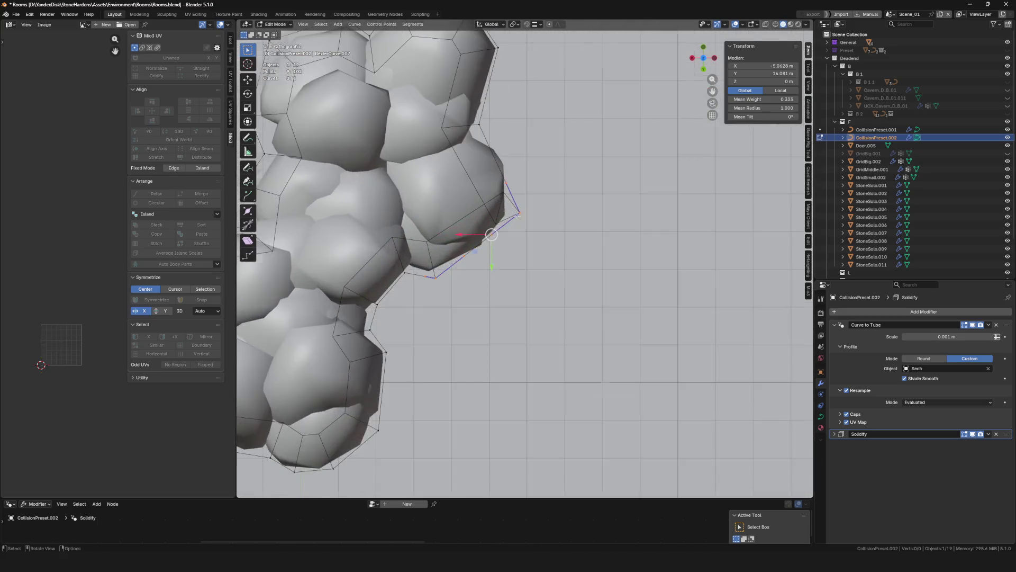
scroll(517, 214, "up", 3)
scroll(523, 216, "down", 4)
Inspect from an angle and move the last point near the curve start to close the loop around the cluster
middle_click_drag(526, 221, 534, 205)
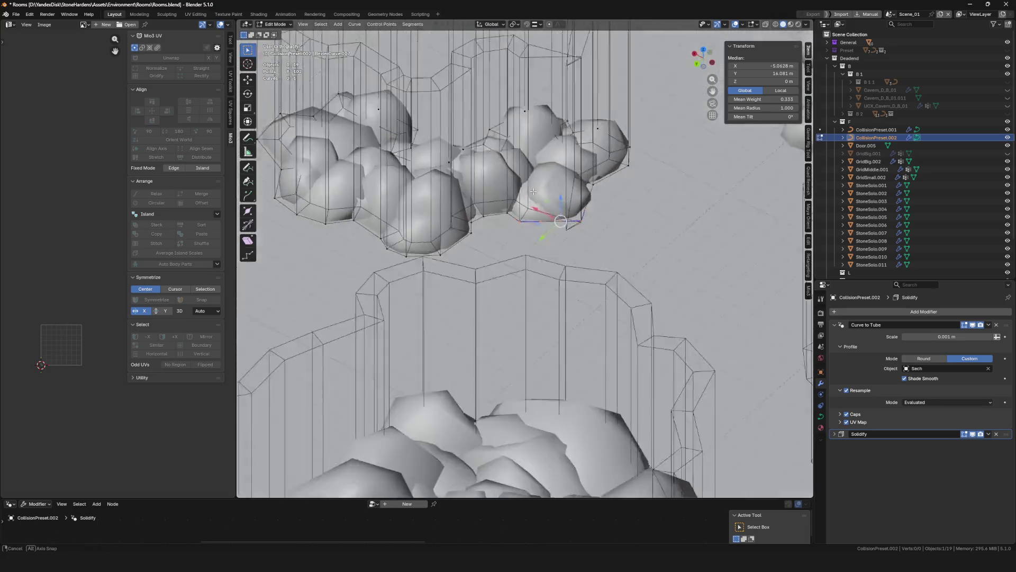
scroll(534, 206, "up", 4)
scroll(556, 226, "up", 3)
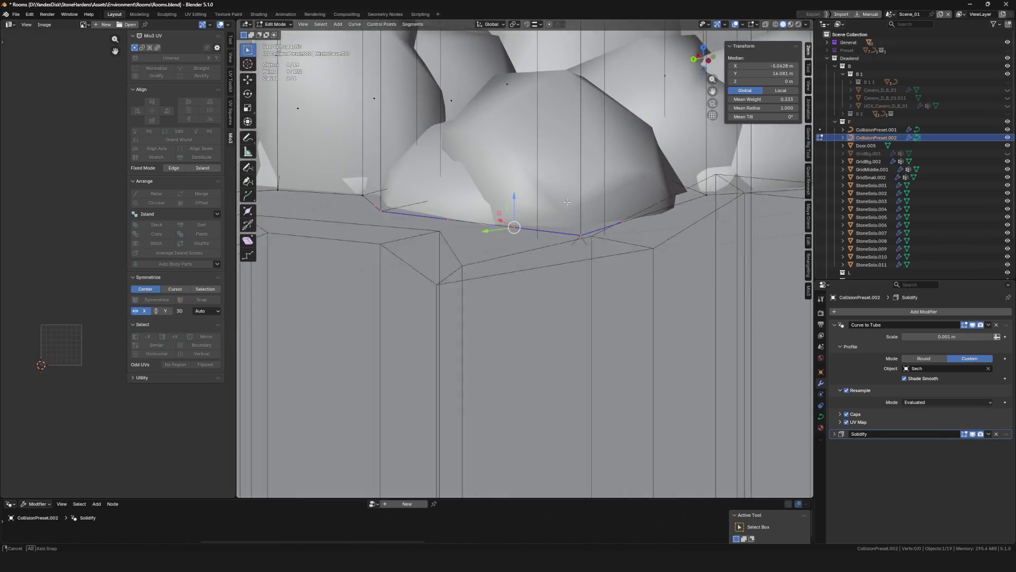
scroll(583, 249, "down", 3)
scroll(584, 247, "down", 4)
scroll(588, 262, "up", 2)
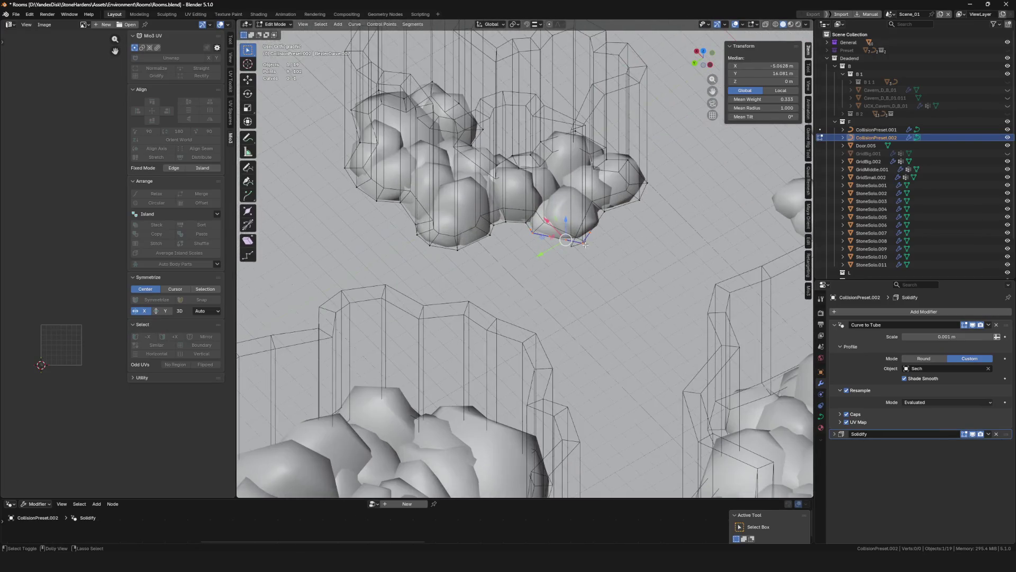
scroll(591, 273, "up", 1)
scroll(591, 277, "up", 1)
middle_click_drag(591, 268, 585, 268)
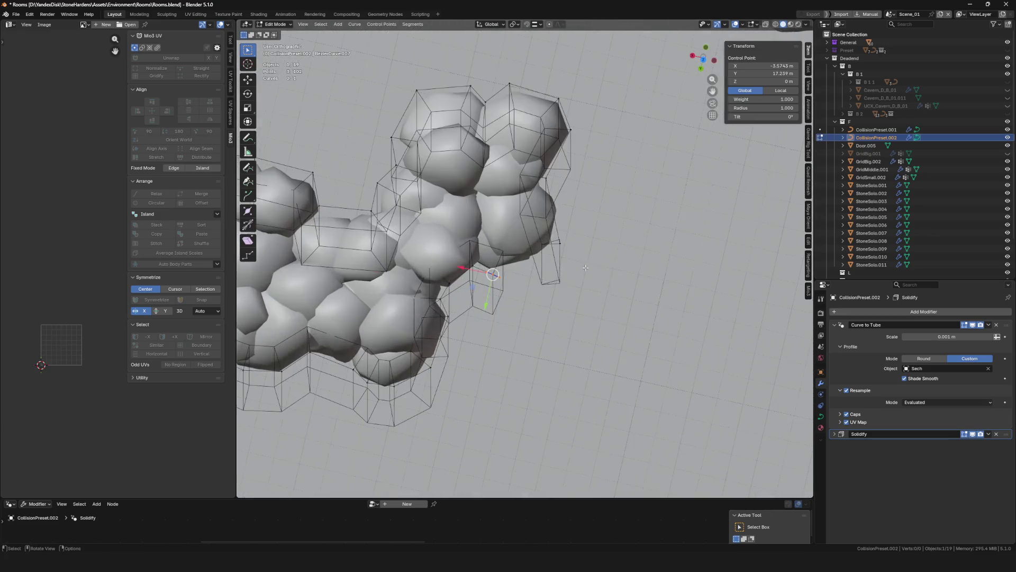
left_click(704, 62)
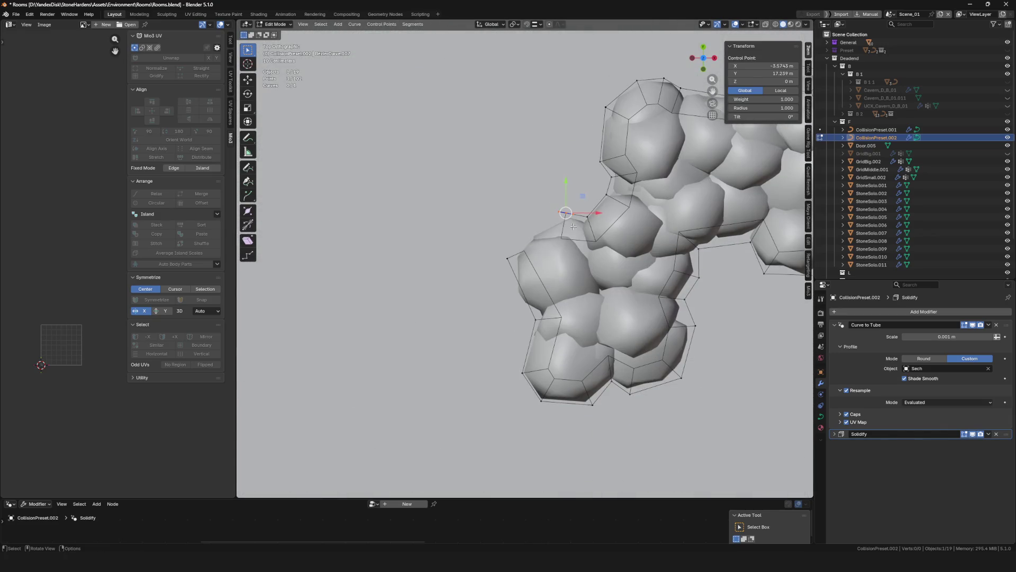
key("g")
left_click(521, 293)
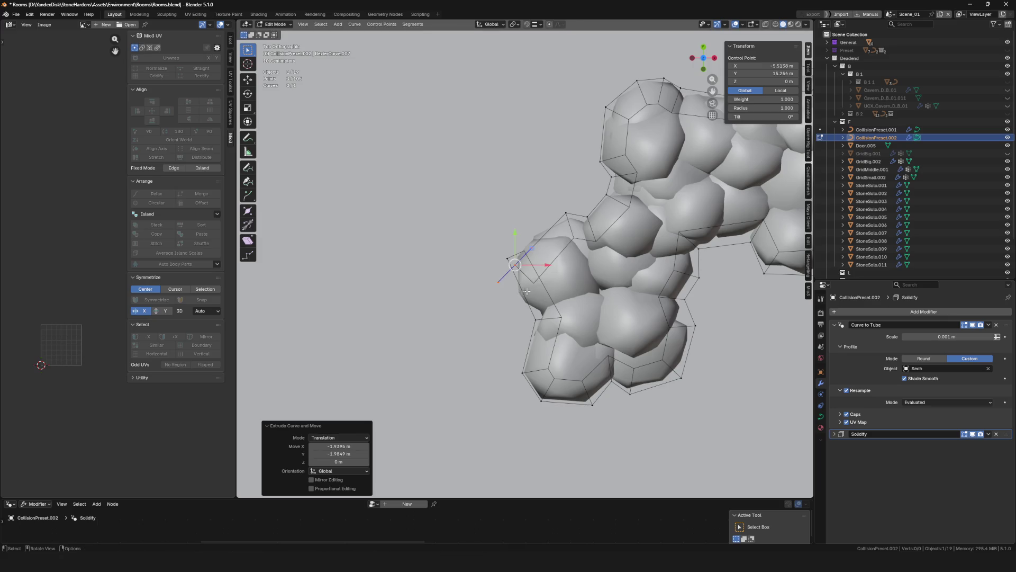
mouse_move(527, 291)
middle_mouse_down()
mouse_move(637, 247)
mouse_move(559, 245)
mouse_move(702, 123)
middle_mouse_up()
scroll(637, 247, "down", 3)
scroll(558, 246, "up", 3)
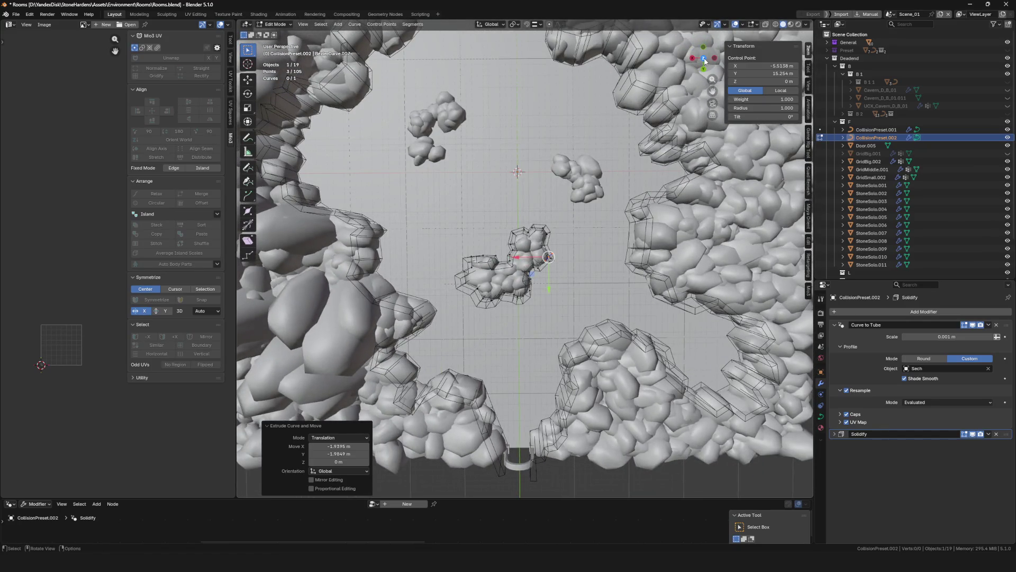
Review the enclosed cluster from top and oblique views, deselect the points and turn toward another rock area
left_click(705, 58)
left_click_drag(705, 58, 703, 61)
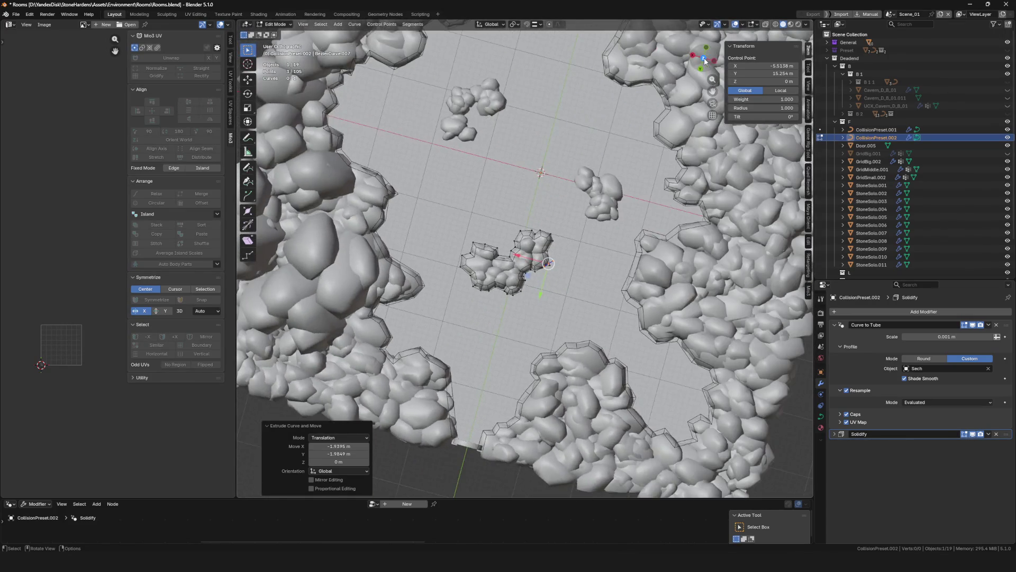
scroll(739, 129, "up", 4)
middle_click_drag(603, 238, 545, 270)
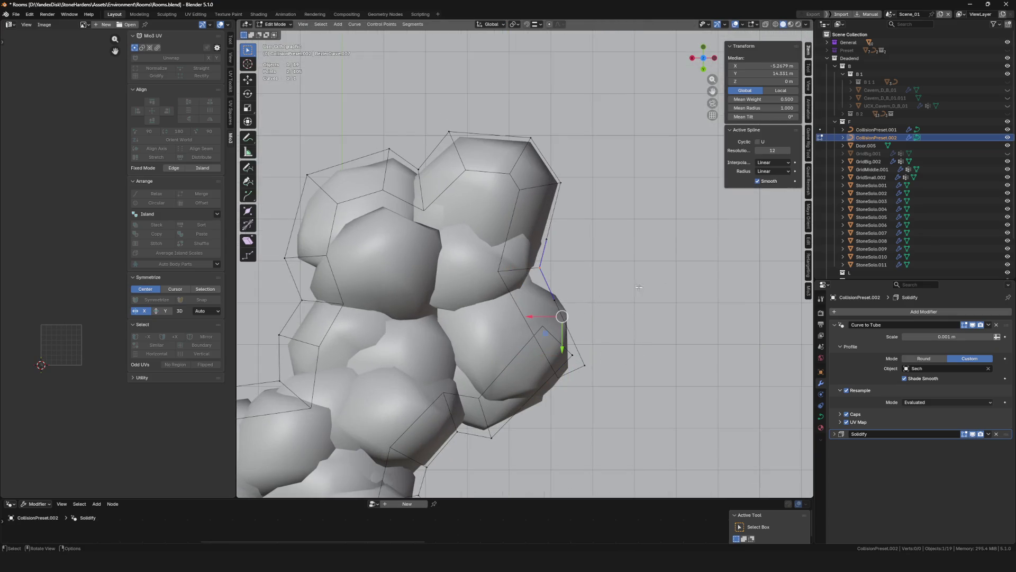
left_click(530, 139)
scroll(547, 170, "down", 1)
left_click(549, 169)
scroll(574, 320, "down", 5)
middle_click_drag(574, 321, 584, 284)
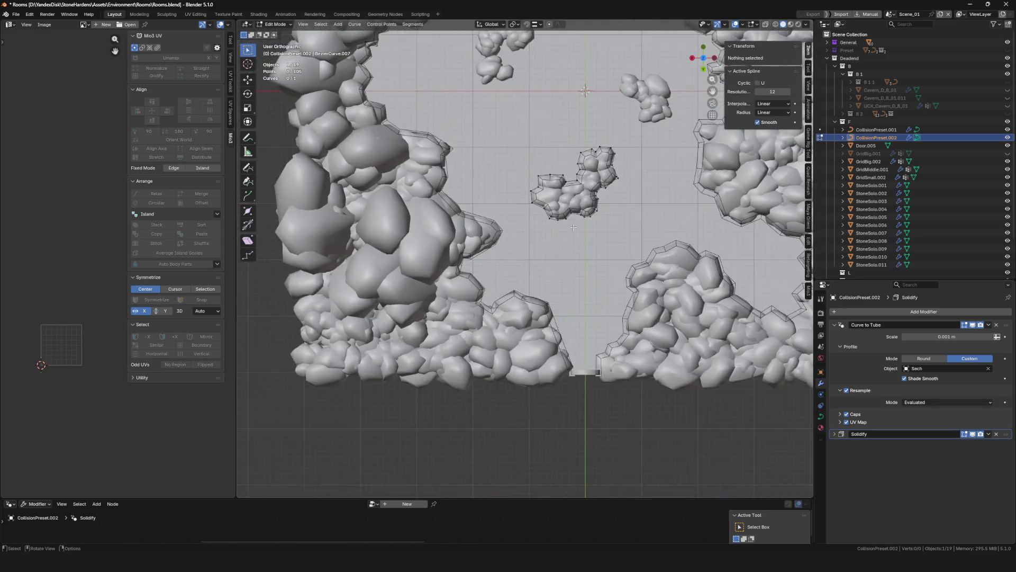
scroll(584, 284, "up", 5)
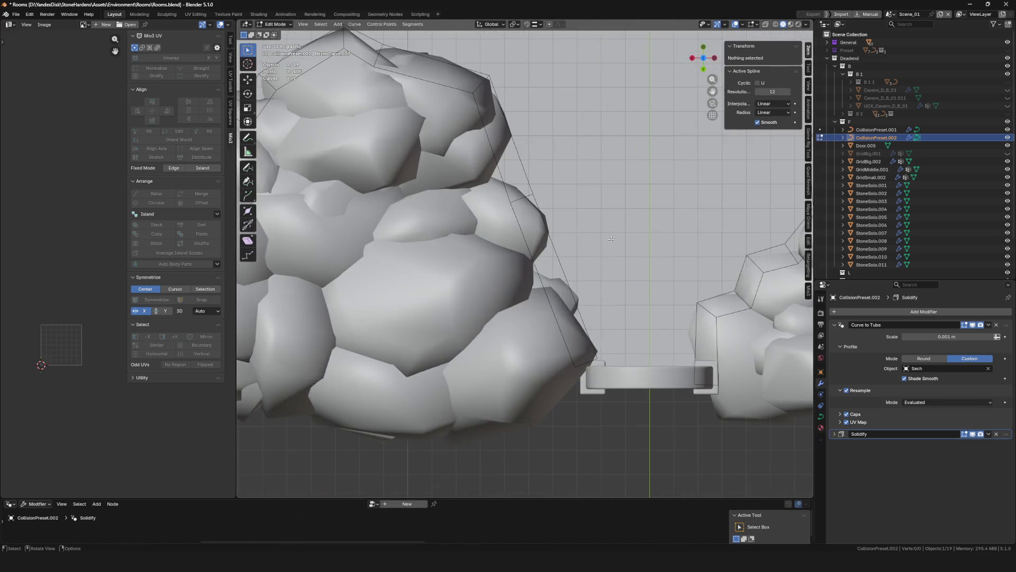
Duplicate a point of the wall curve and separate it off as new curve CollisionPreset.003
left_click(532, 193)
left_click(532, 194)
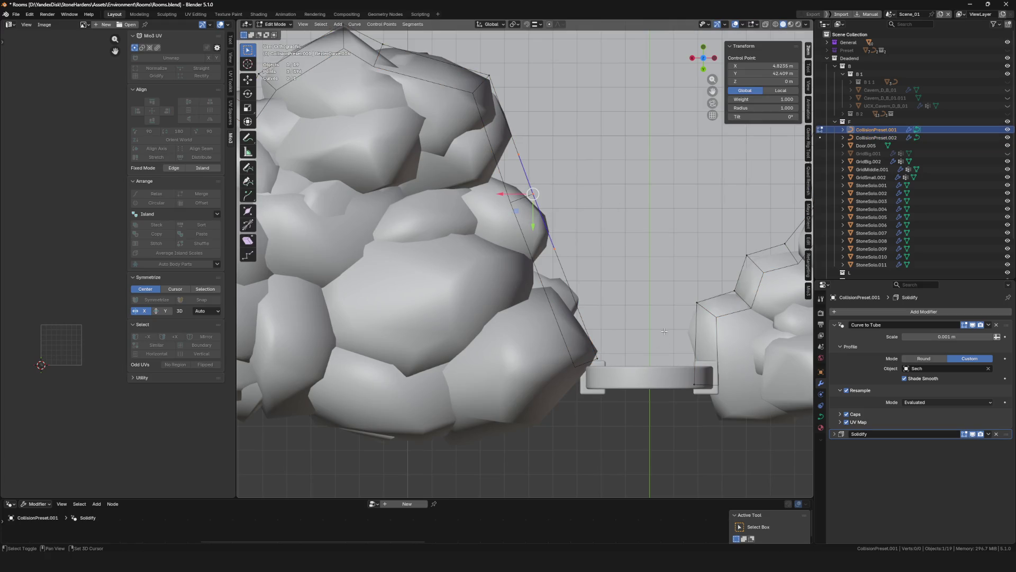
scroll(664, 332, "down", 4)
key("shift+d")
left_click(616, 270)
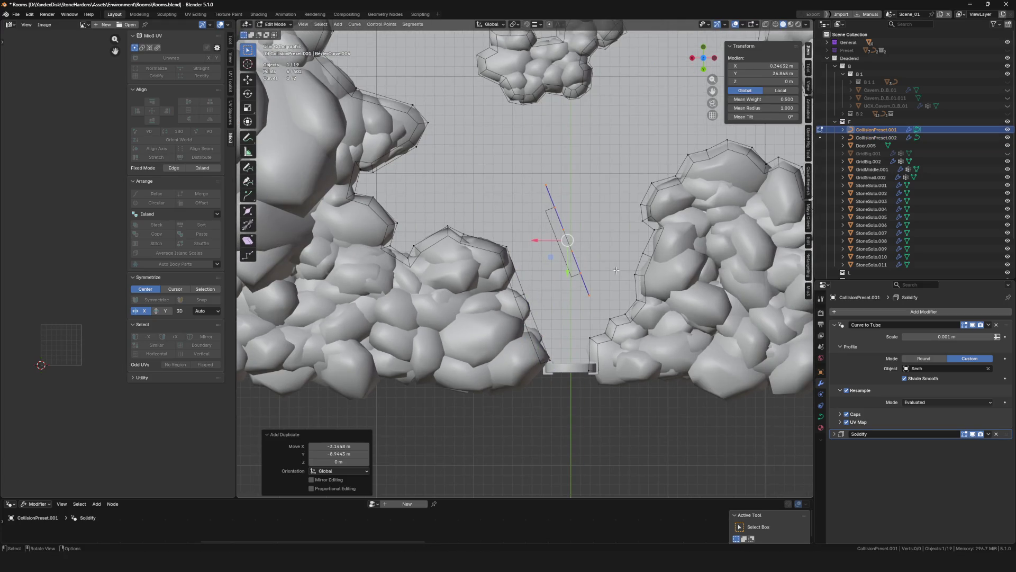
key("p")
left_click(667, 248)
key("Tab")
middle_click_drag(625, 256, 439, 284)
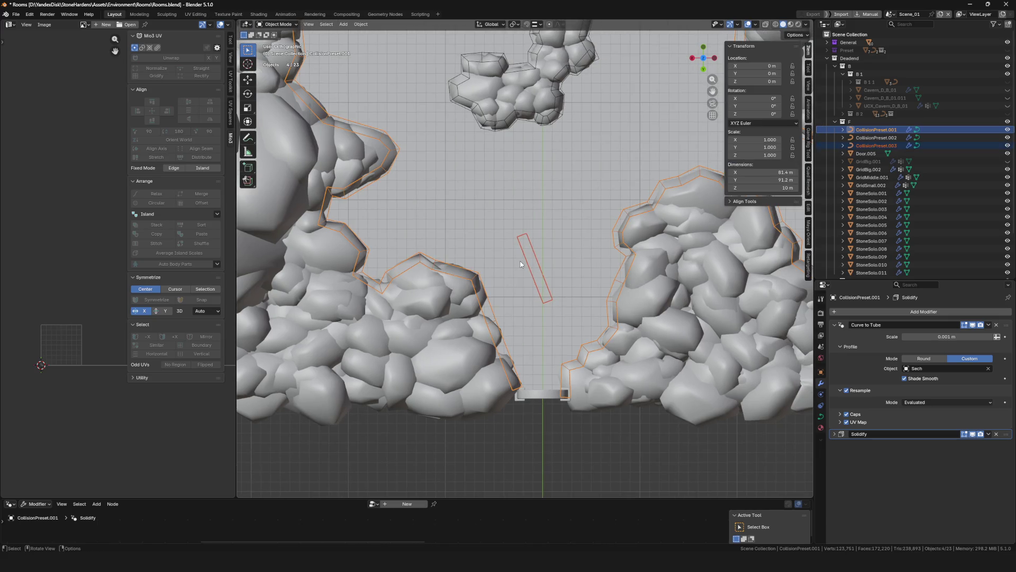
Move CollisionPreset.003 onto the rock cluster's top edge and scale it to about a third
left_click(524, 263)
key("Tab")
scroll(528, 264, "down", 5)
key("g")
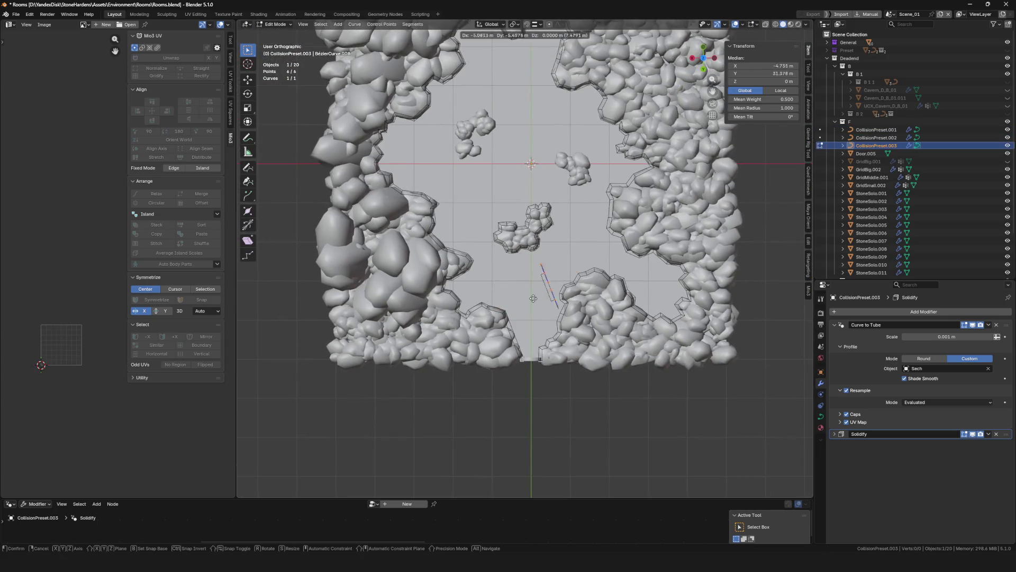
left_click(576, 175)
scroll(575, 175, "up", 5)
key("s")
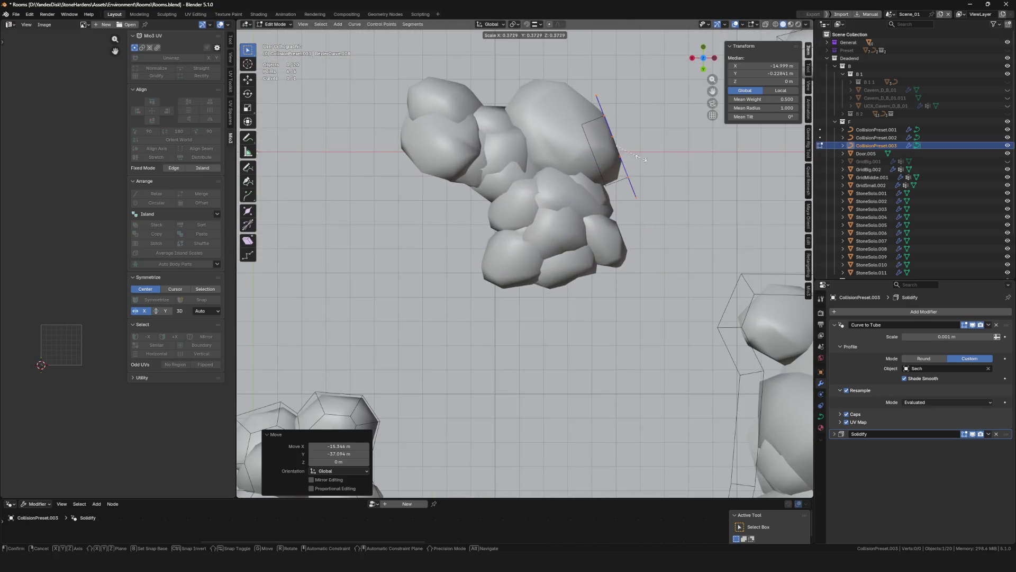
left_click(641, 158)
key("g")
middle_click_drag(602, 127, 572, 166, "shift")
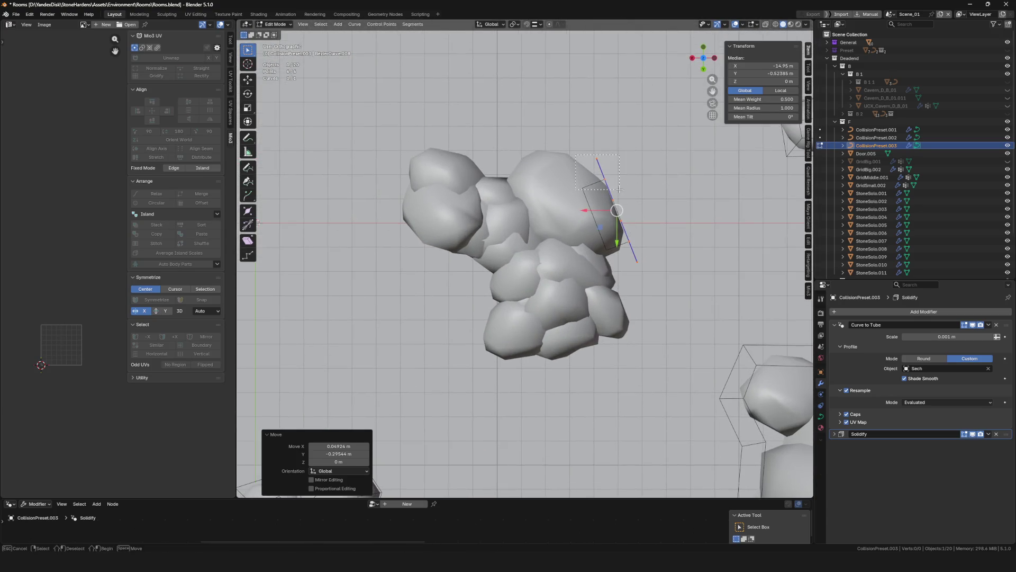
left_click(583, 159)
key("e")
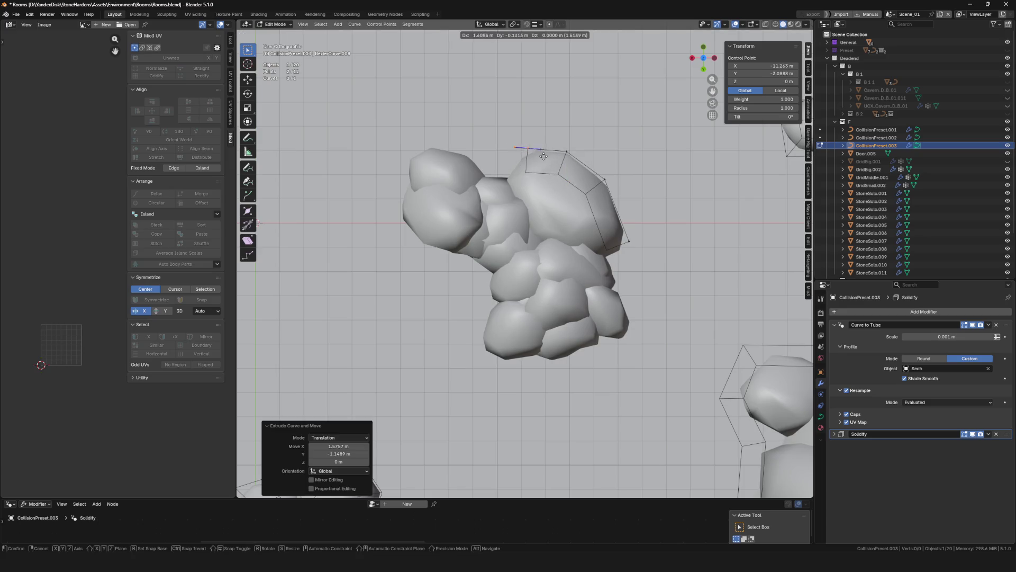
left_click(547, 155)
key("ctrl+z")
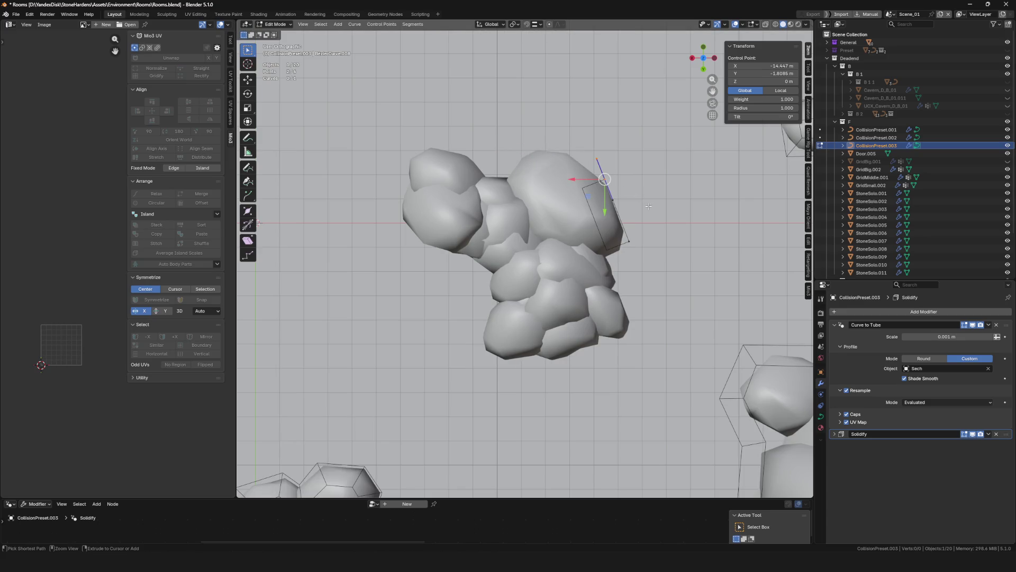
key("Tab")
scroll(667, 223, "down", 5)
Duplicate the curve as CollisionPreset.004, then start extruding CollisionPreset.003 from its end
key("shift+d")
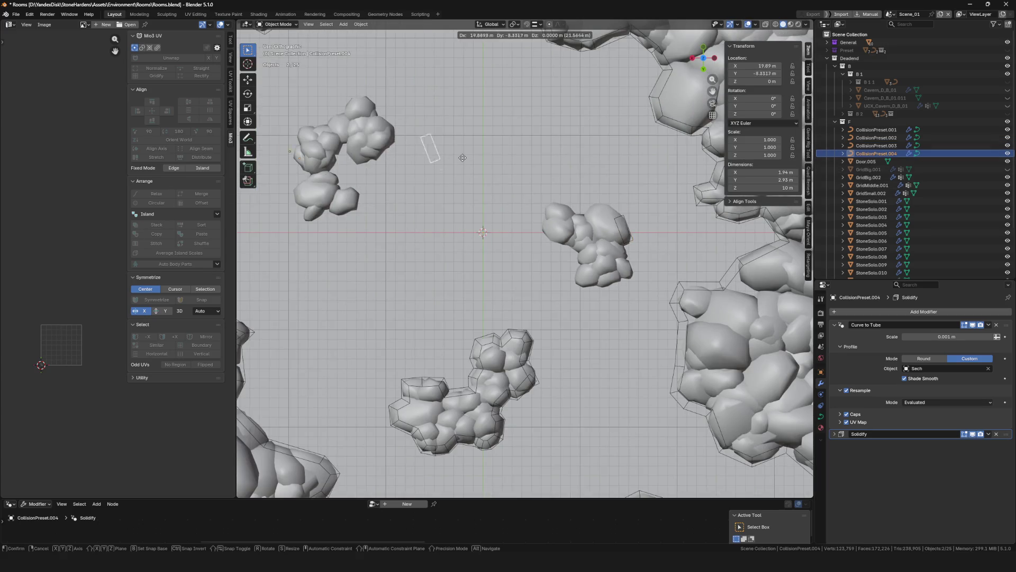
key("Escape")
scroll(653, 208, "down", 5)
scroll(653, 208, "up", 3)
scroll(616, 186, "up", 5)
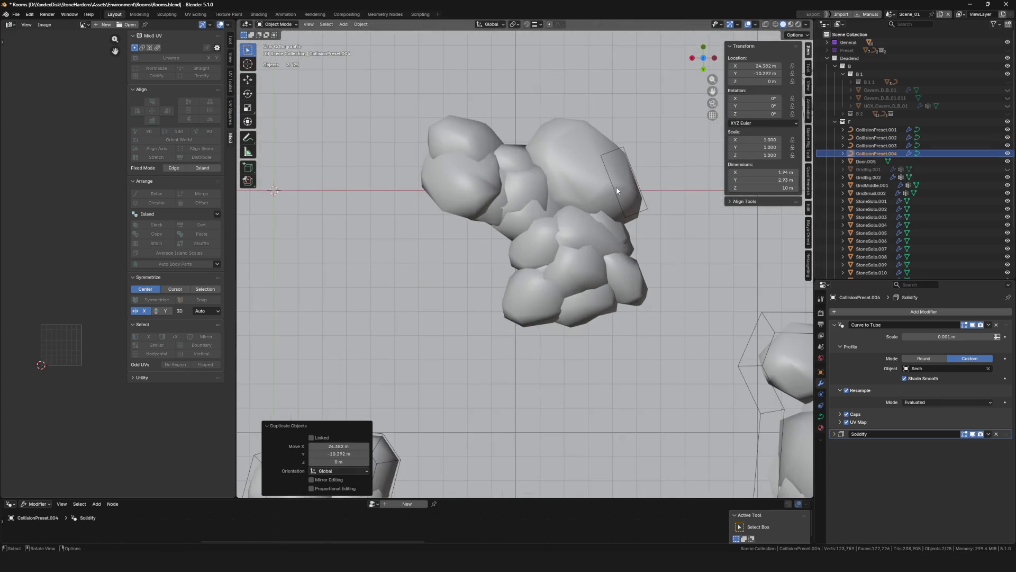
left_click(614, 193)
key("Tab")
scroll(615, 193, "up", 5)
key("e")
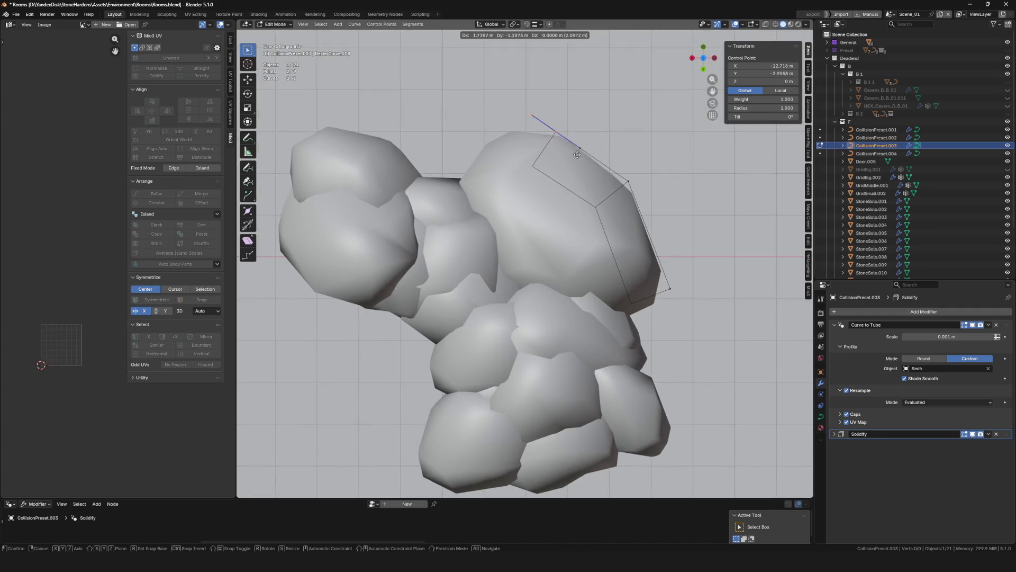
Extrude curve points along the cluster's top edge and down its left side
left_click(495, 156)
key("e")
left_click(461, 179)
key("e")
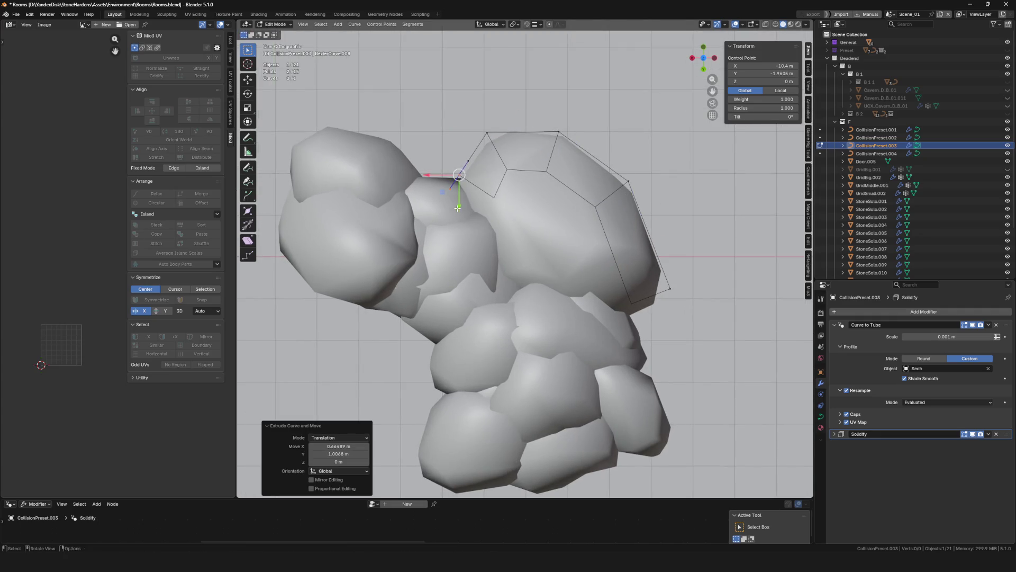
left_click(421, 179)
key("e")
left_click(375, 164)
key("e")
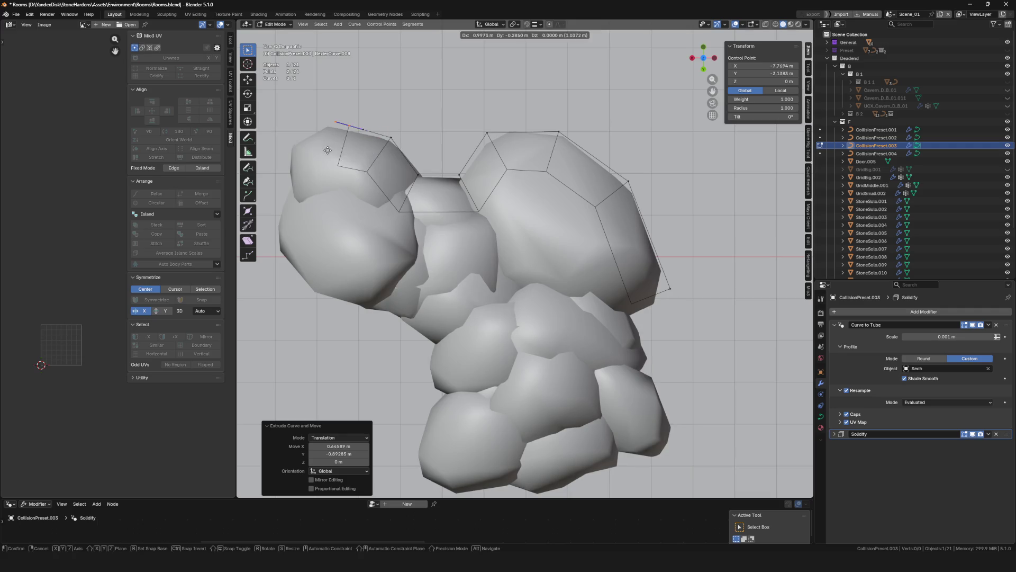
middle_click_drag(309, 151, 512, 155, "shift")
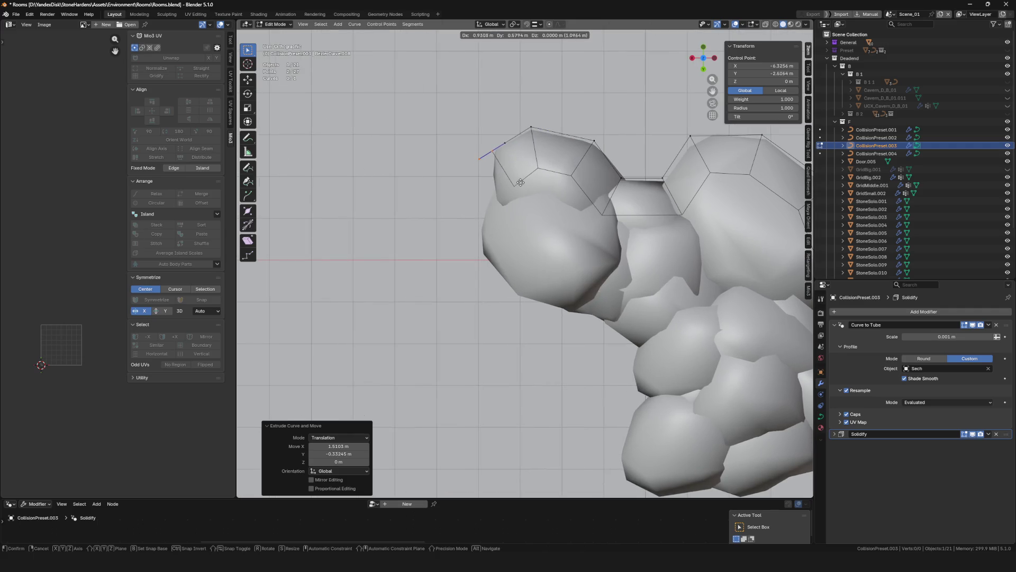
left_click(511, 269)
key("e")
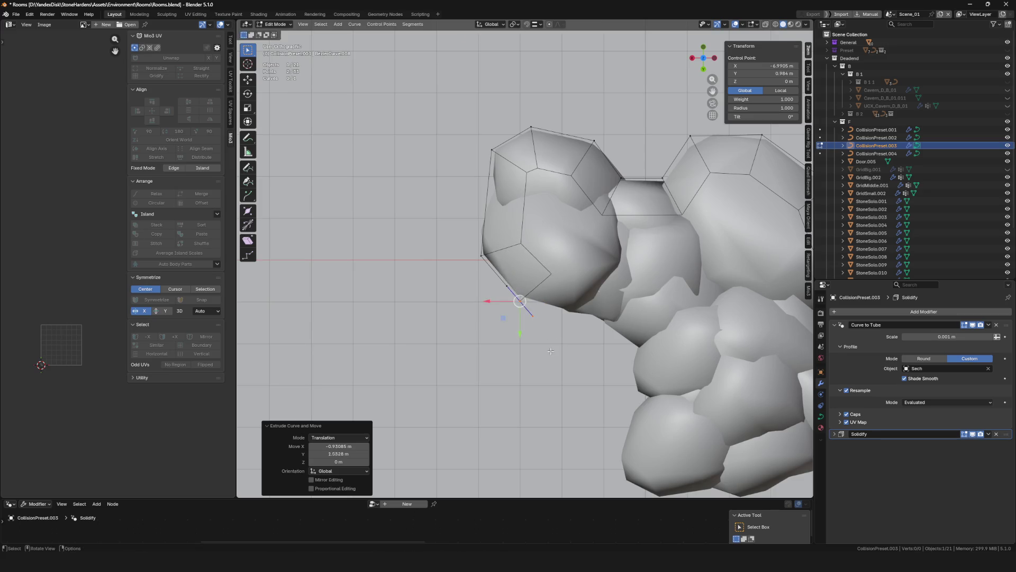
left_click(549, 314)
key("e")
left_click(629, 334)
Continue extruding points around the cluster's lower-left corner and bottom edge
key("g")
middle_click_drag(649, 368, 601, 243, "shift")
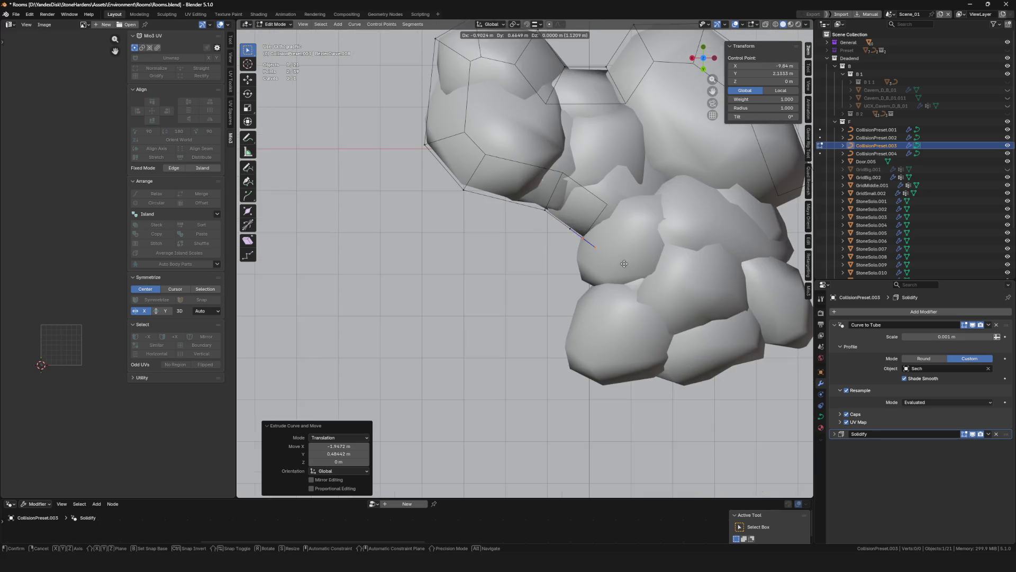
left_click(625, 263)
key("e")
left_click(617, 322)
key("e")
middle_click_drag(617, 323, 571, 284, "shift")
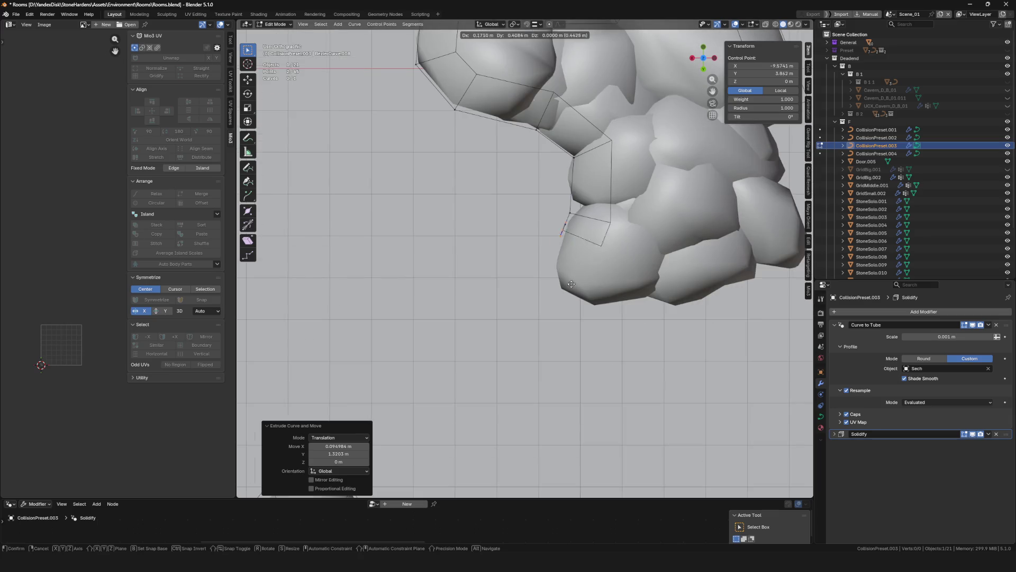
left_click(554, 274)
key("e")
left_click(602, 367)
key("e")
Extrude points up the cluster's right side to close the outline, cancel the last point and leave Edit Mode
middle_click_drag(601, 367, 557, 237, "shift")
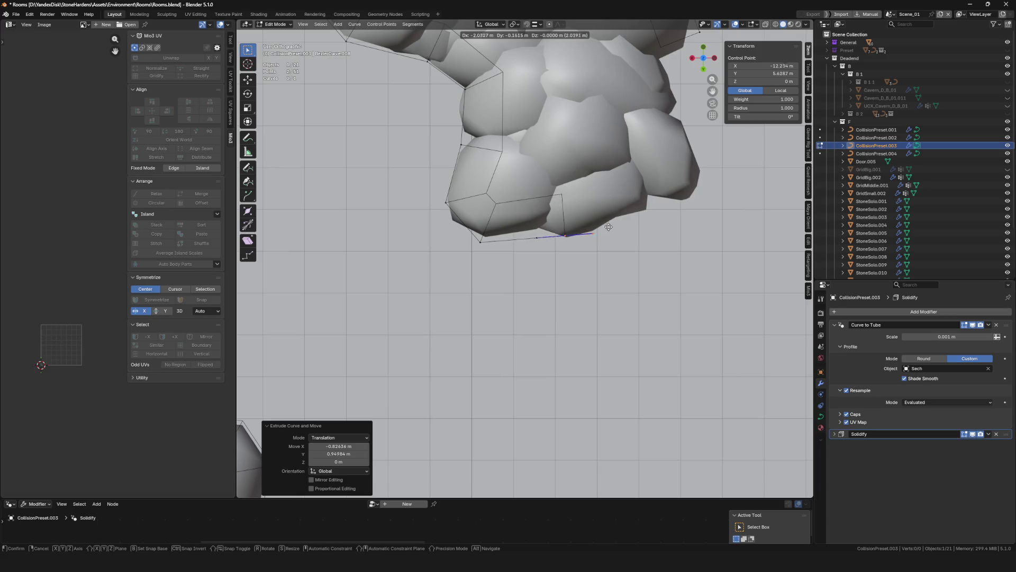
left_click(586, 225)
key("e")
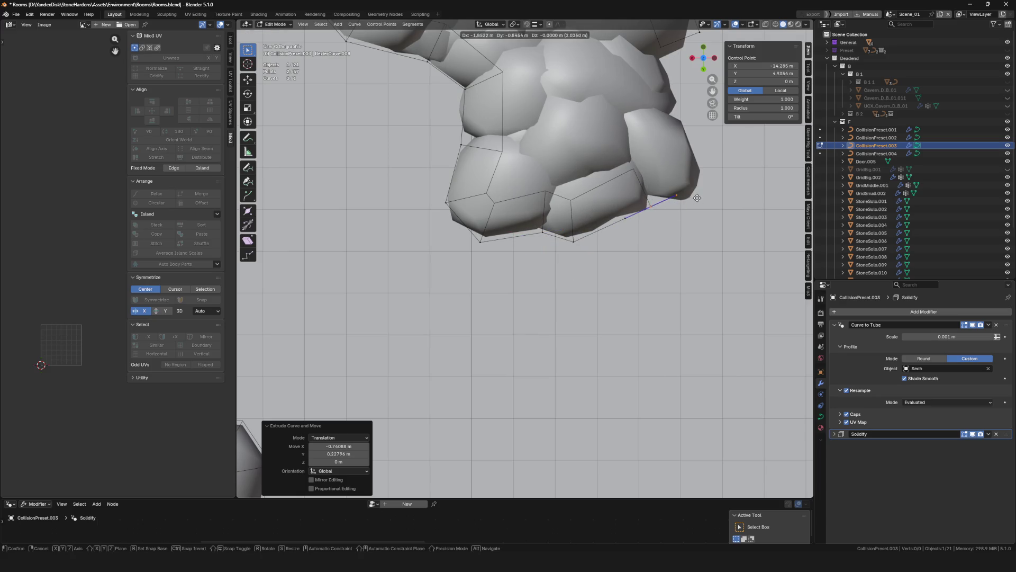
left_click(699, 198)
key("e")
left_click(750, 192)
key("e")
scroll(750, 192, "up", 3)
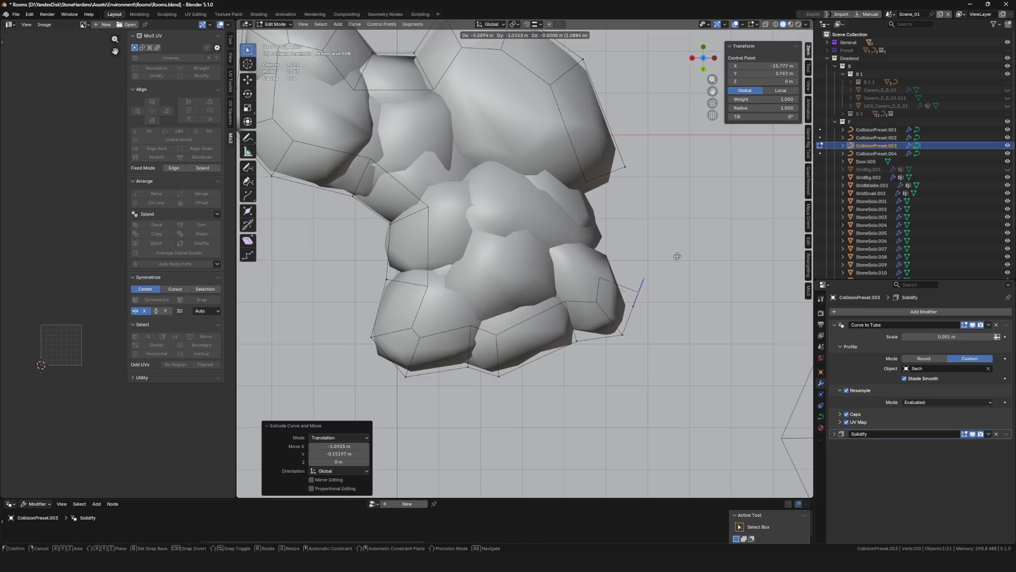
left_click(633, 171)
key("e")
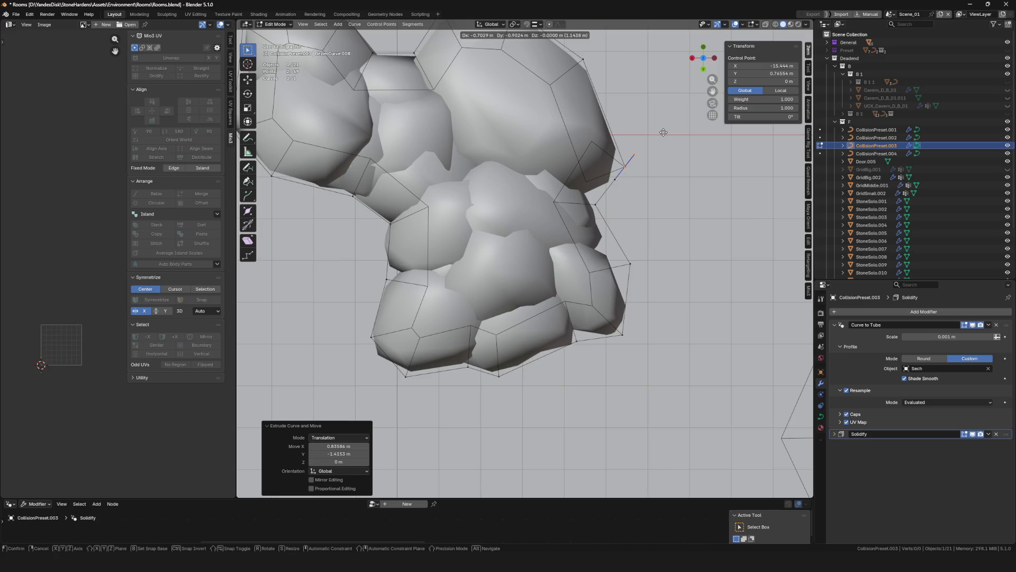
right_click(665, 132)
scroll(664, 132, "down", 5)
scroll(604, 207, "down", 3)
scroll(554, 218, "up", 1)
key("Tab")
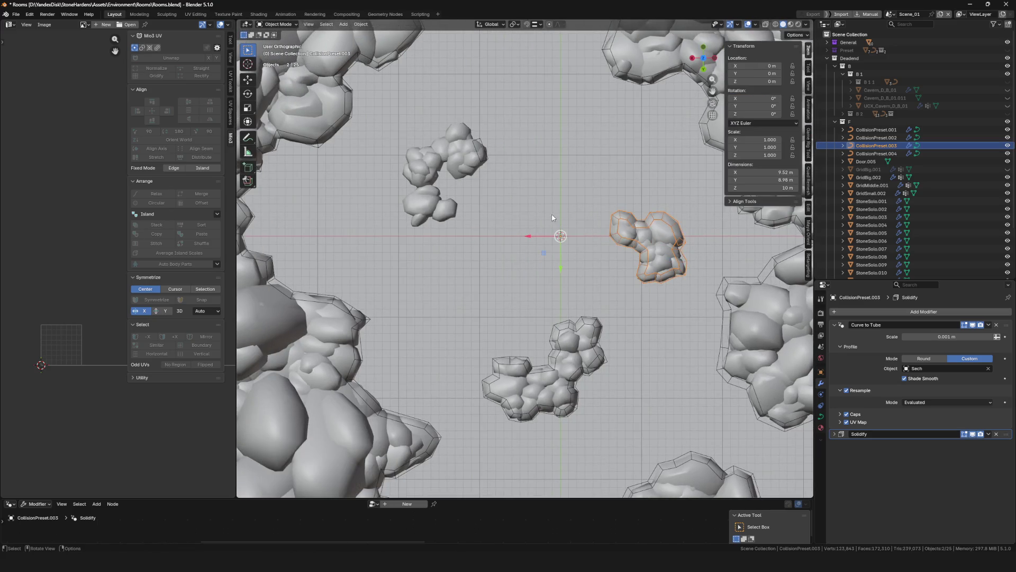
scroll(554, 218, "down", 2)
scroll(583, 138, "up", 7)
Place CollisionPreset.004's end on the next cluster's edge and extrude its first points
left_click(554, 95)
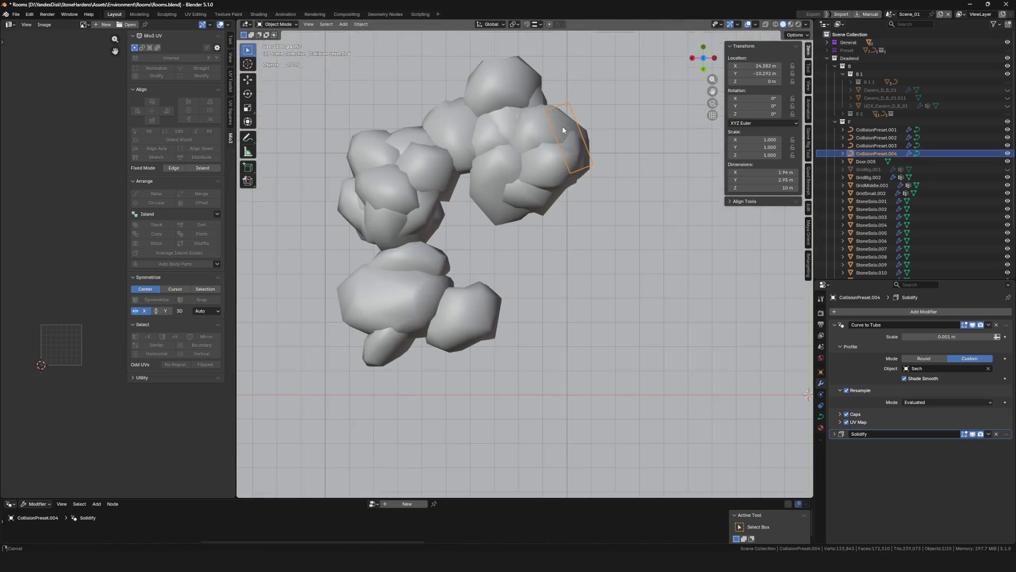
key("Tab")
scroll(604, 190, "up", 3)
scroll(628, 190, "up", 2)
key("g")
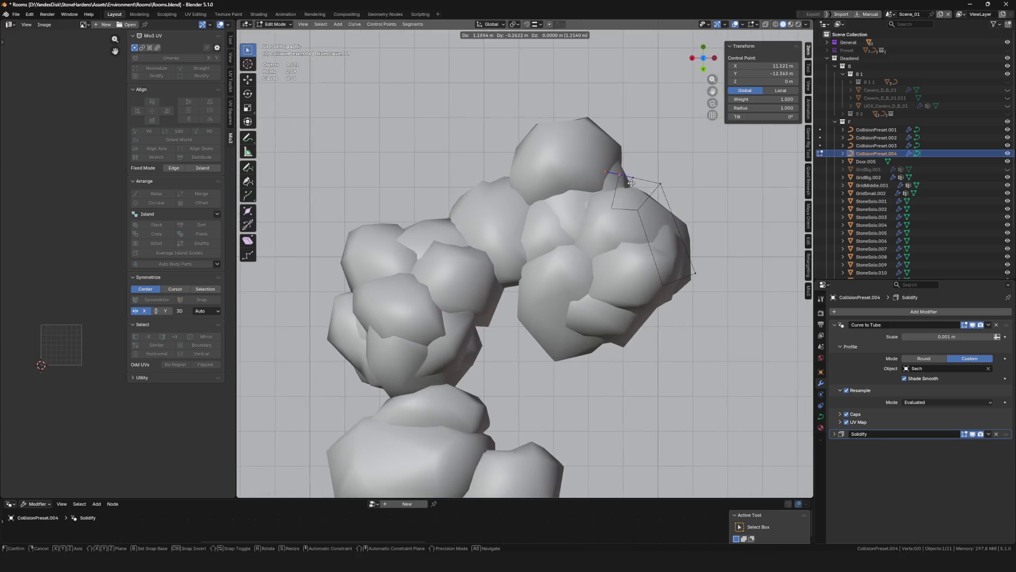
left_click(616, 179)
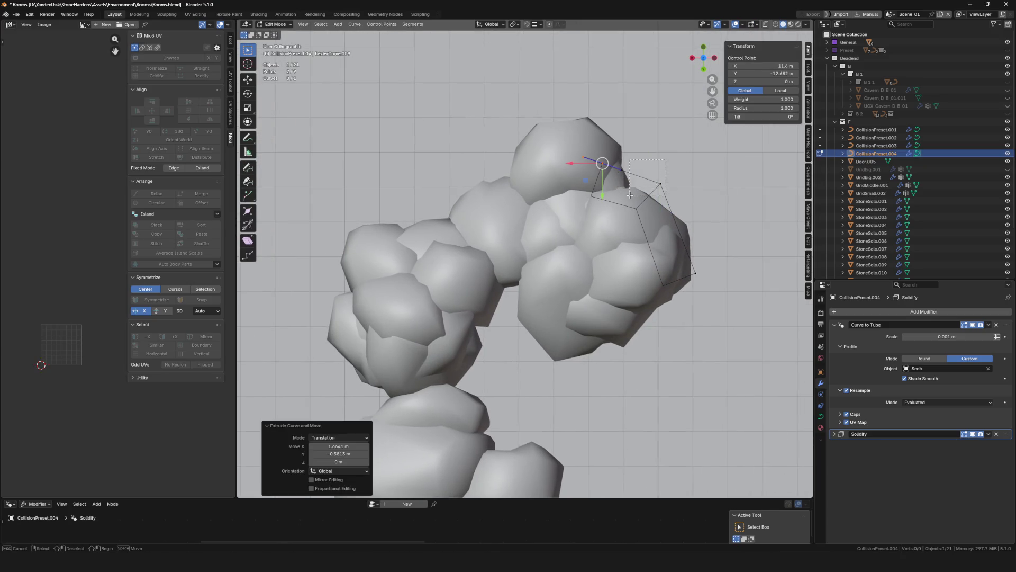
key("e")
key("g")
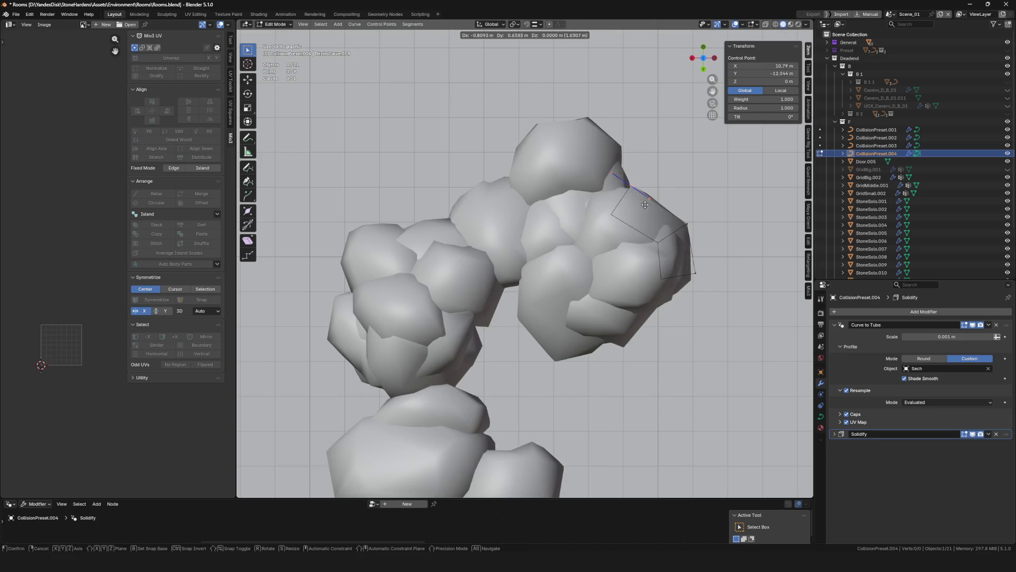
left_click(646, 201)
key("g")
left_click(630, 156)
key("e")
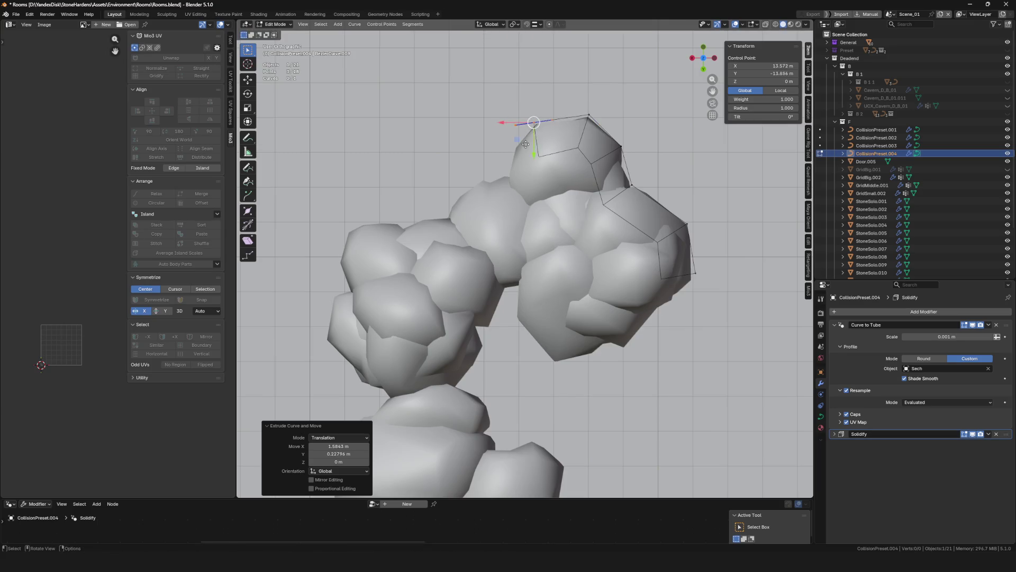
Extrude further points along the cluster's top edge and down its left side
middle_click_drag(534, 132, 558, 217, "shift")
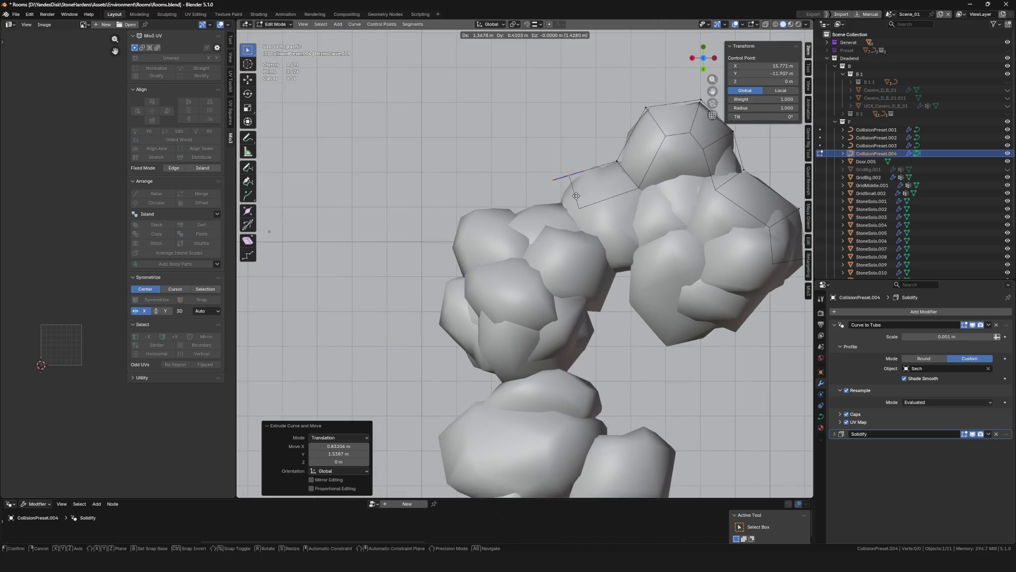
left_click(559, 229)
key("e")
left_click(512, 234)
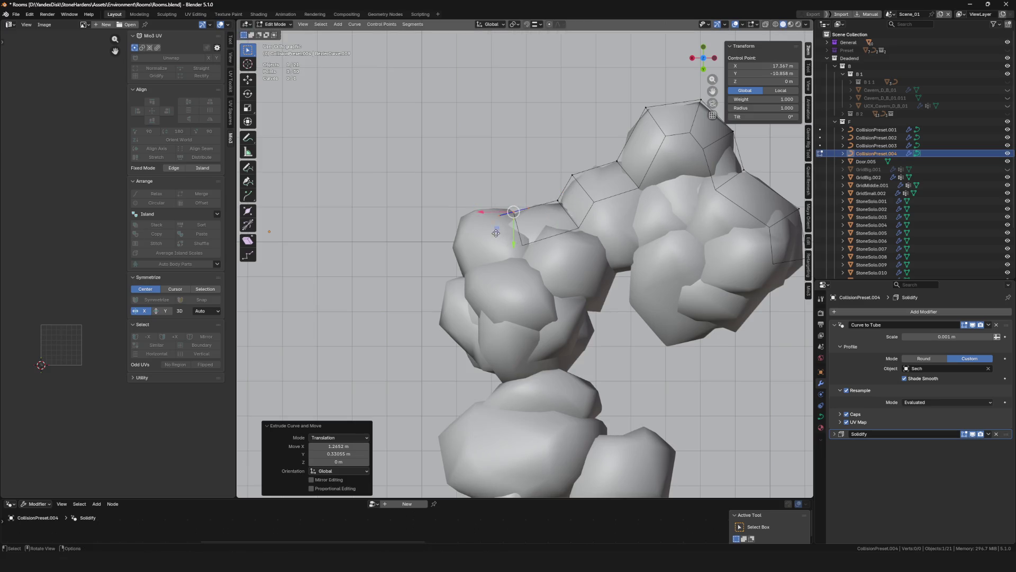
key("e")
middle_click_drag(447, 231, 546, 252, "shift")
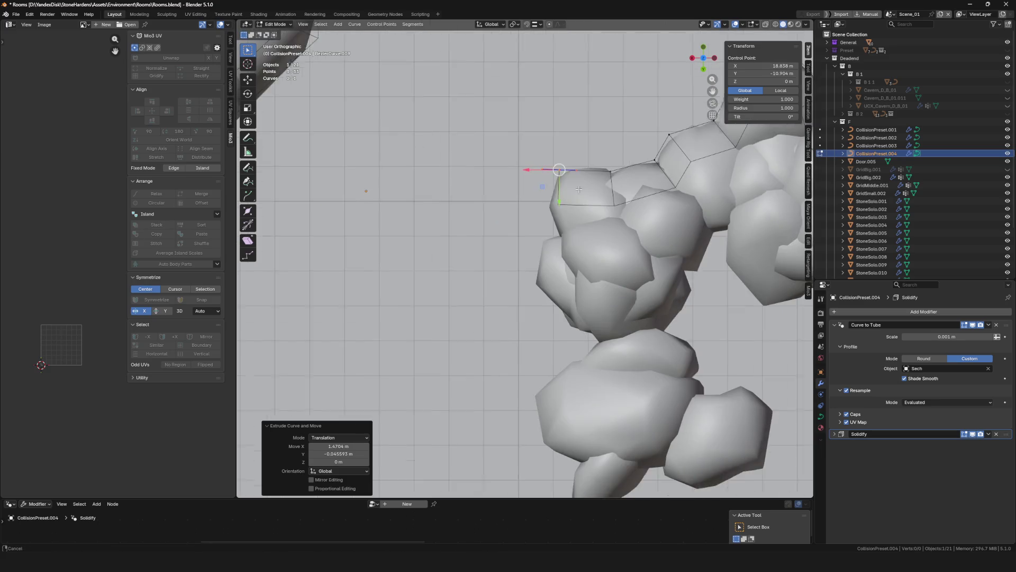
left_click(546, 248)
key("e")
left_click(576, 275)
key("e")
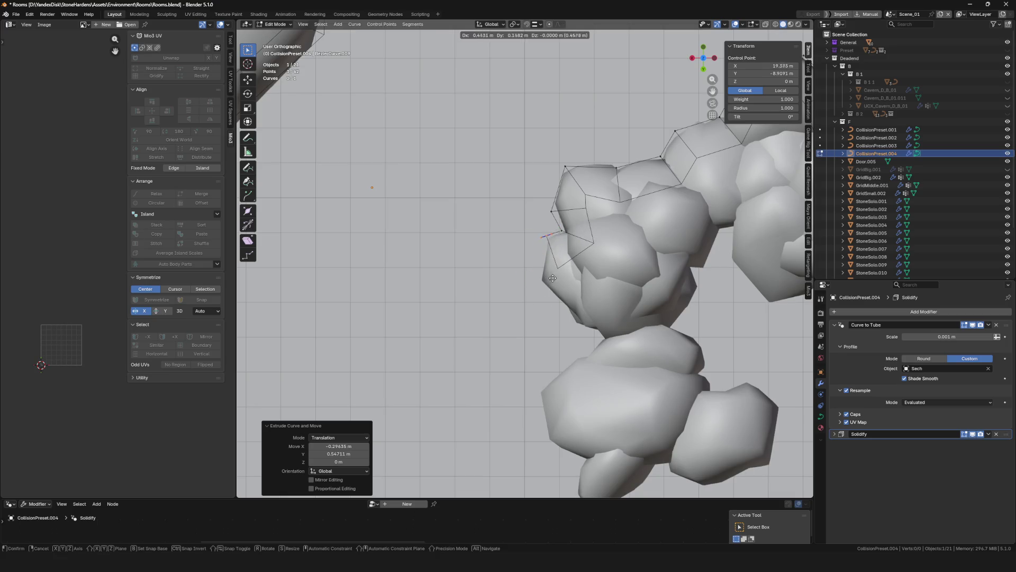